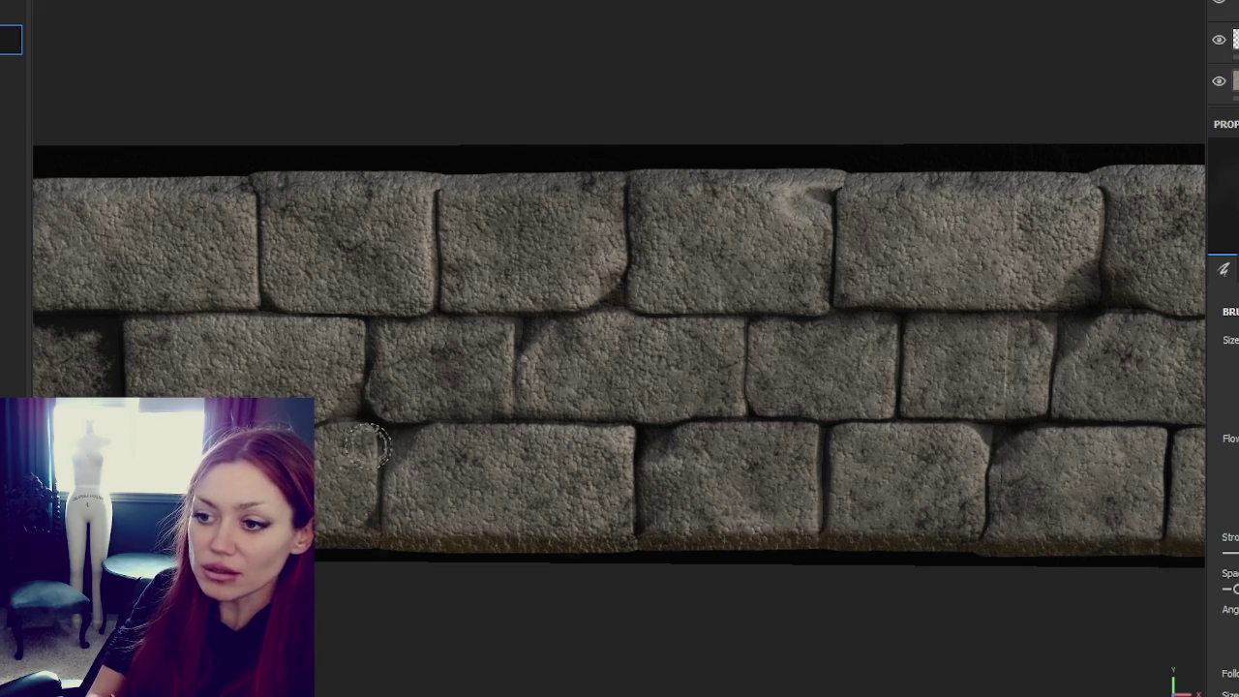
Step: Paint lighter over the dark shading on the left middle-row brick, moving around the wall strip
middle_click_drag(314, 269, 474, 210)
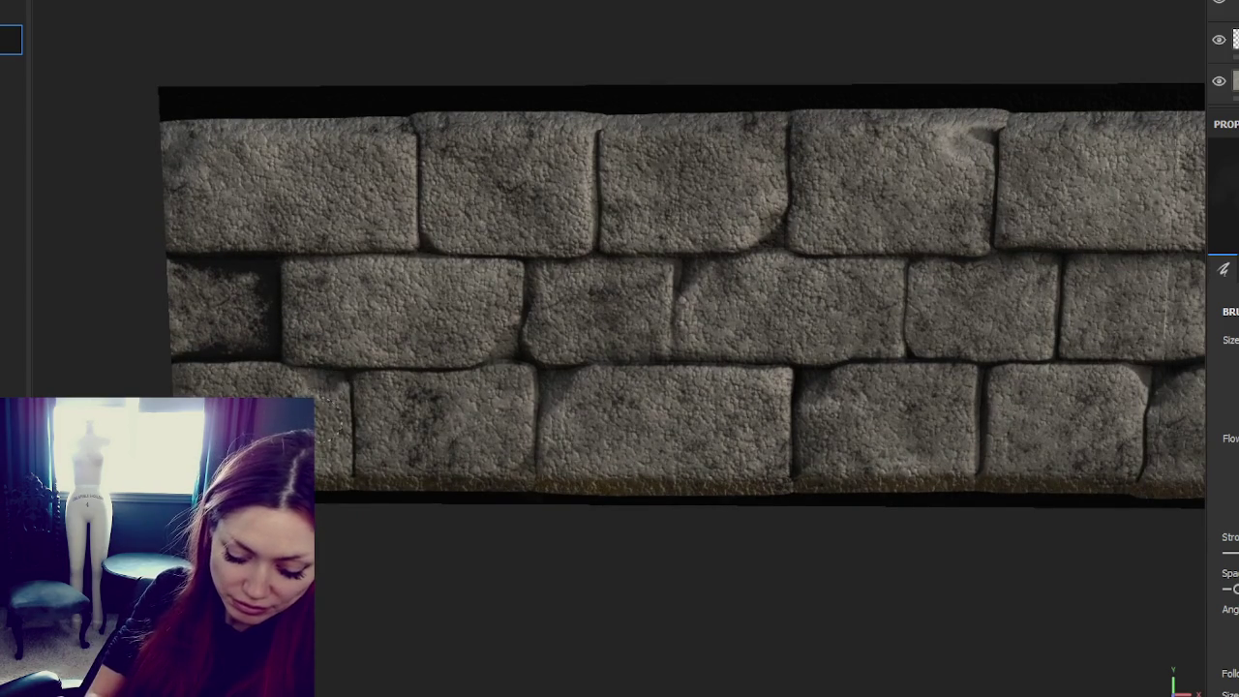
mouse_move(269, 344)
left_mouse_down()
mouse_move(276, 274)
mouse_move(200, 237)
left_mouse_up()
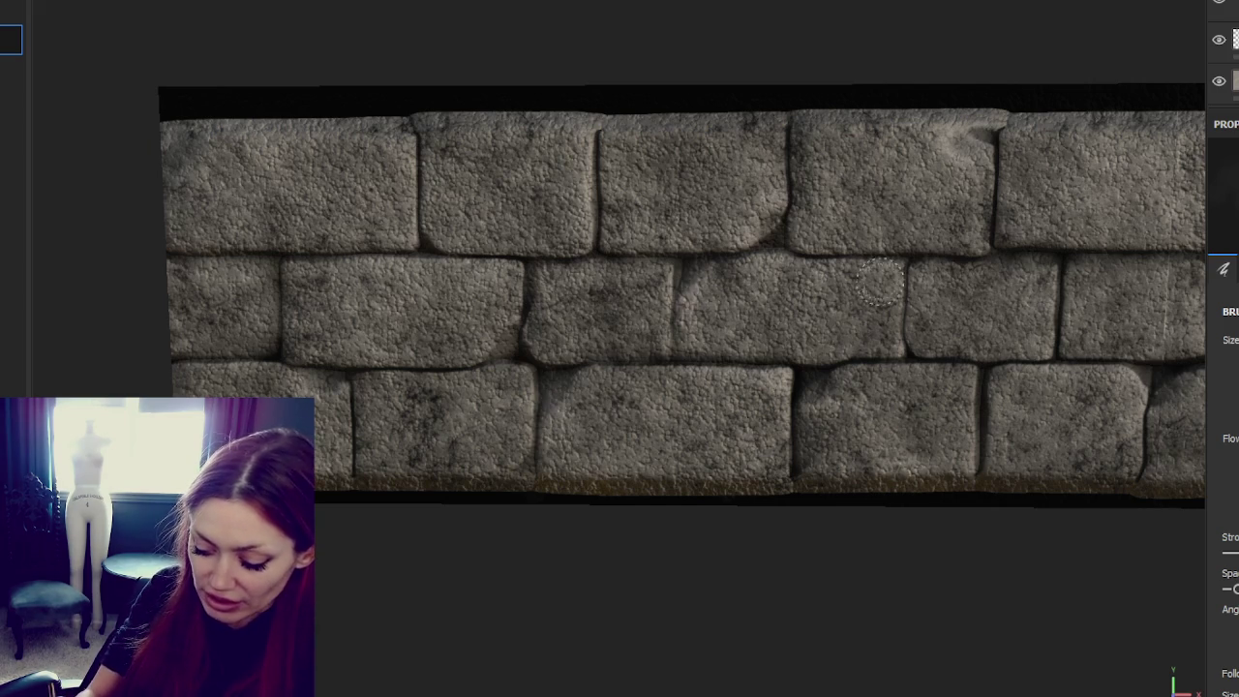
mouse_move(577, 8)
left_mouse_down("alt")
mouse_move(435, 279)
mouse_move(600, 387)
left_mouse_up("alt")
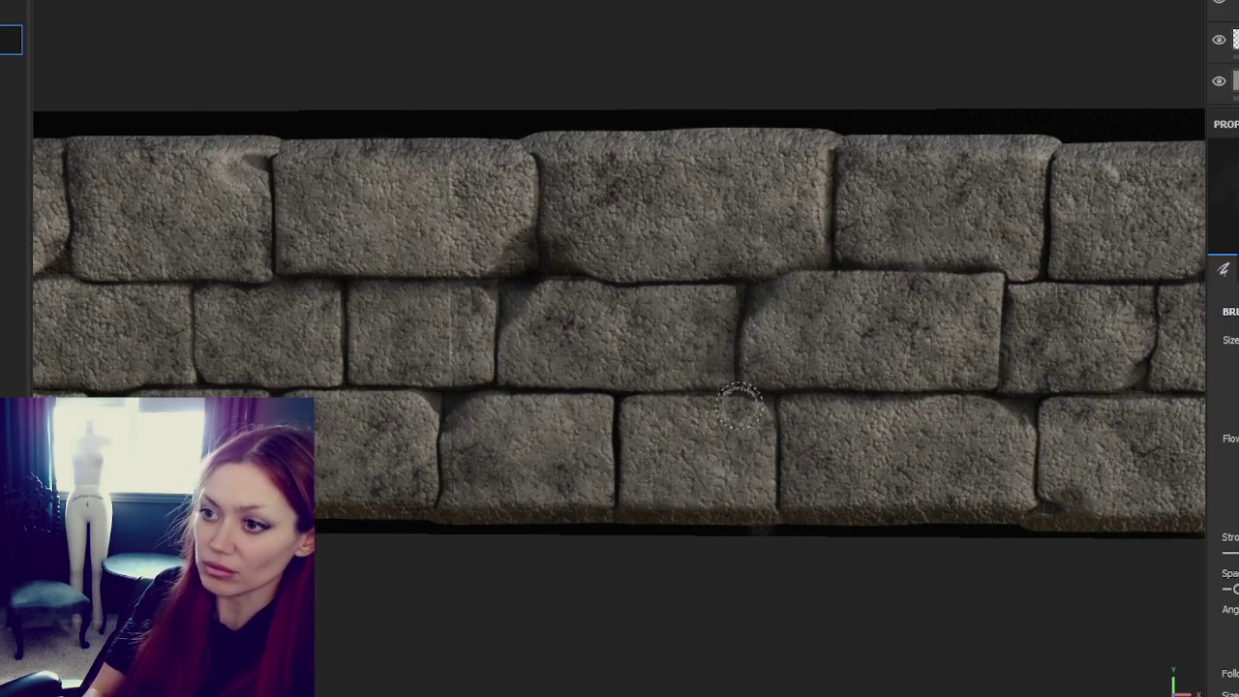
scroll(815, 235, "down", 2)
mouse_move(815, 234)
left_mouse_down("alt")
mouse_move(603, 299)
mouse_move(207, 326)
left_mouse_up("alt")
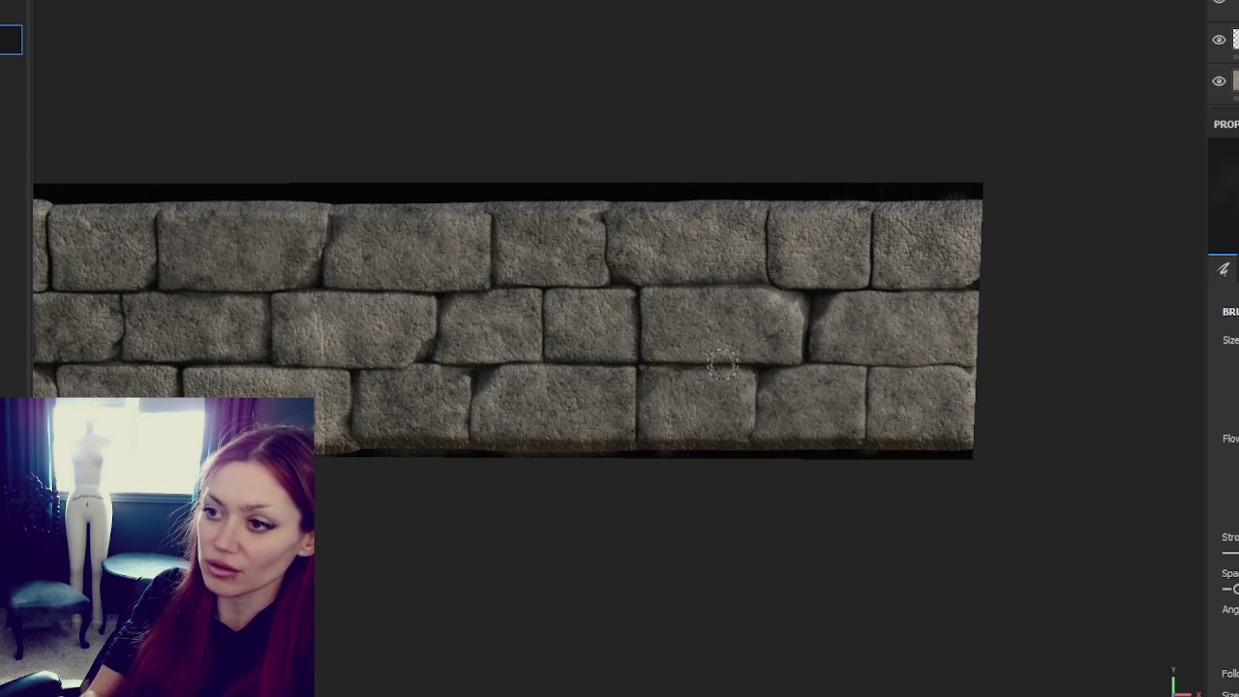
middle_click_drag(581, 332, 1036, 304, "alt")
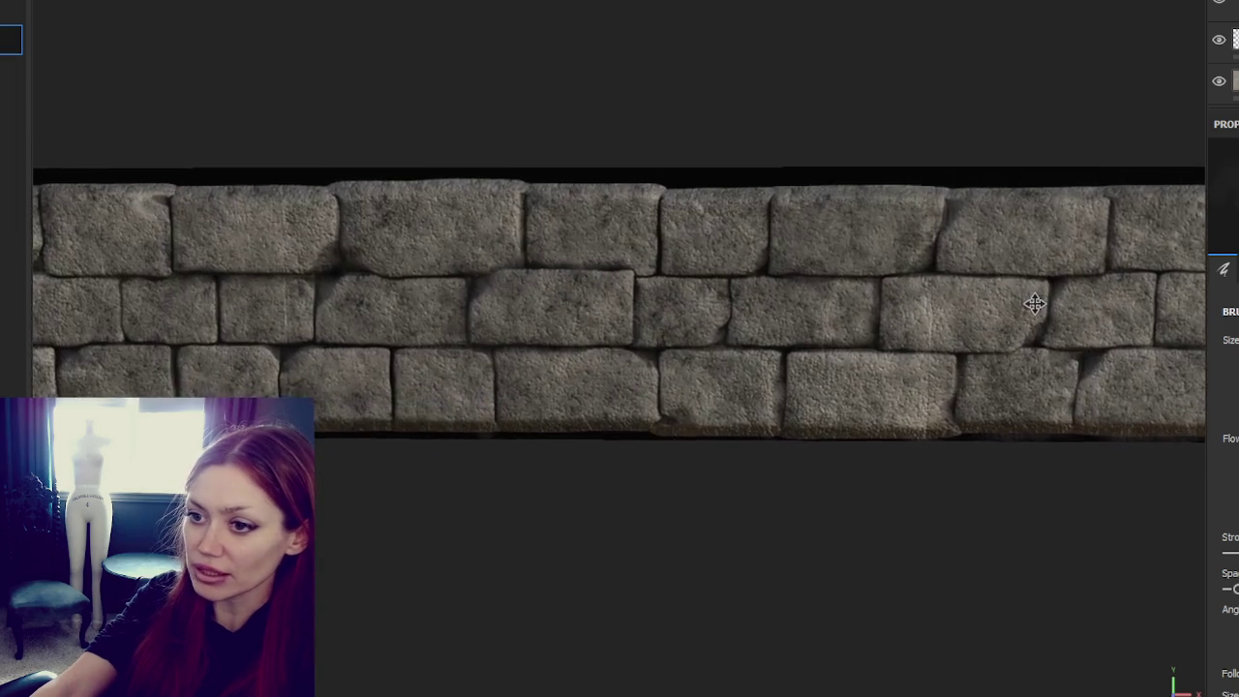
right_click_drag(1036, 304, 1043, 410, "alt")
scroll(1225, 436, "down", 5)
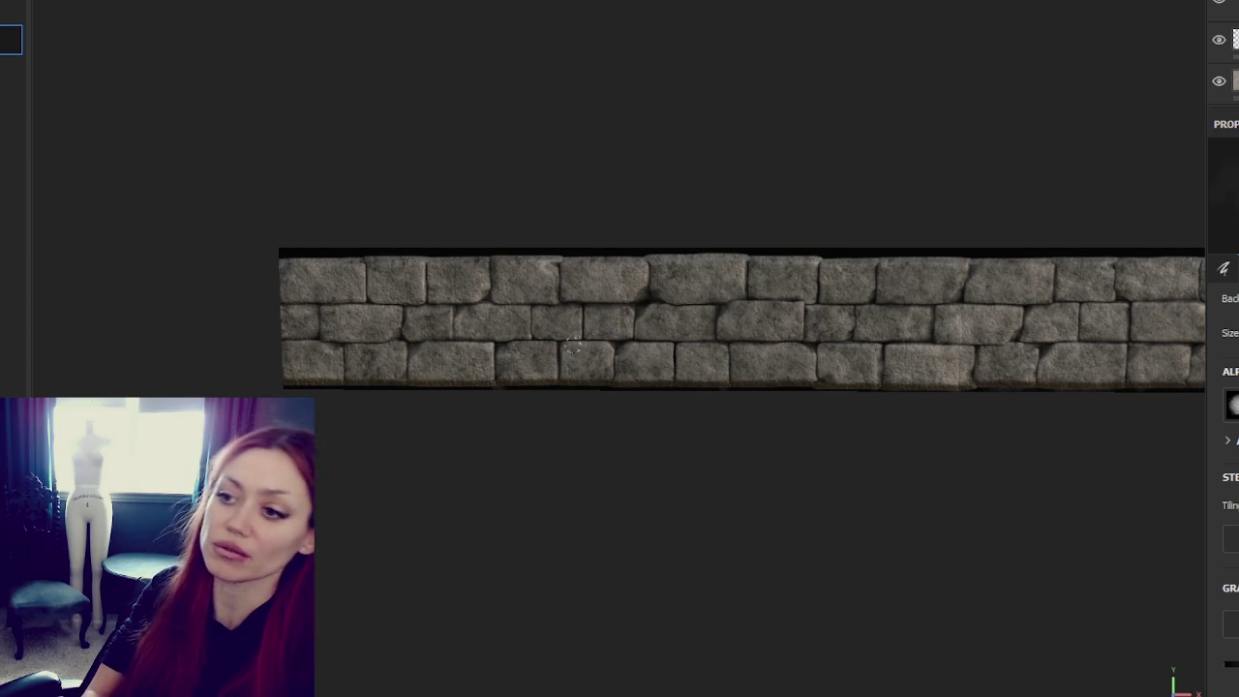
Step: Export the whole wall strip's textures at 2048 with the Unity HD Render Pipeline (Metallic Standard) template
scroll(703, 542, "down", 1)
mouse_move(703, 542)
middle_mouse_down()
mouse_move(550, 329)
mouse_move(777, 347)
middle_mouse_up()
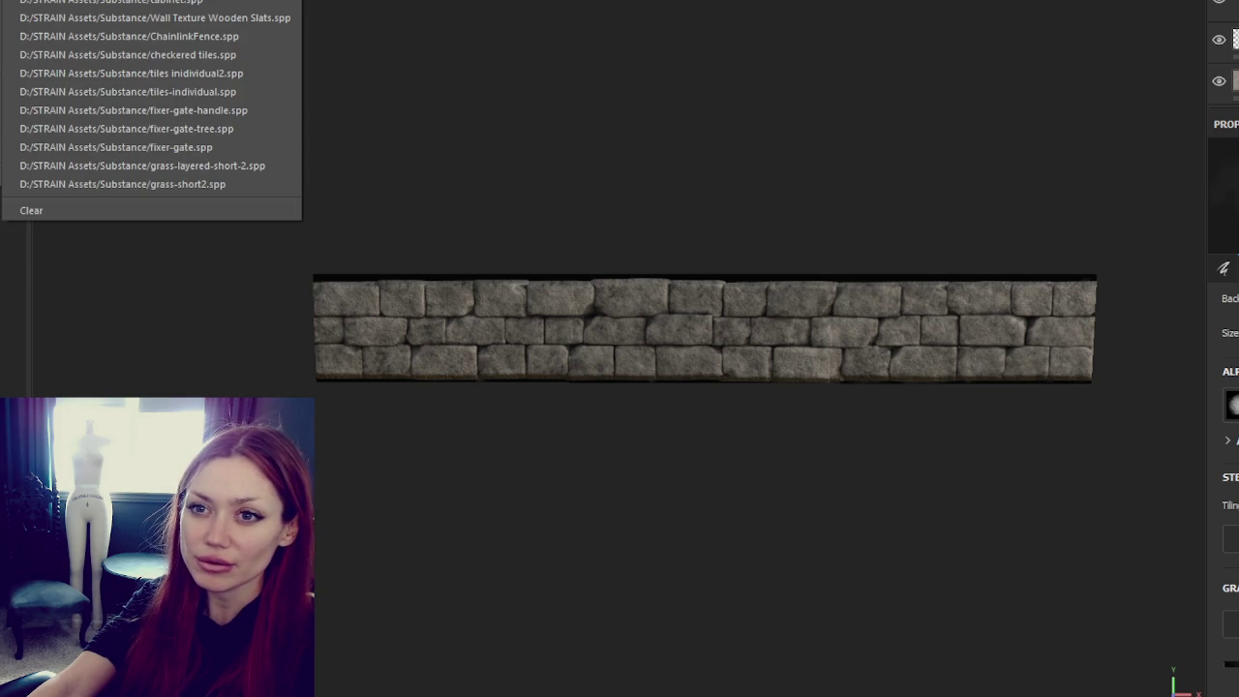
key("ctrl+shift+e")
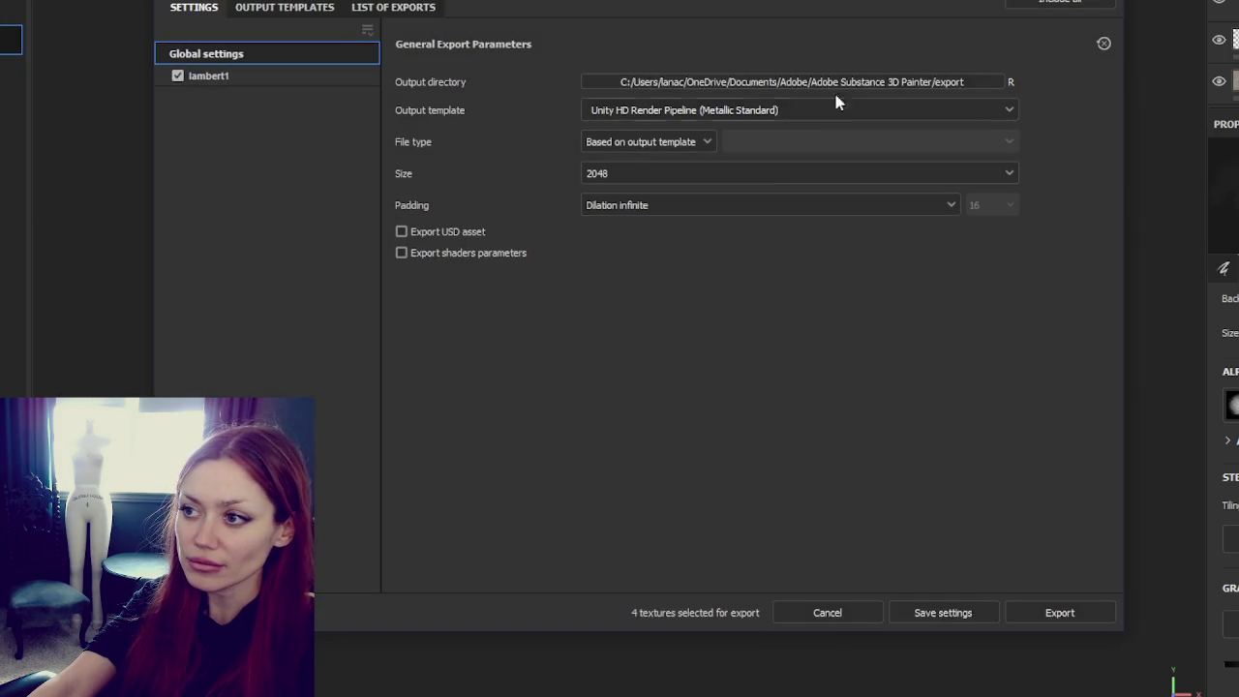
left_click(1058, 616)
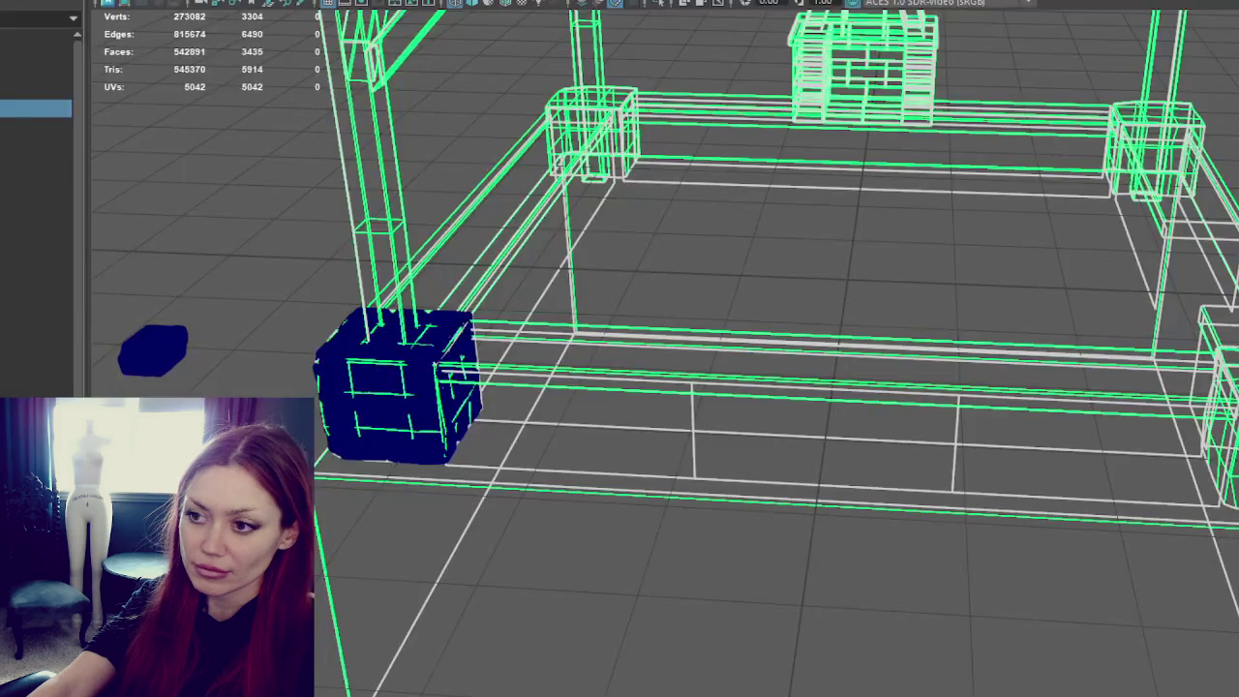
Step: Show textures, give the left wall and table top faces a new material, then select BuildersShop
key("6")
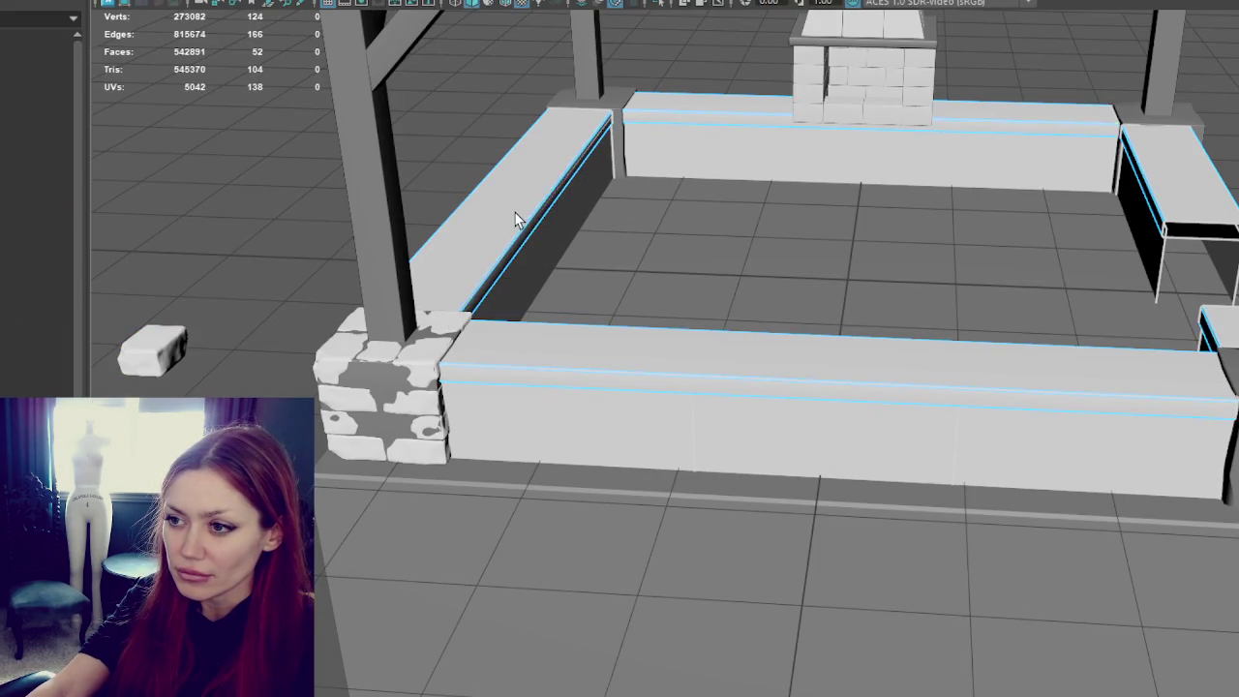
left_click(516, 219)
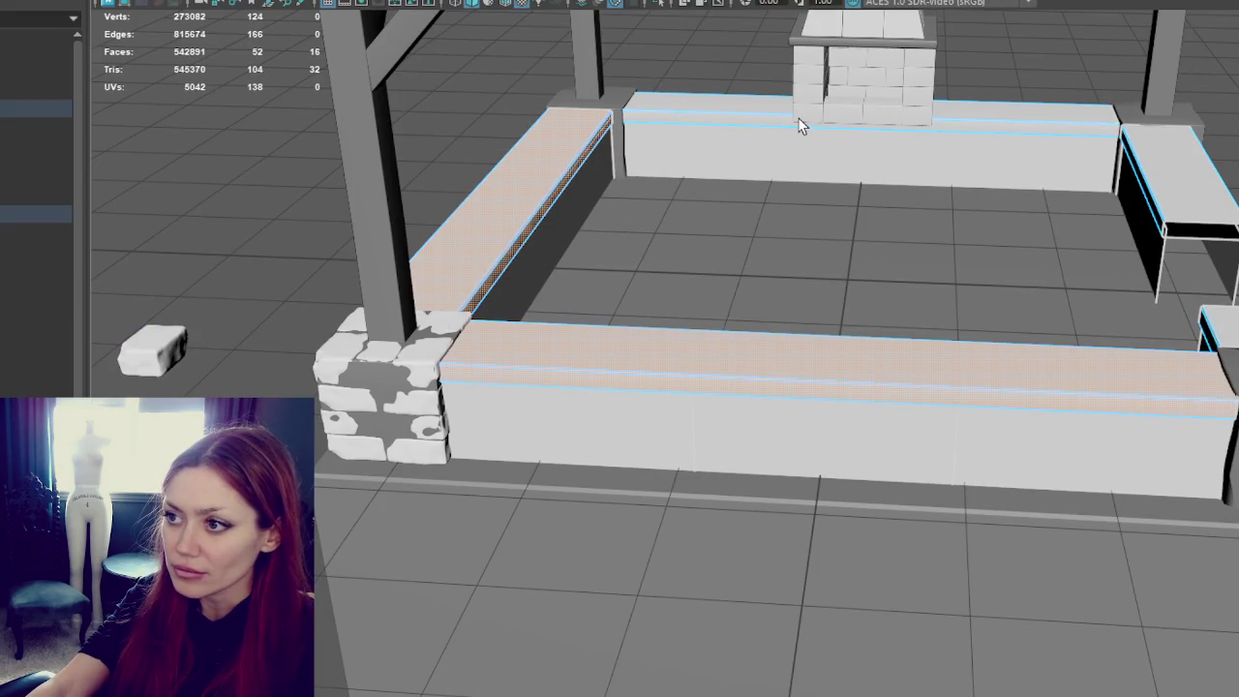
left_click(1177, 174, "shift")
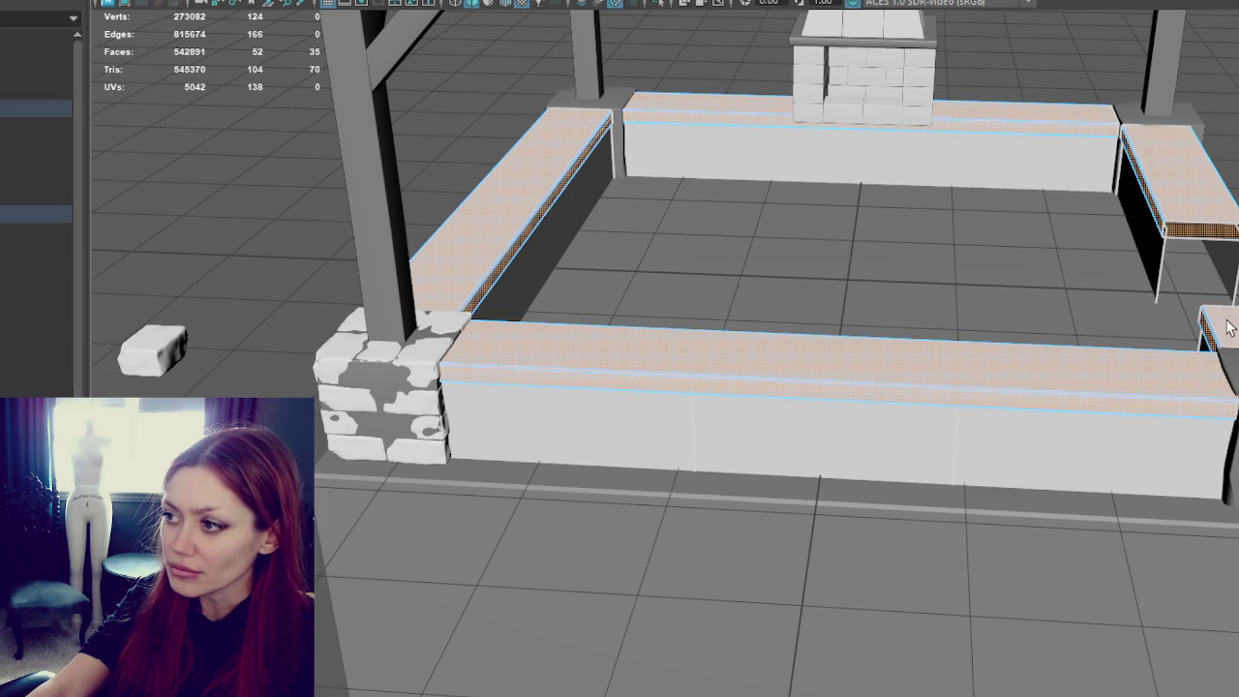
right_click(461, 92)
mouse_move(460, 561)
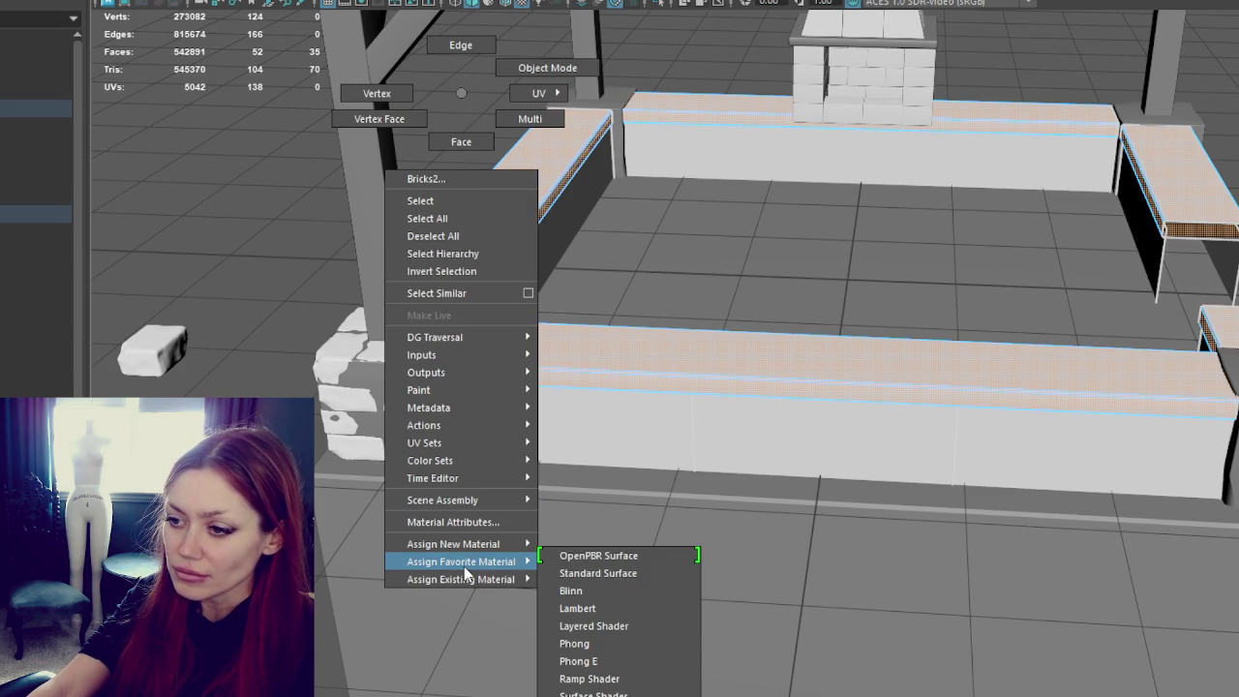
left_click(583, 591)
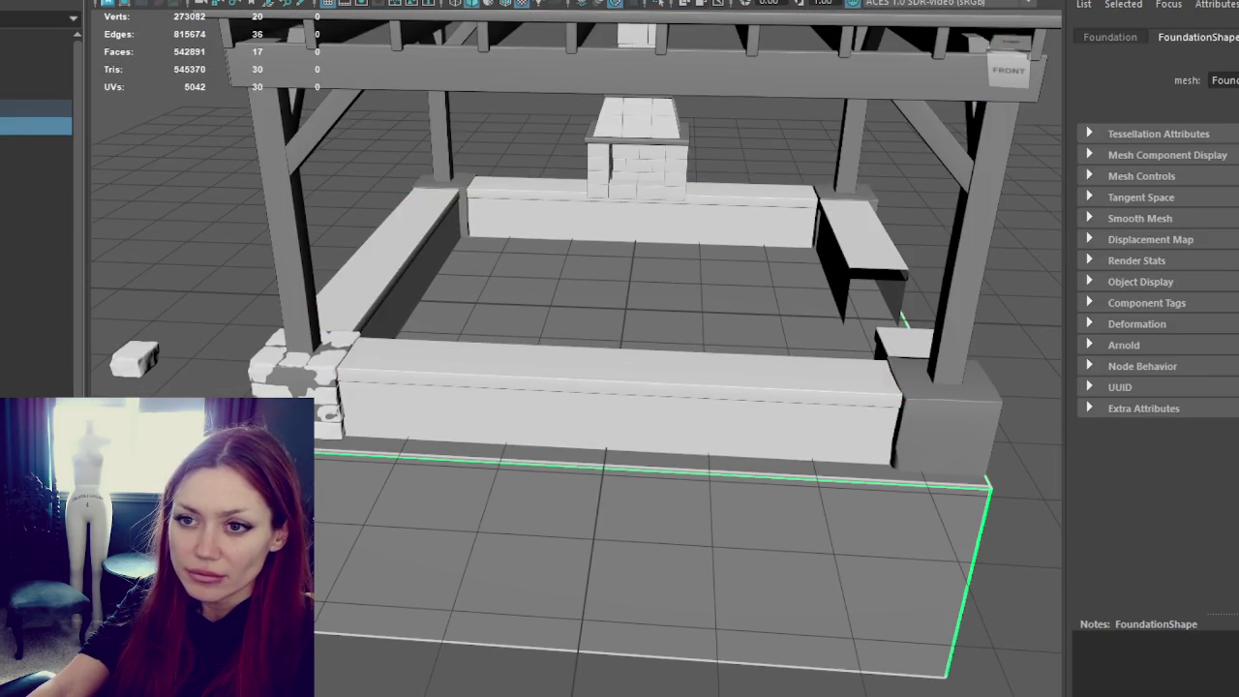
key("Up")
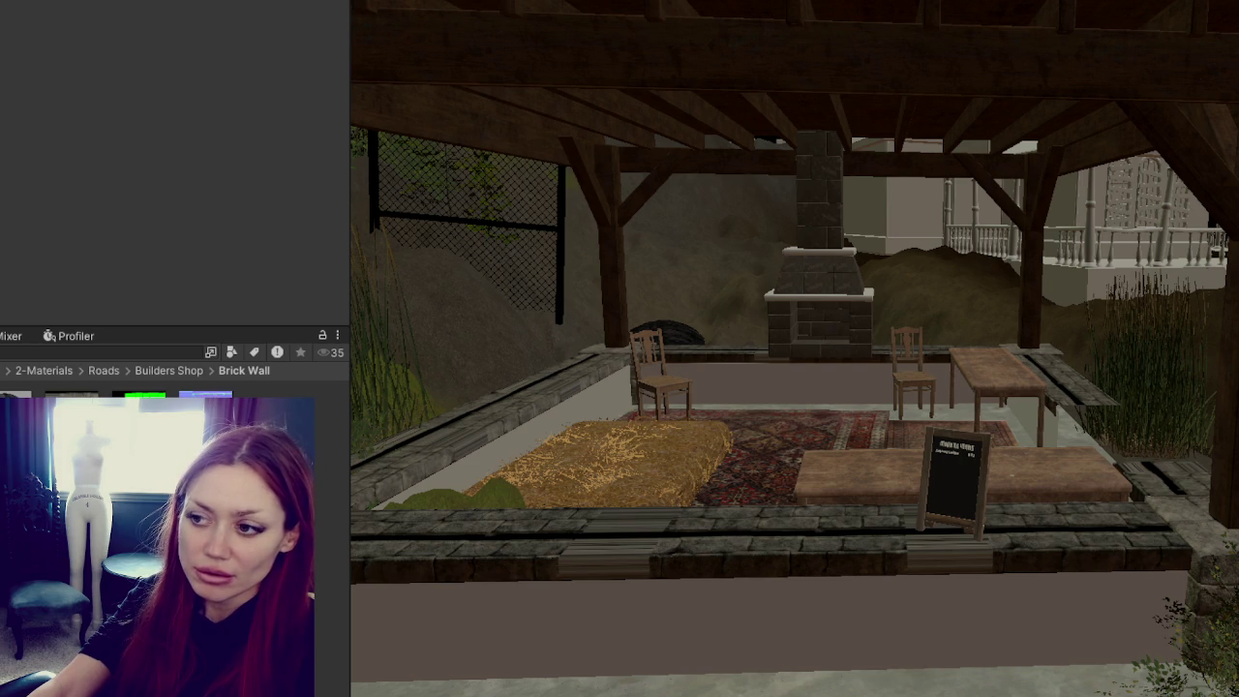
Step: Search the project for 'brick' and drag that material onto the pavilion's low wall tops
mouse_move(708, 671)
right_mouse_down()
mouse_move(716, 548)
mouse_move(819, 539)
mouse_move(893, 506)
mouse_move(885, 532)
mouse_move(838, 534)
right_mouse_up()
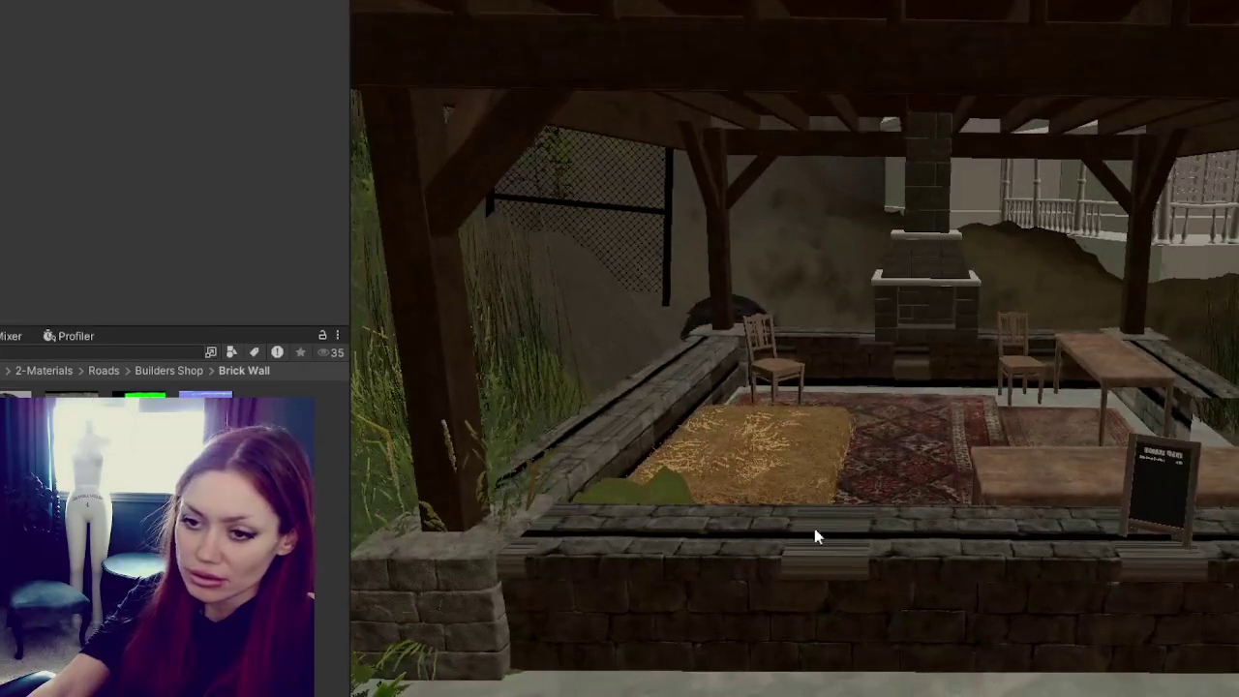
left_click(184, 353)
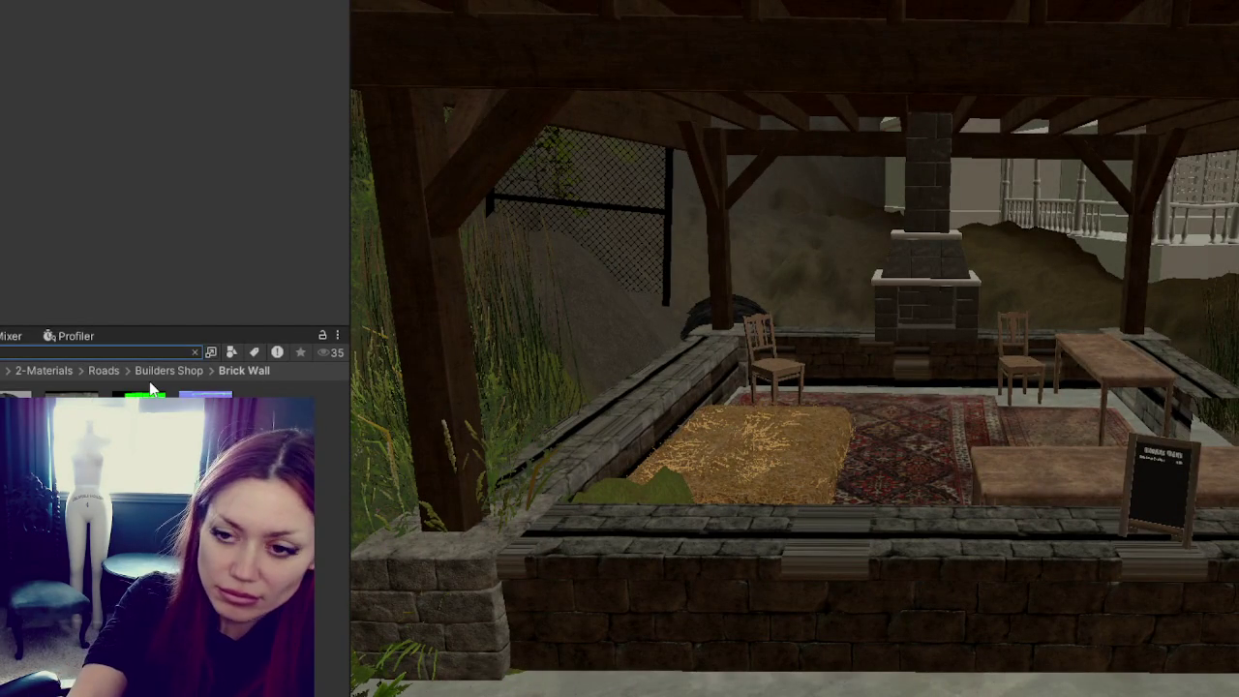
type("brick")
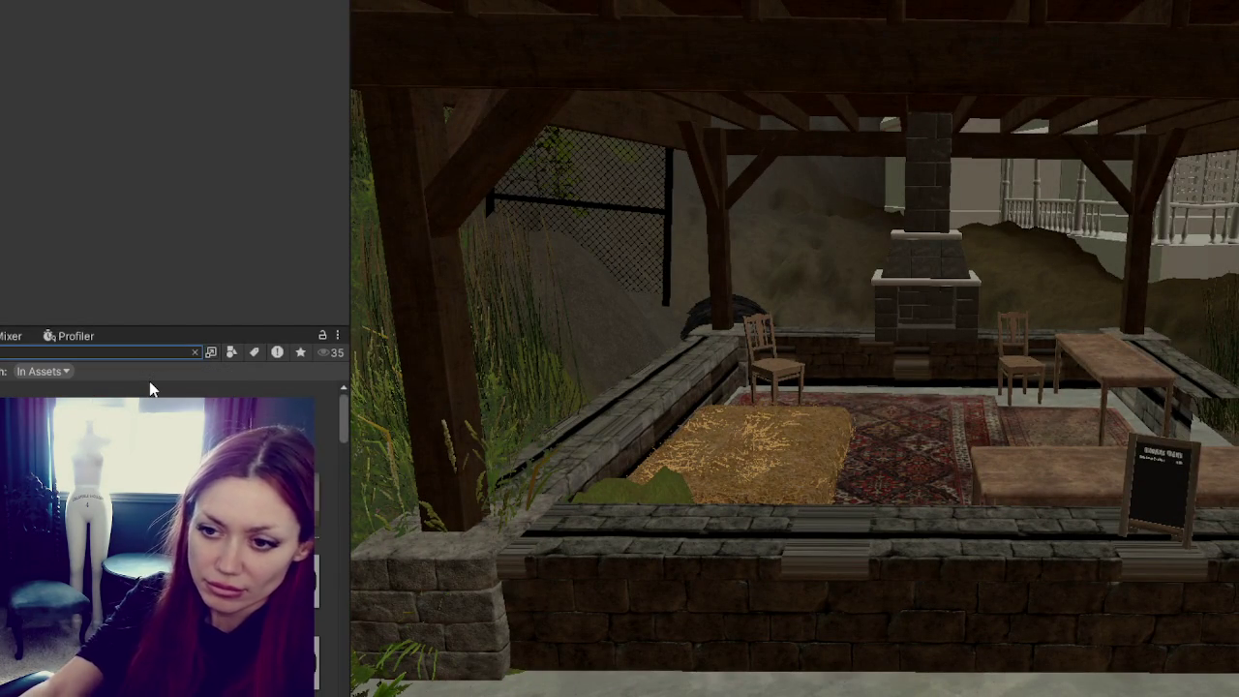
left_click_drag(145, 416, 735, 558)
mouse_move(735, 558)
middle_mouse_down()
mouse_move(771, 512)
mouse_move(757, 512)
middle_mouse_up()
scroll(764, 513, "up", 3)
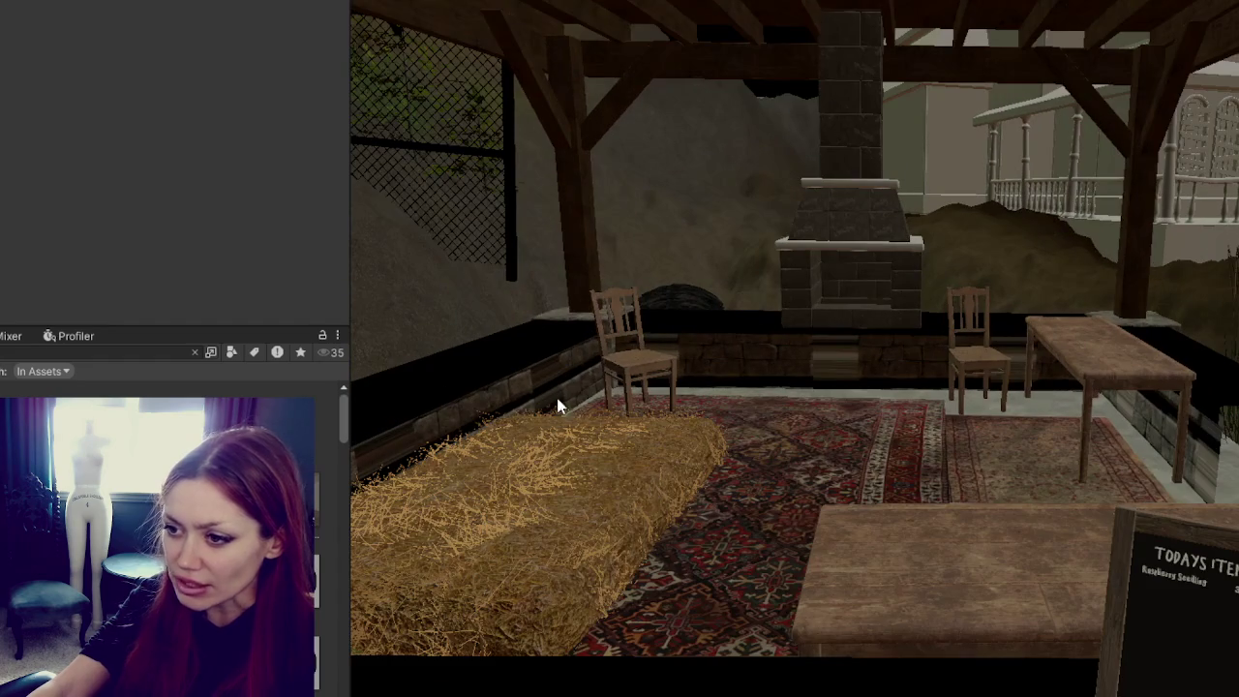
scroll(639, 422, "down", 5)
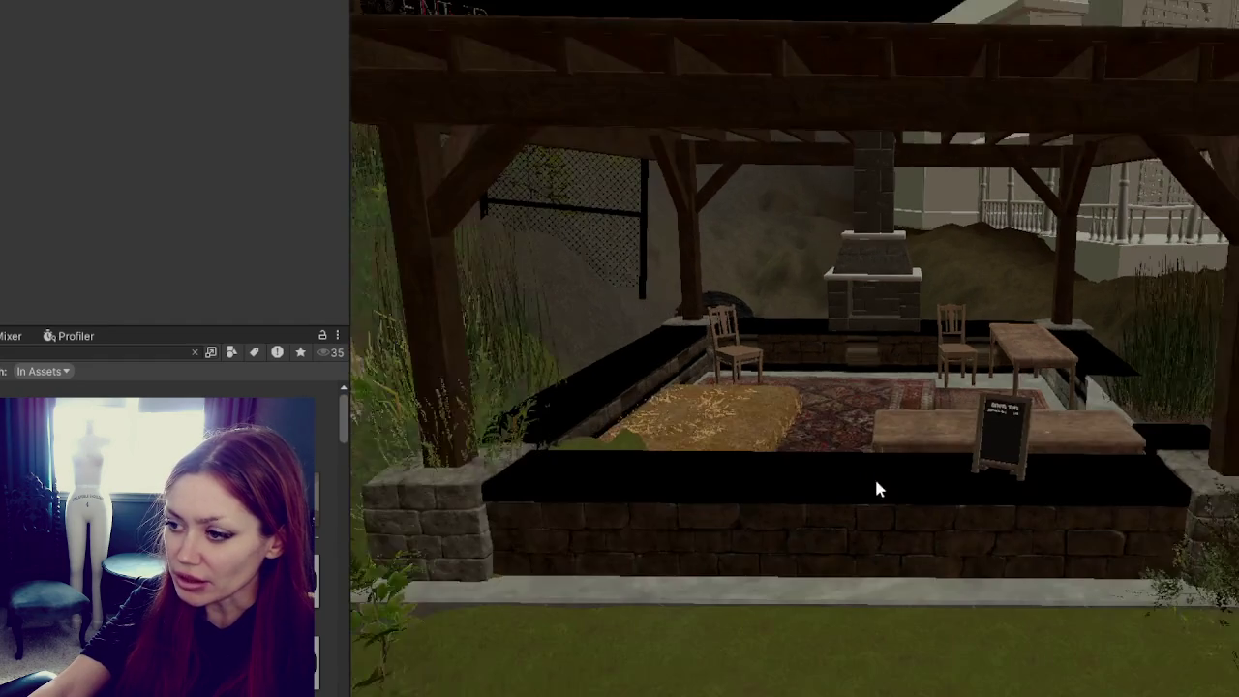
left_click_drag(920, 529, 935, 517, "alt")
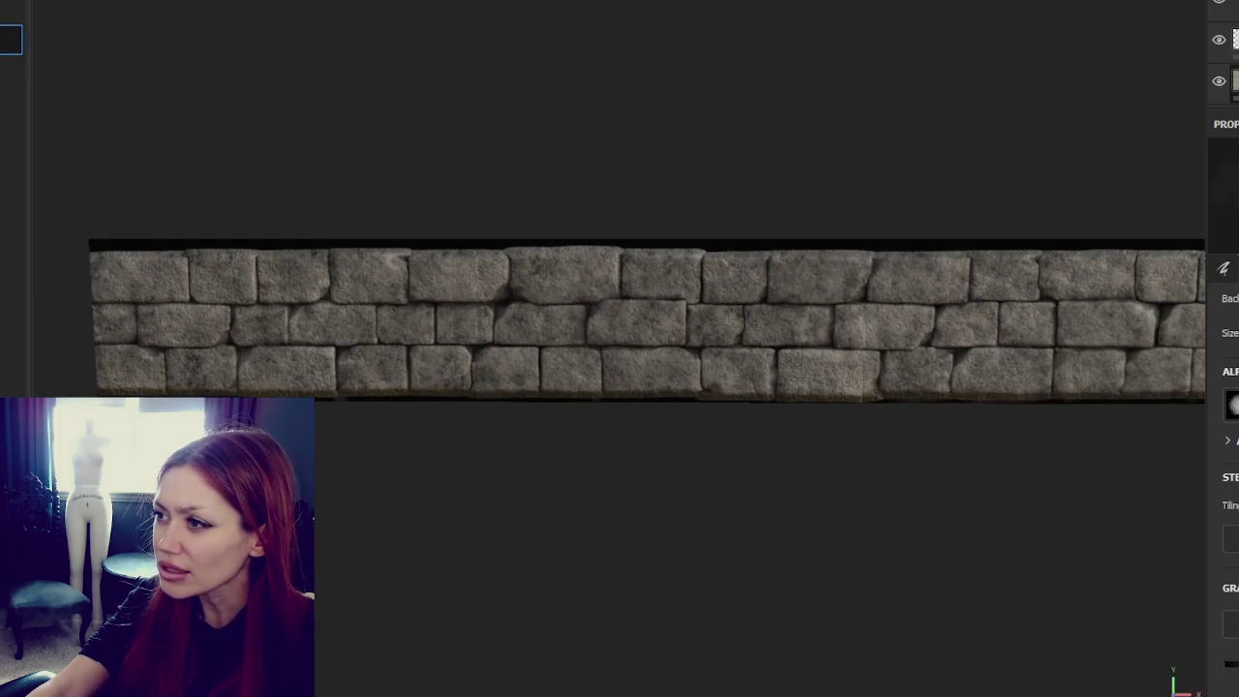
left_click(1225, 81)
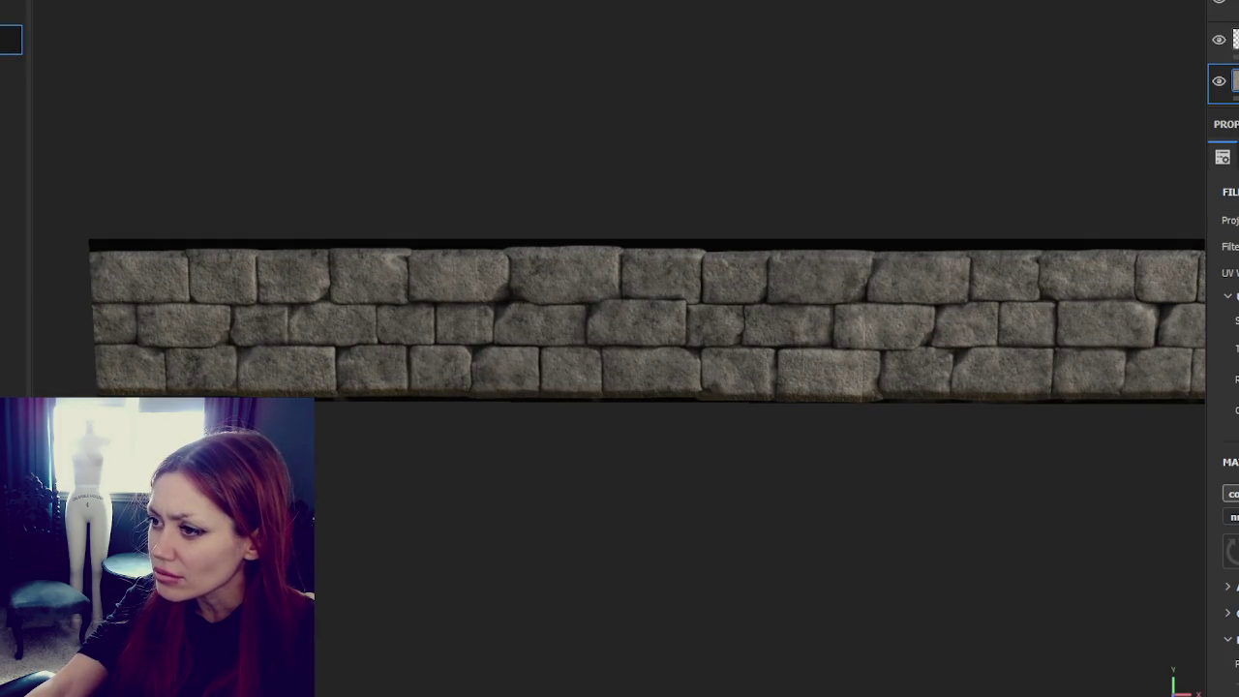
Step: Zoom in on the wall strip and rerun the texture export with the same settings
scroll(774, 253, "up", 2)
scroll(781, 263, "up", 2)
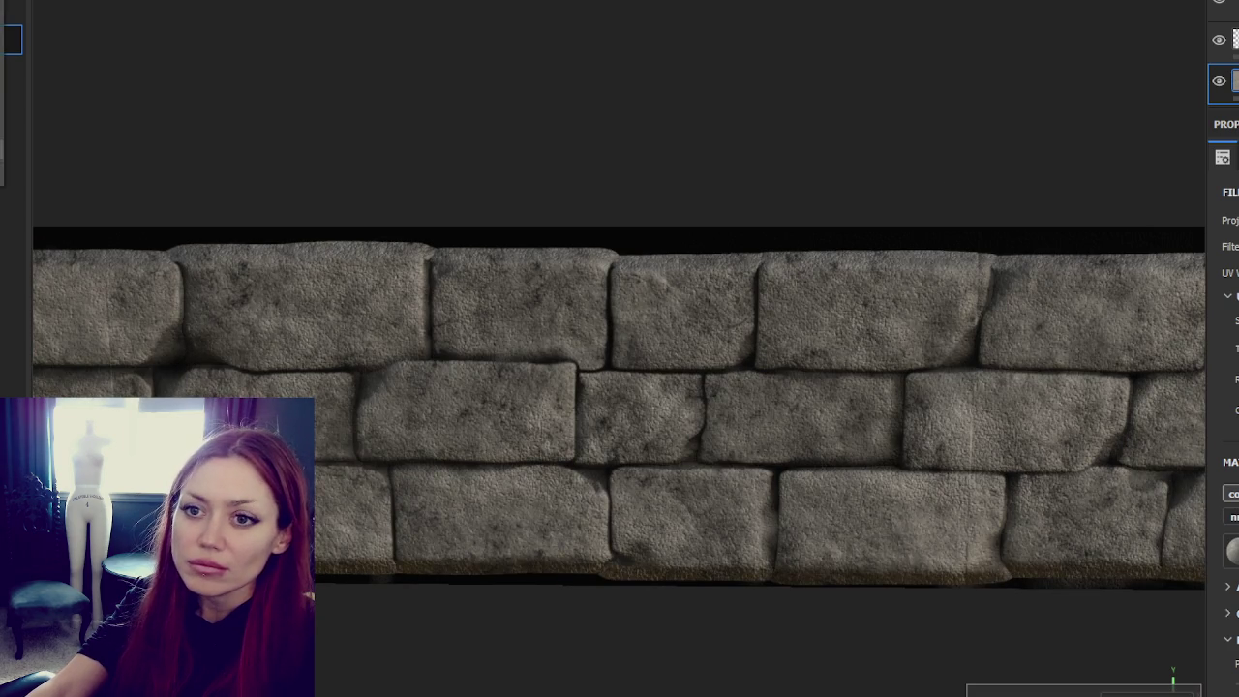
key("ctrl+shift+e")
left_click(1017, 610)
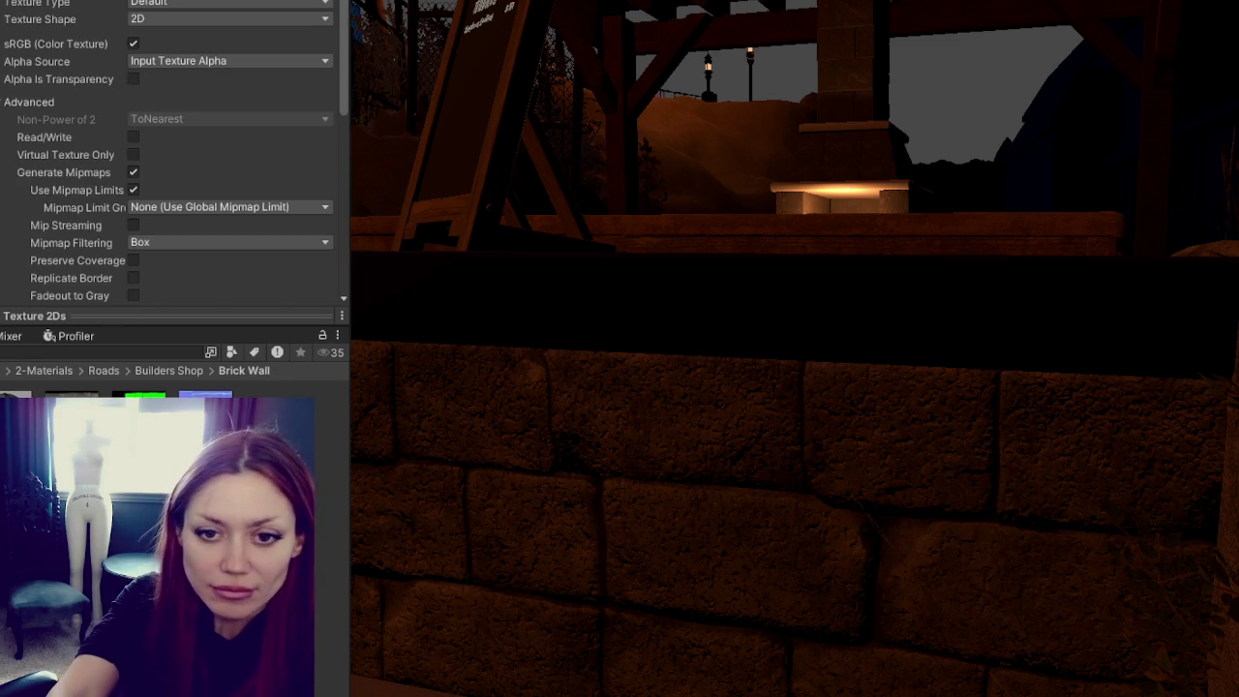
Step: Reload Unity's assets to pick up the new brick textures, inspect the wall, and close Painter's export window
key("Delete")
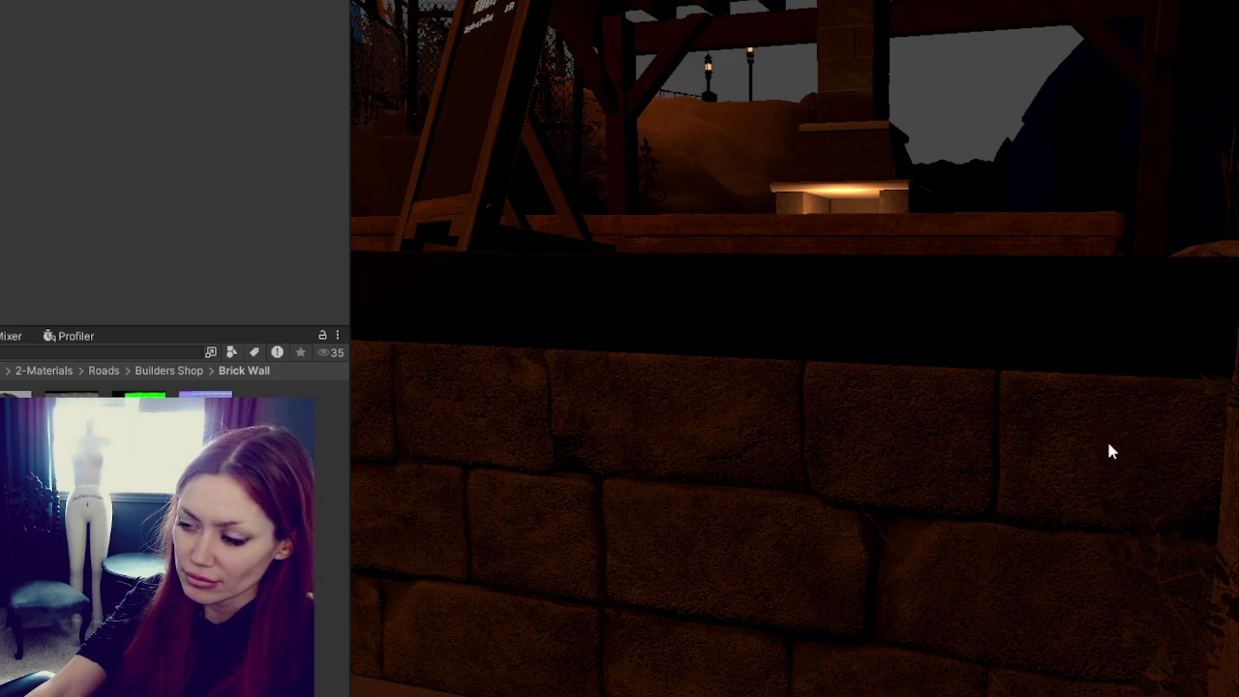
right_click_drag(1133, 429, 1100, 430)
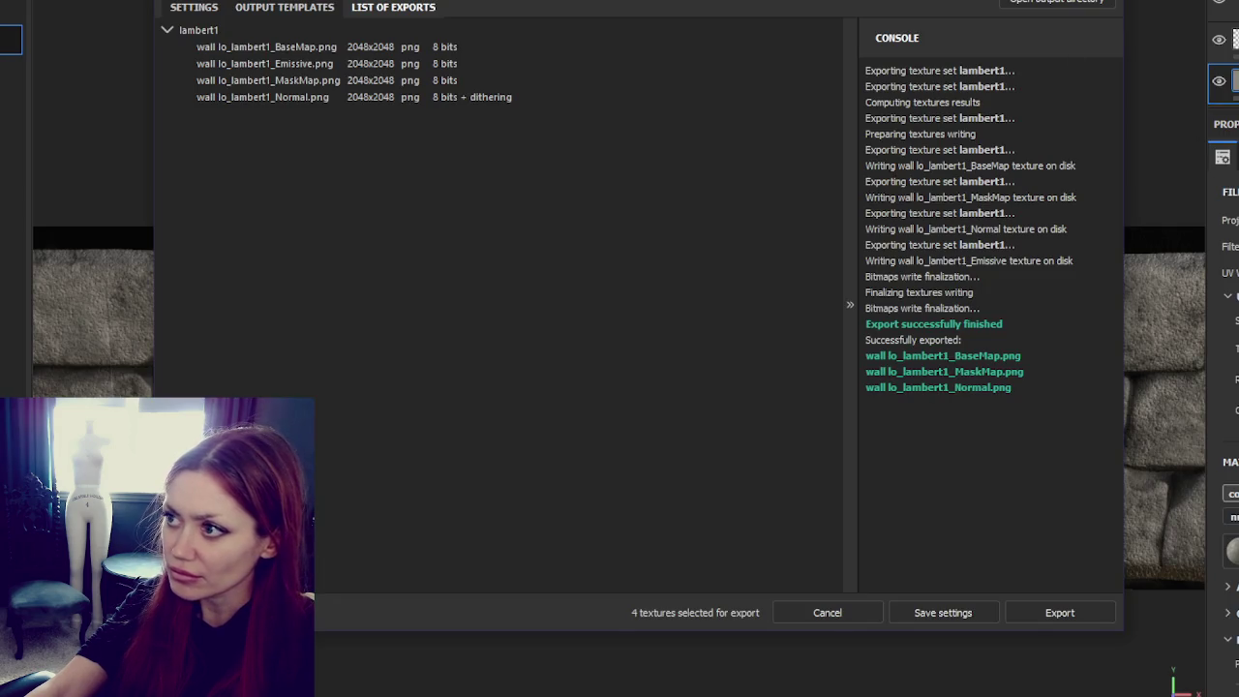
key("Escape")
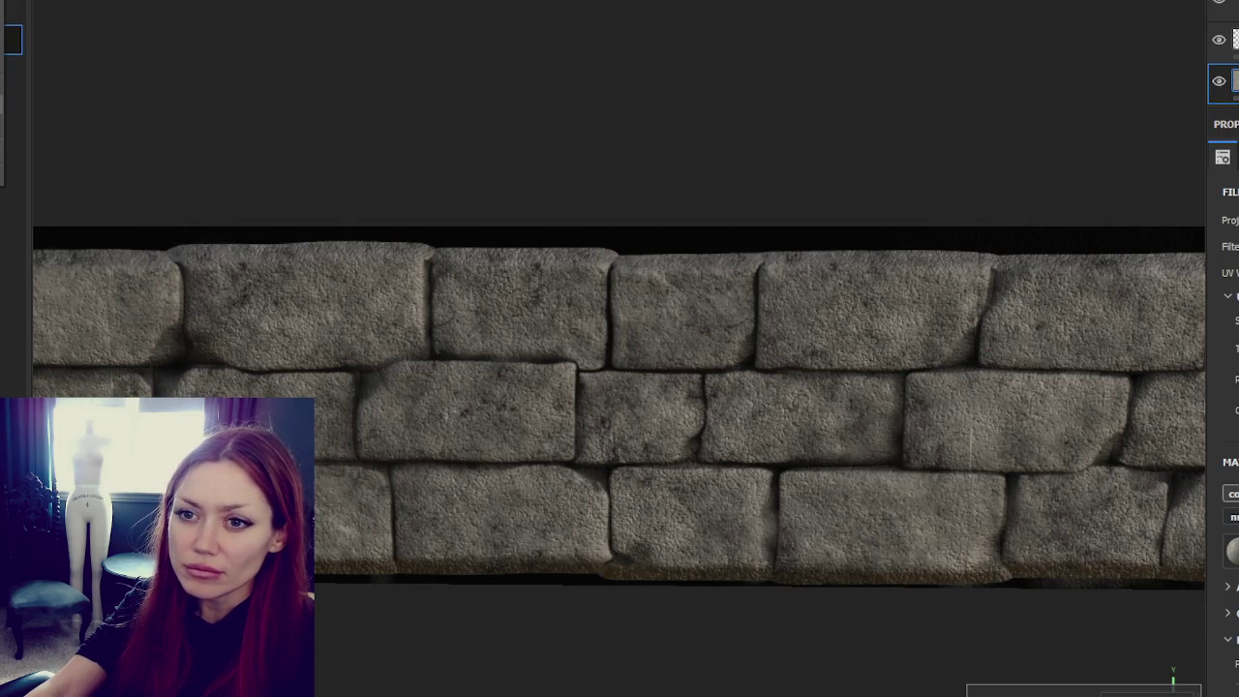
Step: Export the wall texture maps once more from the Export Textures dialog
key("ctrl+shift+e")
left_click(1060, 612)
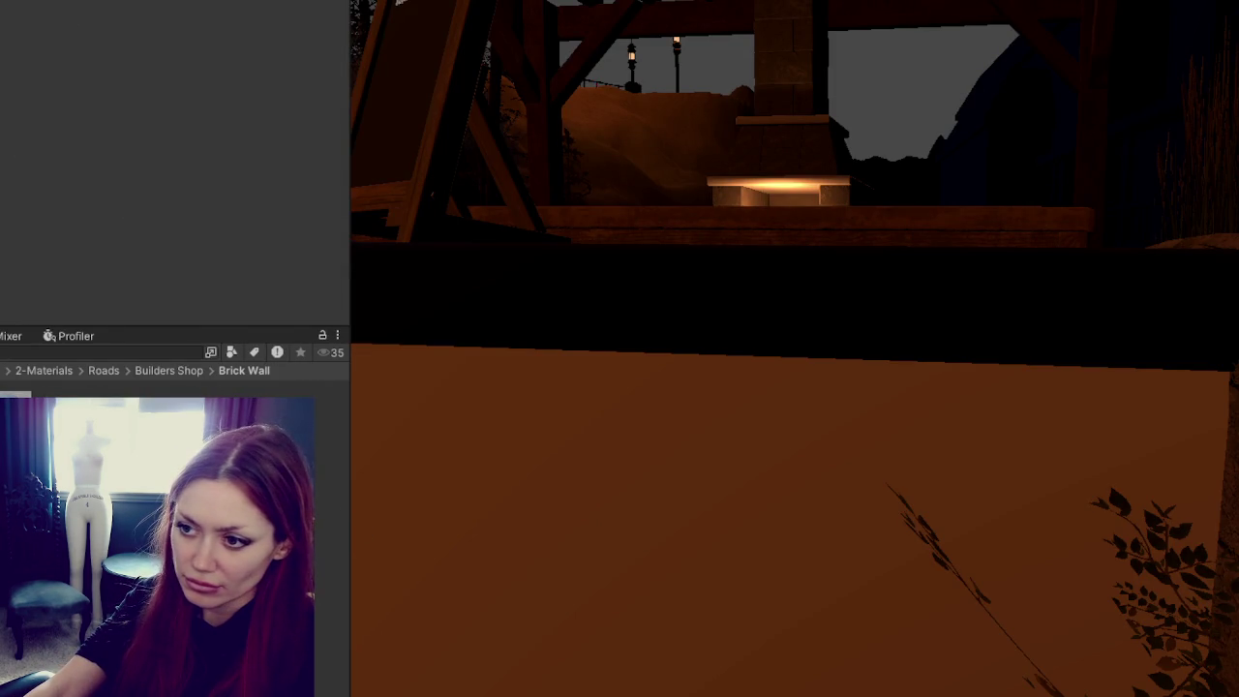
scroll(1200, 448, "down", 5)
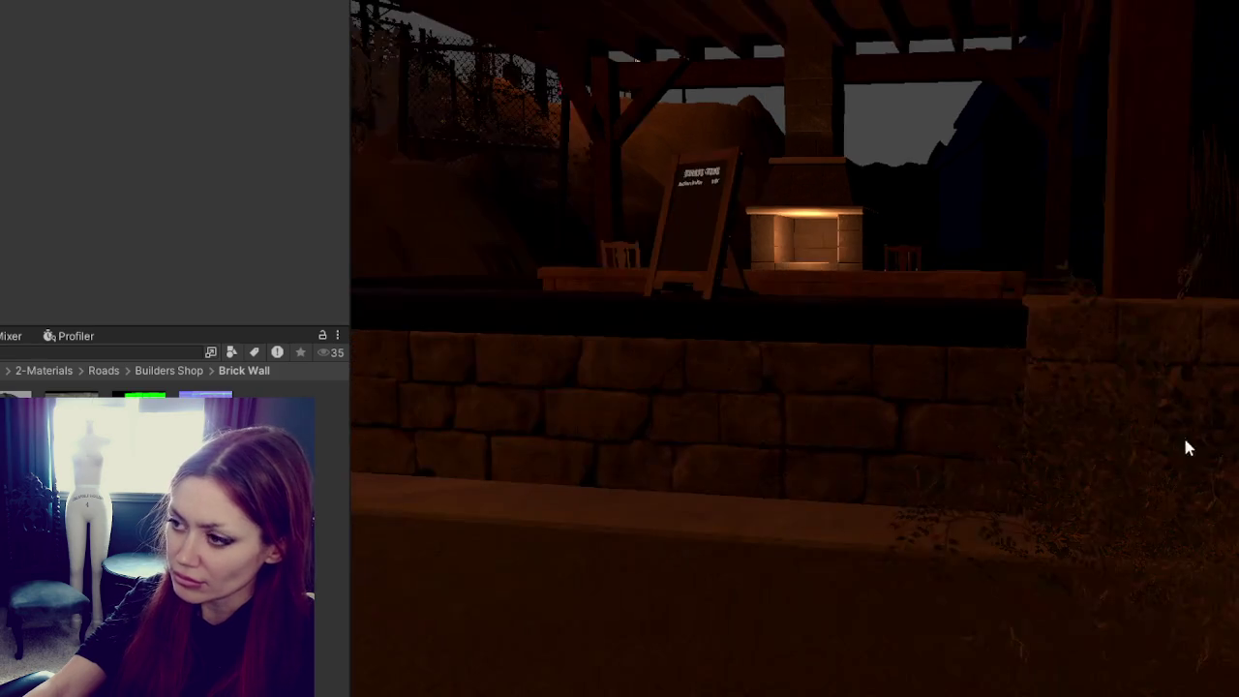
mouse_move(843, 449)
middle_mouse_down()
mouse_move(940, 456)
mouse_move(998, 413)
middle_mouse_up()
mouse_move(998, 413)
left_mouse_down("alt")
mouse_move(885, 429)
mouse_move(907, 415)
mouse_move(993, 416)
mouse_move(1042, 437)
mouse_move(934, 426)
left_mouse_up("alt")
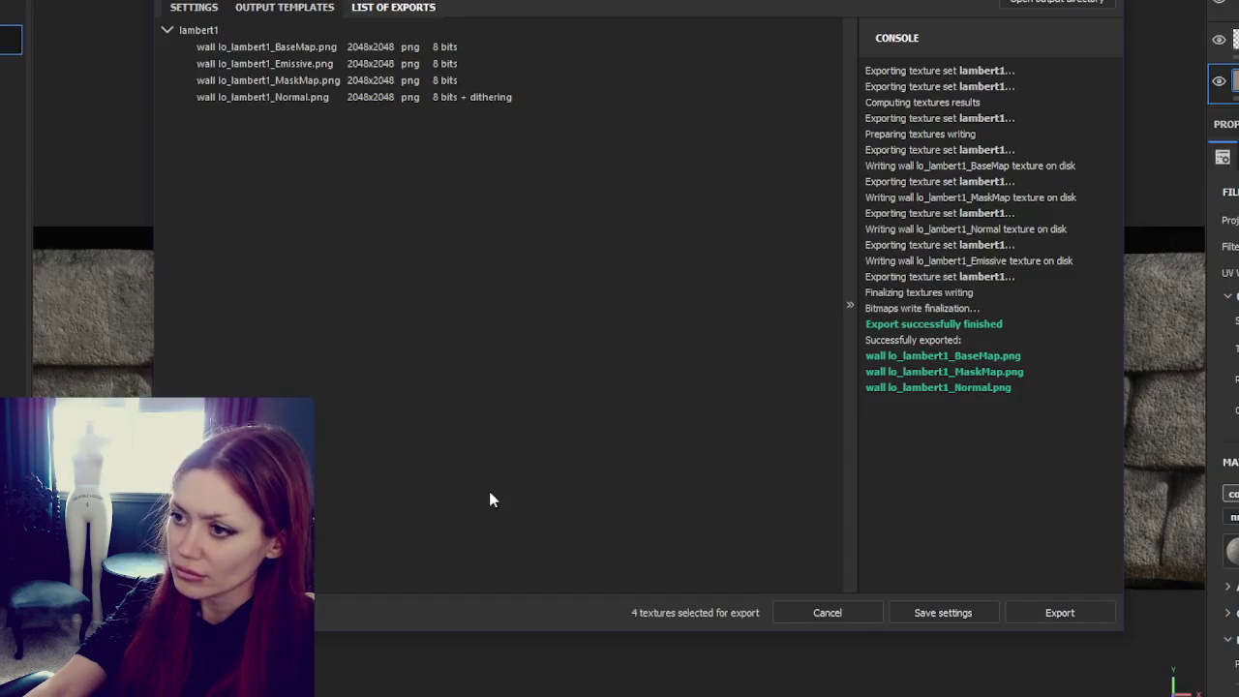
Step: Close the finished export window and select the second texture layer
key("Escape")
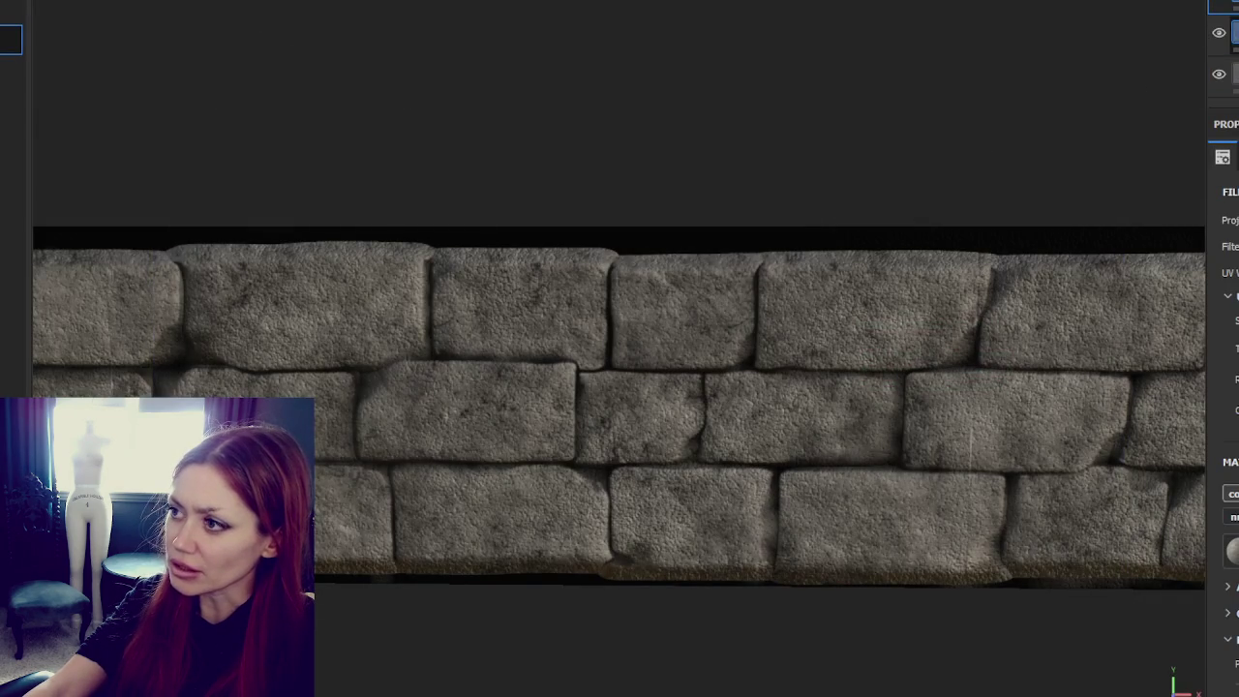
left_click(1227, 73)
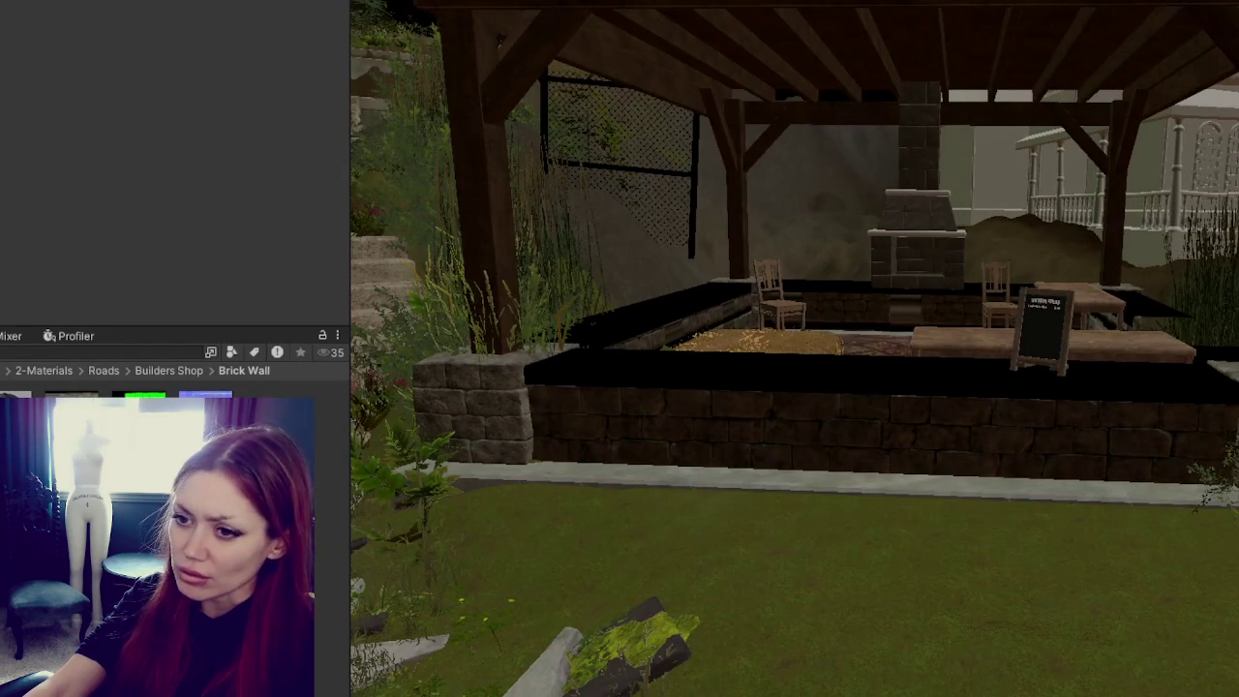
Step: Set the exported Normal texture's Texture Type to Normal map and apply the import settings
left_click(264, 8)
left_click(194, 39)
scroll(271, 184, "down", 5)
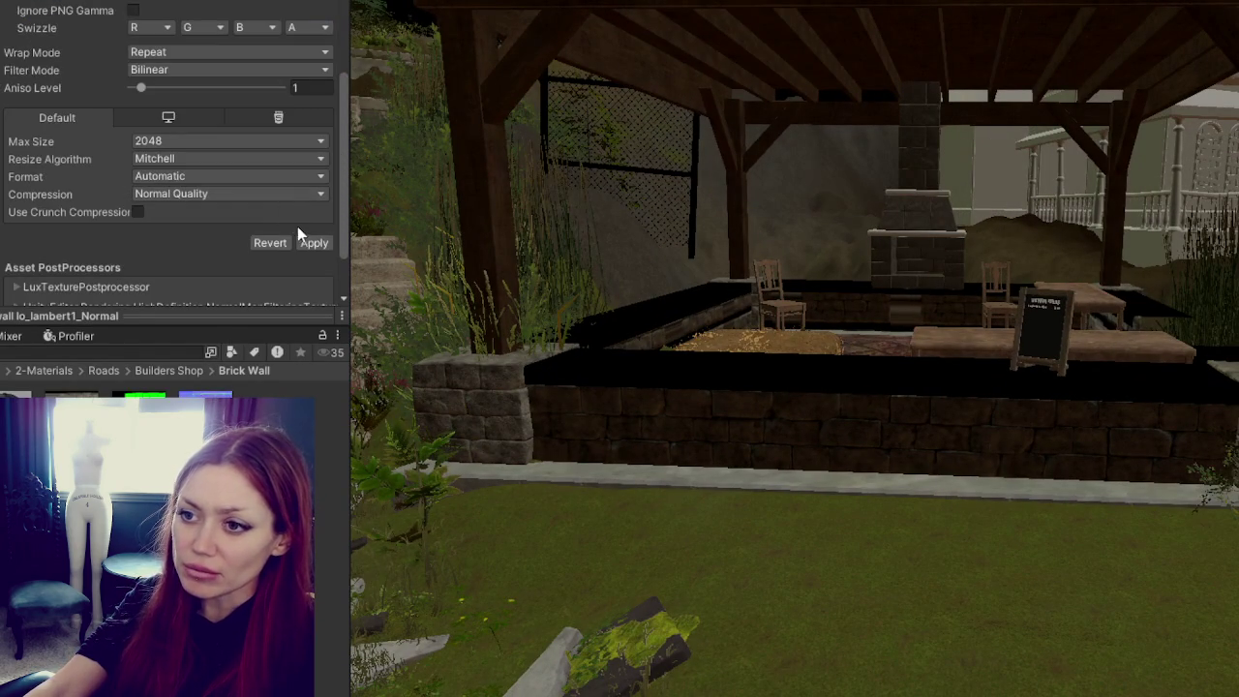
left_click(307, 240)
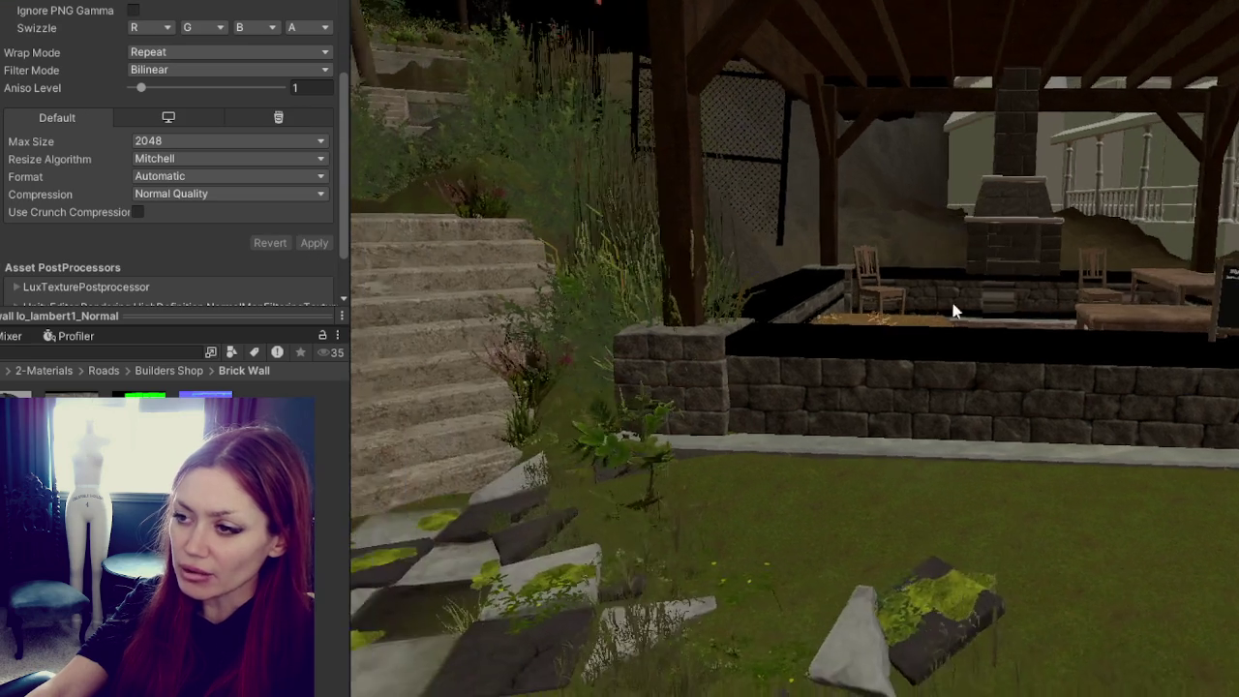
scroll(954, 311, "up", 5)
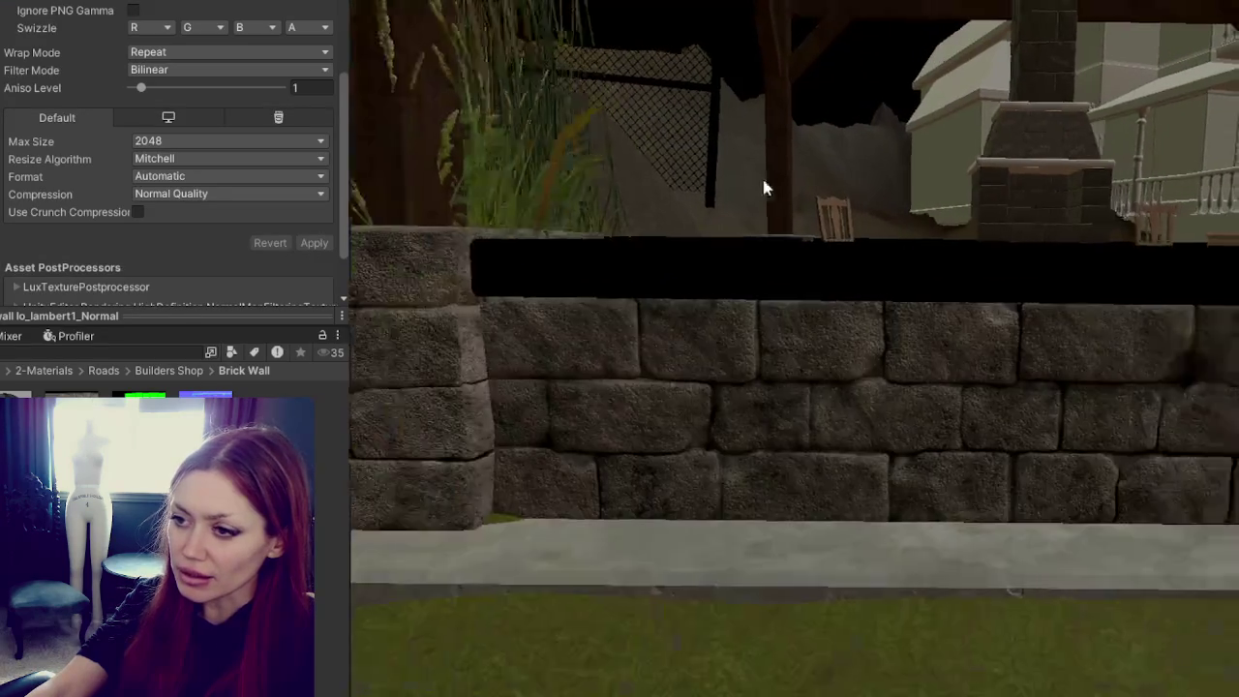
Step: Pan, zoom and orbit along the stone wall to inspect the raised brick relief
mouse_move(764, 185)
middle_mouse_down()
mouse_move(802, 180)
mouse_move(823, 215)
middle_mouse_up()
scroll(823, 216, "up", 1)
scroll(823, 216, "up", 1)
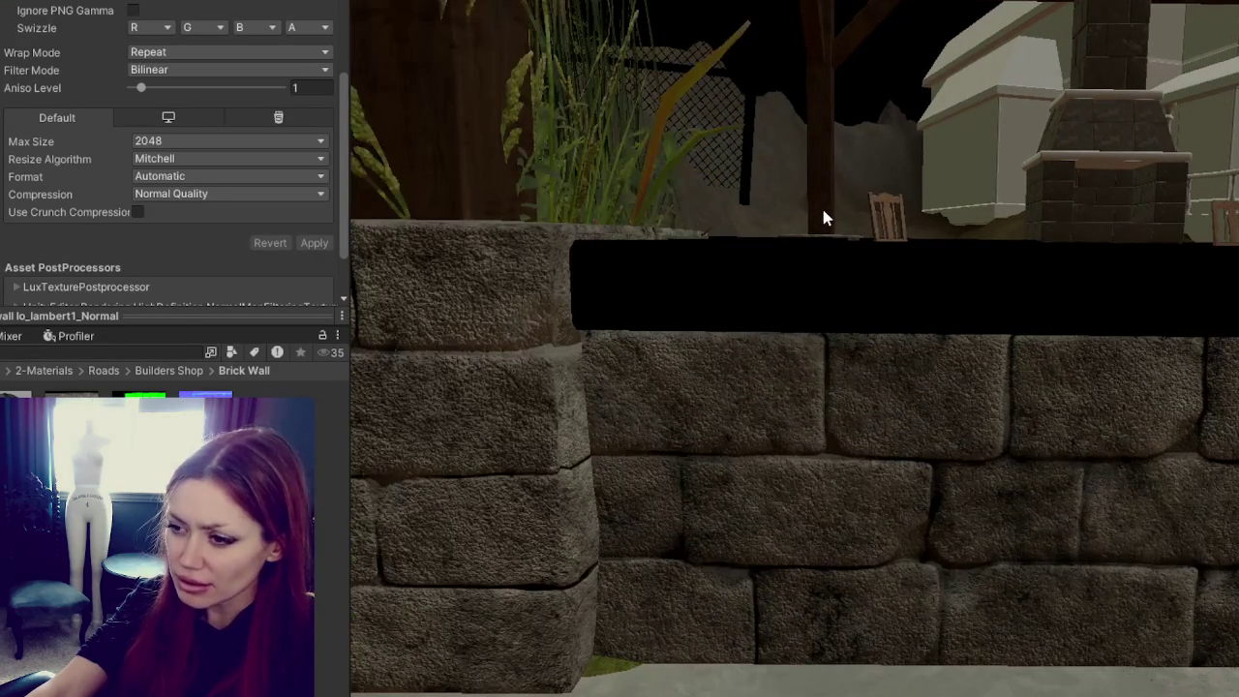
scroll(824, 213, "down", 3)
scroll(824, 213, "down", 3)
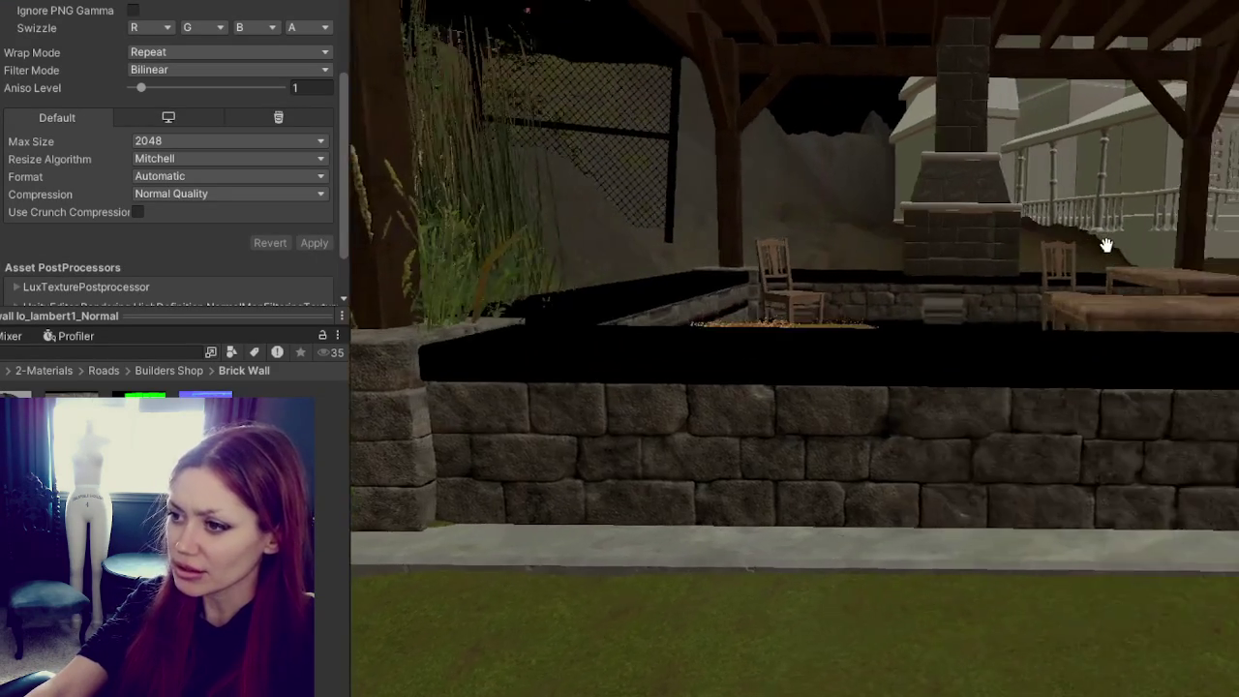
scroll(1116, 255, "down", 3)
left_click_drag(1125, 251, 1083, 330, "alt")
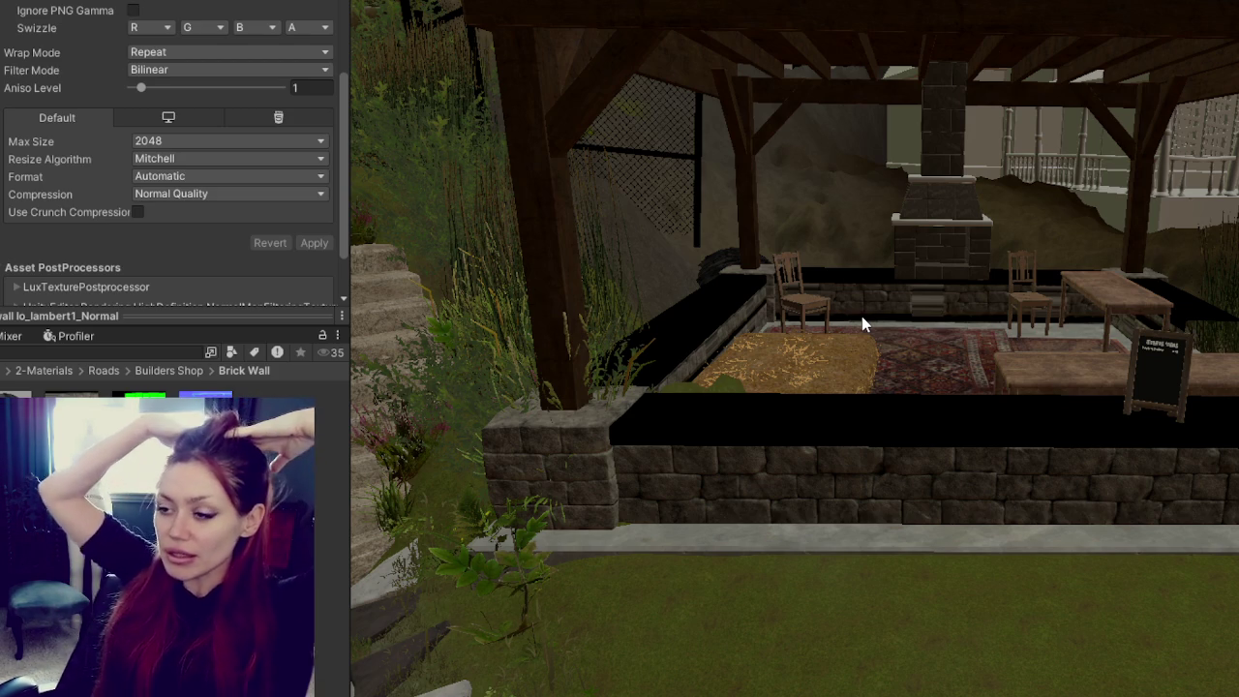
scroll(861, 316, "up", 2)
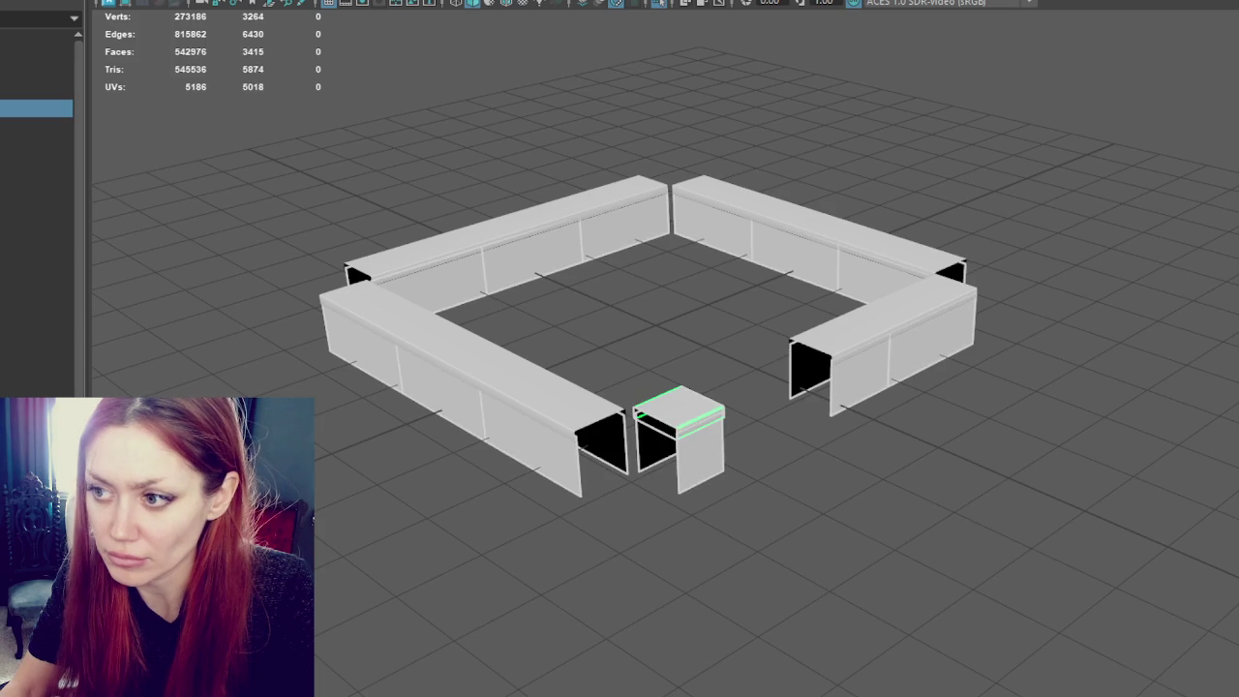
Step: Unhide the gazebo, roof and platform, then delete the small bench's top faces
key("ctrl+shift+h")
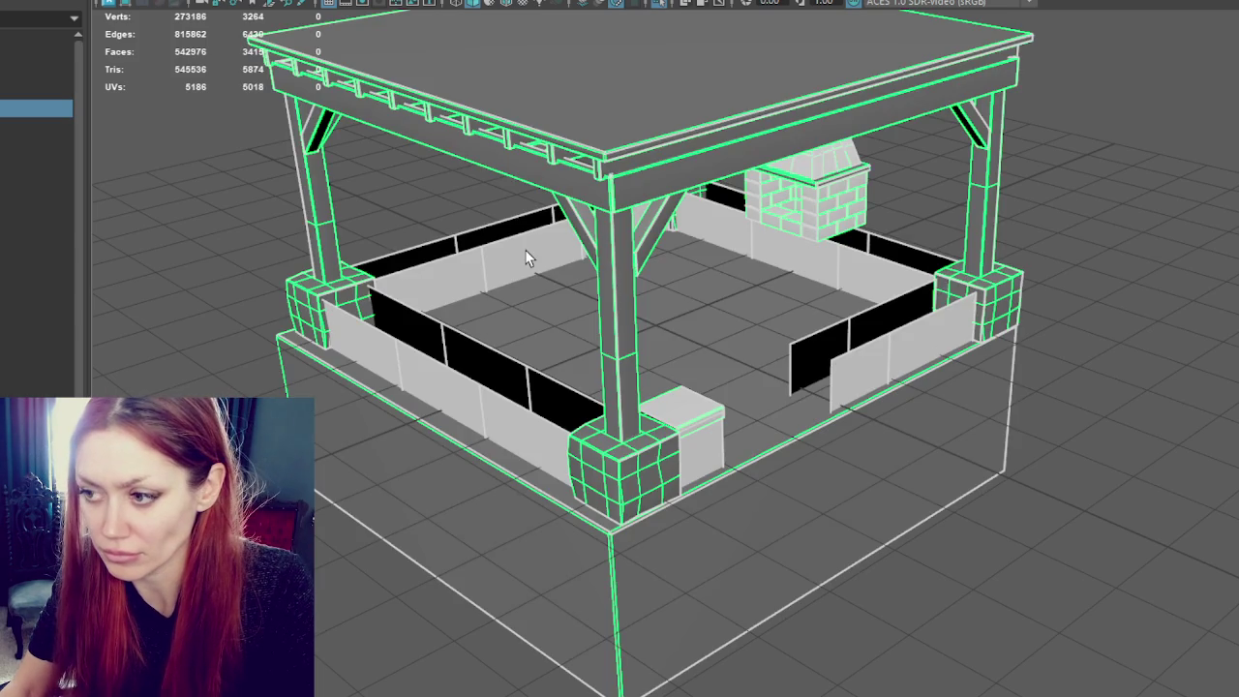
left_click(721, 412)
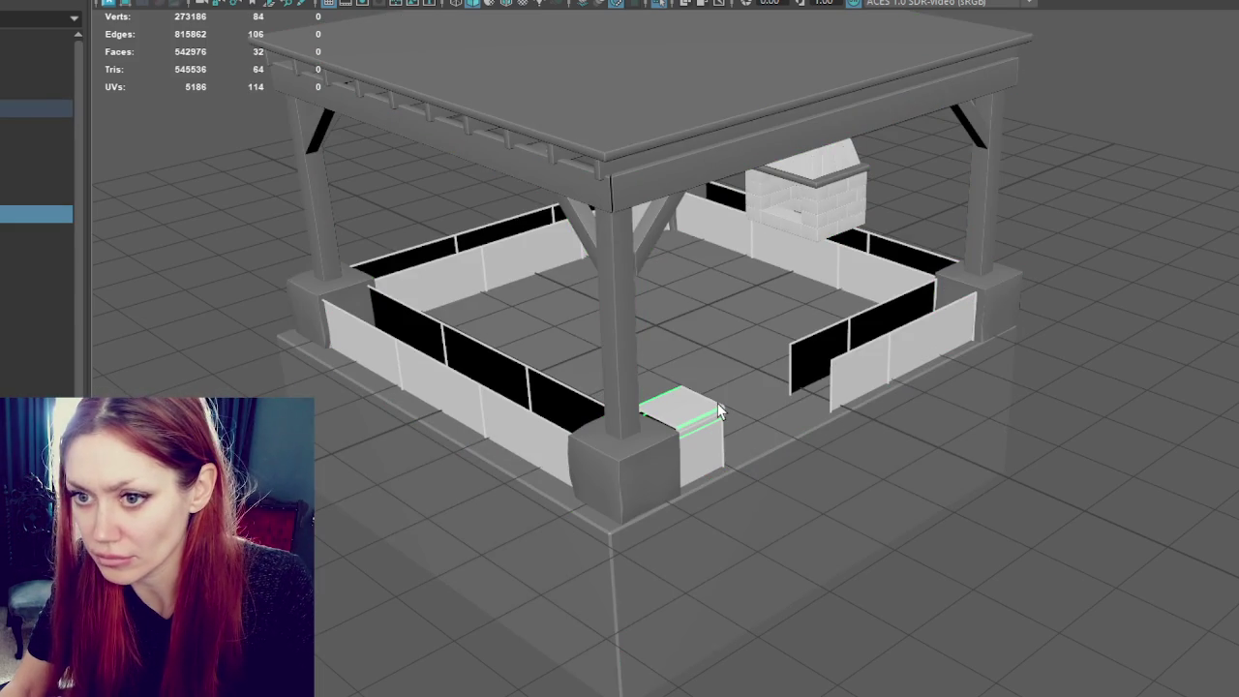
key("ctrl+h")
key("ctrl+shift+h")
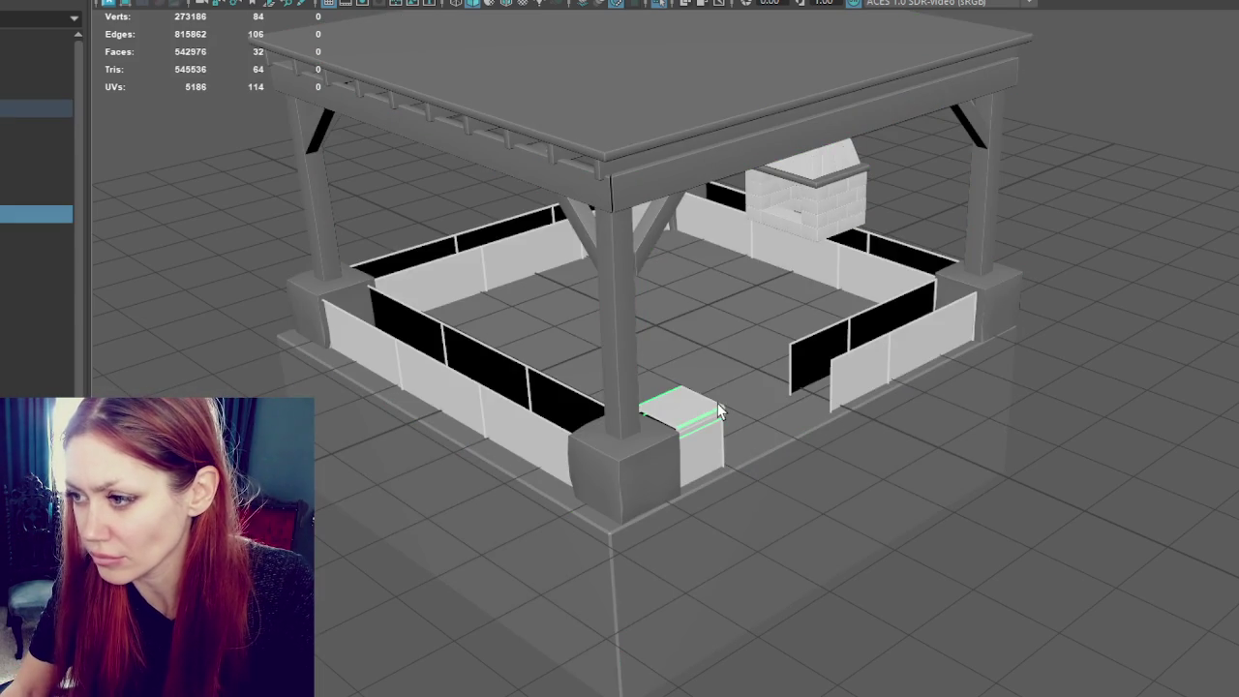
key("F11")
mouse_move(695, 400)
left_mouse_down()
mouse_move(707, 430)
mouse_move(1033, 227)
mouse_move(545, 588)
left_mouse_up()
key("Delete")
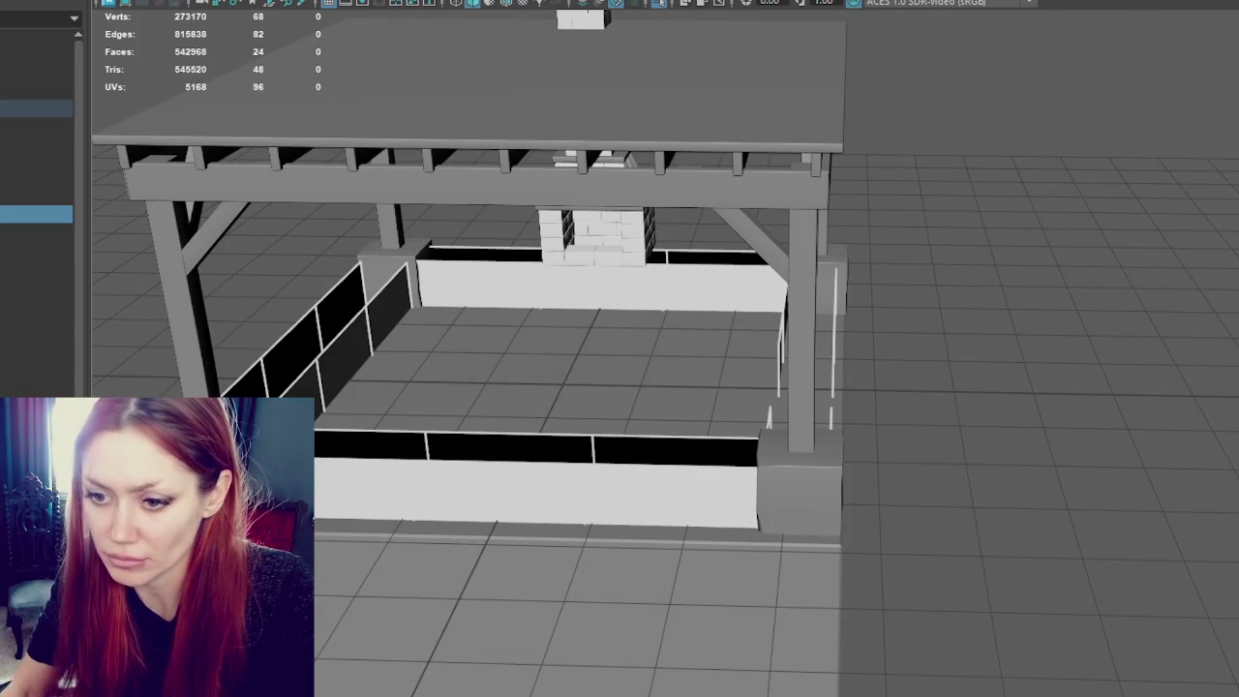
Step: Orbit to the pavilion's right-front side and select, then deselect, the floor faces
mouse_move(552, 448)
left_mouse_down("alt")
mouse_move(471, 420)
mouse_move(384, 436)
mouse_move(642, 436)
mouse_move(590, 437)
left_mouse_up("alt")
scroll(610, 464, "up", 3)
right_click_drag(1147, 256, 1024, 264)
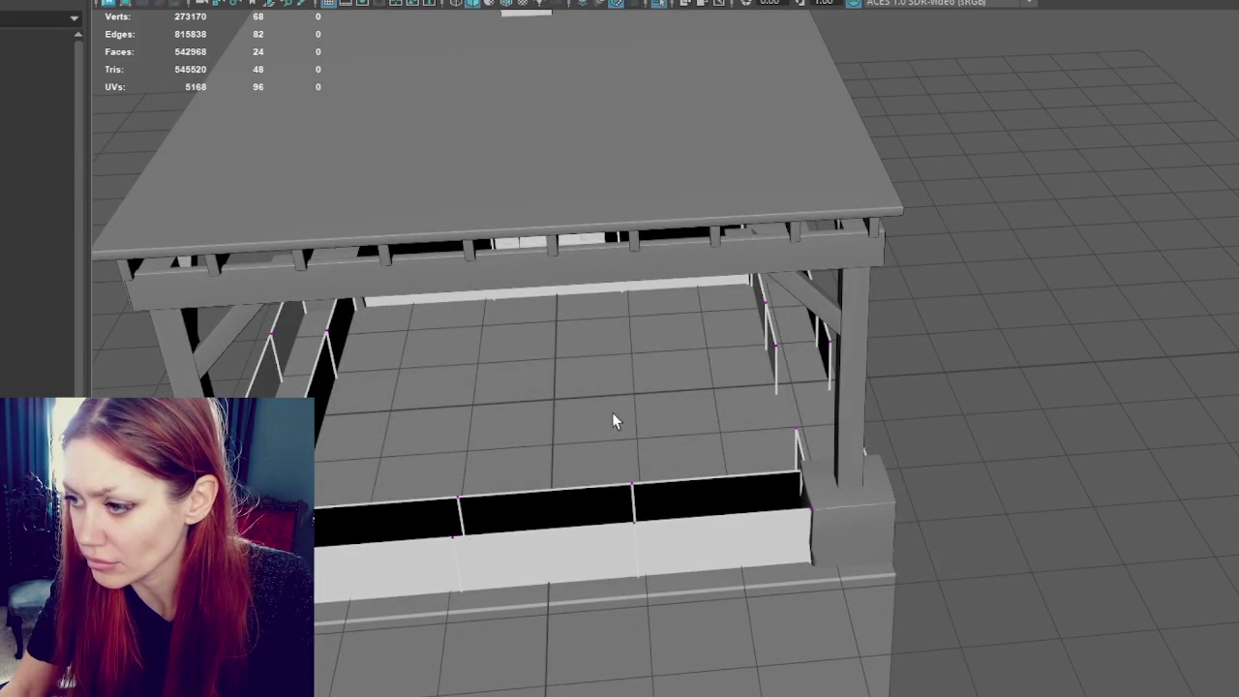
right_click_drag(526, 254, 525, 299)
left_click(540, 326)
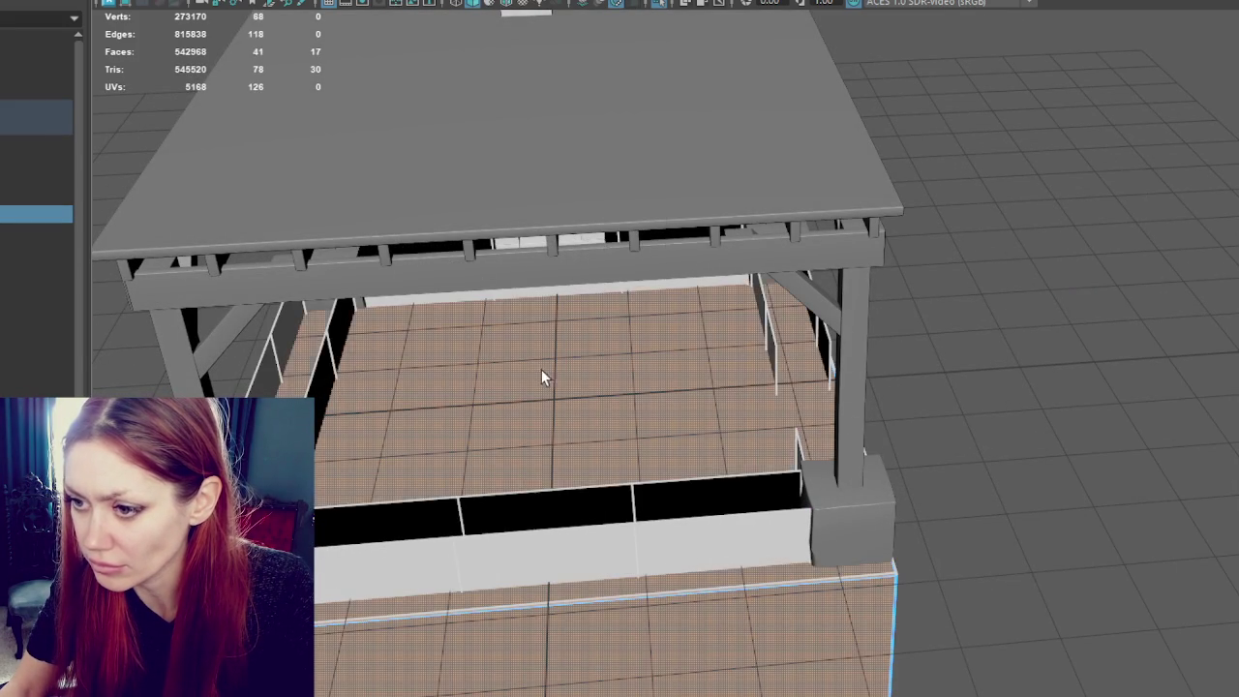
left_click_drag(567, 492, 1008, 395, "alt")
left_click(947, 449)
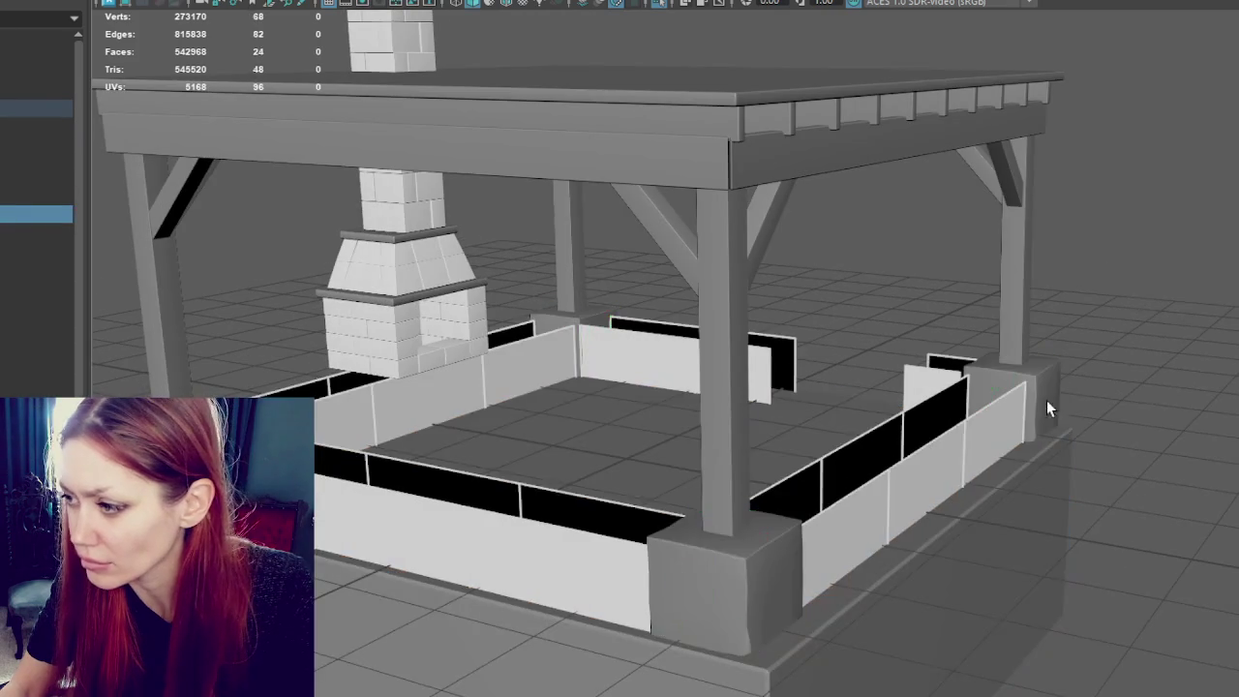
Step: Select the full strip of wall faces, frame it, and activate the Move tool
right_click_drag(1152, 256, 1145, 295)
double_click(947, 411)
key("f")
key("w")
mouse_move(848, 354)
left_mouse_down()
mouse_move(685, 348)
mouse_move(749, 354)
mouse_move(572, 274)
mouse_move(488, 280)
mouse_move(733, 257)
left_mouse_up()
scroll(733, 257, "down", 3)
scroll(639, 242, "up", 1)
Step: Select the front wall's face strip and slide it slightly along X
left_click(613, 296)
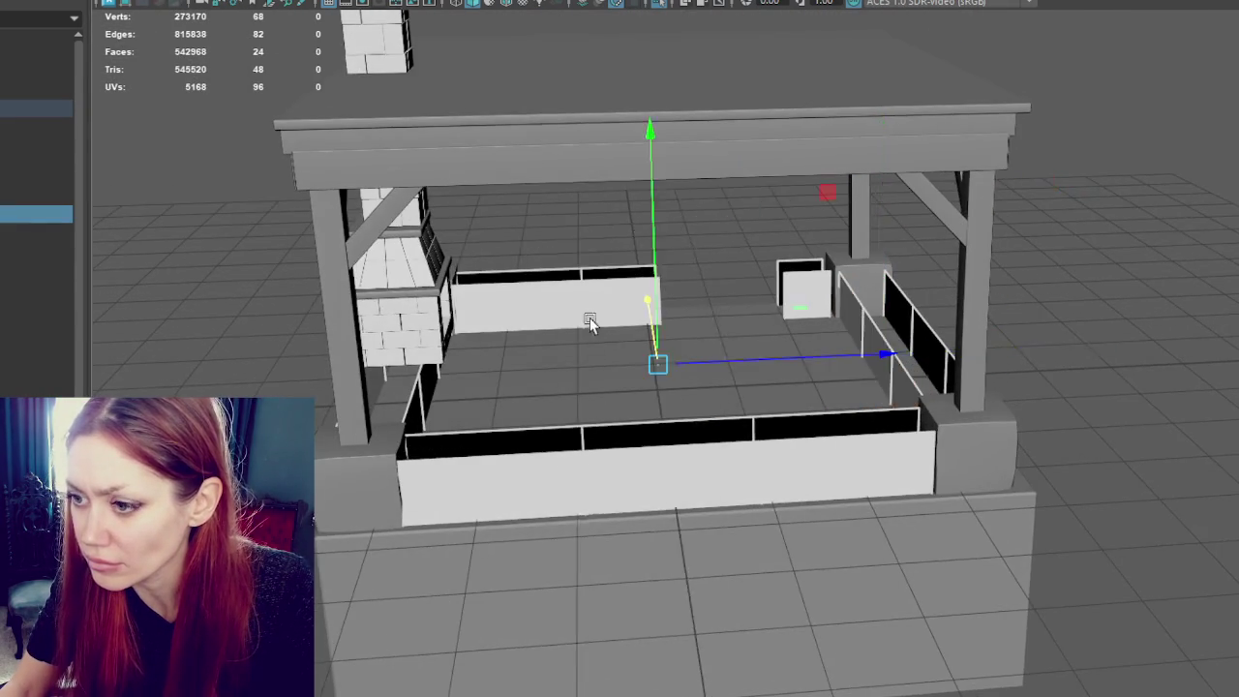
left_click_drag(614, 296, 521, 430, "alt")
right_click_drag(527, 257, 533, 310)
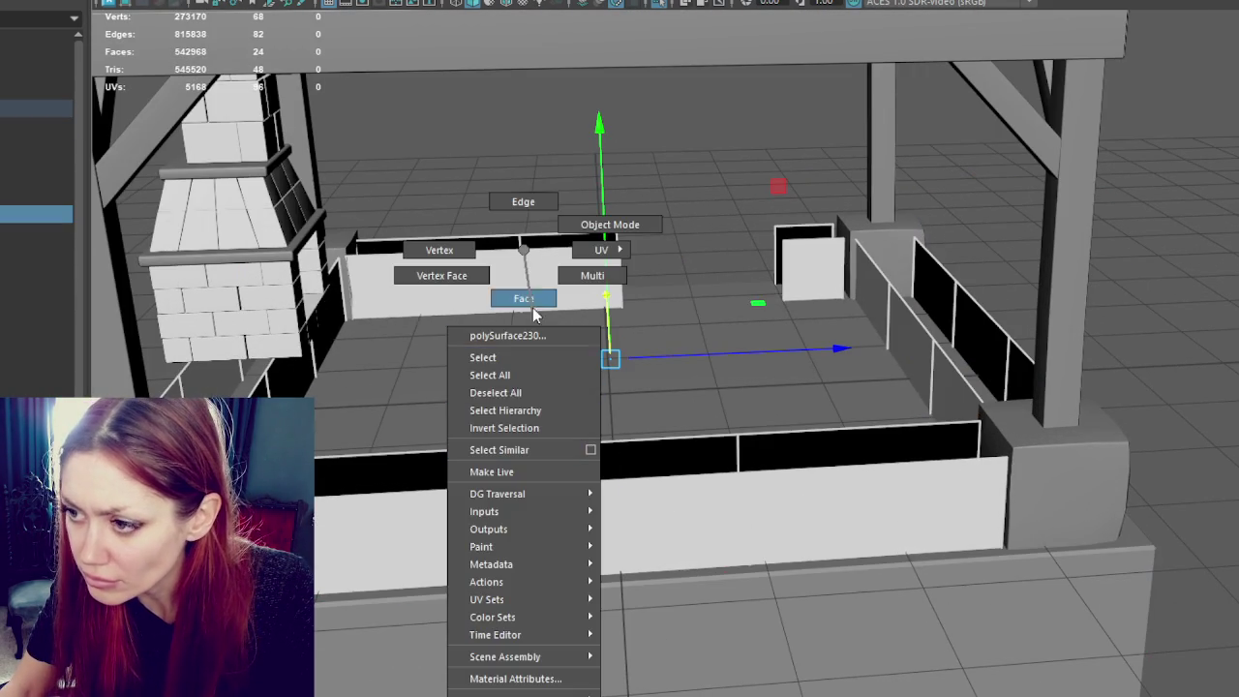
double_click(646, 468)
left_click_drag(682, 481, 690, 484)
left_click(590, 515)
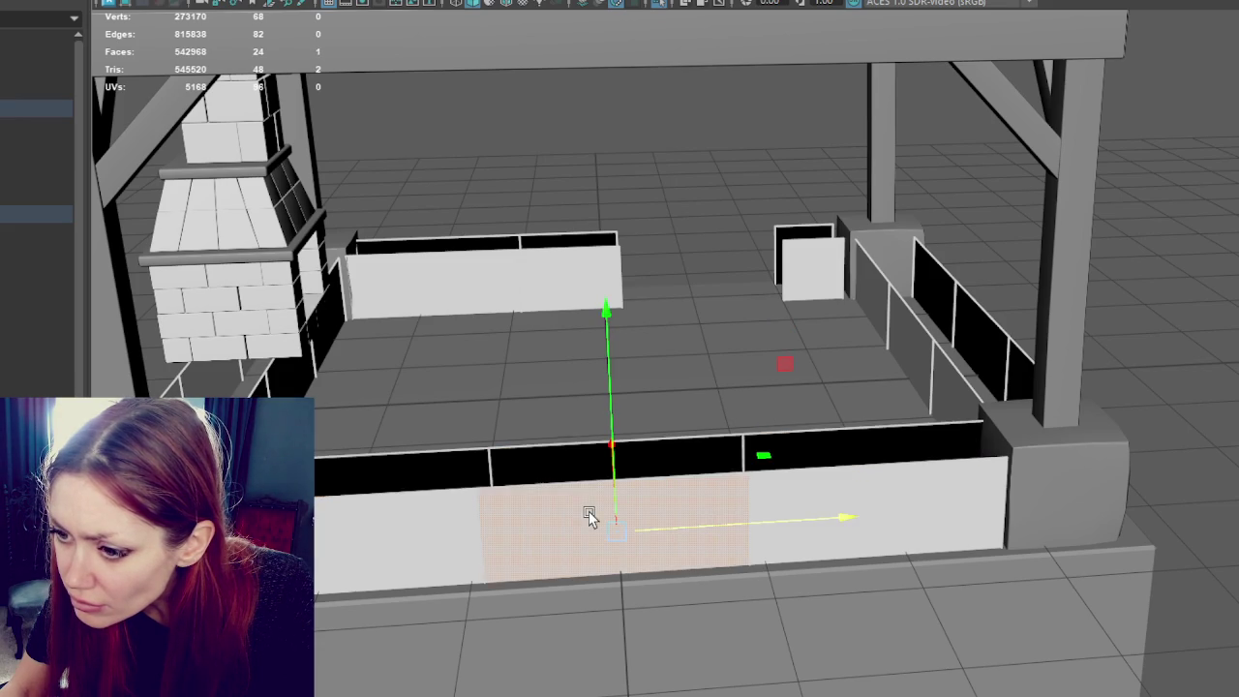
double_click(597, 499)
left_click(728, 528)
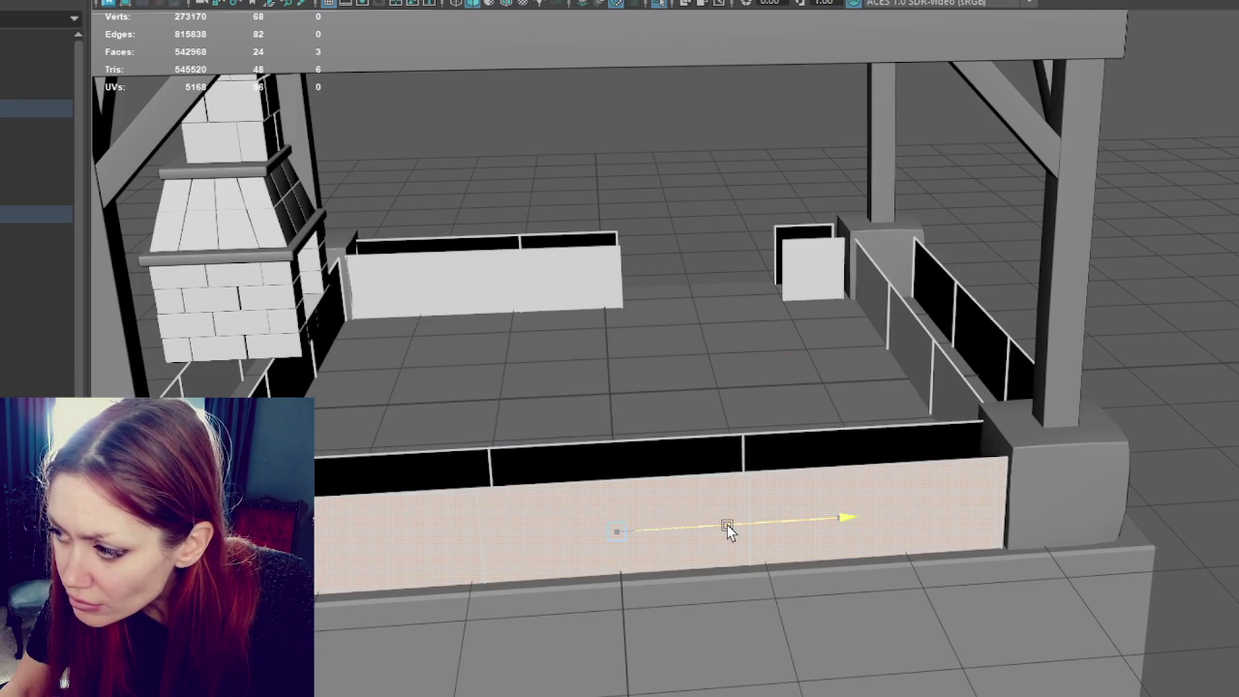
Step: Select the left side-wall face strip, slide it along X, and return to object mode
left_click_drag(649, 517, 359, 429, "alt")
left_click(328, 433)
double_click(300, 383, "shift")
left_click_drag(395, 390, 407, 383)
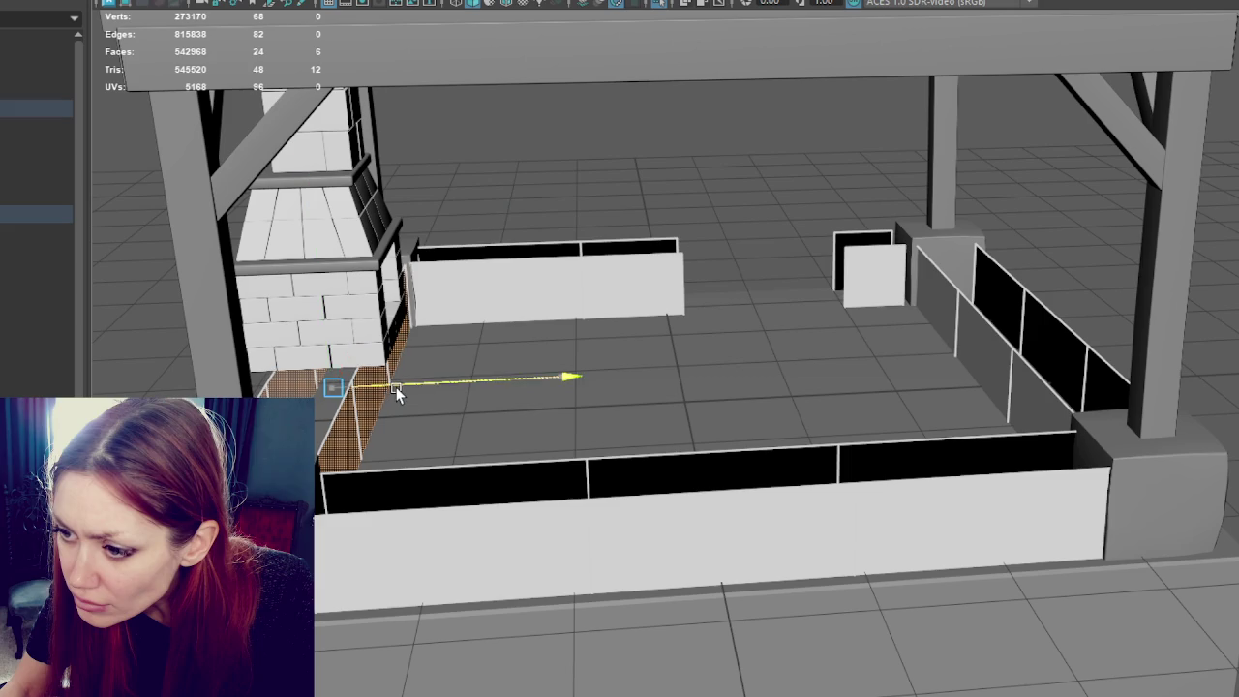
key("F8")
left_click(221, 240)
left_click_drag(221, 241, 520, 163, "alt")
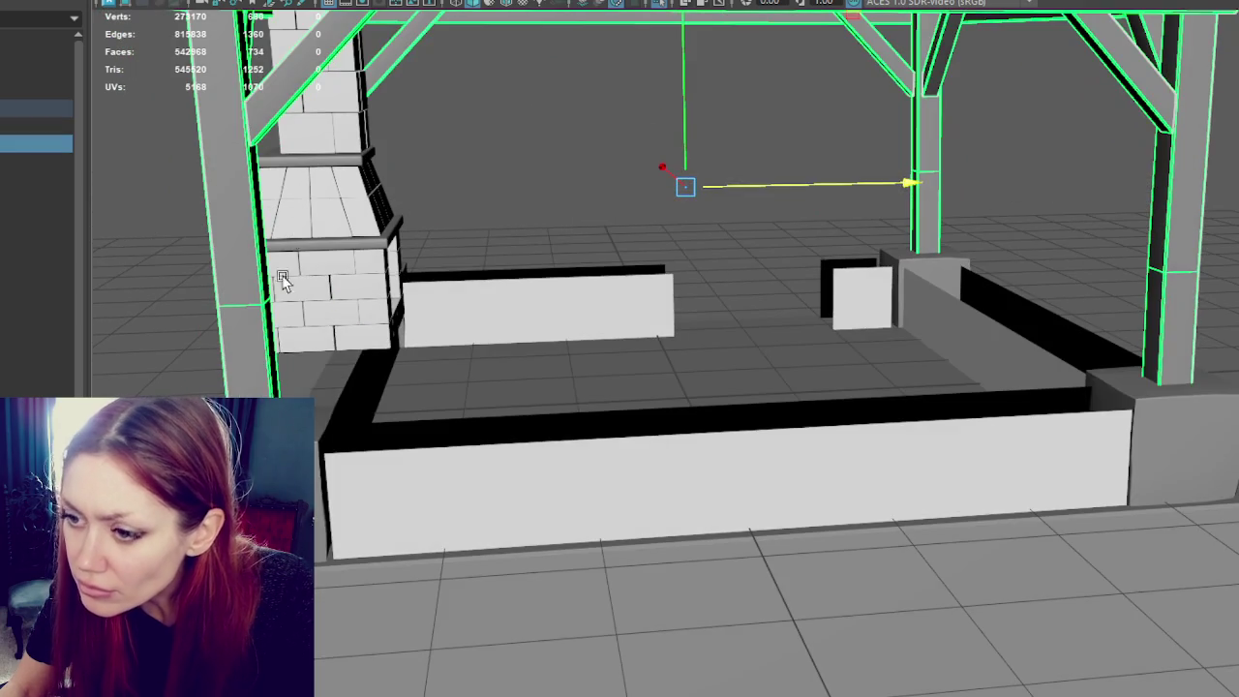
right_click_drag(521, 165, 470, 163)
scroll(464, 145, "down", 10)
key("4")
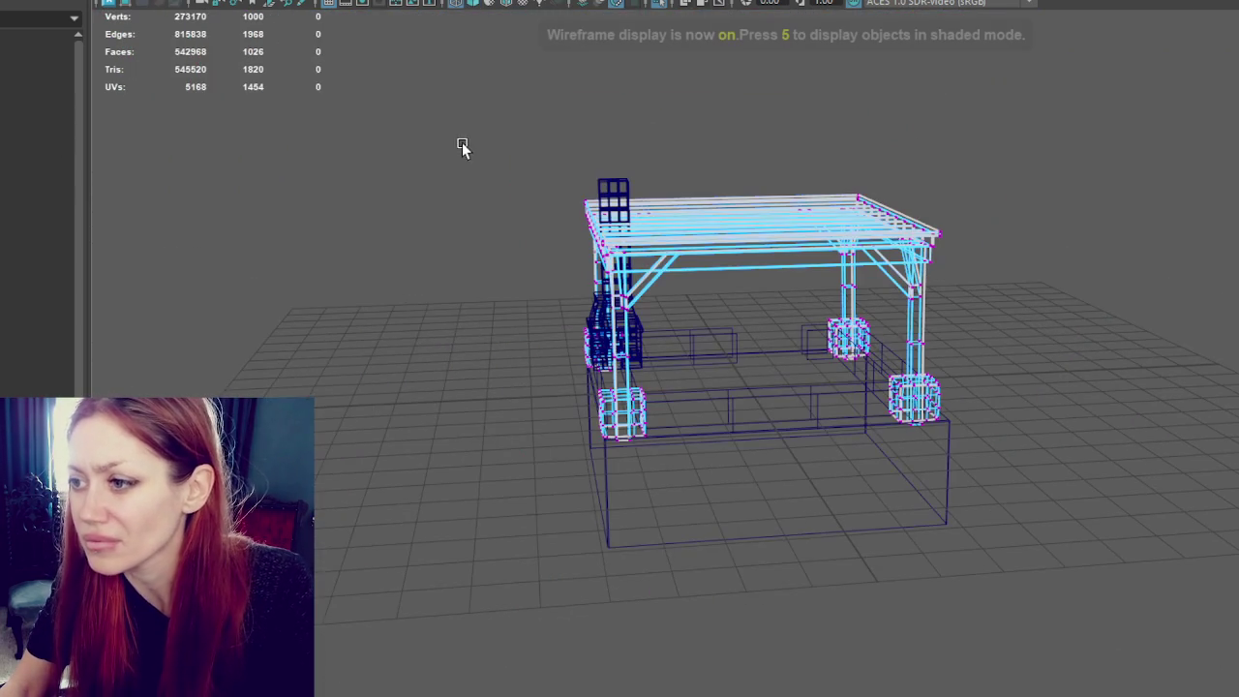
mouse_move(465, 141)
left_mouse_down()
mouse_move(664, 599)
mouse_move(675, 503)
left_mouse_up()
key("f")
key("5")
key("6")
left_click(464, 153)
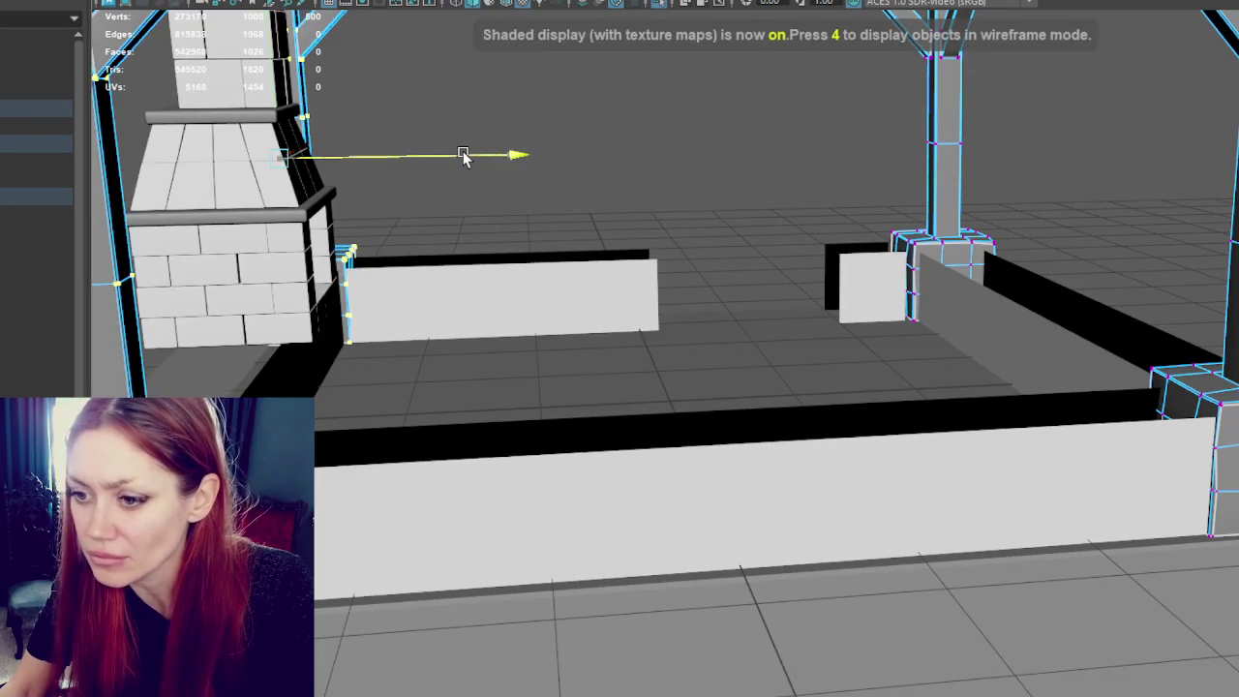
scroll(568, 184, "down", 10)
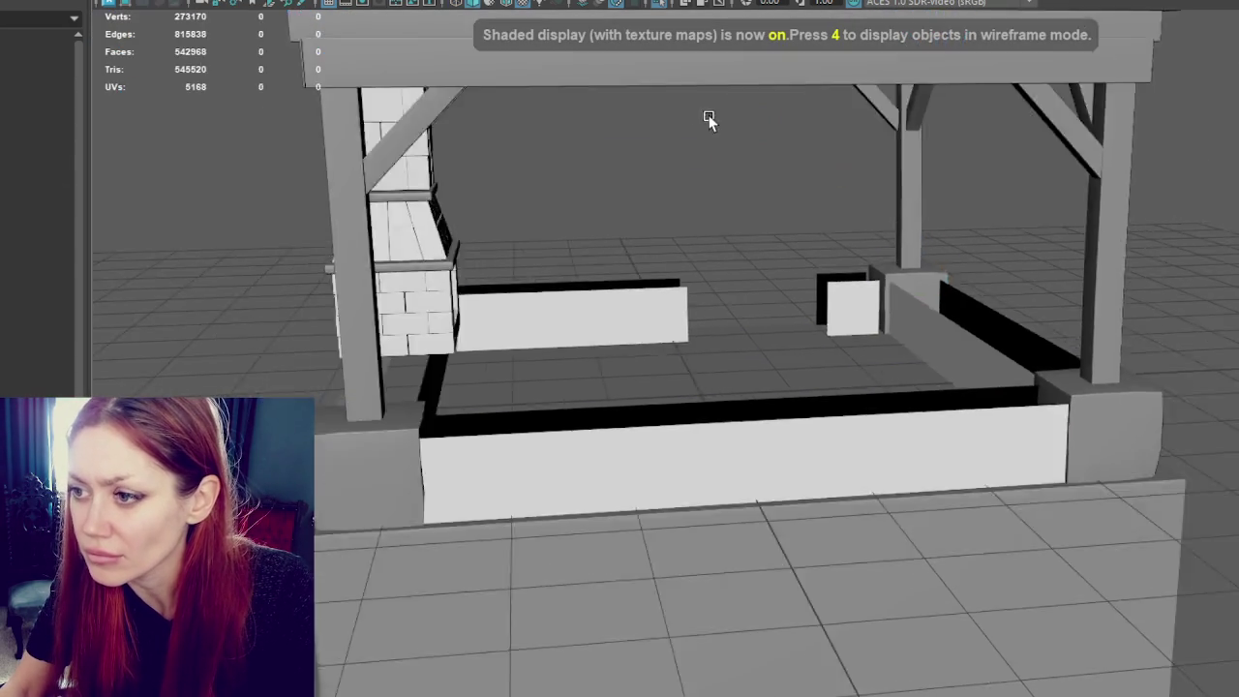
left_click_drag(710, 116, 442, 381, "alt")
scroll(714, 384, "up", 5)
scroll(714, 382, "down", 2)
mouse_move(714, 381)
left_mouse_down("alt")
mouse_move(866, 396)
mouse_move(793, 399)
left_mouse_up("alt")
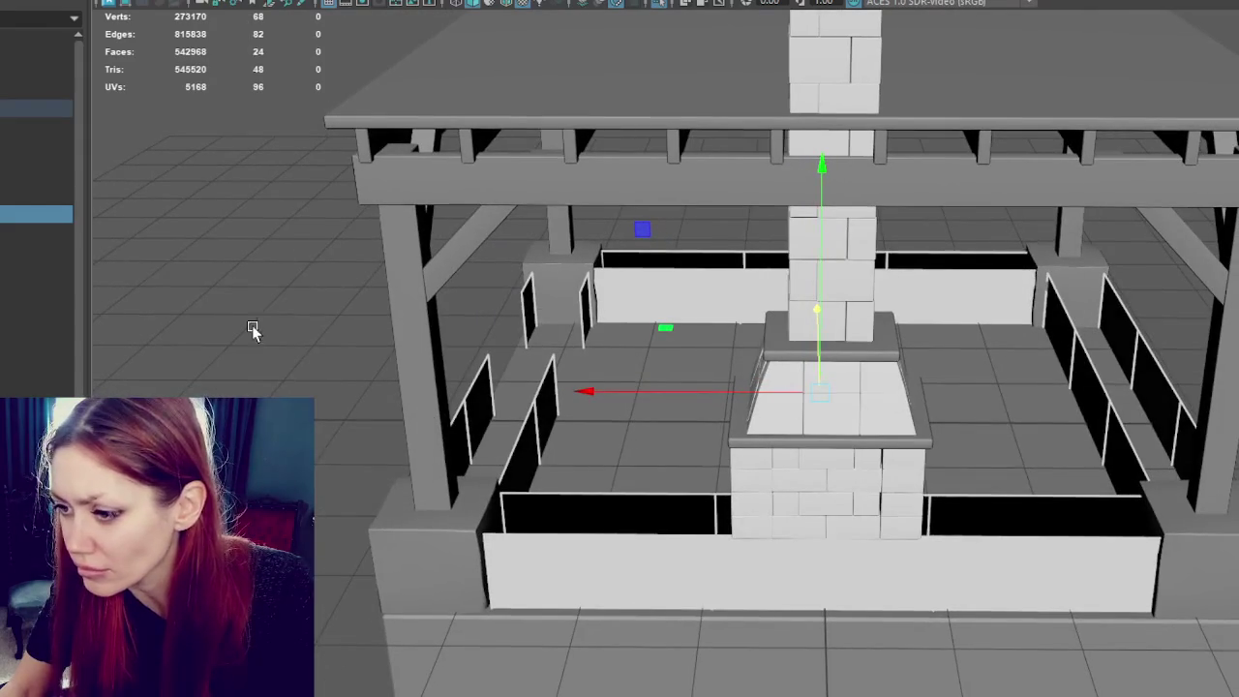
Step: In Face mode, select the front wall's inner faces and nudge them slightly left
right_click_drag(287, 249, 287, 303)
left_click(564, 492)
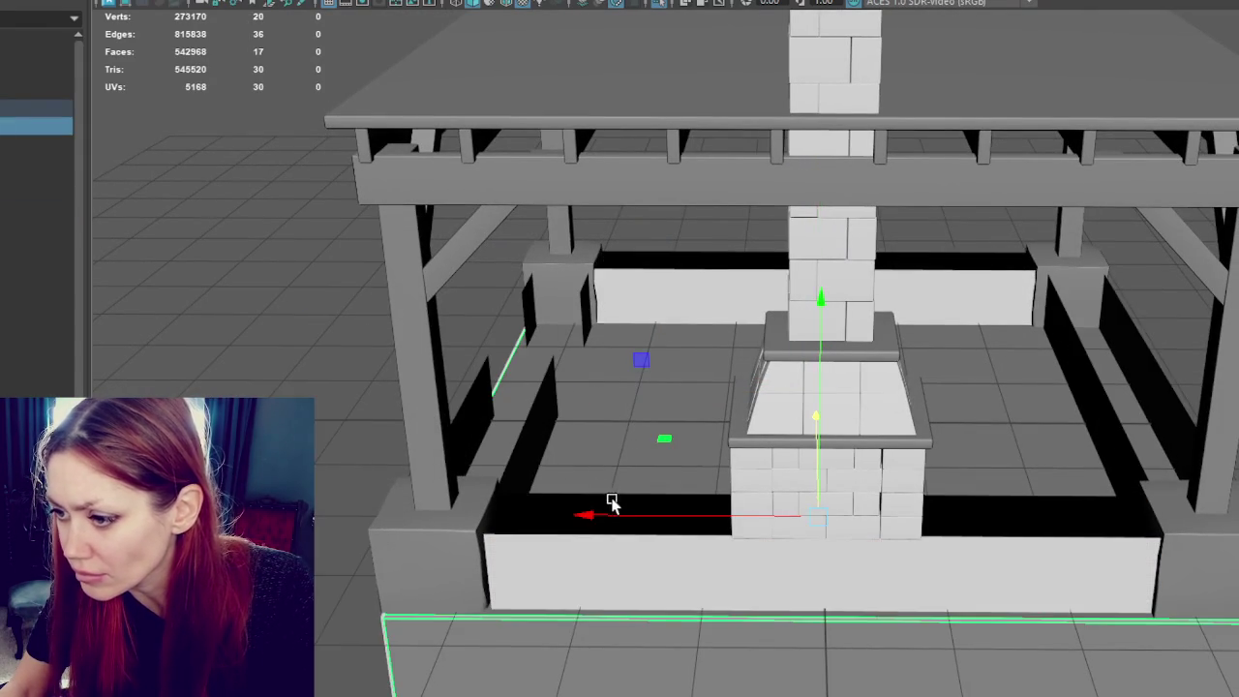
right_click_drag(638, 250, 642, 310)
left_click(613, 470)
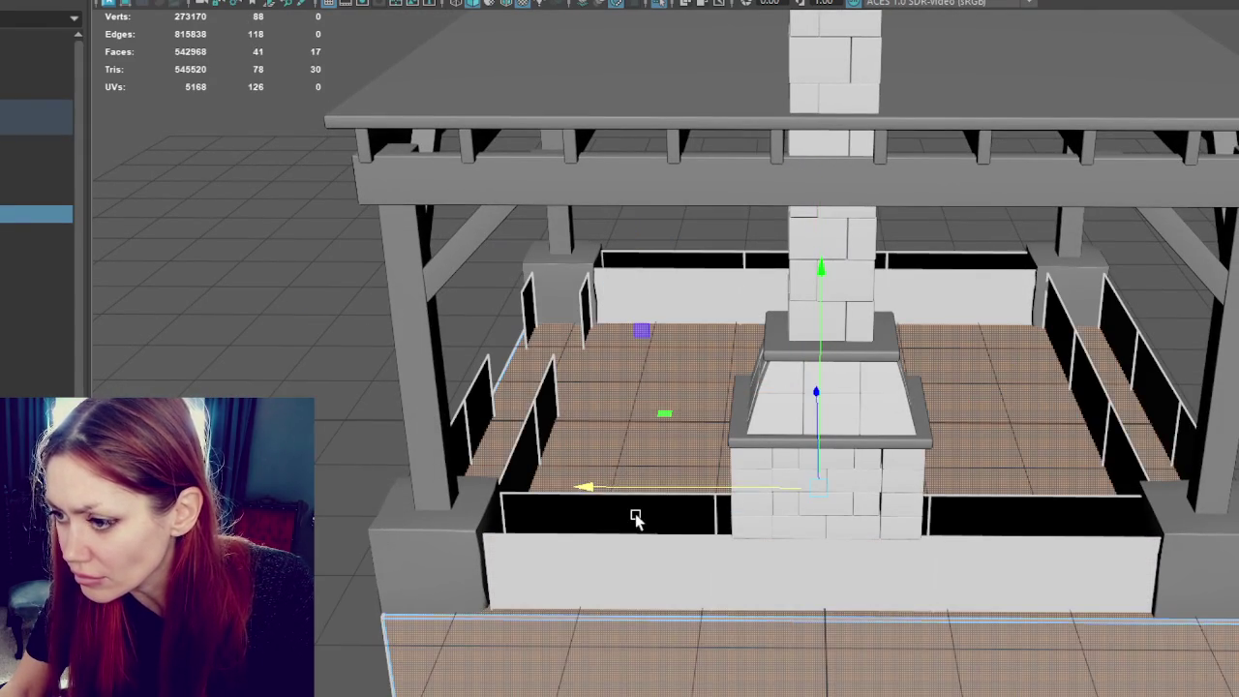
left_click(514, 568)
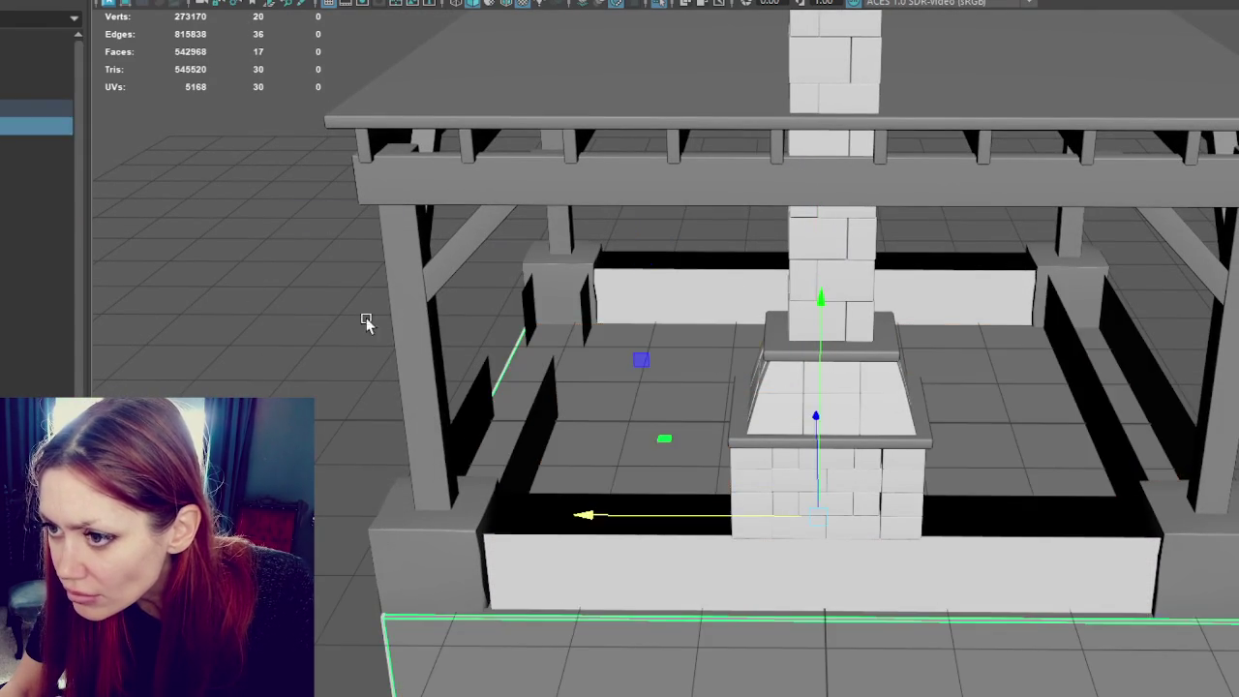
right_click_drag(194, 253, 194, 299)
left_click(554, 544)
left_click(535, 509)
left_click_drag(634, 538, 630, 538)
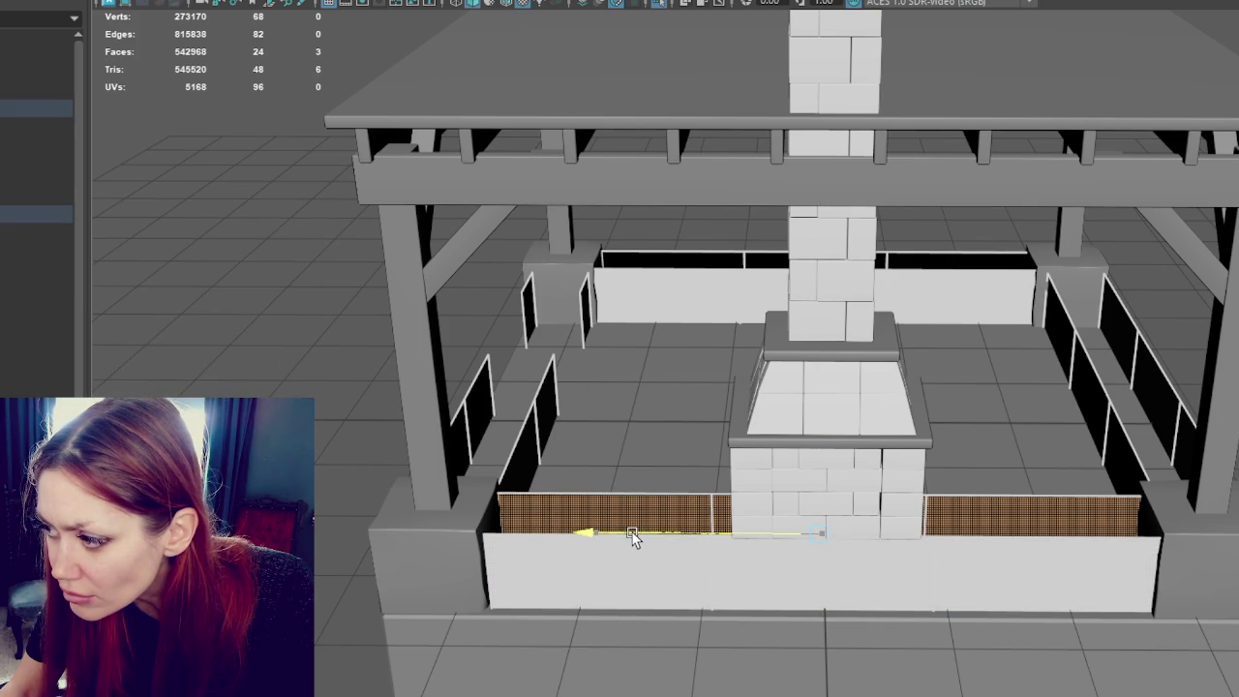
Step: From a side view, select the small white panel and the right panel's front and top faces
scroll(629, 532, "down", 2)
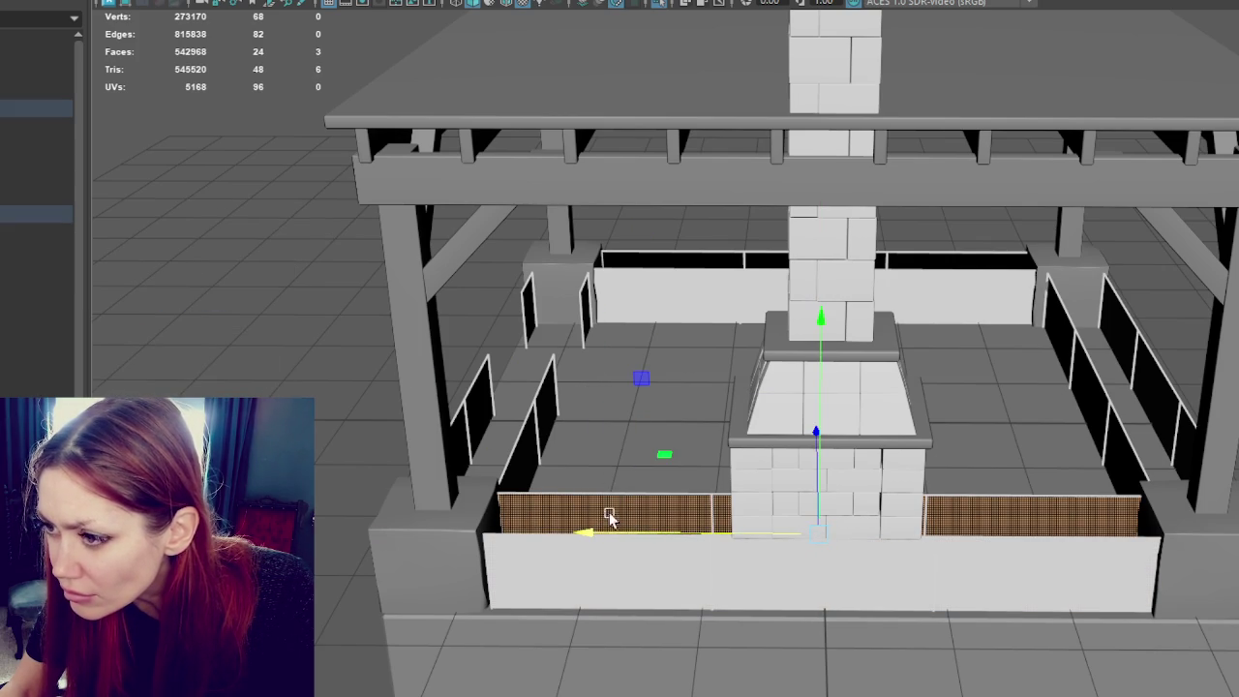
mouse_move(629, 532)
left_mouse_down("alt")
mouse_move(711, 415)
mouse_move(564, 465)
left_mouse_up("alt")
left_click(585, 457)
left_click(629, 438, "shift")
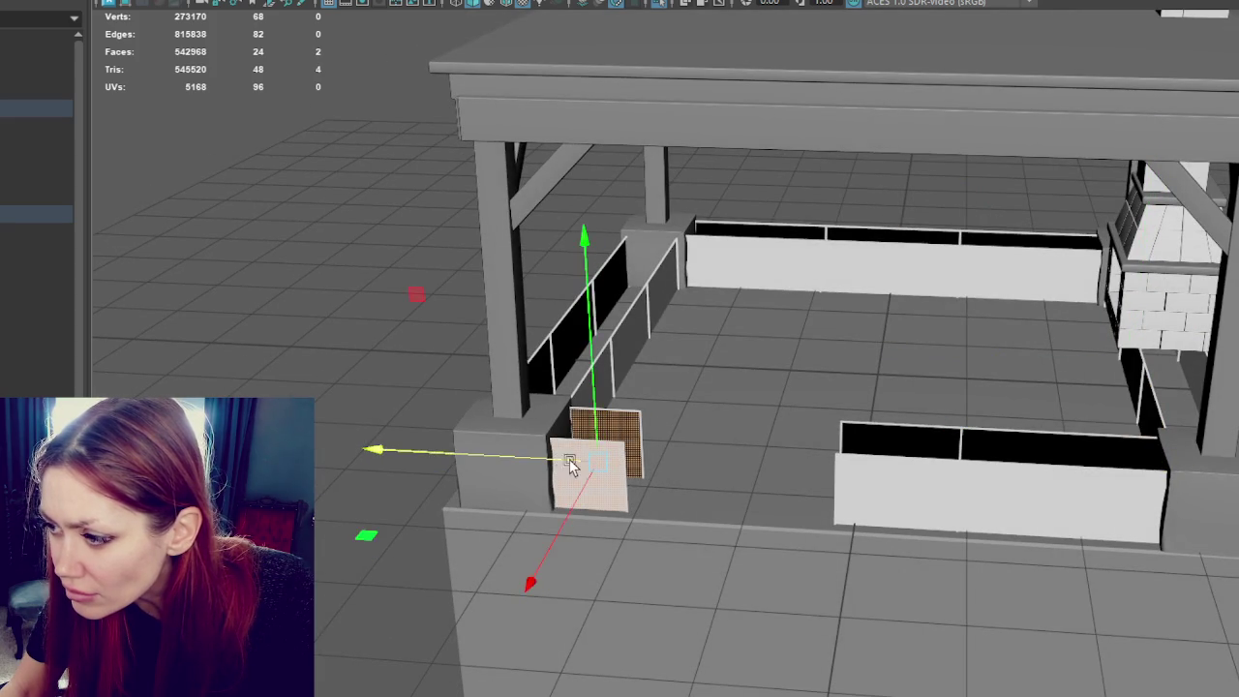
left_click(911, 476)
left_click(901, 442, "shift")
Step: Return to object mode and reselect the wall panels, the structure group and the fireplace
mouse_move(888, 476)
left_mouse_down("alt")
mouse_move(799, 451)
mouse_move(755, 401)
mouse_move(808, 407)
mouse_move(802, 385)
mouse_move(988, 381)
mouse_move(819, 395)
left_mouse_up("alt")
right_click(300, 249)
mouse_move(332, 249)
left_mouse_down("alt")
mouse_move(340, 268)
mouse_move(290, 271)
left_mouse_up("alt")
left_click(60, 233)
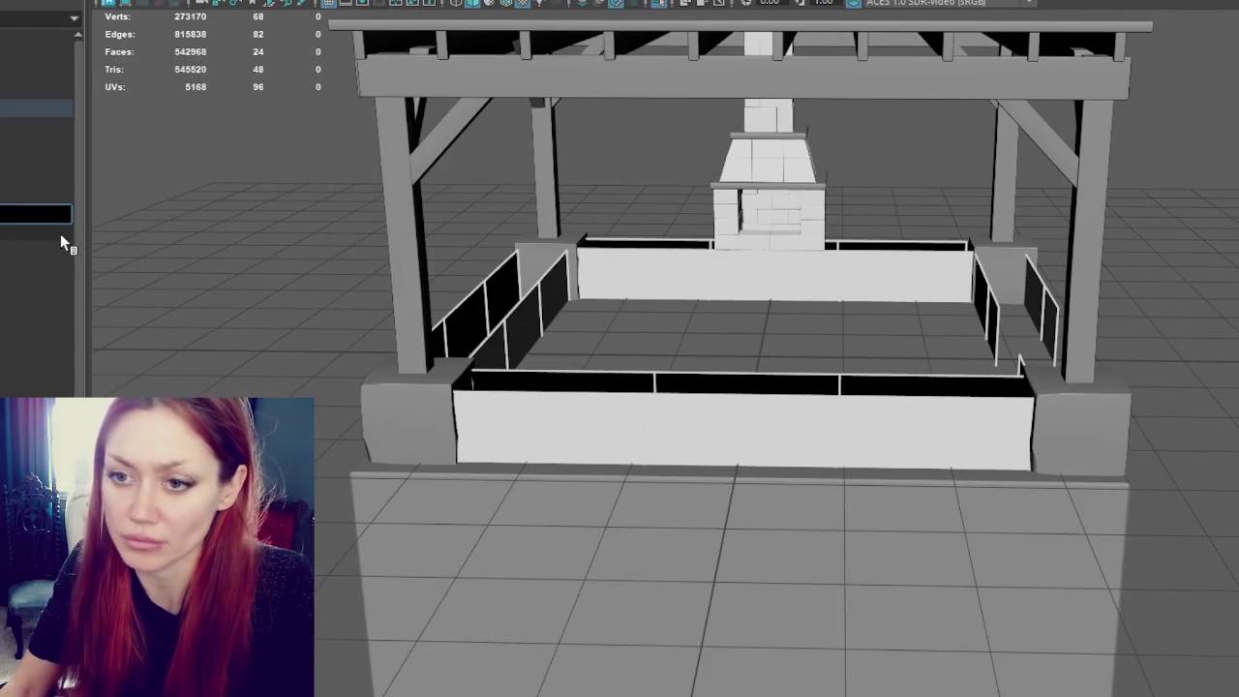
key("Return")
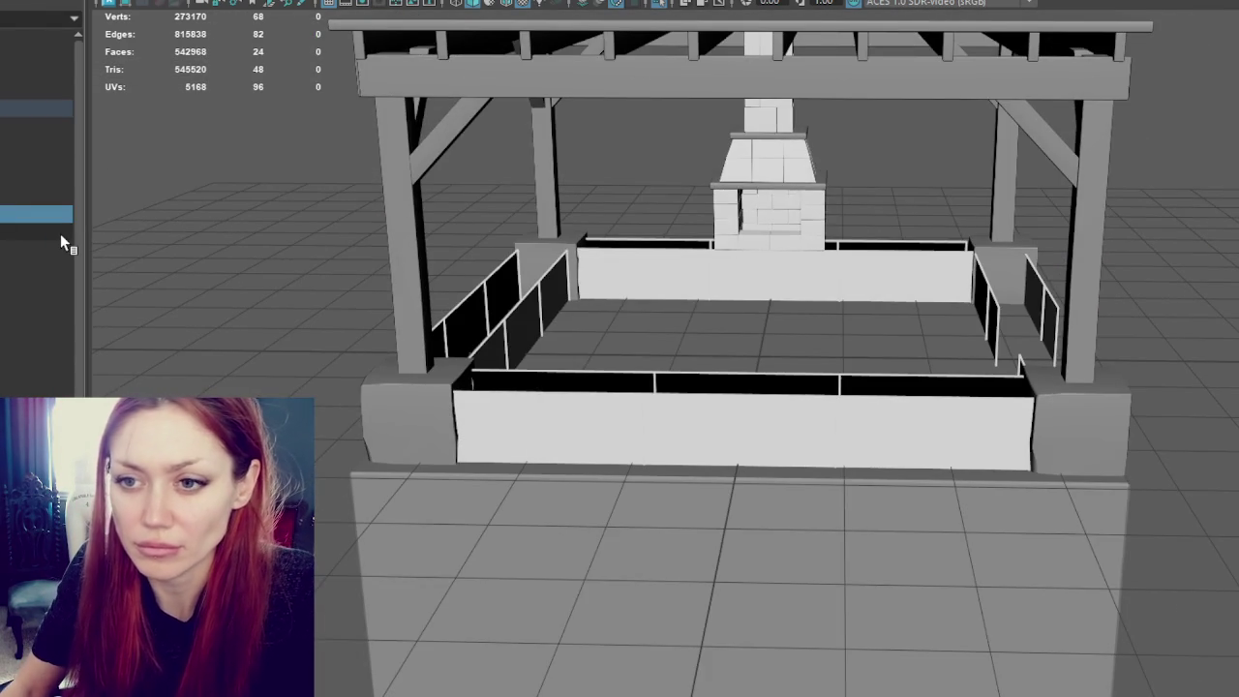
left_click(2, 109)
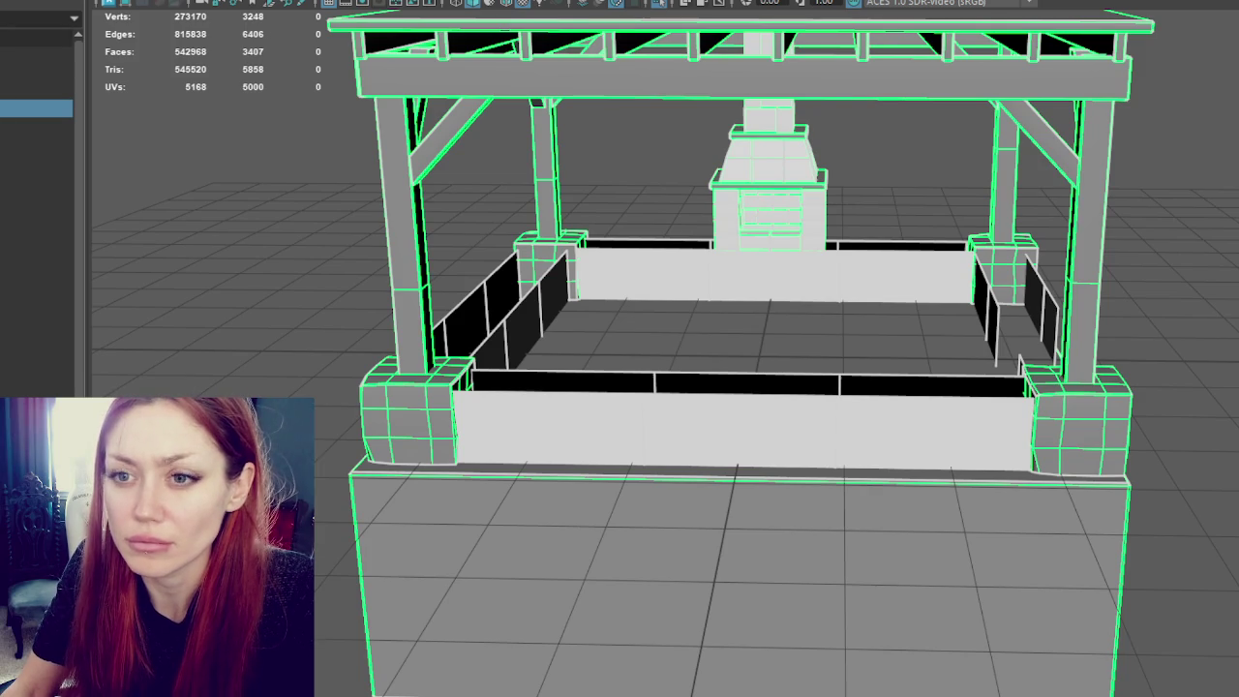
left_click(29, 214)
scroll(589, 462, "up", 5)
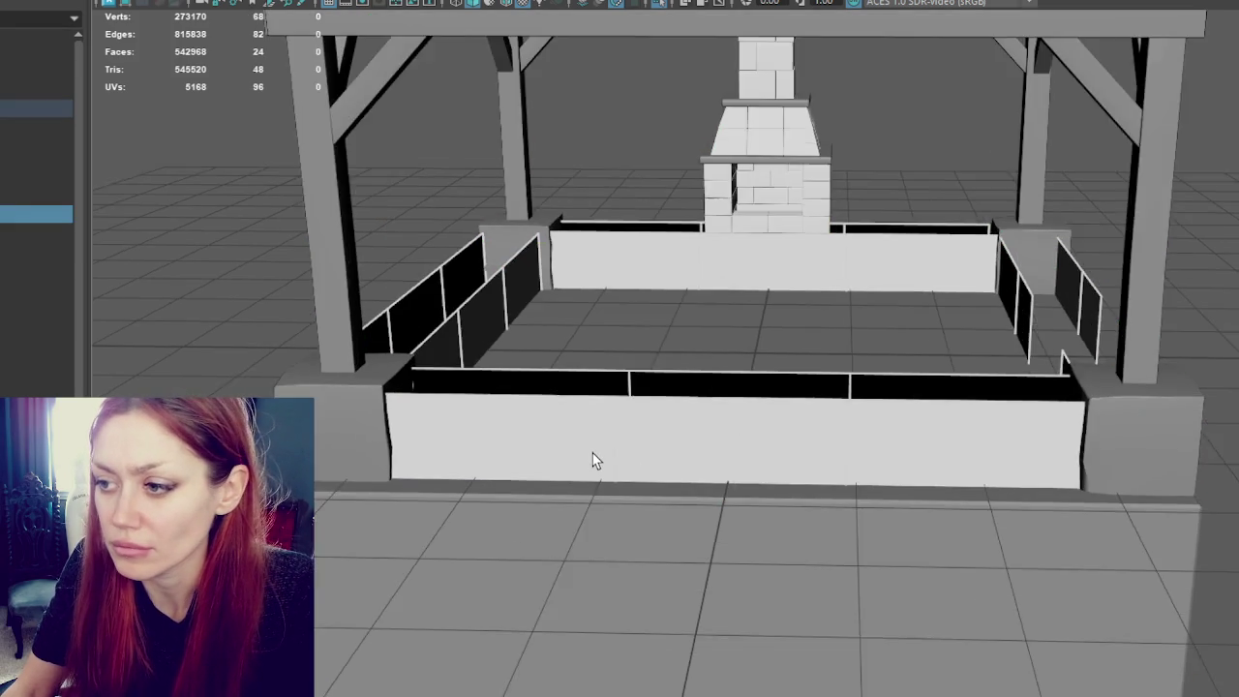
left_click(758, 88)
scroll(758, 88, "down", 3)
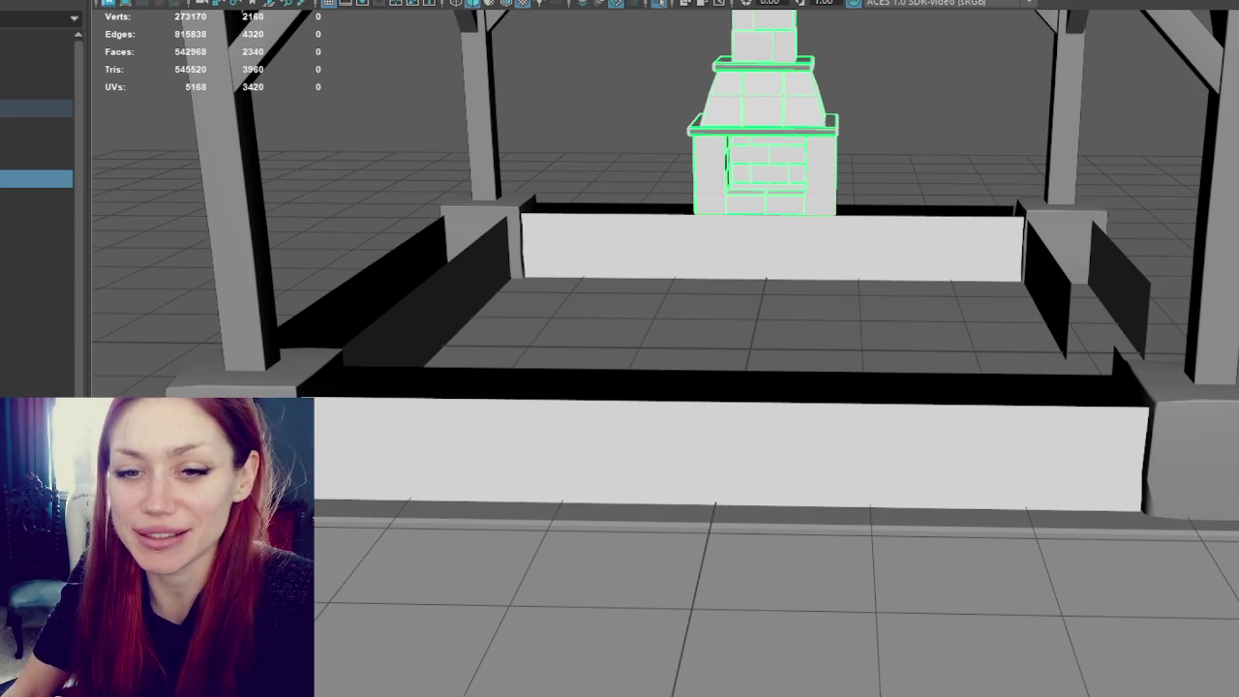
left_click(789, 487)
key("f")
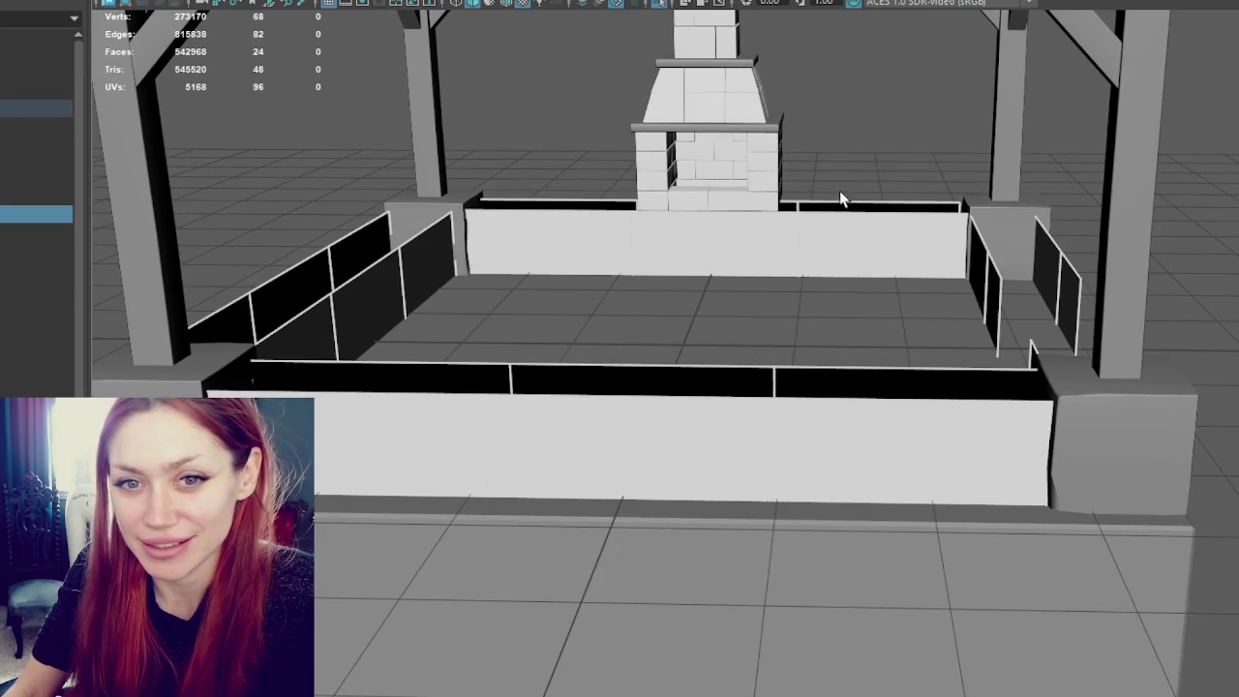
Step: Select the wall panels object and frame a high three-quarter view of the walls
left_click_drag(844, 185, 769, 362, "alt")
left_click(660, 528)
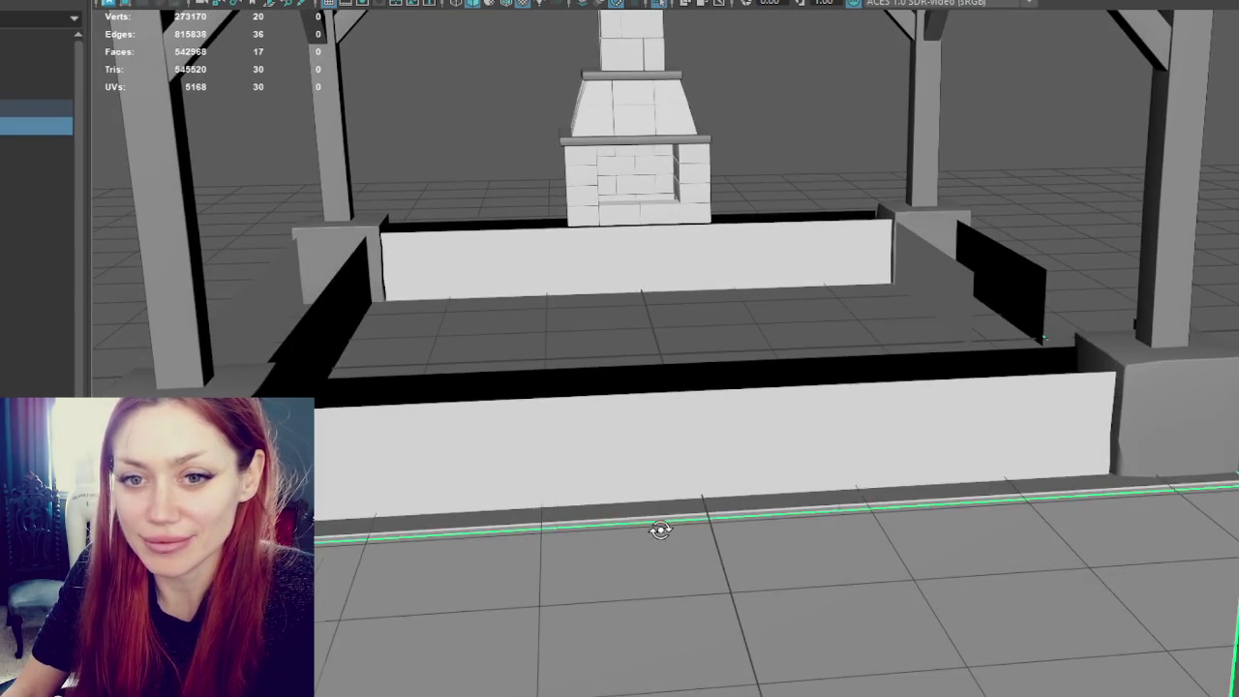
left_click_drag(659, 528, 624, 526, "alt")
left_click(572, 233)
mouse_move(481, 186)
left_mouse_down("alt")
mouse_move(373, 188)
mouse_move(612, 214)
left_mouse_up("alt")
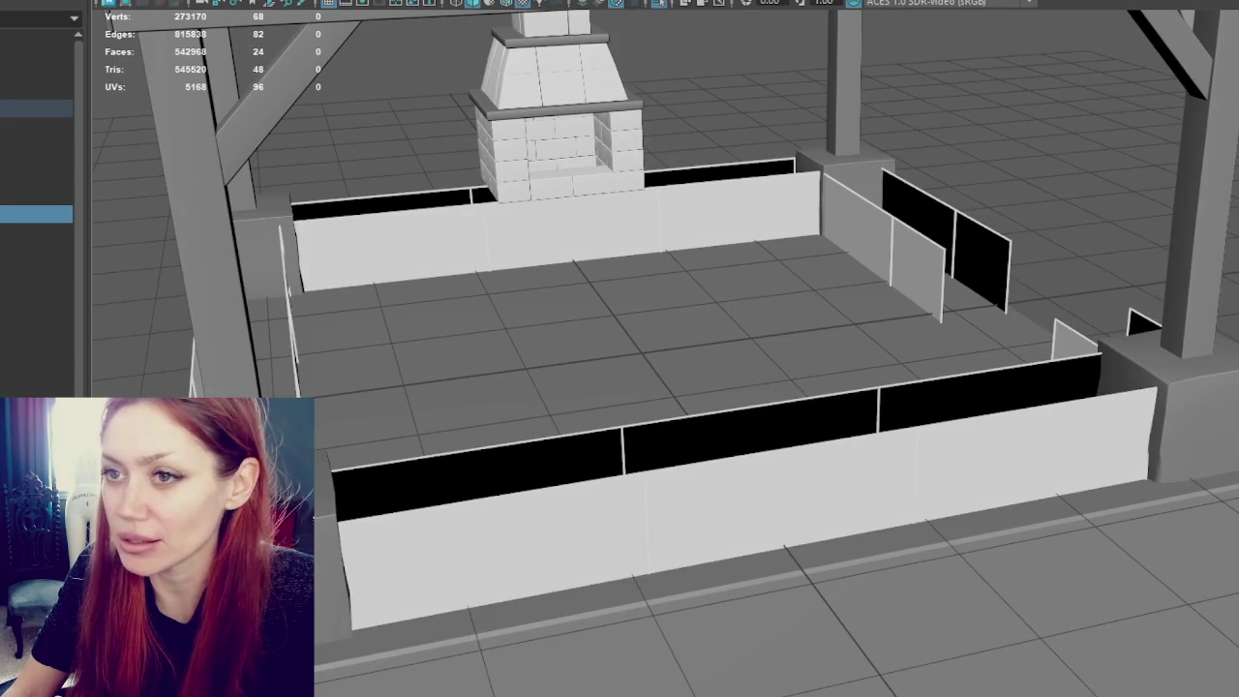
Step: Add a new cube, unhide it and move it toward the front wall
key("ctrl+h")
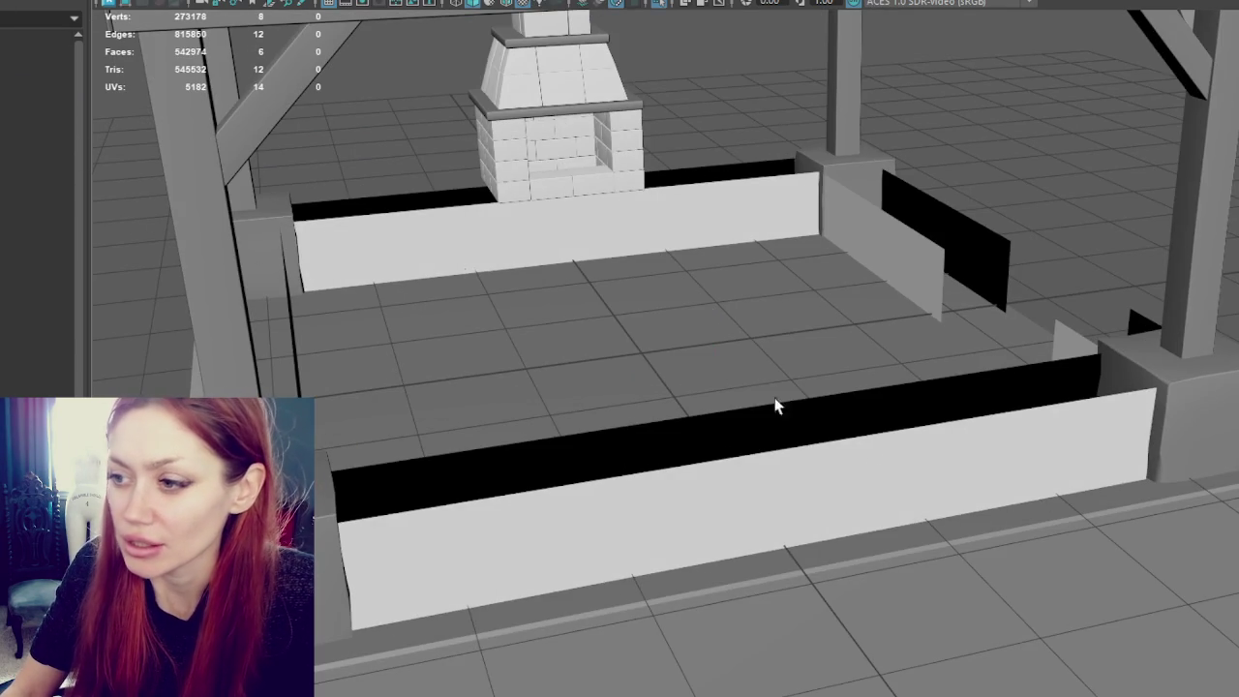
key("shift+h")
key("w")
left_click_drag(659, 373, 713, 520)
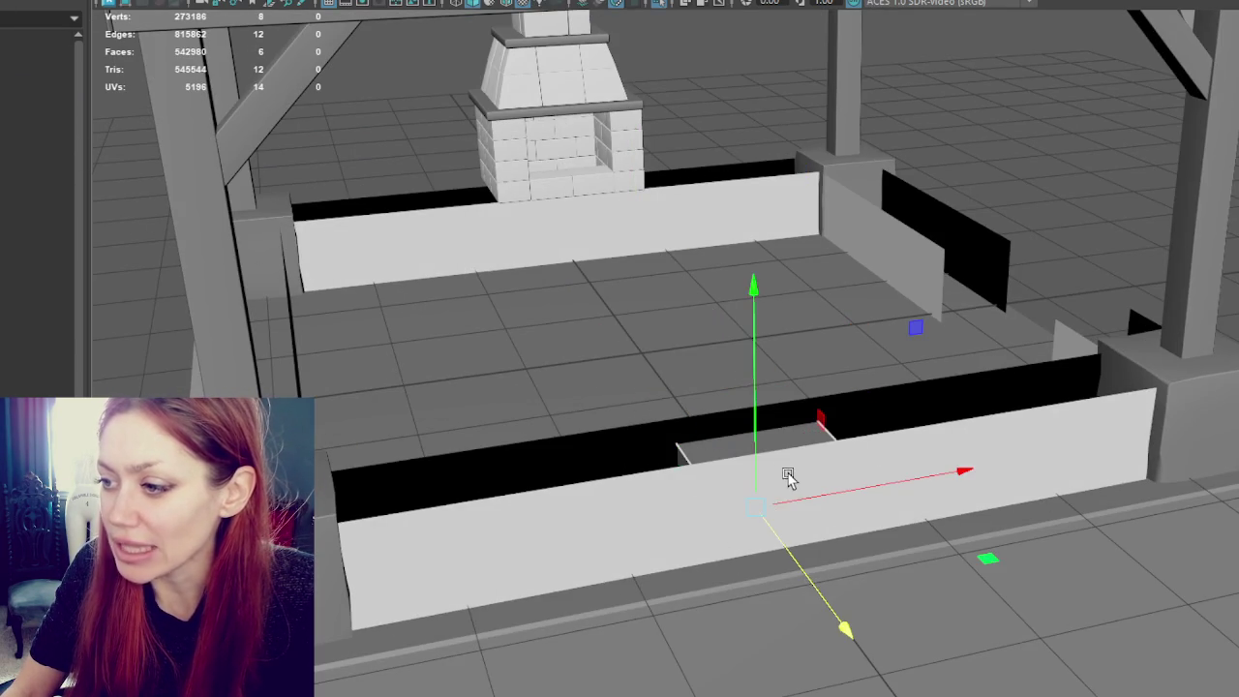
Step: Flatten the cube into a thin slab and set it on the front wall's left end, stretched along X
left_click_drag(788, 475, 774, 416)
key("r")
left_click_drag(759, 322, 753, 533)
key("w")
left_click_drag(766, 434, 796, 457)
left_click_drag(780, 378, 802, 484)
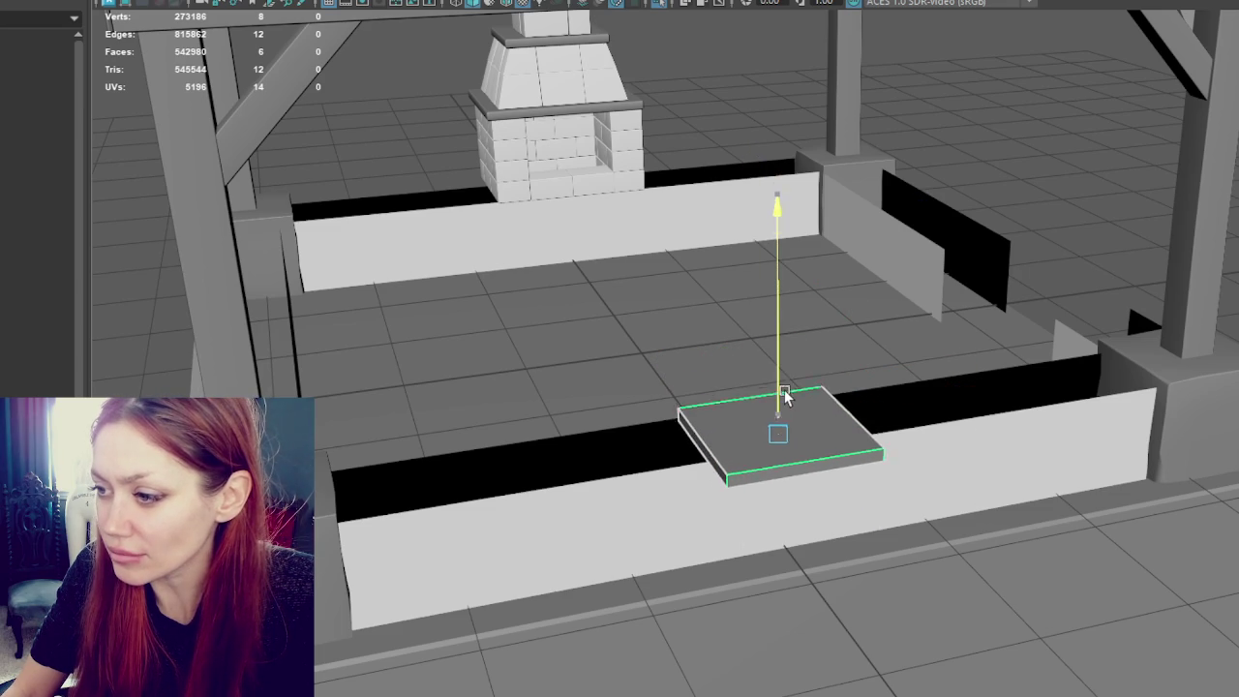
mouse_move(810, 429)
left_mouse_down()
mouse_move(481, 484)
mouse_move(507, 439)
left_mouse_up()
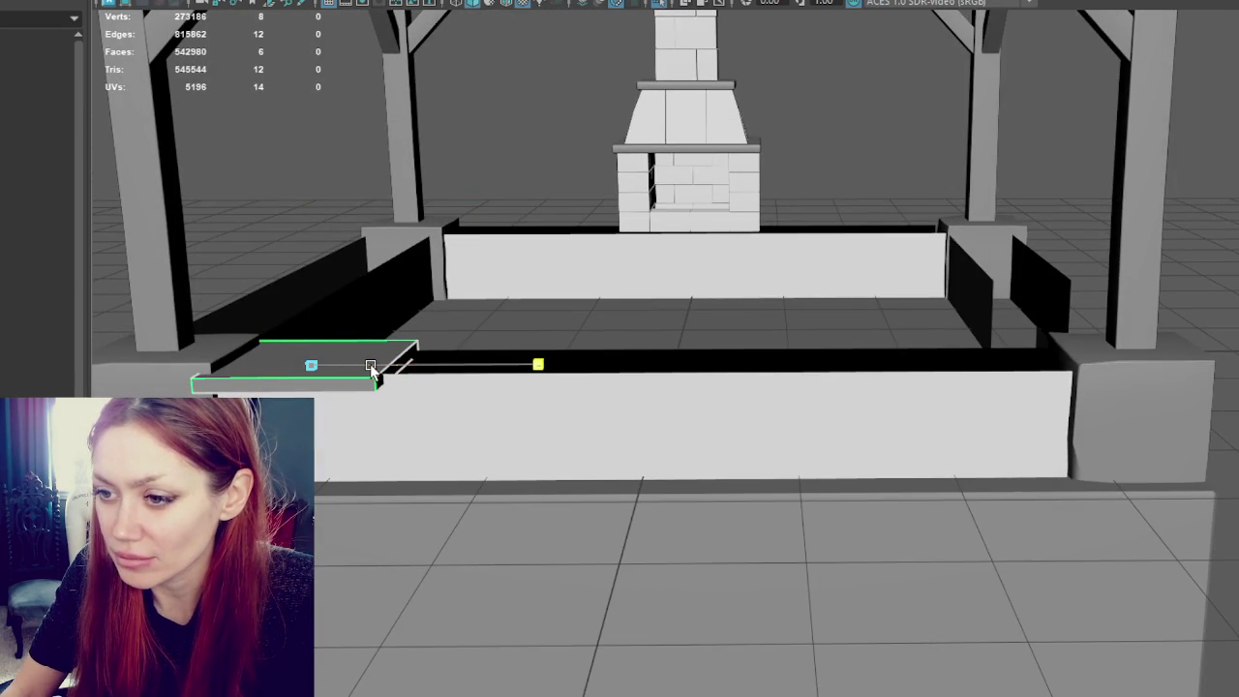
left_click_drag(359, 364, 380, 368)
left_click(323, 324)
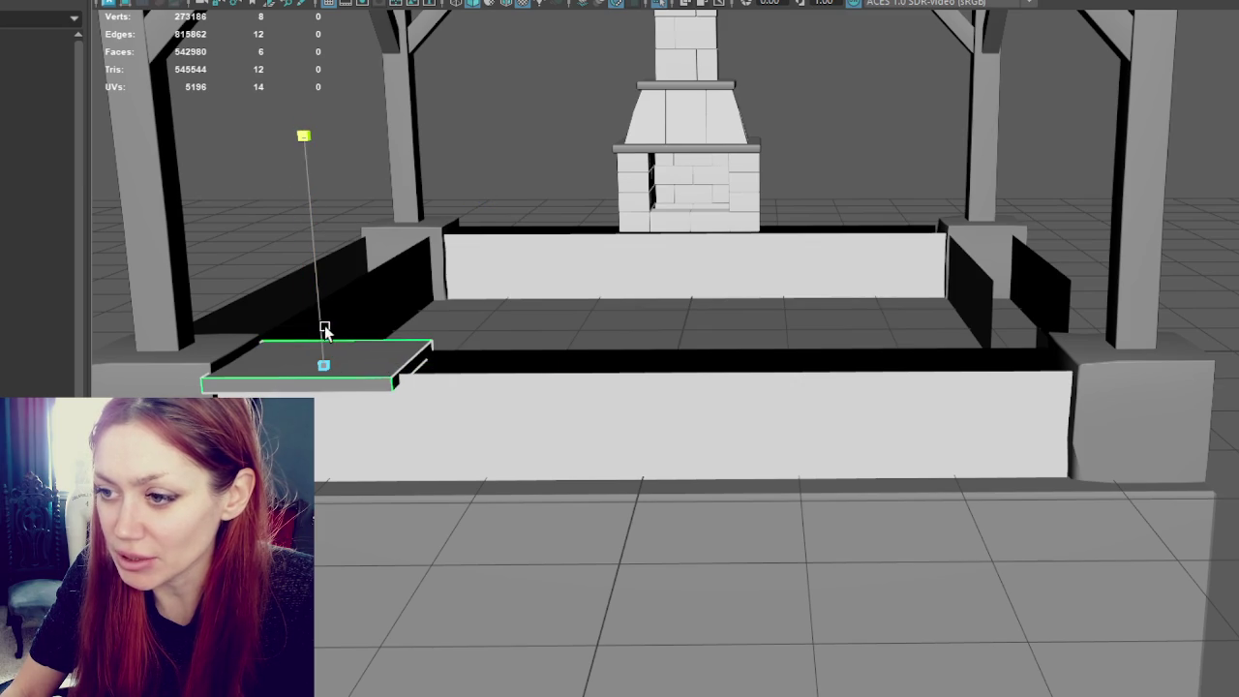
Step: Slide the slab right along the front wall and undo the test duplicates
left_click_drag(503, 388, 451, 429, "alt")
key("q")
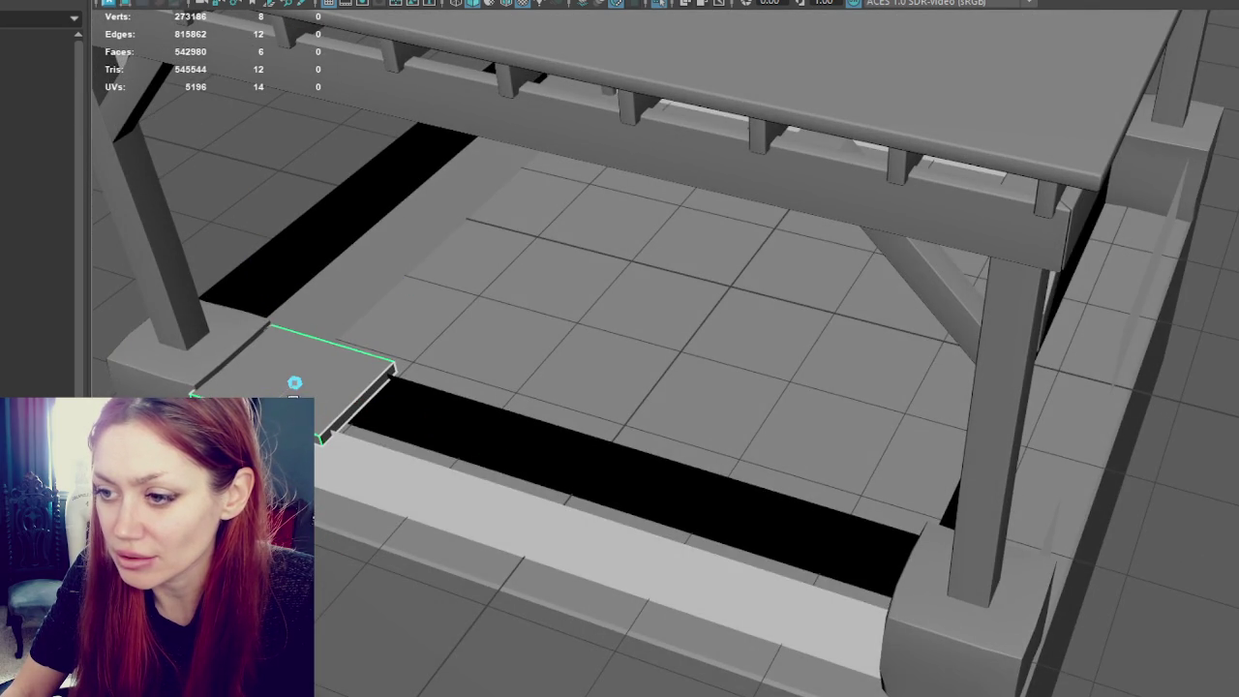
key("w")
left_click_drag(327, 392, 322, 393)
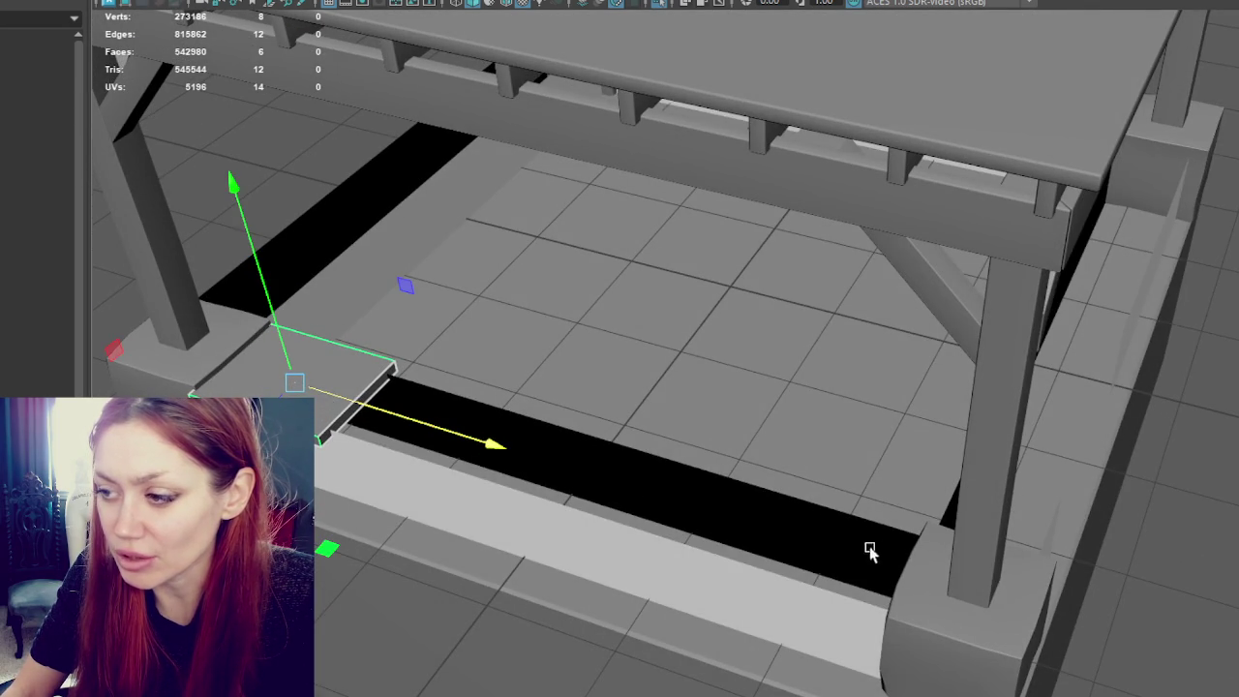
left_click_drag(882, 523, 931, 511, "alt")
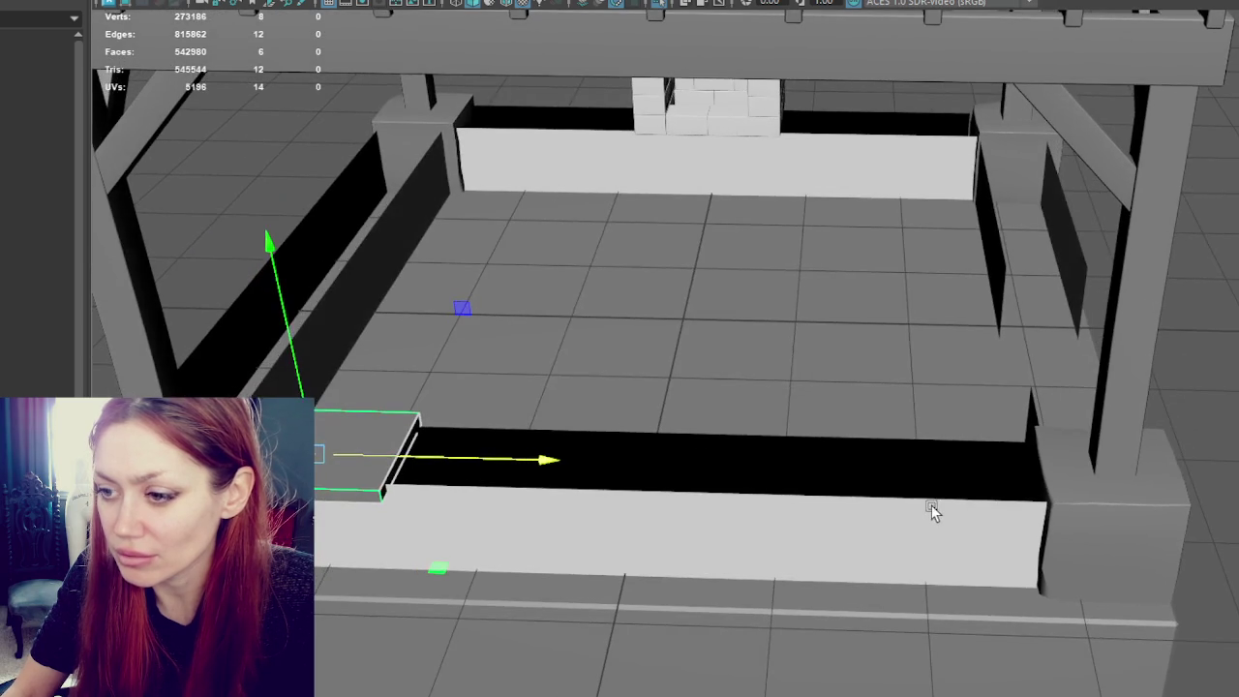
middle_click_drag(413, 450, 554, 431, "alt")
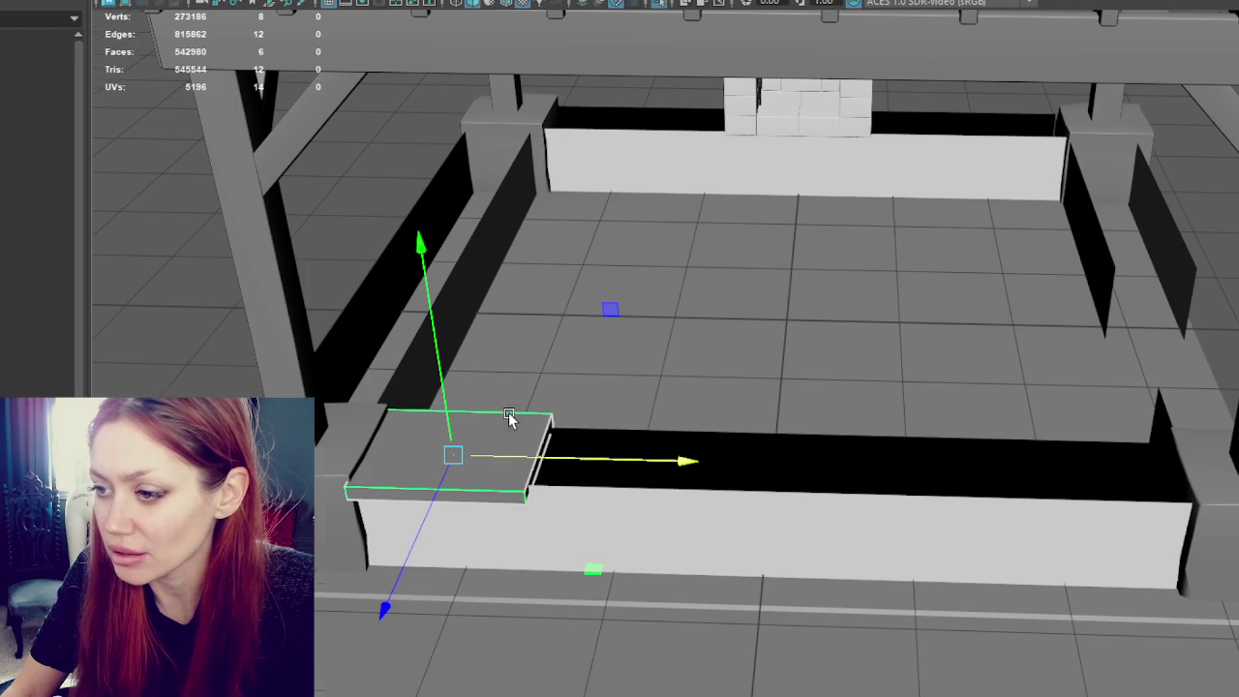
left_click_drag(514, 417, 492, 395, "alt")
right_click_drag(492, 395, 556, 430, "alt")
mouse_move(605, 492)
left_mouse_down()
mouse_move(1238, 417)
mouse_move(1170, 414)
left_mouse_up()
key("shift+d")
key("shift+d")
key("shift+d")
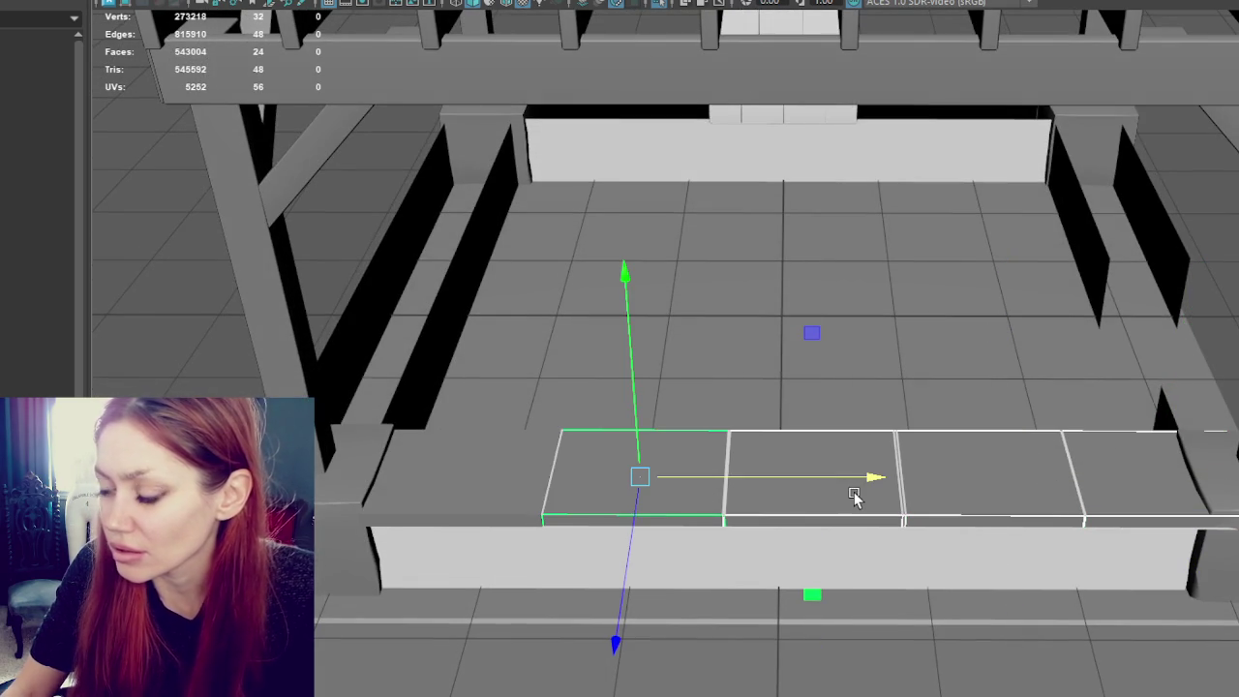
key("ctrl+z")
key("ctrl+z")
key("ctrl+z")
key("ctrl+z")
key("ctrl+z")
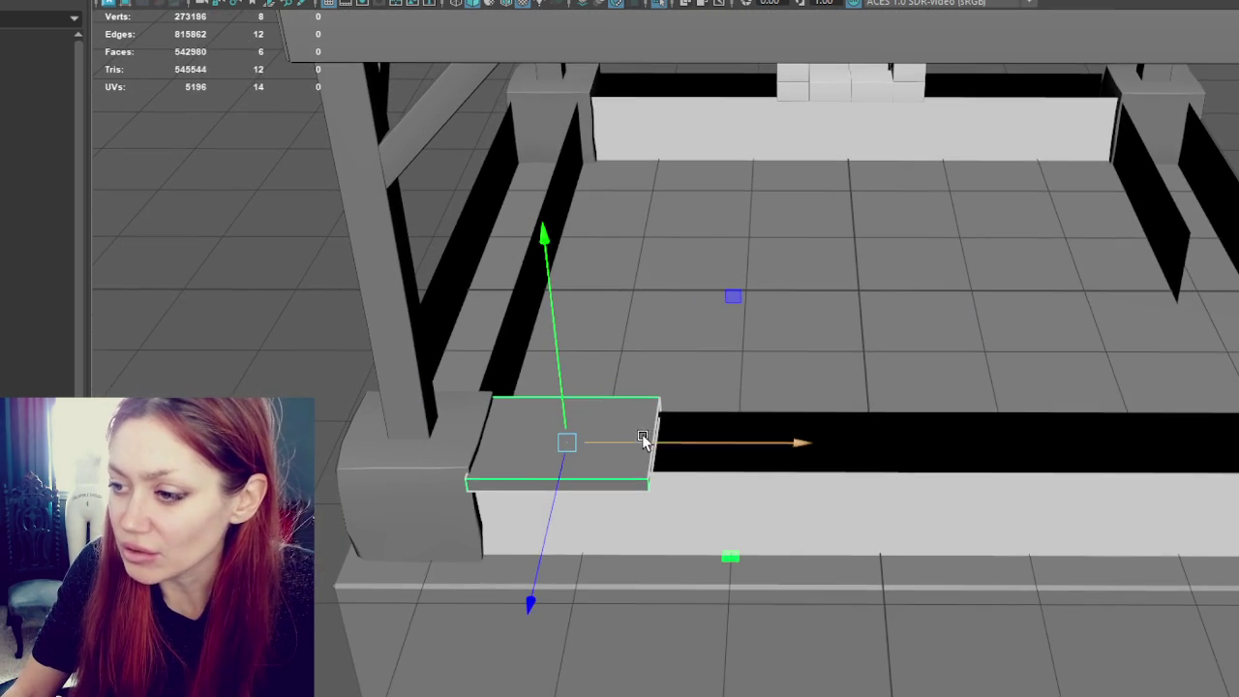
Step: Move two slab copies right along the front wall and narrow each one
left_click_drag(641, 440, 818, 445, "shift")
key("r")
mouse_move(818, 445)
middle_mouse_down()
mouse_move(731, 457)
mouse_move(770, 442)
middle_mouse_up()
key("w")
left_click_drag(769, 443, 849, 451, "shift")
key("r")
mouse_move(849, 451)
middle_mouse_down()
mouse_move(761, 442)
mouse_move(719, 456)
middle_mouse_up()
key("w")
Step: Slide the middle slab right along the wall, then select the slabs along the wall
left_click(715, 457, "shift")
left_click(535, 459, "shift")
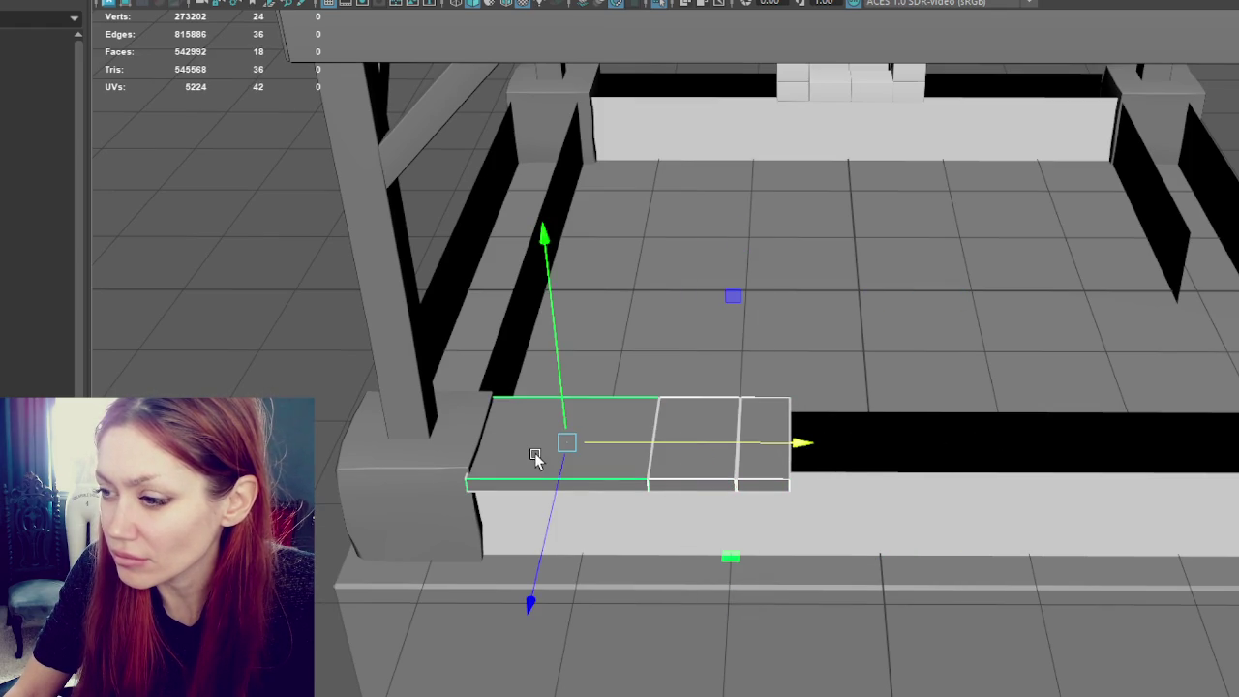
left_click(721, 472)
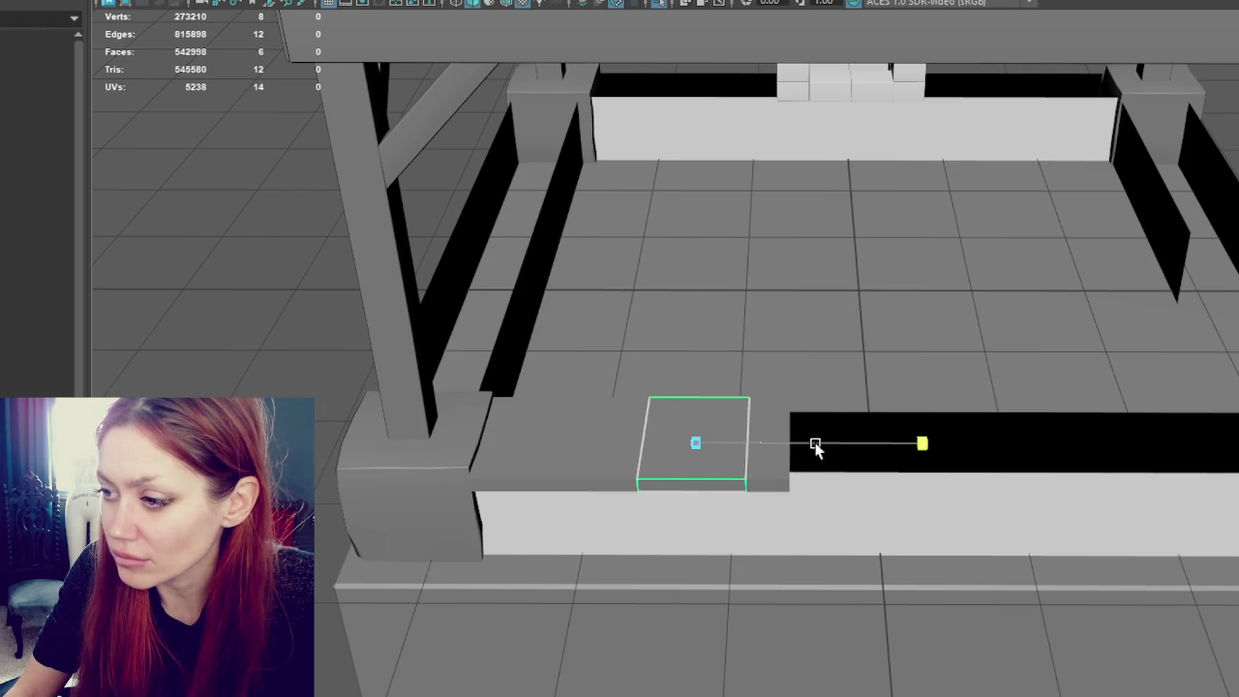
mouse_move(763, 443)
left_mouse_down()
mouse_move(788, 475)
mouse_move(794, 443)
mouse_move(929, 424)
left_mouse_up()
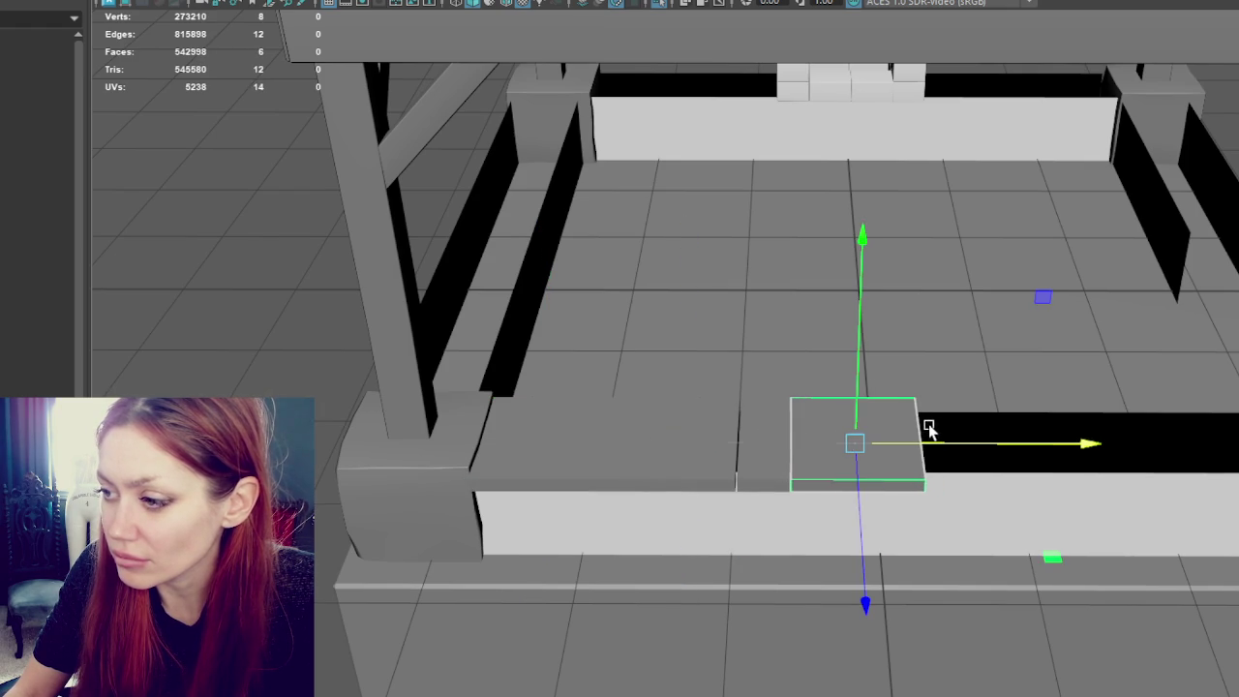
left_click(746, 470)
left_click(765, 470, "shift")
left_click(855, 460, "shift")
left_click(614, 473, "shift")
mouse_move(725, 493)
left_mouse_down("alt")
mouse_move(920, 517)
mouse_move(857, 487)
left_mouse_up("alt")
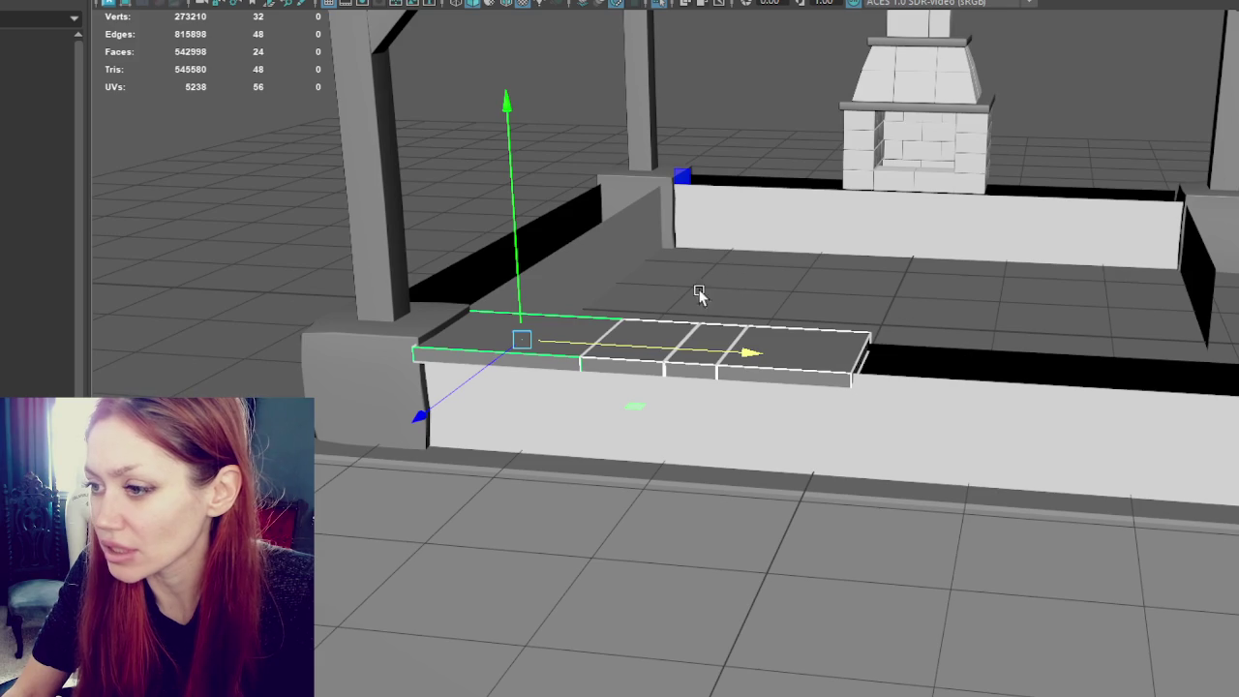
Step: Select two pieces by the fireplace and slide them right along the wall
left_click(738, 213)
key("f")
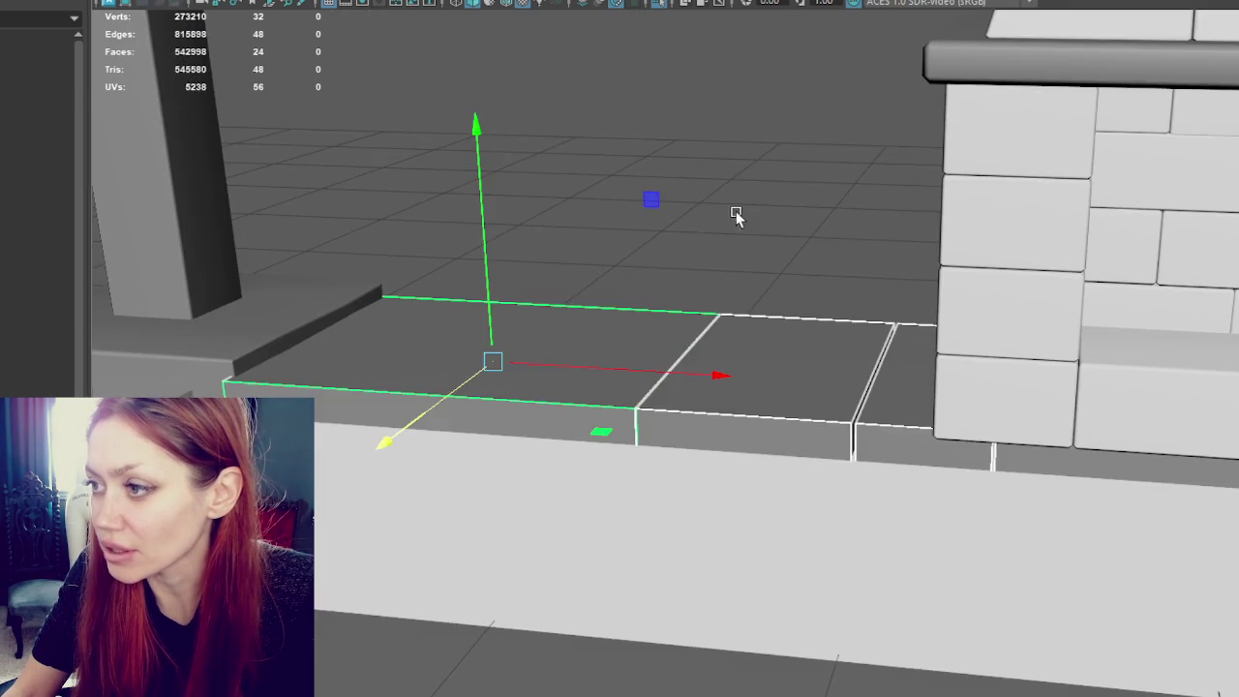
mouse_move(934, 334)
left_mouse_down("alt")
mouse_move(1065, 304)
mouse_move(905, 313)
mouse_move(1003, 346)
mouse_move(819, 393)
left_mouse_up("alt")
left_click(819, 393)
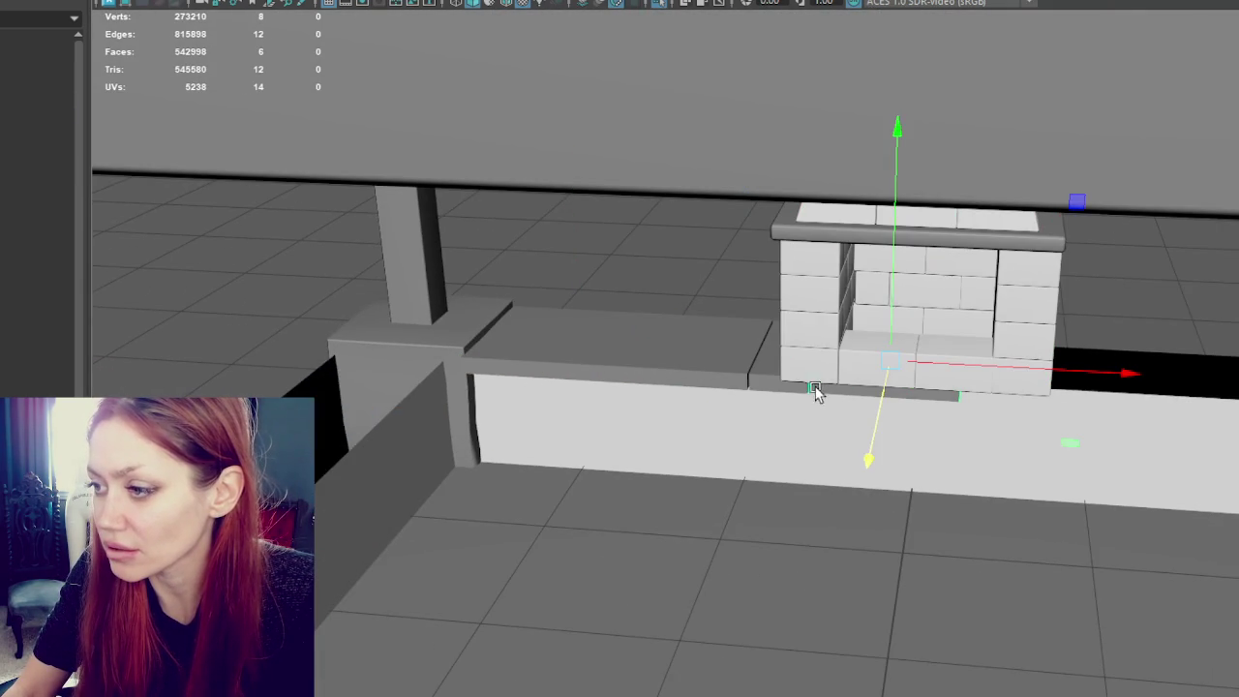
left_click(785, 392, "shift")
left_click_drag(879, 355, 1229, 372)
Step: Slide the left bench slab under the fireplace and pick the Insert Edge Loop Tool
left_click(609, 355)
left_click_drag(609, 355, 1065, 371)
key("w")
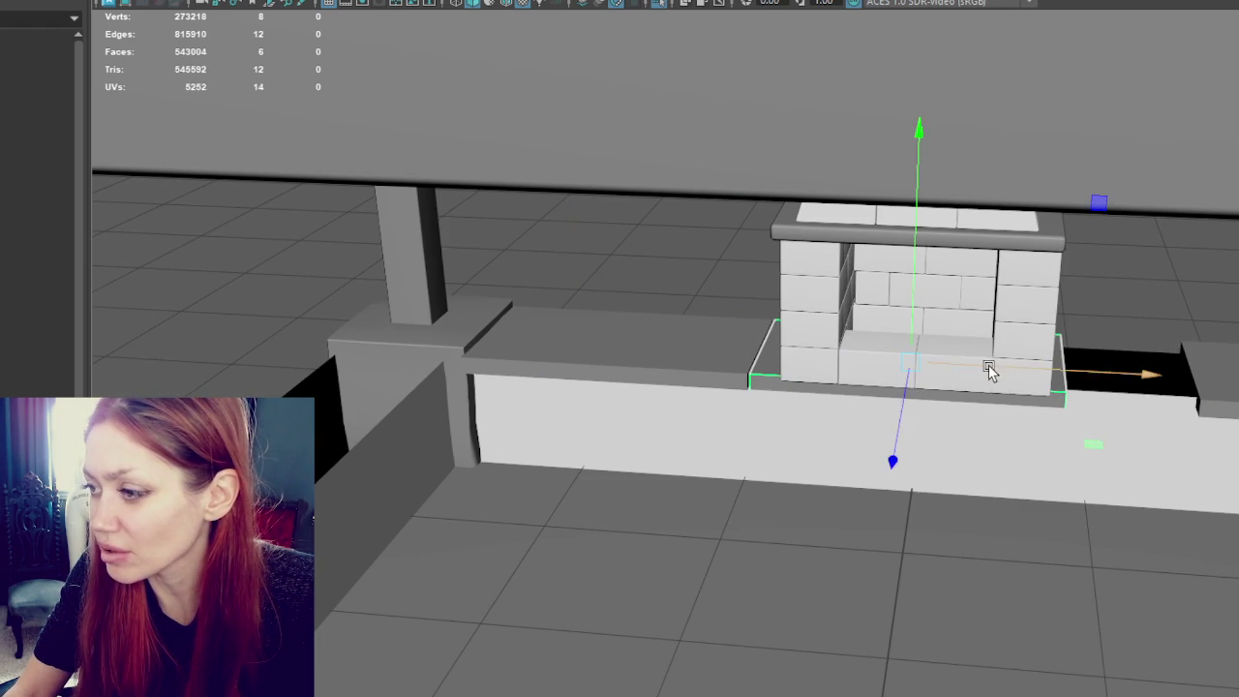
right_click_drag(926, 422, 1045, 392, "shift")
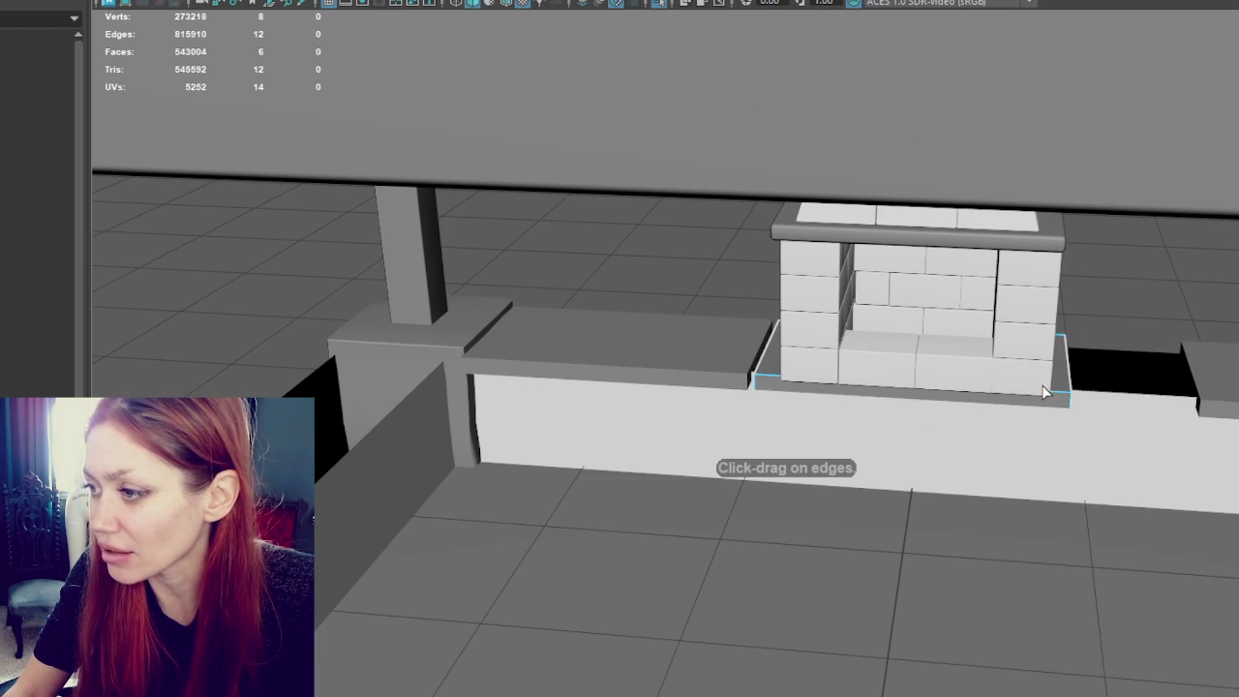
Step: Add two edge loops across the hearth slab and push its end face outward to lengthen it
left_click(802, 382)
right_click_drag(1122, 261, 954, 395)
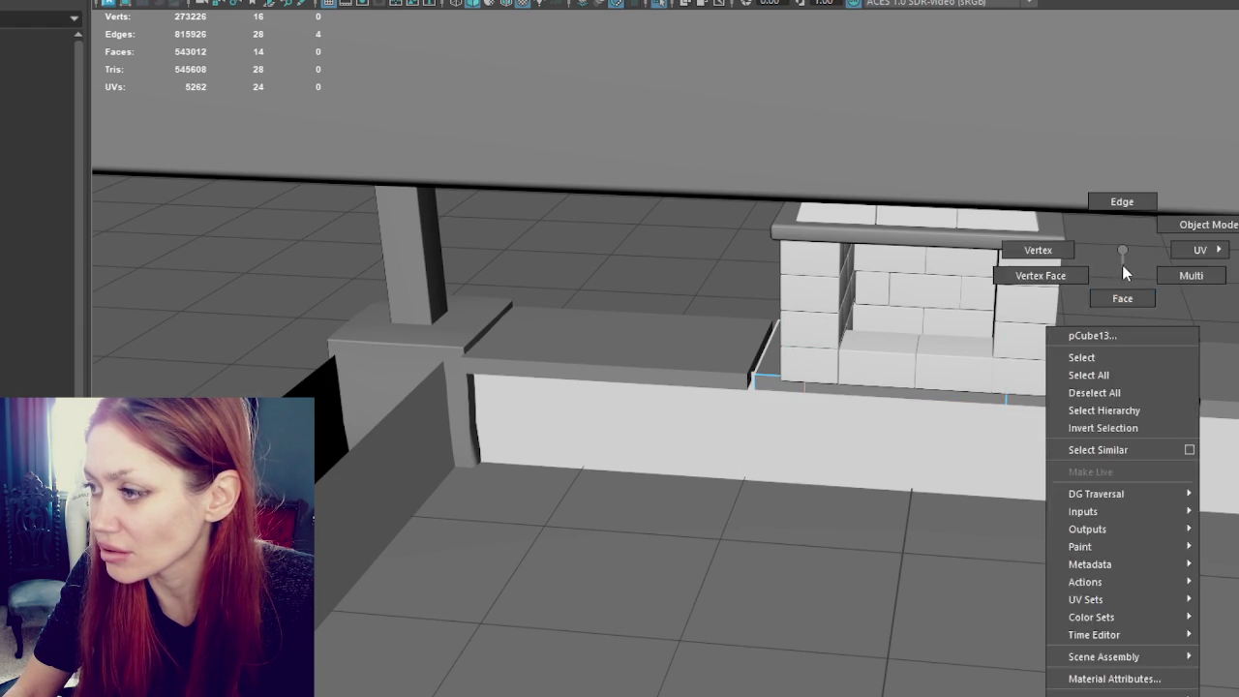
left_click(939, 397)
left_click_drag(785, 423, 767, 377, "alt")
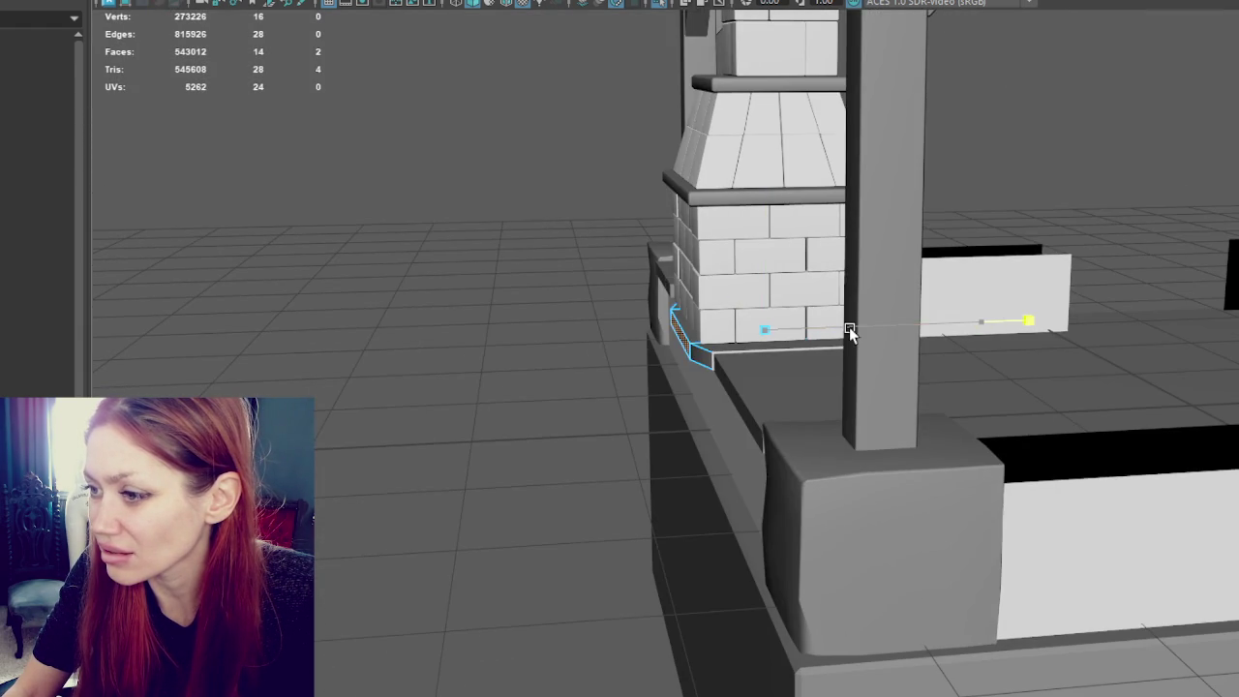
left_click_drag(849, 327, 913, 324, "alt")
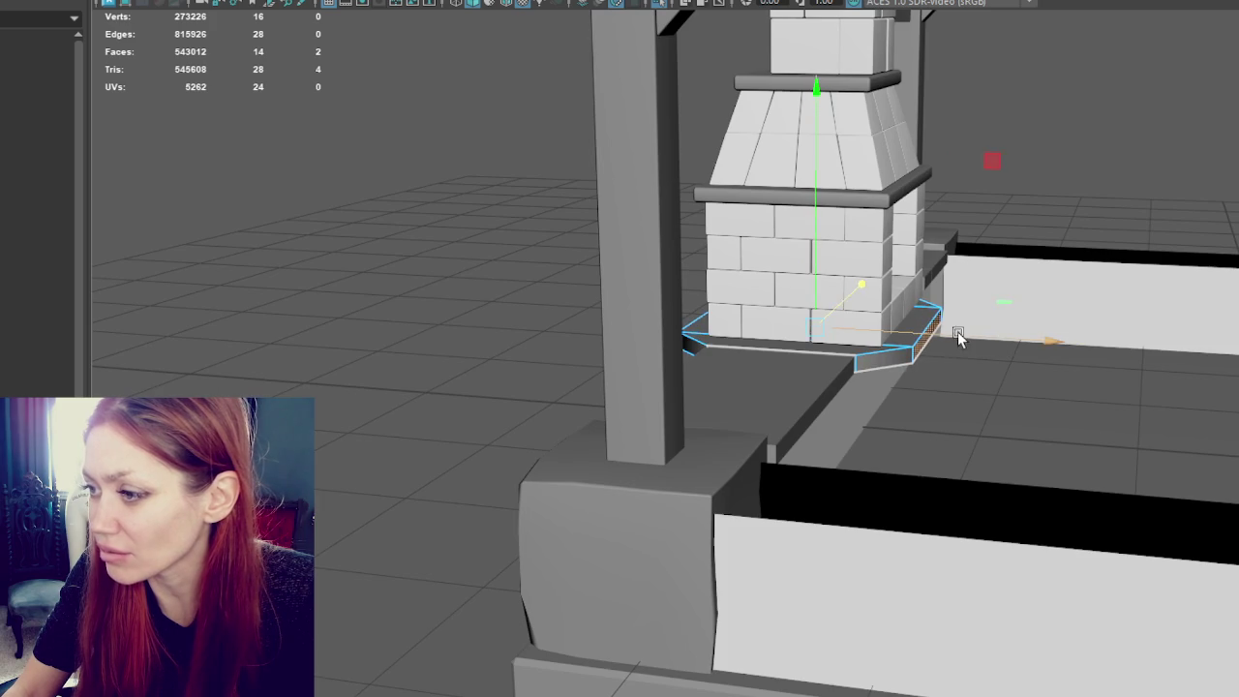
middle_click_drag(954, 337, 987, 342)
mouse_move(982, 346)
left_mouse_down("alt")
mouse_move(1098, 346)
mouse_move(803, 344)
left_mouse_up("alt")
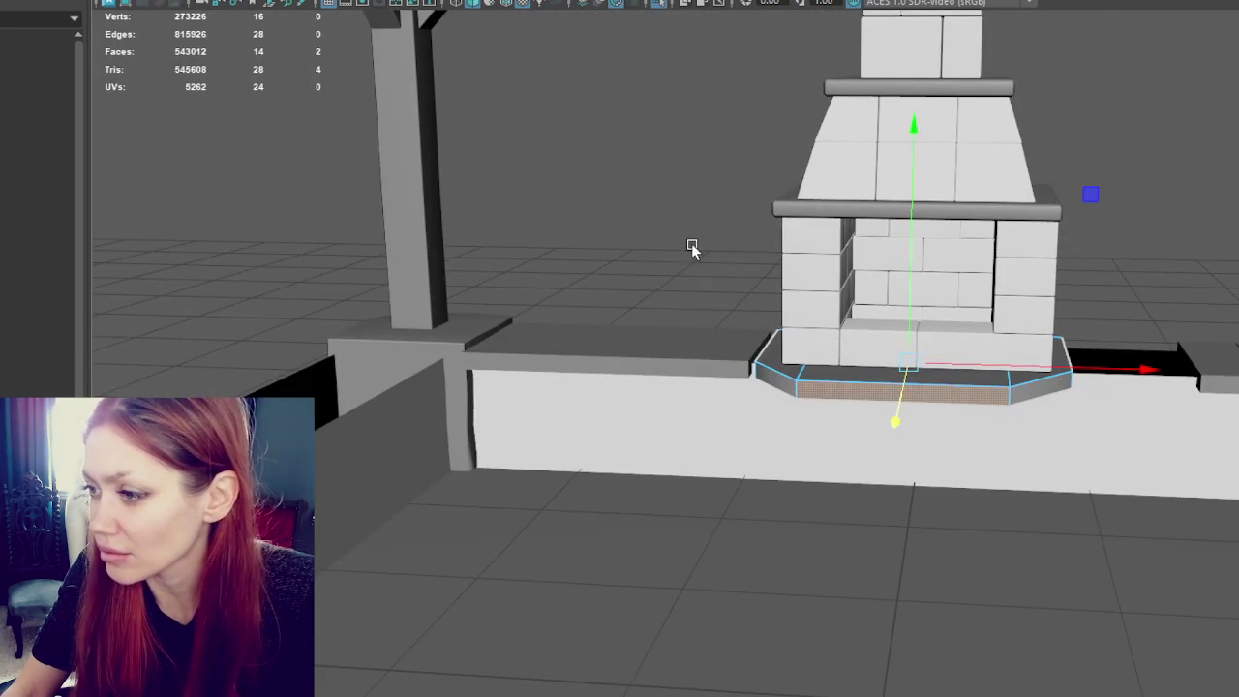
Step: Back in object mode, select the hearth together with the left and right ledge slabs
key("F8")
left_click(707, 360, "shift")
left_click(570, 359, "shift")
left_click(1189, 376, "shift")
scroll(1192, 290, "down", 5)
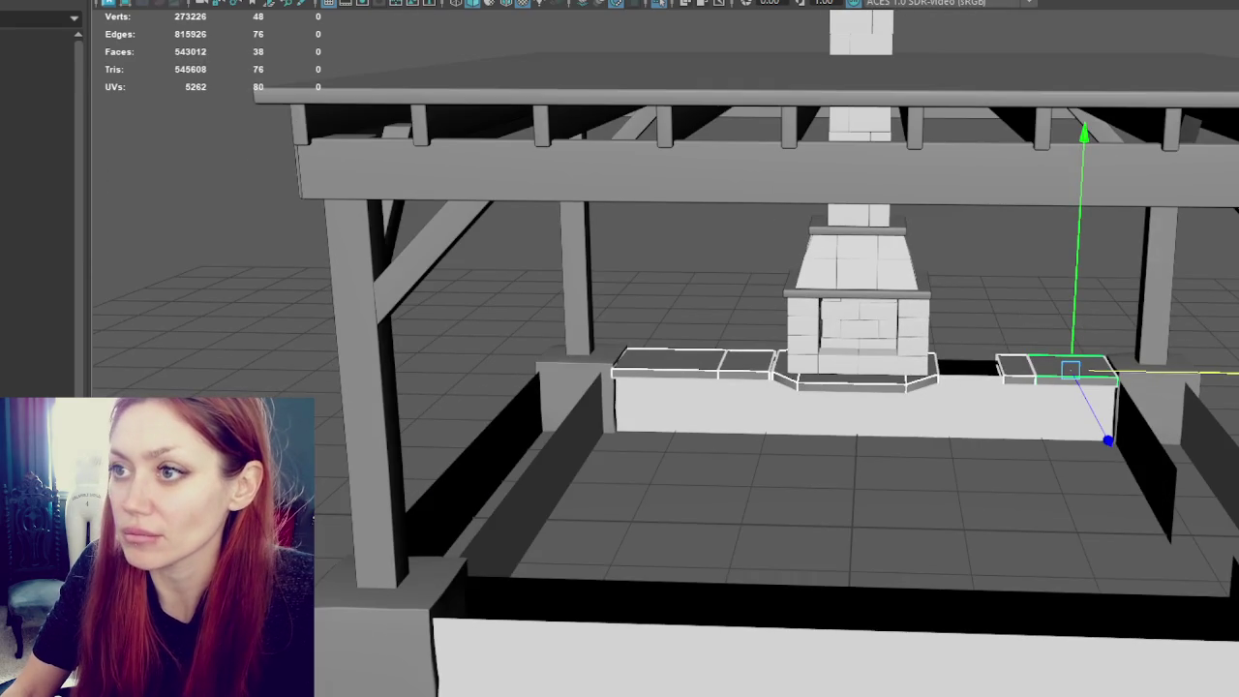
Step: Group the hearth and ledge slabs with Ctrl+G, then select the fireplace
key("ctrl+g")
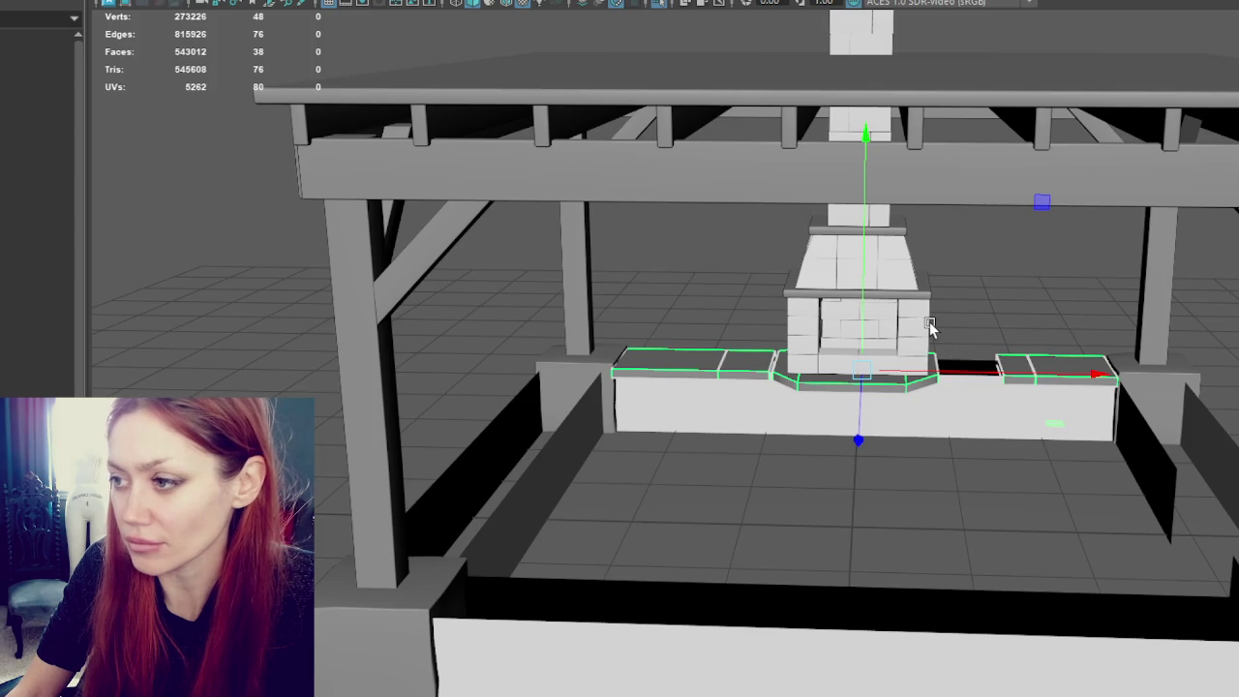
scroll(930, 327, "up", 4)
left_click_drag(833, 105, 675, 338, "alt")
left_click(675, 335)
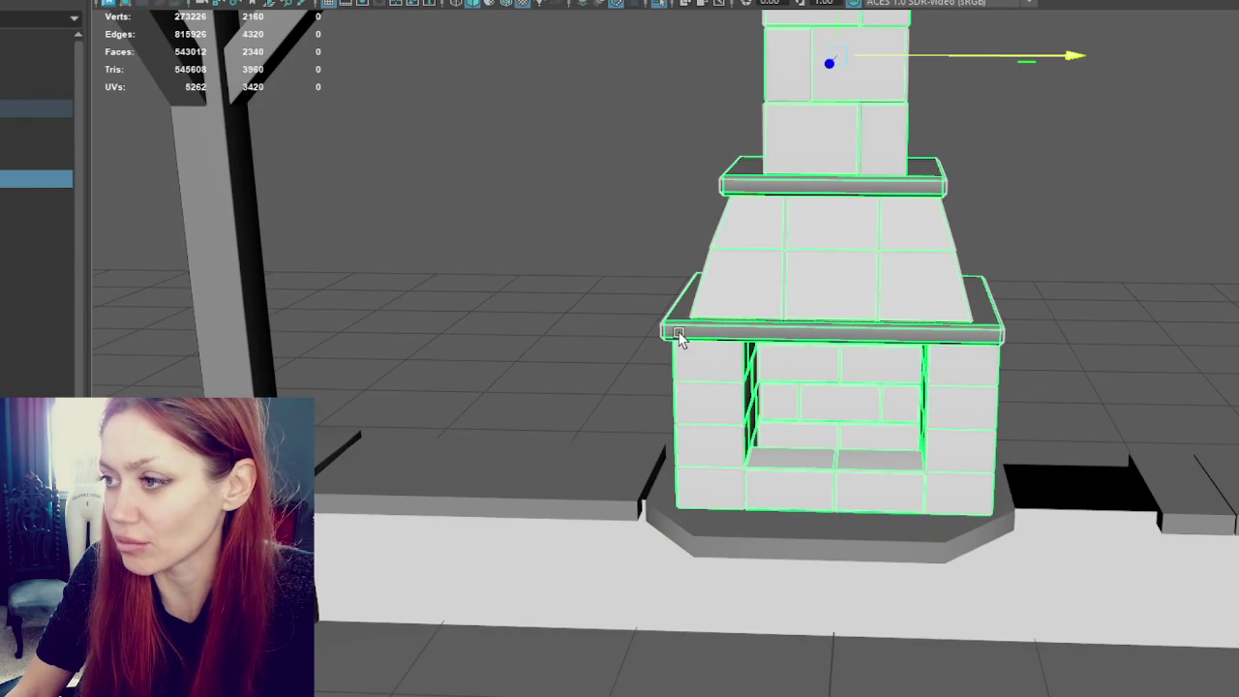
Step: Select the top and lower mantels, the hearth and both ledge slabs together
mouse_move(742, 184)
left_mouse_down("alt")
mouse_move(846, 172)
mouse_move(803, 177)
left_mouse_up("alt")
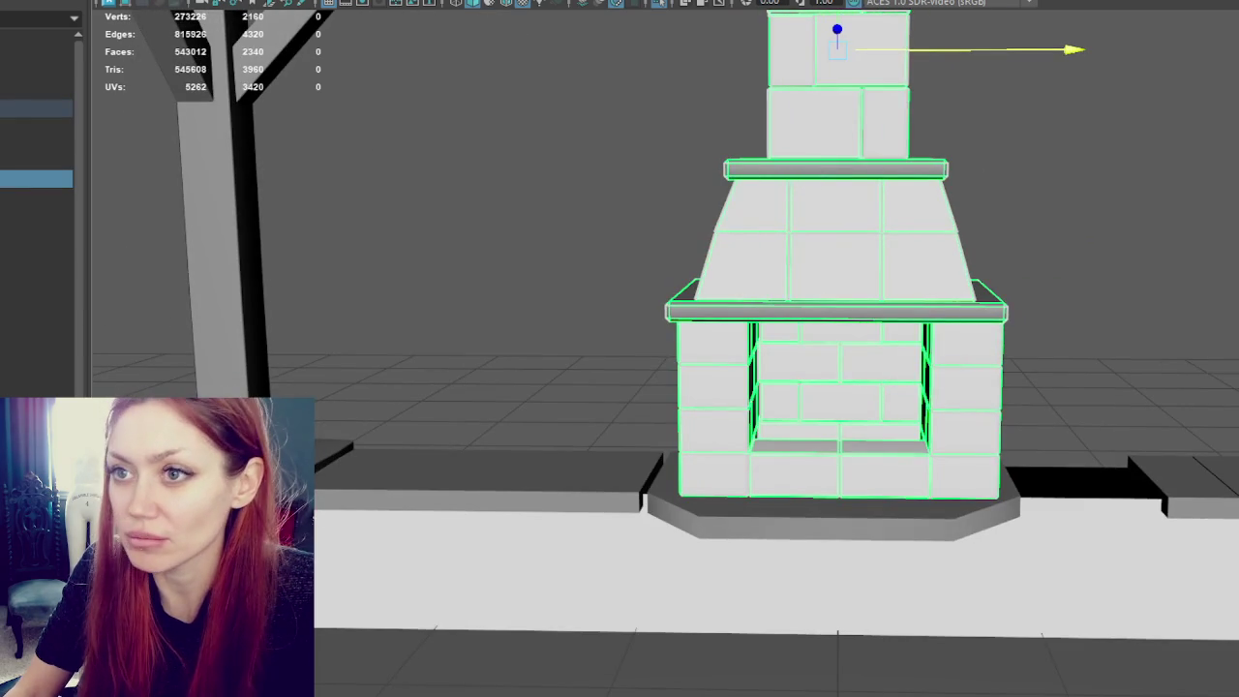
left_click(291, 4)
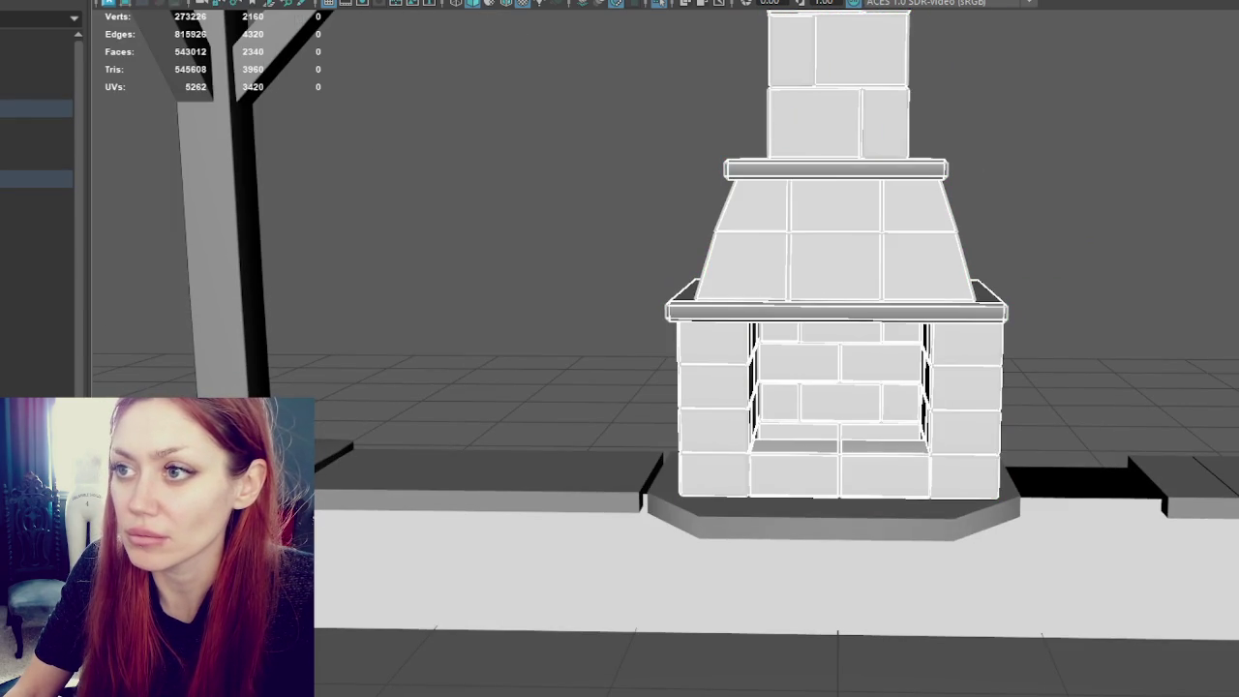
left_click(806, 171)
left_click(780, 314, "shift")
left_click(707, 514, "shift")
left_click(571, 496, "shift")
left_click(1117, 497, "shift")
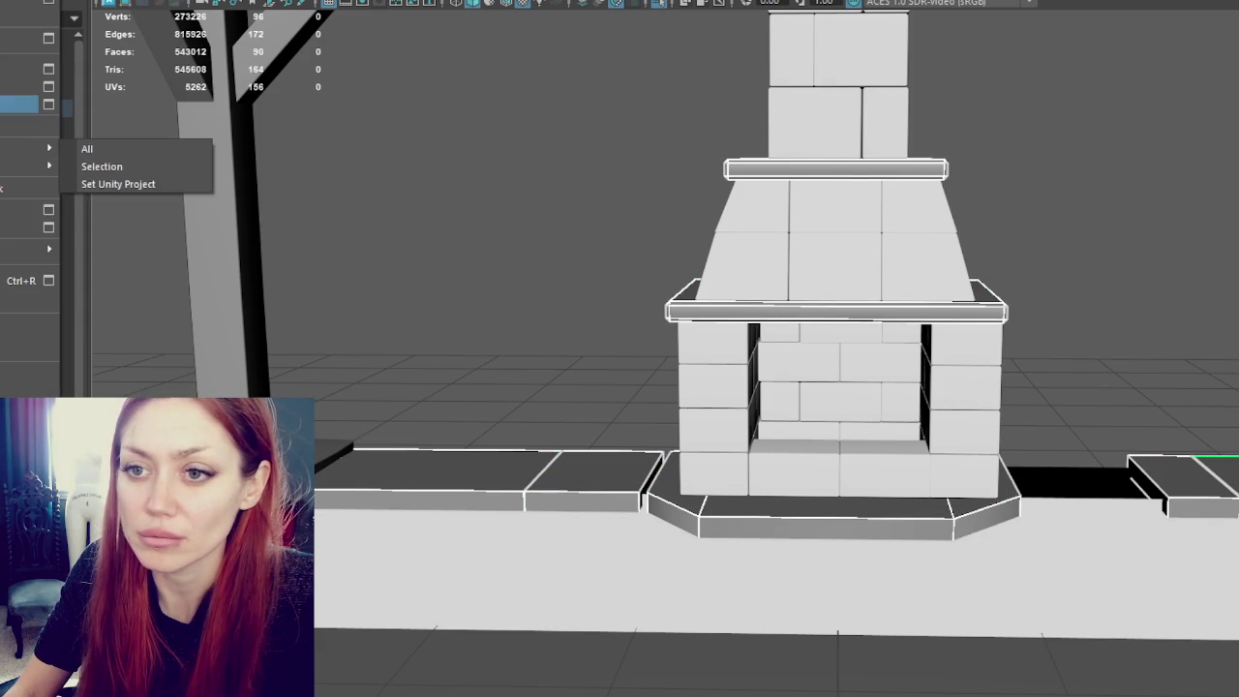
Step: Open File > Send to Unity options, then select the fireplace mantel block
left_click(106, 166)
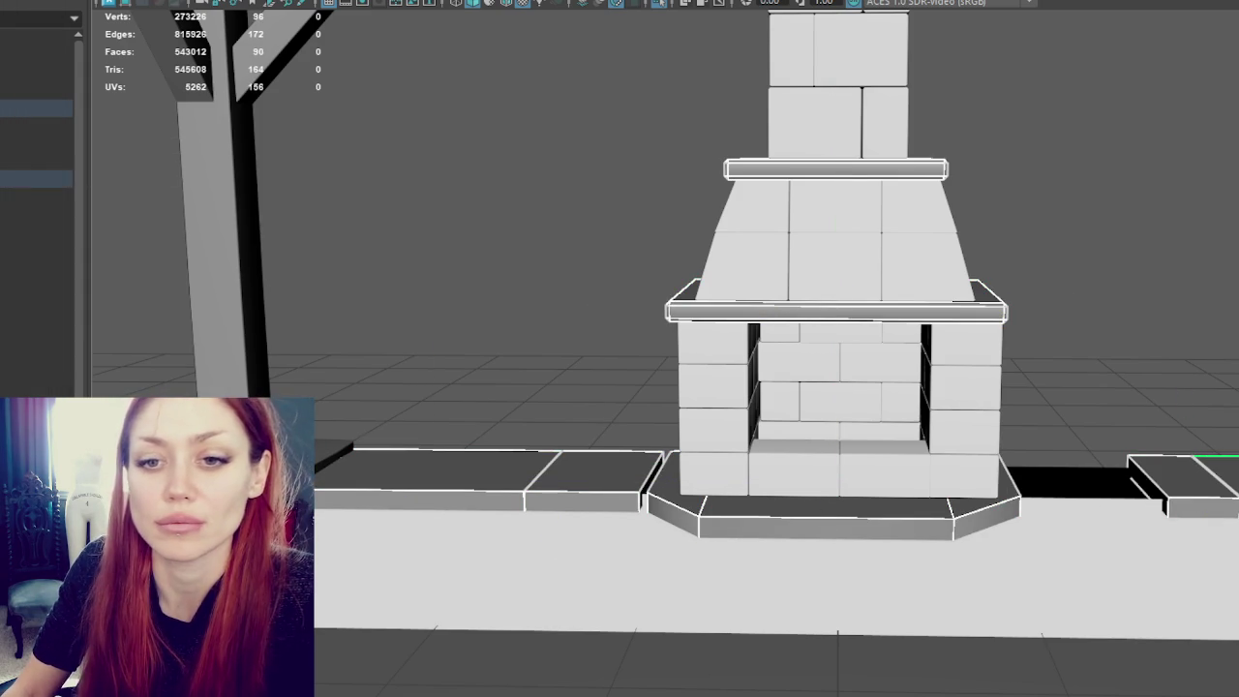
scroll(718, 414, "down", 2)
scroll(717, 414, "down", 3)
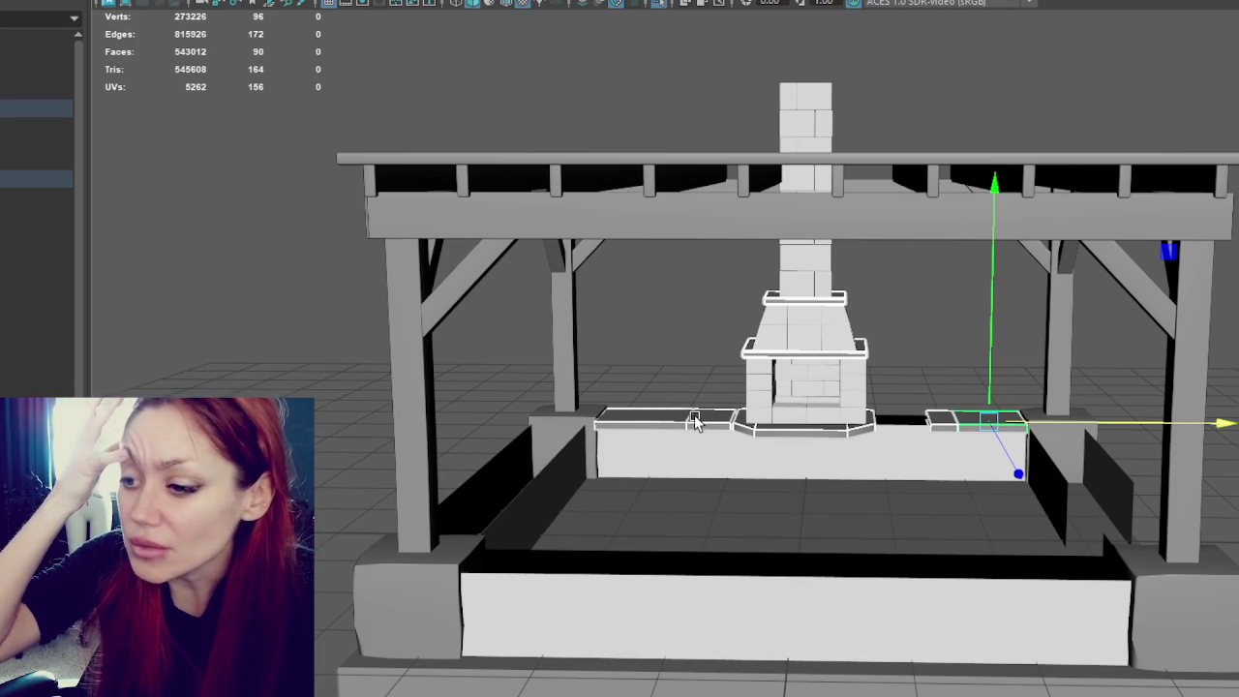
left_click(803, 334)
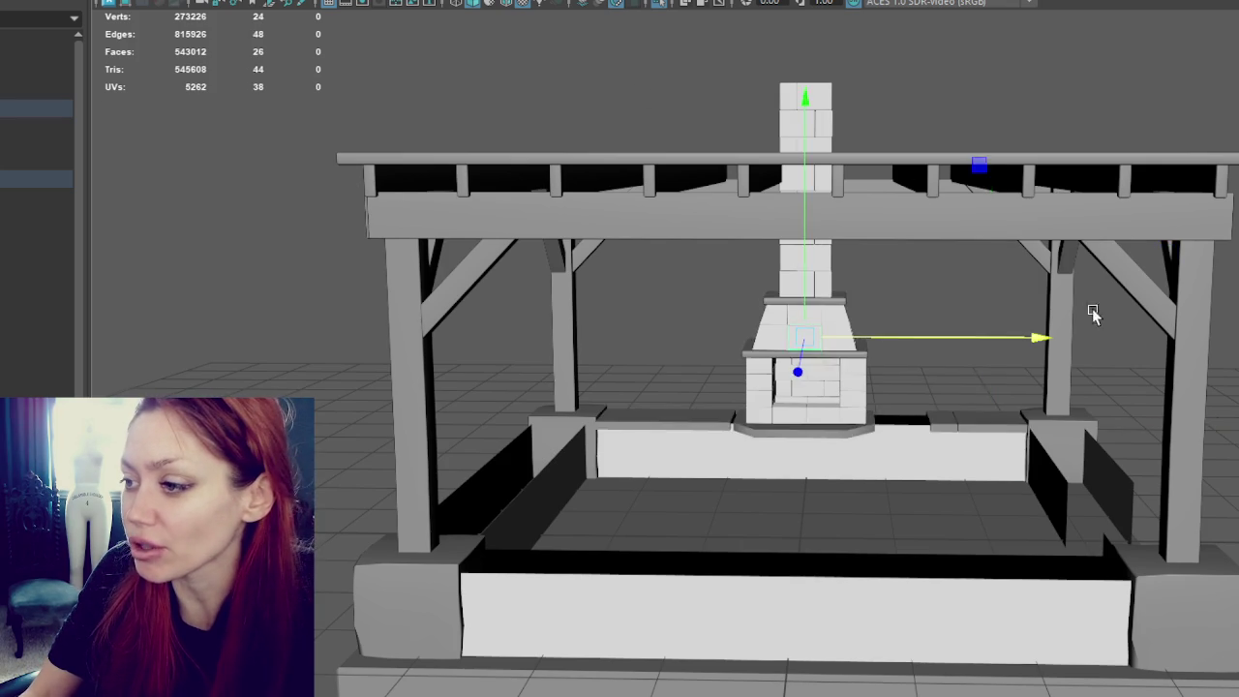
Step: Duplicate the sculpted corner stone with Ctrl+D and move the copy left of the pavilion
left_click_drag(1164, 330, 830, 255, "alt")
left_click(356, 388)
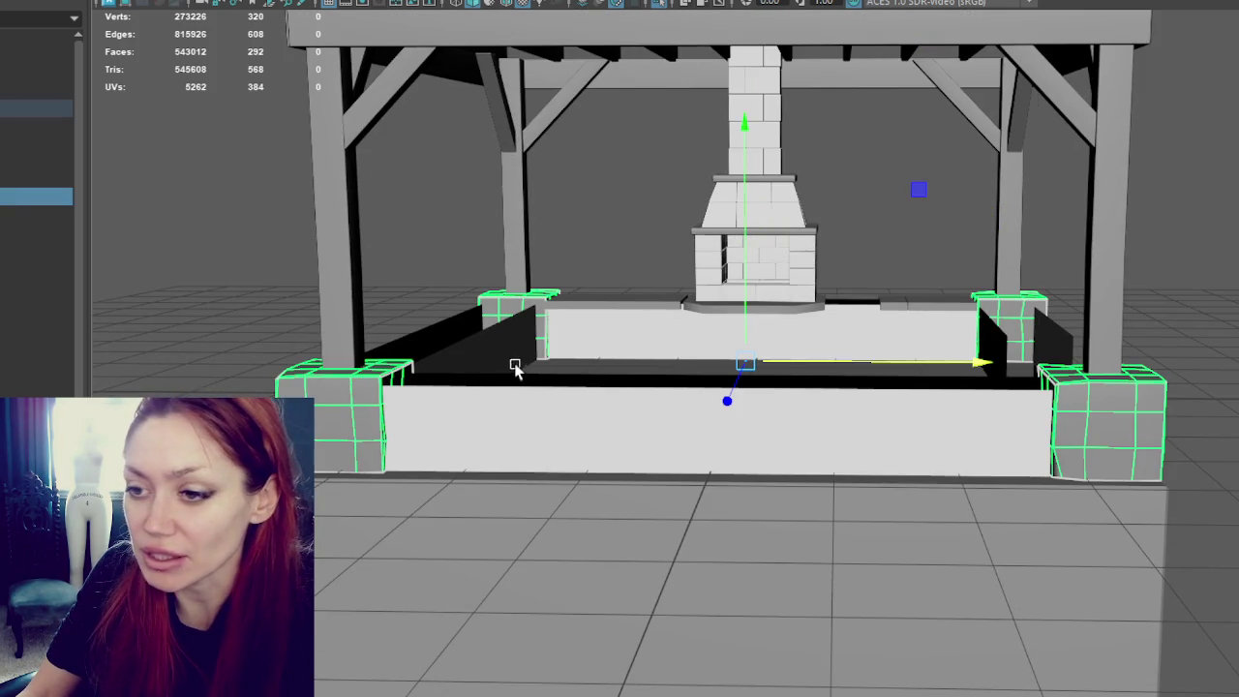
left_click(190, 353)
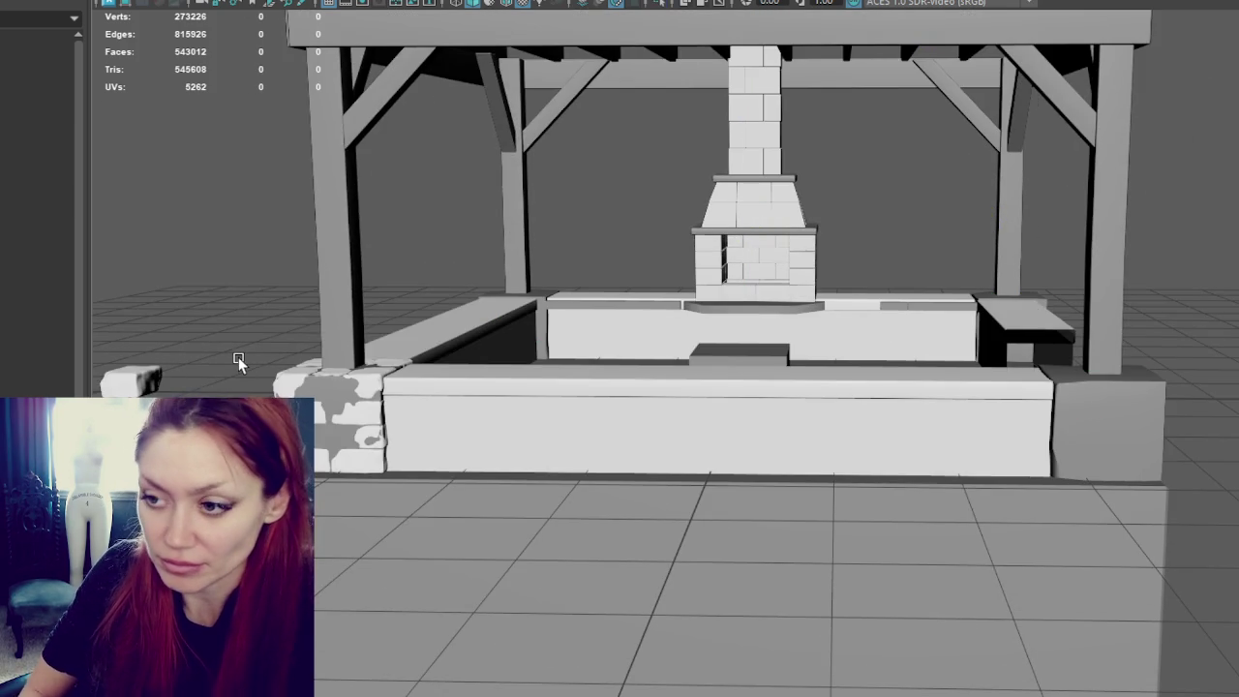
left_click(295, 386)
middle_click_drag(126, 378, 388, 376, "alt")
left_click(414, 410)
middle_click_drag(487, 445, 652, 460, "alt")
left_click(763, 428)
key("ctrl+d")
left_click_drag(866, 484, 481, 489)
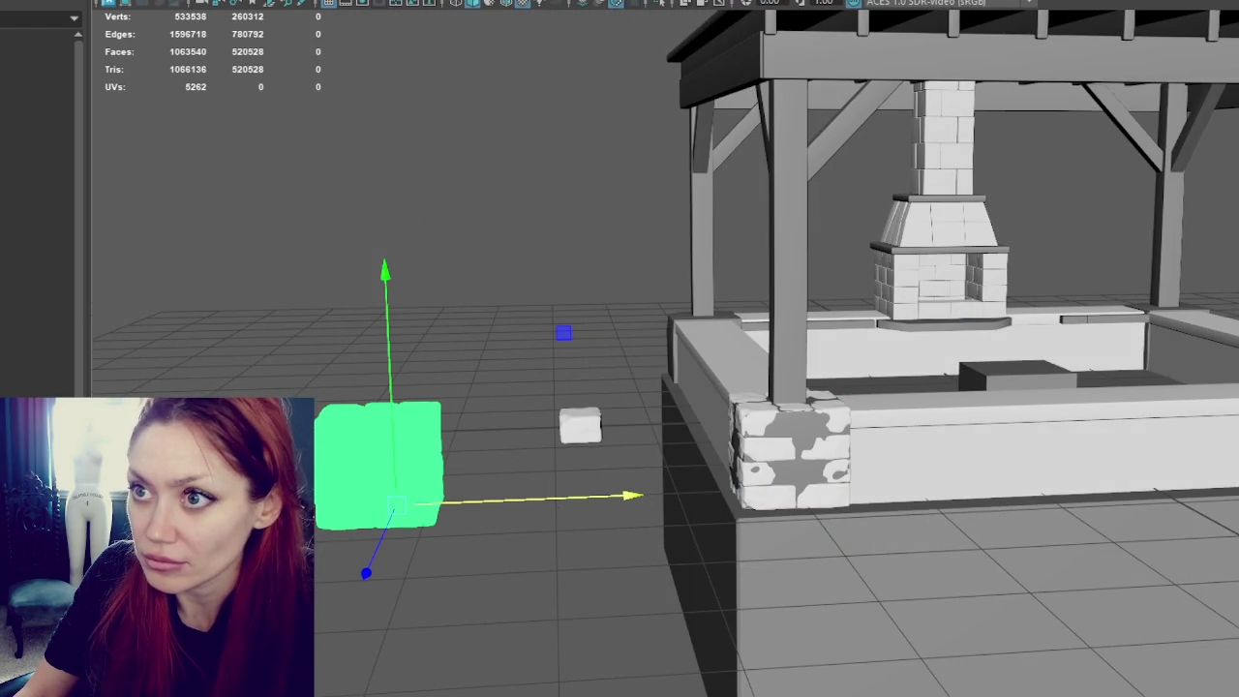
Step: Move the left column of bricks far to the left, separating it into its own stack
left_click(789, 450)
left_click(396, 320)
scroll(689, 413, "up", 3)
scroll(545, 321, "up", 3)
scroll(514, 155, "up", 2)
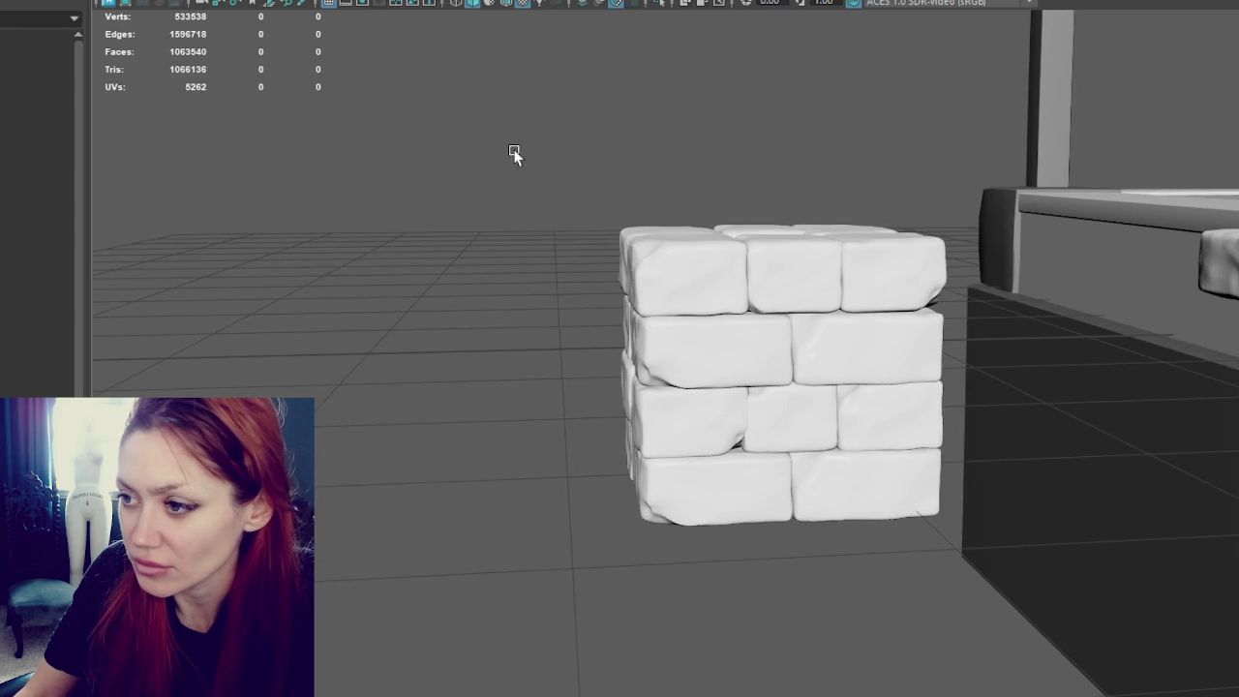
mouse_move(672, 583)
left_mouse_down()
mouse_move(706, 456)
mouse_move(327, 533)
left_mouse_up()
left_click(508, 423)
Step: Duplicate a brick in the left stack and slide the copy into the wall gap
mouse_move(508, 423)
left_mouse_down("alt")
mouse_move(575, 322)
mouse_move(659, 296)
mouse_move(722, 208)
left_mouse_up("alt")
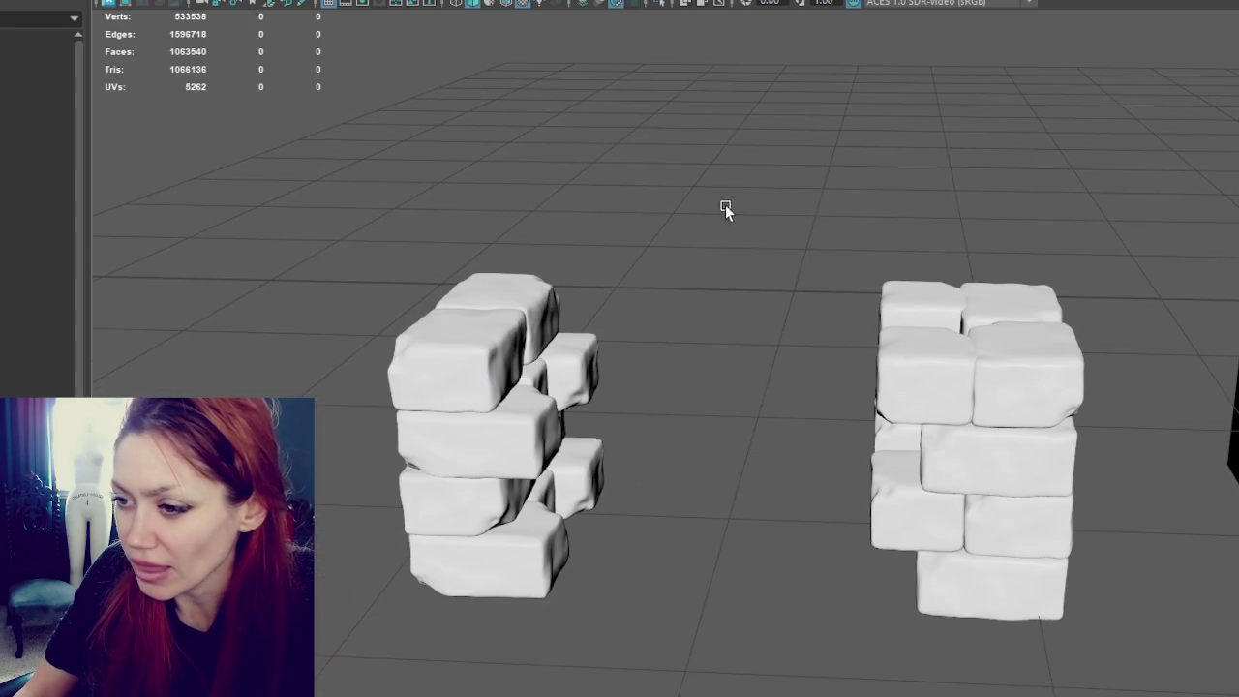
left_click(455, 376)
left_click(552, 336)
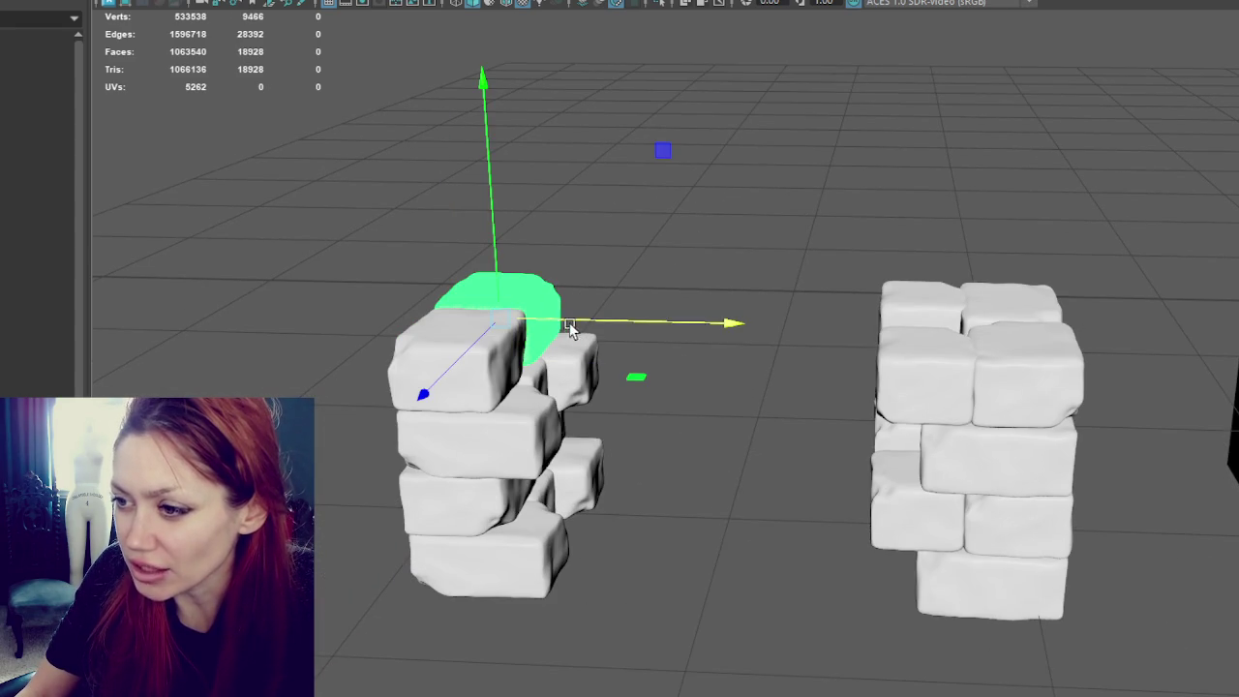
left_click_drag(561, 321, 642, 325, "shift")
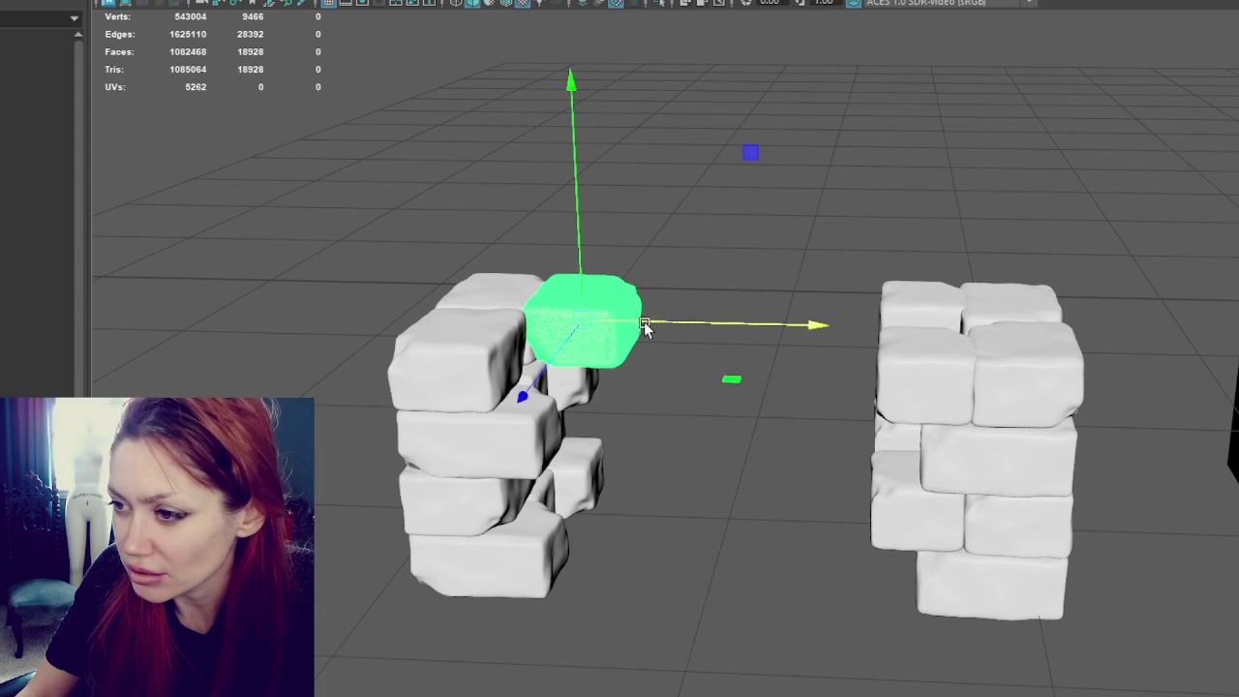
left_click_drag(575, 345, 537, 398)
mouse_move(596, 360)
left_mouse_down()
mouse_move(498, 361)
mouse_move(595, 359)
left_mouse_up()
mouse_move(507, 409)
left_mouse_down()
mouse_move(577, 361)
mouse_move(564, 373)
mouse_move(581, 396)
mouse_move(526, 368)
mouse_move(530, 397)
mouse_move(677, 374)
left_mouse_up()
Step: Slide the left brick of the third row to the right along its course
key("f")
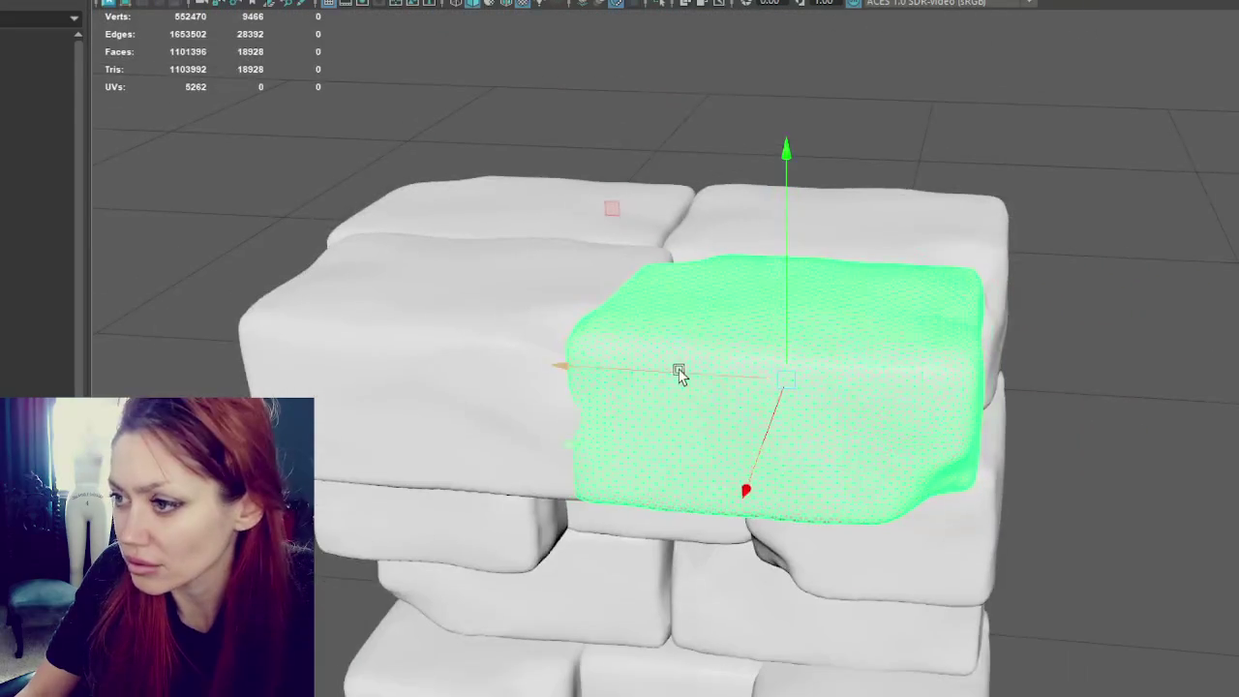
scroll(710, 371, "up", 5)
left_click_drag(749, 304, 860, 336, "alt")
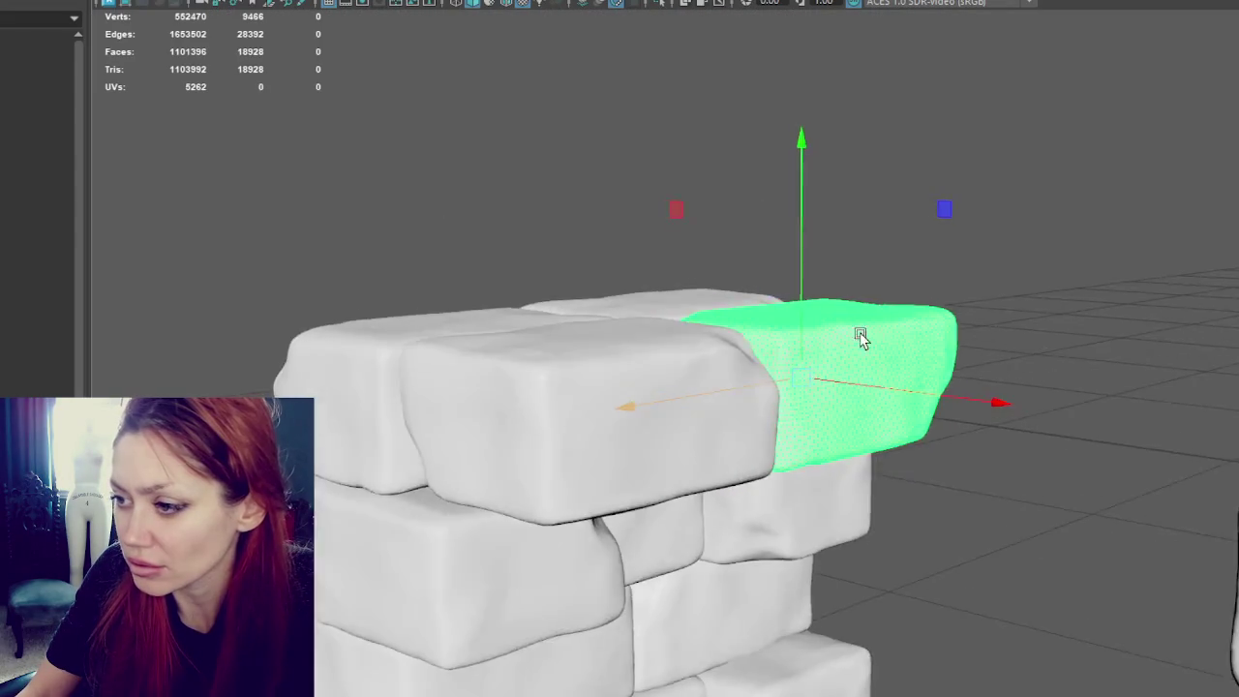
scroll(861, 336, "down", 4)
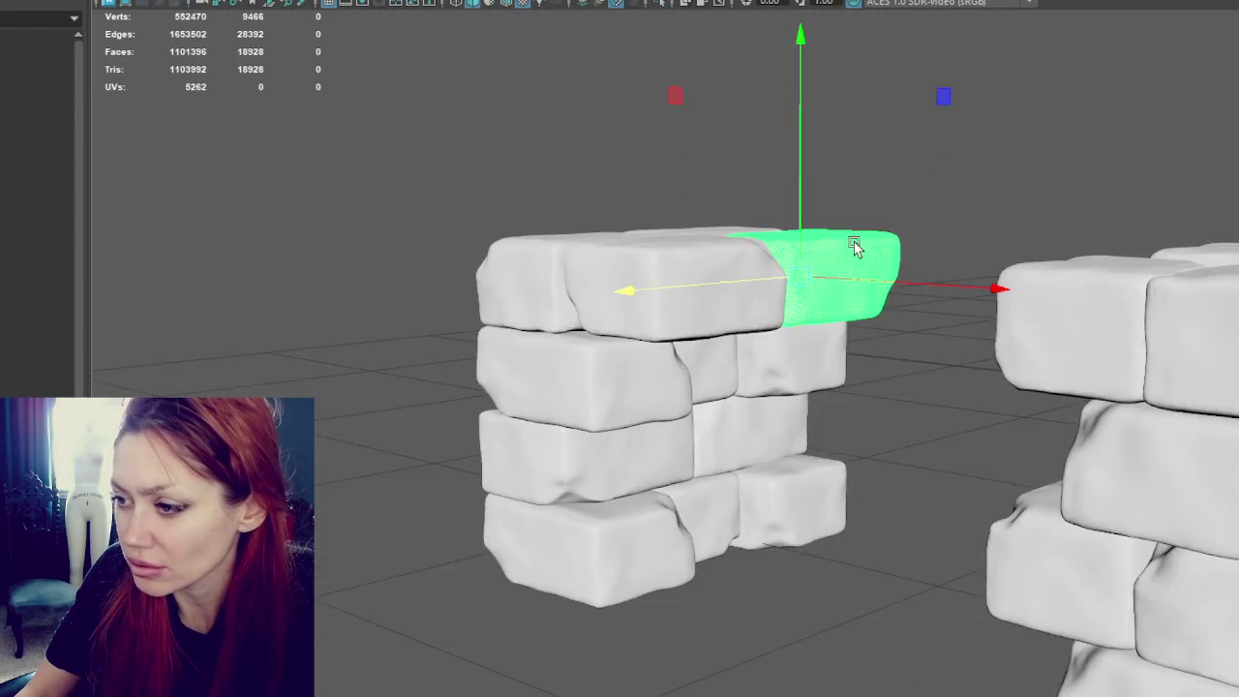
left_click_drag(852, 249, 918, 234, "alt")
mouse_move(738, 390)
left_mouse_down("alt")
mouse_move(777, 409)
mouse_move(713, 410)
left_mouse_up("alt")
left_click(641, 469)
mouse_move(728, 466)
left_mouse_down()
mouse_move(872, 454)
mouse_move(739, 484)
mouse_move(824, 448)
mouse_move(791, 456)
left_mouse_up()
mouse_move(785, 383)
left_mouse_down("alt")
mouse_move(811, 365)
mouse_move(627, 430)
mouse_move(428, 395)
left_mouse_up("alt")
Step: Rotate the bottom brick about its vertical axis and lift it into the second row
scroll(670, 391, "up", 5)
scroll(670, 390, "down", 5)
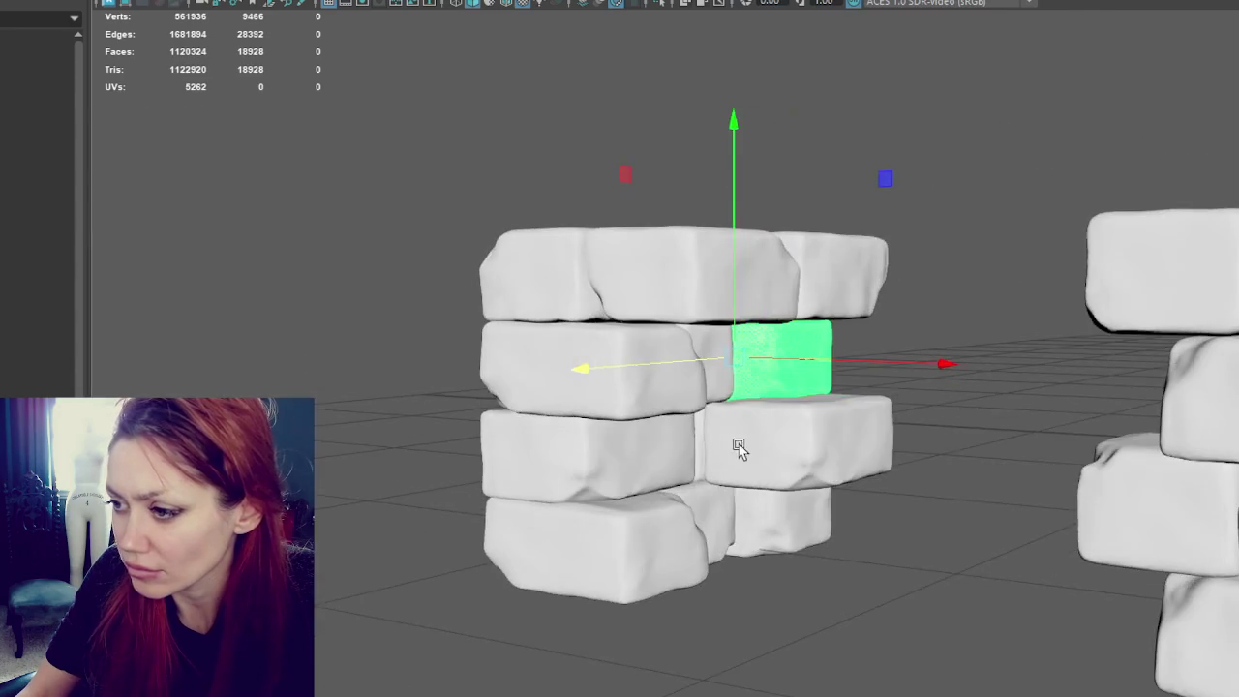
left_click_drag(747, 429, 829, 450, "alt")
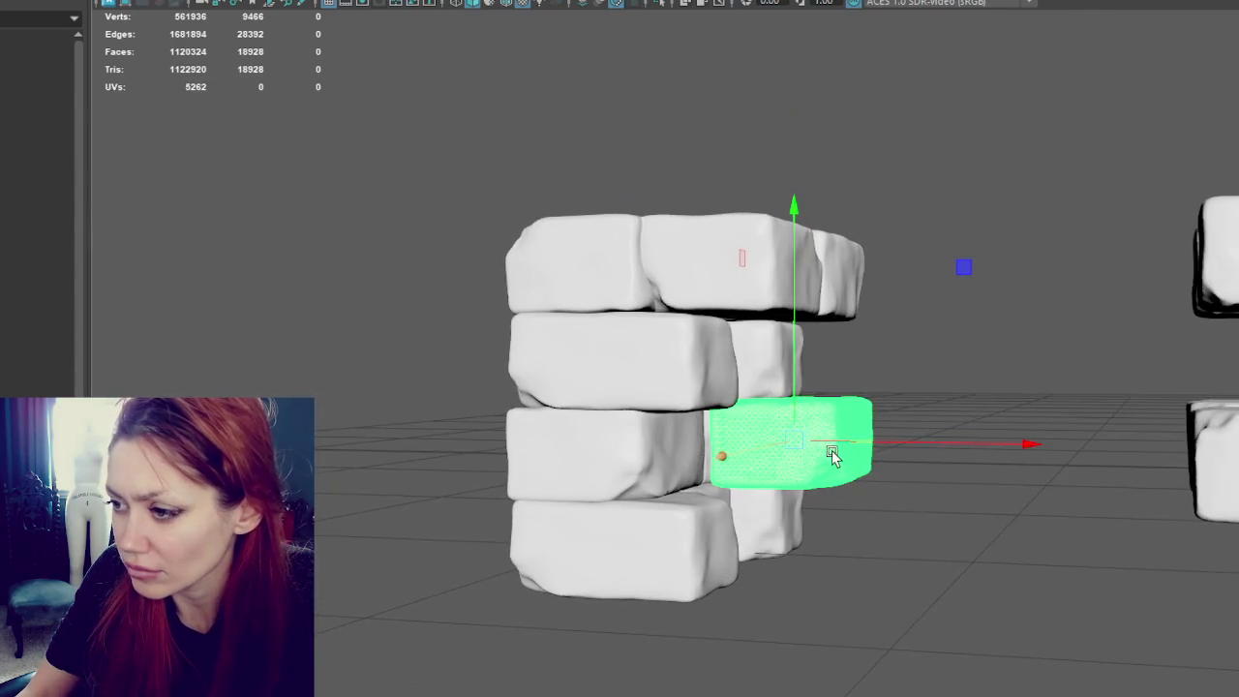
left_click(713, 547)
key("e")
mouse_move(669, 572)
left_mouse_down()
mouse_move(810, 549)
mouse_move(782, 555)
mouse_move(796, 556)
left_mouse_up()
key("w")
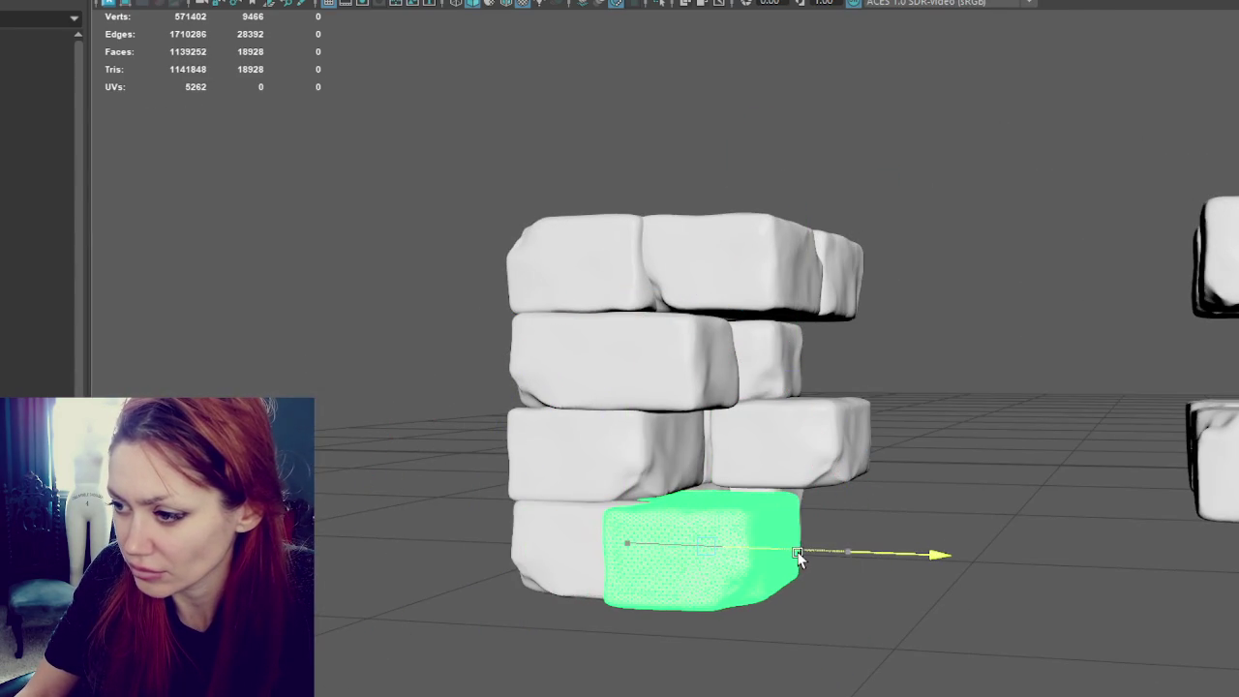
mouse_move(747, 514)
left_mouse_down()
mouse_move(742, 420)
mouse_move(765, 455)
mouse_move(794, 462)
mouse_move(714, 492)
mouse_move(574, 464)
mouse_move(625, 471)
mouse_move(609, 470)
mouse_move(785, 387)
mouse_move(628, 371)
mouse_move(774, 381)
mouse_move(780, 400)
mouse_move(785, 381)
mouse_move(668, 571)
left_mouse_up()
Step: Slide a bottom brick into the middle gap, then duplicate it and the middle-left brick
left_click(668, 572)
mouse_move(756, 553)
left_mouse_down()
mouse_move(730, 482)
mouse_move(706, 515)
left_mouse_up()
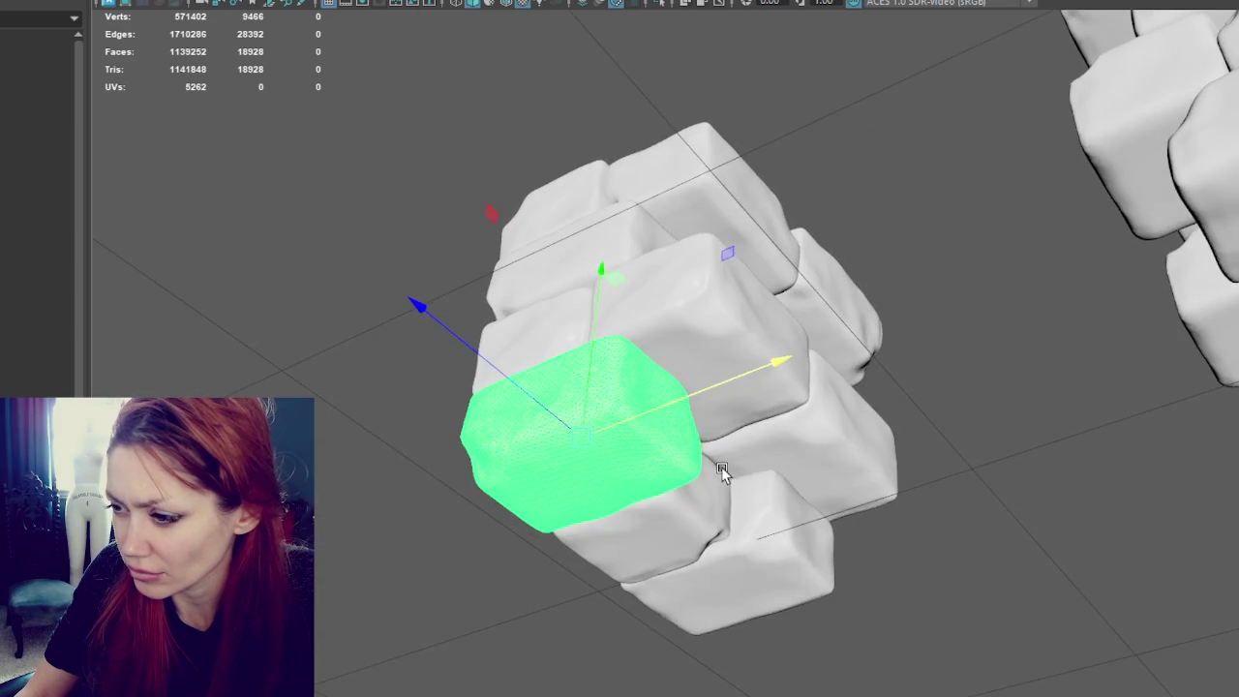
mouse_move(736, 476)
left_mouse_down()
mouse_move(850, 436)
mouse_move(819, 420)
mouse_move(719, 406)
mouse_move(829, 500)
mouse_move(726, 390)
mouse_move(836, 396)
mouse_move(647, 385)
mouse_move(738, 371)
mouse_move(687, 381)
left_mouse_up()
key("ctrl+d")
left_click(641, 397)
key("ctrl+d")
Step: Slide the duplicate brick into the middle-row gap and move the wide brick down to the bottom row
mouse_move(831, 363)
left_mouse_down()
mouse_move(866, 400)
mouse_move(724, 375)
left_mouse_up()
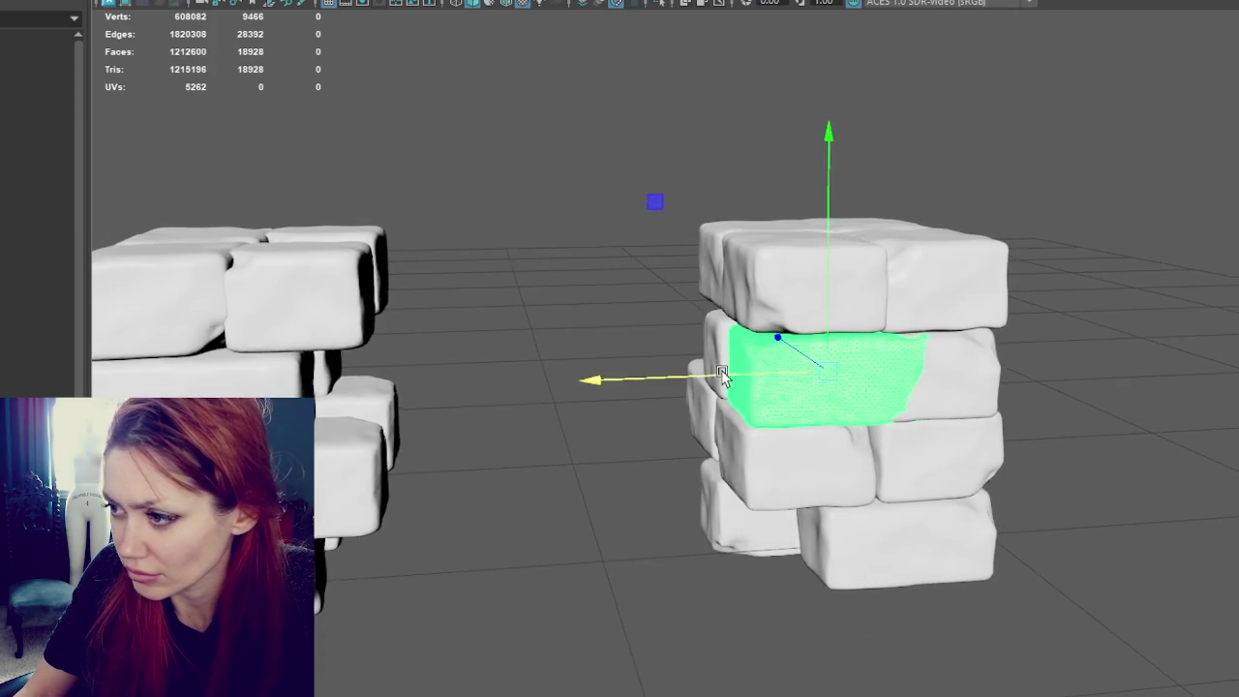
left_click_drag(891, 396, 765, 411, "alt")
middle_click_drag(816, 418, 774, 401)
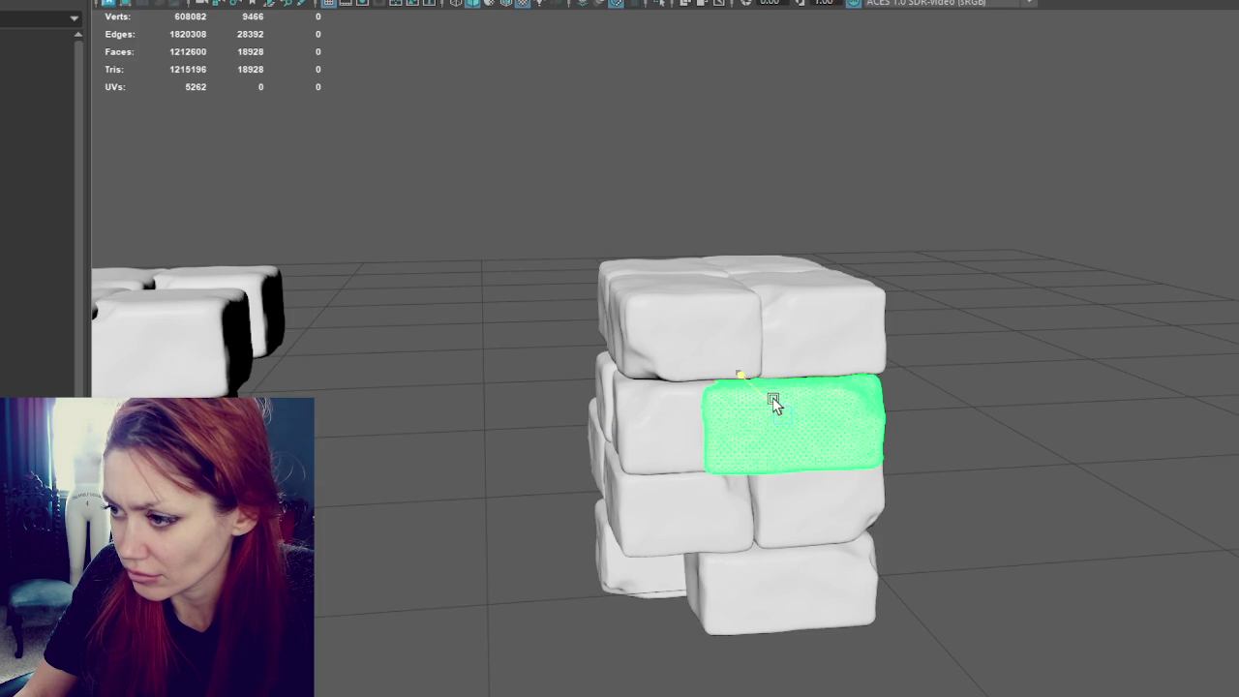
left_click_drag(746, 416, 797, 406, "alt")
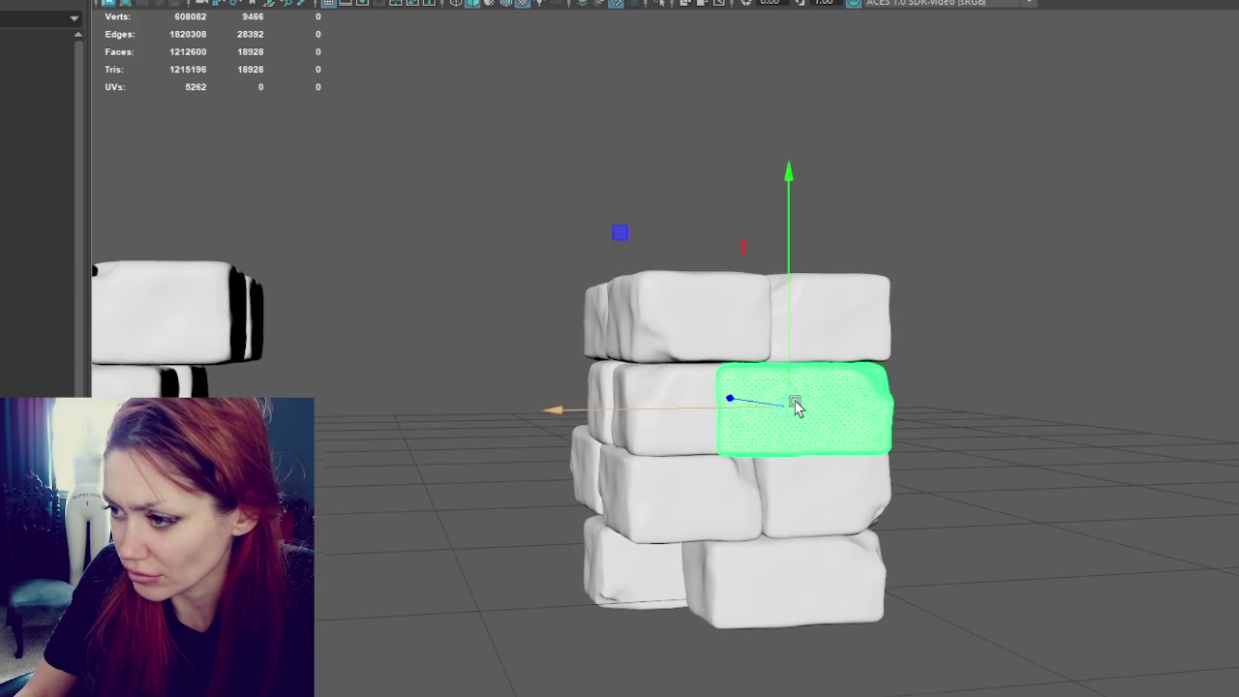
key("r")
key("w")
middle_click_drag(790, 411, 790, 383)
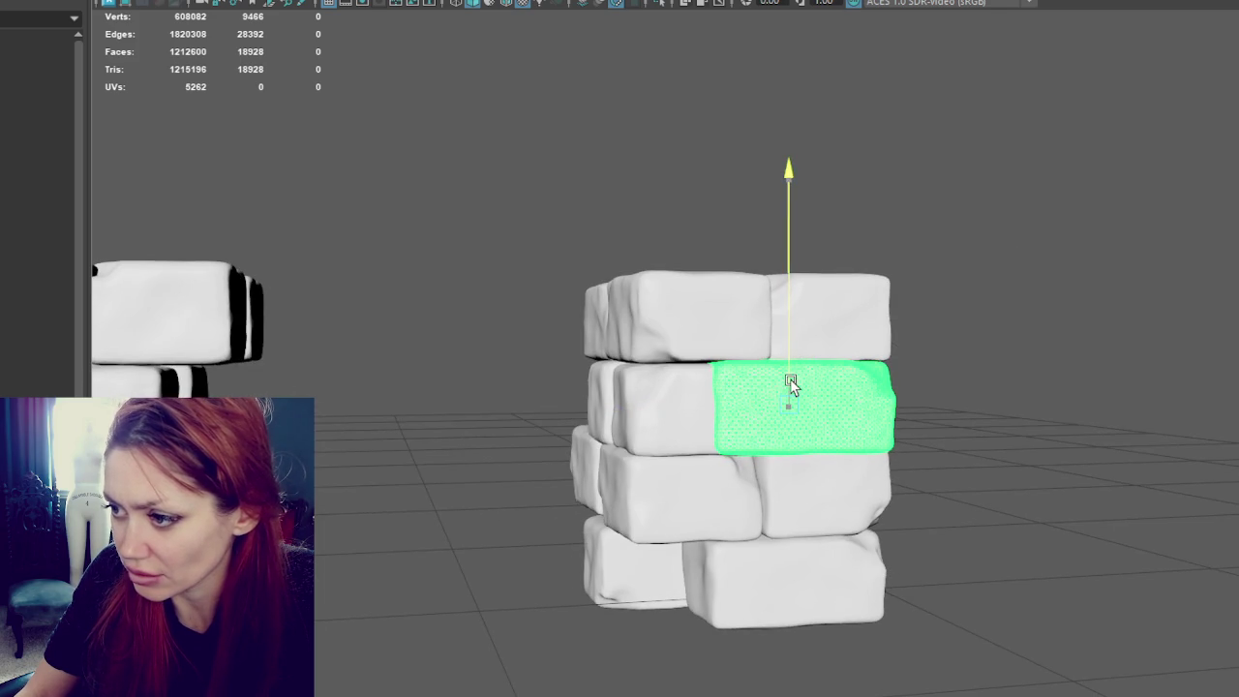
mouse_move(678, 464)
middle_mouse_down()
mouse_move(684, 374)
mouse_move(710, 379)
mouse_move(704, 542)
middle_mouse_up()
Step: Rotate and shift the small bottom-left brick so it juts slightly out of the wall
left_click(687, 563)
key("w")
mouse_move(849, 498)
left_mouse_down("alt")
mouse_move(694, 485)
mouse_move(775, 493)
left_mouse_up("alt")
key("e")
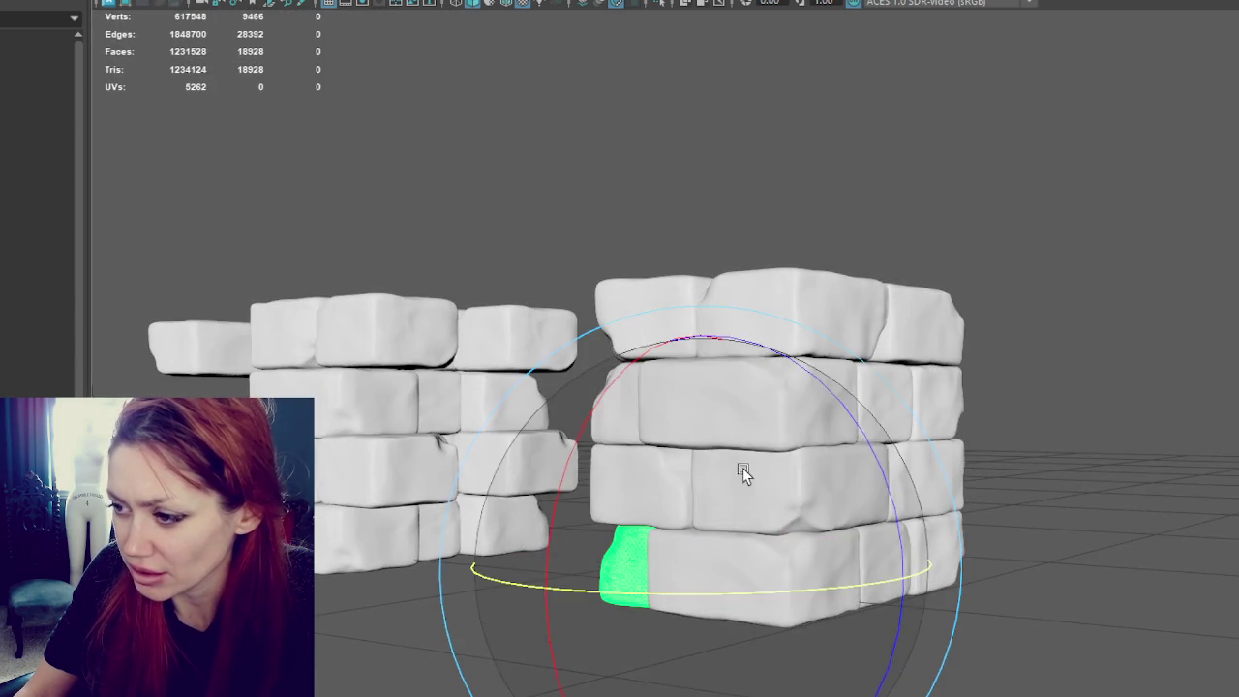
mouse_move(626, 360)
left_mouse_down()
mouse_move(547, 520)
mouse_move(542, 579)
left_mouse_up()
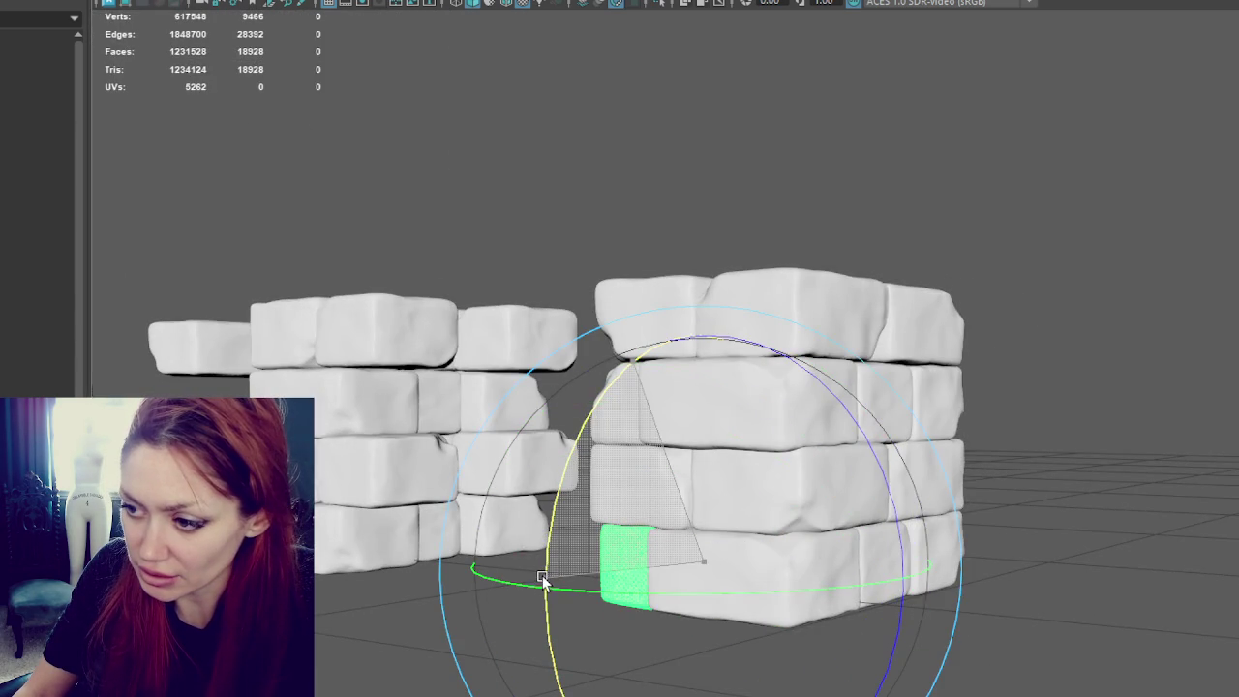
key("w")
mouse_move(749, 557)
left_mouse_down()
mouse_move(701, 531)
mouse_move(733, 553)
mouse_move(760, 547)
mouse_move(756, 565)
left_mouse_up()
left_click_drag(599, 556, 649, 410, "alt")
key("e")
mouse_move(733, 442)
left_mouse_down()
mouse_move(830, 442)
mouse_move(629, 412)
mouse_move(752, 451)
left_mouse_up()
key("w")
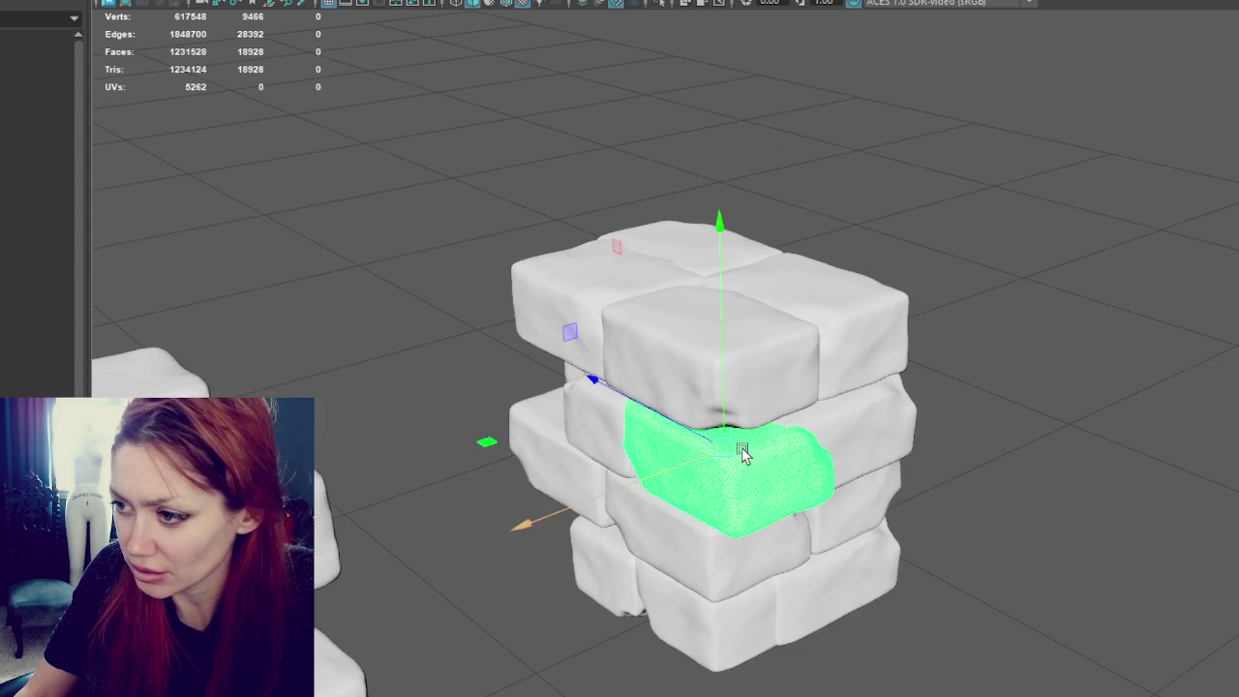
Step: Pull the row's left brick forward and down, then shift it right and raise it slightly
left_click(600, 443)
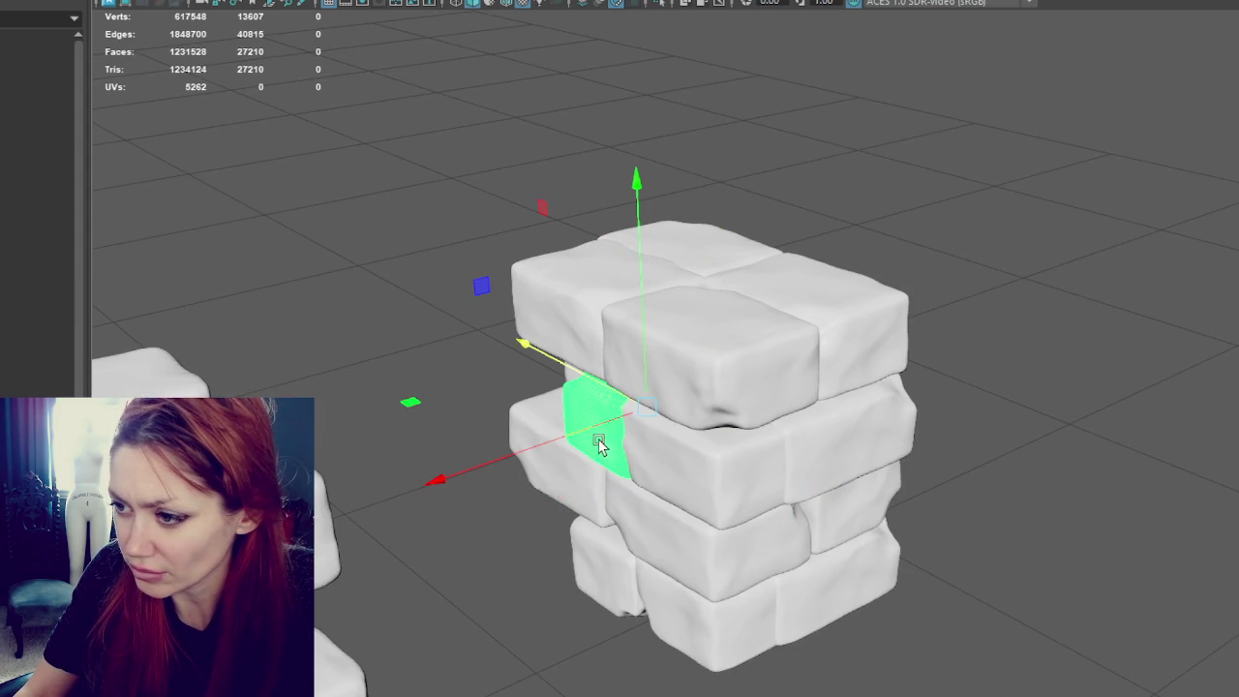
mouse_move(589, 417)
left_mouse_down()
mouse_move(625, 544)
mouse_move(618, 484)
left_mouse_up()
mouse_move(622, 572)
left_mouse_down()
mouse_move(694, 567)
mouse_move(714, 581)
mouse_move(459, 539)
mouse_move(697, 602)
mouse_move(613, 624)
mouse_move(901, 611)
left_mouse_up()
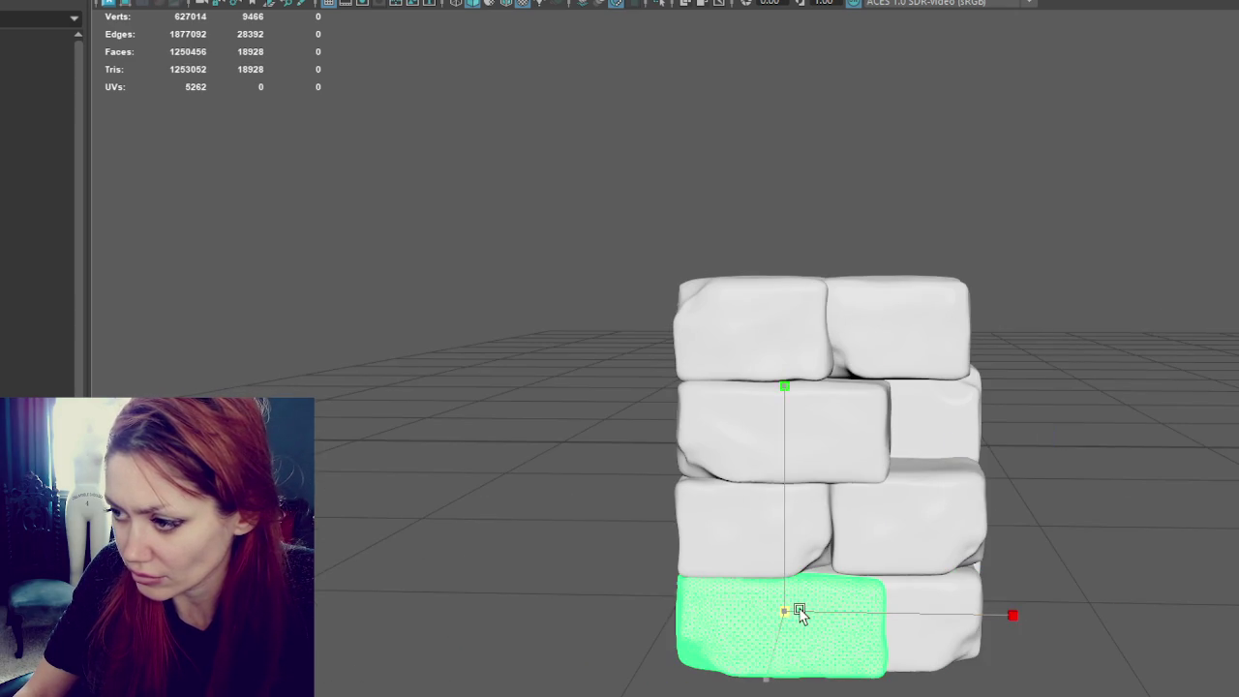
left_click_drag(787, 596, 821, 607)
left_click(861, 470)
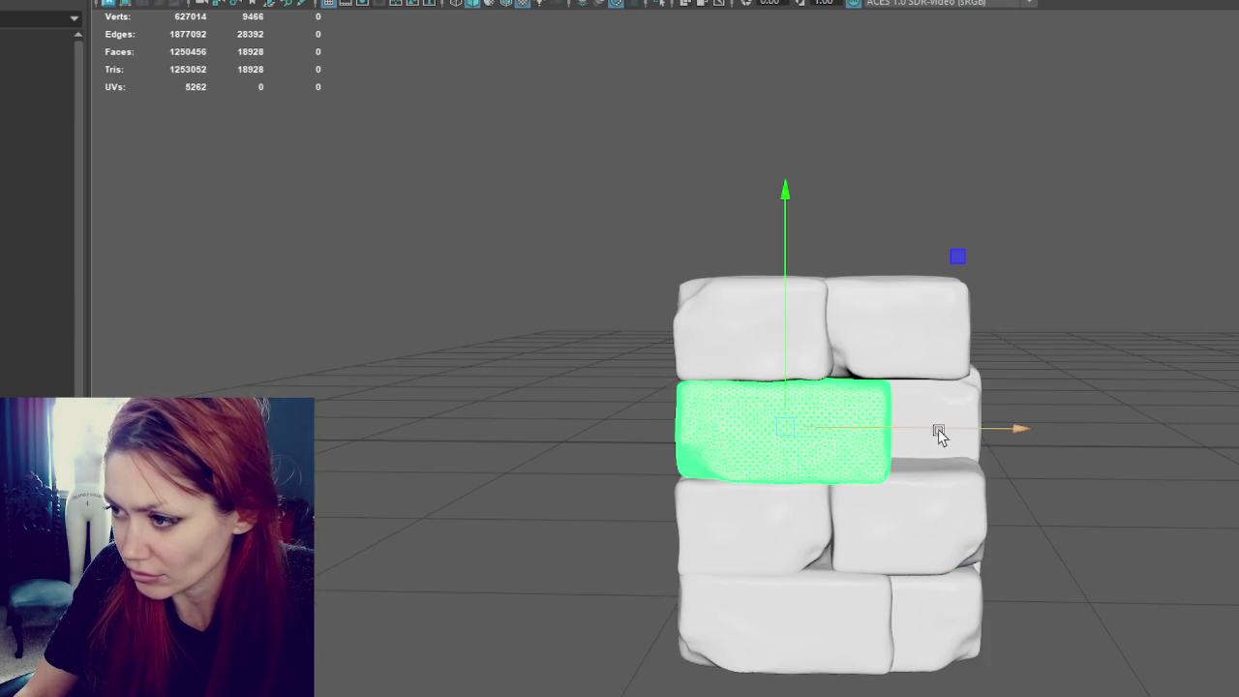
Step: Nudge the front middle-row brick sideways and rotate a neighbouring brick
left_click(936, 438)
left_click_drag(968, 442, 927, 439, "alt")
left_click(928, 439)
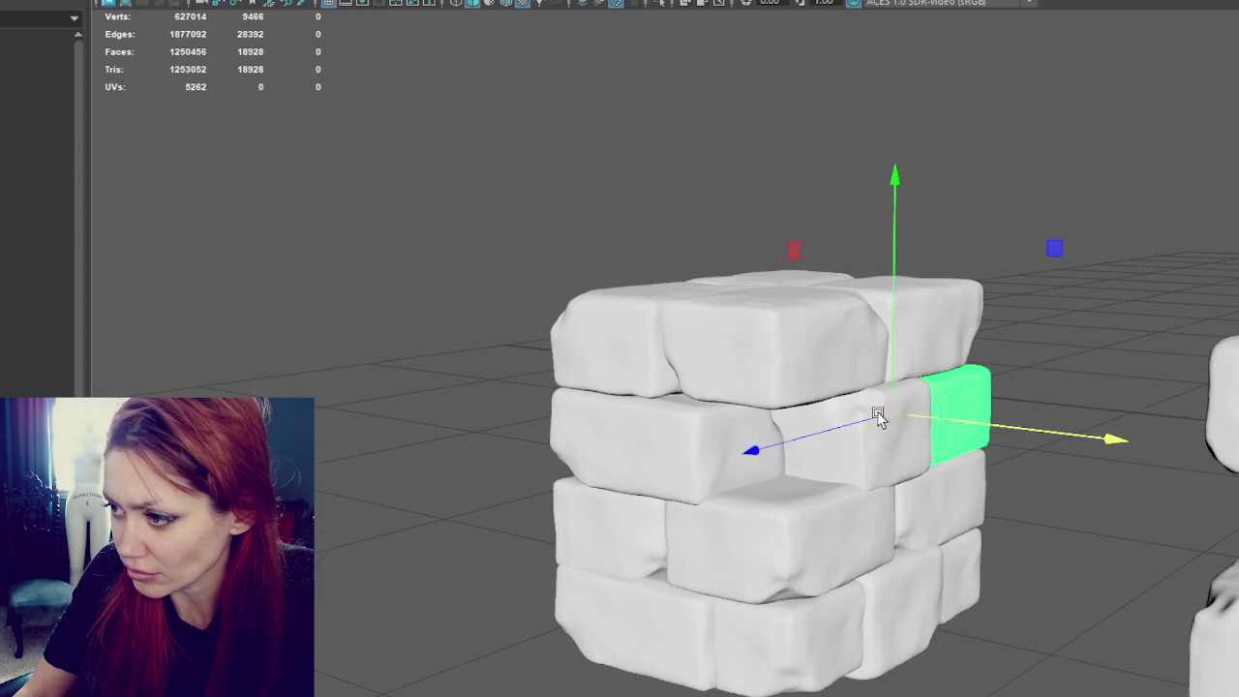
left_click(747, 459)
left_click_drag(738, 468, 788, 451)
key("r")
left_click(779, 446)
key("e")
left_click_drag(897, 314, 940, 523)
left_click(1114, 223)
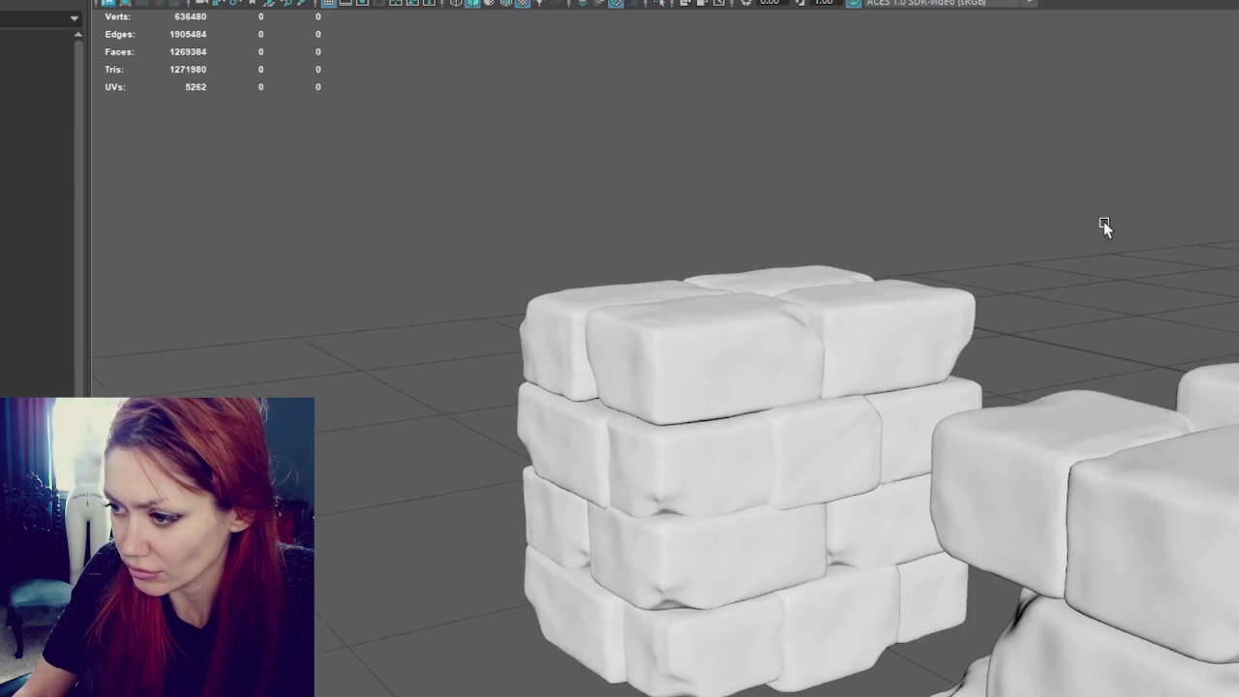
Step: Nudge the lower front brick left and lower its right-hand neighbour slightly
left_click(714, 637)
left_click_drag(710, 631, 706, 632)
left_click(795, 634)
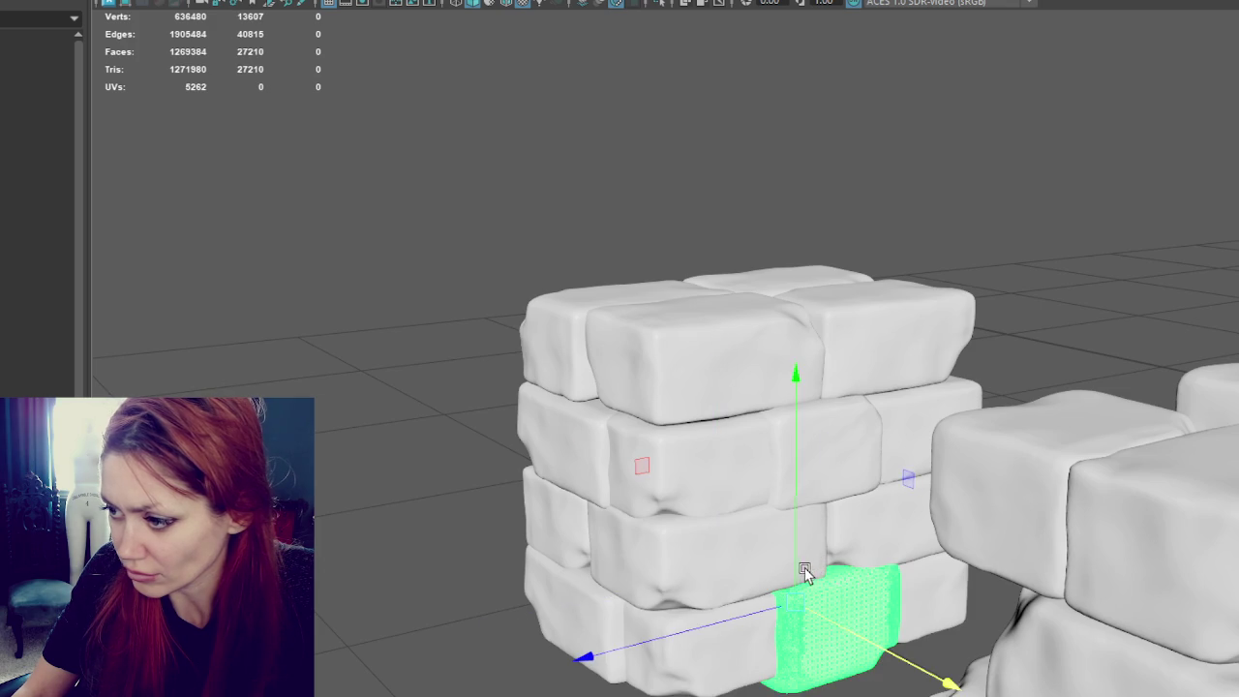
left_click_drag(797, 575, 797, 579)
mouse_move(766, 629)
left_mouse_down("alt")
mouse_move(766, 506)
mouse_move(697, 475)
mouse_move(651, 530)
left_mouse_up("alt")
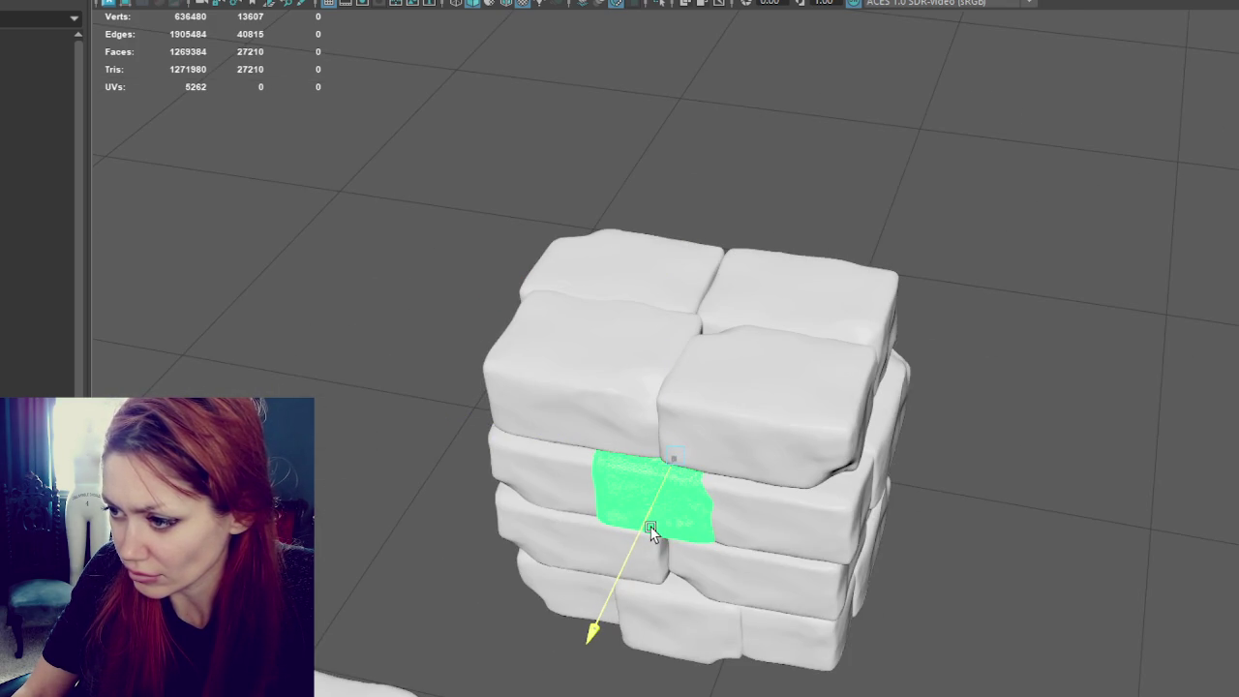
Step: Reposition another middle-row brick, trying the wall's right side before returning it to the front face
left_click(745, 508)
left_click_drag(736, 484, 728, 476)
middle_click_drag(889, 444, 816, 410)
left_click_drag(816, 410, 792, 411)
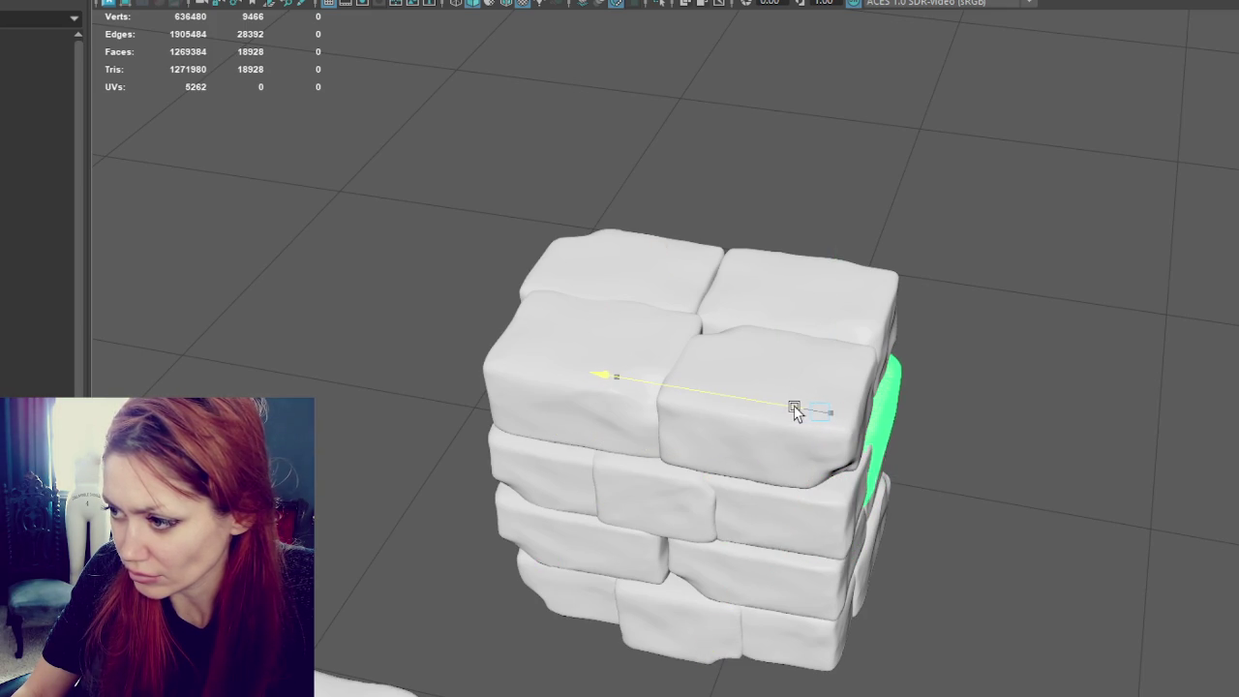
left_click_drag(794, 412, 753, 477)
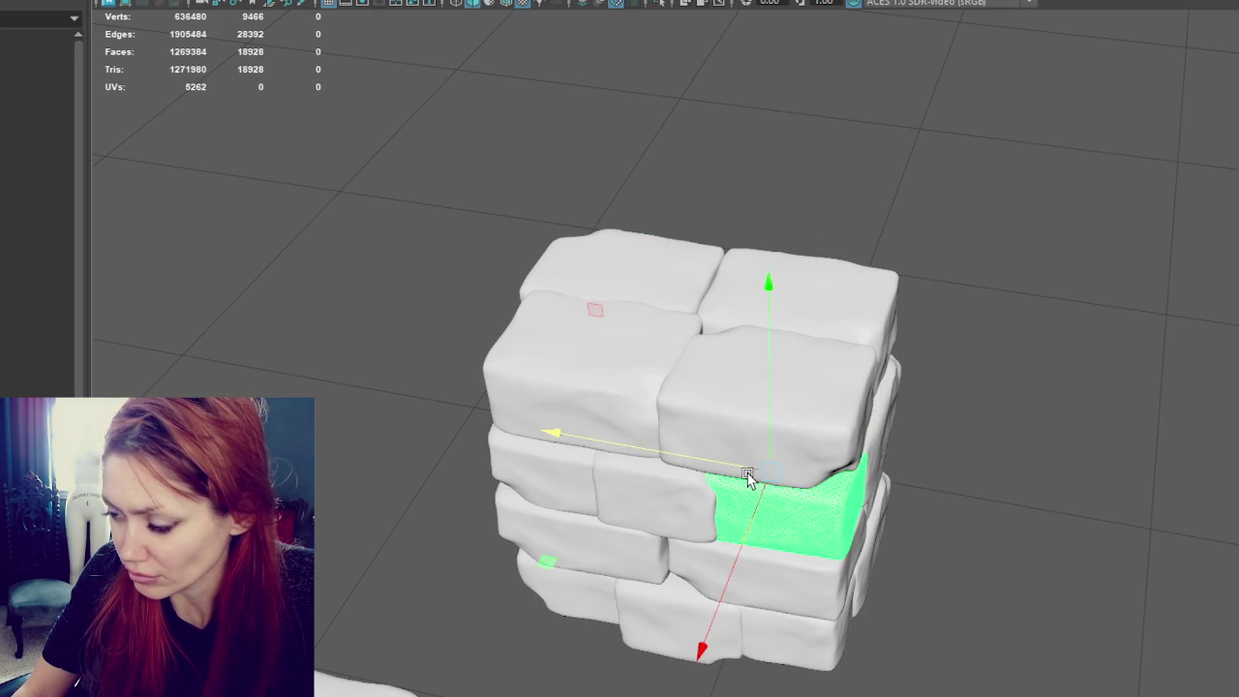
Step: Test a rotation on the lower-left brick and push it forward
left_click(581, 523)
key("e")
left_click_drag(564, 420, 494, 622)
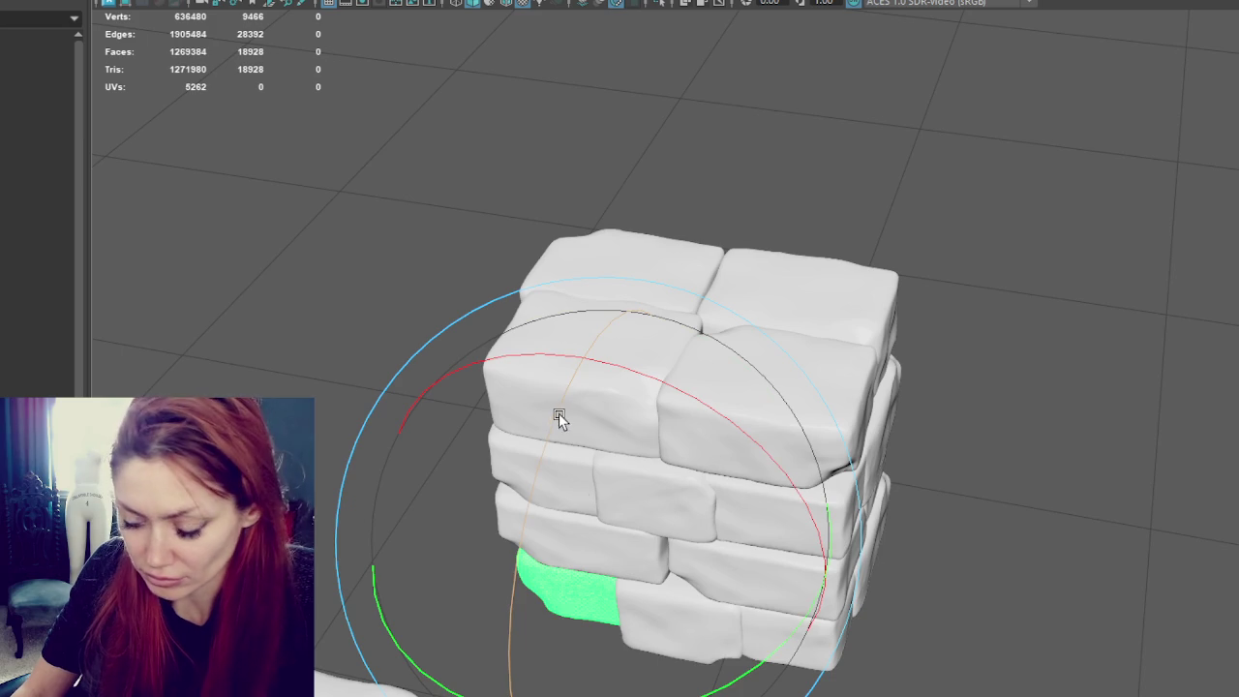
key("w")
mouse_move(587, 531)
left_mouse_down()
mouse_move(584, 576)
mouse_move(794, 537)
left_mouse_up()
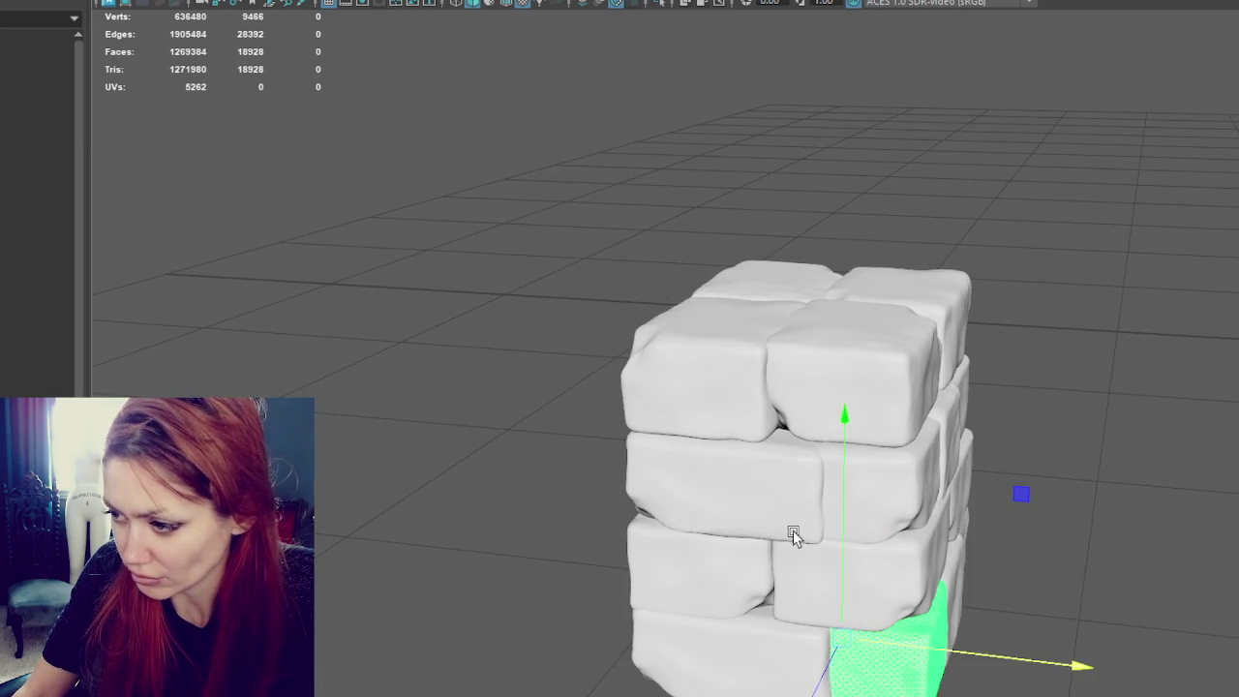
key("q")
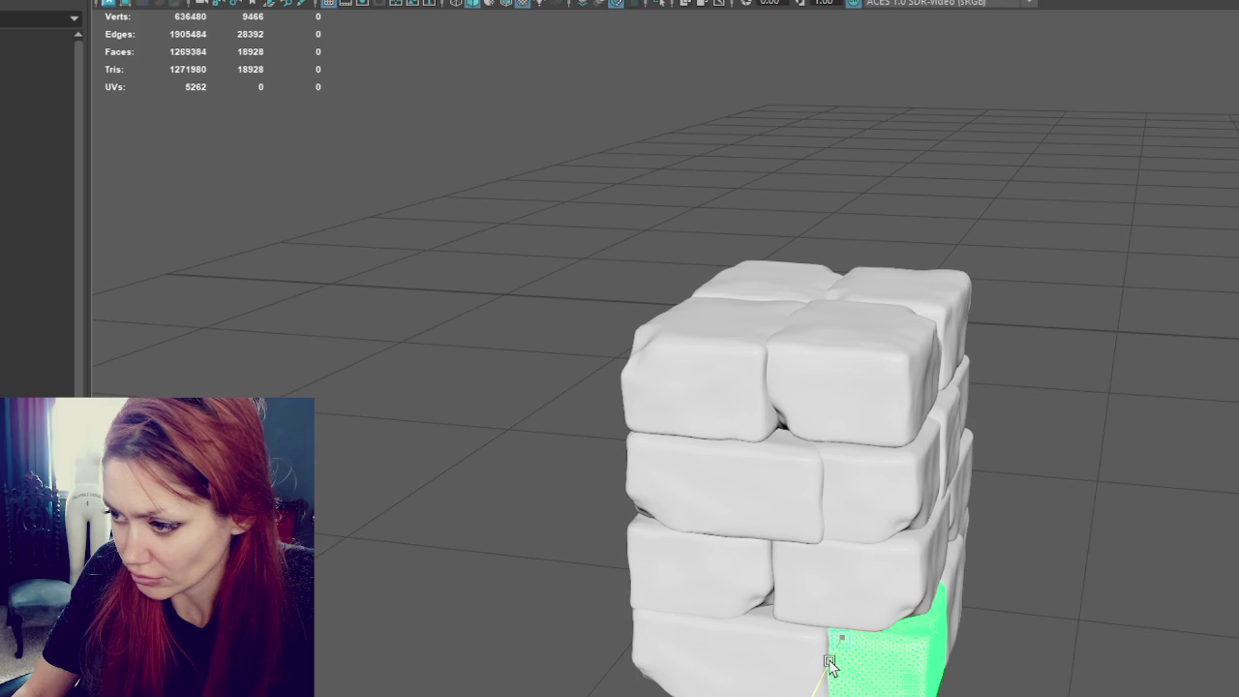
scroll(967, 448, "down", 3)
key("w")
left_click(1029, 428)
Step: On the left pillar, push a brick back in depth and slide it partly behind its left neighbour
scroll(1112, 400, "up", 3)
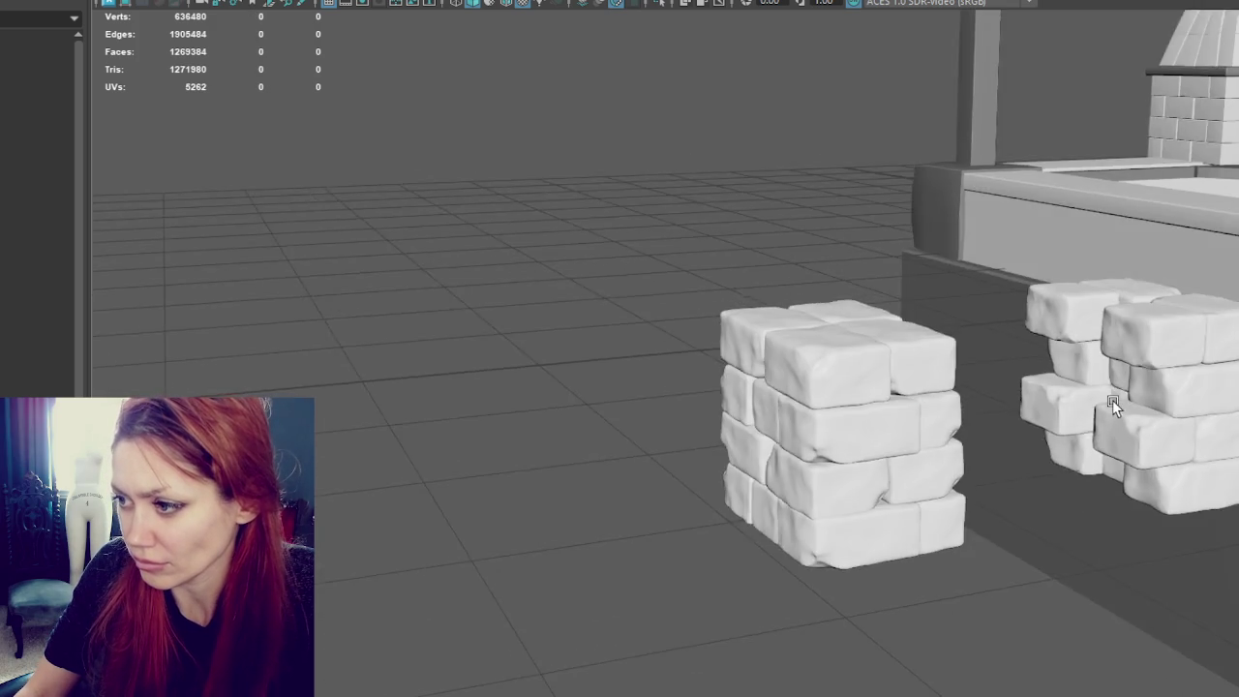
middle_click_drag(1112, 400, 1027, 411, "alt")
left_click(780, 473)
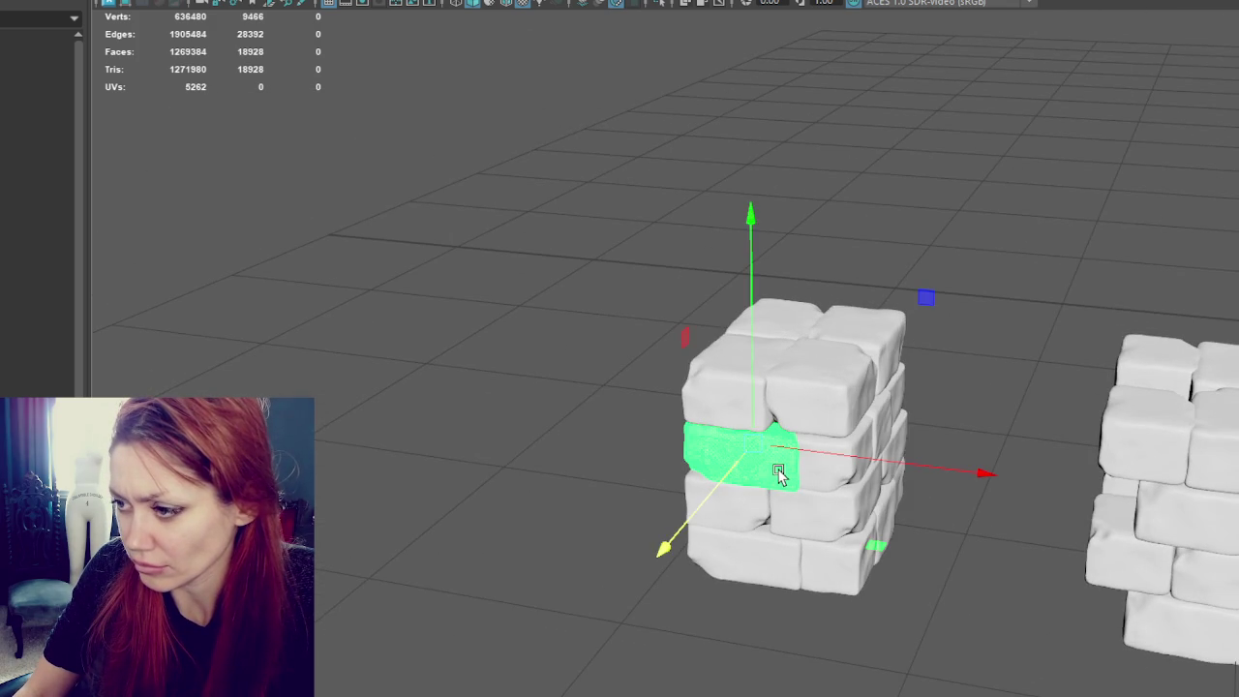
left_click(787, 474)
left_click_drag(784, 482, 786, 489)
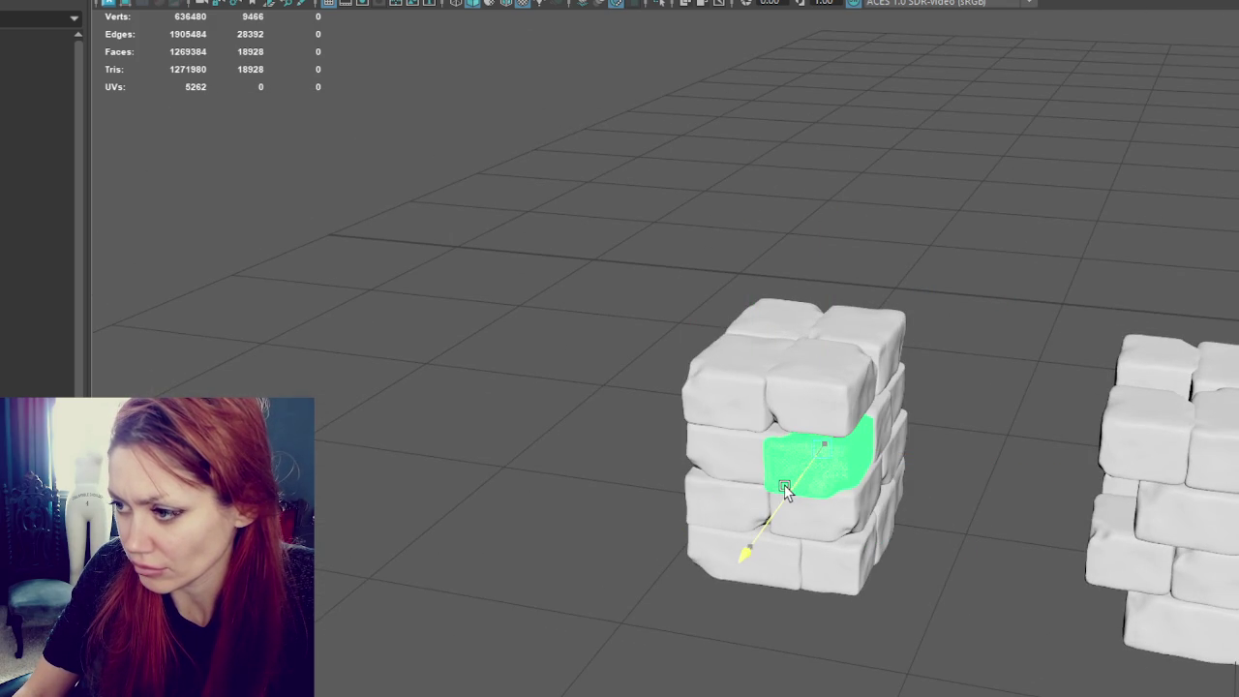
scroll(792, 483, "up", 3)
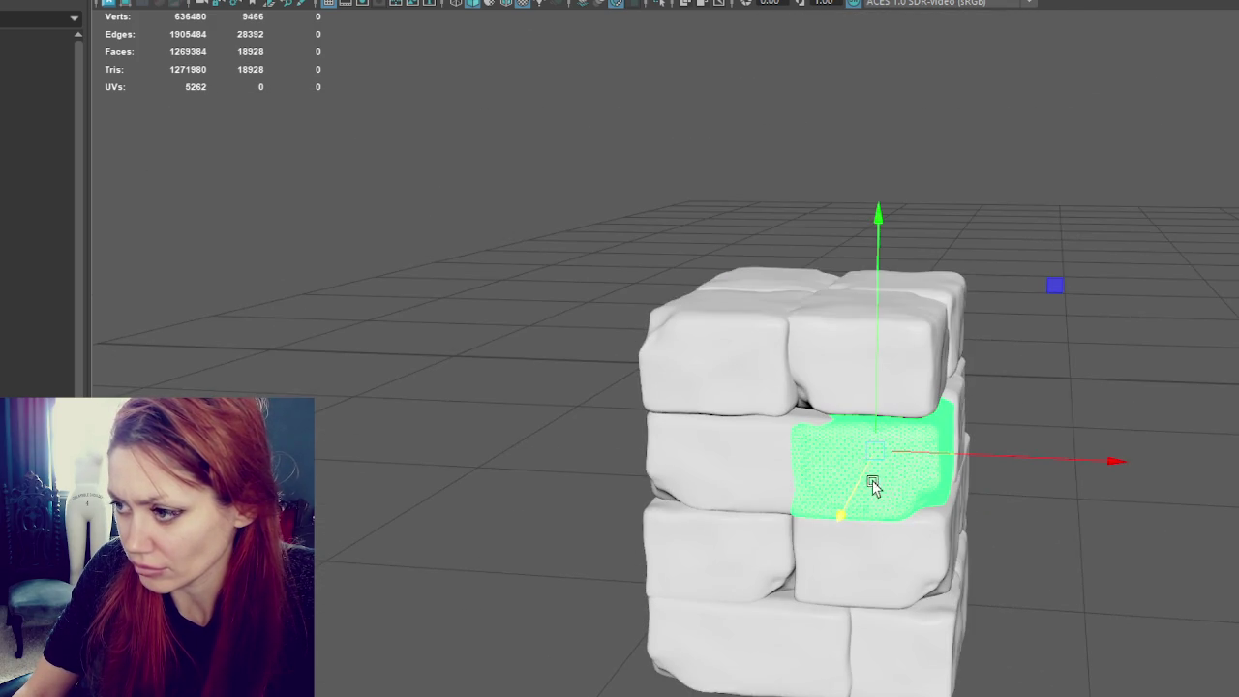
mouse_move(786, 463)
middle_mouse_down()
mouse_move(829, 470)
mouse_move(838, 493)
mouse_move(799, 476)
middle_mouse_up()
Step: Rotate the left brick in that pillar row
left_click(791, 476)
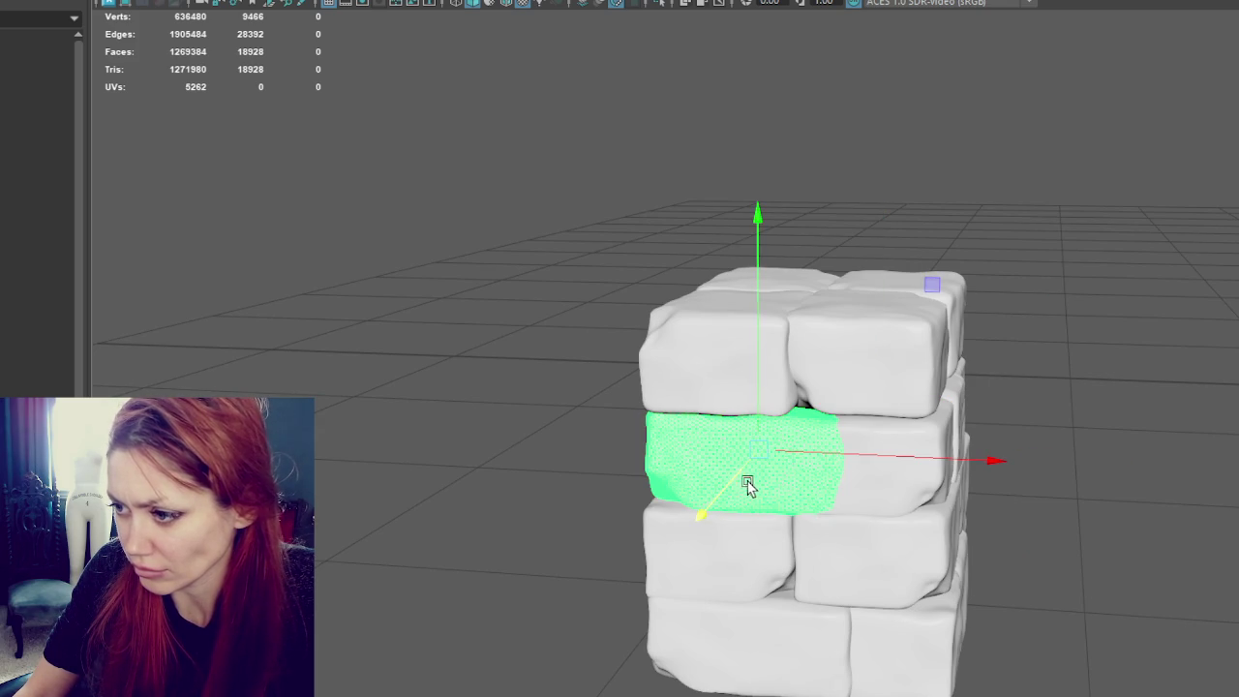
key("e")
left_click_drag(783, 514, 775, 518)
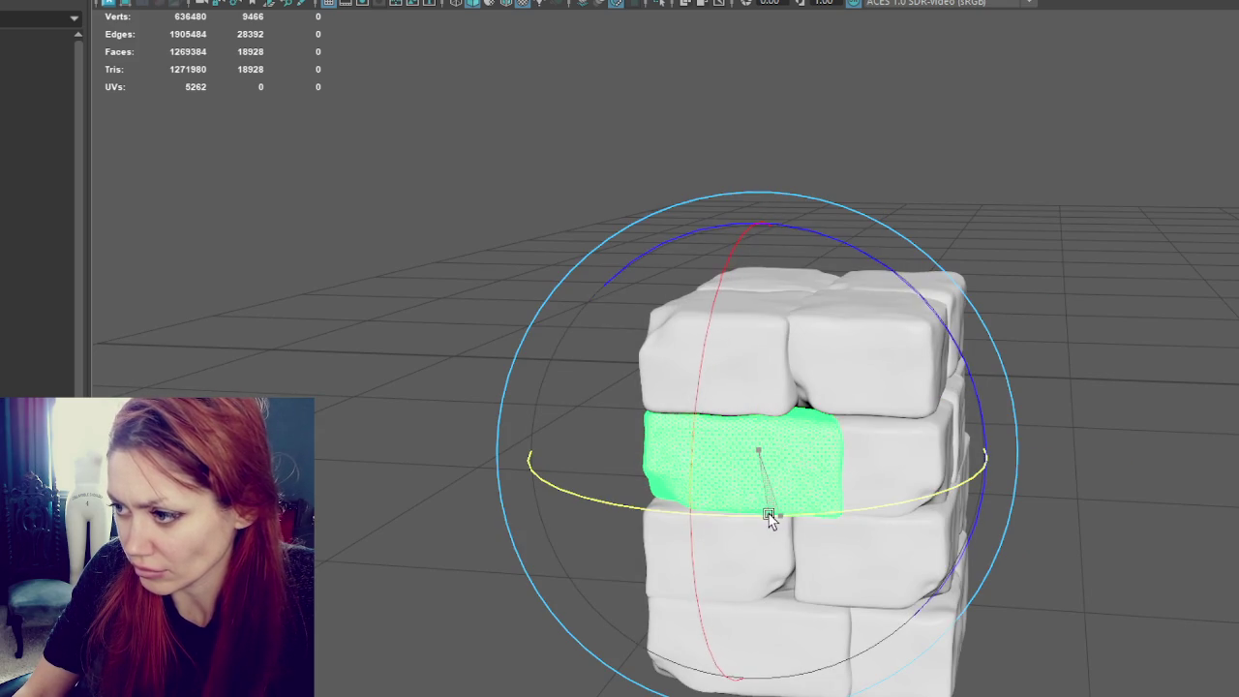
left_click(1026, 554)
scroll(997, 533, "down", 3)
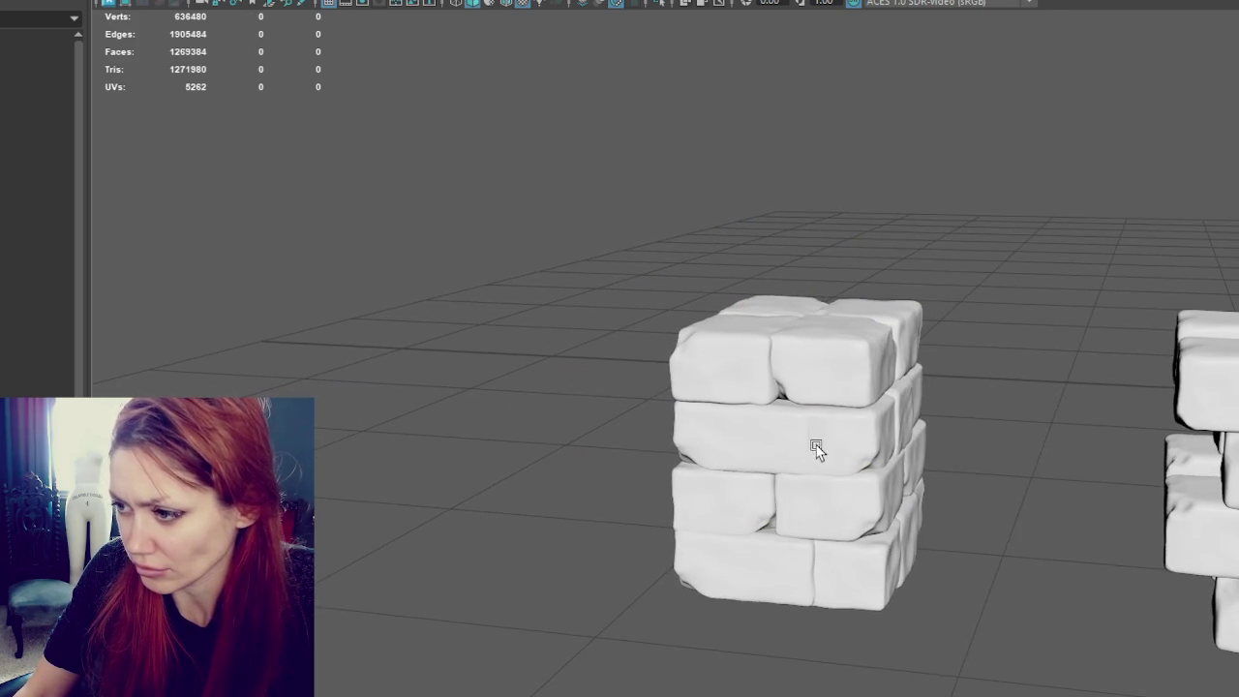
left_click(835, 470)
key("w")
left_click(958, 505)
mouse_move(958, 505)
left_mouse_down("alt")
mouse_move(1020, 555)
mouse_move(891, 575)
mouse_move(631, 556)
mouse_move(725, 449)
left_mouse_up("alt")
Step: Move a brick down the right stack
left_click(696, 414)
left_click_drag(712, 405, 713, 489)
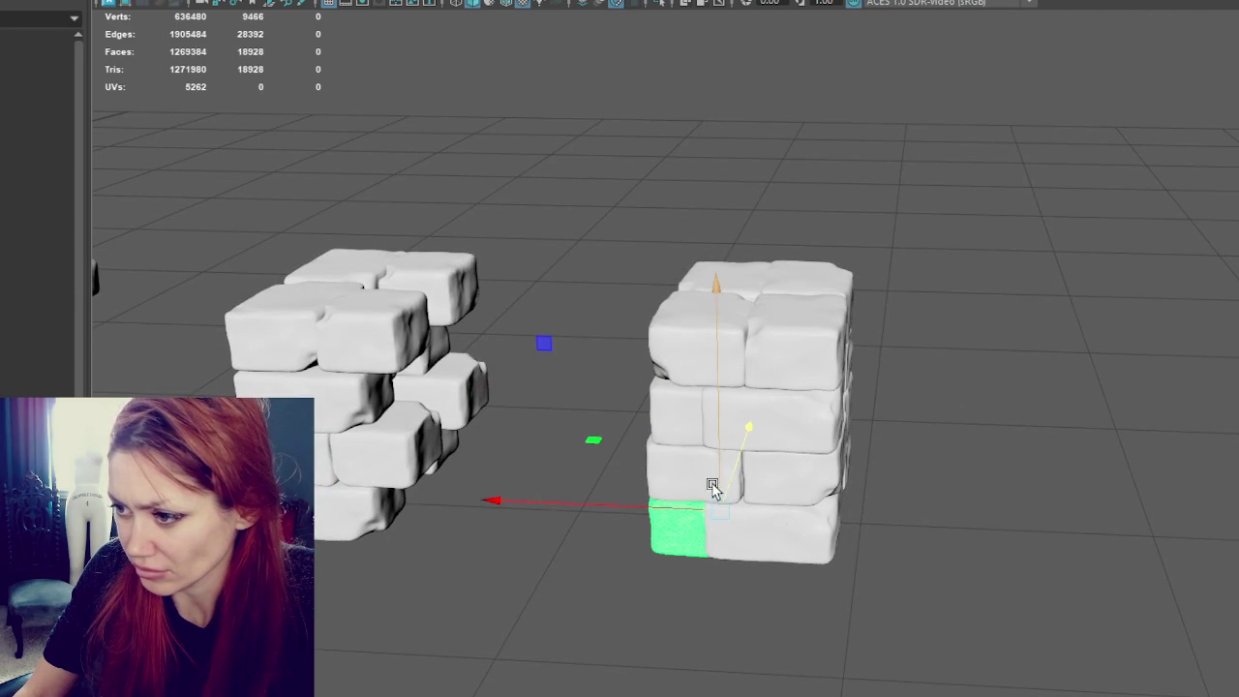
left_click(923, 488)
mouse_move(923, 488)
left_mouse_down("alt")
mouse_move(938, 454)
mouse_move(949, 459)
mouse_move(929, 441)
left_mouse_up("alt")
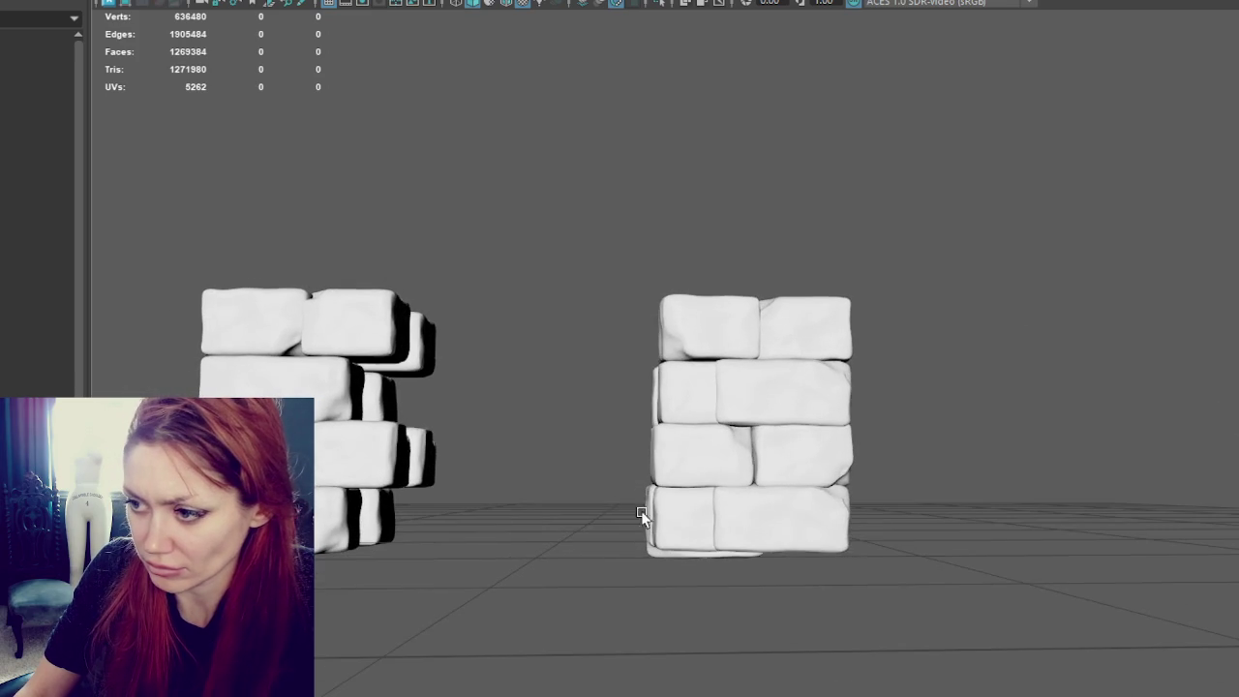
Step: Select the lower-left bricks of the right stack to prepare them for adjustment
left_click(680, 511)
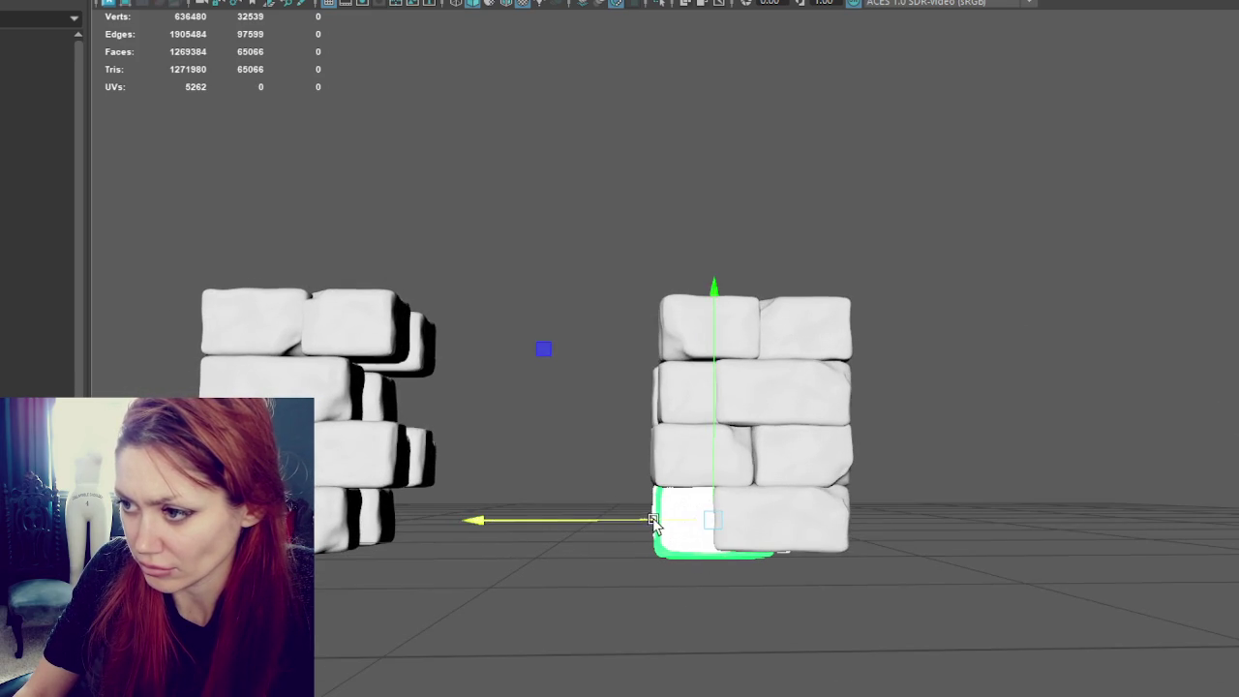
left_click(663, 329)
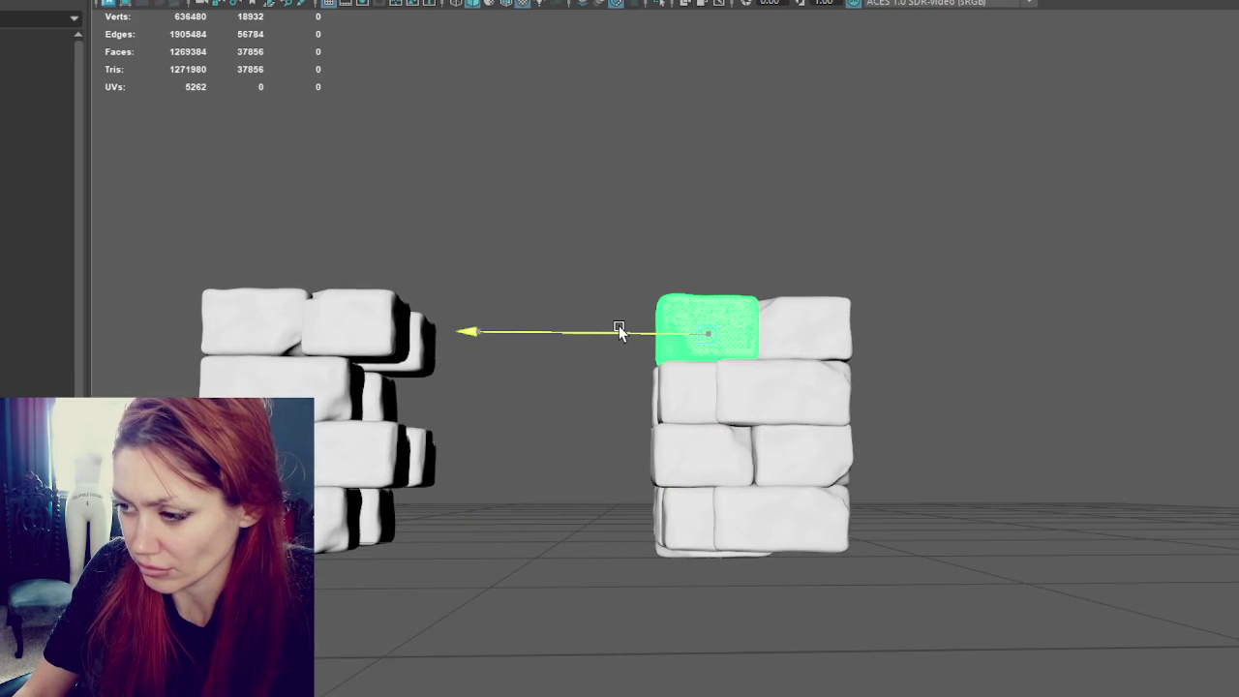
left_click_drag(614, 396, 672, 572)
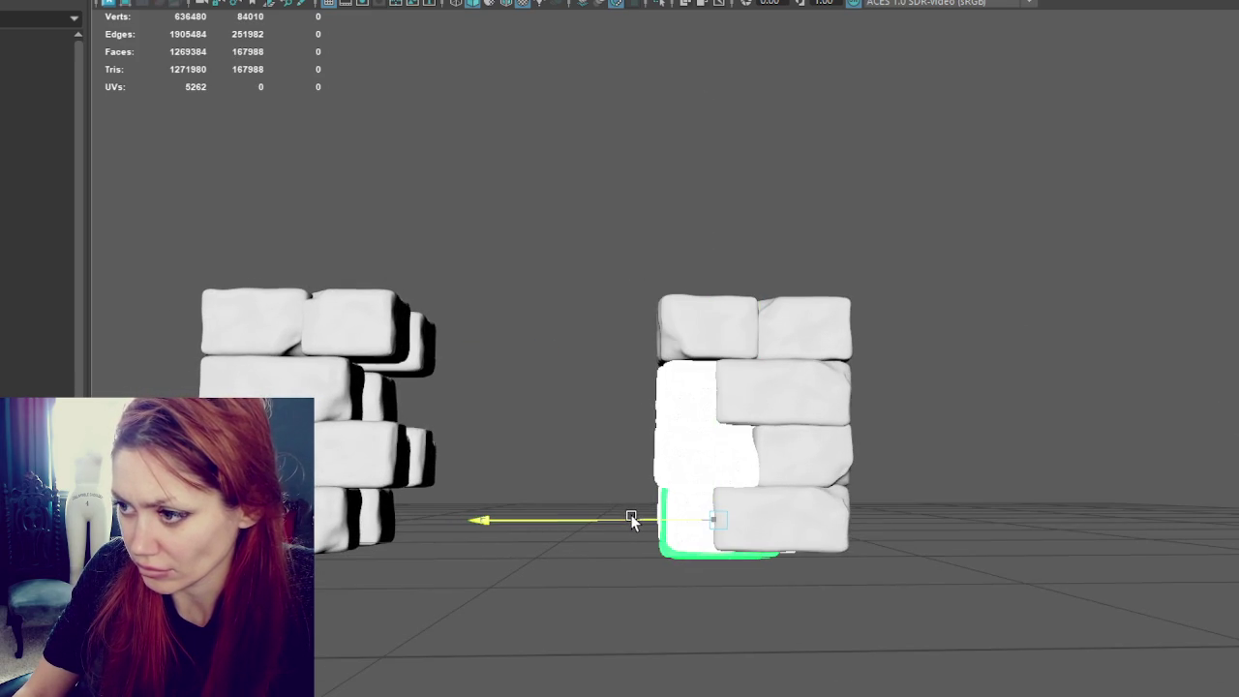
left_click_drag(898, 472, 977, 492, "alt")
left_click(674, 520)
left_click(664, 408)
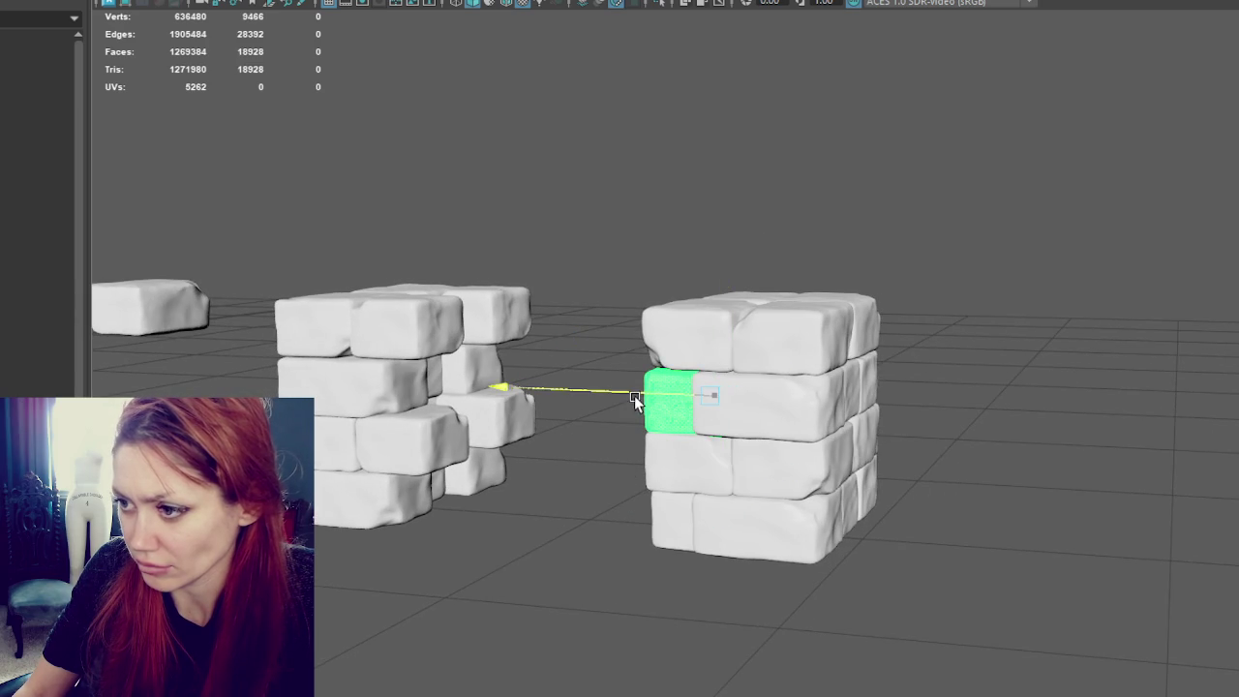
Step: Select the tilted brick in the first column and rotate it with the Rotate tool (E)
left_click(706, 322)
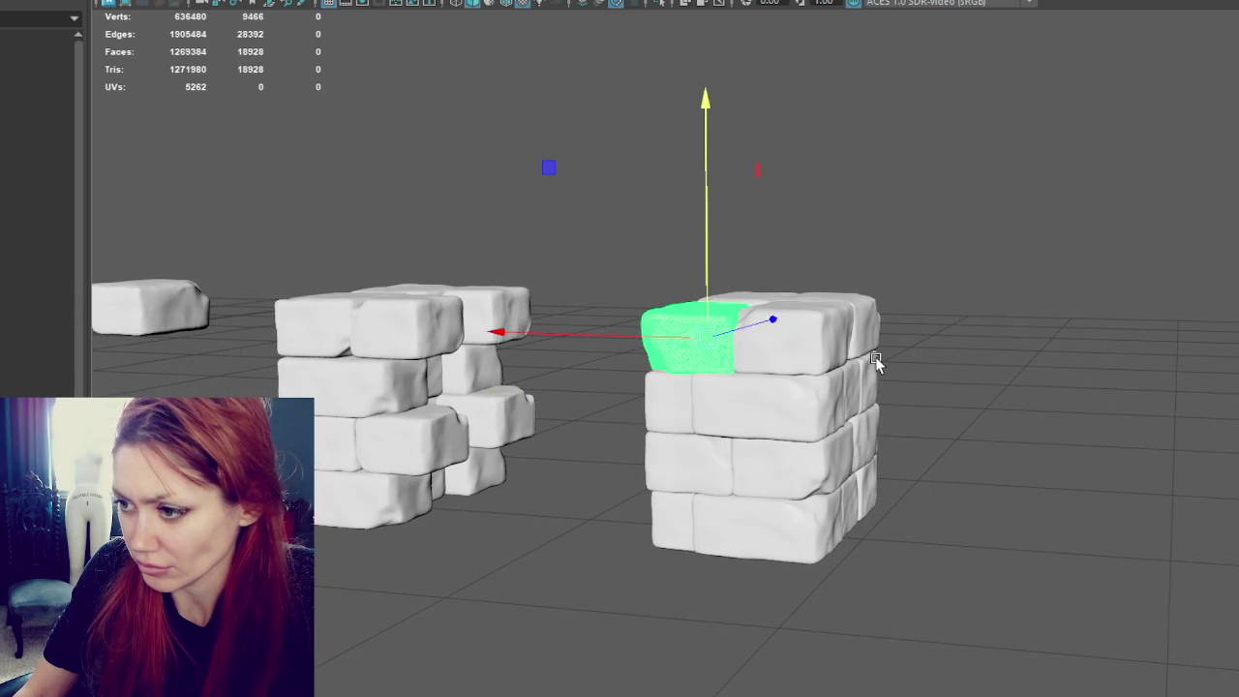
left_click(871, 373)
left_click(774, 426)
left_click(754, 294)
mouse_move(987, 433)
left_mouse_down("alt")
mouse_move(830, 420)
mouse_move(880, 421)
left_mouse_up("alt")
left_click(880, 421)
key("e")
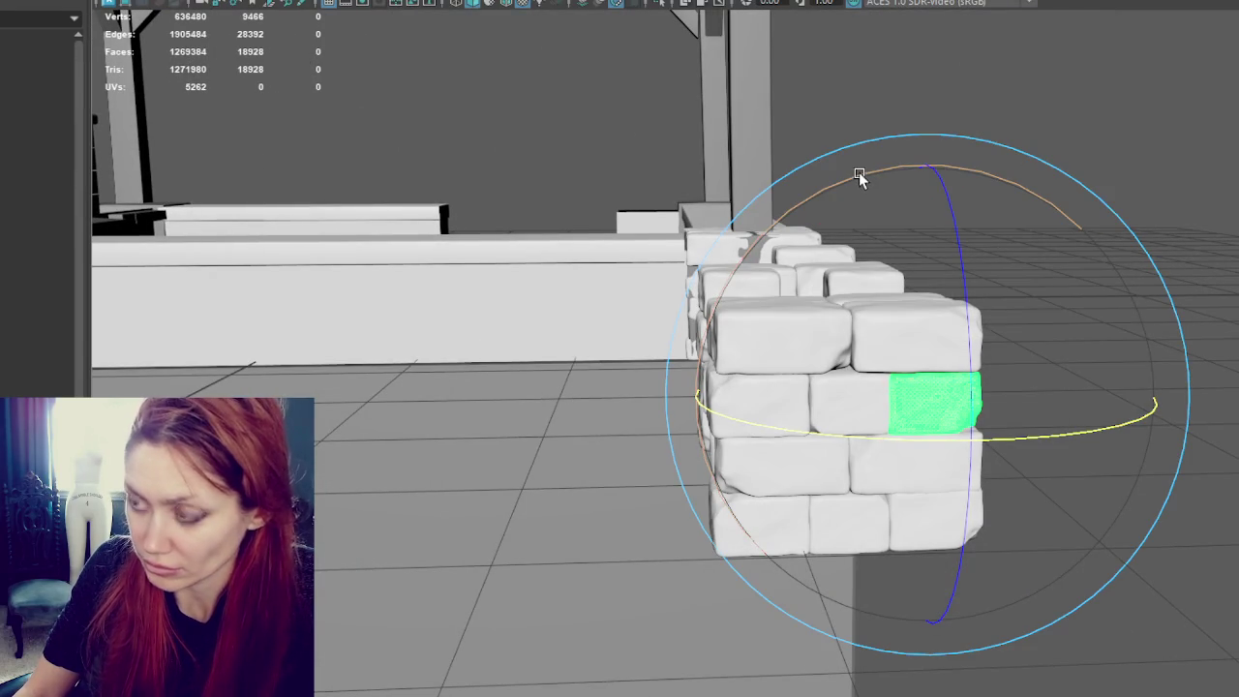
left_click_drag(858, 176, 658, 345)
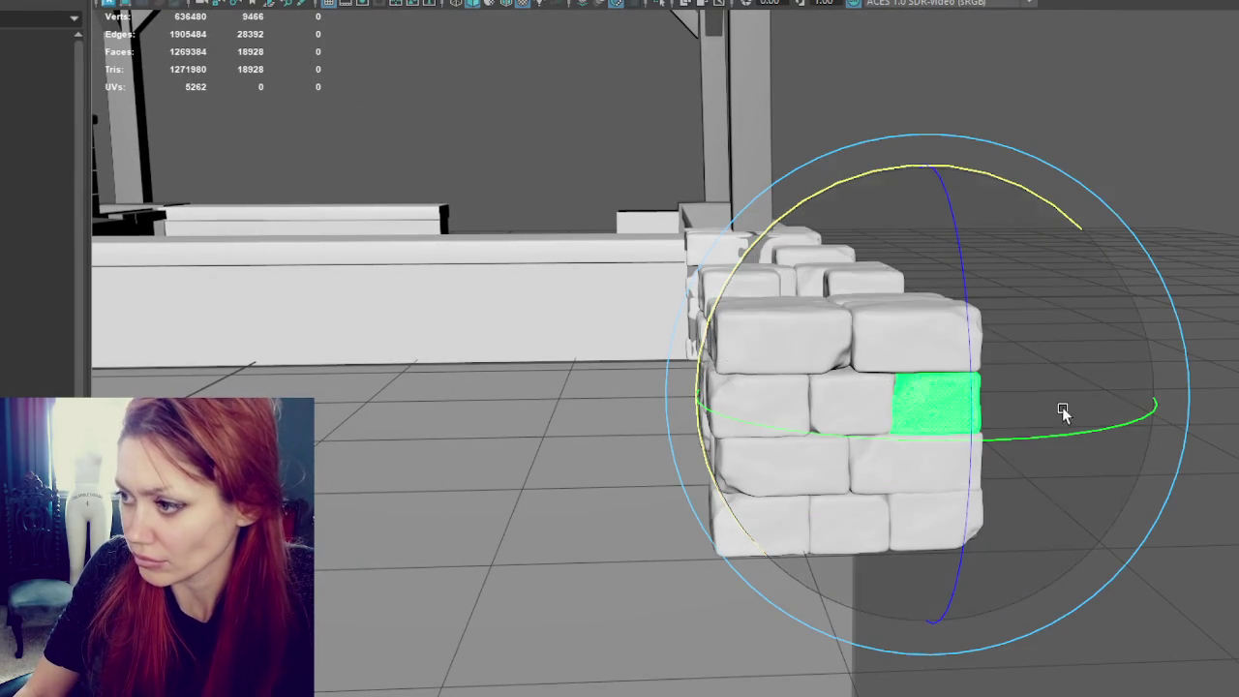
Step: Pick another brick in that column and adjust it with the Move tool (W)
left_click_drag(1014, 404, 1206, 423, "alt")
left_click(1235, 432)
left_click(857, 398)
mouse_move(858, 398)
left_mouse_down("alt")
mouse_move(901, 429)
mouse_move(876, 402)
left_mouse_up("alt")
key("w")
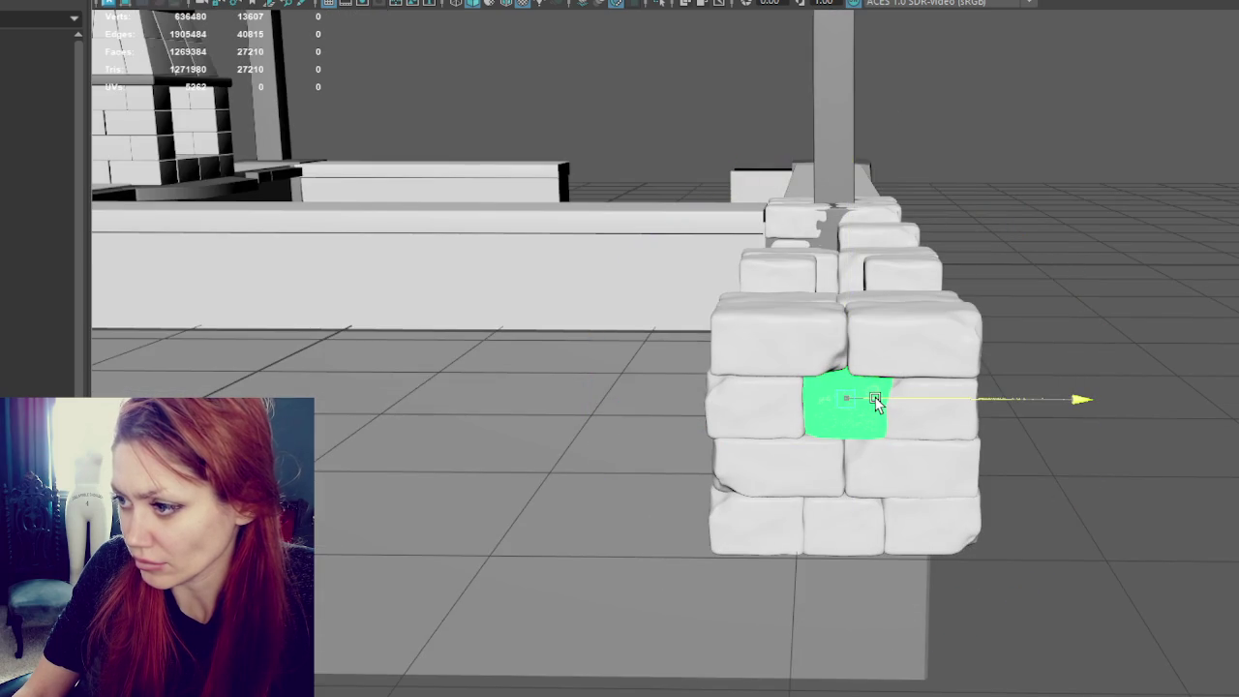
left_click(1194, 497)
Step: Rotate the tilted brick in the other column back to level
scroll(1156, 475, "down", 5)
scroll(1027, 474, "up", 5)
scroll(991, 477, "up", 3)
mouse_move(991, 477)
left_mouse_down("alt")
mouse_move(963, 486)
mouse_move(996, 481)
left_mouse_up("alt")
left_click(802, 360)
key("e")
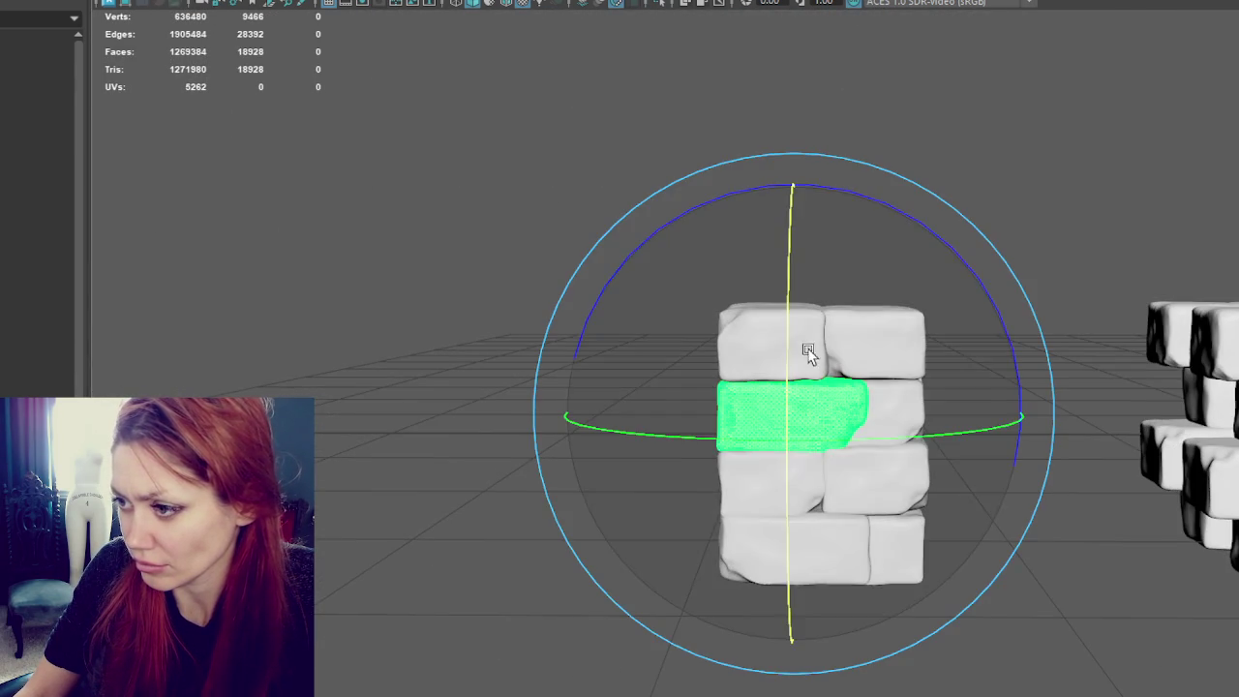
left_click_drag(791, 302, 794, 512)
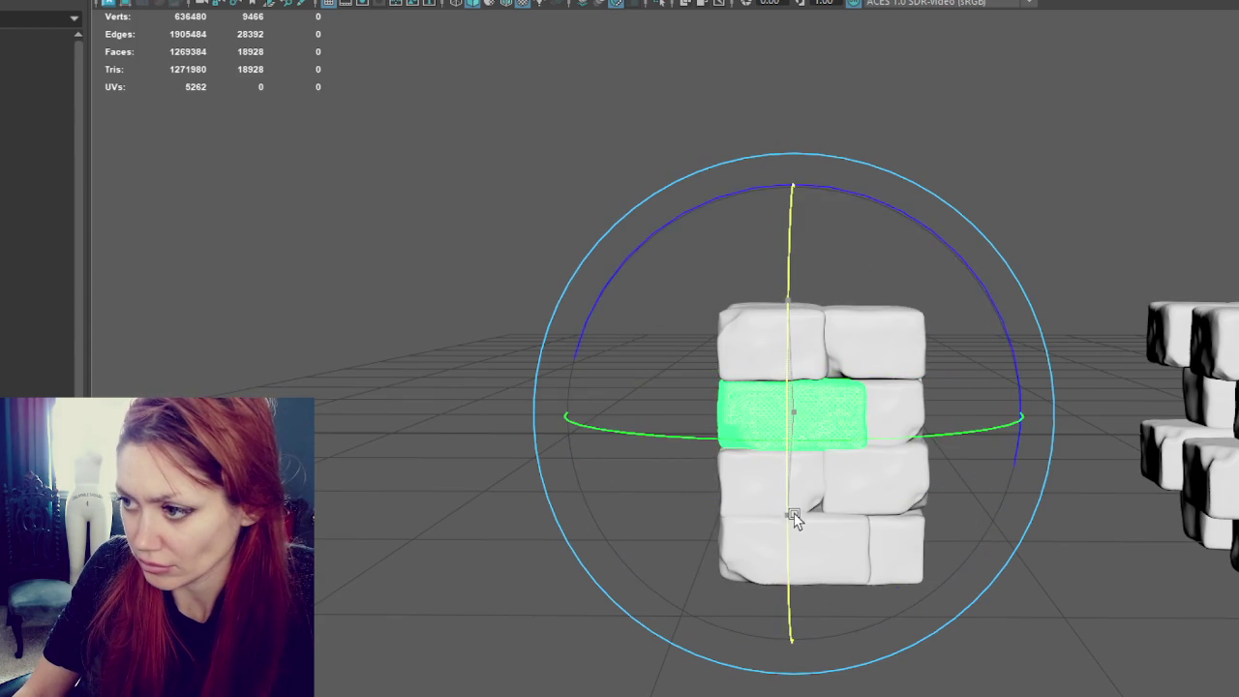
Step: Isolate the two brick columns from the room with Ctrl+1 and inspect them
mouse_move(639, 508)
left_mouse_down("alt")
mouse_move(664, 534)
mouse_move(902, 521)
left_mouse_up("alt")
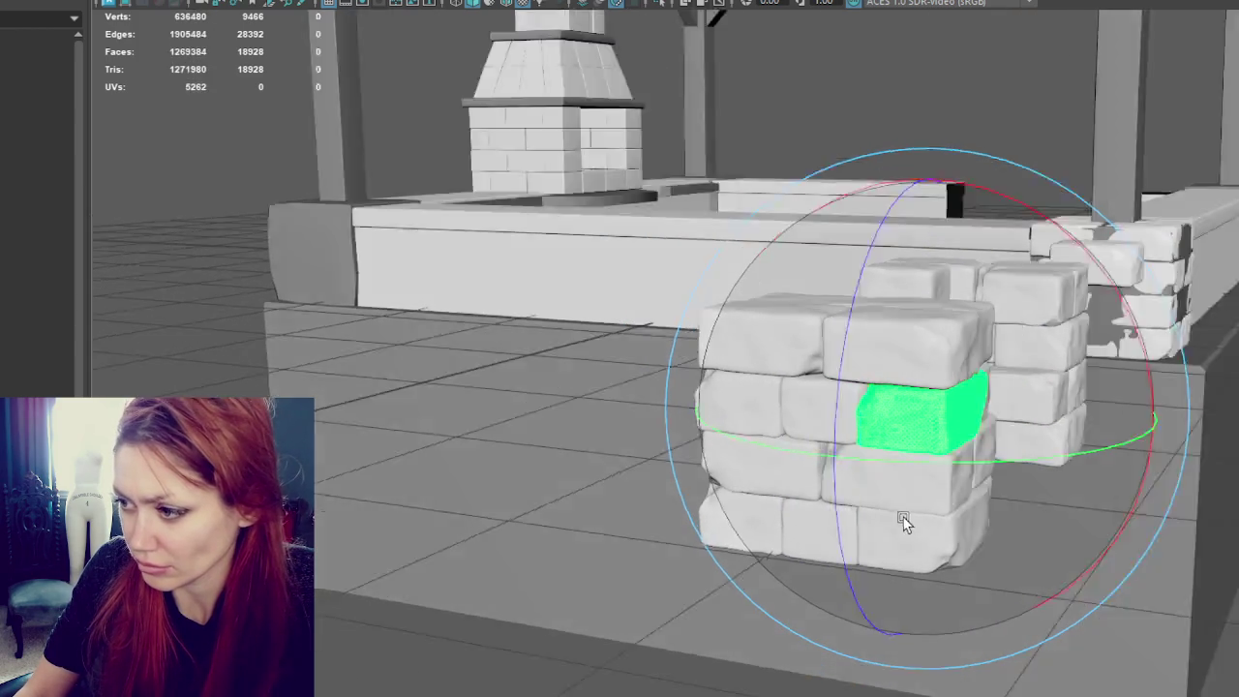
key("ctrl+1")
left_click(746, 539)
mouse_move(746, 539)
left_mouse_down("alt")
mouse_move(835, 503)
mouse_move(829, 455)
mouse_move(968, 437)
mouse_move(932, 370)
mouse_move(942, 414)
mouse_move(926, 320)
left_mouse_up("alt")
left_click(856, 436)
scroll(813, 436, "down", 3)
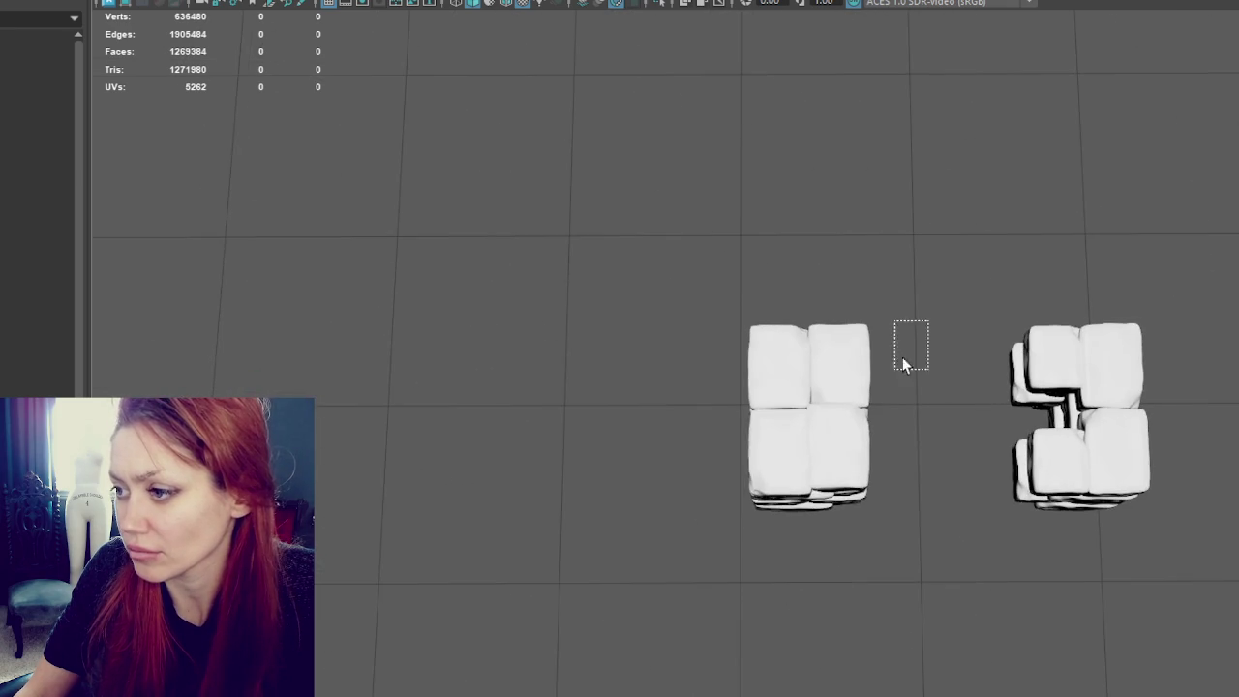
Step: Marquee-select the left brick and middle column and delete them
left_click(809, 407)
left_click(135, 2)
left_click(348, 8)
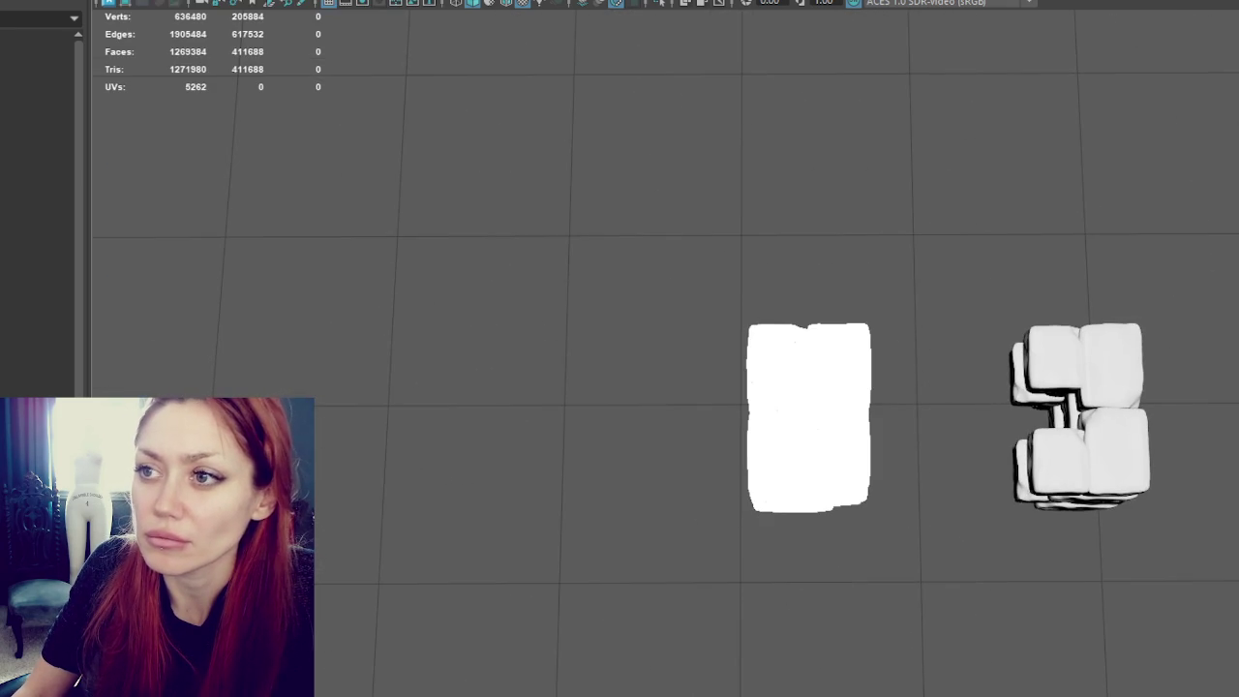
left_click(421, 248)
mouse_move(420, 249)
left_mouse_down("alt")
mouse_move(896, 213)
mouse_move(1026, 180)
mouse_move(883, 287)
left_mouse_up("alt")
left_click_drag(593, 263, 271, 542)
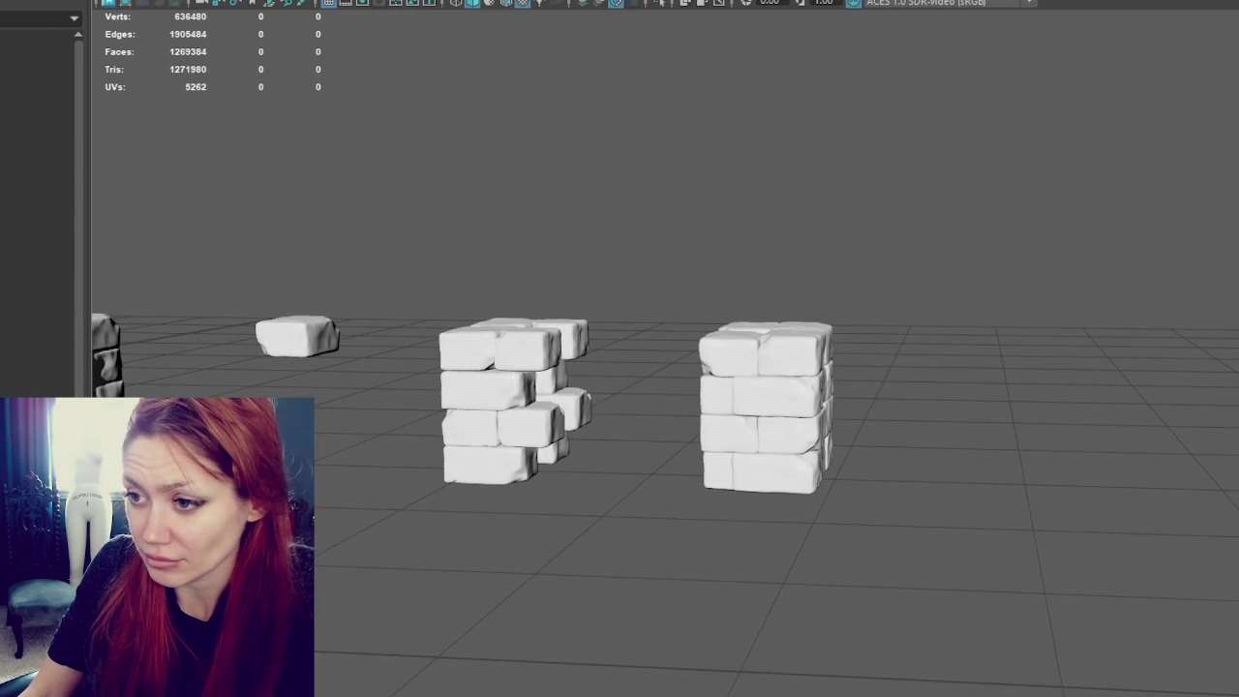
key("Delete")
Step: Move the new cube up against the remaining brick column
mouse_move(822, 276)
left_mouse_down("alt")
mouse_move(658, 323)
mouse_move(548, 291)
mouse_move(420, 66)
left_mouse_up("alt")
scroll(846, 183, "down", 5)
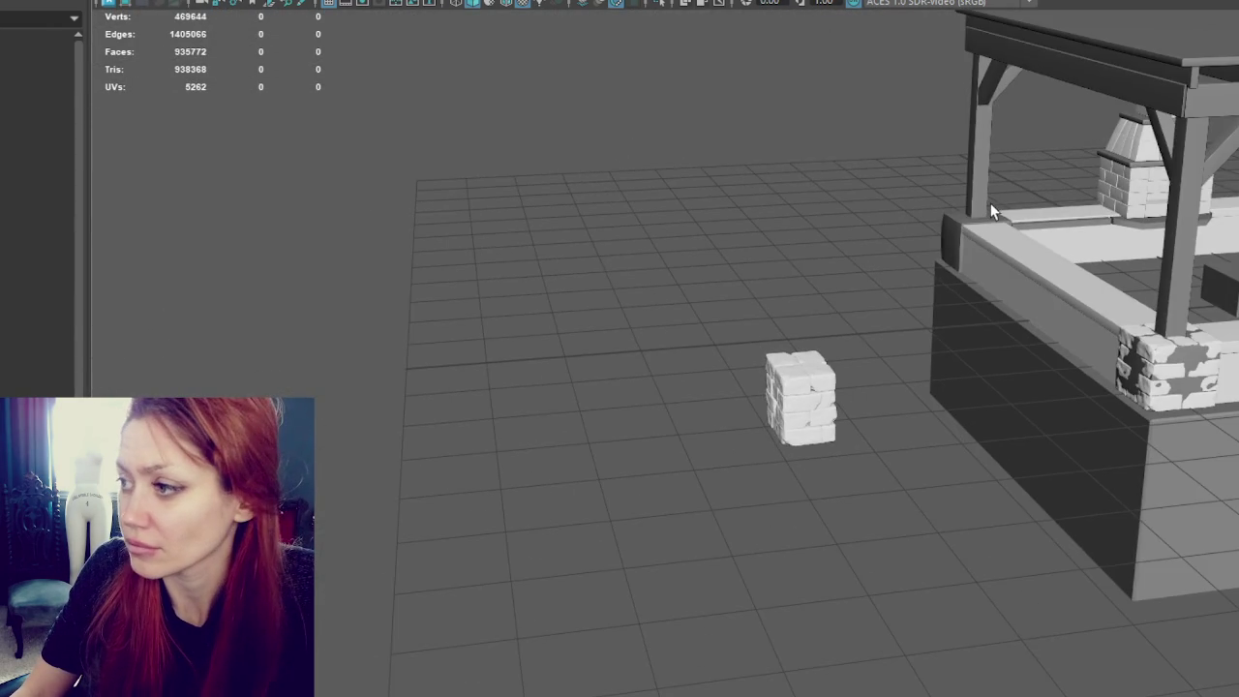
scroll(846, 183, "up", 5)
scroll(114, 51, "down", 3)
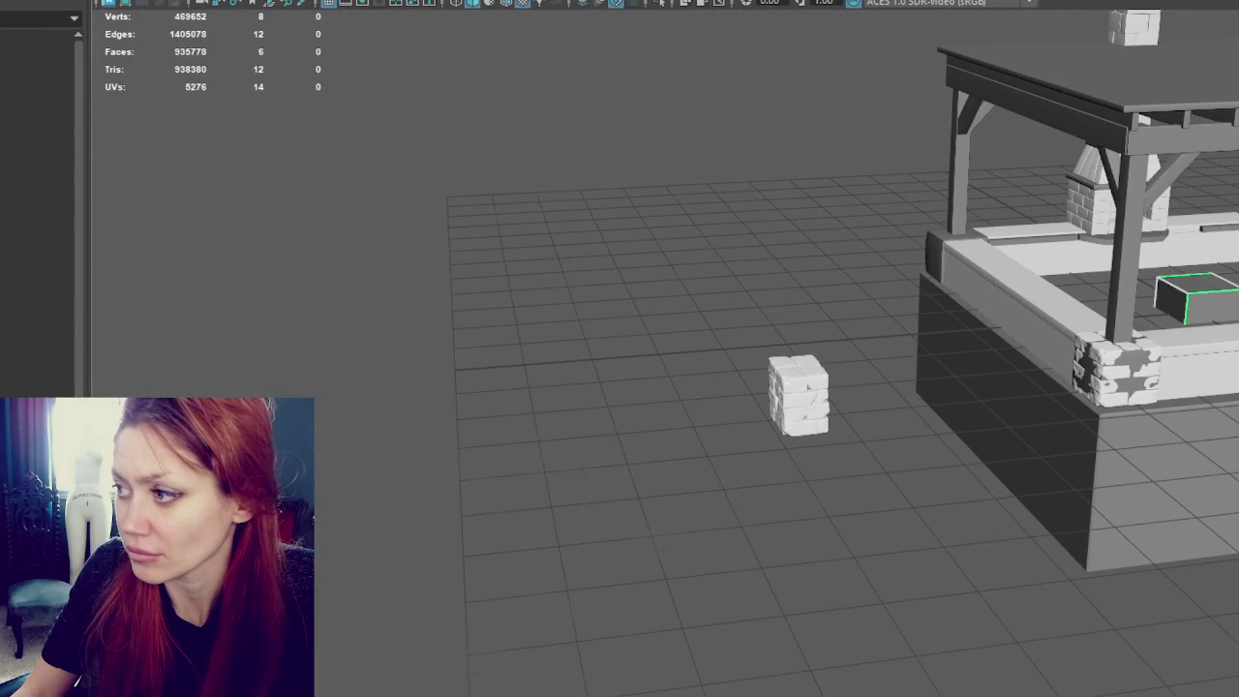
mouse_move(1150, 304)
left_mouse_down()
mouse_move(824, 352)
mouse_move(834, 445)
mouse_move(828, 410)
left_mouse_up()
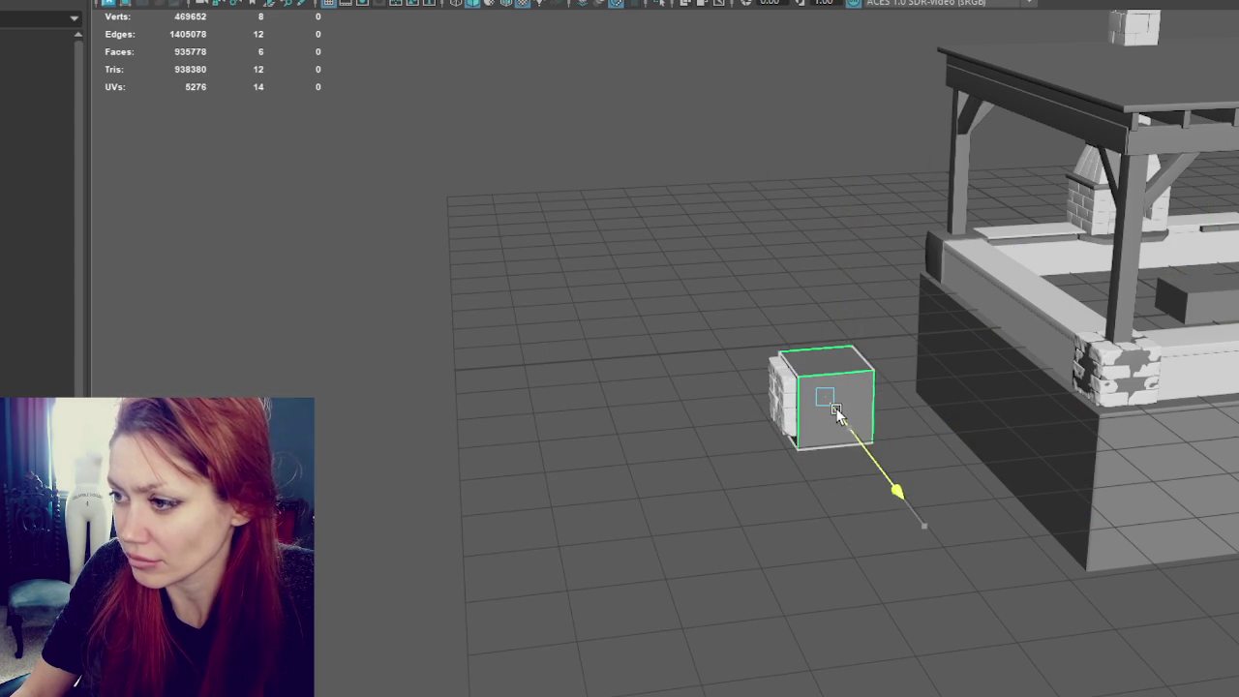
Step: In Face mode, move the cube's left, opposite and right side faces to fit the bricks
key("f")
right_click_drag(512, 61, 512, 103)
left_click(600, 286)
mouse_move(600, 286)
left_mouse_down("alt")
mouse_move(675, 401)
mouse_move(624, 405)
left_mouse_up("alt")
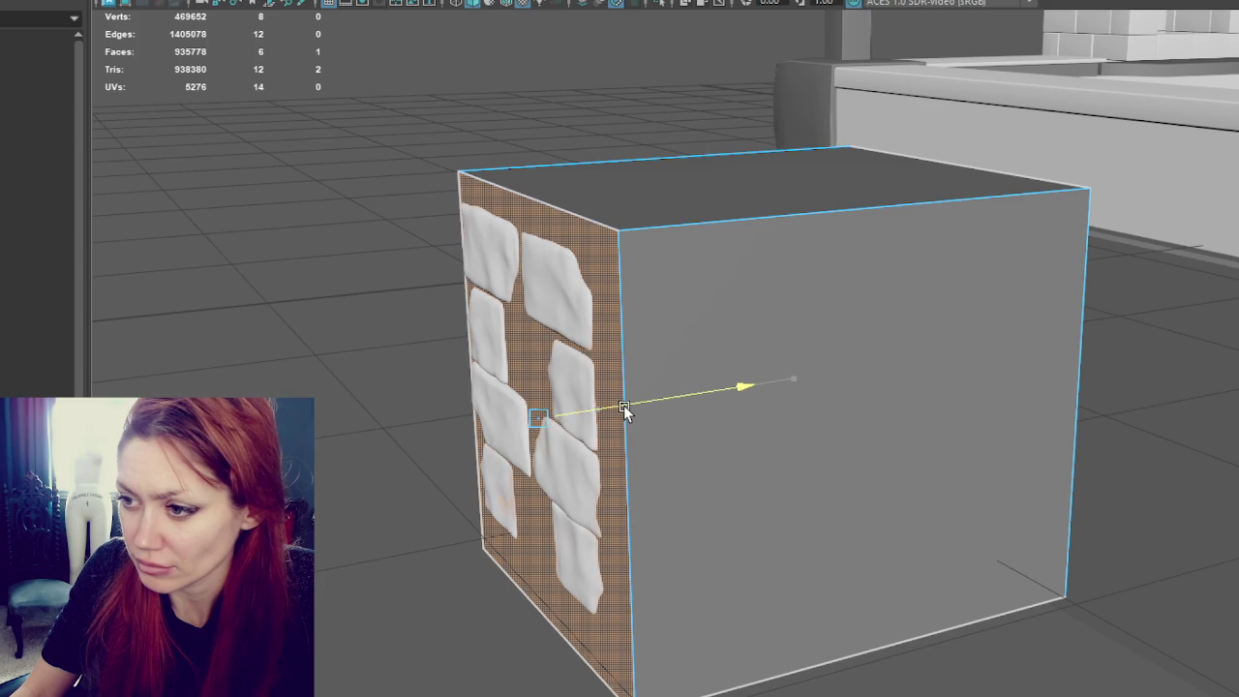
mouse_move(623, 404)
left_mouse_down()
mouse_move(956, 354)
mouse_move(1024, 437)
mouse_move(789, 385)
mouse_move(837, 389)
left_mouse_up()
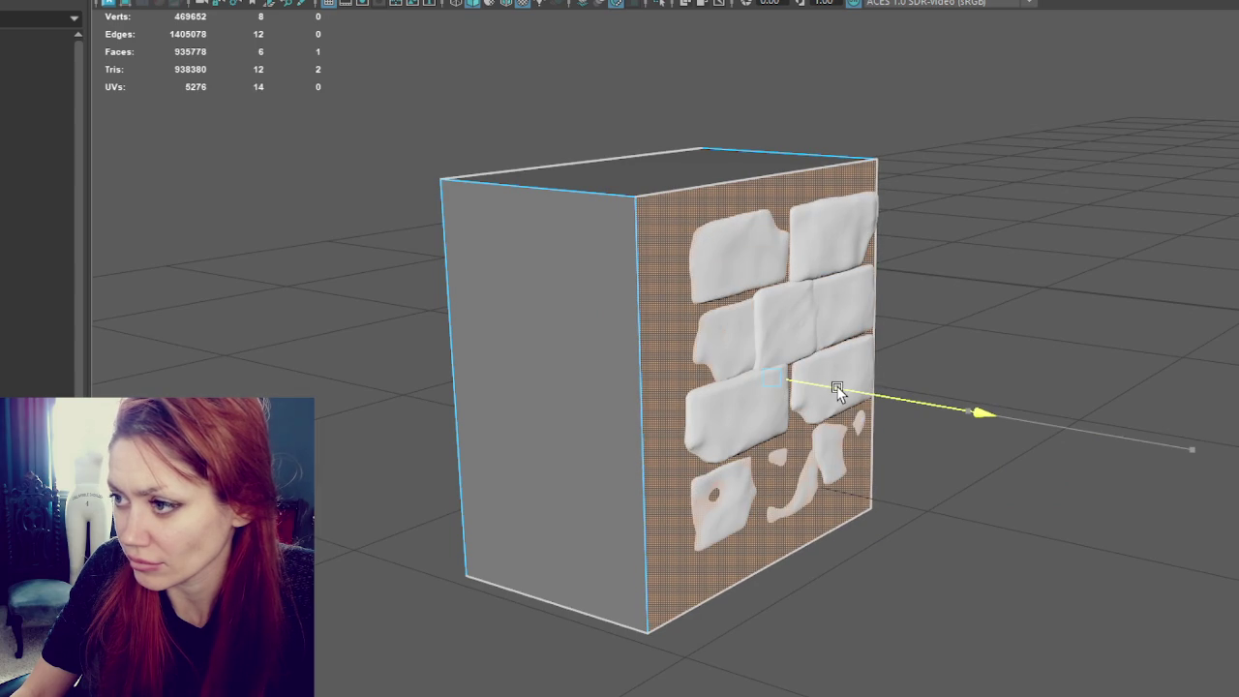
left_click(526, 427)
left_click_drag(507, 420, 545, 412)
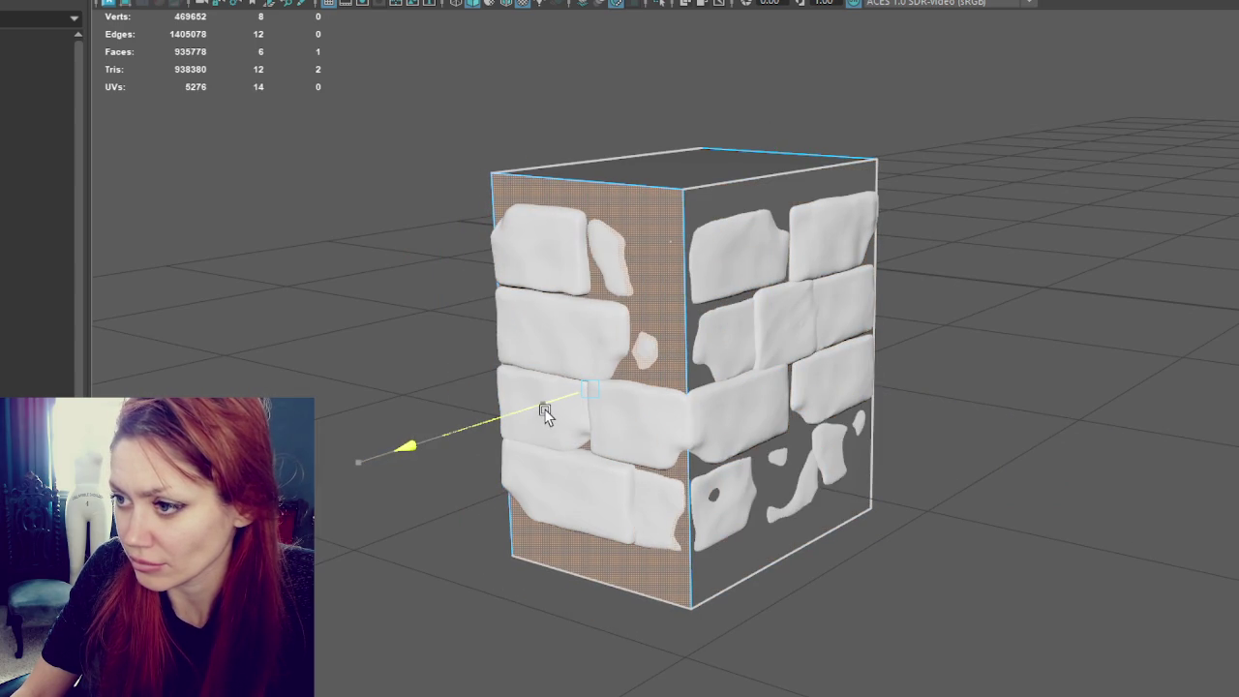
left_click_drag(788, 404, 1062, 272, "alt")
left_click(997, 444)
left_click_drag(977, 379, 980, 380)
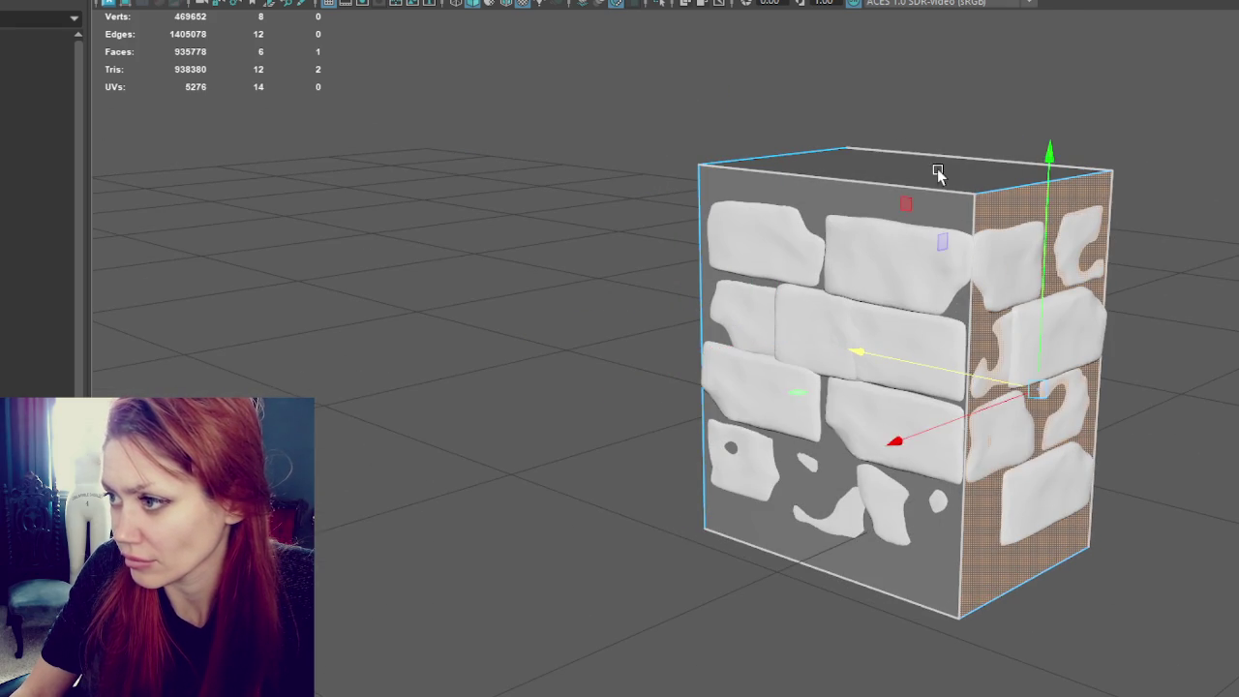
Step: Lower the cube's top face to shorten the box and delete its bottom face
left_click(937, 172)
mouse_move(909, 99)
left_mouse_down()
mouse_move(899, 139)
mouse_move(913, 130)
left_mouse_up()
mouse_move(872, 426)
left_mouse_down("alt")
mouse_move(899, 567)
mouse_move(949, 553)
mouse_move(919, 484)
mouse_move(922, 495)
left_mouse_up("alt")
left_click(919, 581)
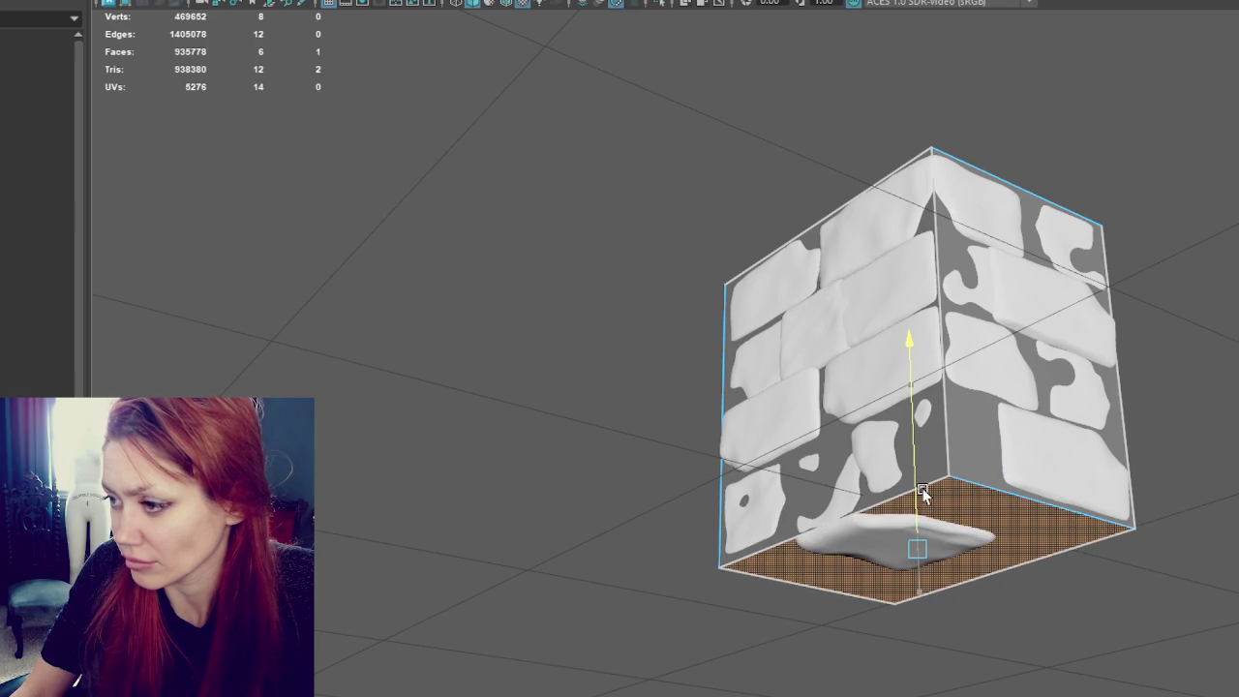
key("Delete")
left_click_drag(922, 495, 1205, 520, "alt")
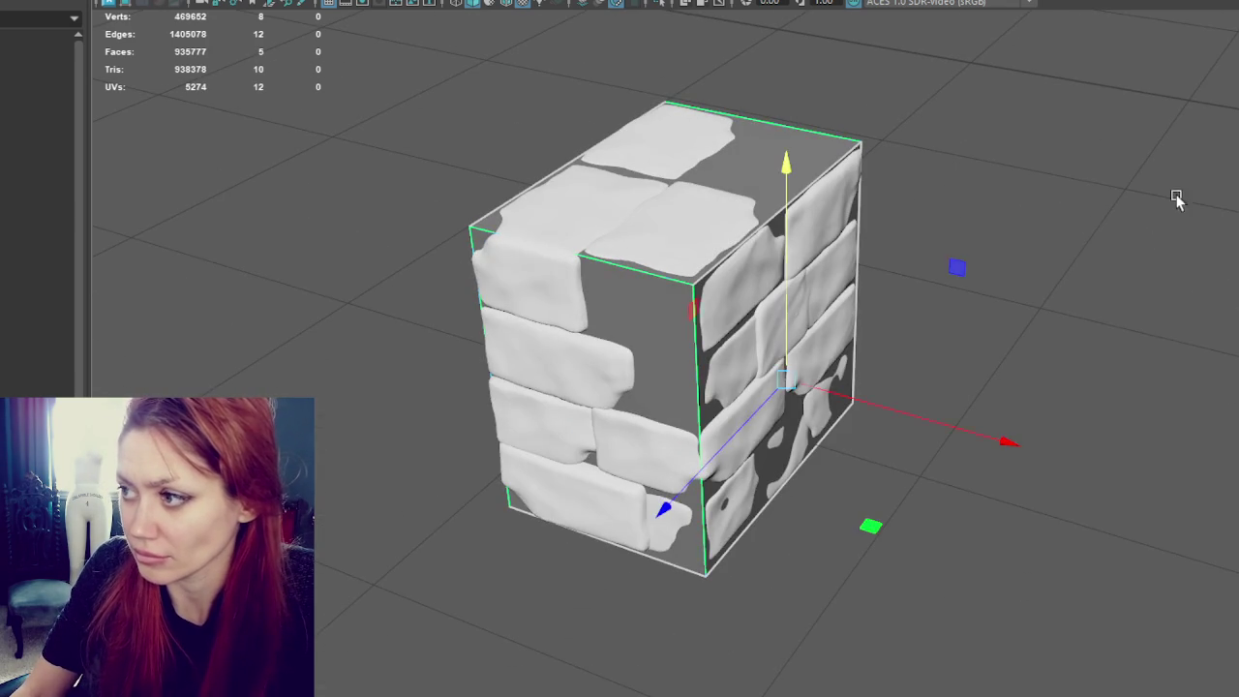
Step: Bevel the cube's edges with a Fraction of 0.1
key("F8")
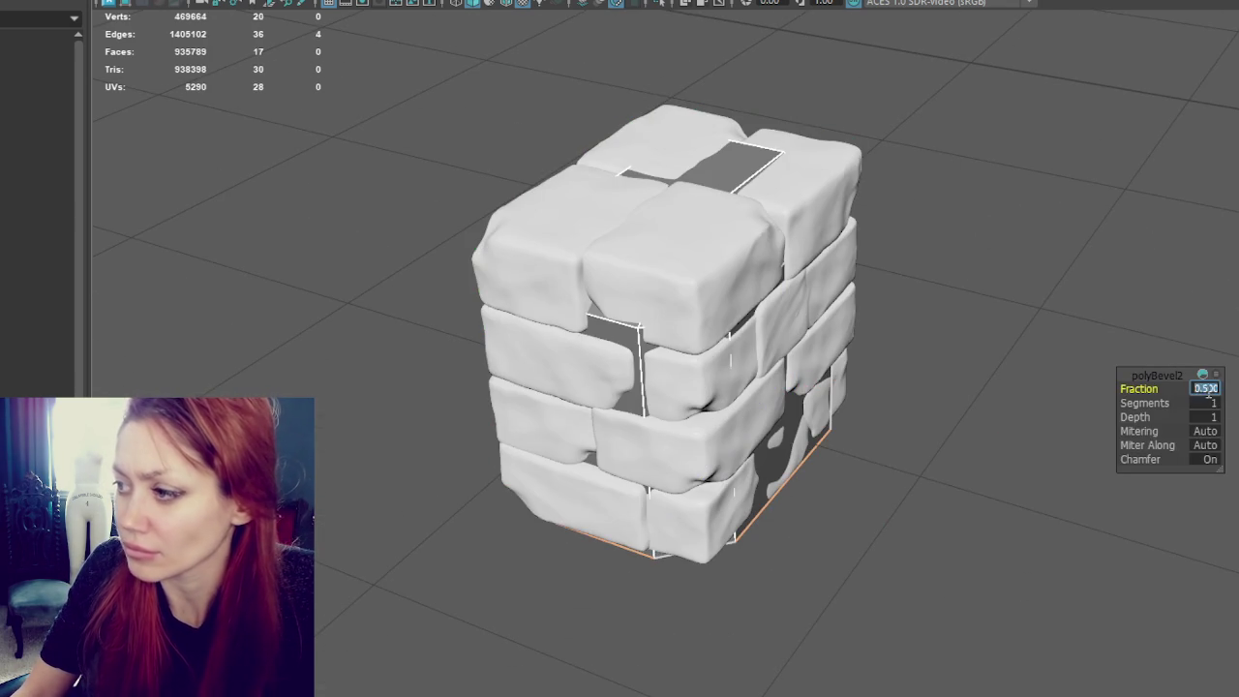
type("0.1")
key("Return")
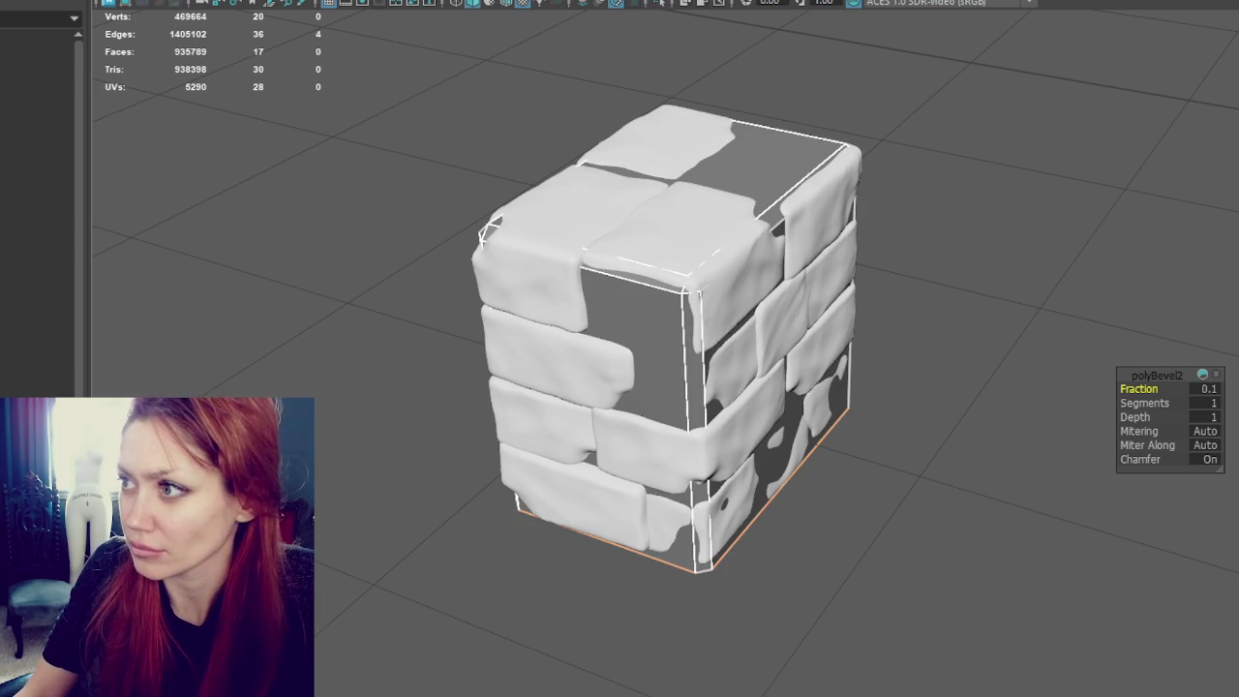
left_click(667, 323)
left_click_drag(765, 371, 828, 387)
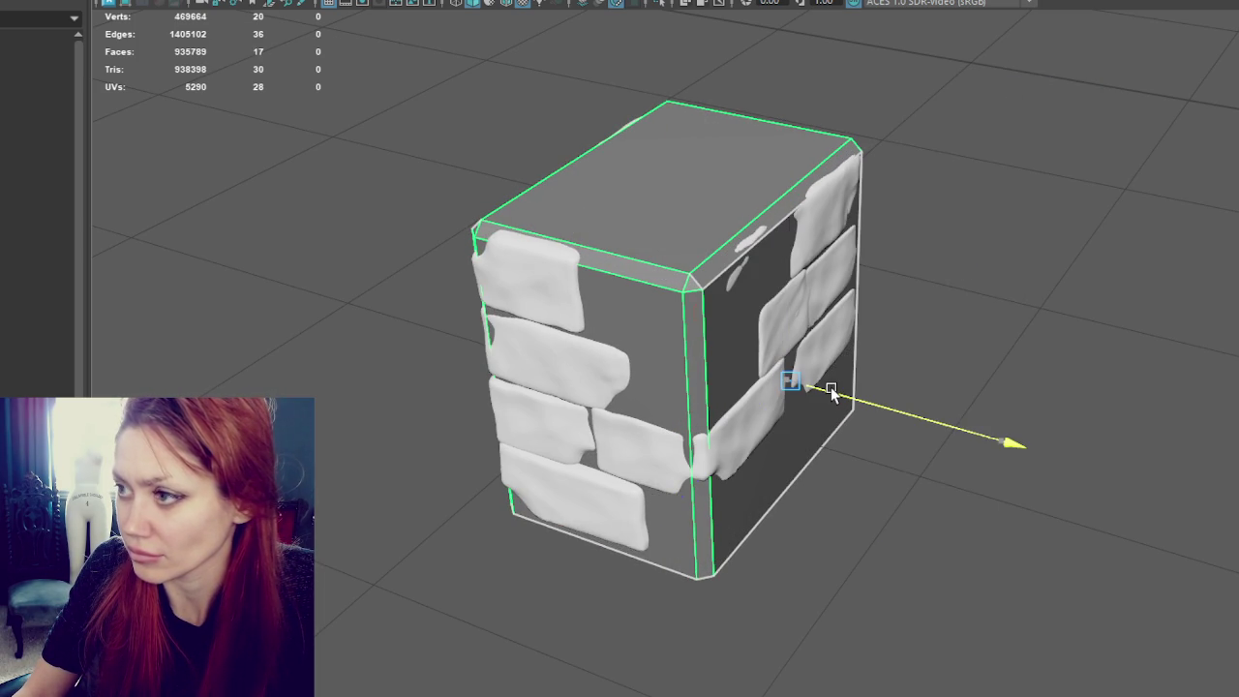
Step: Insert two crossing edge loops around the cube
left_click(770, 259)
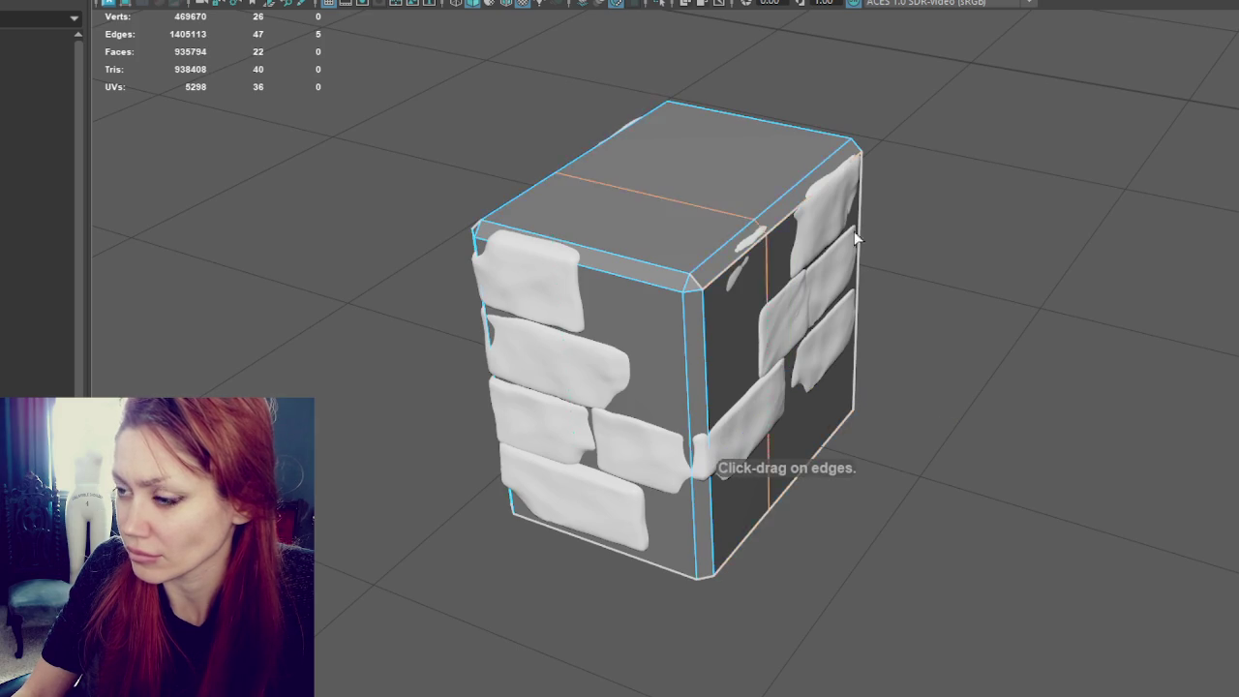
left_click_drag(783, 233, 807, 255, "alt")
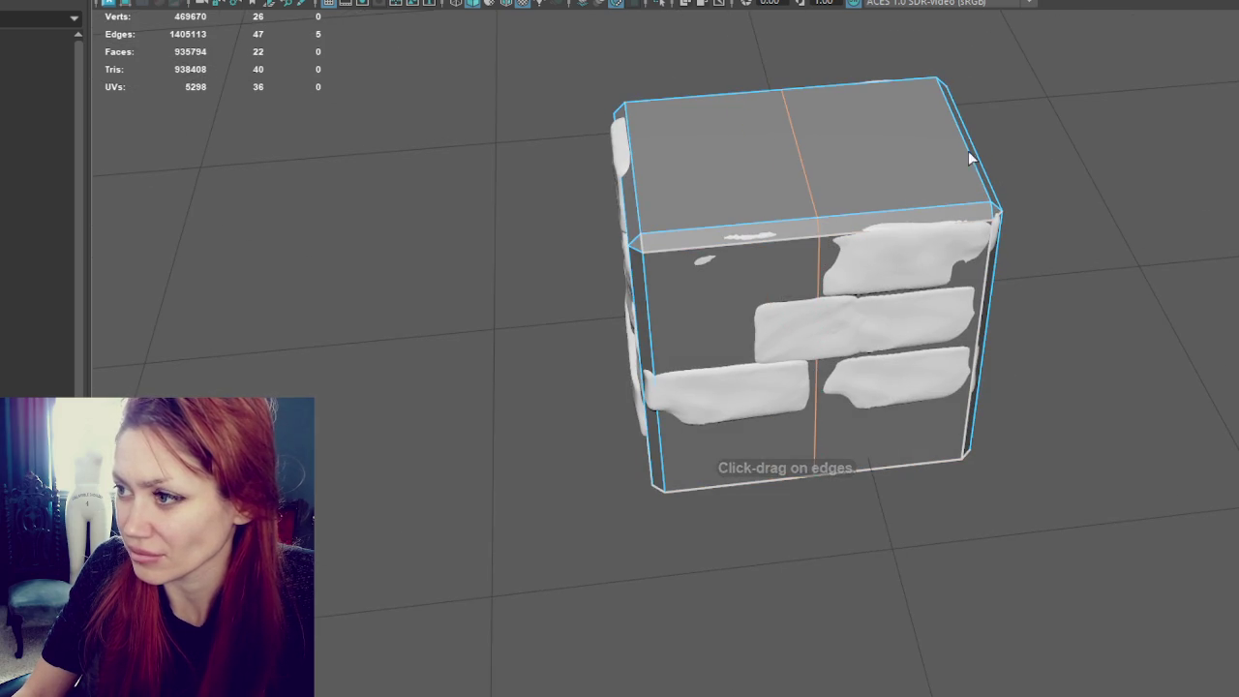
left_click_drag(964, 139, 987, 202, "alt")
right_click_drag(987, 202, 1043, 131)
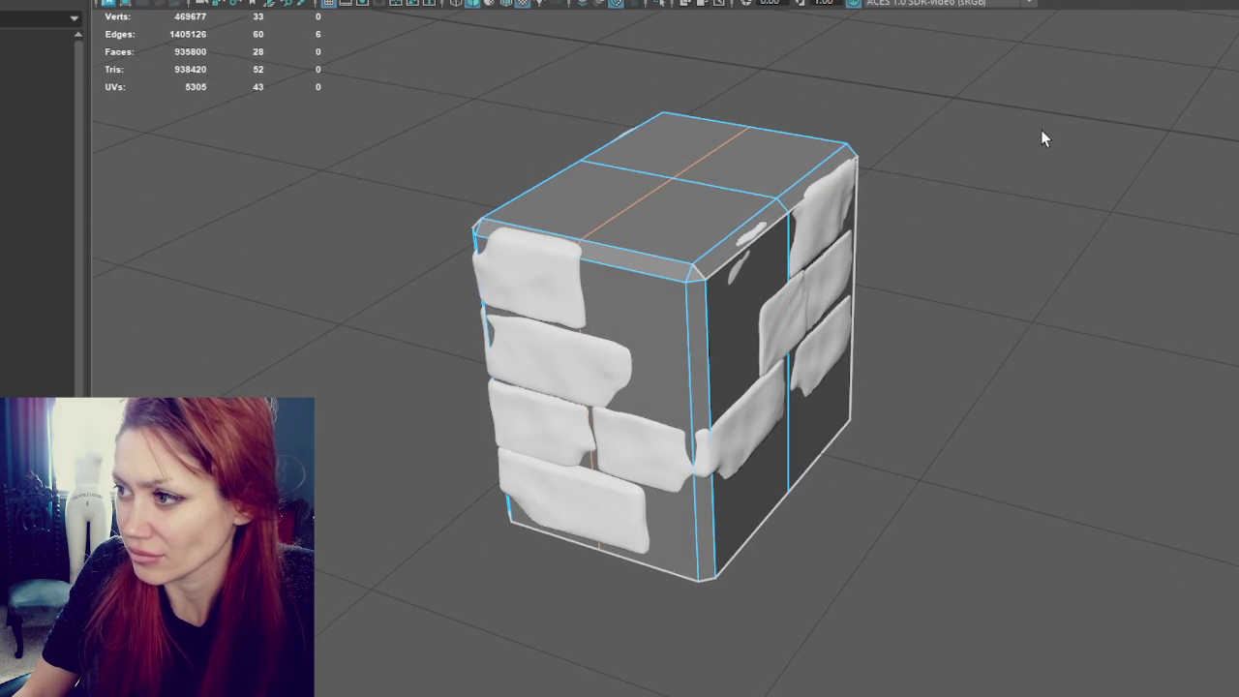
left_click(614, 276)
Step: Unlock the bricks' normals and soften their edges
right_click(394, 101, "shift")
left_click(393, 101)
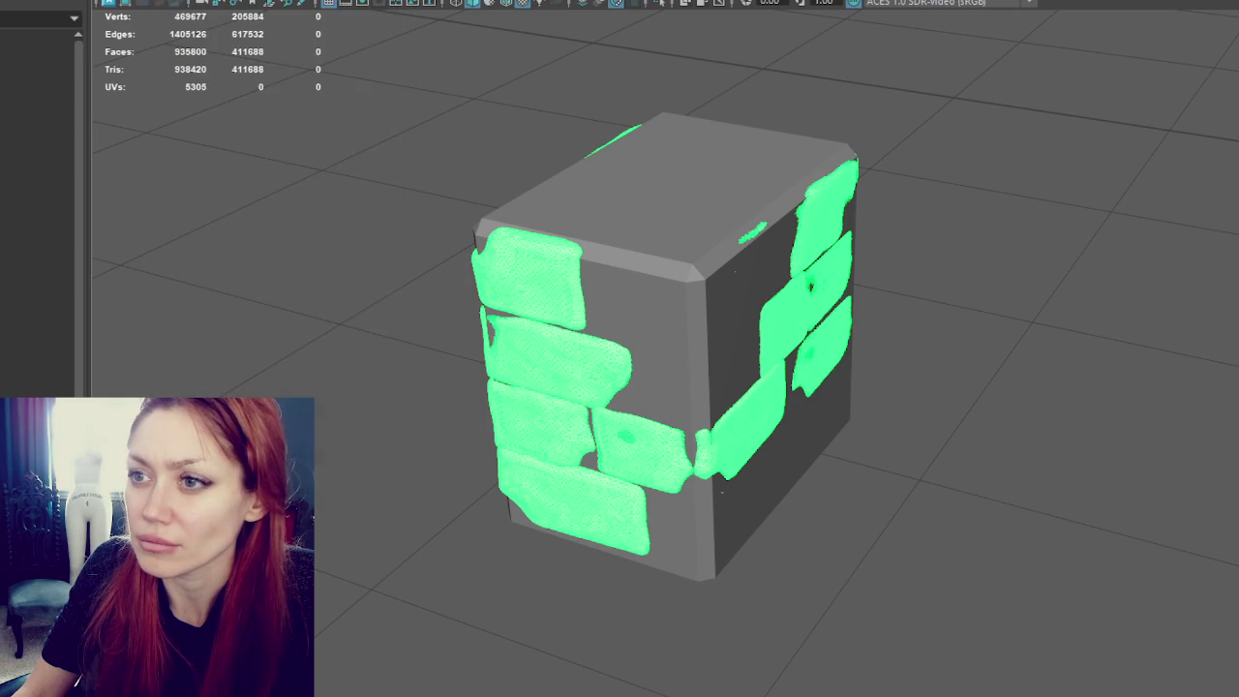
left_click(355, 85)
right_click_drag(392, 116, 508, 102)
right_click_drag(426, 111, 733, 140, "shift")
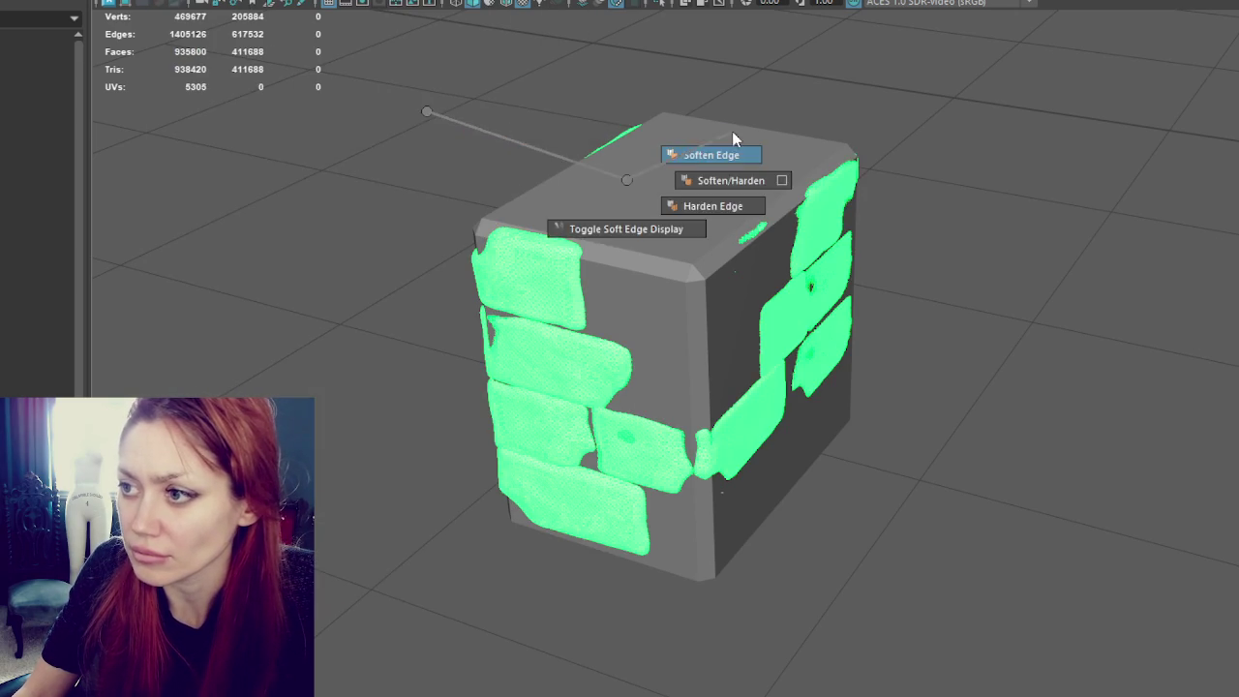
Step: Select the bricks and the grey cube and apply Deform > Wrap
left_click(638, 229)
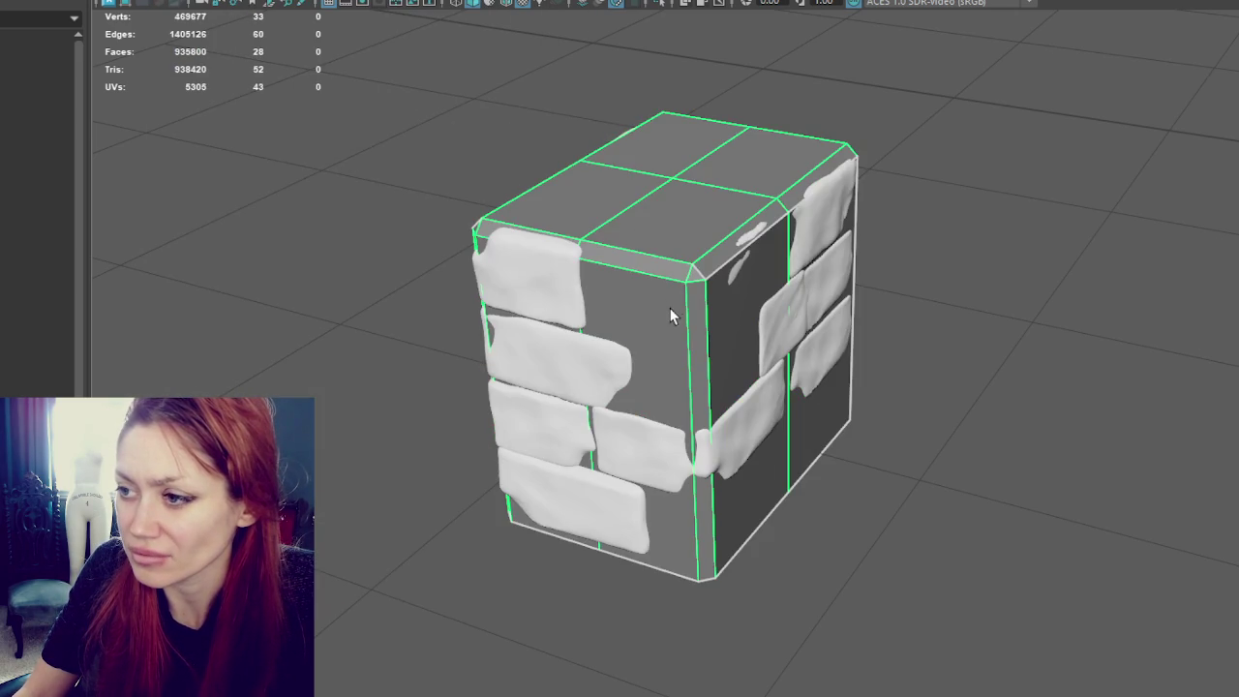
right_click_drag(492, 78, 716, 101, "shift")
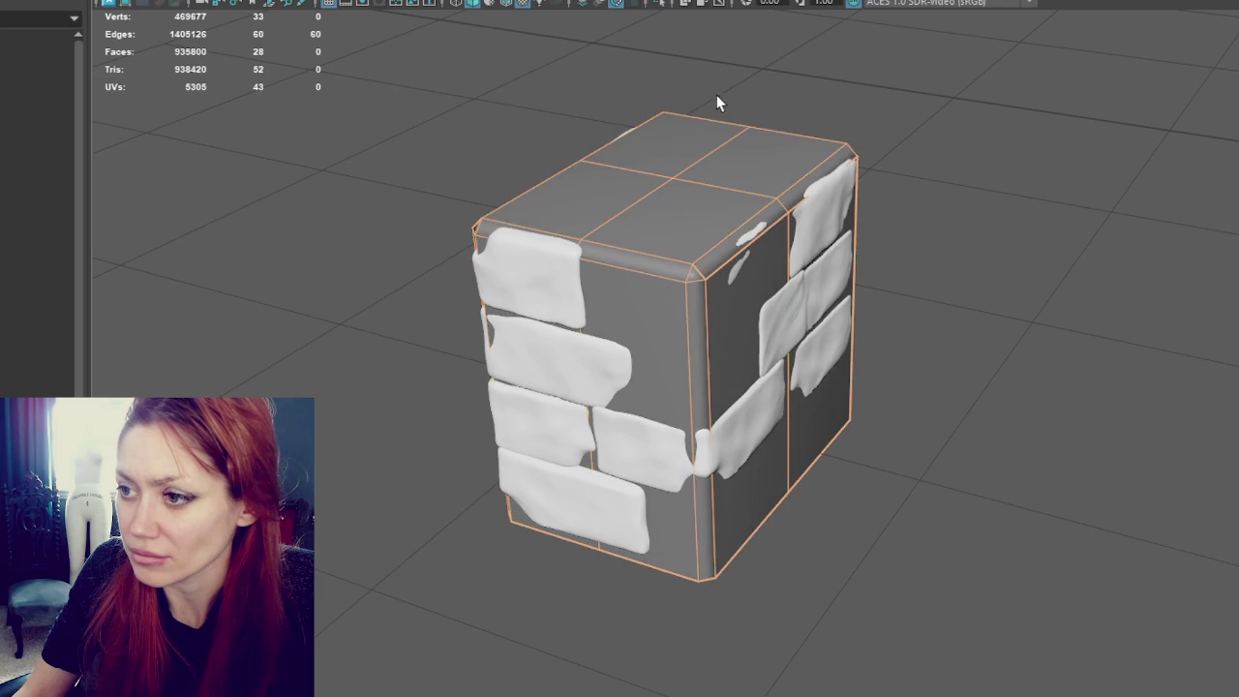
left_click(547, 283, "shift")
right_click_drag(547, 284, 772, 136, "shift")
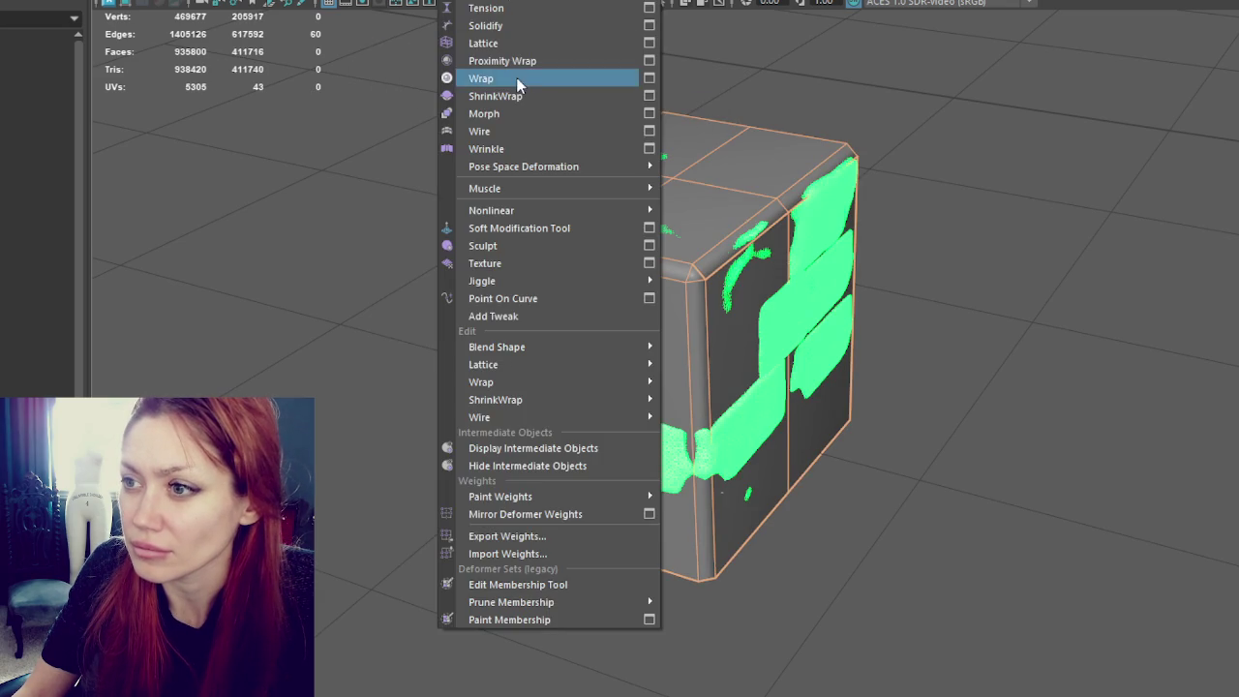
left_click(1054, 122)
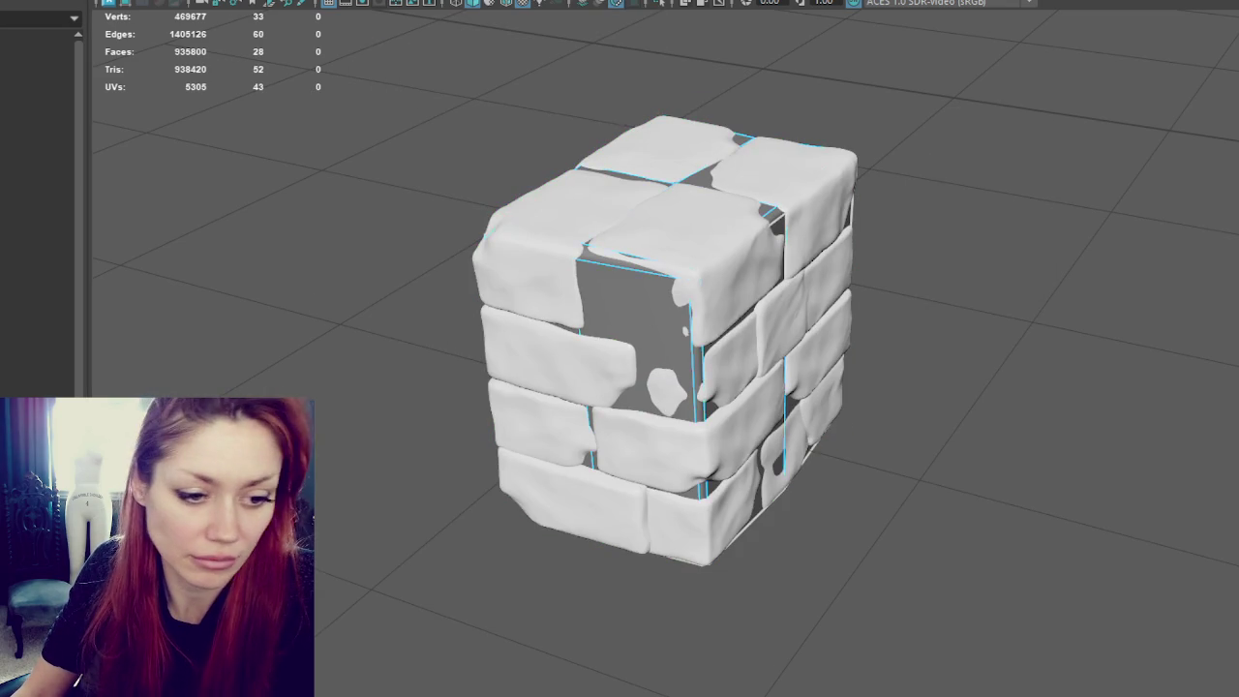
Step: Check the cube's edge and face components, then reselect the sculpted brick mesh
left_click(623, 311)
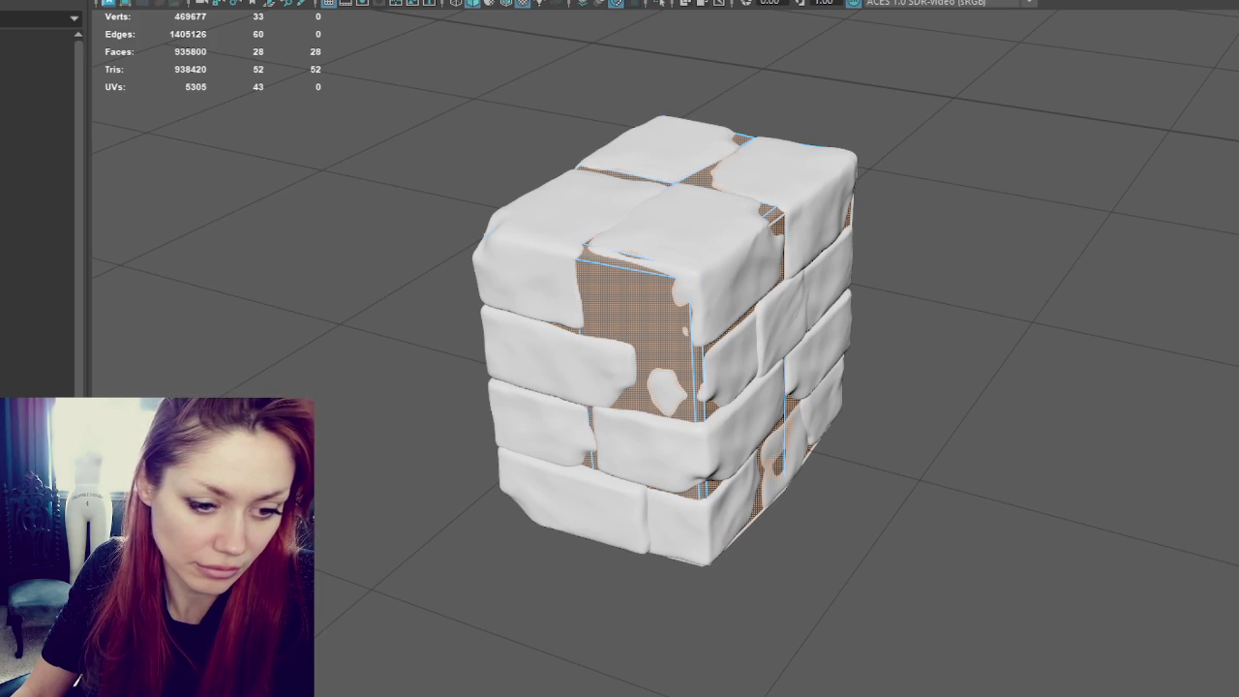
key("F10")
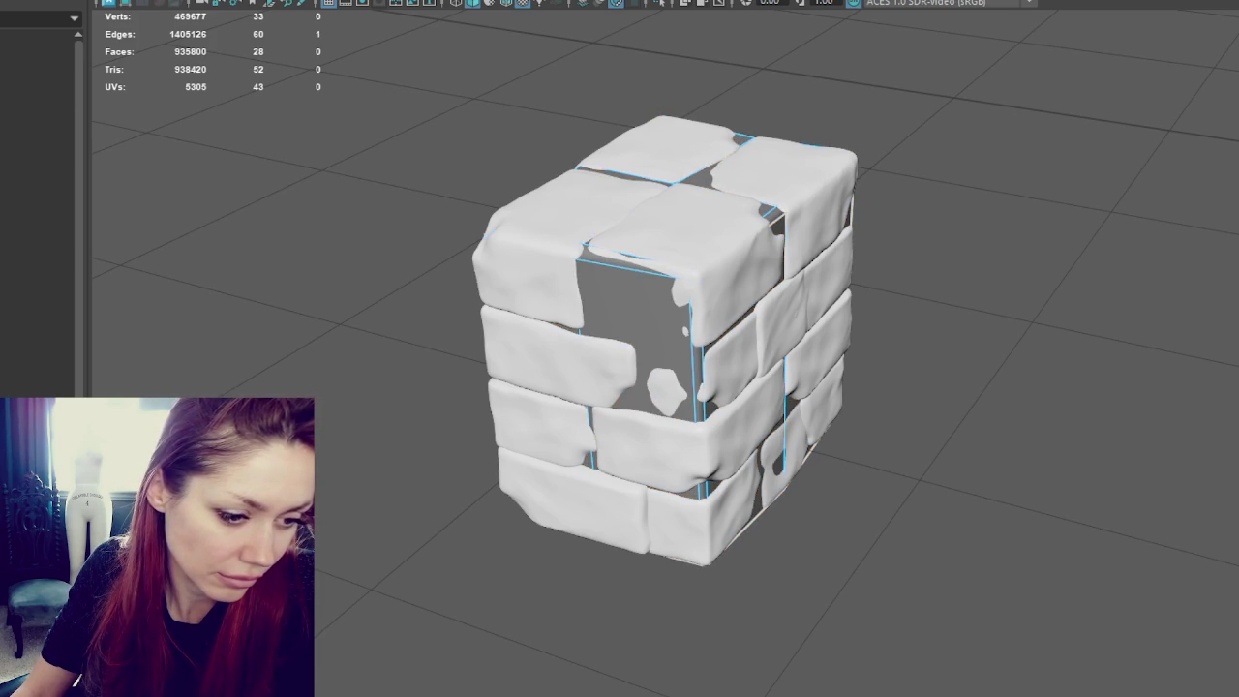
key("F11")
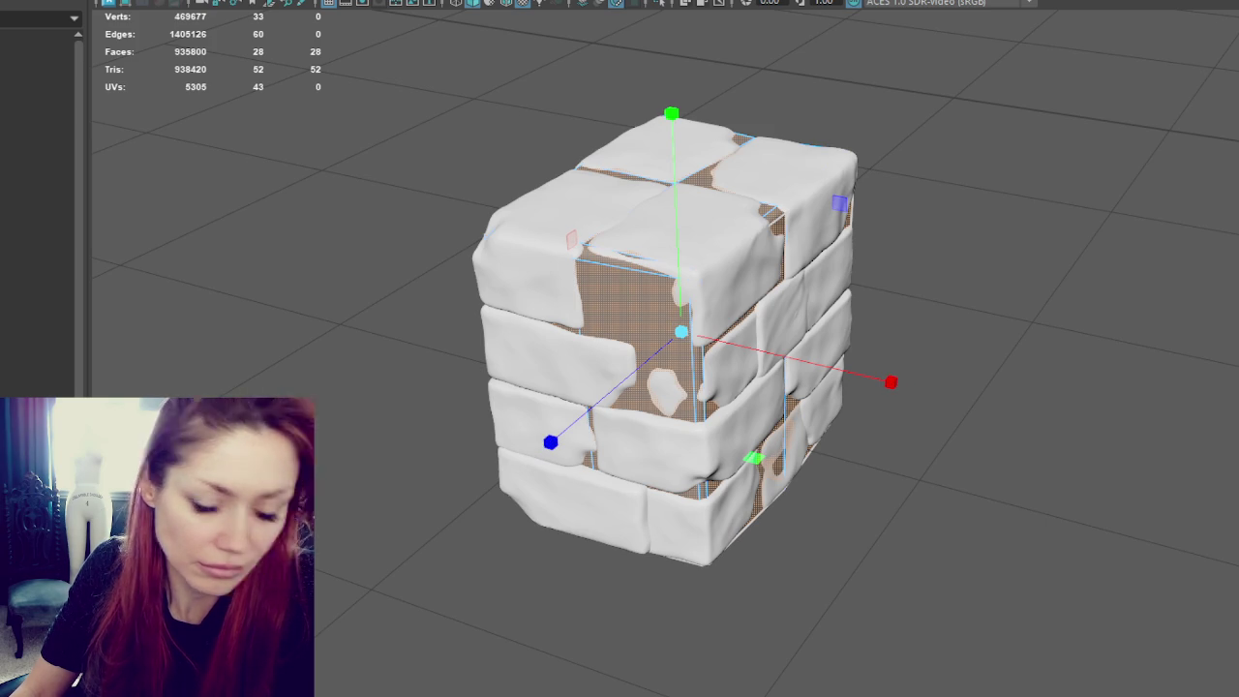
key("F8")
left_click(609, 321)
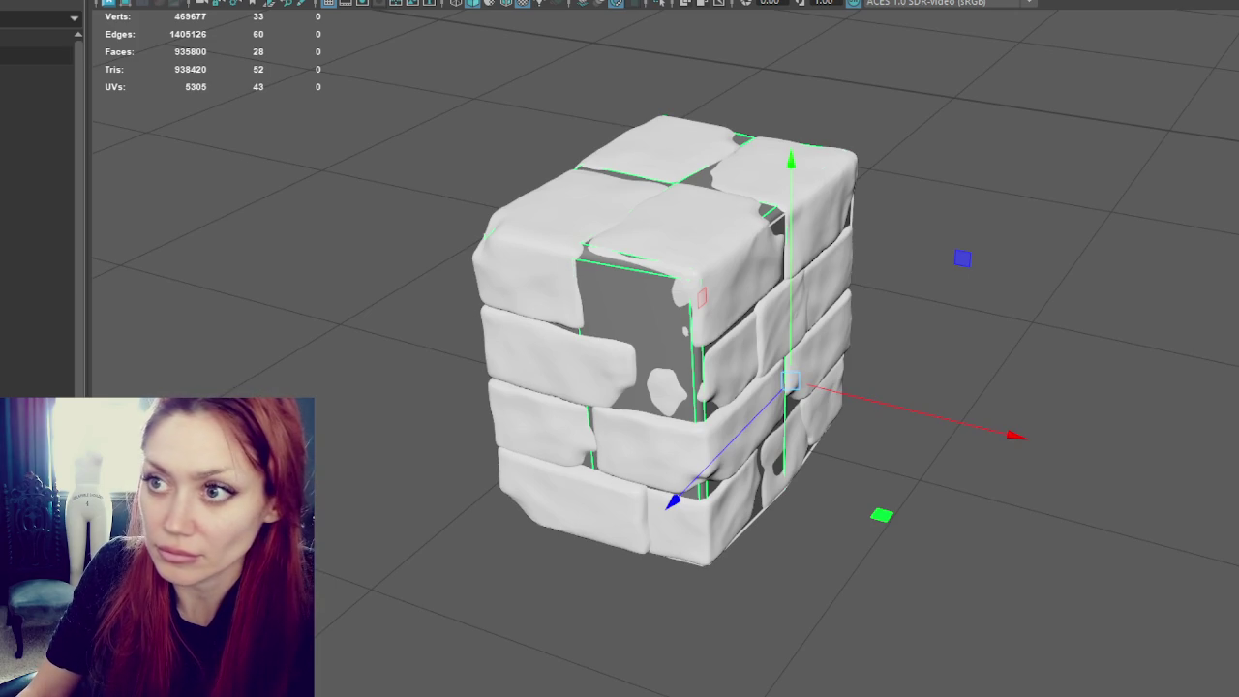
left_click(578, 168)
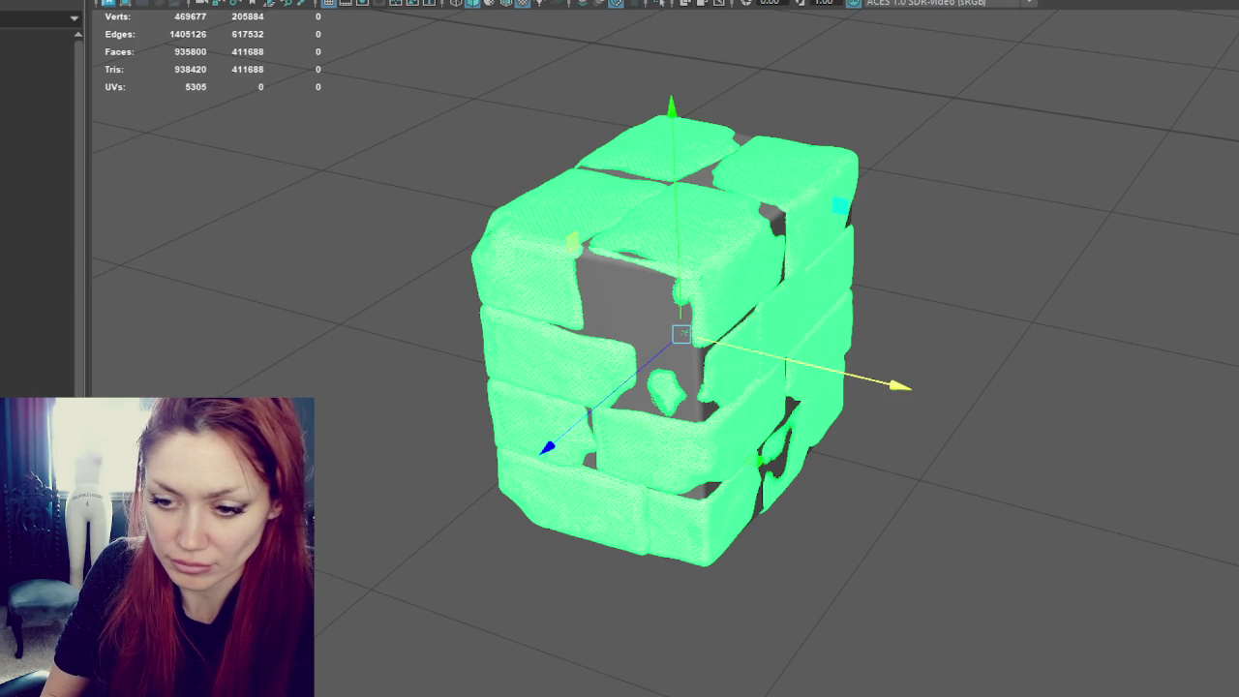
Step: Snap the brick cube's pivot to its lower-left bottom corner
mouse_move(475, 338)
left_mouse_down("alt")
mouse_move(827, 342)
mouse_move(759, 303)
mouse_move(1043, 284)
mouse_move(1079, 360)
mouse_move(823, 290)
left_mouse_up("alt")
scroll(759, 303, "down", 2)
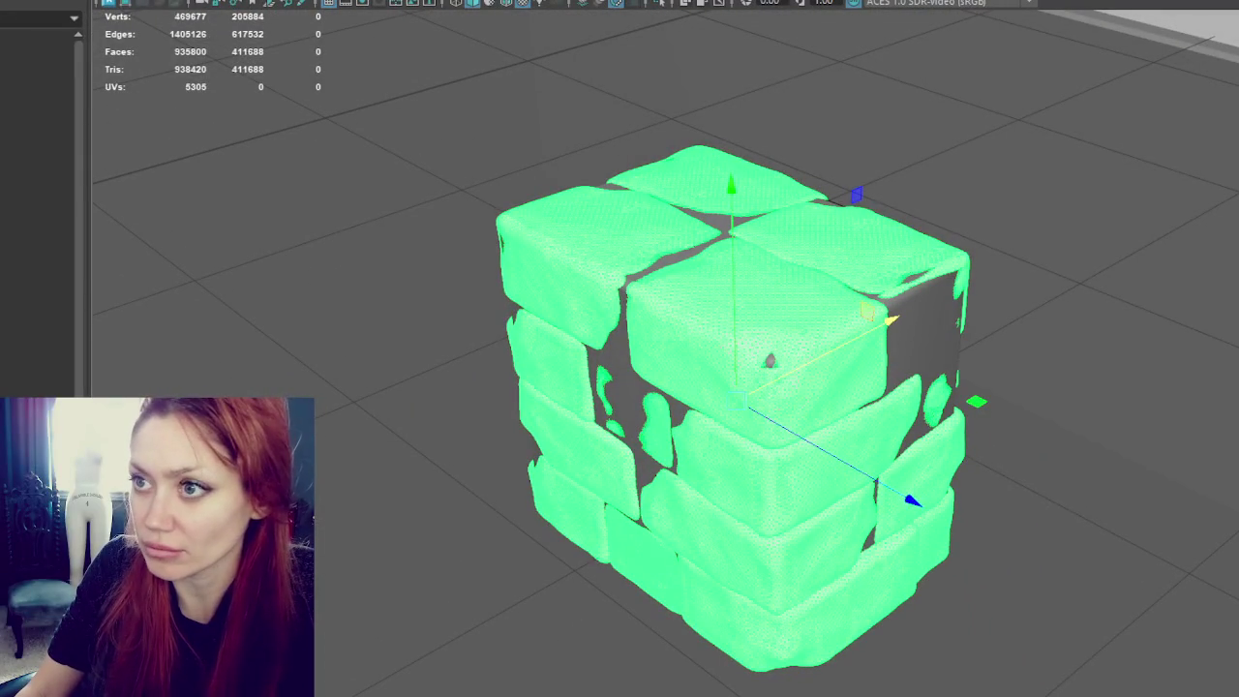
key("e")
left_click_drag(718, 200, 743, 501)
left_click_drag(796, 600, 783, 570)
left_click_drag(787, 445, 641, 525)
key("ctrl+z")
key("e")
mouse_move(741, 240)
left_mouse_down()
mouse_move(736, 552)
mouse_move(581, 572)
left_mouse_up()
left_click(396, 429)
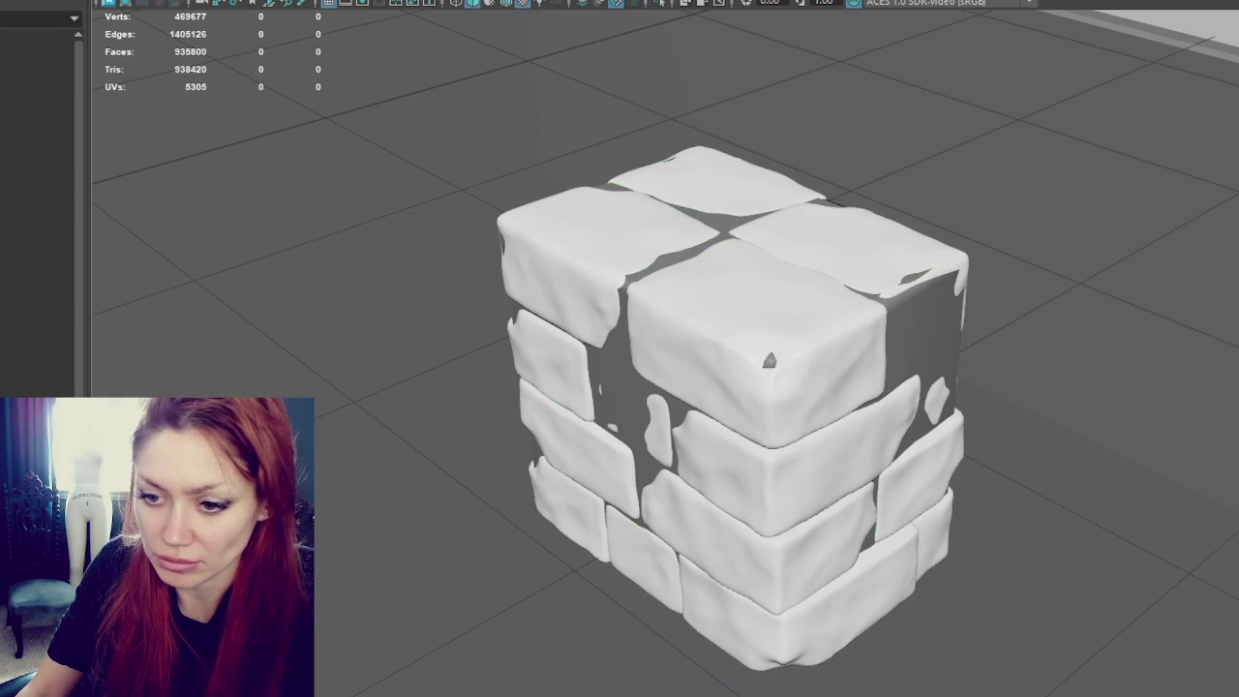
Step: Select the brick cube and its low-poly cage, then clear the selection and zoom out to the scene
left_click(769, 360)
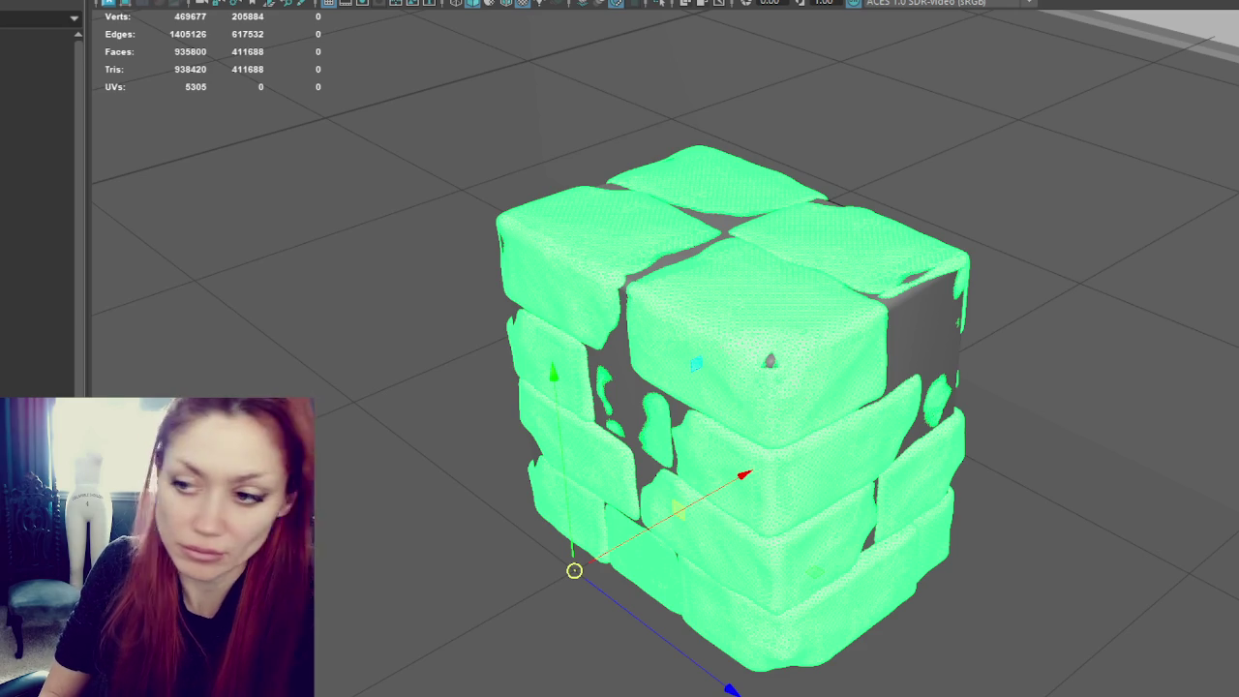
left_click(949, 312)
left_click(923, 301)
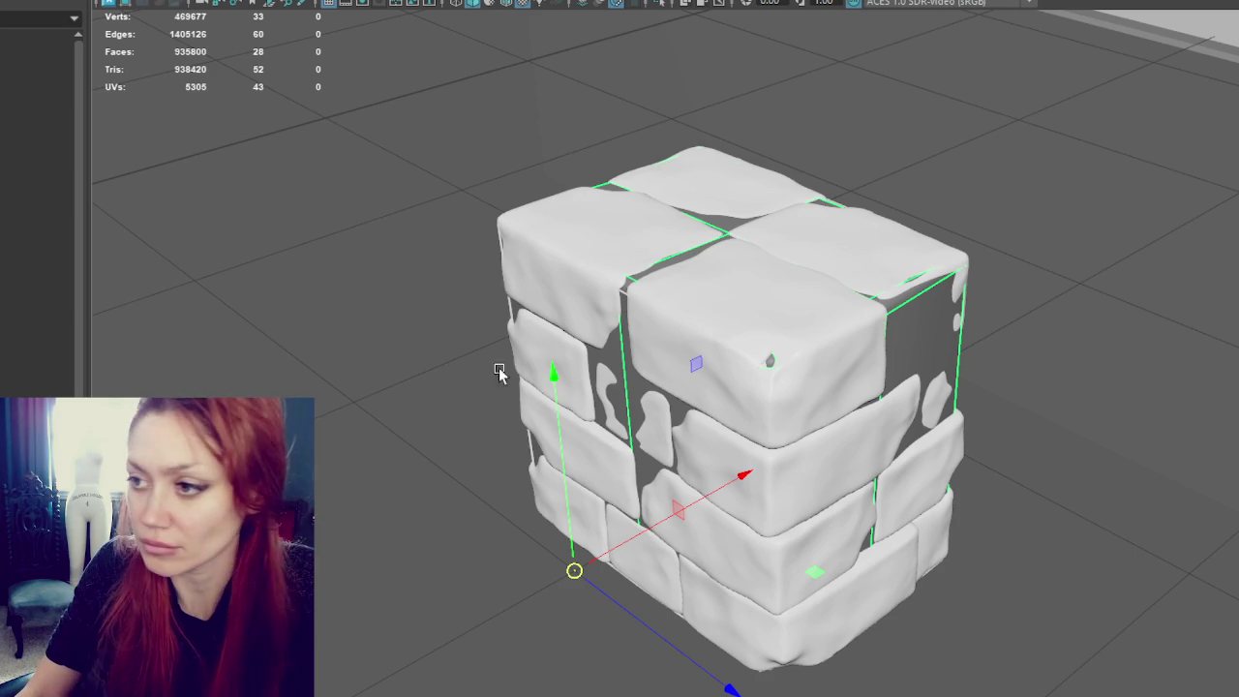
left_click(405, 254)
scroll(962, 238, "down", 5)
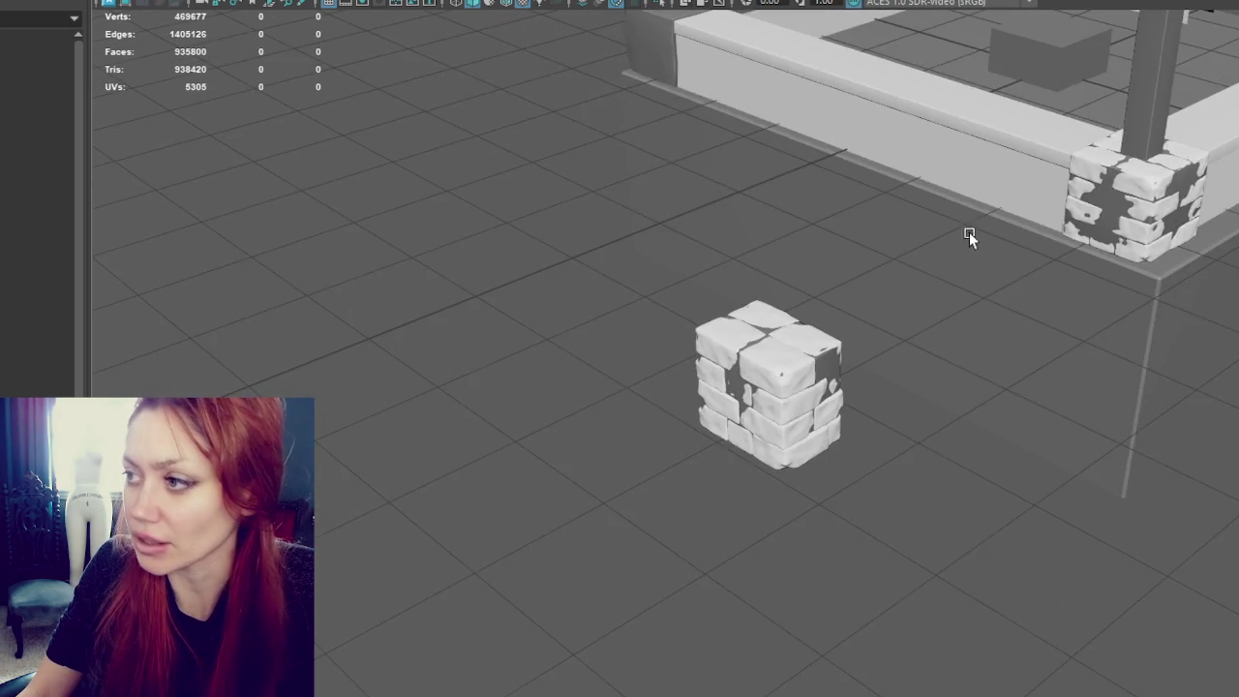
Step: Select the grey wall-end block on the right and frame it with F
left_click_drag(963, 238, 786, 415, "alt")
scroll(785, 415, "up", 5)
left_click(329, 668)
left_click(329, 668, "shift")
left_click(329, 668)
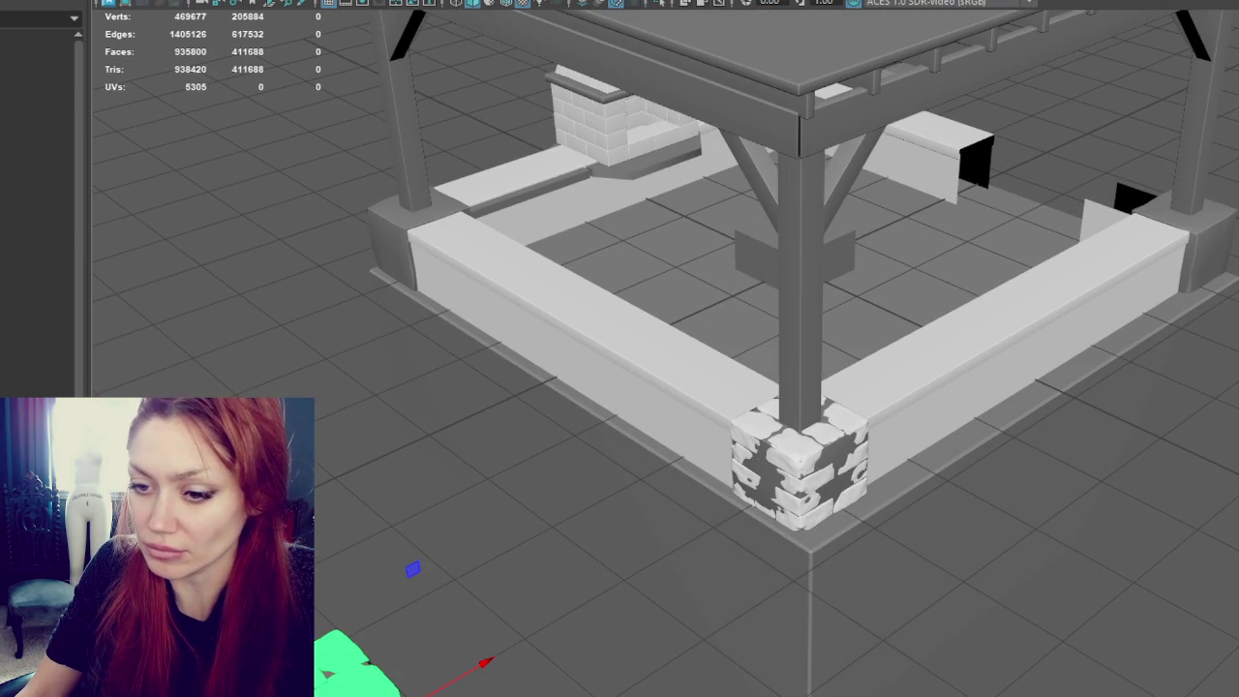
left_click(351, 667)
left_click(1108, 295)
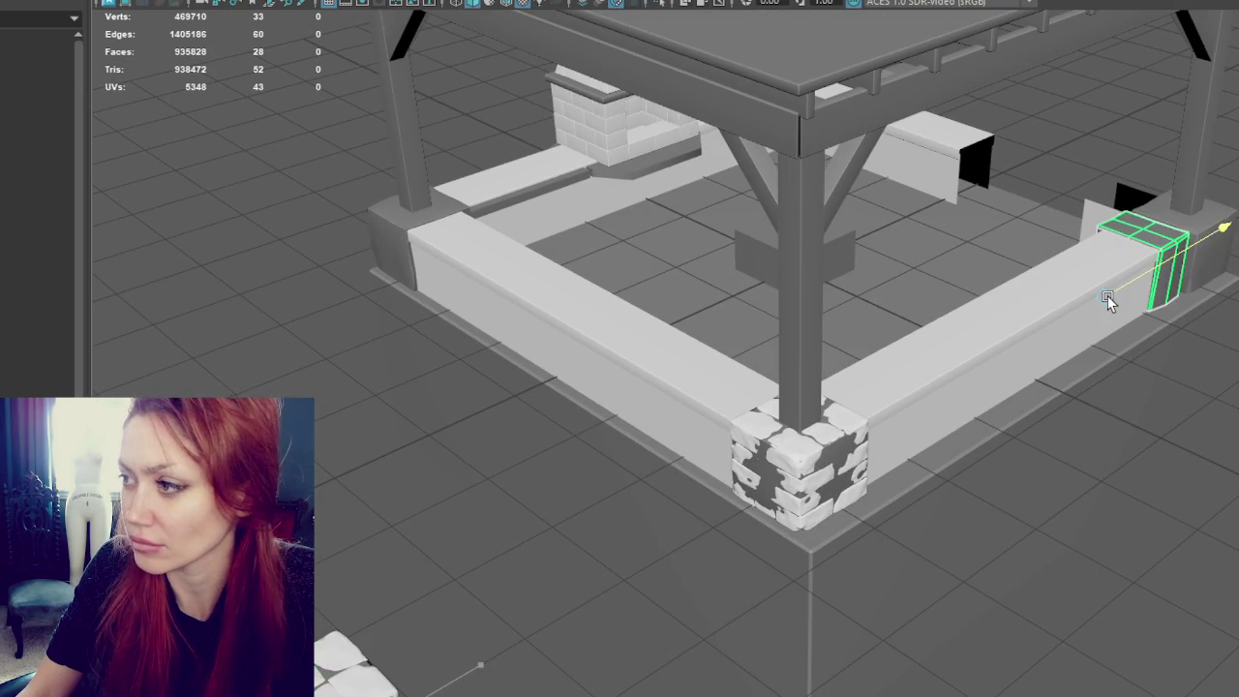
key("f")
Step: Move the end block off the wall rail and rotate it
scroll(1052, 271, "down", 2)
left_click_drag(792, 291, 813, 295, "alt")
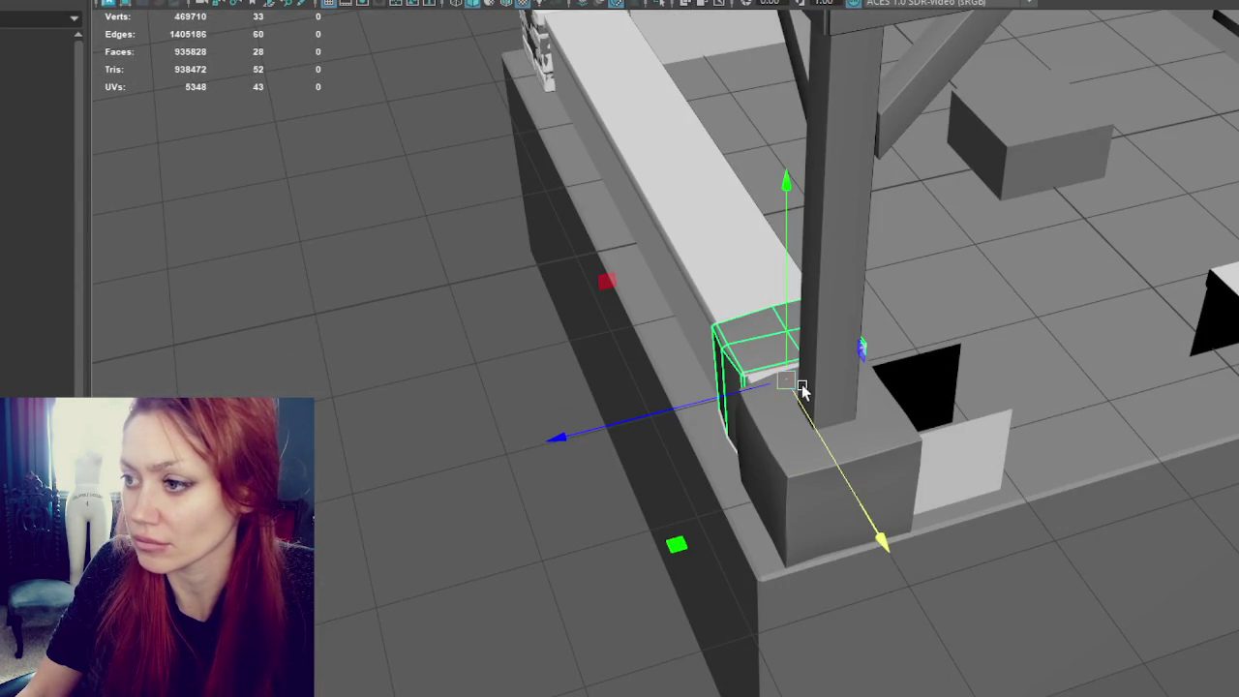
left_click_drag(786, 383, 1193, 380)
key("e")
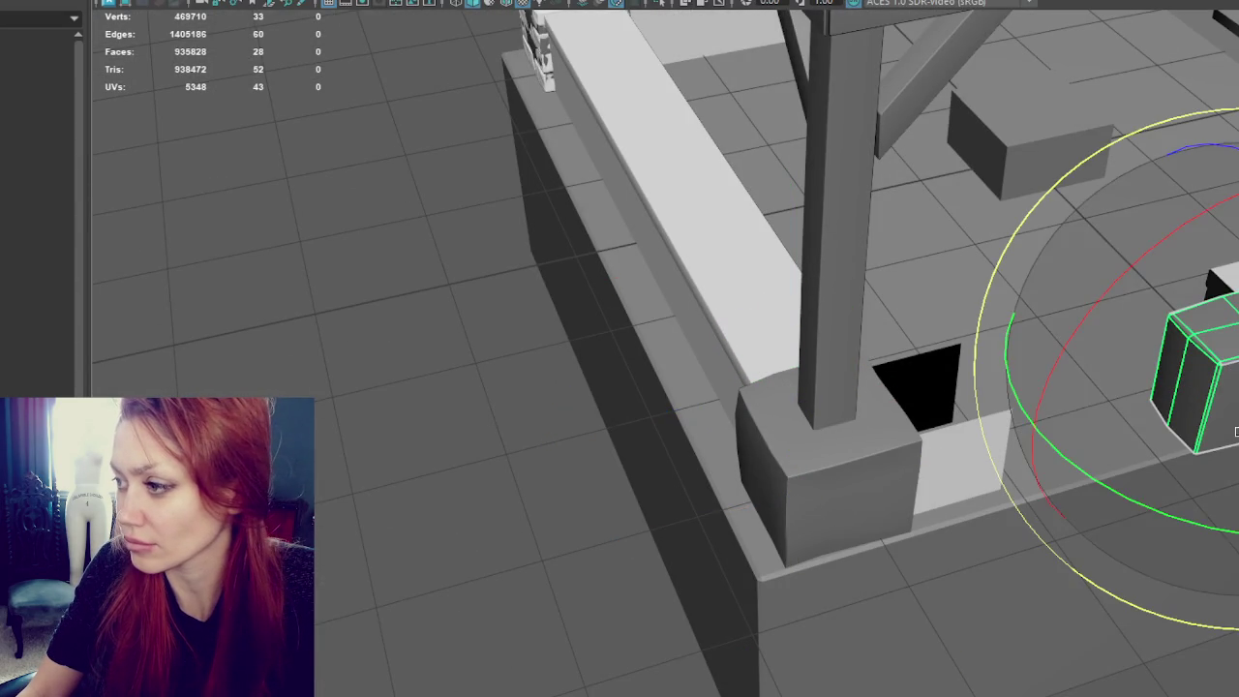
mouse_move(1183, 522)
left_mouse_down()
mouse_move(1221, 528)
mouse_move(1210, 533)
left_mouse_up()
key("w")
left_click_drag(1217, 374, 1206, 344)
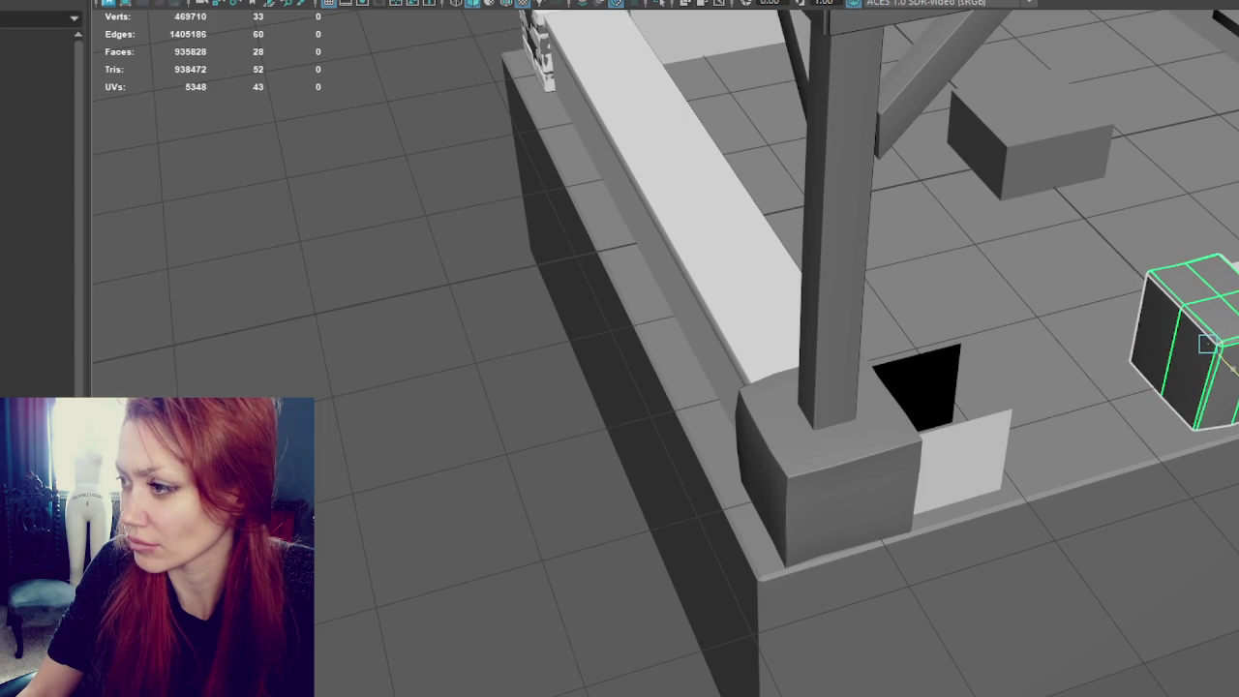
Step: Raise the block slightly and slide it left along the inner wall
key("f")
mouse_move(1148, 415)
left_mouse_down("alt")
mouse_move(1175, 326)
mouse_move(1222, 336)
left_mouse_up("alt")
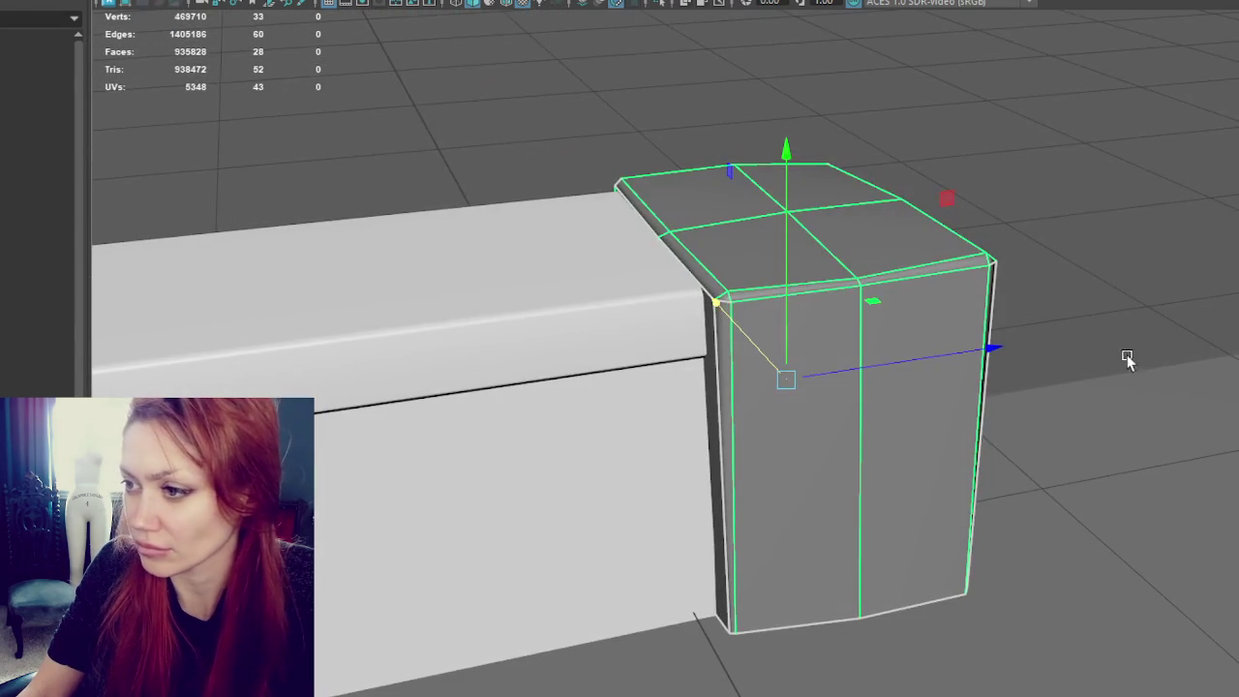
mouse_move(877, 365)
left_mouse_down("alt")
mouse_move(836, 379)
mouse_move(888, 390)
mouse_move(852, 390)
mouse_move(688, 332)
mouse_move(820, 261)
left_mouse_up("alt")
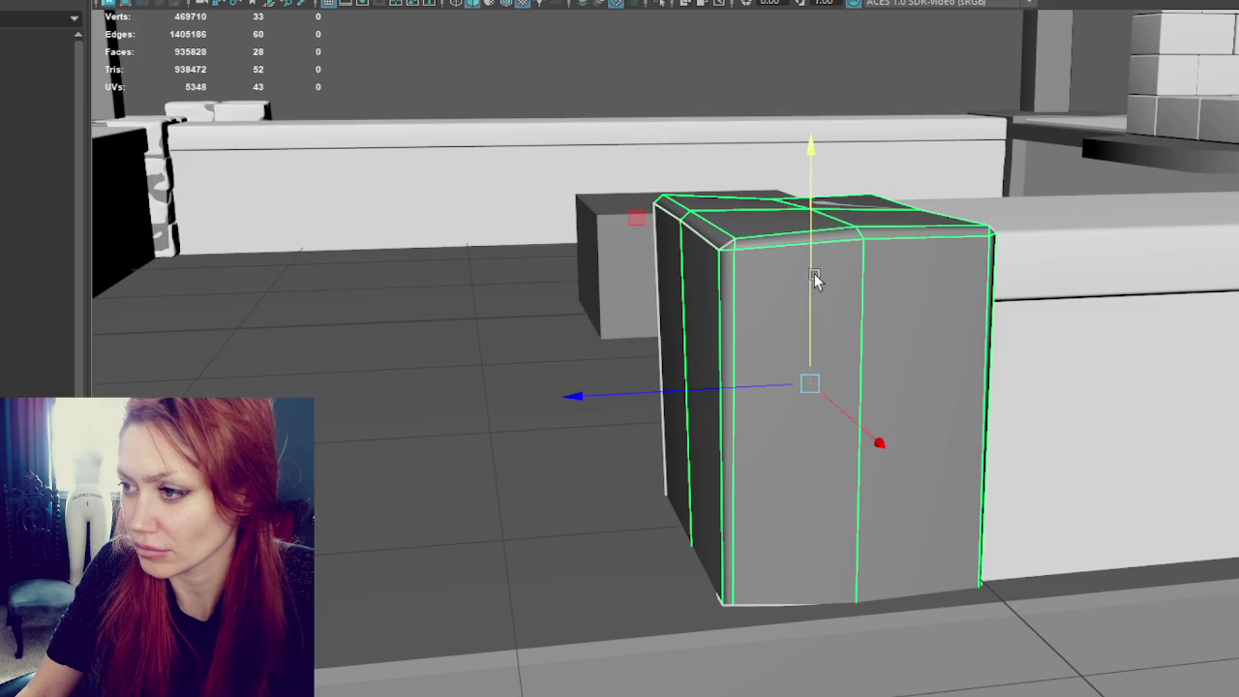
left_click_drag(813, 365, 817, 330)
scroll(804, 344, "down", 3)
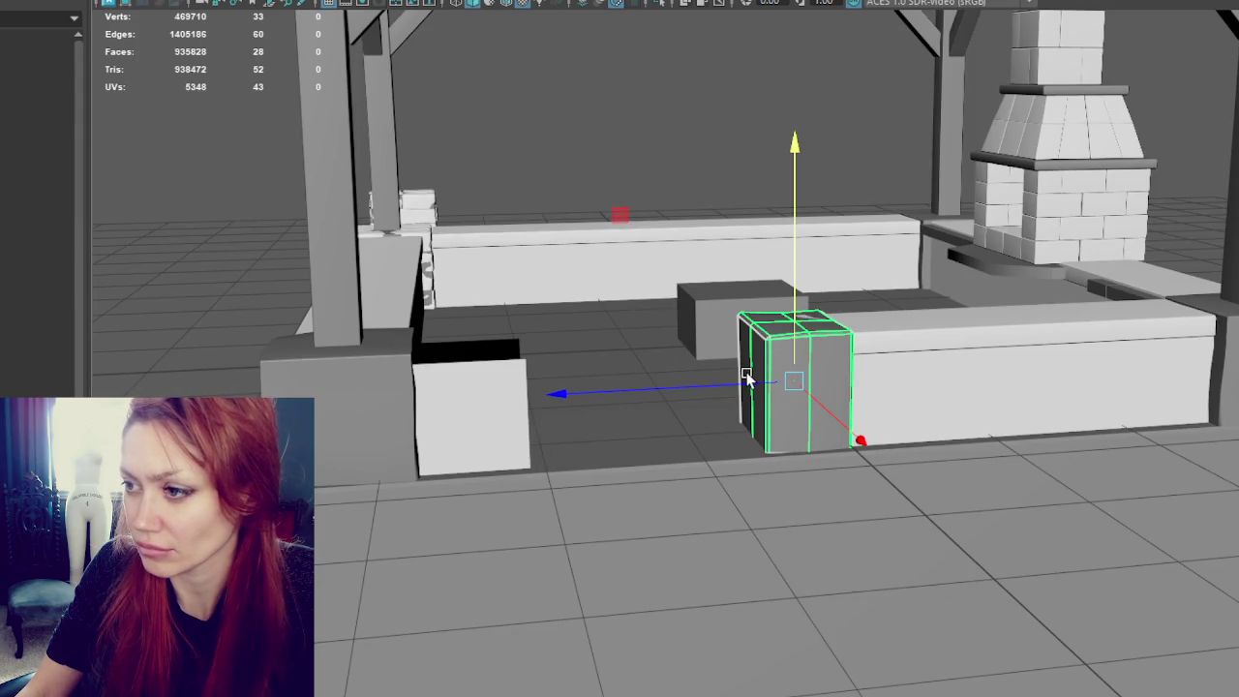
mouse_move(745, 387)
left_mouse_down()
mouse_move(506, 399)
mouse_move(471, 422)
mouse_move(486, 433)
mouse_move(733, 428)
left_mouse_up()
scroll(740, 406, "down", 5)
scroll(757, 364, "up", 1)
left_click(830, 431, "shift")
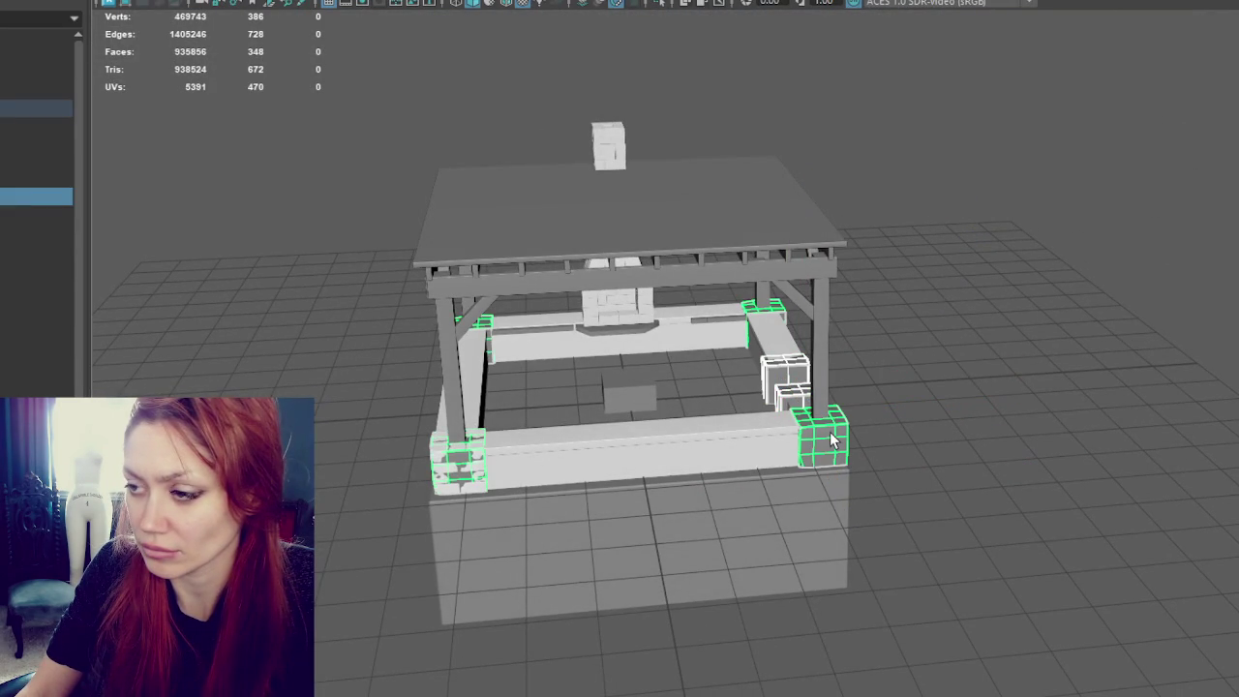
Step: Assign a new Blinn material to Brick_Cube_2_Lo1
key("ctrl+z")
right_click(965, 249)
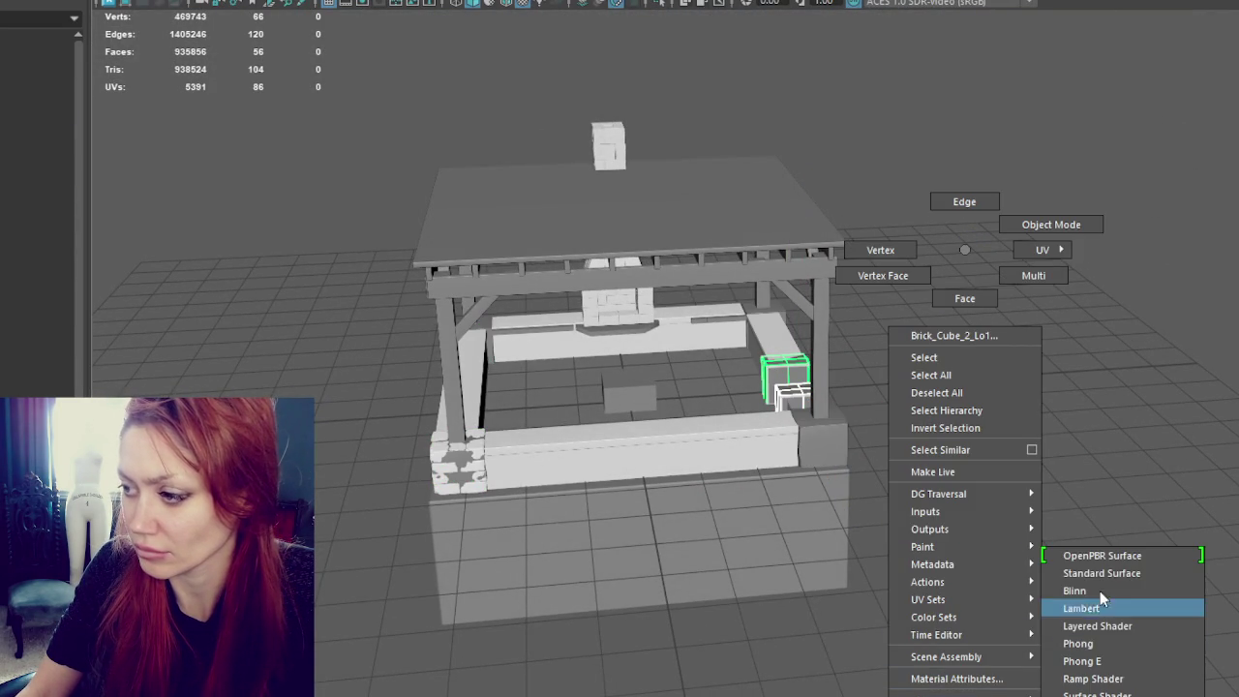
mouse_move(956, 679)
left_click(1095, 582)
Step: Select and frame the brick blocks by the inner wall, then select the fireplace
left_click(604, 422)
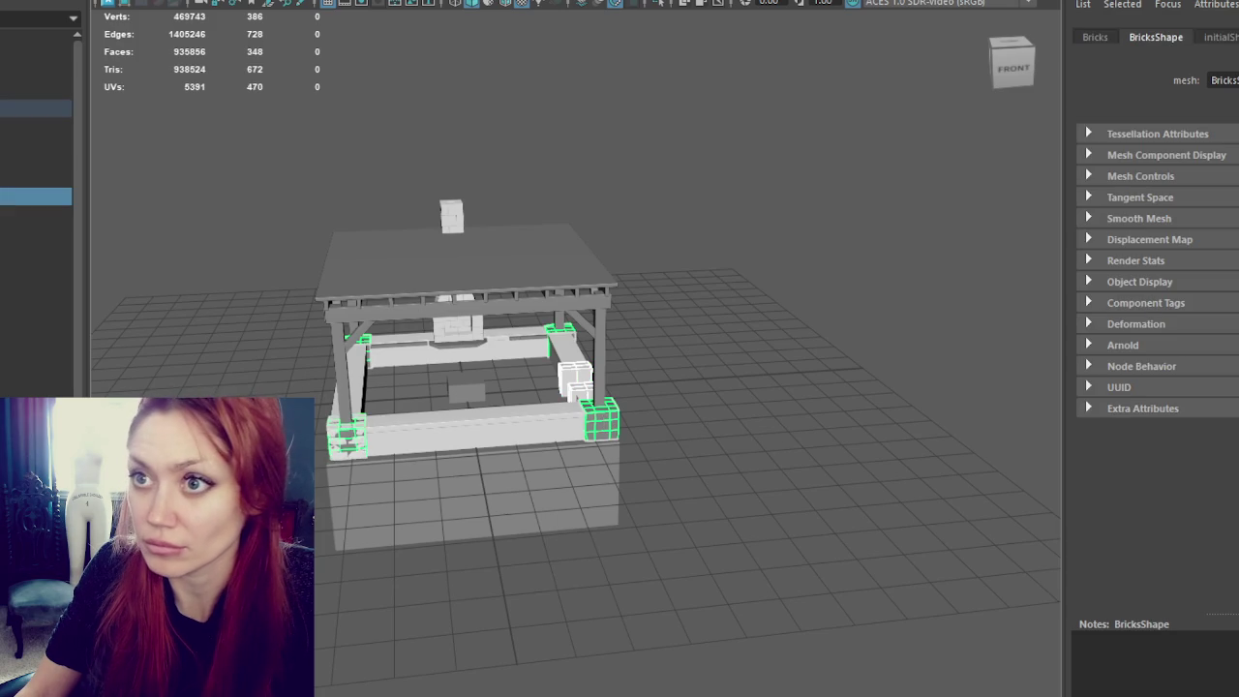
left_click(575, 380, "shift")
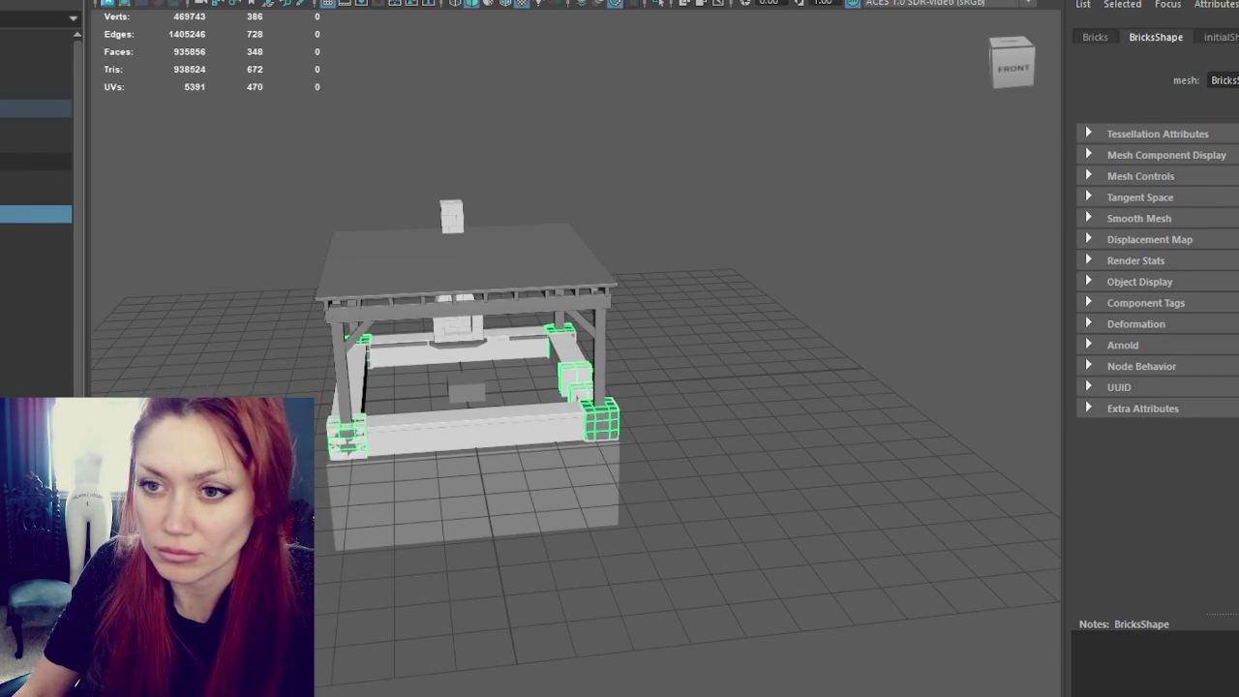
key("f")
scroll(697, 312, "down", 3)
left_click(378, 271)
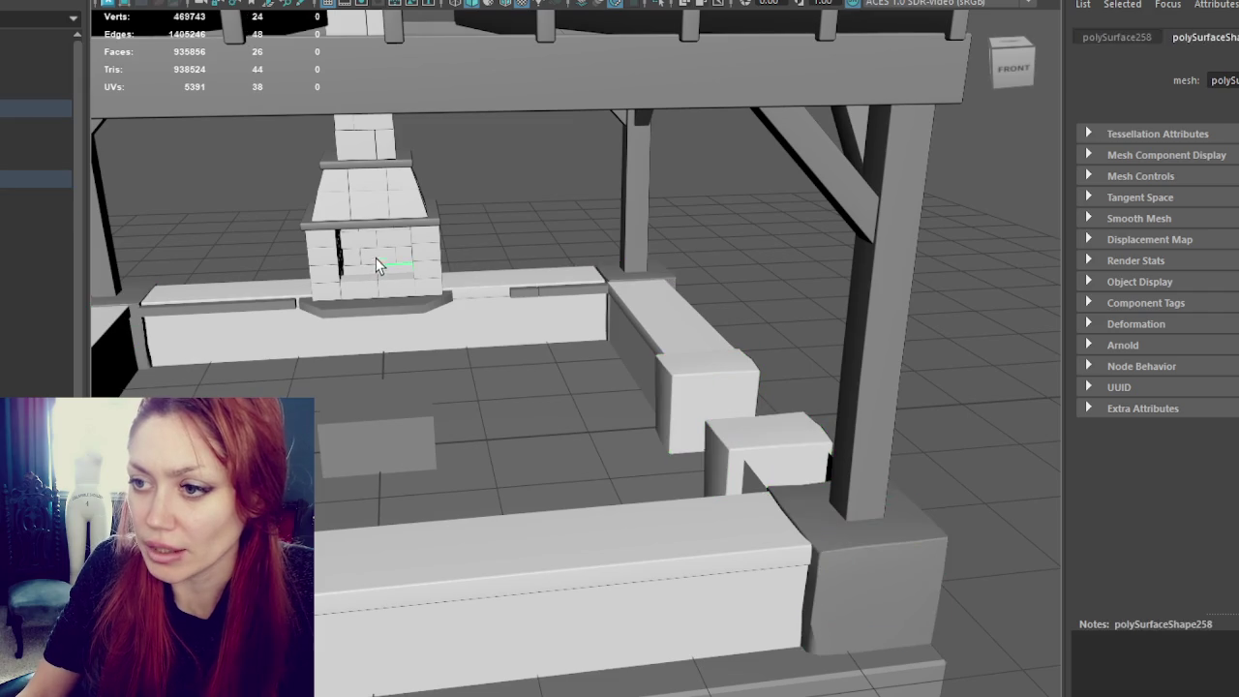
Step: Frame Brick_Cube_2_Hi and duplicate the sculpted brick cube
key("a")
key("f")
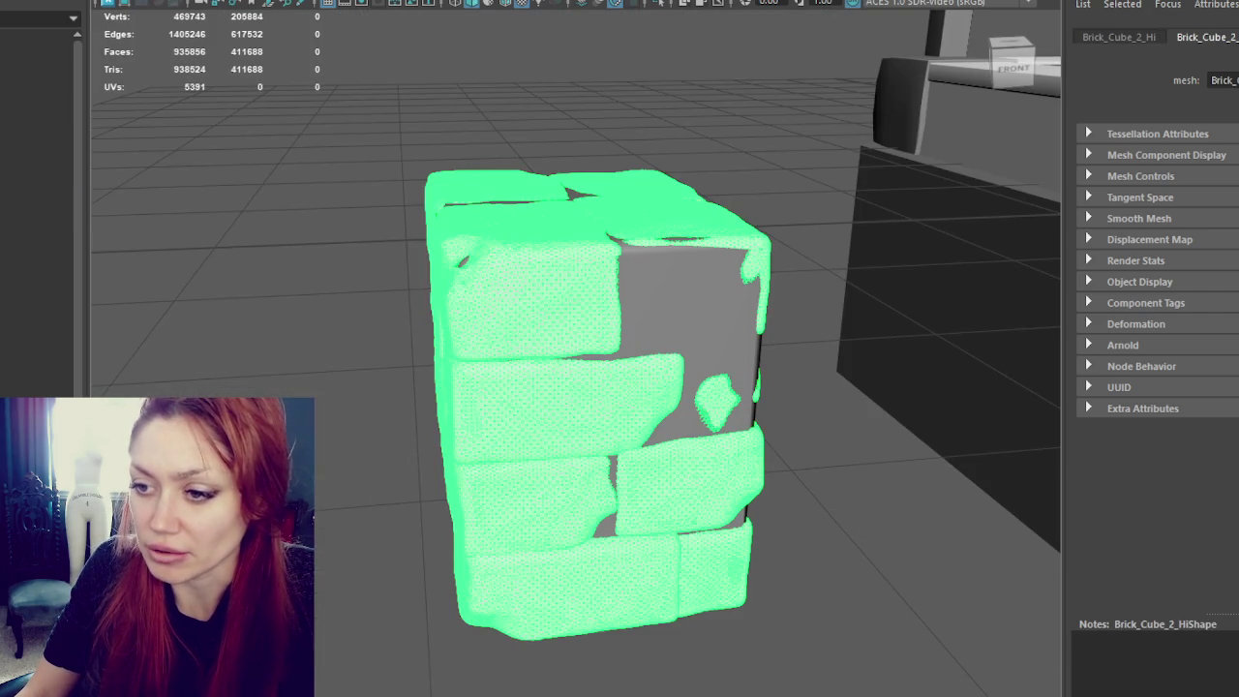
key("ctrl+d")
key("w")
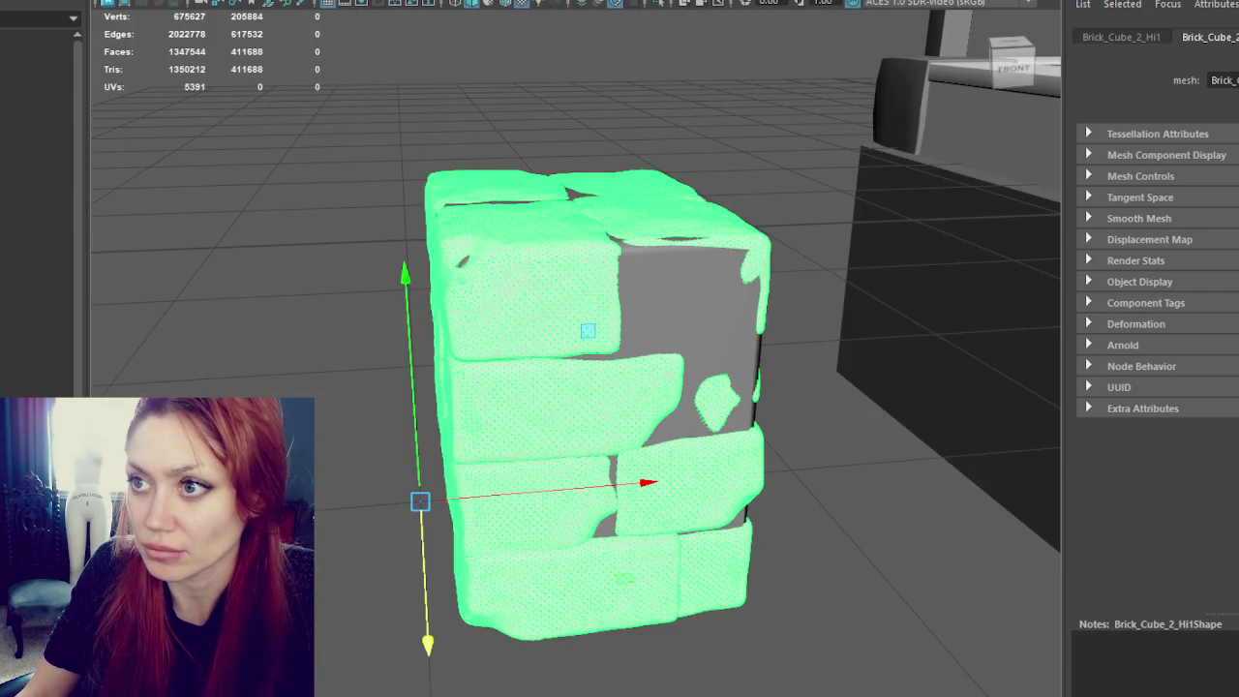
Step: Move the duplicate brick block onto the hearth and up into the fireplace opening
scroll(665, 208, "down", 3)
scroll(594, 477, "down", 3)
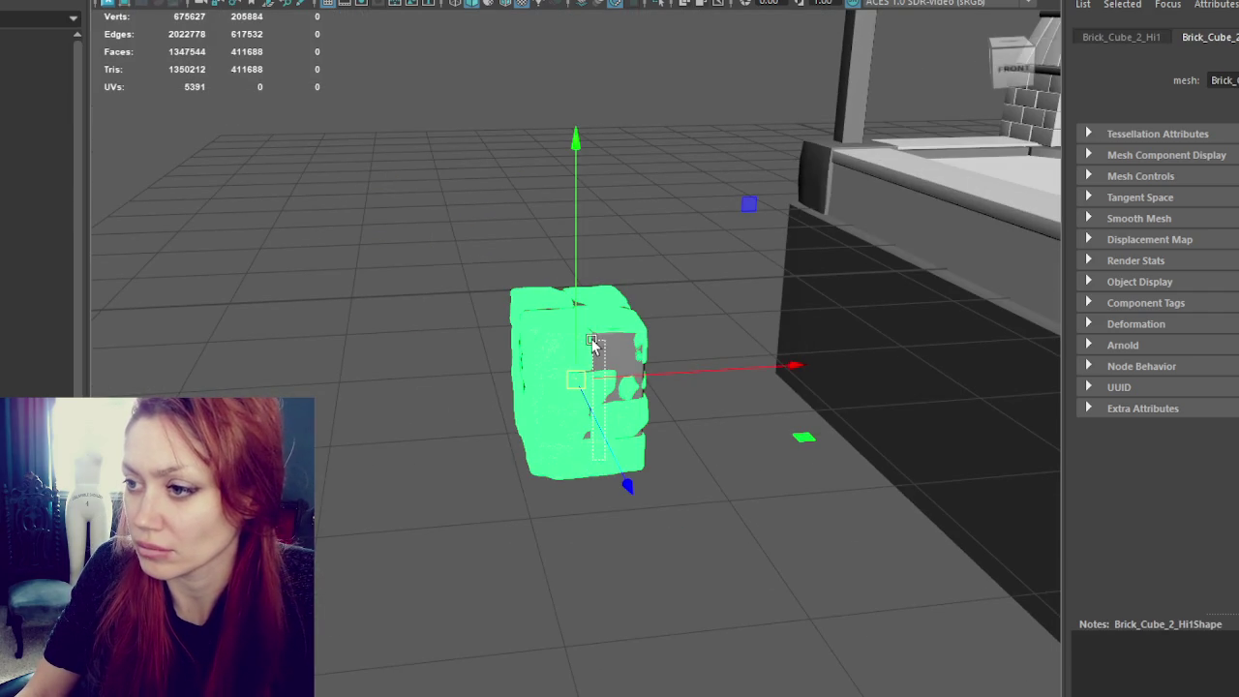
mouse_move(576, 379)
left_mouse_down()
mouse_move(1029, 247)
mouse_move(1050, 254)
left_mouse_up()
key("f")
mouse_move(900, 334)
left_mouse_down("alt")
mouse_move(667, 306)
mouse_move(788, 359)
mouse_move(678, 275)
mouse_move(710, 242)
left_mouse_up("alt")
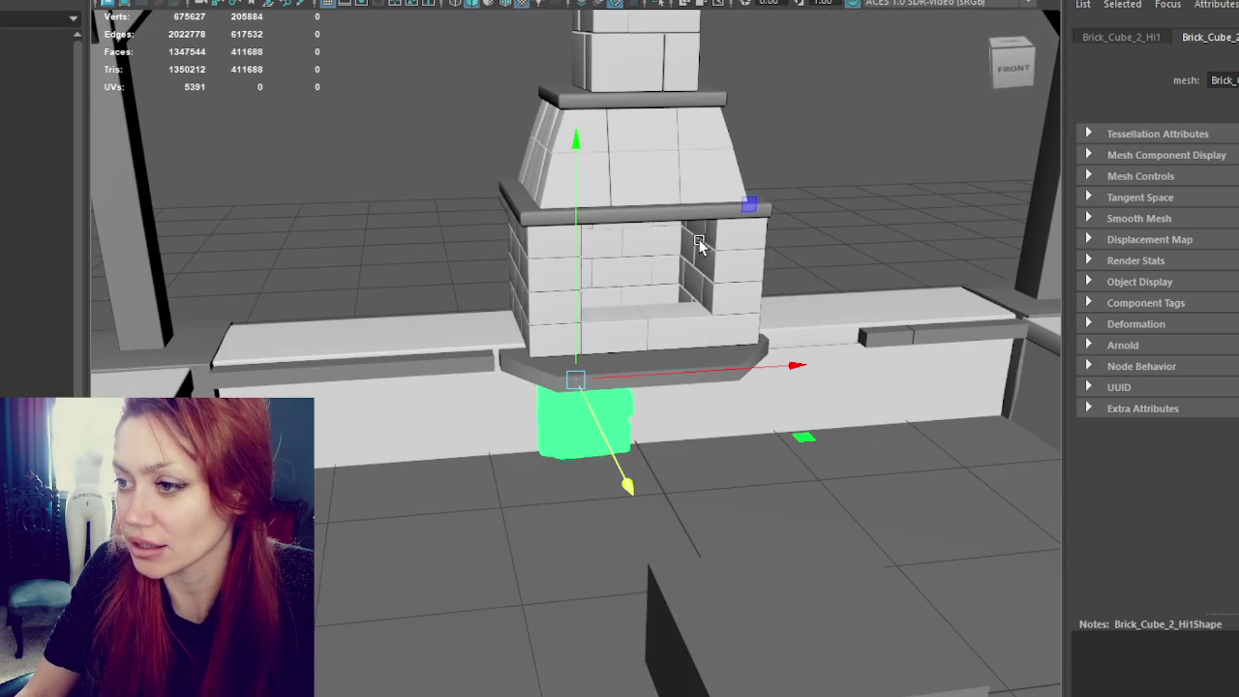
left_click_drag(576, 331, 587, 207)
key("f")
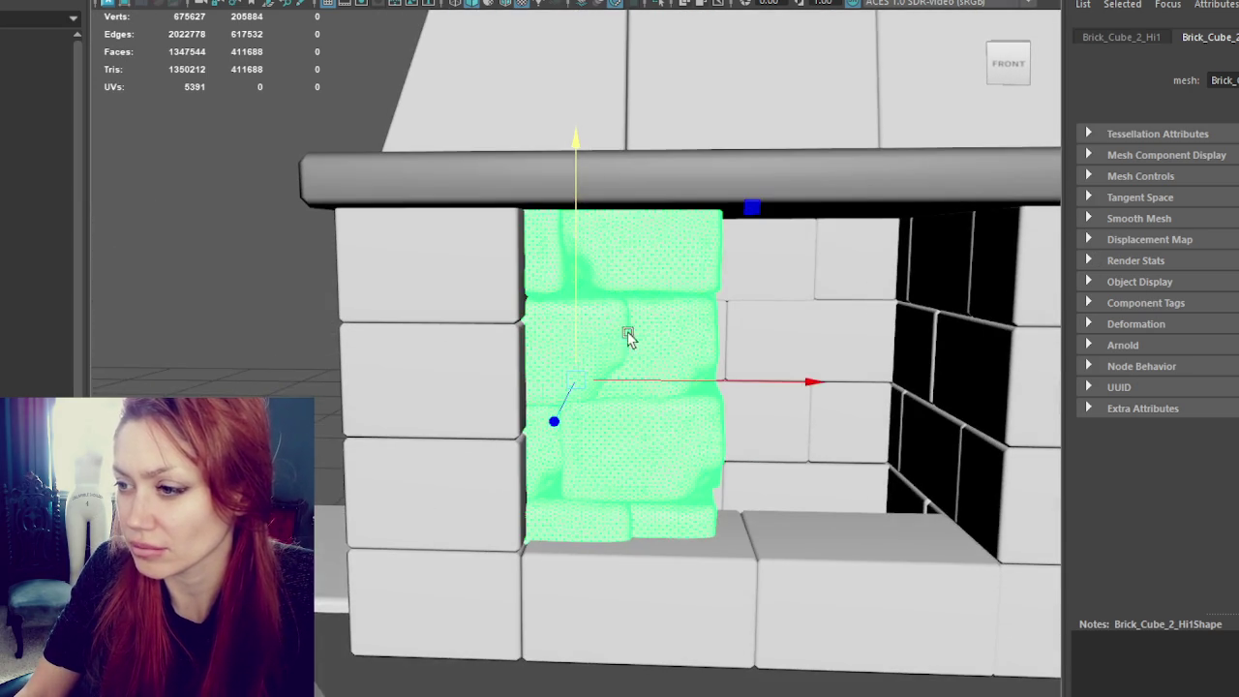
Step: Move the brick block left out of the opening, beside the fireplace's outer side wall
left_click_drag(656, 377, 235, 338)
scroll(387, 382, "down", 5)
left_click_drag(387, 381, 368, 465, "alt")
key("f")
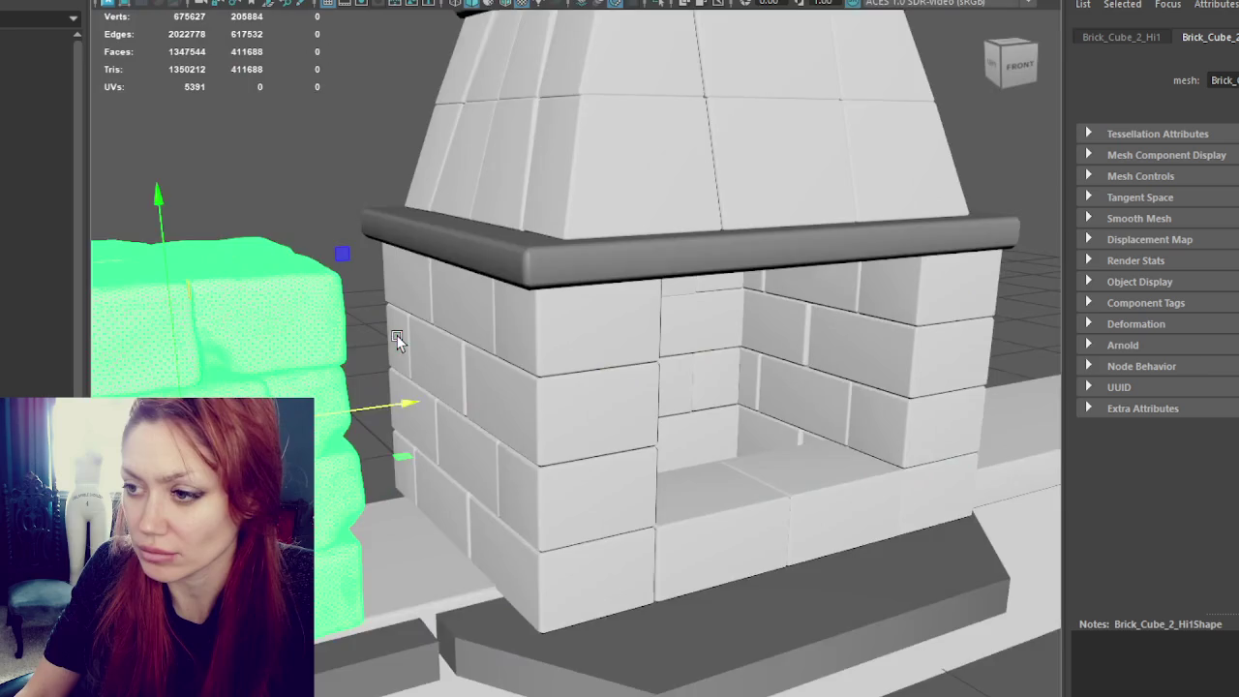
left_click_drag(592, 336, 756, 342, "alt")
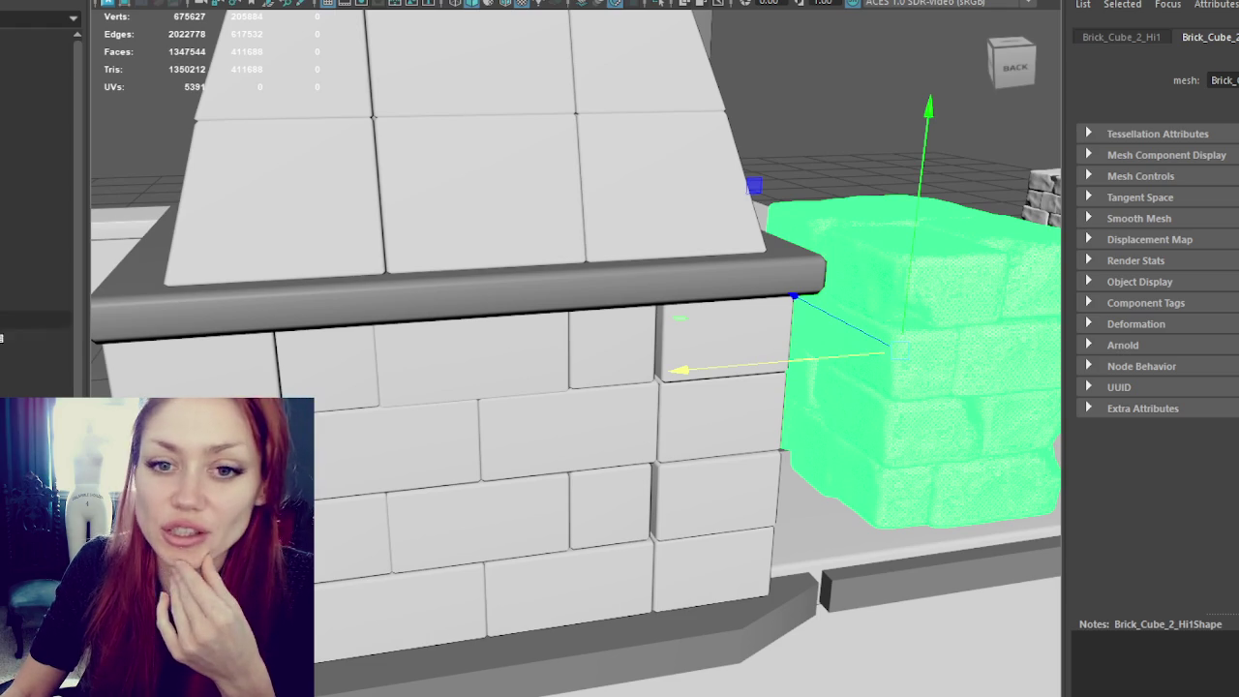
Step: Test the brick block against the side wall, then slide it back out to the left
scroll(249, 306, "up", 3)
scroll(249, 307, "down", 5)
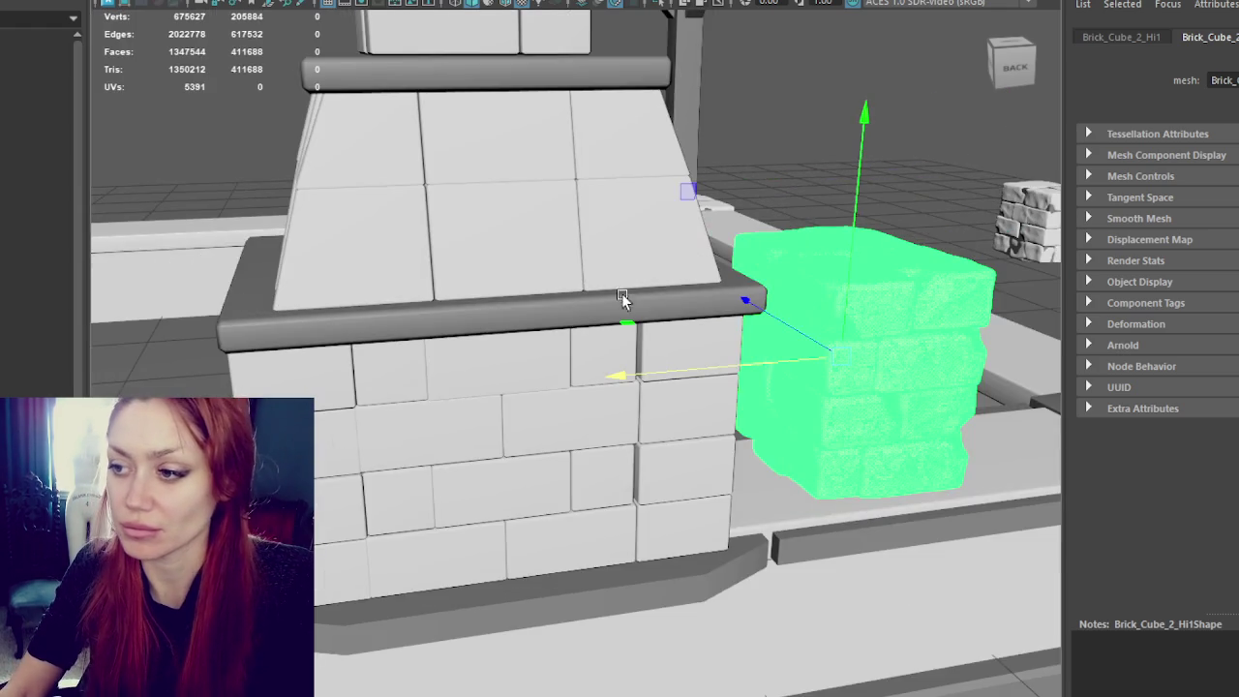
left_click_drag(640, 301, 495, 281, "alt")
left_click_drag(748, 388, 751, 368)
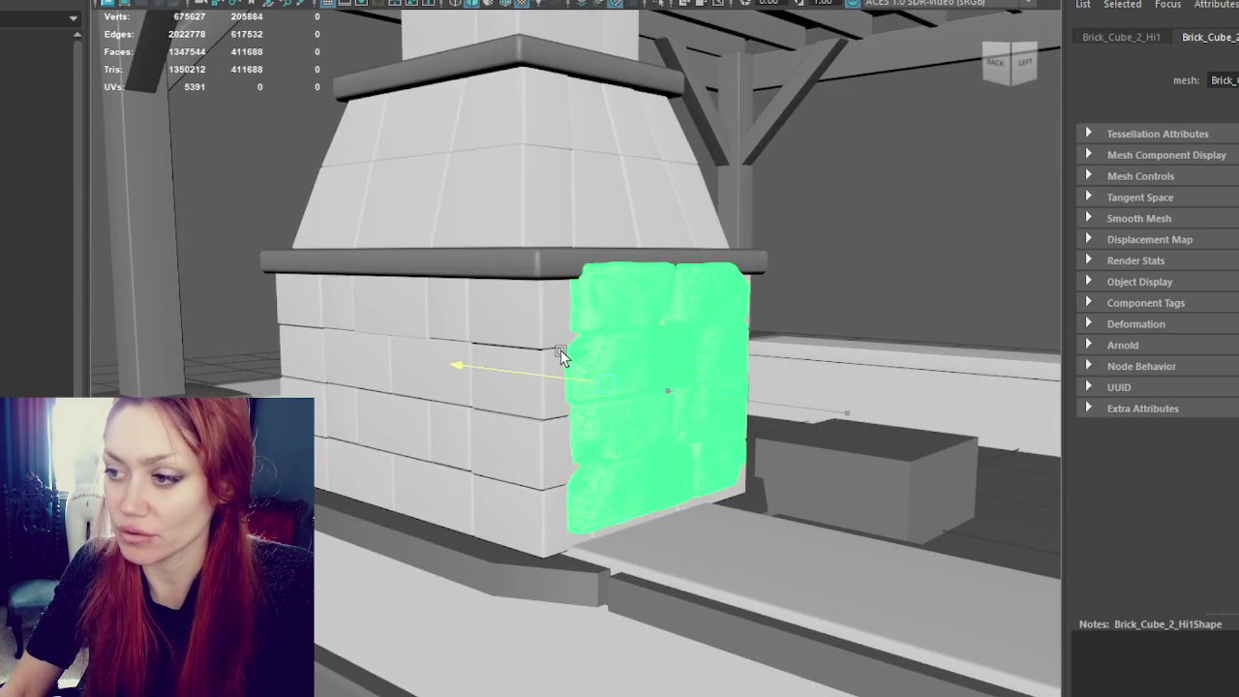
key("[")
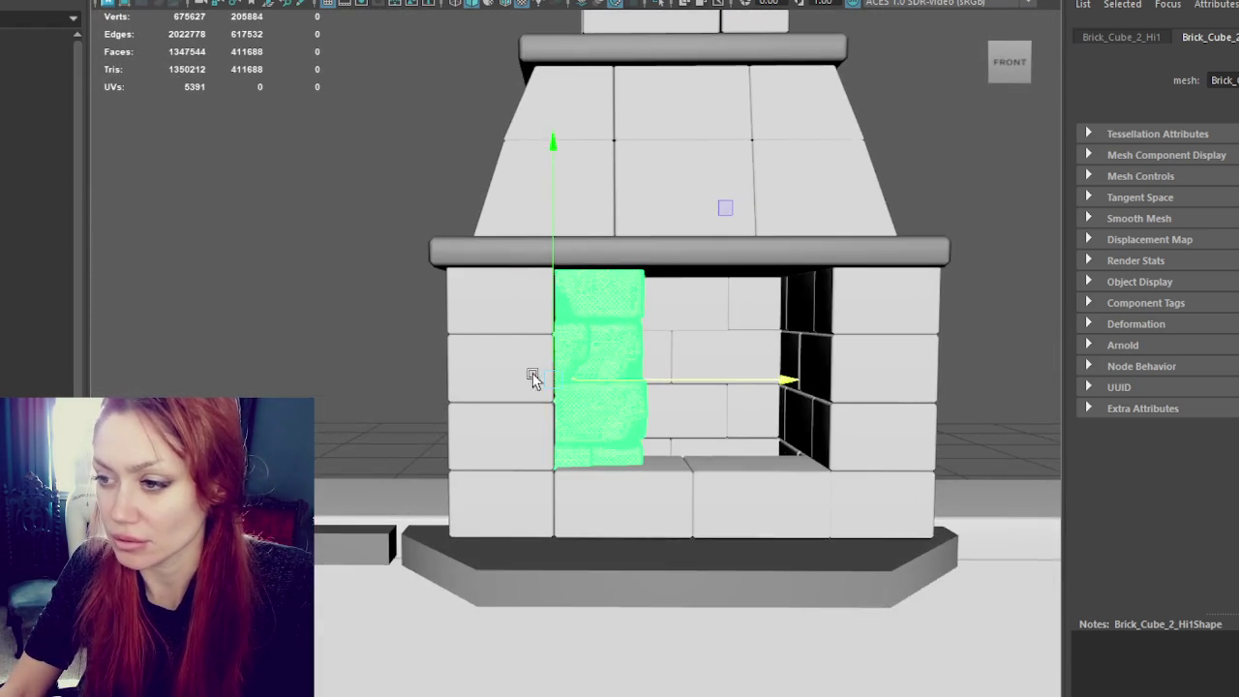
left_click_drag(629, 378, 379, 355)
left_click_drag(346, 237, 501, 182, "alt")
left_click(346, 332)
mouse_move(345, 332)
left_mouse_down("alt")
mouse_move(410, 374)
mouse_move(452, 377)
mouse_move(437, 409)
left_mouse_up("alt")
Step: Check the block in wireframe and textured view, then split it with Mesh > Separate
key("4")
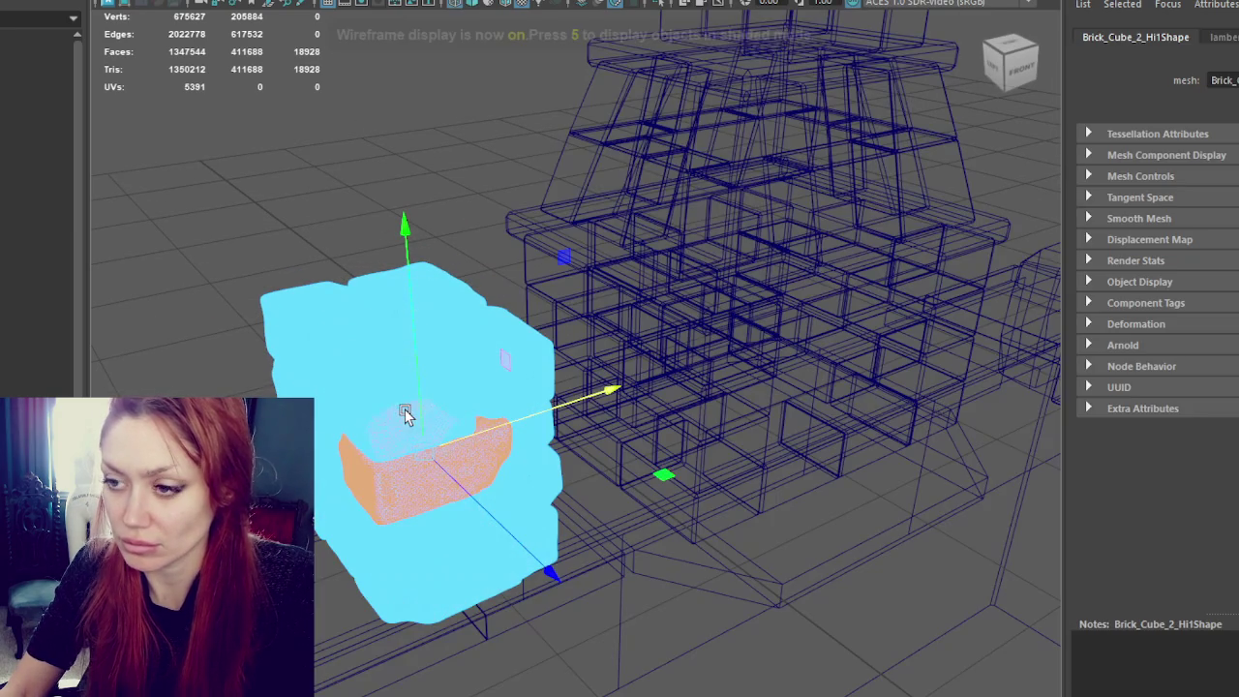
key("6")
left_click(243, 196)
mouse_move(362, 368)
left_mouse_down("alt")
mouse_move(512, 470)
mouse_move(480, 408)
left_mouse_up("alt")
left_click(480, 407)
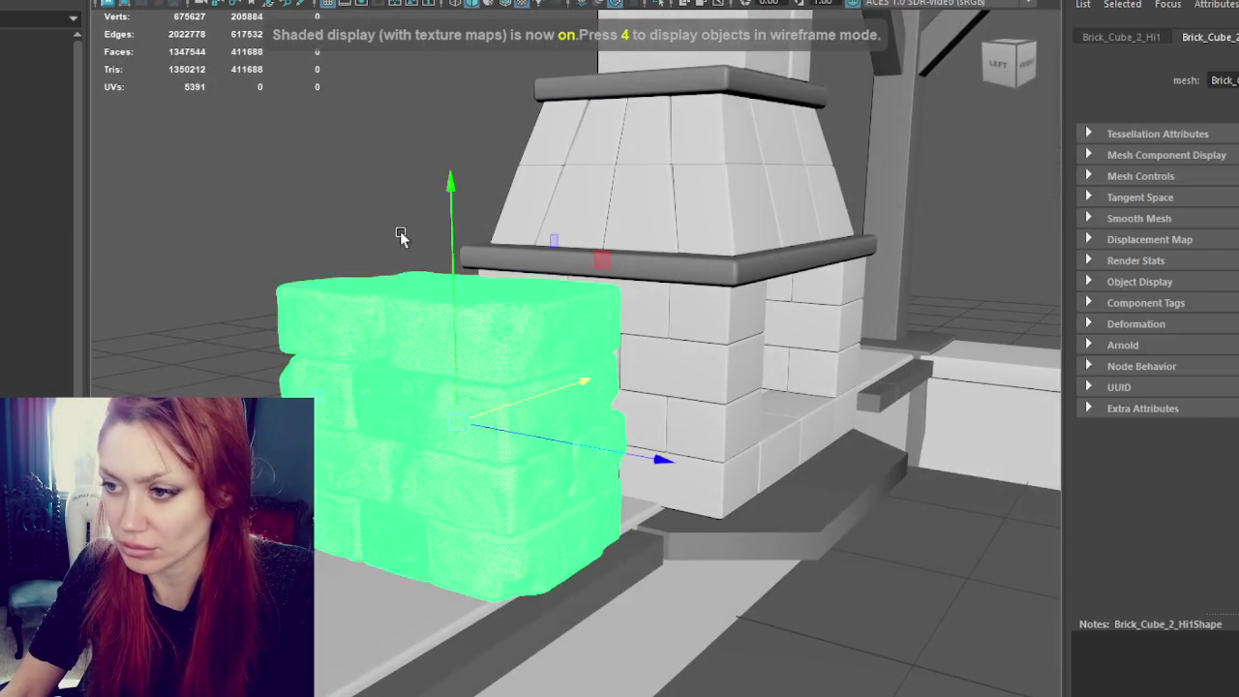
left_click(160, 2)
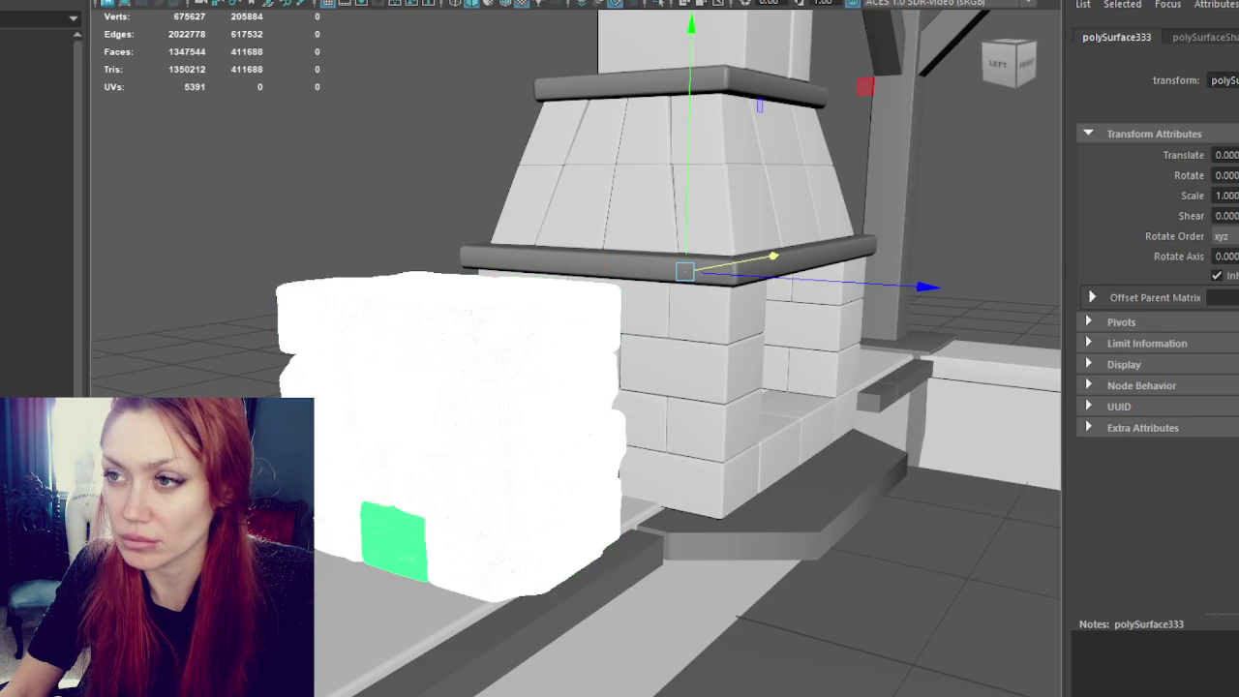
Step: Pull one brick aside and delete the rest of the loose brick stack
left_click(387, 427)
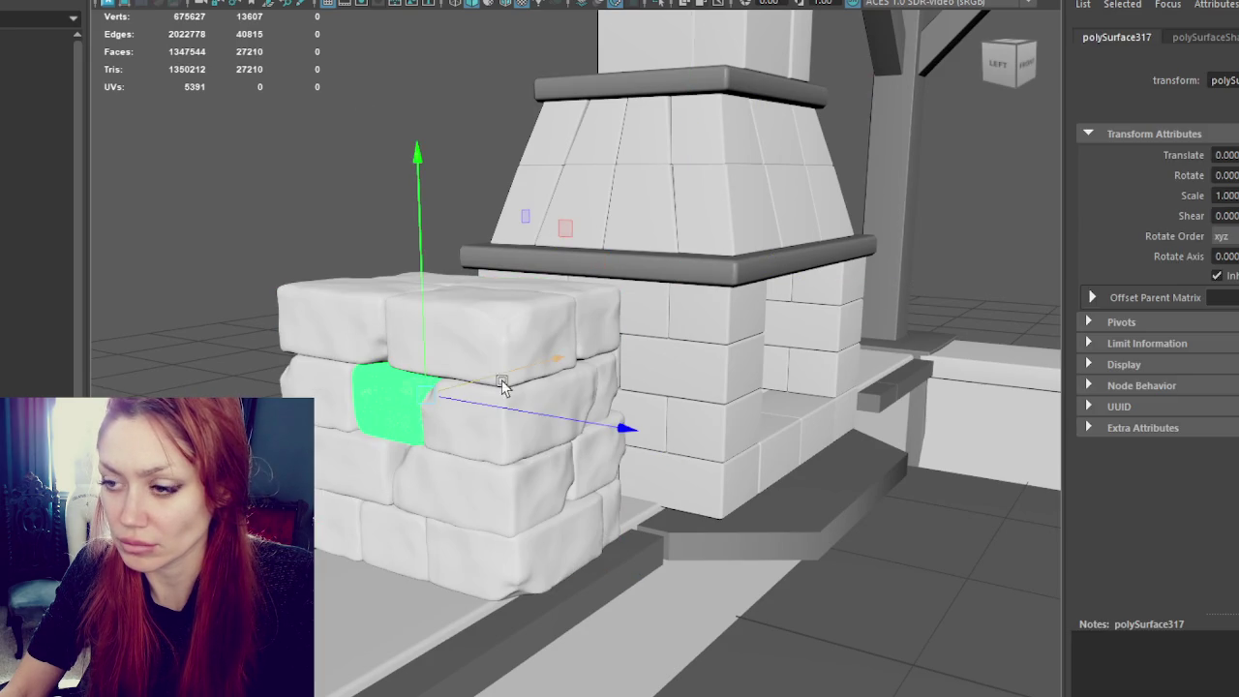
left_click(475, 326)
left_click_drag(475, 326, 478, 366, "alt")
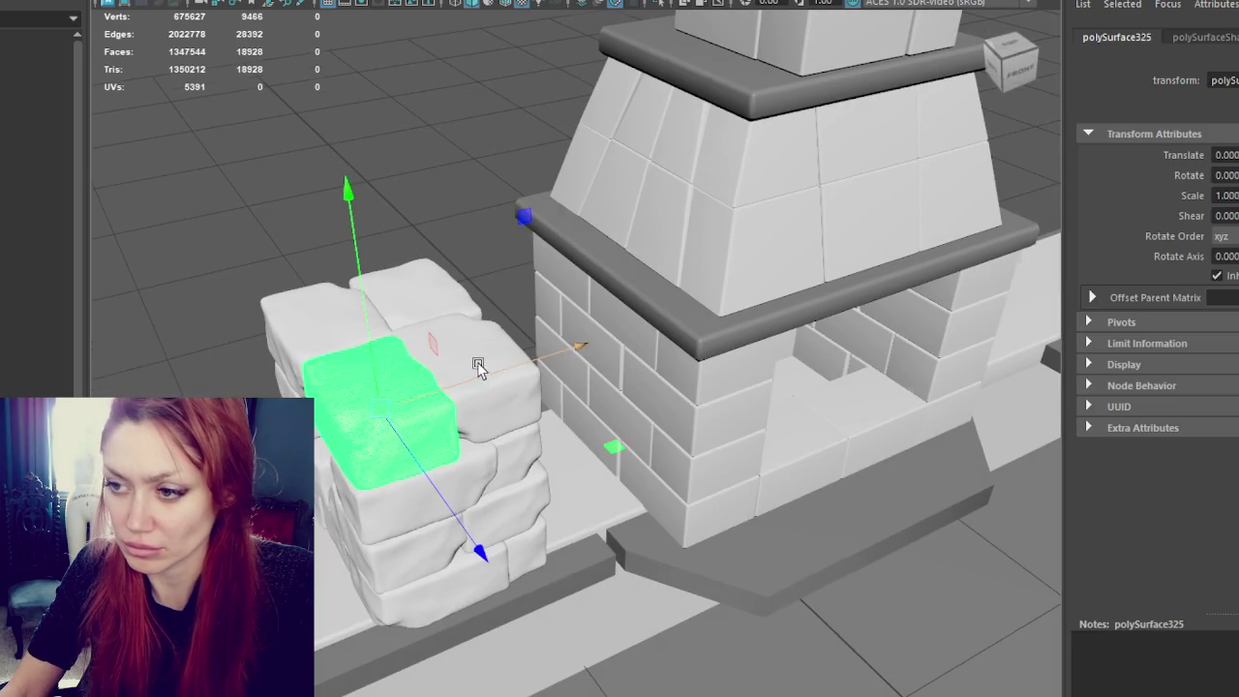
left_click(385, 498)
mouse_move(470, 451)
left_mouse_down()
mouse_move(416, 465)
mouse_move(351, 277)
mouse_move(267, 188)
left_mouse_up()
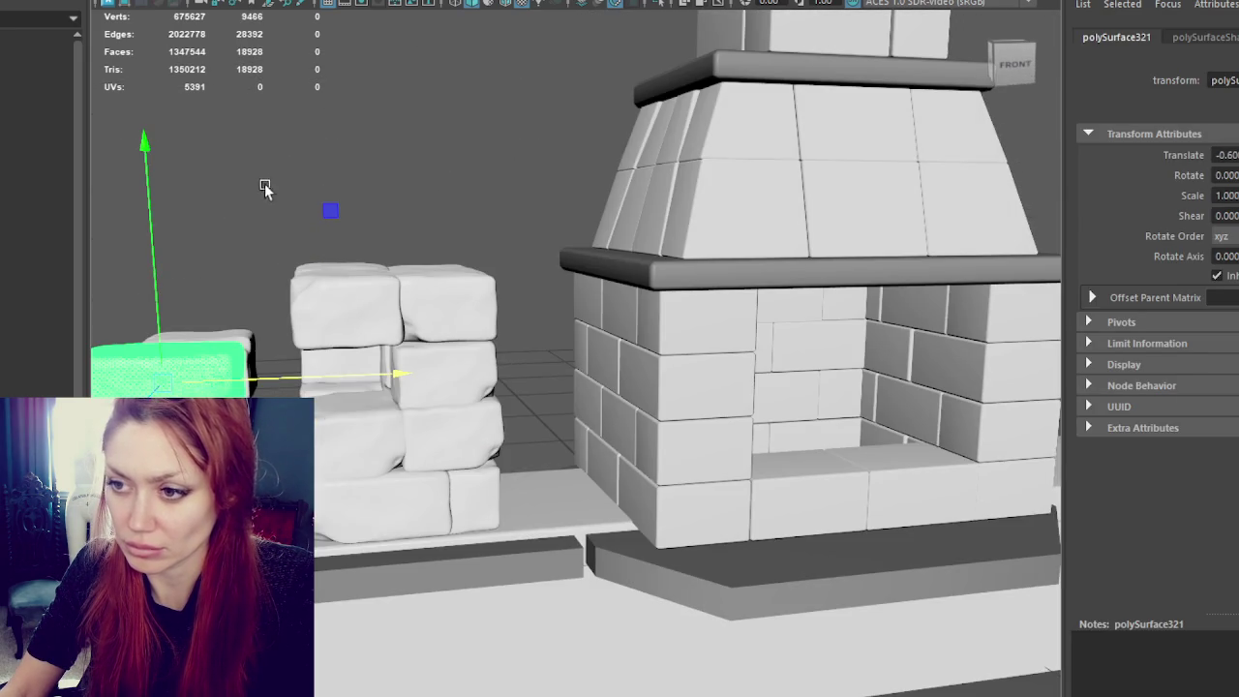
left_click_drag(503, 549, 502, 549)
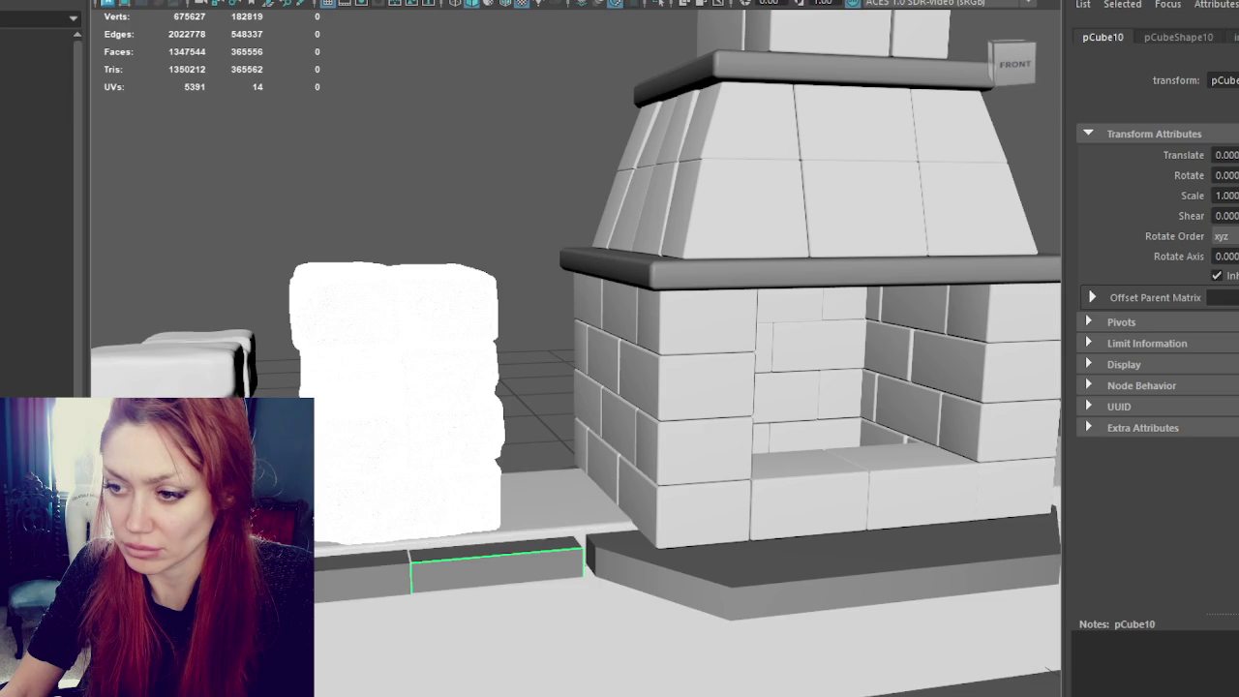
key("4")
left_click(441, 353)
left_click_drag(440, 353, 436, 281, "alt")
left_click_drag(501, 506, 502, 504)
key("Delete")
key("5")
Step: Move the remaining loose brick over into the fireplace side wall
right_click(346, 260)
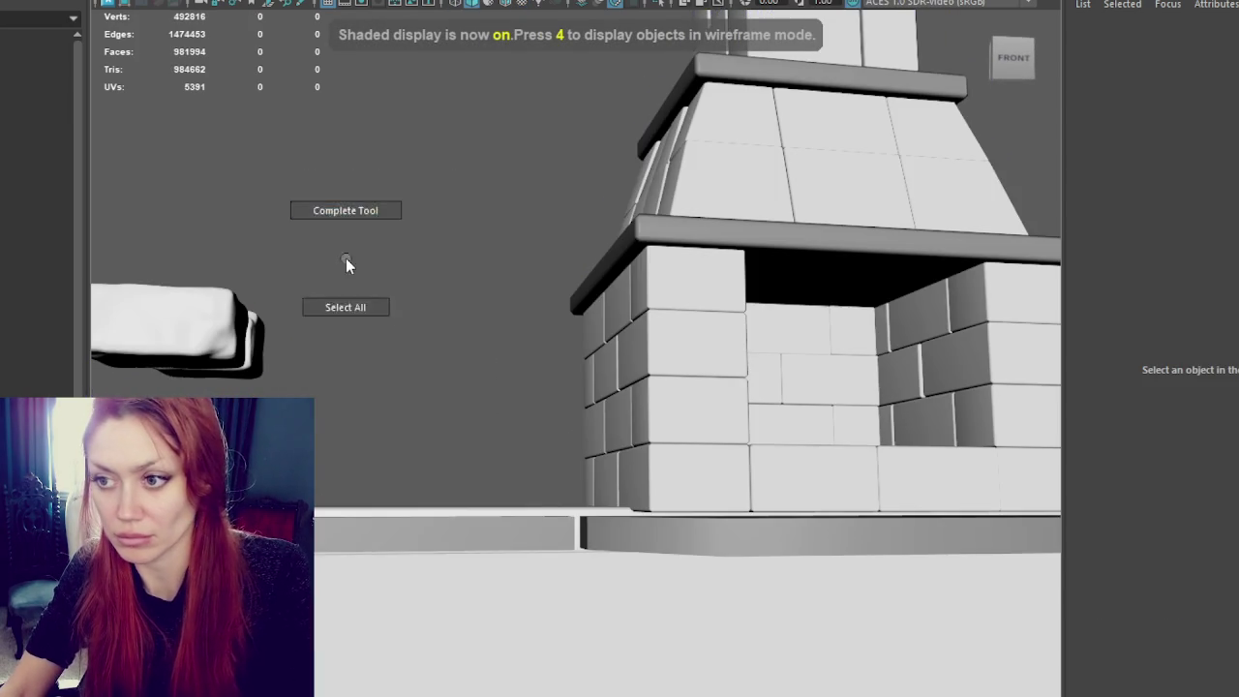
left_click_drag(346, 260, 394, 328, "alt")
left_click(194, 353)
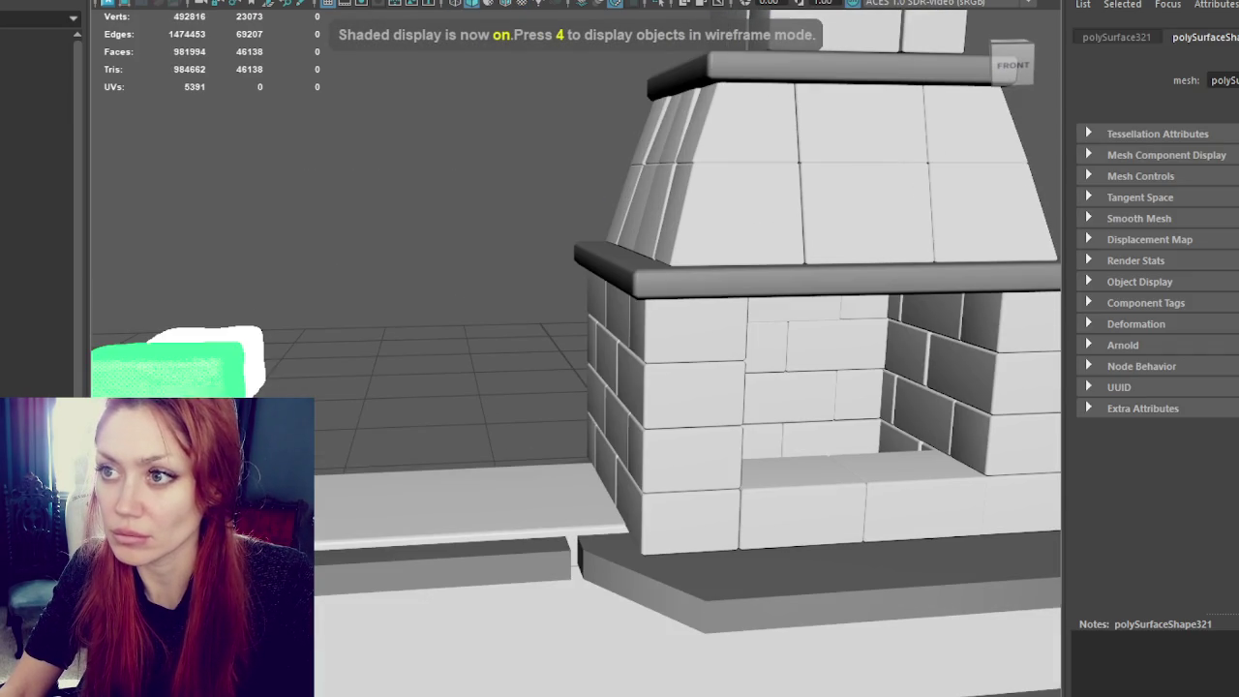
left_click(174, 373)
mouse_move(257, 376)
left_mouse_down()
mouse_move(753, 390)
mouse_move(670, 437)
left_mouse_up()
key("e")
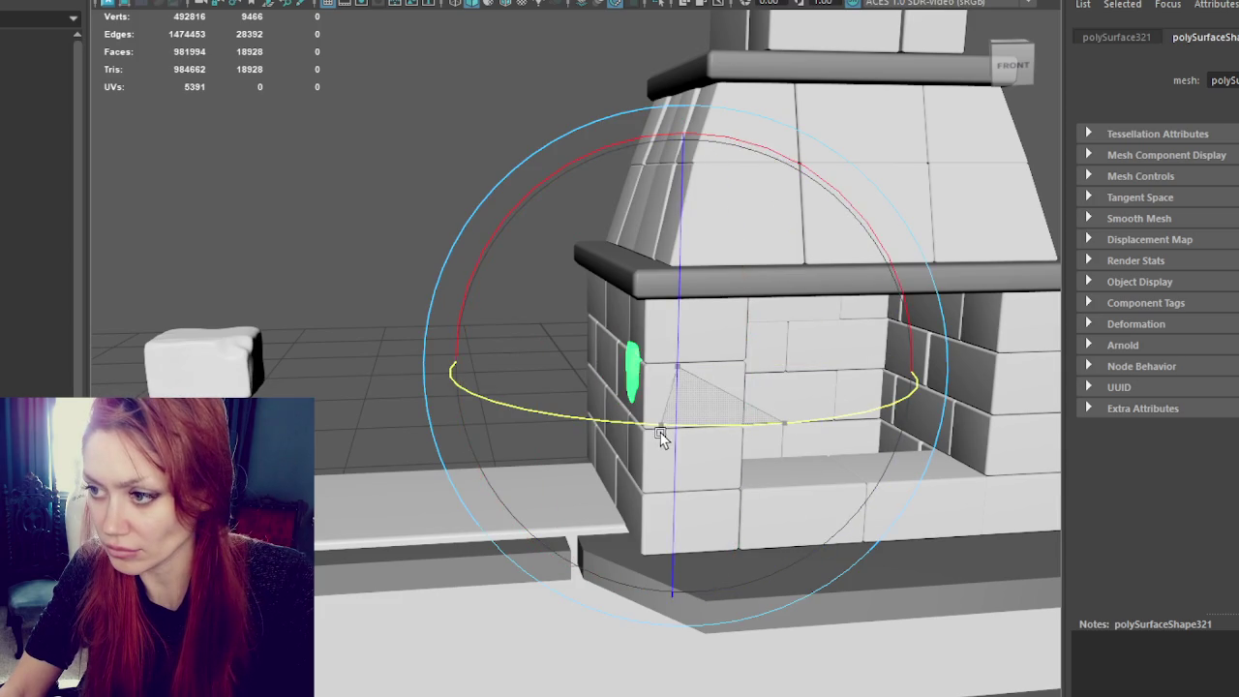
key("w")
Step: Constrain the brick to the X axis and push it flush into the wall
mouse_move(691, 396)
left_mouse_down("alt")
mouse_move(764, 379)
mouse_move(761, 324)
left_mouse_up("alt")
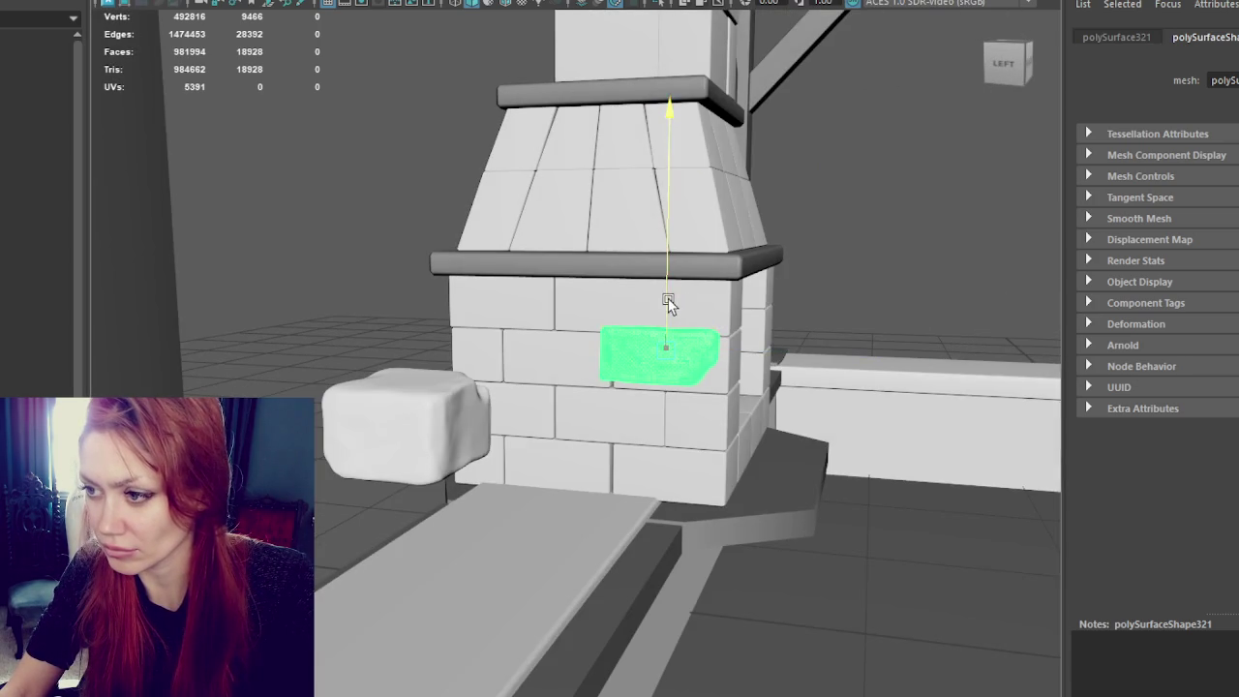
left_click(724, 358)
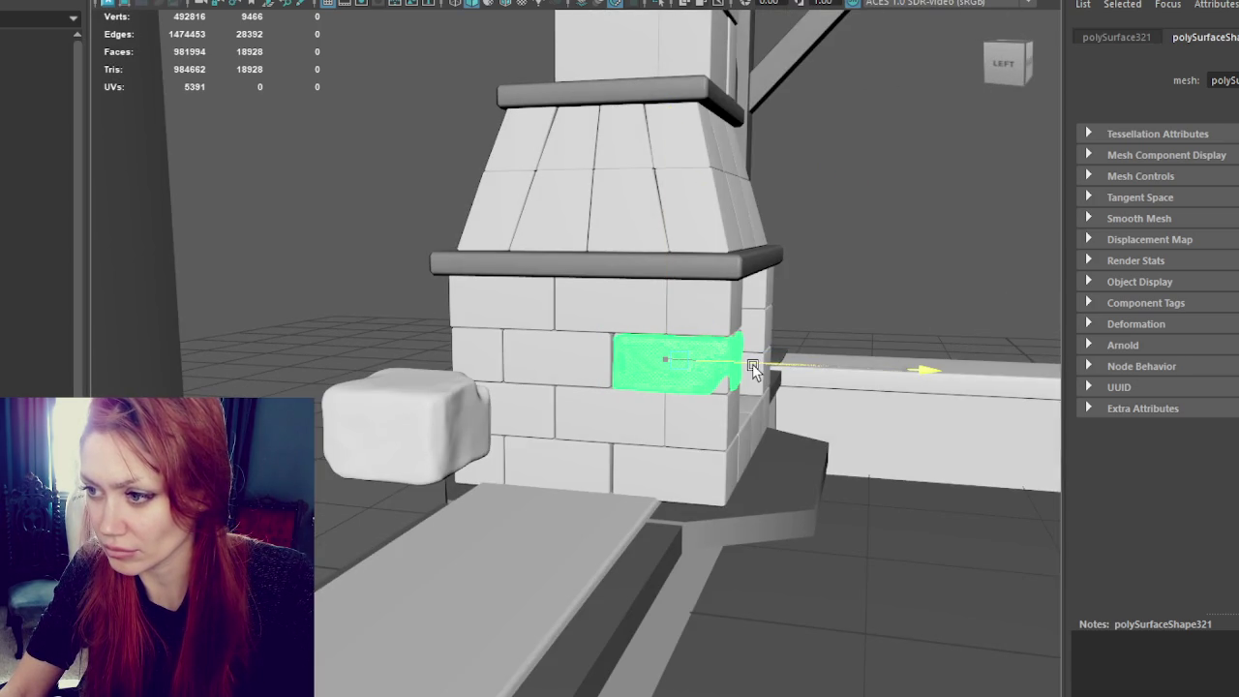
key("f")
middle_click_drag(611, 358, 621, 356)
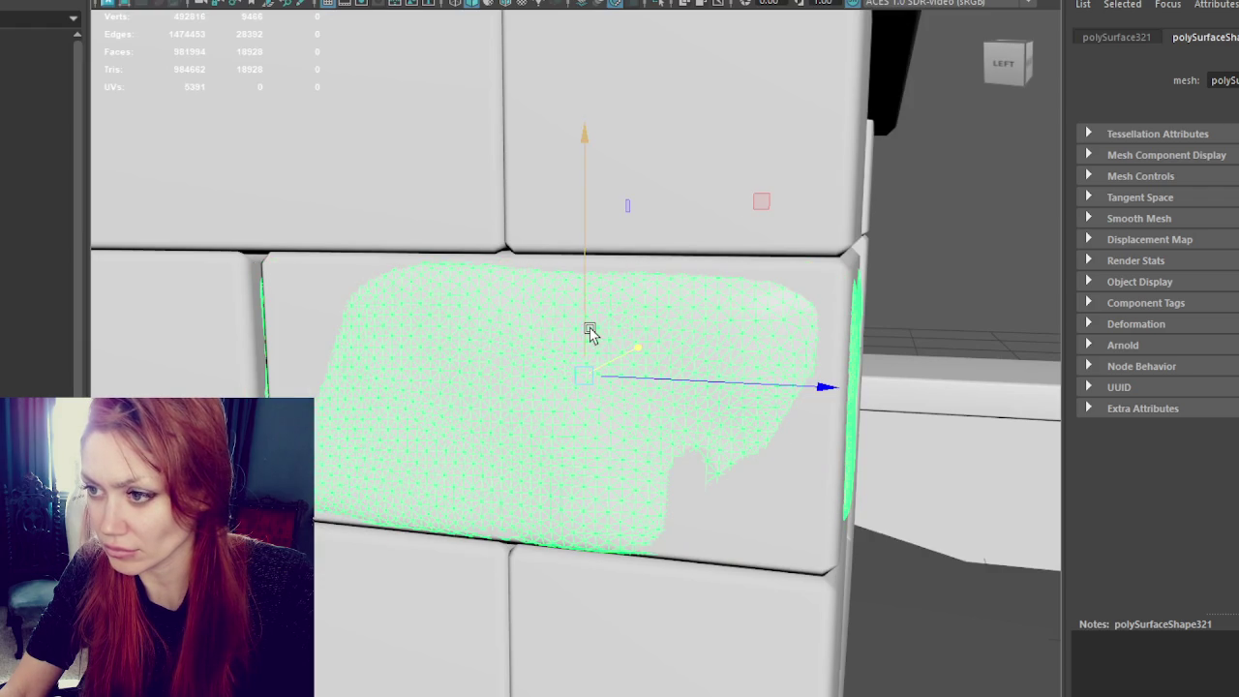
scroll(597, 326, "down", 5)
left_click_drag(597, 326, 658, 319, "alt")
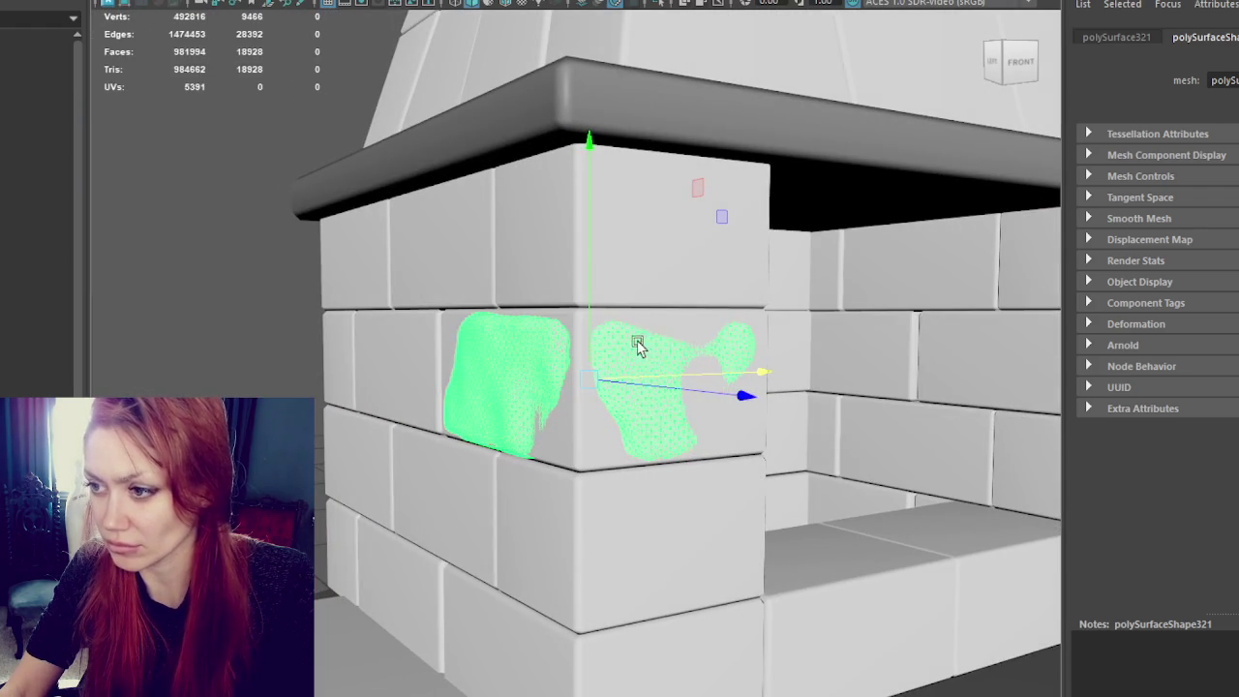
mouse_move(736, 405)
left_mouse_down()
mouse_move(552, 382)
mouse_move(695, 390)
left_mouse_up()
scroll(695, 389, "down", 3)
Step: Slide the wall brick left along the course and turn it around its vertical axis
left_click(506, 448)
left_click_drag(506, 449, 669, 420, "alt")
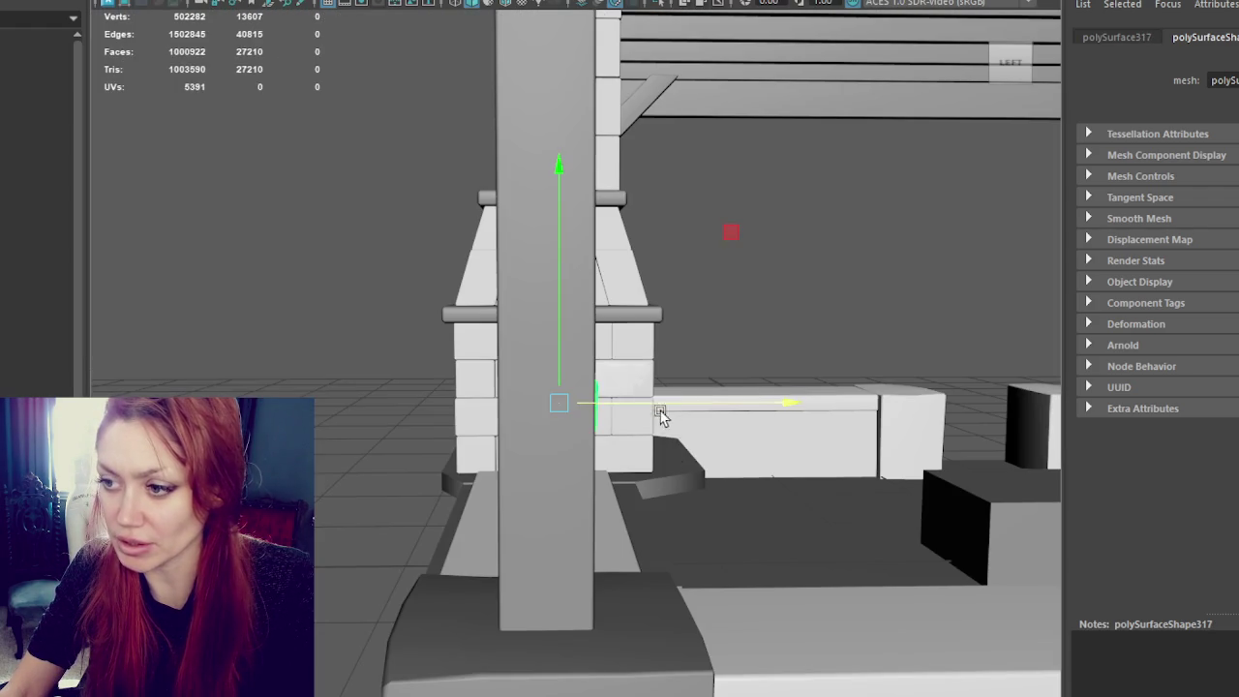
key("f")
left_click(445, 373)
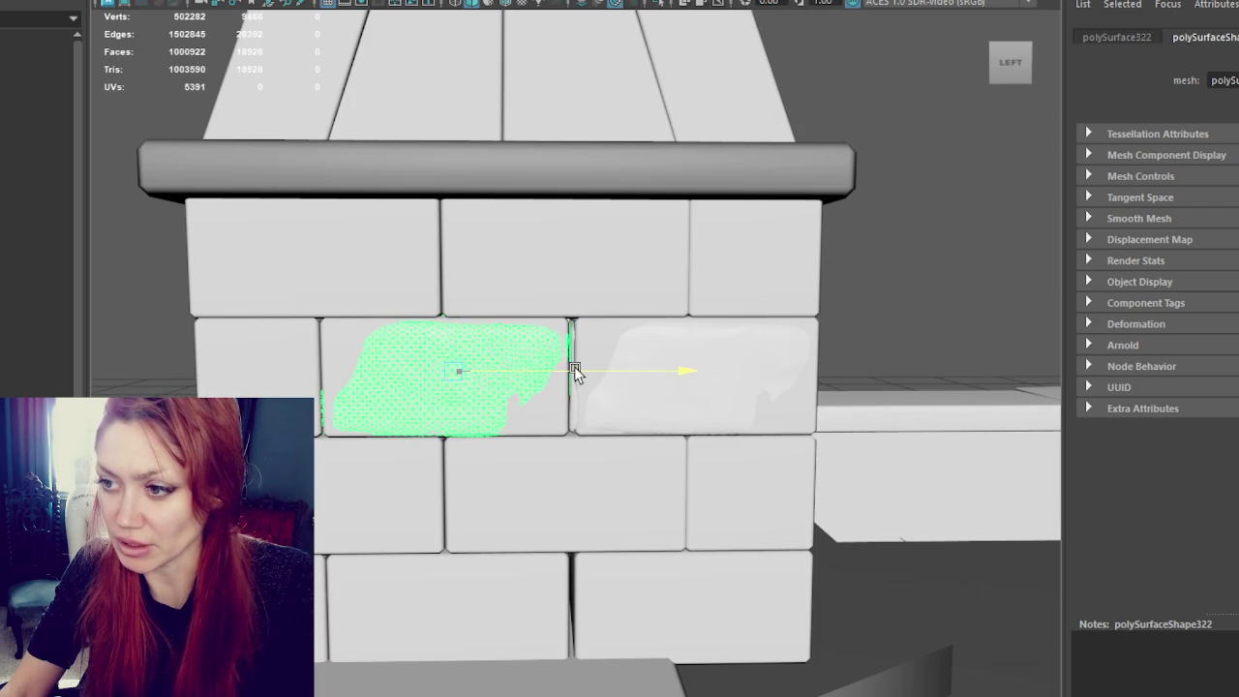
mouse_move(588, 373)
left_mouse_down()
mouse_move(332, 368)
mouse_move(435, 387)
left_mouse_up()
scroll(456, 416, "down", 3)
key("e")
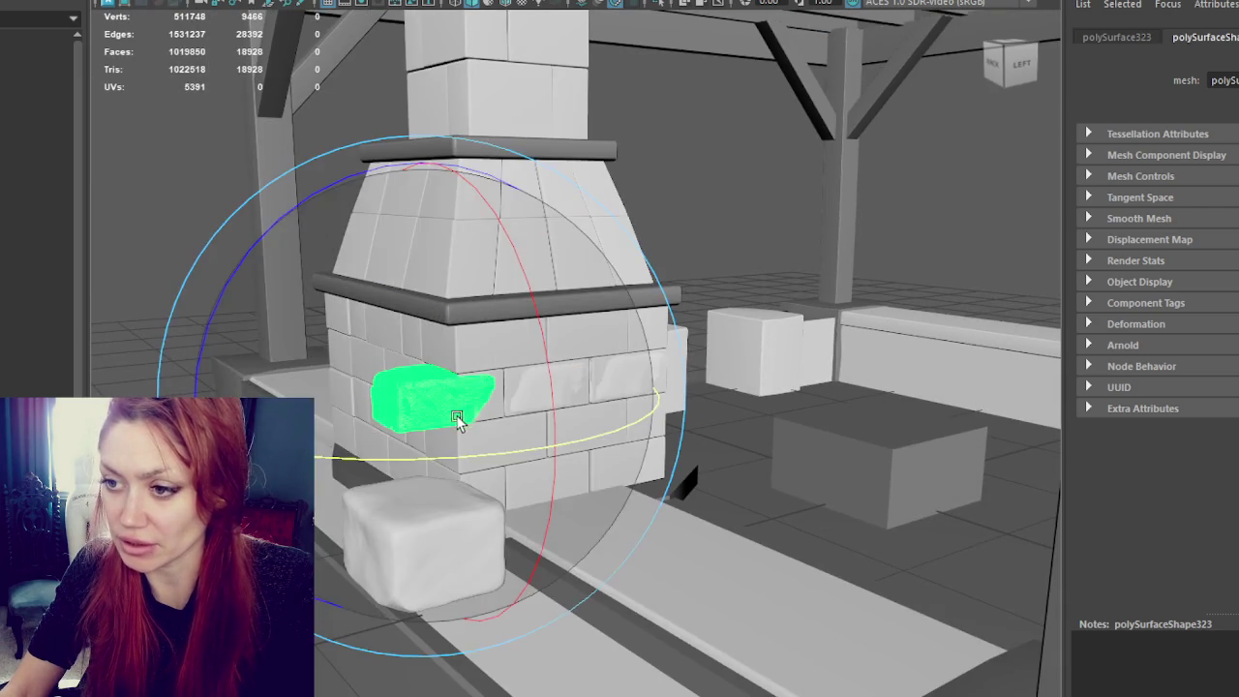
mouse_move(498, 450)
left_mouse_down()
mouse_move(357, 469)
mouse_move(378, 465)
left_mouse_up()
key("w")
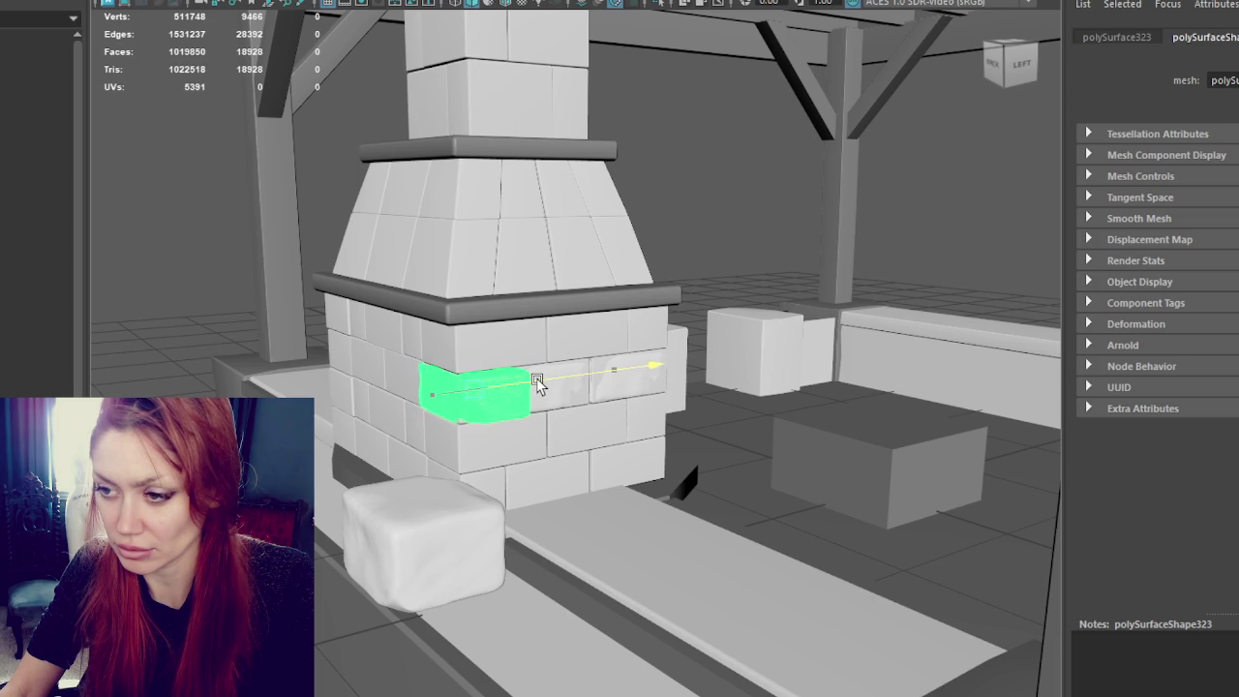
middle_click_drag(435, 379, 437, 378)
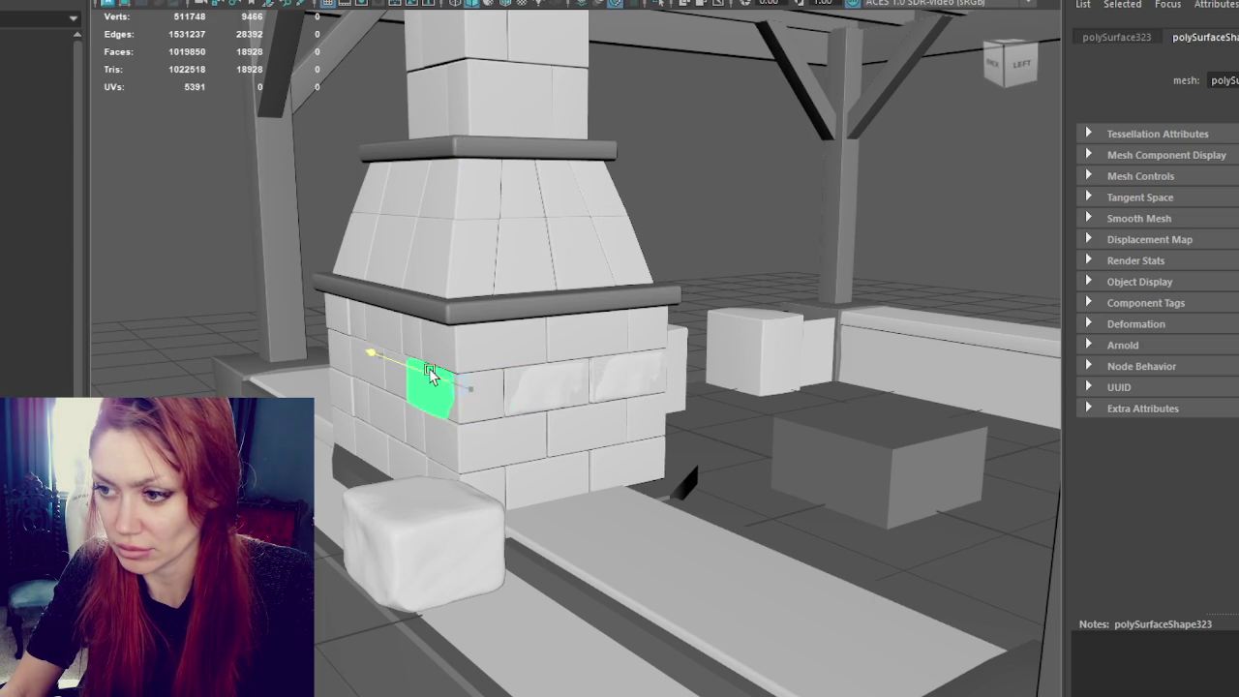
left_click_drag(433, 375, 550, 376, "alt")
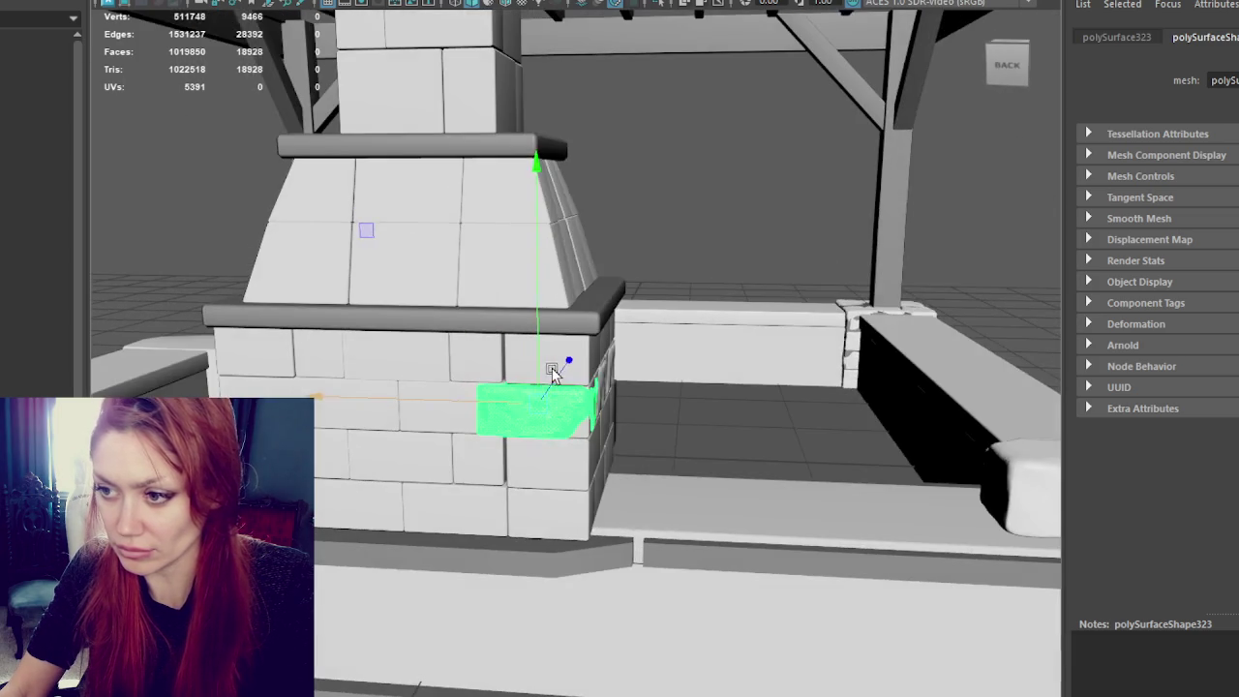
mouse_move(493, 405)
middle_mouse_down()
mouse_move(534, 409)
mouse_move(506, 410)
middle_mouse_up()
Step: Duplicate the brick and rotate and slide the copies along the side-wall course
left_click_drag(489, 404, 282, 398, "shift")
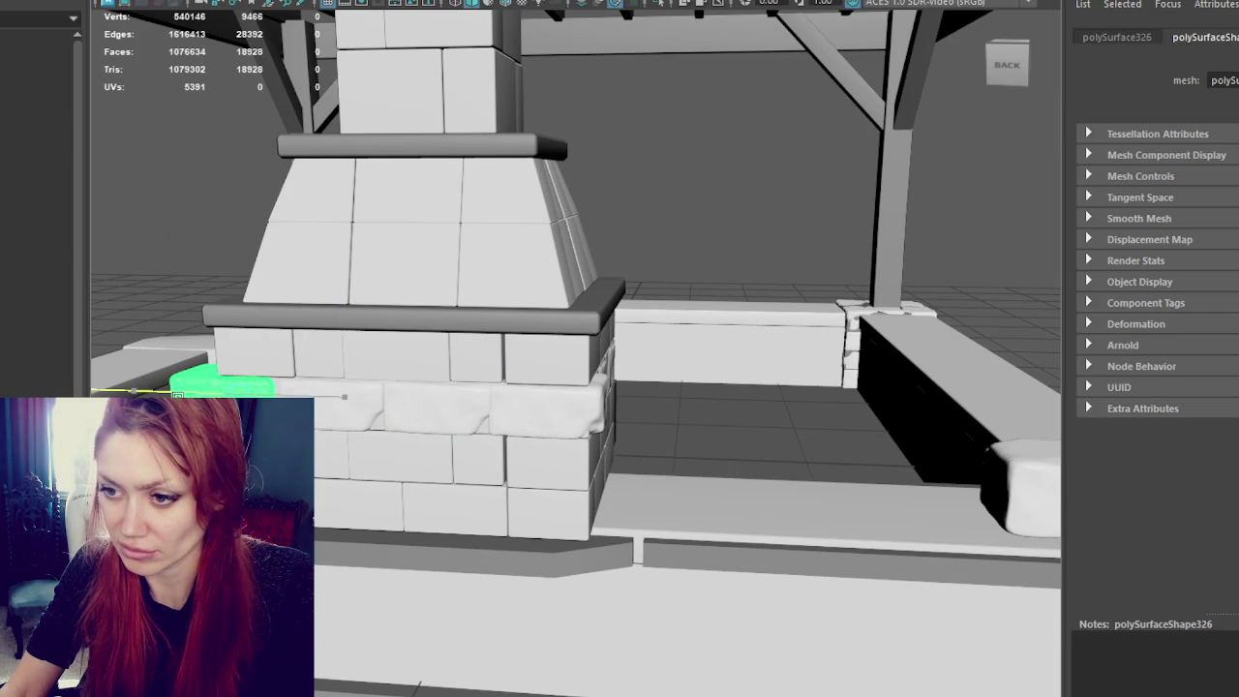
left_click_drag(279, 395, 344, 406, "alt")
key("e")
left_click_drag(437, 504, 323, 517)
key("w")
mouse_move(292, 458)
left_mouse_down()
mouse_move(590, 437)
mouse_move(559, 442)
left_mouse_up()
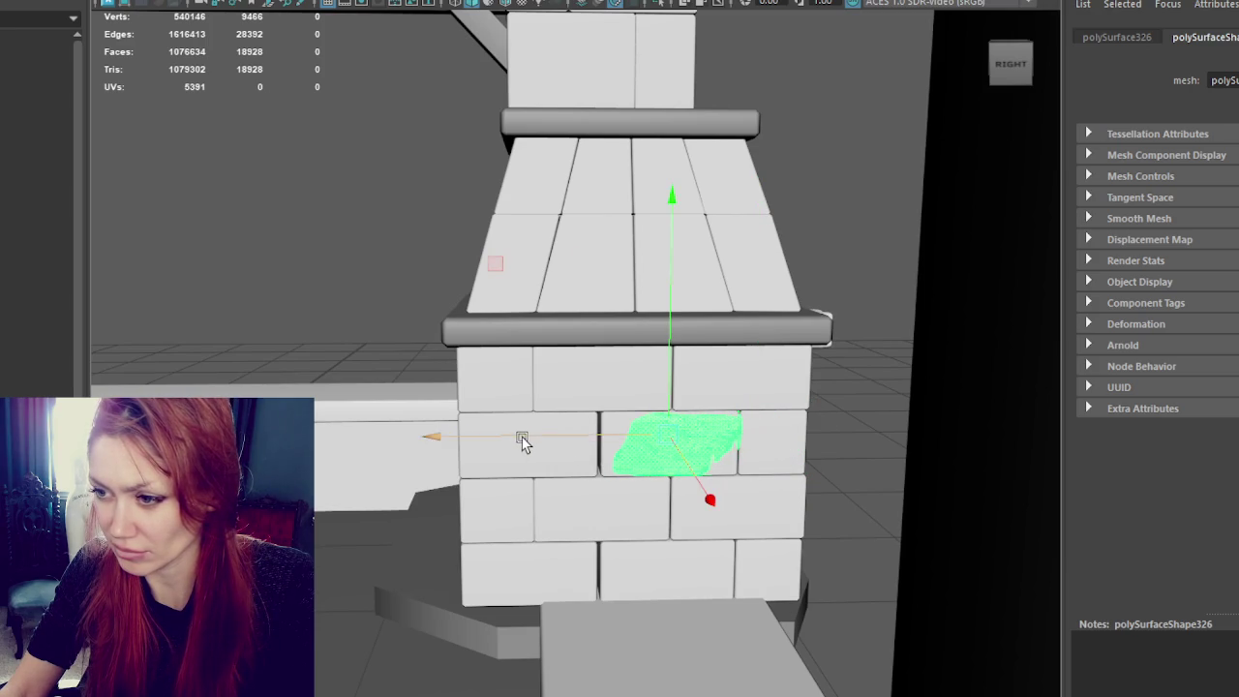
key("ctrl+d")
mouse_move(528, 441)
left_mouse_down()
mouse_move(424, 447)
mouse_move(645, 448)
left_mouse_up()
left_click(523, 385)
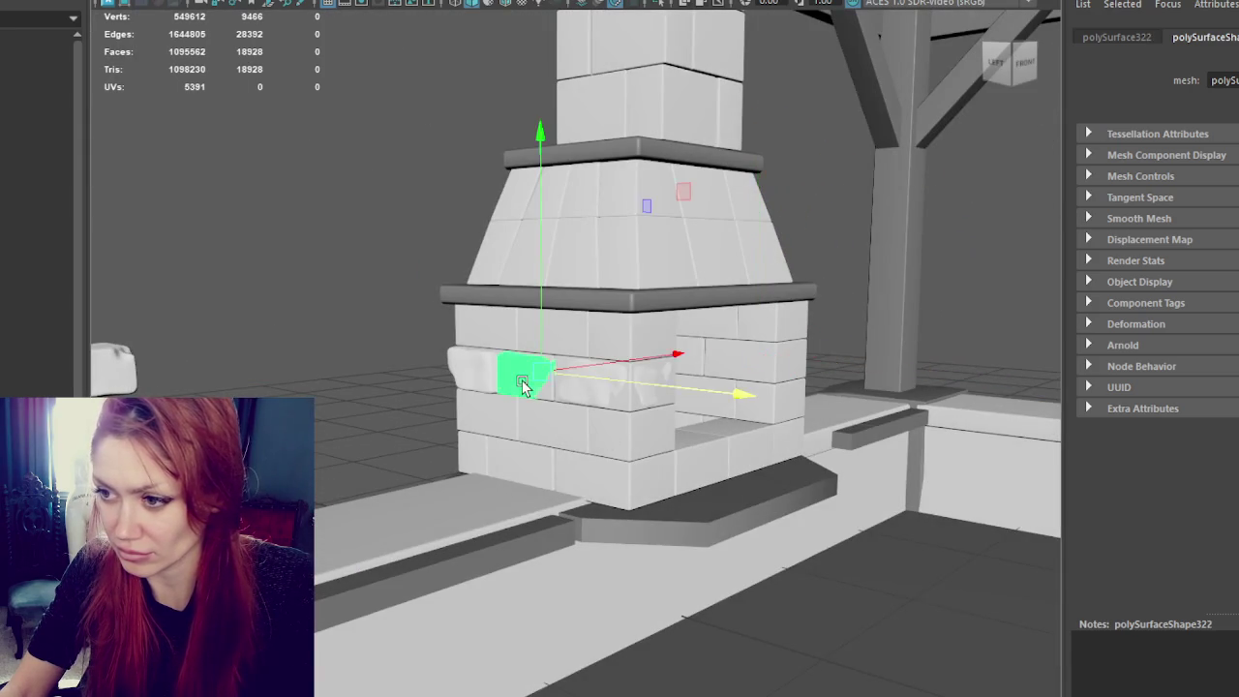
mouse_move(523, 385)
left_mouse_down("alt")
mouse_move(672, 387)
mouse_move(545, 400)
left_mouse_up("alt")
left_click(394, 468)
left_click_drag(394, 468, 291, 387, "alt")
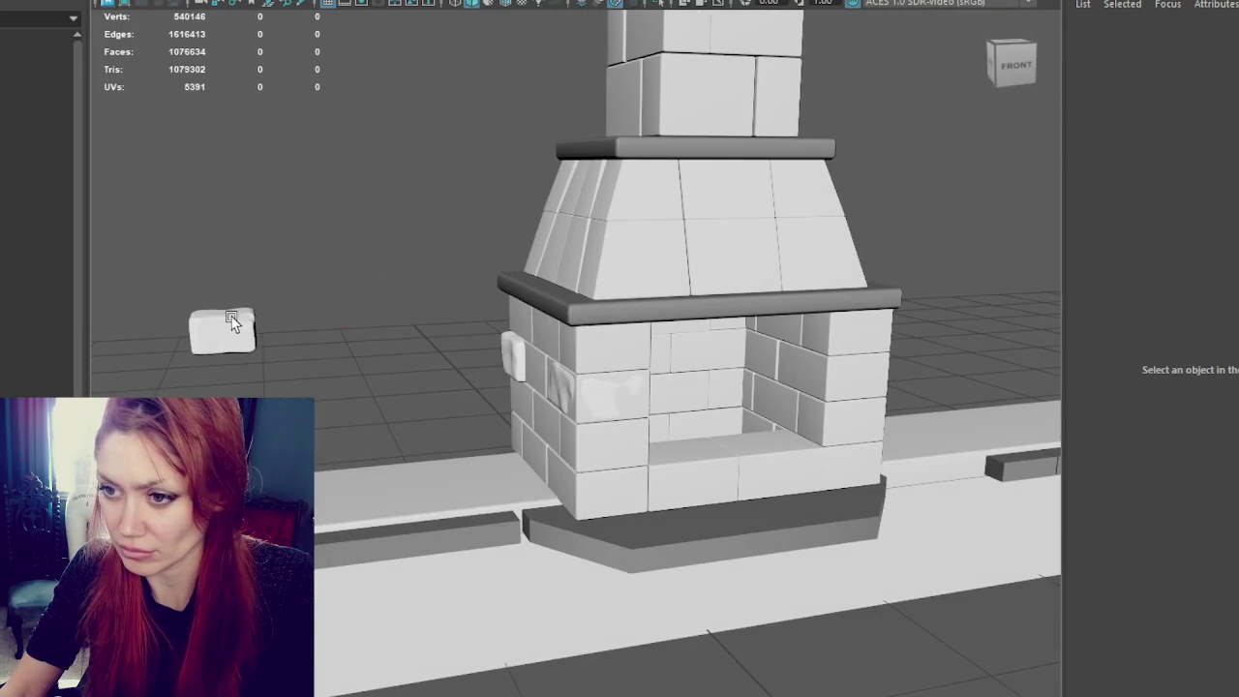
Step: Move and rotate the small loose brick flush against the fireplace's right side
left_click(223, 331)
mouse_move(320, 325)
left_mouse_down()
mouse_move(588, 333)
mouse_move(609, 407)
mouse_move(631, 429)
mouse_move(713, 429)
mouse_move(665, 435)
left_mouse_up()
key("e")
key("w")
mouse_move(610, 366)
left_mouse_down("alt")
mouse_move(560, 355)
mouse_move(884, 378)
mouse_move(730, 362)
mouse_move(668, 462)
mouse_move(777, 457)
mouse_move(669, 435)
mouse_move(713, 443)
left_mouse_up("alt")
mouse_move(615, 481)
left_mouse_down()
mouse_move(519, 490)
mouse_move(492, 520)
left_mouse_up()
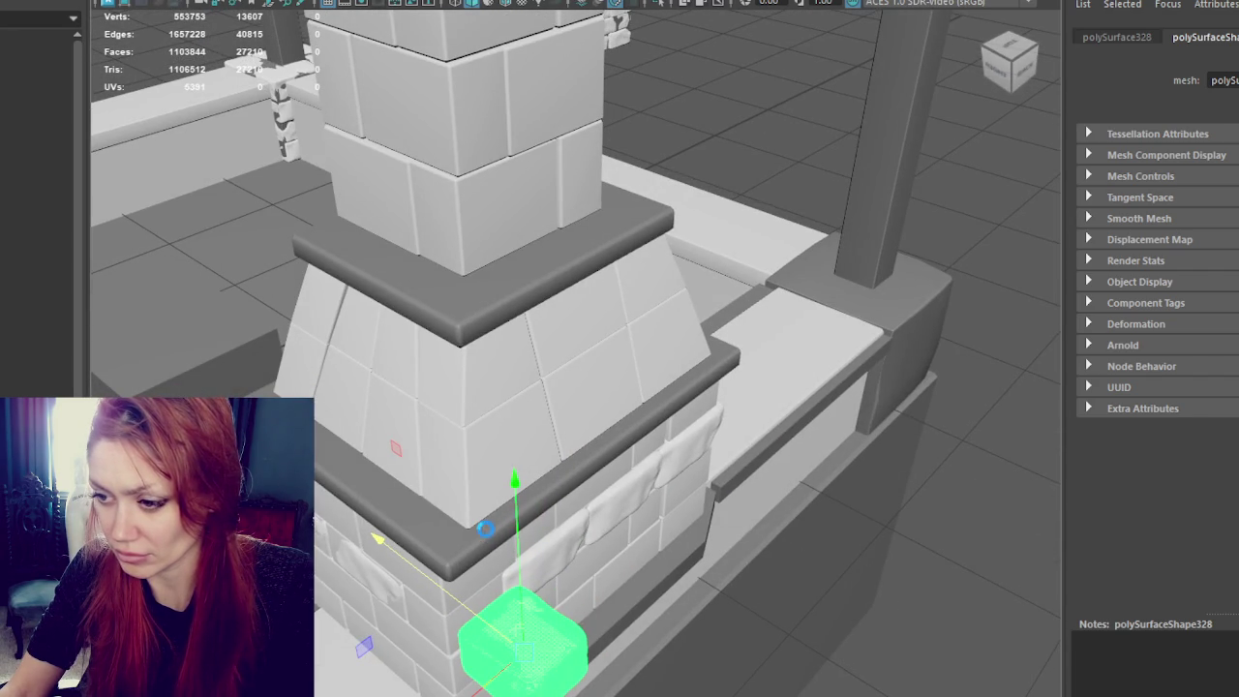
mouse_move(484, 567)
left_mouse_down()
mouse_move(465, 560)
mouse_move(597, 567)
mouse_move(603, 507)
mouse_move(500, 520)
mouse_move(420, 501)
left_mouse_up()
mouse_move(538, 412)
left_mouse_down("alt")
mouse_move(567, 389)
mouse_move(858, 373)
left_mouse_up("alt")
Step: Select the whole fireplace group and hide it to isolate the brick row
left_click(756, 447)
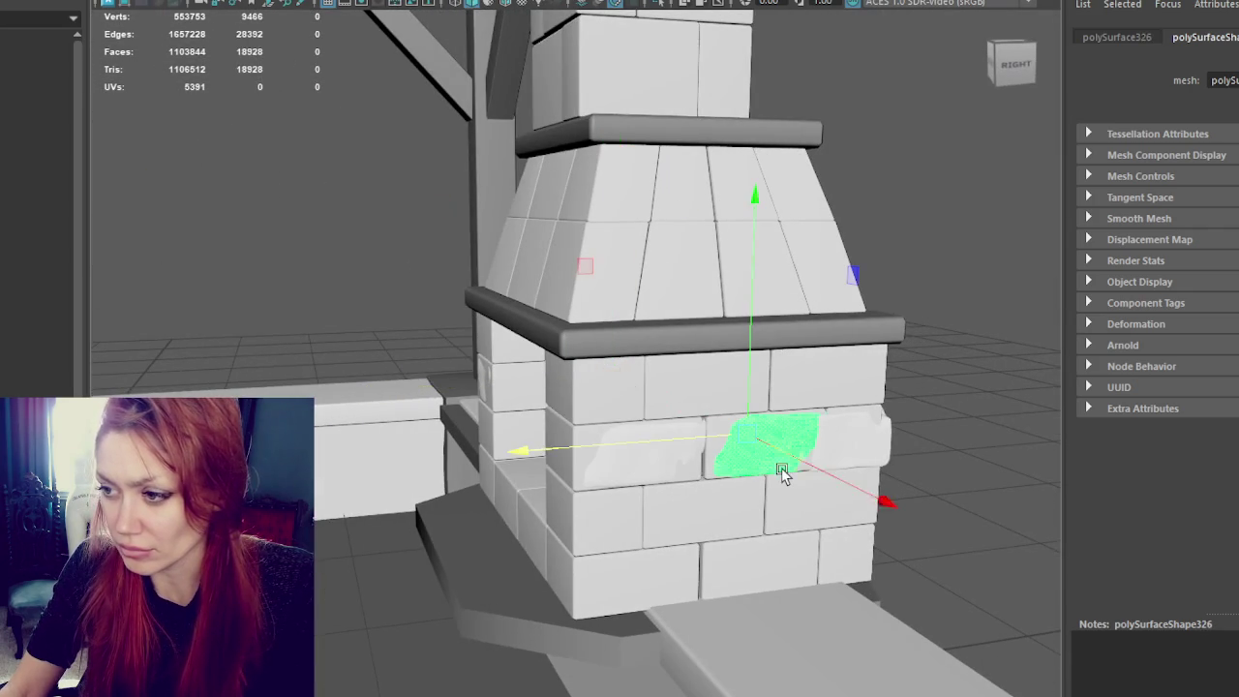
left_click(608, 447)
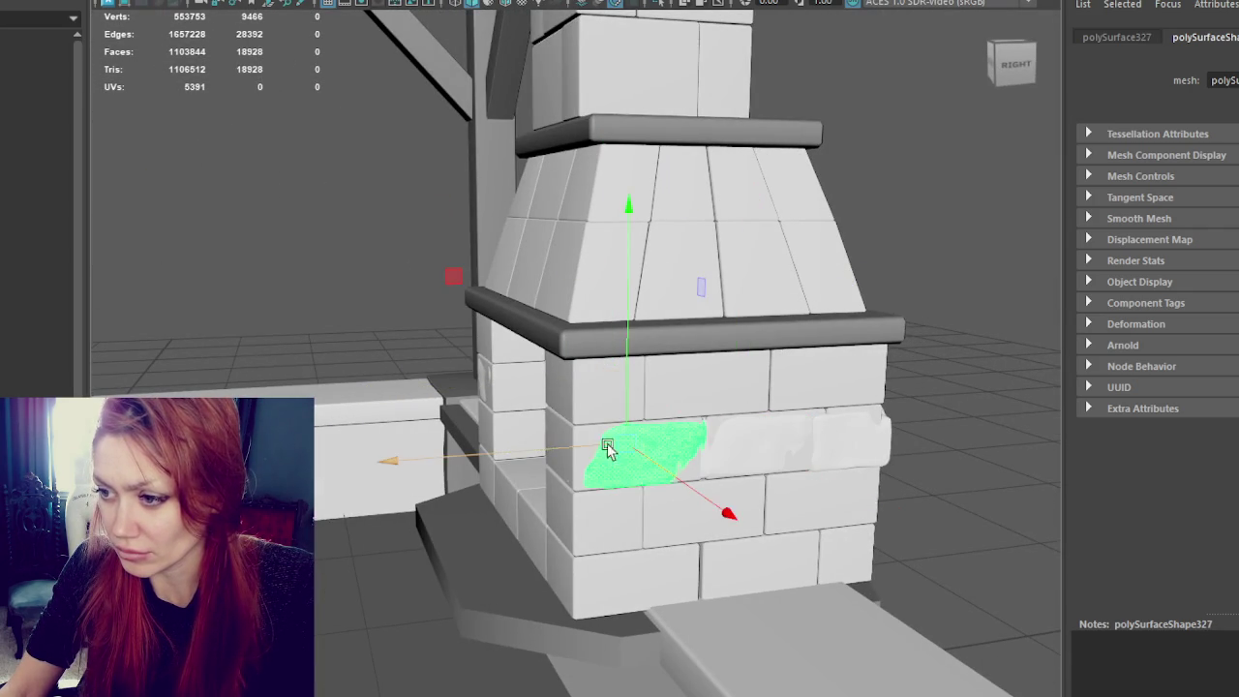
key("Up")
mouse_move(591, 443)
left_mouse_down("alt")
mouse_move(697, 420)
mouse_move(657, 346)
left_mouse_up("alt")
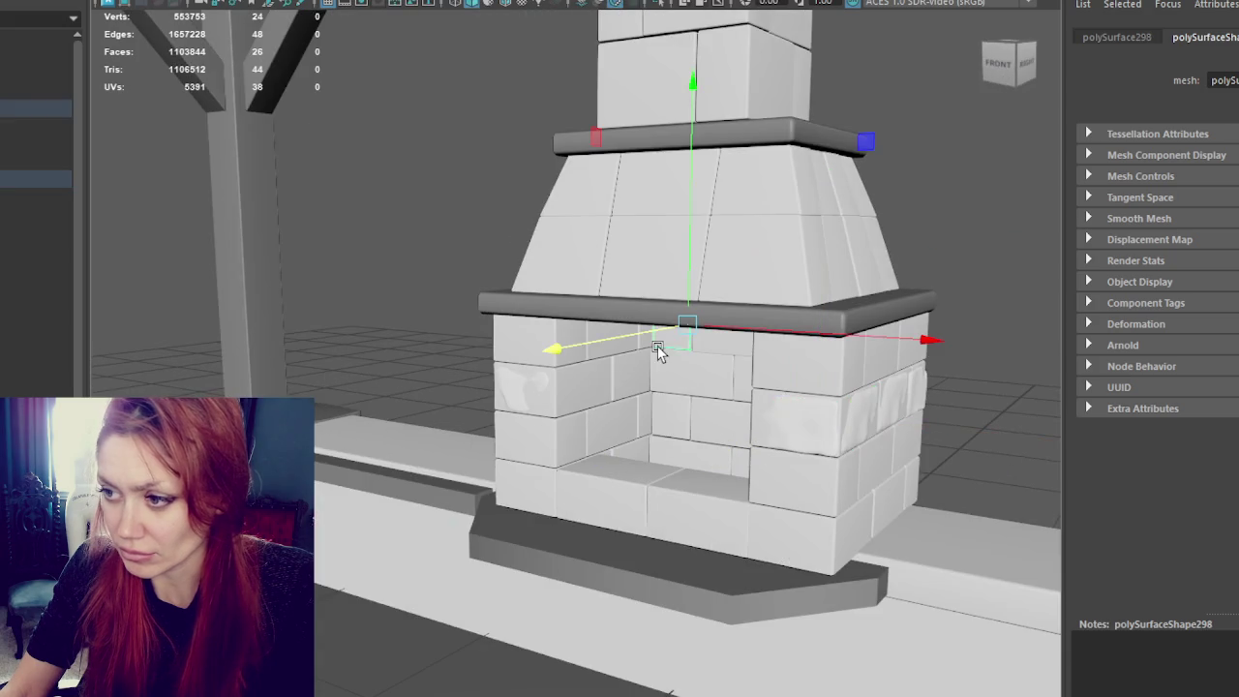
key("Up")
key("ctrl+h")
mouse_move(377, 326)
left_mouse_down("alt")
mouse_move(562, 378)
mouse_move(419, 361)
left_mouse_up("alt")
Step: Rotate the middle brick of the row to show a different face
left_click(484, 450)
key("e")
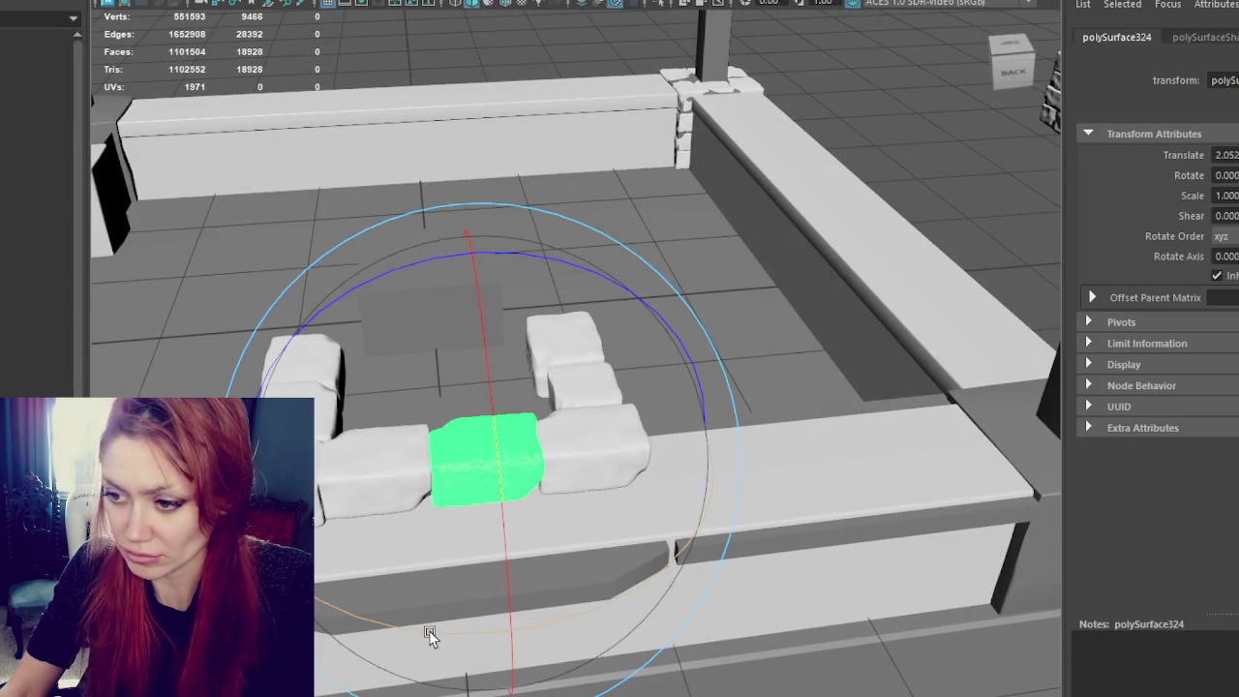
mouse_move(429, 630)
left_mouse_down()
mouse_move(638, 612)
mouse_move(513, 581)
left_mouse_up()
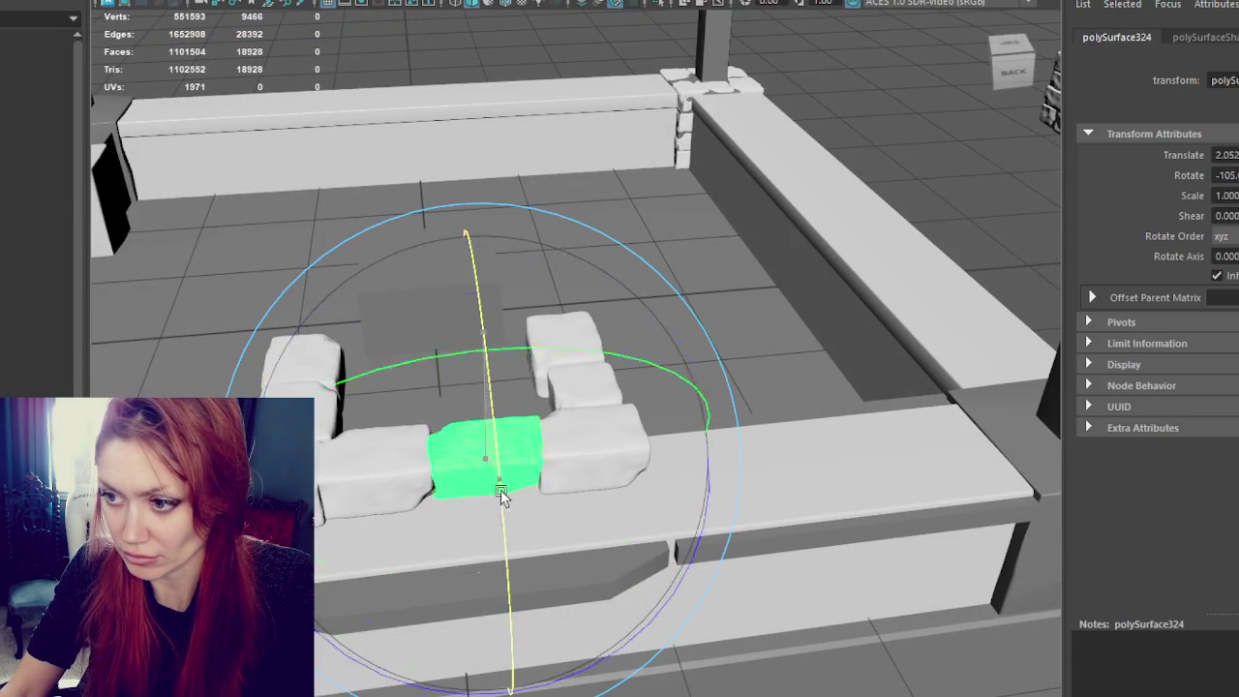
left_click(726, 325)
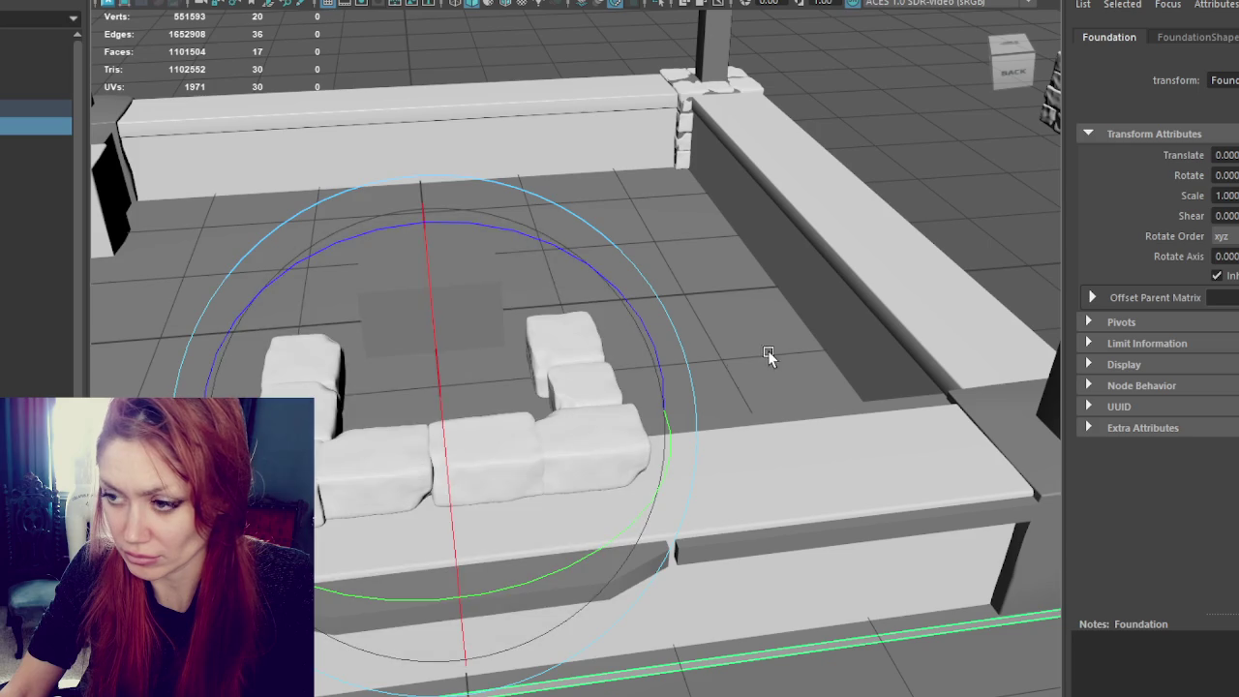
key("w")
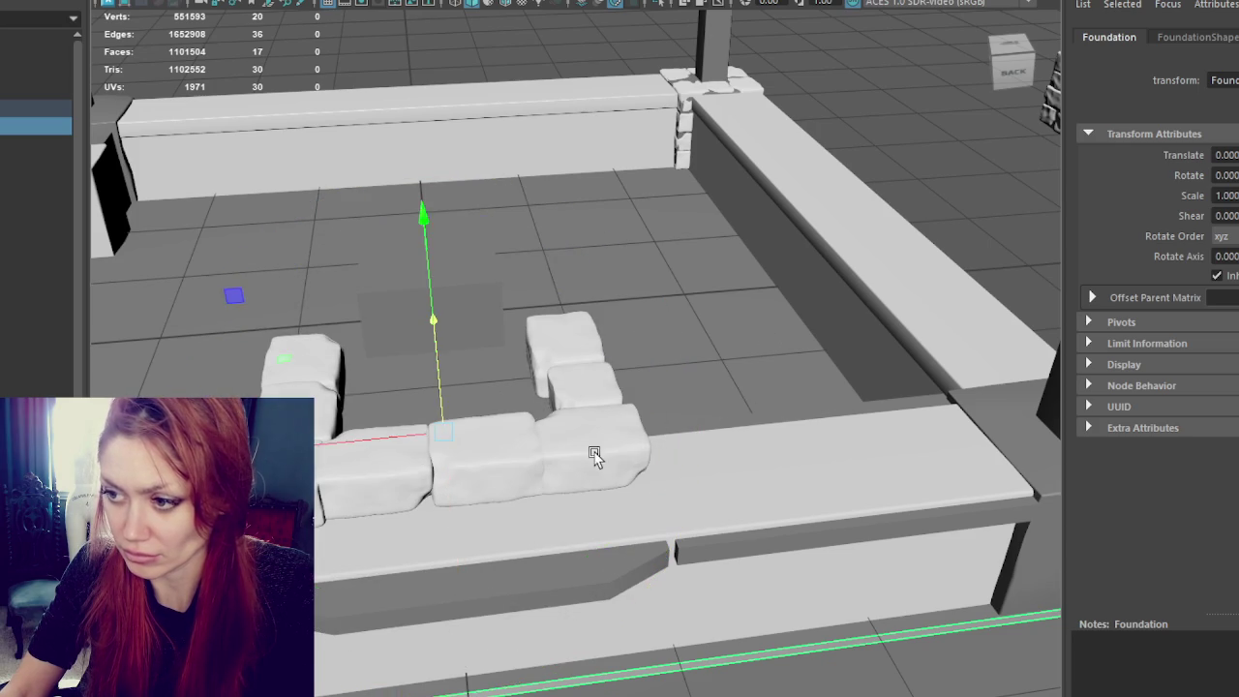
Step: Flip the right-hand brick of the row 180 degrees
left_click(595, 453)
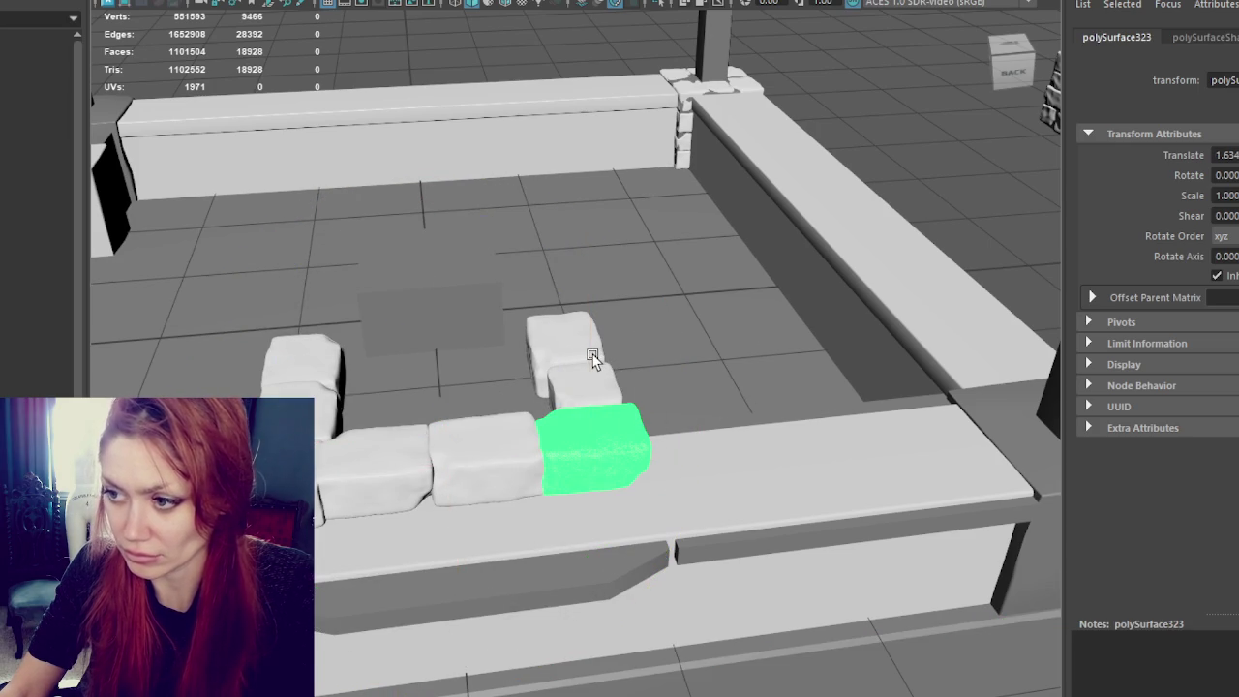
key("e")
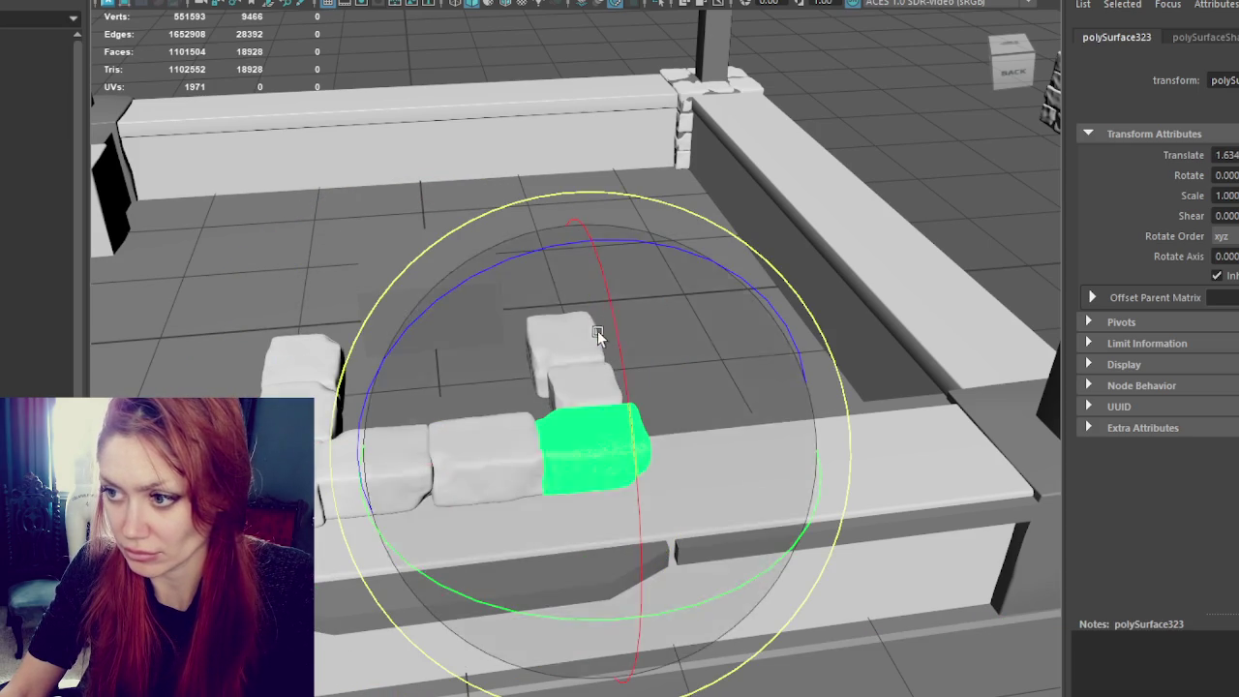
left_click_drag(612, 320, 655, 537)
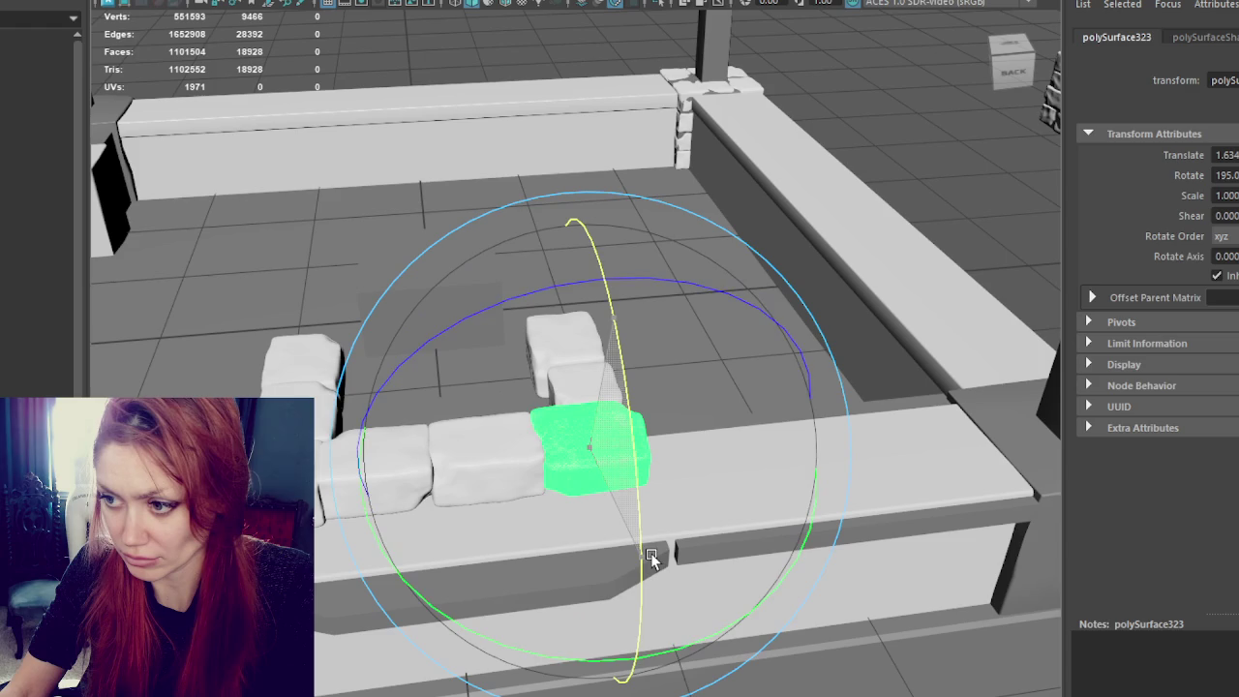
key("w")
mouse_move(654, 537)
left_mouse_down("alt")
mouse_move(602, 388)
mouse_move(819, 437)
mouse_move(614, 423)
left_mouse_up("alt")
Step: Square the neighbouring brick to the row and nudge the brick above to close gaps
left_click(601, 388)
key("e")
left_click_drag(734, 639, 625, 678)
key("w")
left_click_drag(599, 387, 578, 411)
left_click(539, 332)
left_click_drag(548, 240, 547, 261)
mouse_move(492, 337)
left_mouse_down()
mouse_move(506, 342)
mouse_move(429, 393)
mouse_move(659, 387)
mouse_move(456, 409)
left_mouse_up()
Step: Spin the centre brick to another face, scale it down slightly and shift it left
left_click(395, 445)
mouse_move(395, 445)
left_mouse_down("alt")
mouse_move(410, 506)
mouse_move(470, 381)
mouse_move(514, 430)
left_mouse_up("alt")
left_click(568, 541)
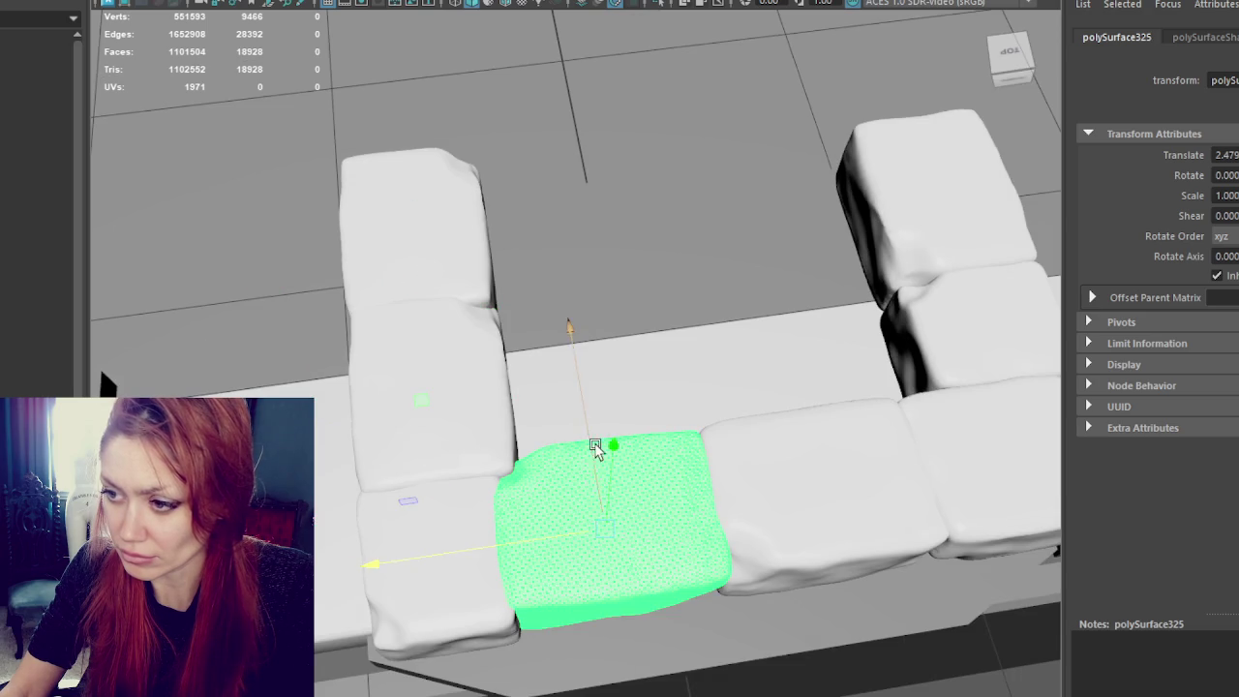
left_click(432, 540)
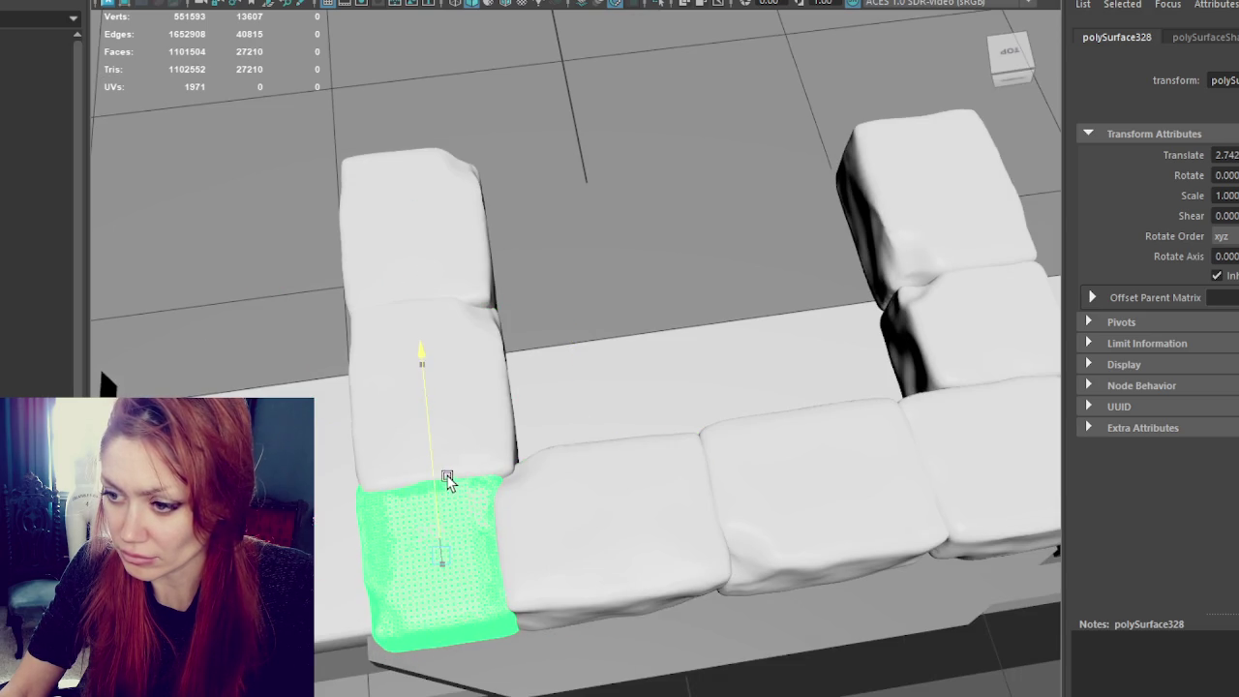
left_click_drag(397, 559, 606, 497, "alt")
left_click(604, 497)
key("e")
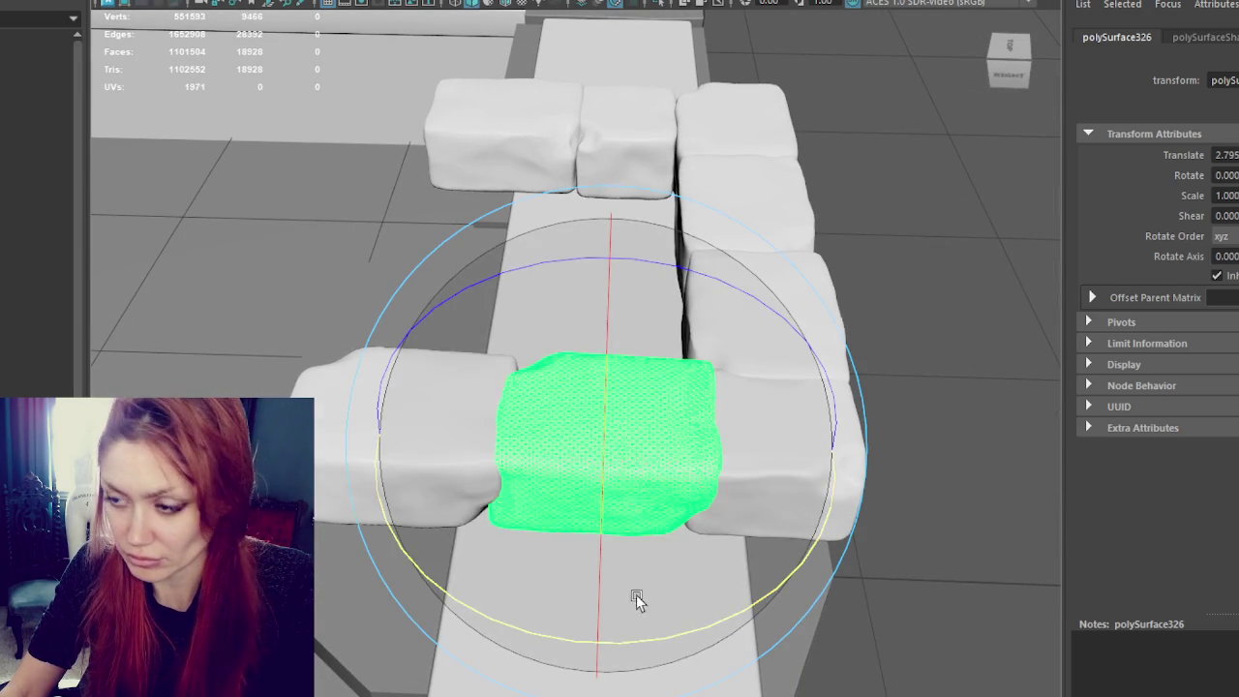
left_click_drag(594, 406, 609, 620)
left_click(491, 467)
key("w")
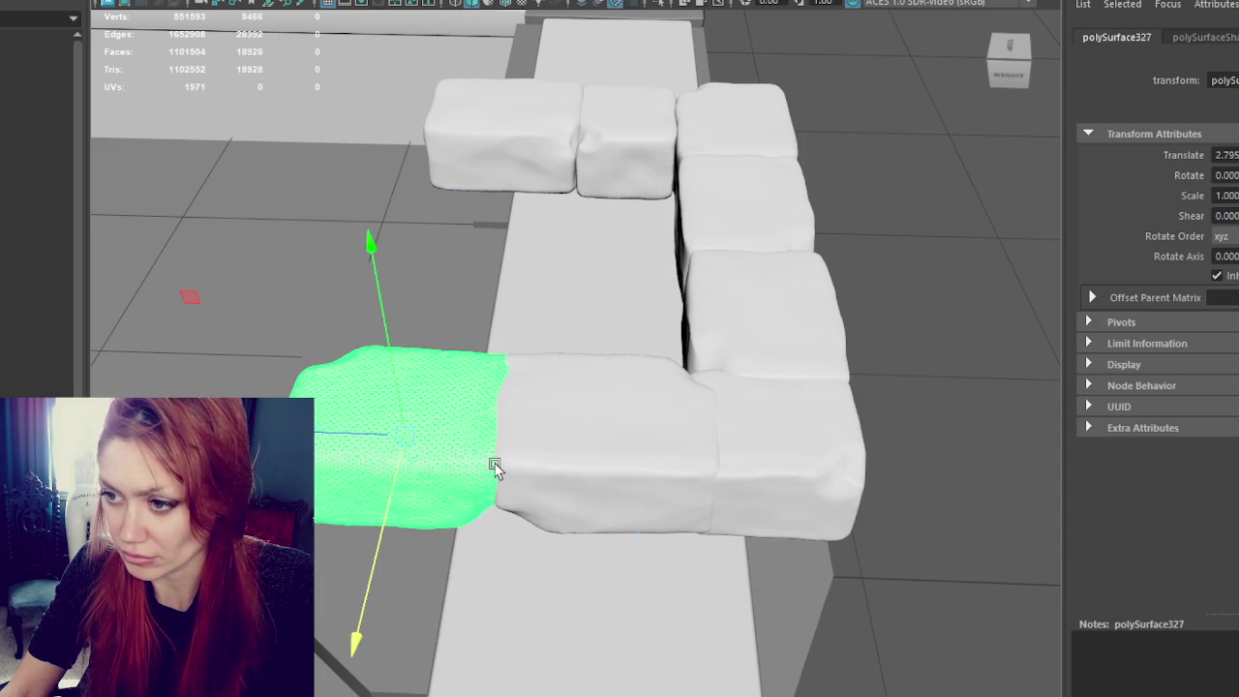
left_click(518, 463)
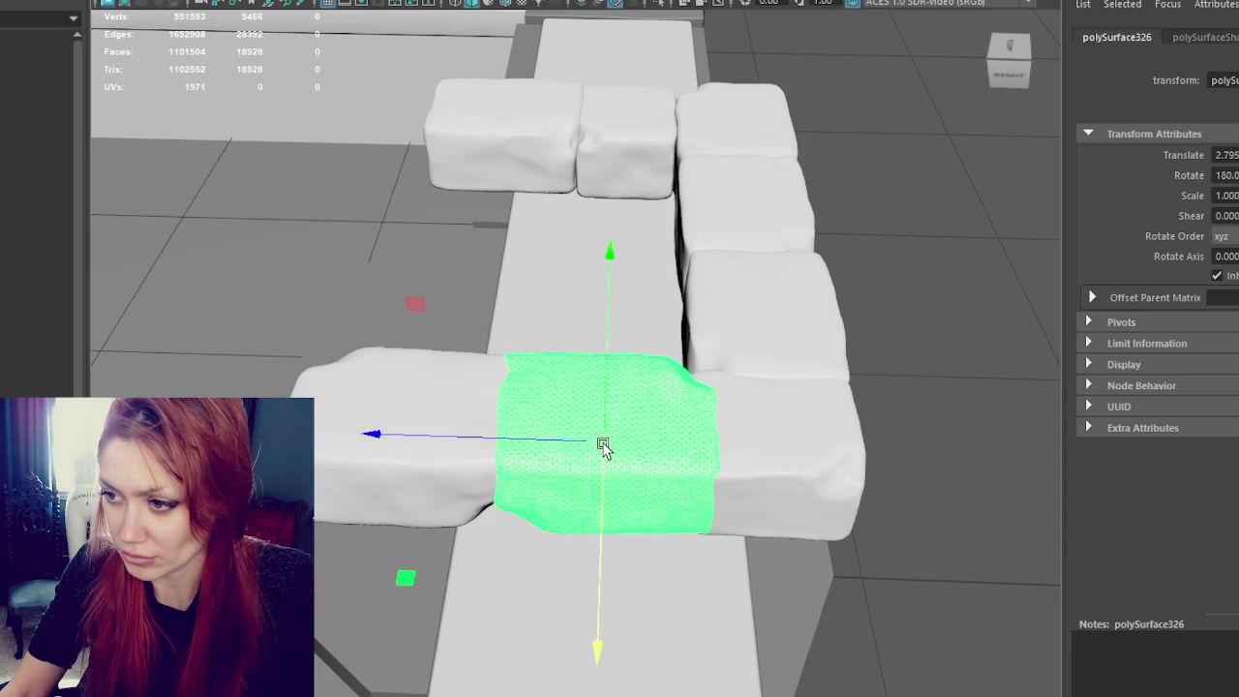
mouse_move(607, 445)
left_mouse_down()
mouse_move(590, 451)
mouse_move(625, 404)
mouse_move(600, 397)
left_mouse_up()
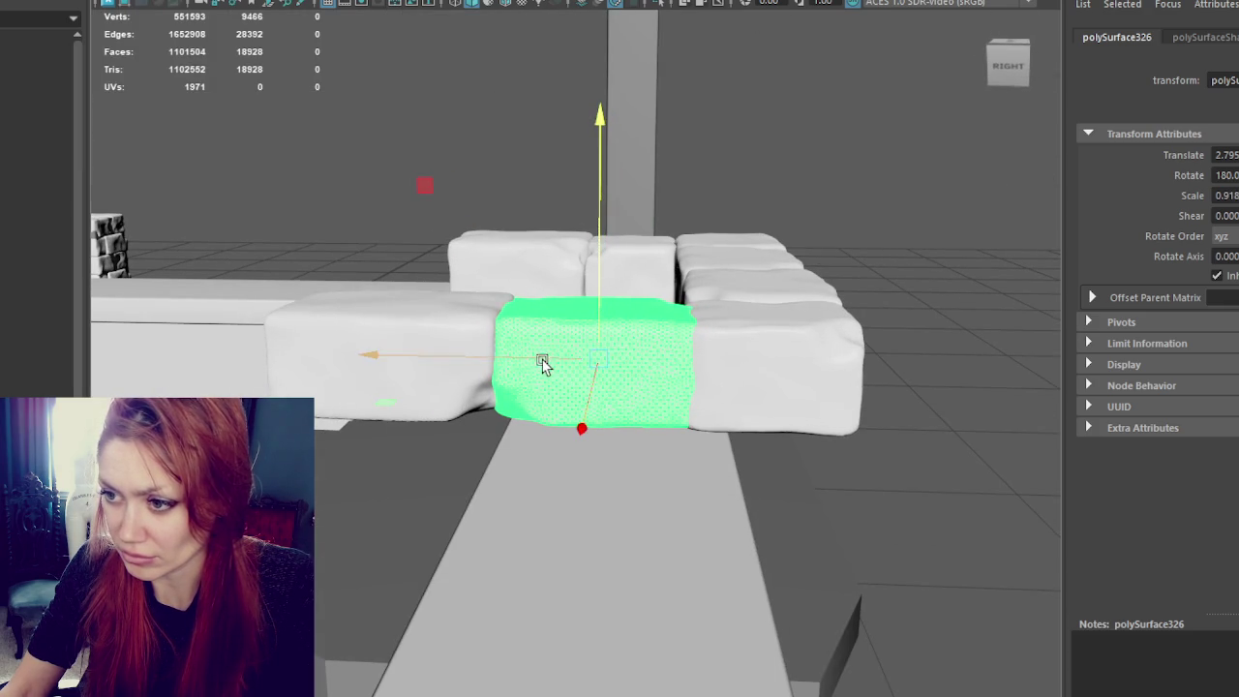
left_click_drag(545, 359, 529, 362)
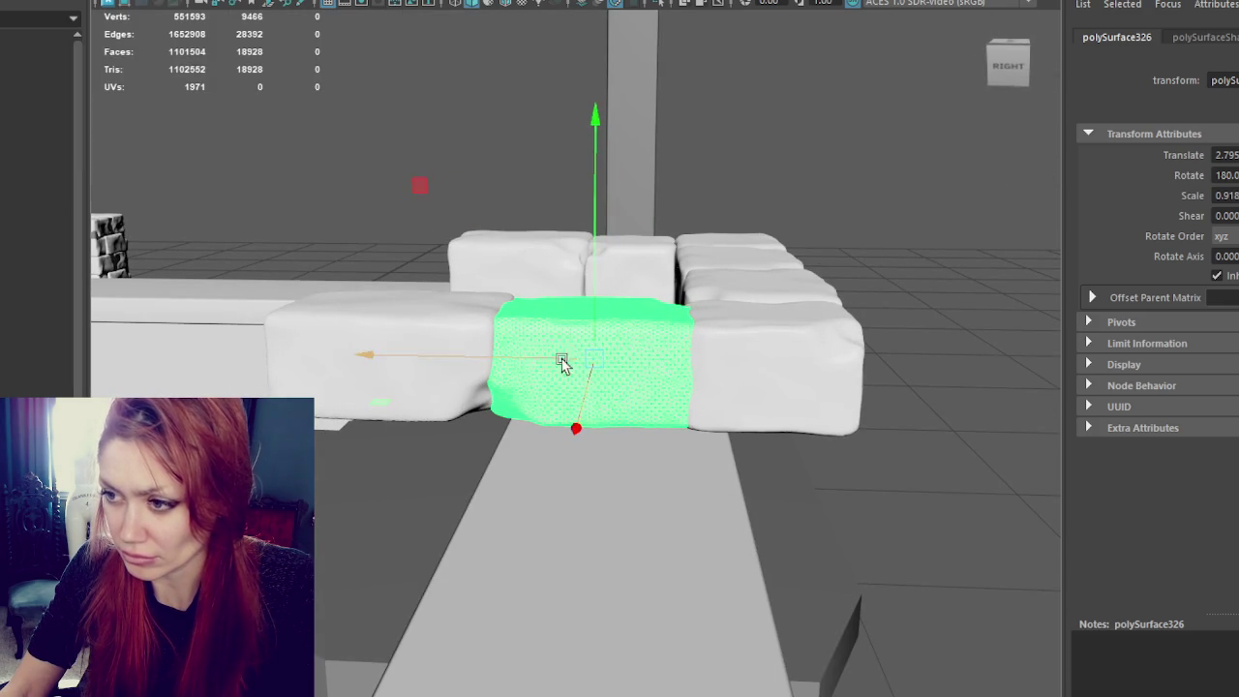
left_click(897, 331)
Step: Nudge the front-right brick right, lower a back-row brick, then select every brick
left_click(774, 377)
left_click_drag(773, 378, 747, 393, "alt")
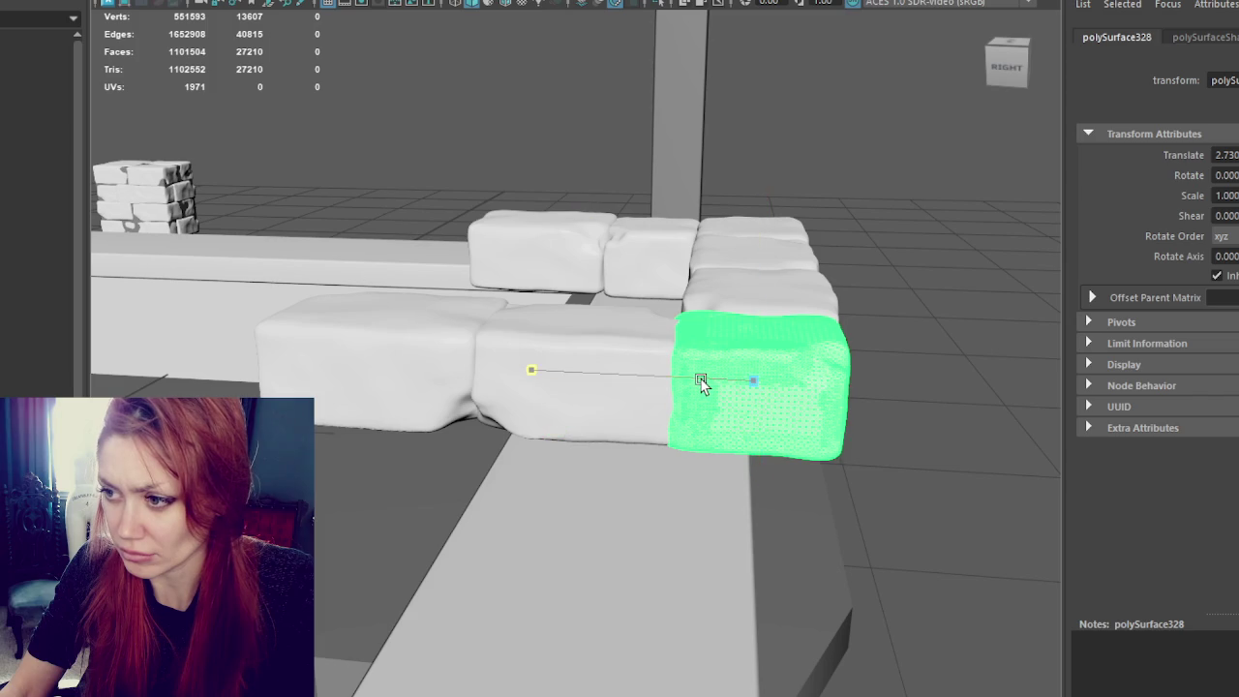
left_click_drag(685, 378, 690, 379)
left_click(878, 356)
mouse_move(878, 356)
left_mouse_down("alt")
mouse_move(681, 346)
mouse_move(571, 377)
left_mouse_up("alt")
left_click(571, 378)
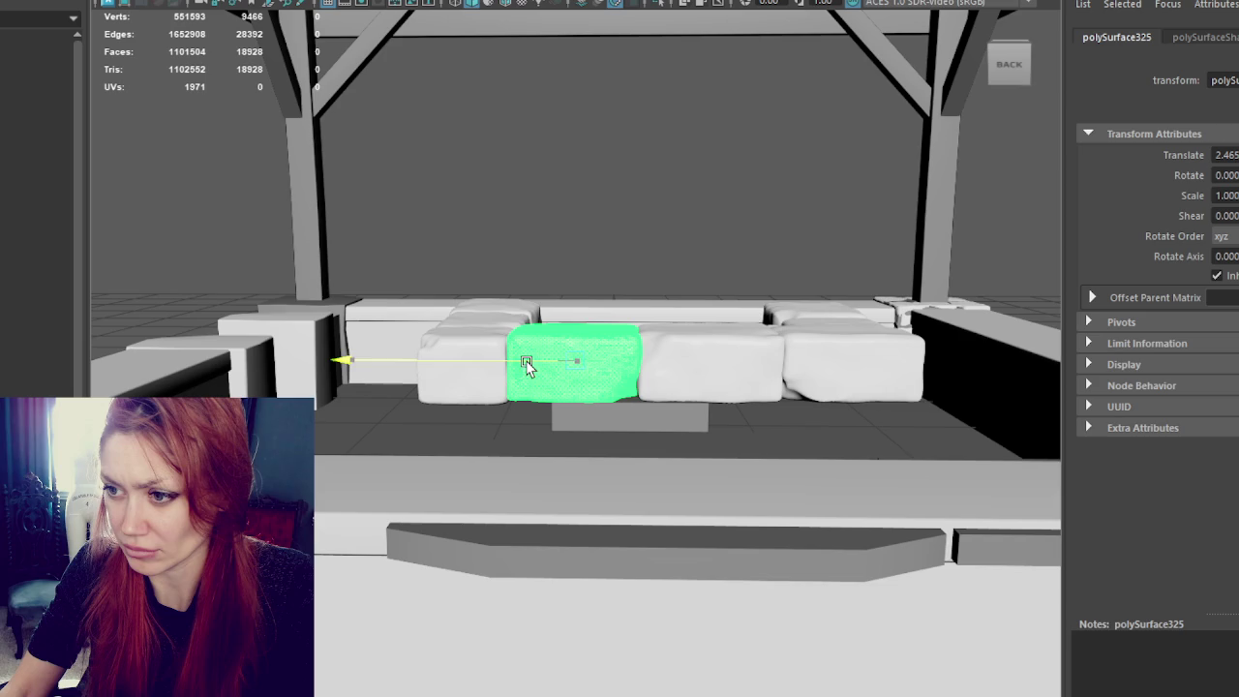
left_click_drag(586, 311, 576, 317)
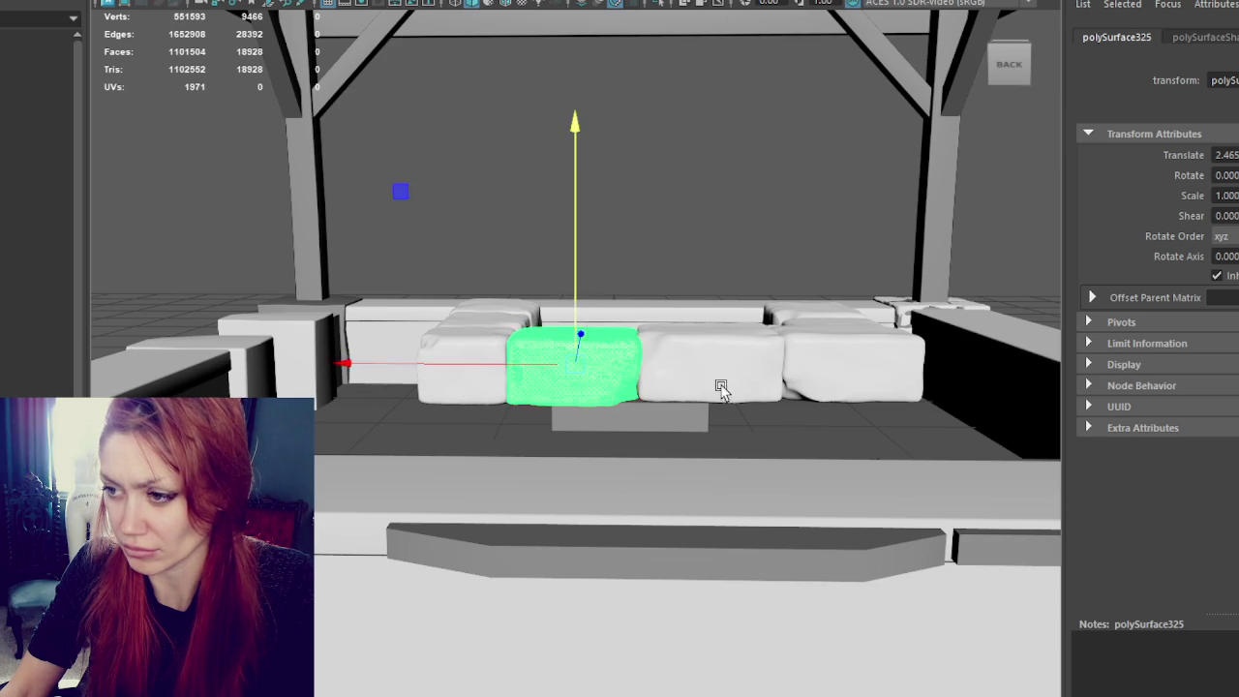
left_click(699, 380)
mouse_move(708, 324)
left_mouse_down("alt")
mouse_move(800, 314)
mouse_move(518, 320)
mouse_move(429, 304)
left_mouse_up("alt")
left_click_drag(217, 279, 858, 391)
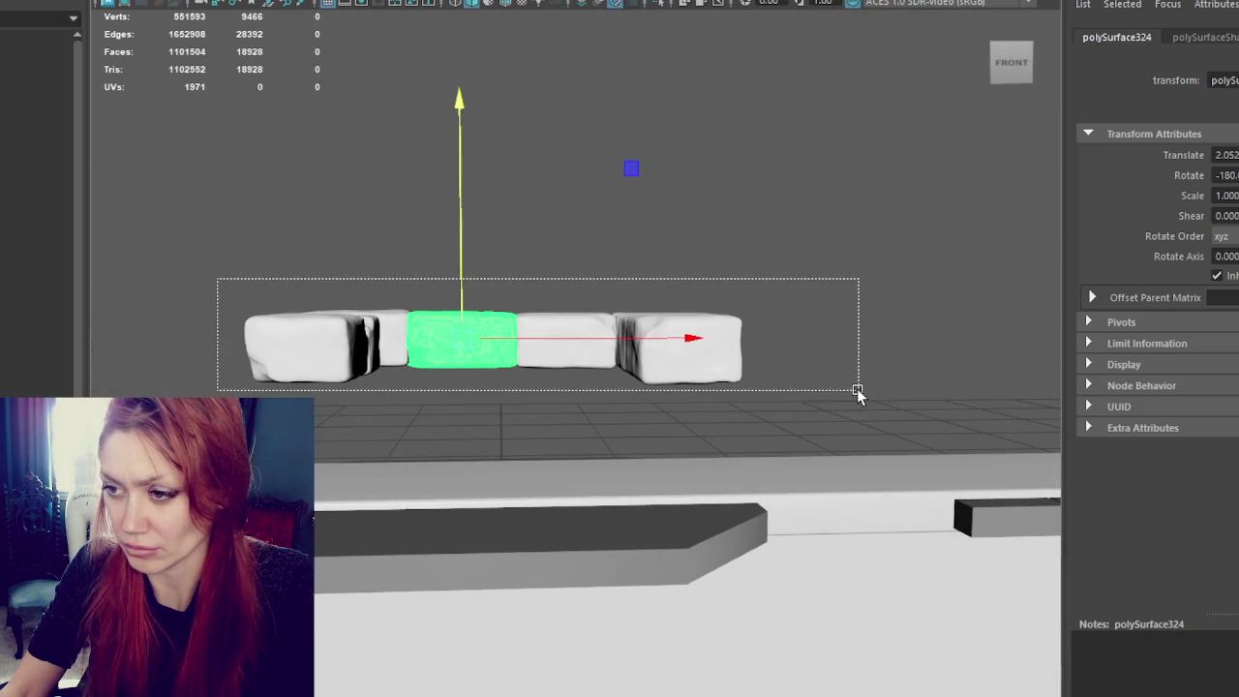
Step: Combine the selected U-shaped row of bricks into a single mesh
left_click(145, 2)
left_click(145, 2)
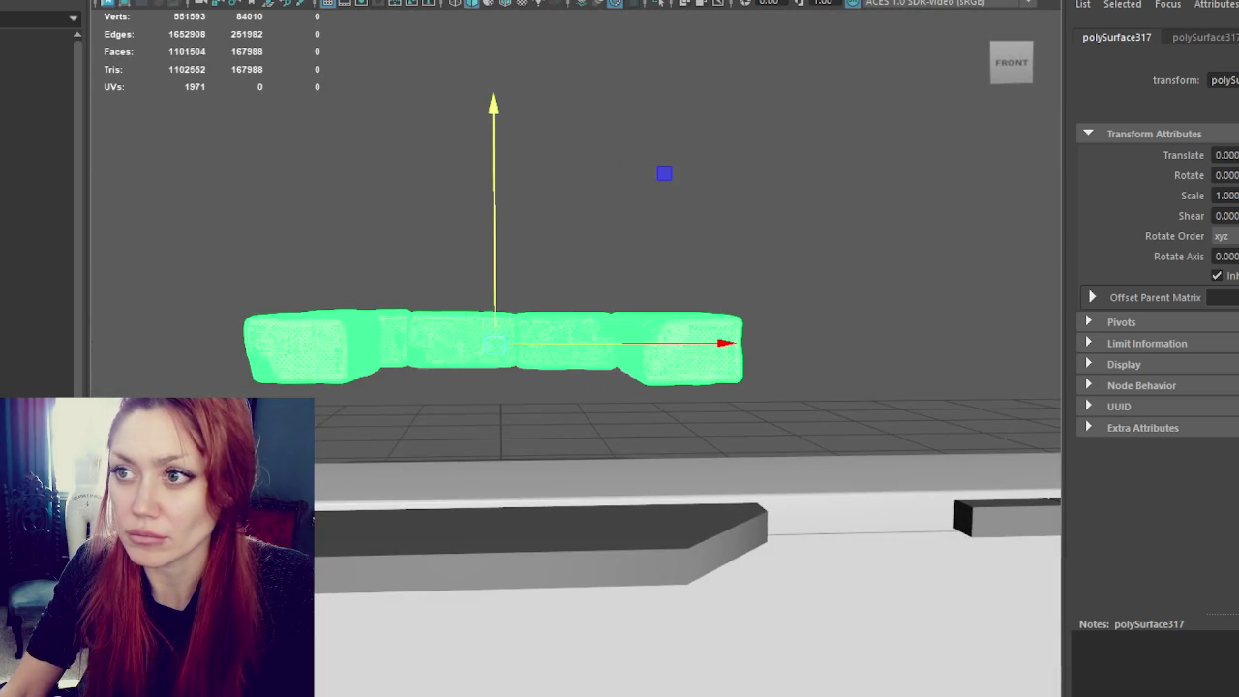
mouse_move(414, 141)
left_mouse_down("alt")
mouse_move(368, 258)
mouse_move(570, 265)
left_mouse_up("alt")
Step: Duplicate the combined row, lower the copy beneath the original and turn it
key("ctrl+d")
mouse_move(494, 290)
left_mouse_down()
mouse_move(493, 269)
mouse_move(514, 246)
mouse_move(520, 428)
mouse_move(534, 363)
mouse_move(559, 333)
left_mouse_up()
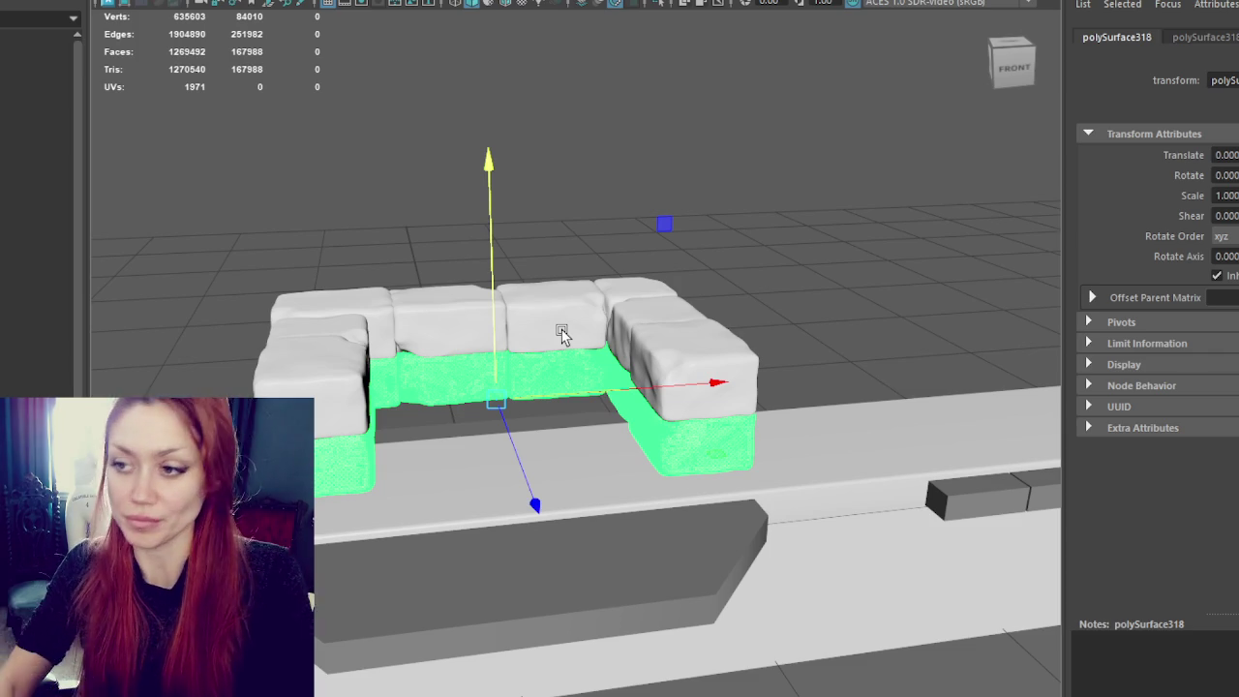
key("e")
mouse_move(549, 179)
left_mouse_down()
mouse_move(766, 243)
mouse_move(680, 373)
mouse_move(697, 350)
mouse_move(885, 346)
mouse_move(442, 367)
mouse_move(484, 349)
left_mouse_up()
left_click(819, 241)
left_click(583, 404)
key("w")
left_click(717, 275)
scroll(717, 275, "up", 3)
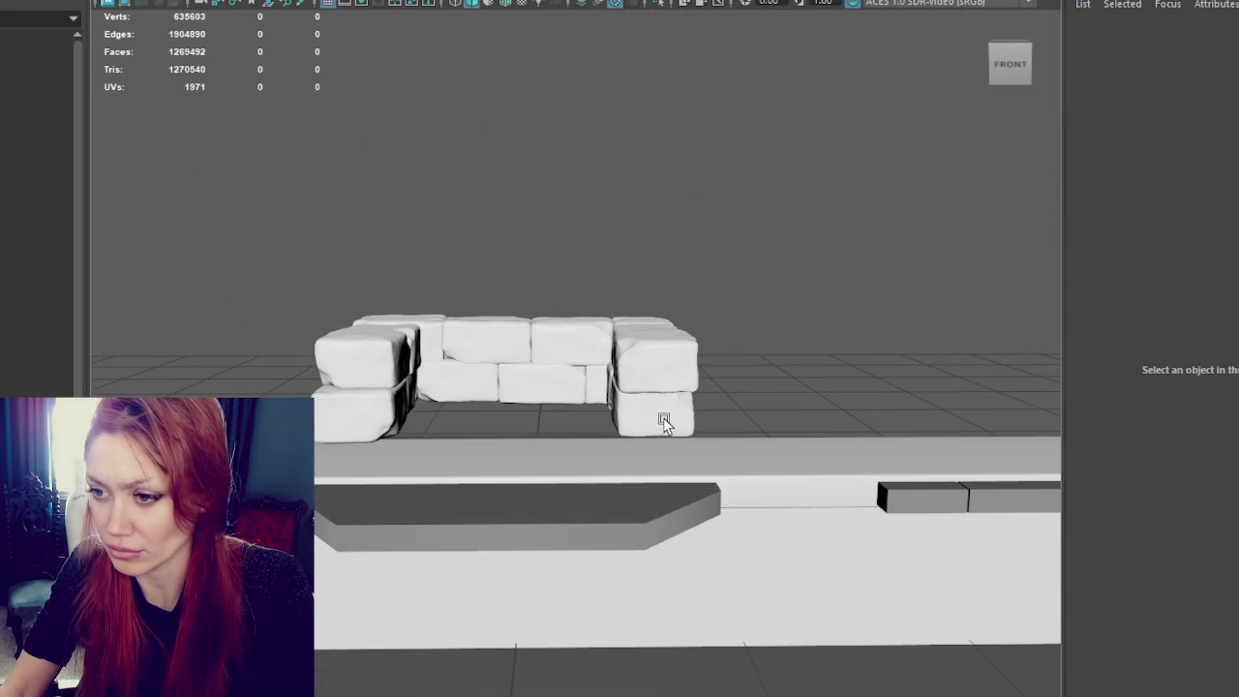
left_click(664, 420)
left_click(793, 260)
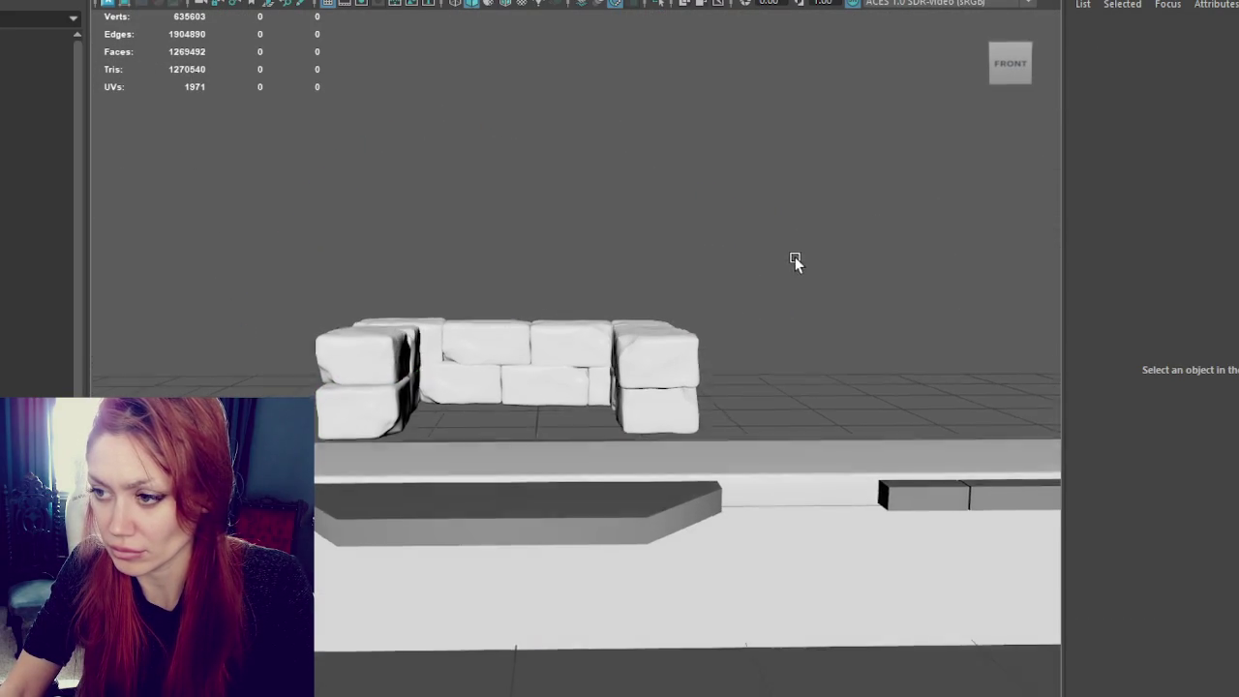
left_click_drag(793, 260, 804, 249, "alt")
left_click(538, 353)
key("ctrl+d")
left_click_drag(538, 354, 528, 257)
left_click(796, 235)
left_click_drag(796, 236, 761, 241, "alt")
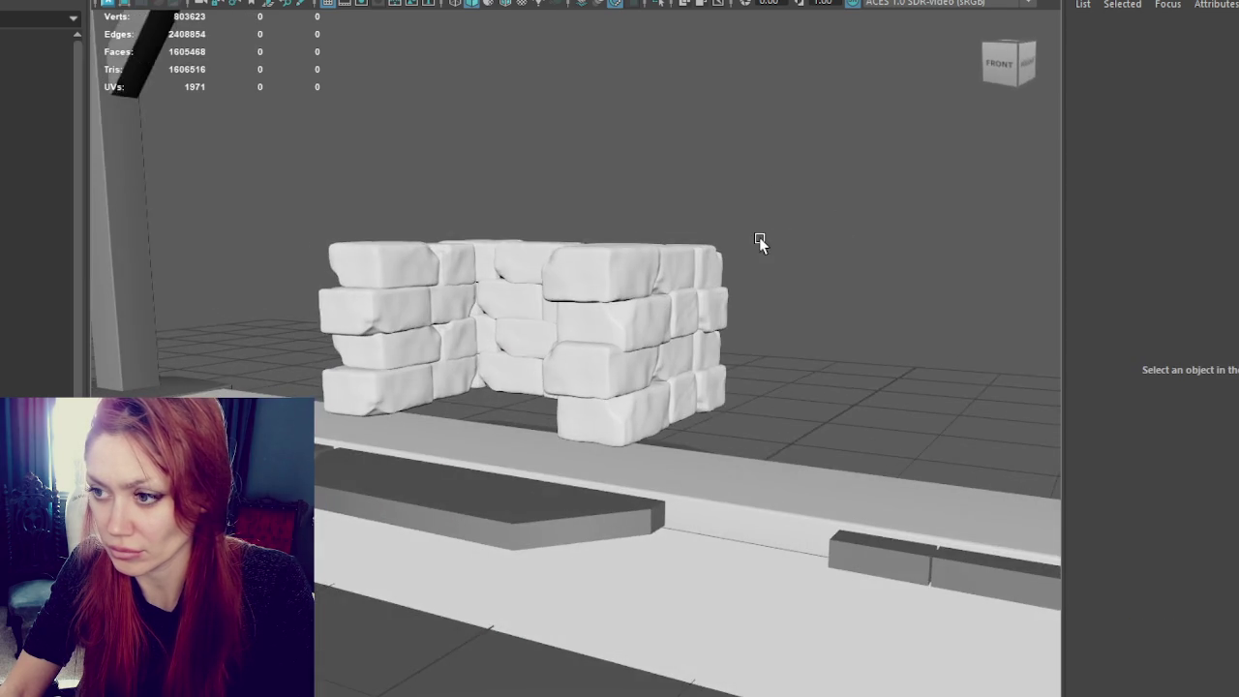
left_click_drag(675, 265, 595, 292, "alt")
left_click(596, 296)
key("Delete")
left_click(691, 363)
mouse_move(691, 363)
left_mouse_down("alt")
mouse_move(741, 332)
mouse_move(965, 346)
mouse_move(772, 277)
left_mouse_up("alt")
left_click(771, 276)
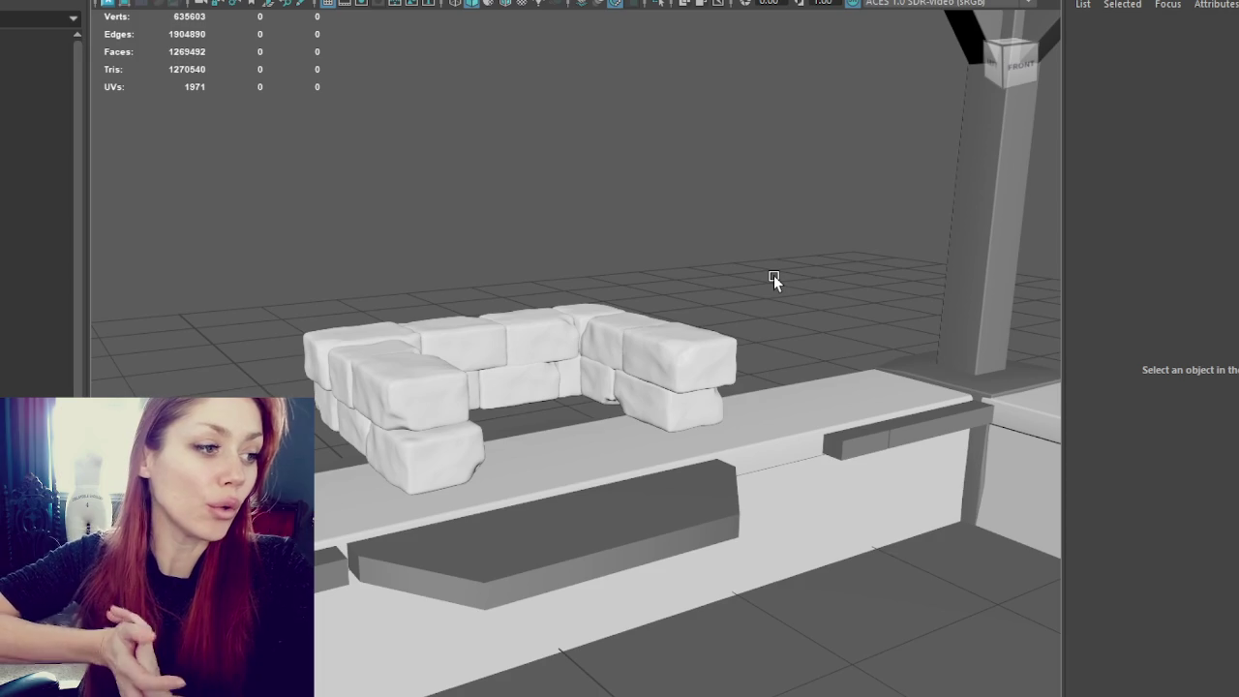
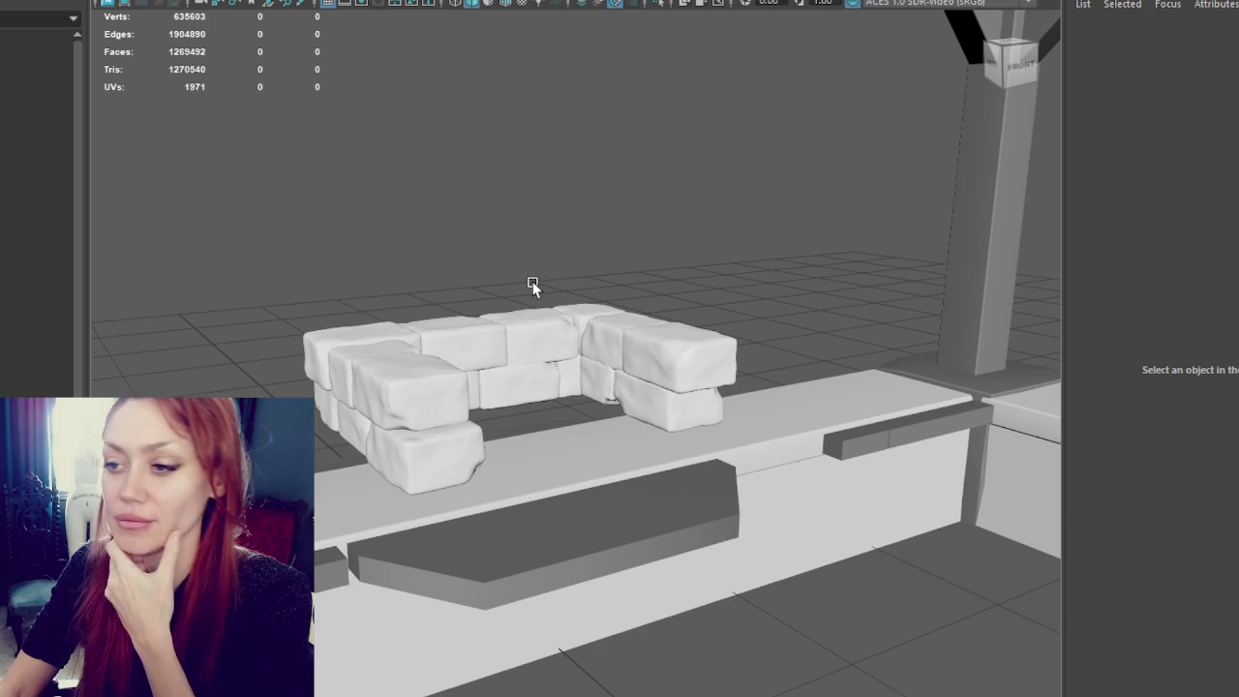
Step: Inspect the upper and lower stone rows, briefly unhiding and re-hiding the Fireplace object
mouse_move(442, 241)
left_mouse_down("alt")
mouse_move(722, 194)
mouse_move(689, 188)
mouse_move(854, 201)
mouse_move(1045, 179)
left_mouse_up("alt")
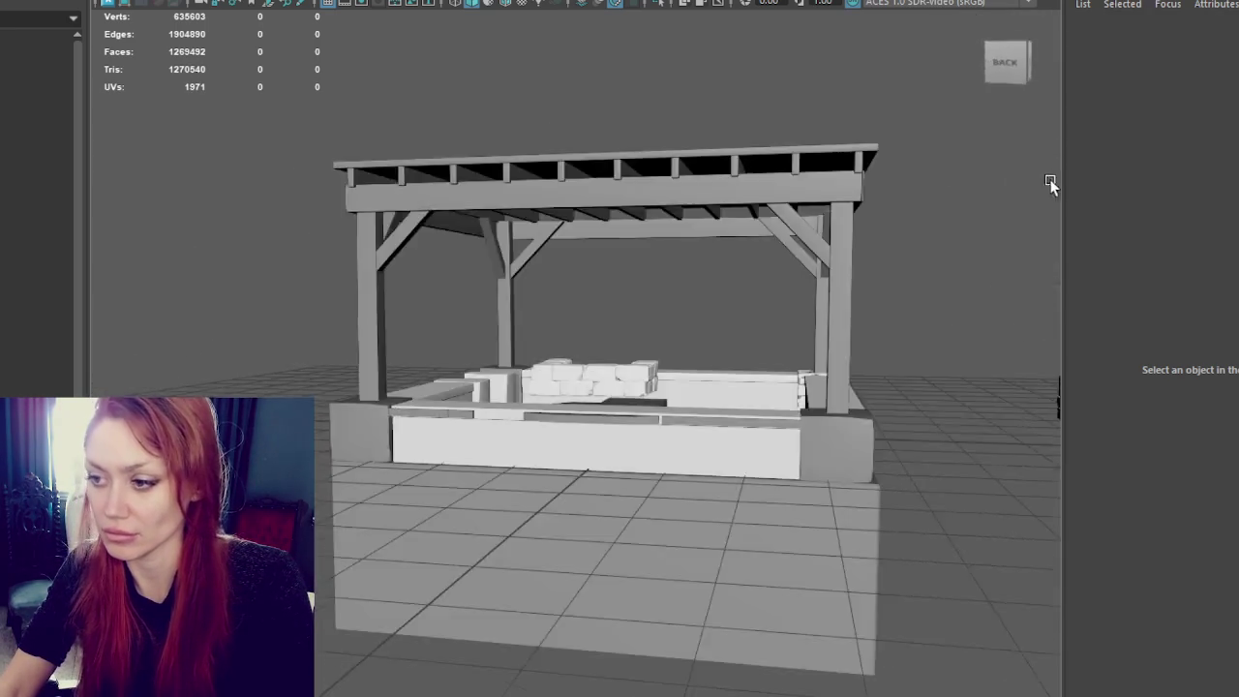
scroll(664, 352, "up", 5)
left_click(868, 390)
mouse_move(869, 390)
left_mouse_down("alt")
mouse_move(769, 362)
mouse_move(350, 397)
mouse_move(363, 404)
left_mouse_up("alt")
left_click(363, 405)
left_click(593, 192)
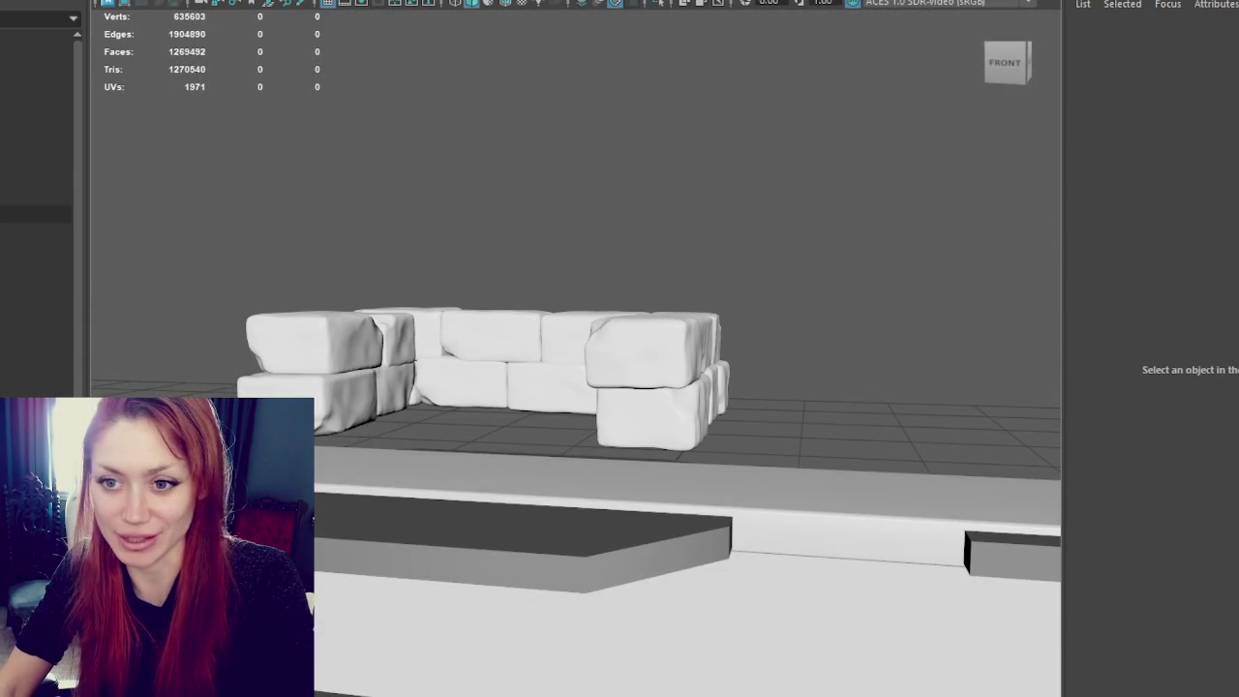
left_click(36, 179)
key("shift+h")
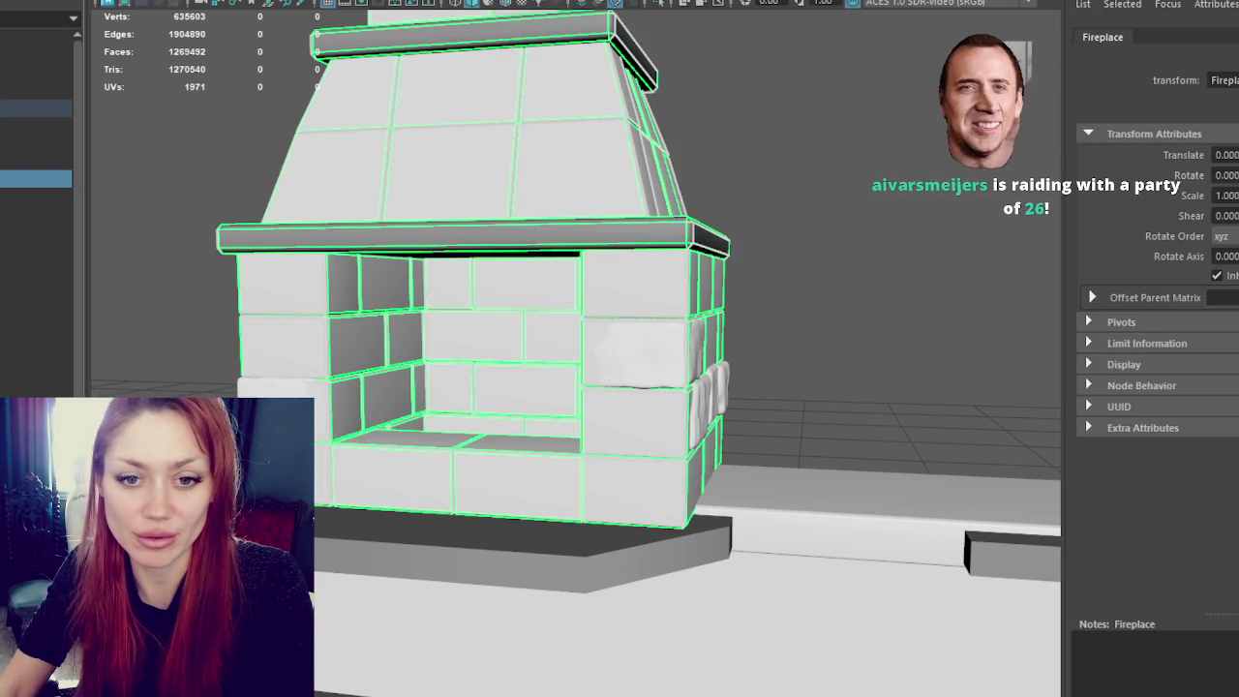
key("ctrl+h")
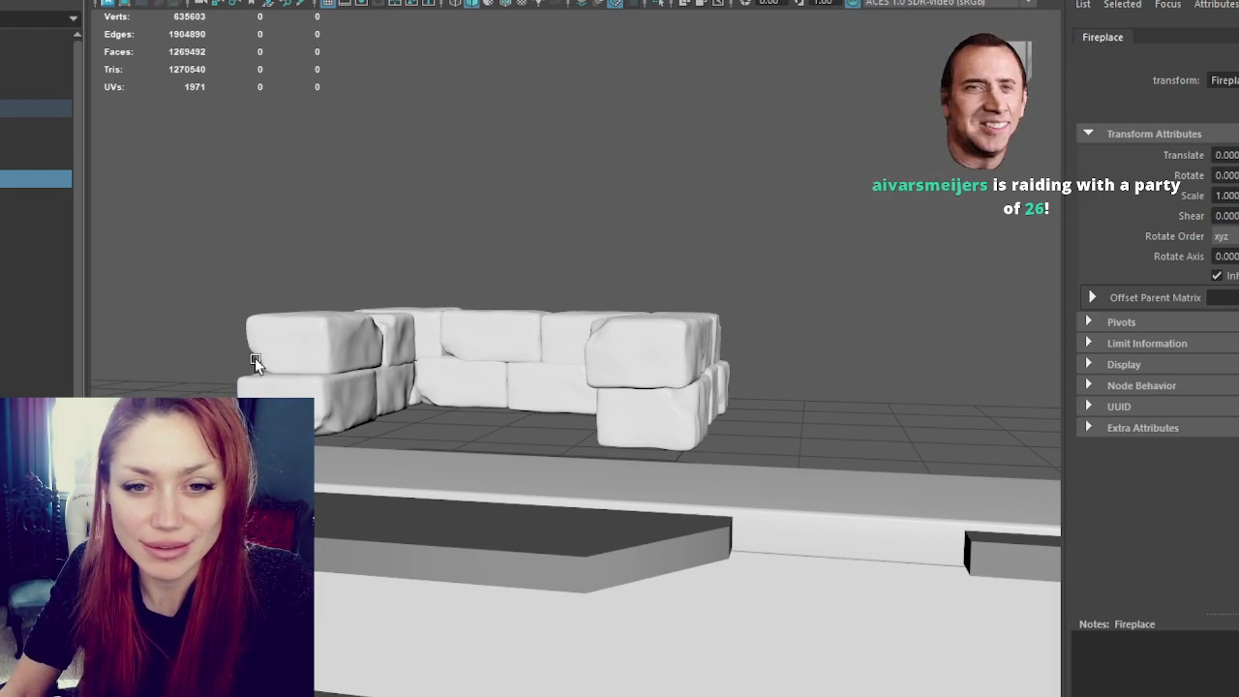
scroll(255, 357, "up", 3)
Step: Select the lower row of stone blocks, polySurface318, viewing it from above and the front
left_click(464, 344)
mouse_move(464, 343)
left_mouse_down("alt")
mouse_move(514, 433)
mouse_move(152, 310)
mouse_move(451, 423)
left_mouse_up("alt")
left_click(531, 458)
mouse_move(530, 458)
left_mouse_down("alt")
mouse_move(597, 442)
mouse_move(476, 443)
mouse_move(514, 435)
mouse_move(551, 405)
mouse_move(257, 382)
left_mouse_up("alt")
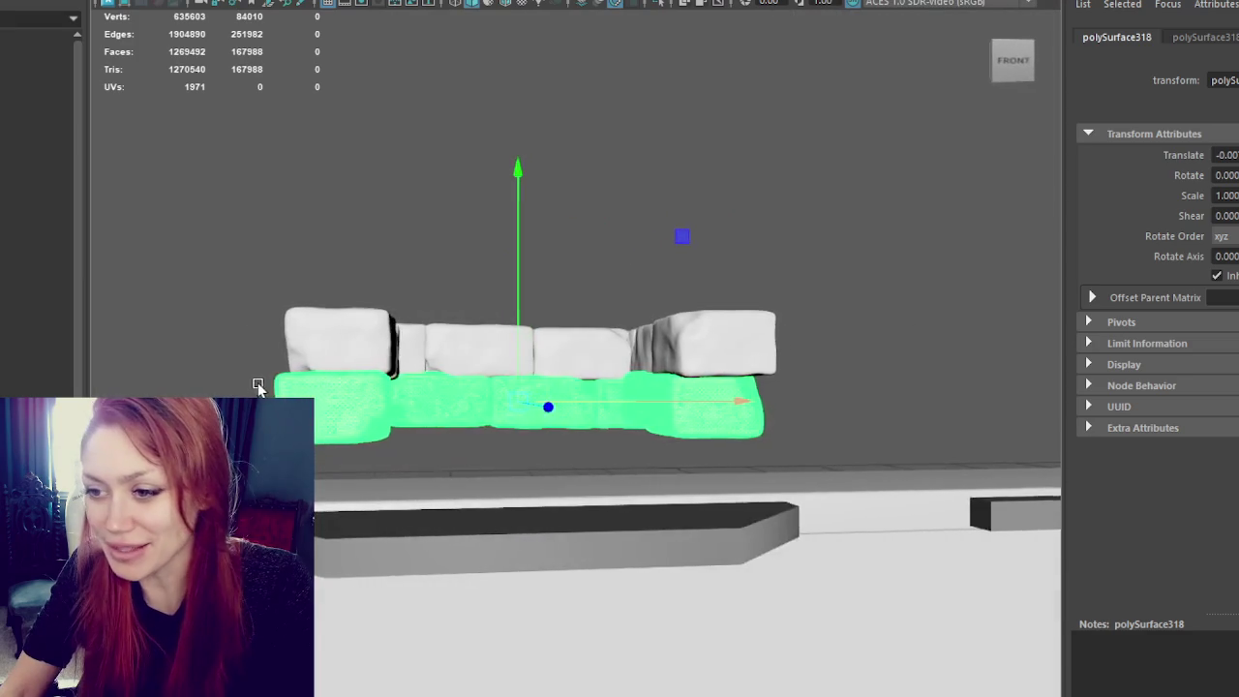
mouse_move(581, 387)
left_mouse_down("alt")
mouse_move(620, 445)
mouse_move(600, 368)
mouse_move(610, 387)
left_mouse_up("alt")
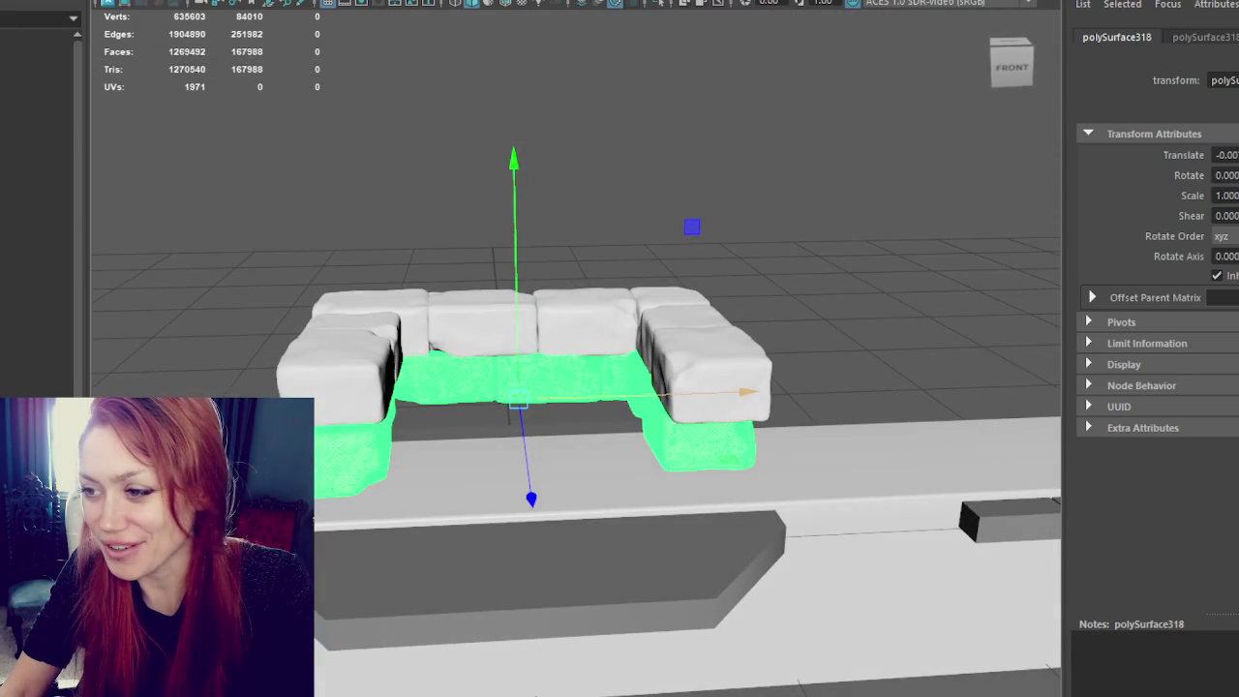
Step: Switch to Face mode and pick faces on the lower row, moving in closer
key("F11")
left_click(698, 455)
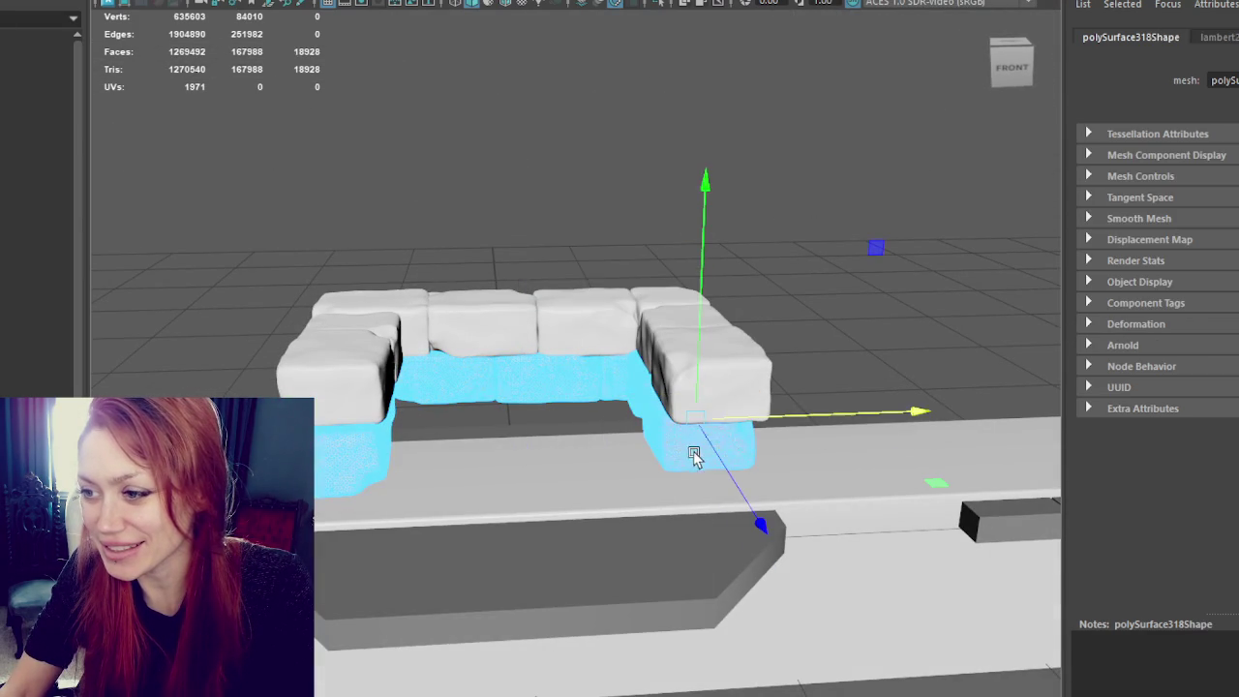
left_click_drag(772, 426, 754, 346, "alt")
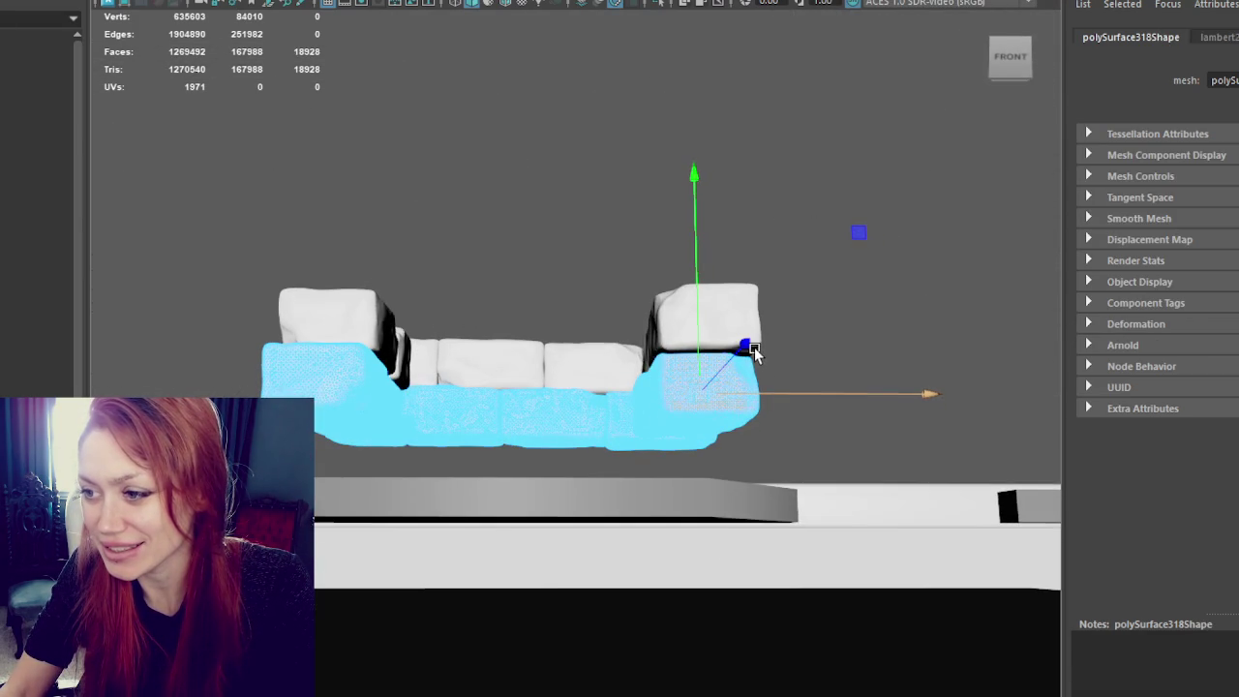
mouse_move(805, 391)
left_mouse_down("alt")
mouse_move(827, 410)
mouse_move(628, 391)
left_mouse_up("alt")
mouse_move(758, 418)
left_mouse_down("alt")
mouse_move(575, 404)
mouse_move(564, 435)
left_mouse_up("alt")
scroll(565, 435, "up", 5)
mouse_move(739, 501)
left_mouse_down("alt")
mouse_move(636, 409)
mouse_move(741, 431)
mouse_move(589, 471)
mouse_move(459, 390)
left_mouse_up("alt")
scroll(763, 436, "down", 5)
scroll(472, 397, "up", 4)
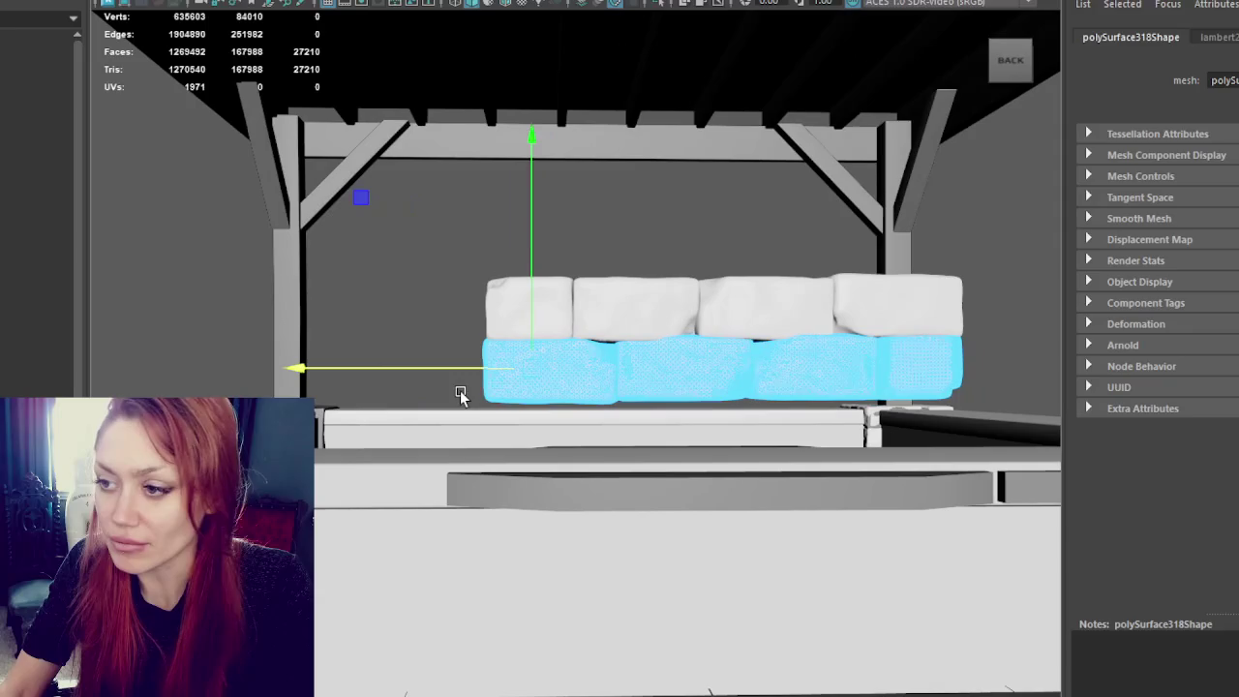
Step: Select the faces of one whole lower block, seen from the left side
left_click(672, 368)
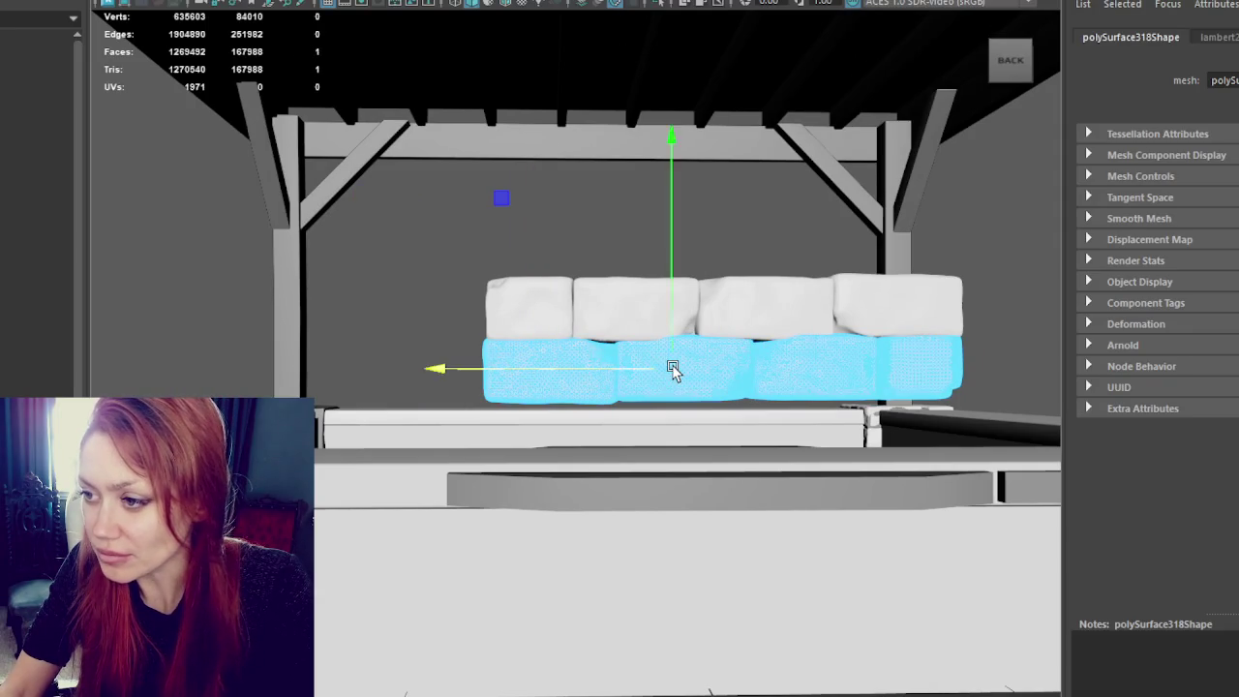
left_click_drag(675, 329, 553, 368, "alt")
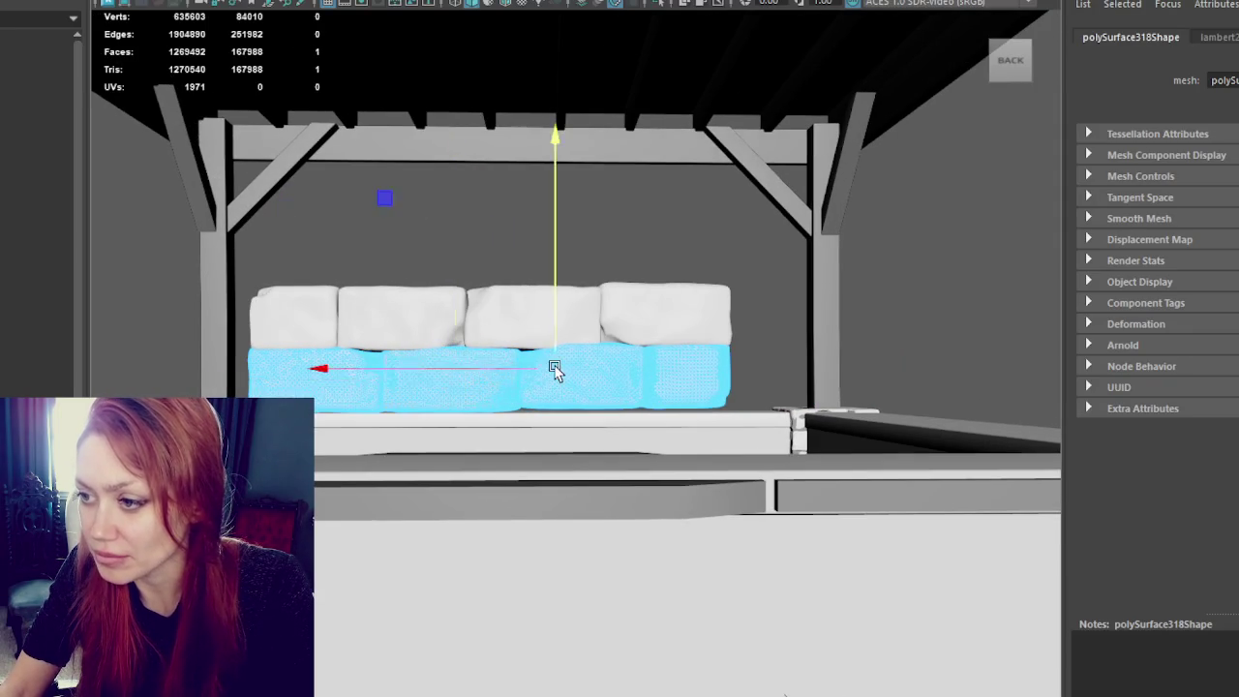
left_click(677, 360)
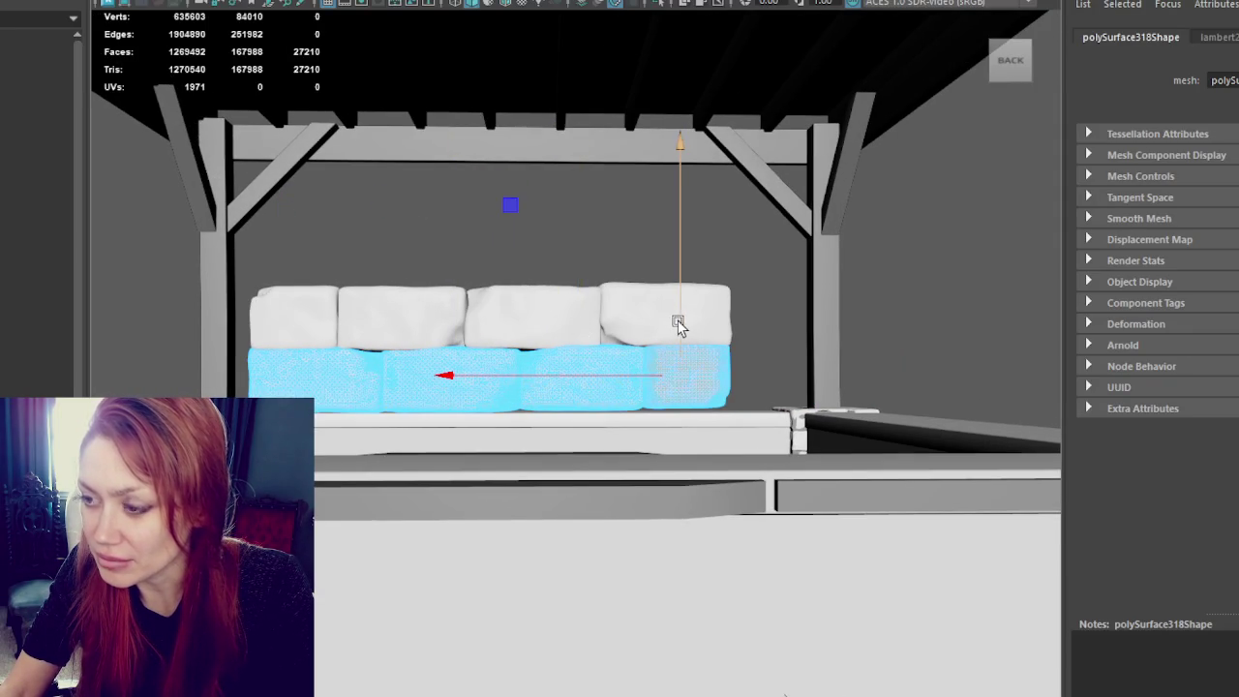
mouse_move(675, 329)
left_mouse_down("alt")
mouse_move(760, 324)
mouse_move(531, 326)
mouse_move(612, 350)
left_mouse_up("alt")
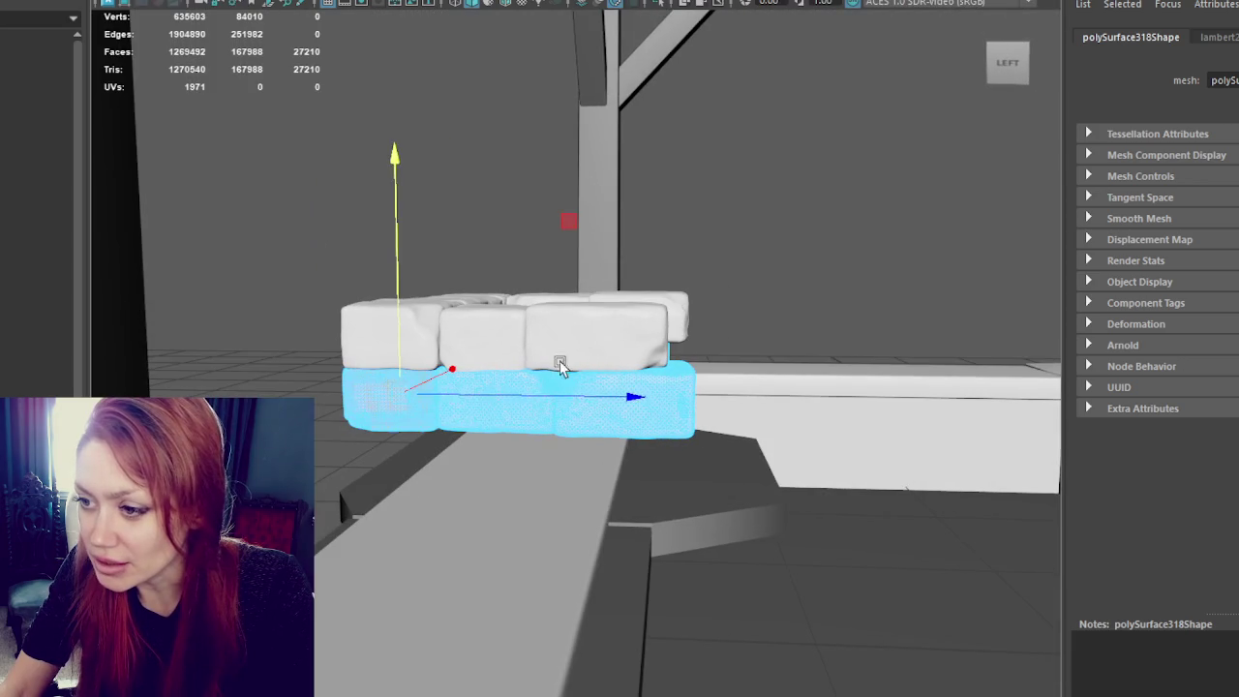
left_click(510, 407)
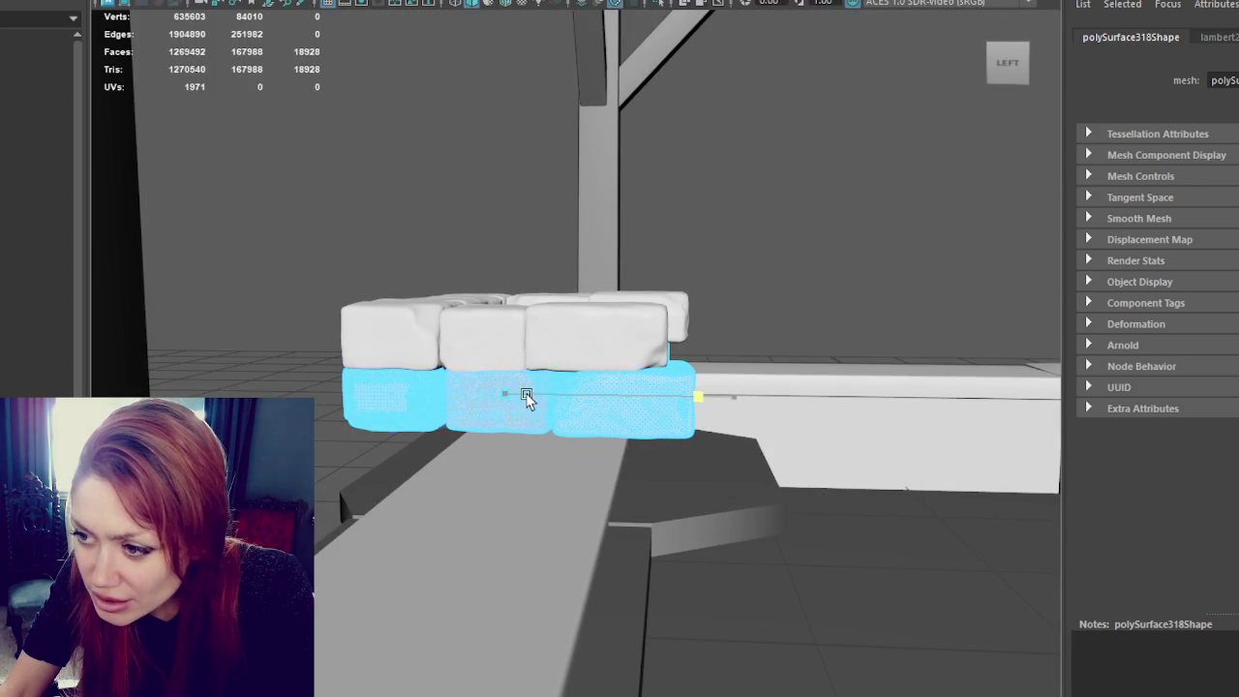
Step: Frame the selected block and turn on textured shading
key("f")
scroll(548, 401, "down", 3)
key("6")
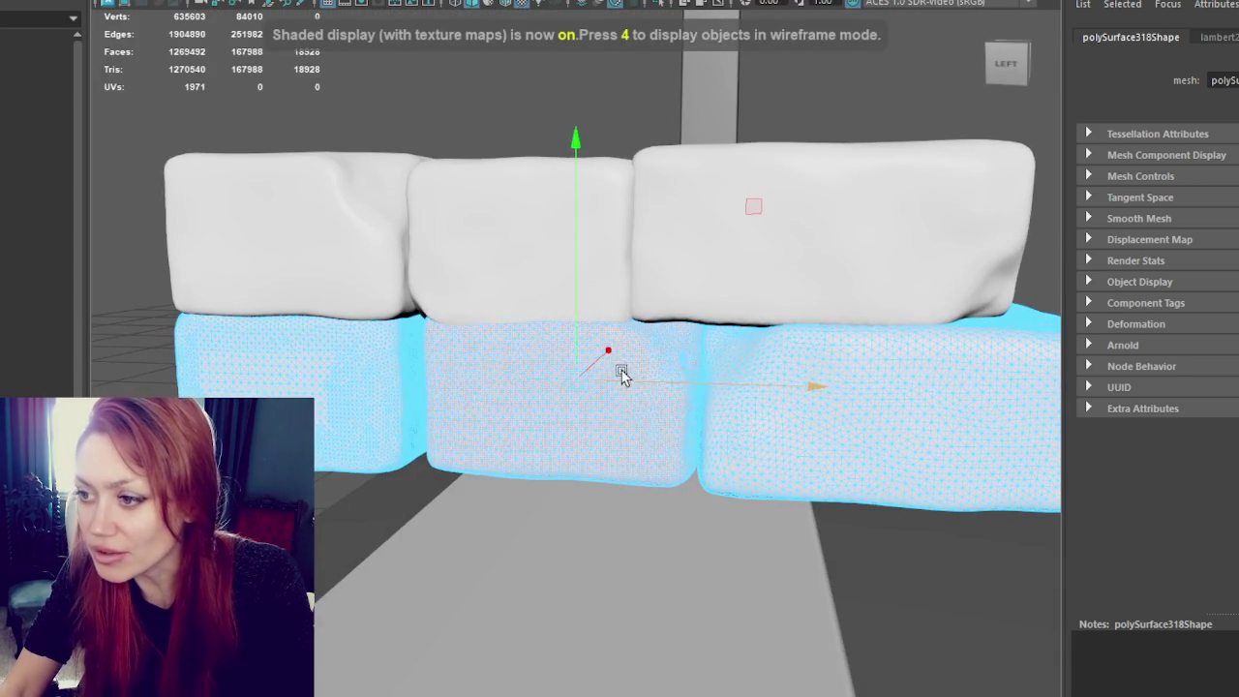
mouse_move(589, 359)
left_mouse_down("alt")
mouse_move(489, 387)
mouse_move(852, 407)
mouse_move(918, 390)
left_mouse_up("alt")
right_click_drag(930, 384, 818, 378, "alt")
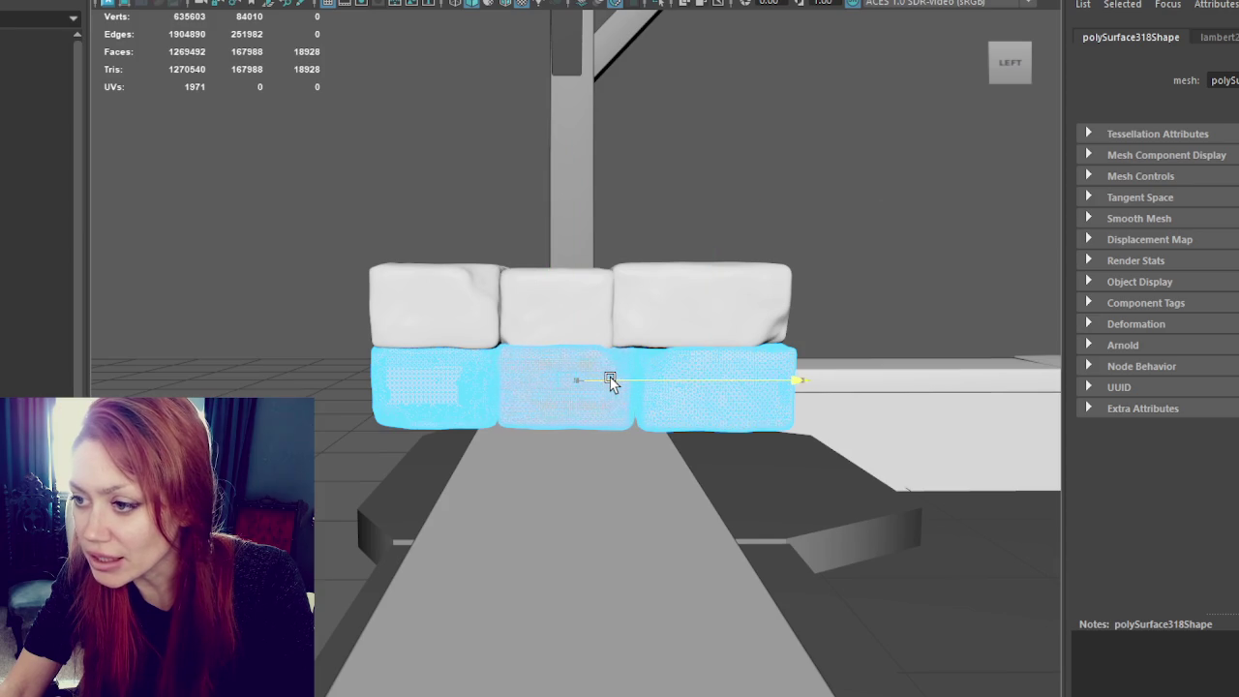
mouse_move(765, 388)
left_mouse_down("alt")
mouse_move(741, 387)
mouse_move(830, 385)
mouse_move(791, 387)
left_mouse_up("alt")
Step: Slide the end block along X until it sits snug beside the other lower blocks
left_click_drag(495, 385, 915, 384)
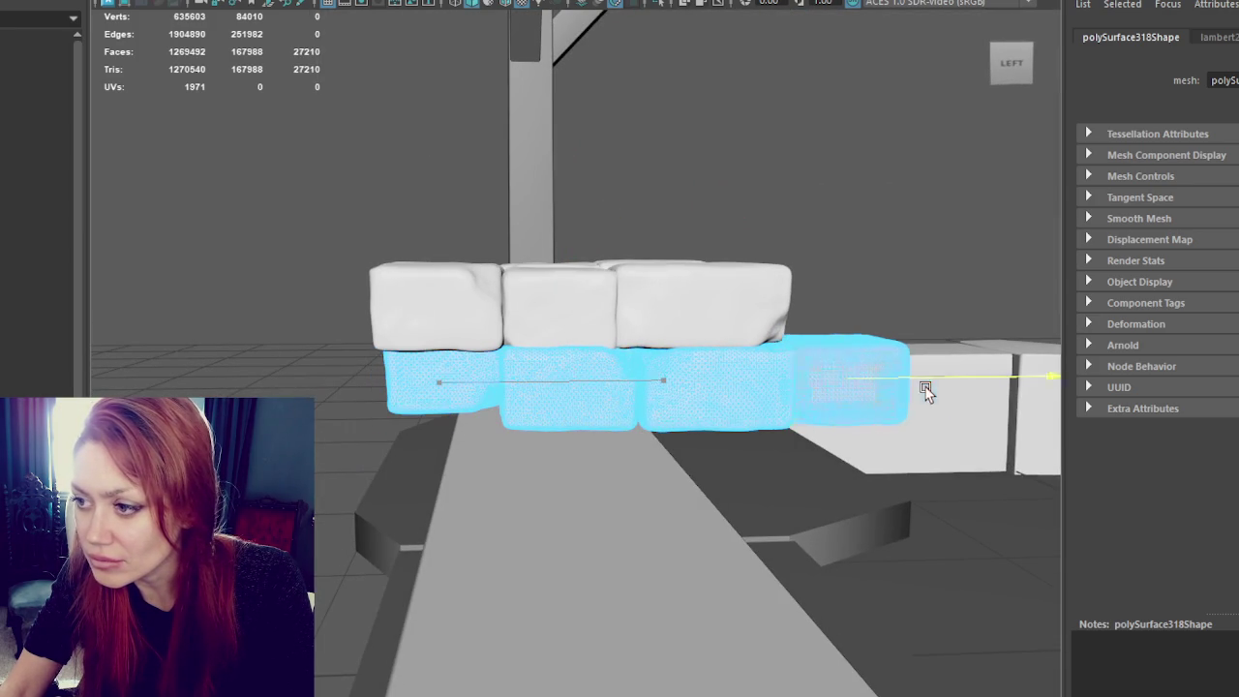
left_click_drag(753, 384, 635, 382)
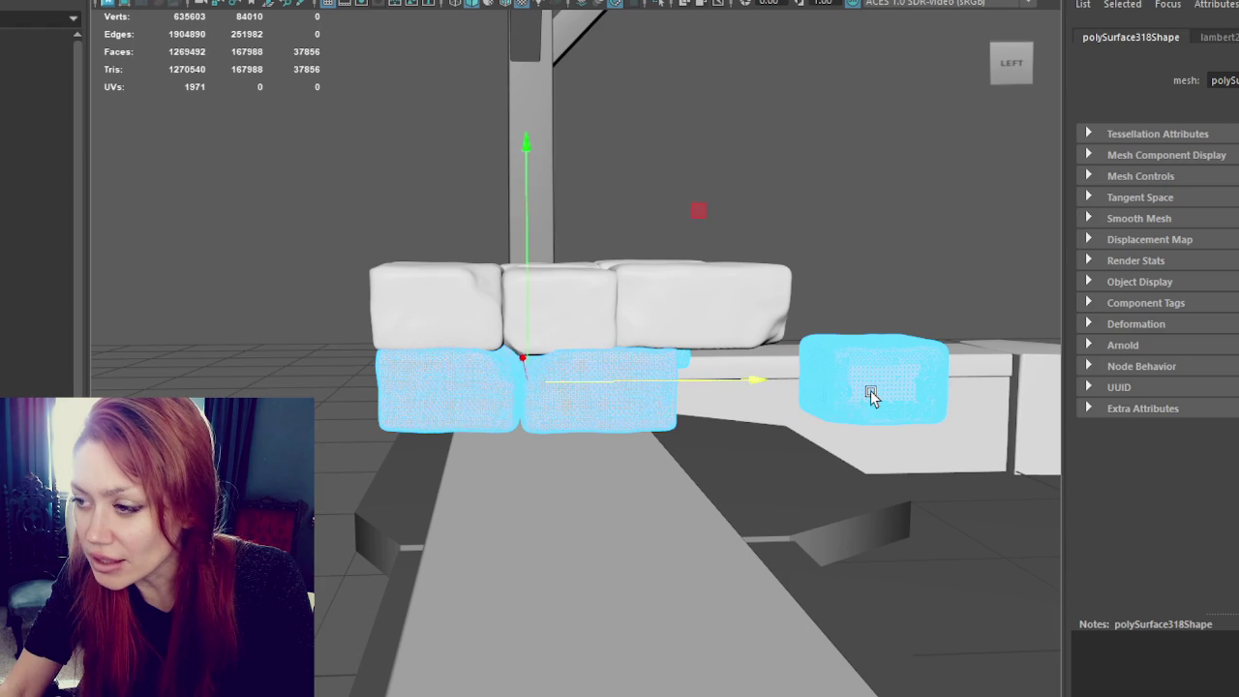
left_click_drag(944, 388, 803, 390)
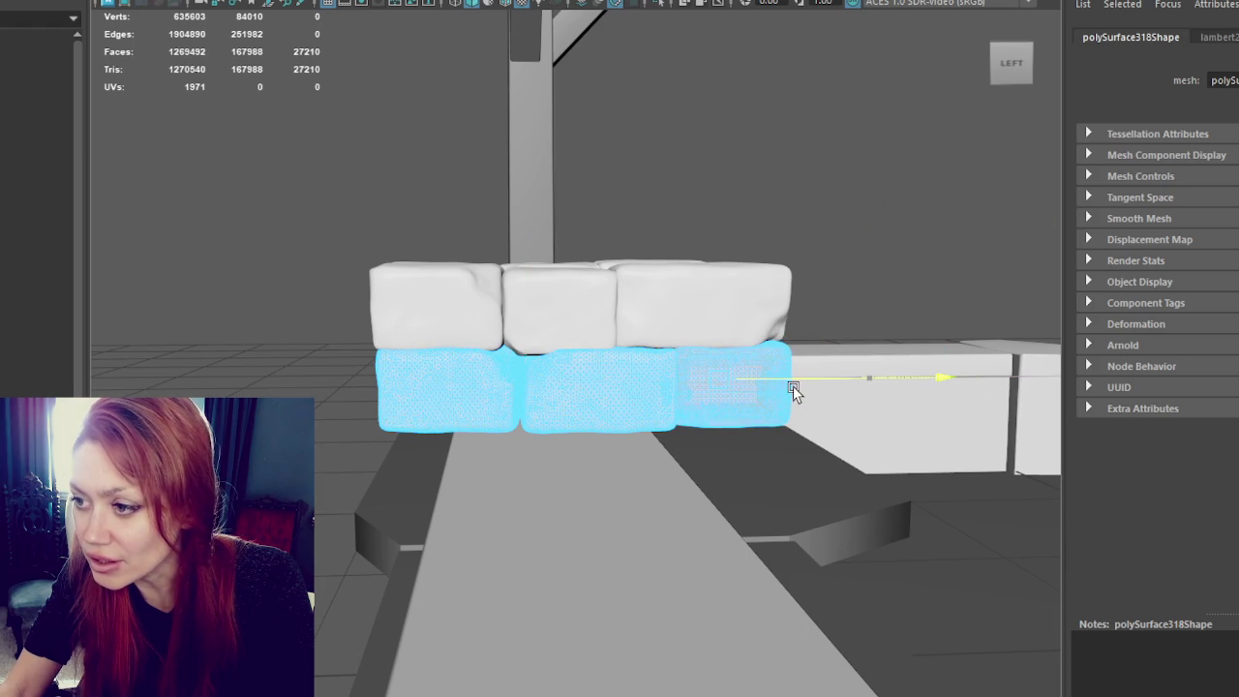
left_click_drag(821, 329, 627, 330, "alt")
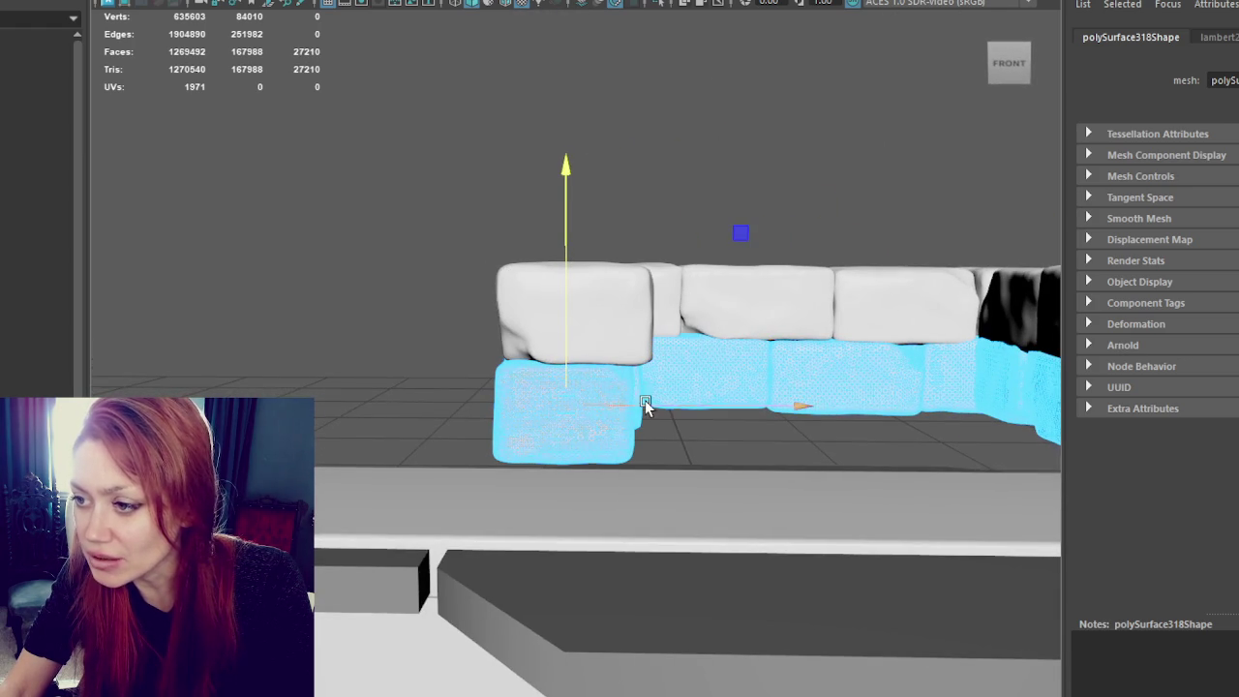
left_click_drag(656, 406, 662, 384, "alt")
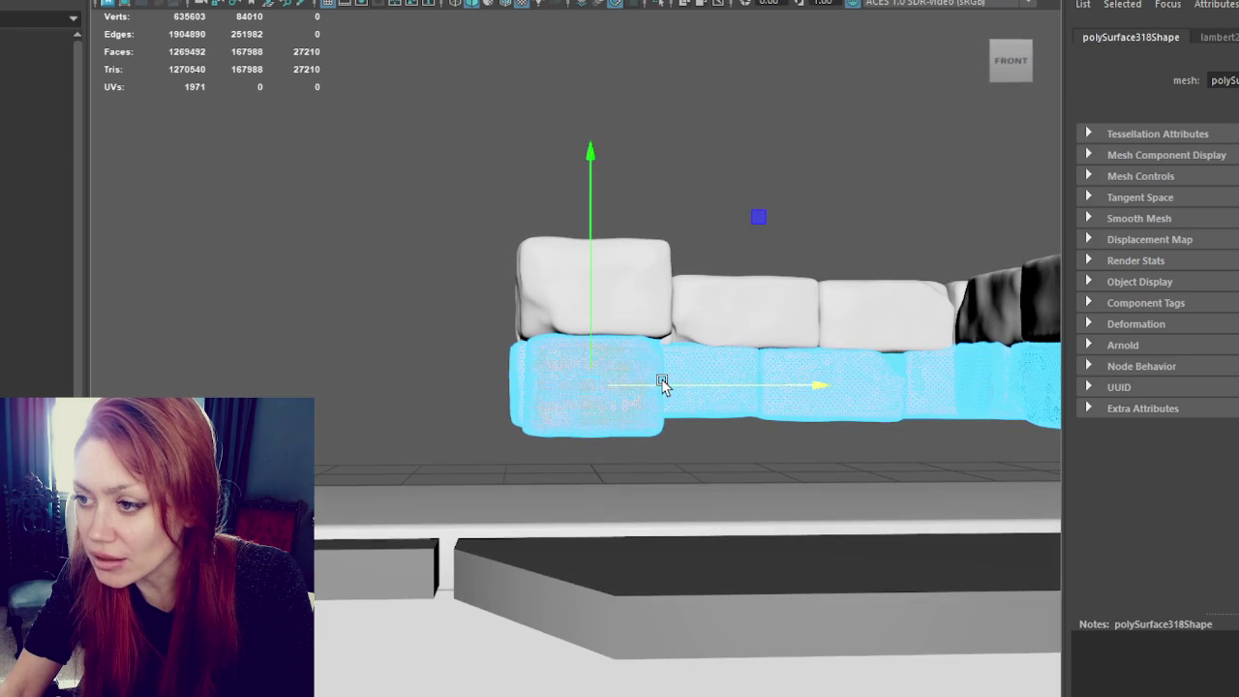
left_click_drag(518, 395, 656, 388)
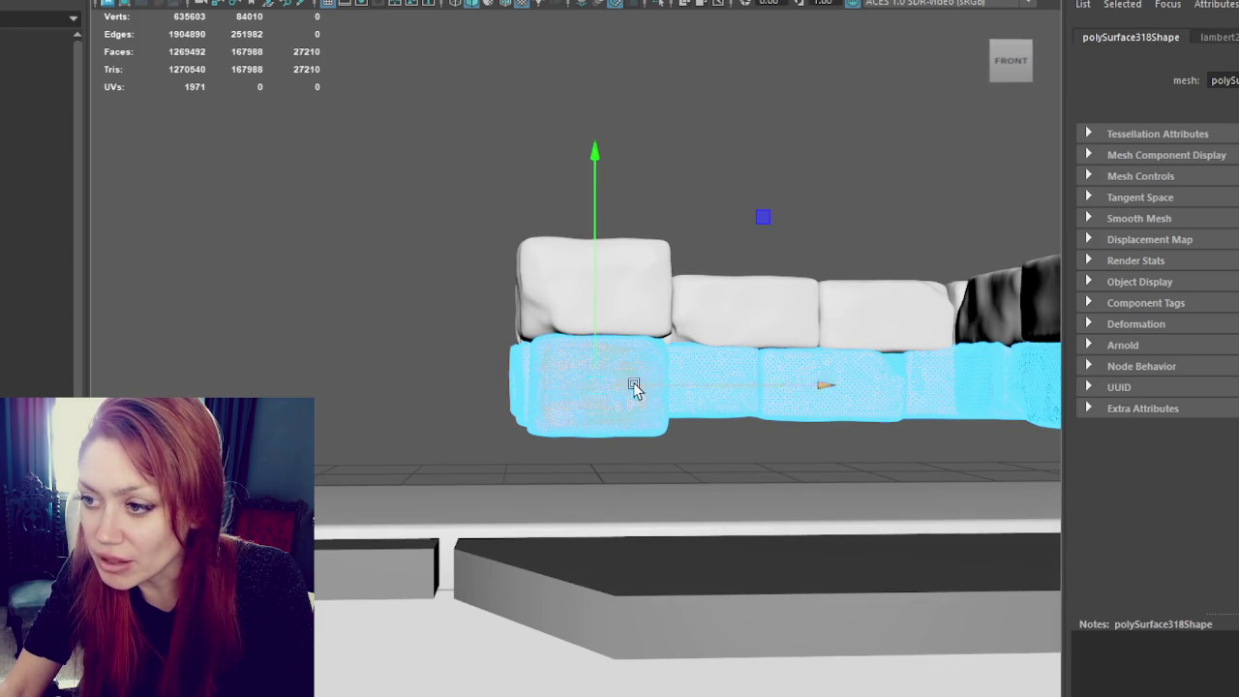
left_click_drag(553, 420, 829, 435, "alt")
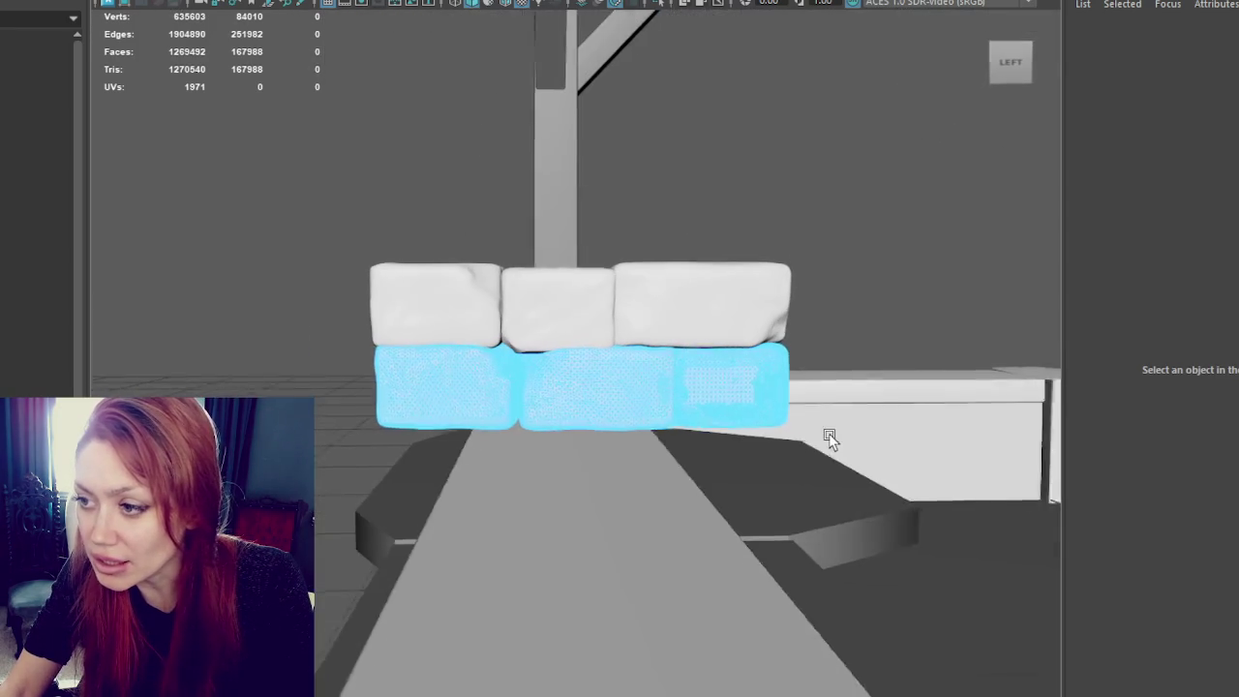
Step: Slide the lower stone blocks left along their length
left_click(732, 398)
key("ctrl+z")
mouse_move(732, 398)
left_mouse_down("alt")
mouse_move(658, 407)
mouse_move(719, 420)
mouse_move(631, 410)
mouse_move(638, 390)
mouse_move(746, 417)
mouse_move(562, 424)
mouse_move(630, 421)
mouse_move(474, 391)
mouse_move(511, 390)
mouse_move(368, 400)
left_mouse_up("alt")
key("ctrl+z")
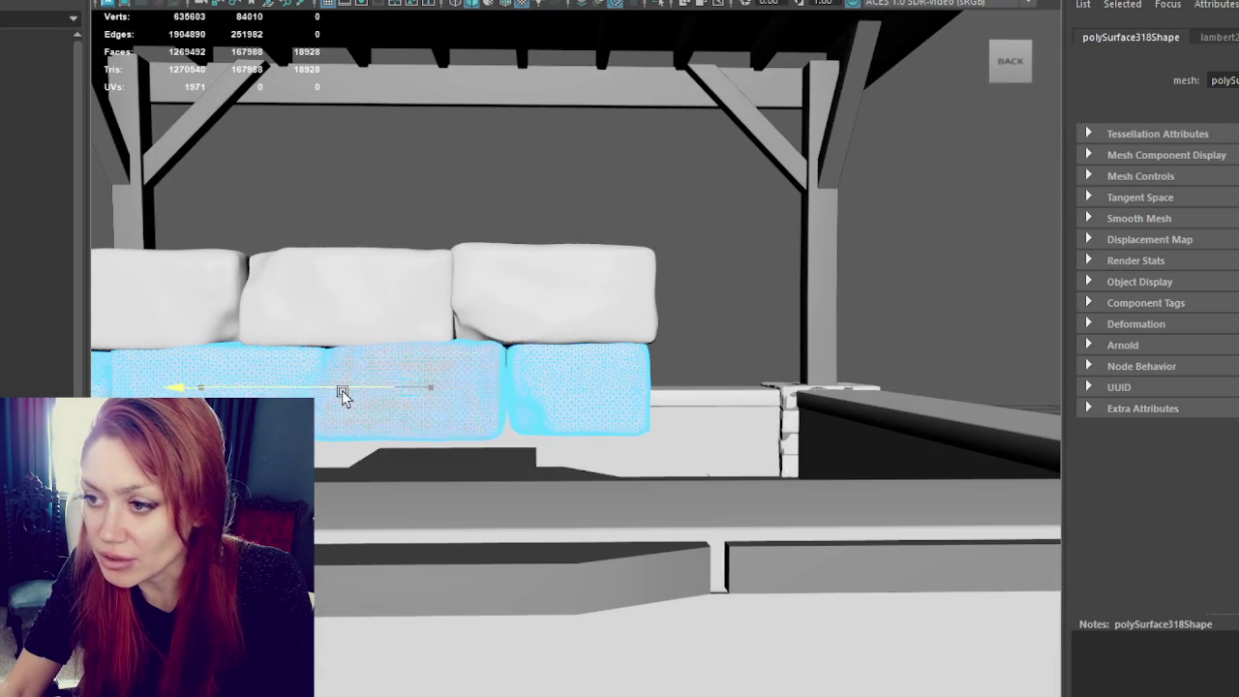
middle_click_drag(351, 397, 538, 409, "alt")
left_click_drag(448, 433, 371, 419)
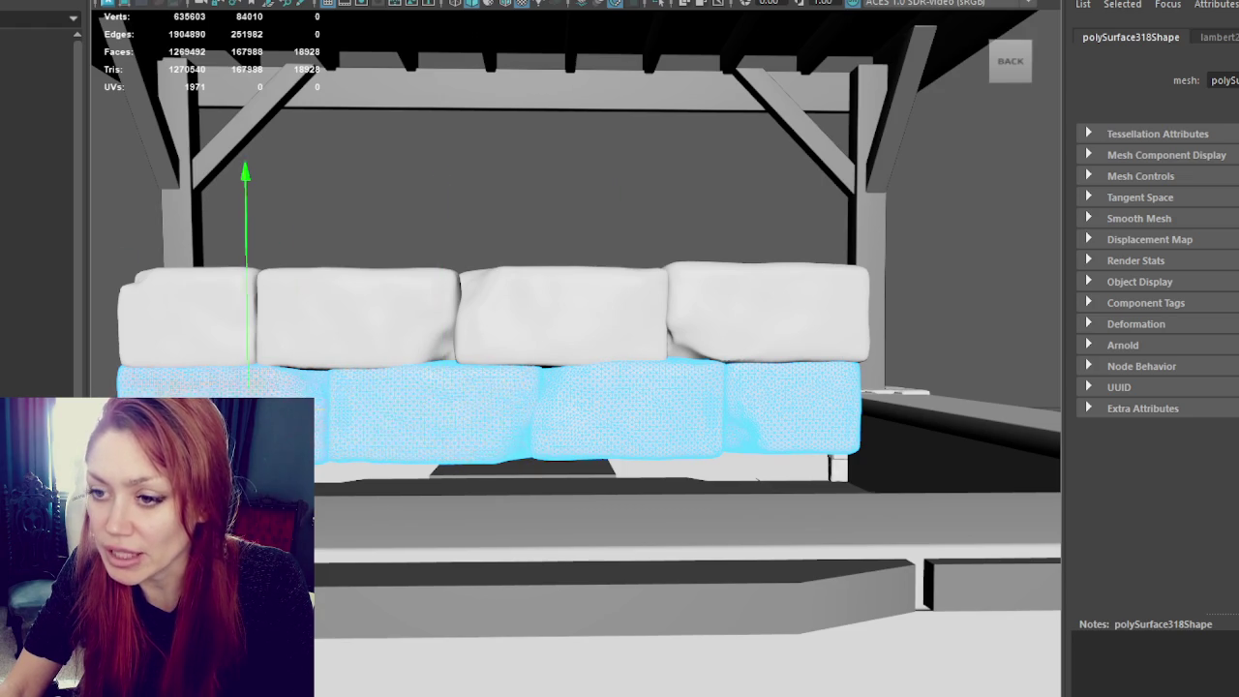
middle_click_drag(330, 427, 375, 427, "alt")
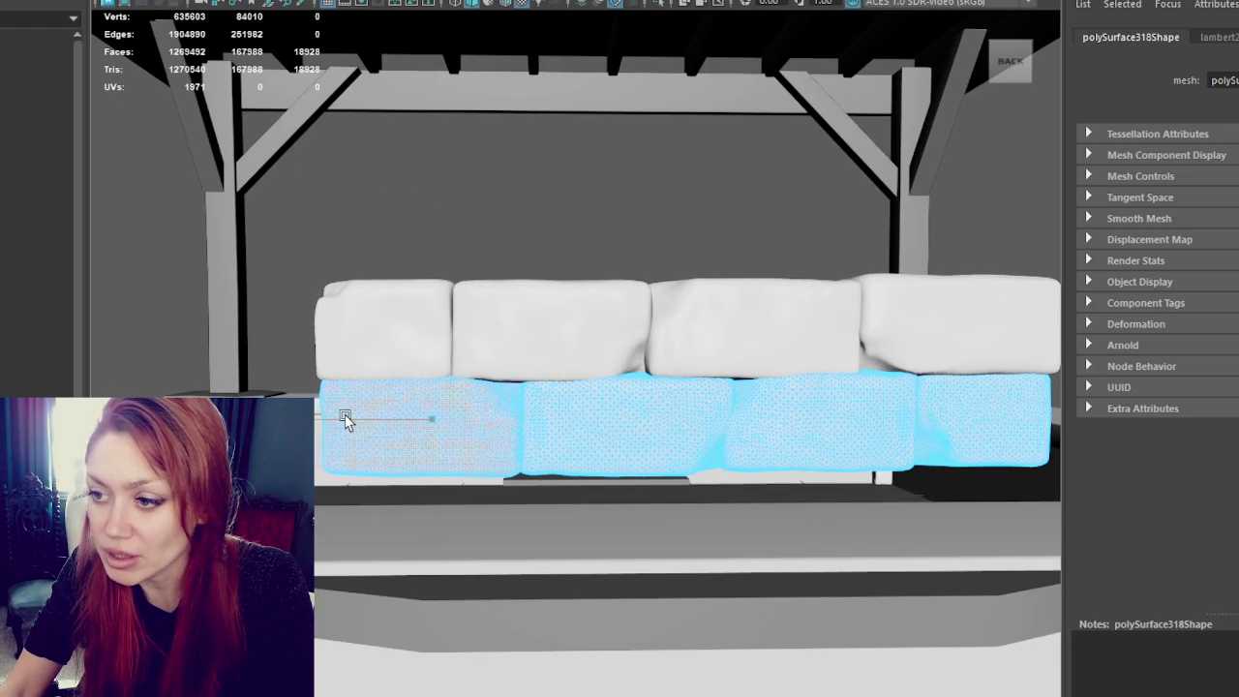
left_click_drag(367, 427, 562, 423, "alt")
mouse_move(428, 421)
left_mouse_down("alt")
mouse_move(490, 412)
mouse_move(464, 406)
mouse_move(442, 415)
mouse_move(757, 426)
left_mouse_up("alt")
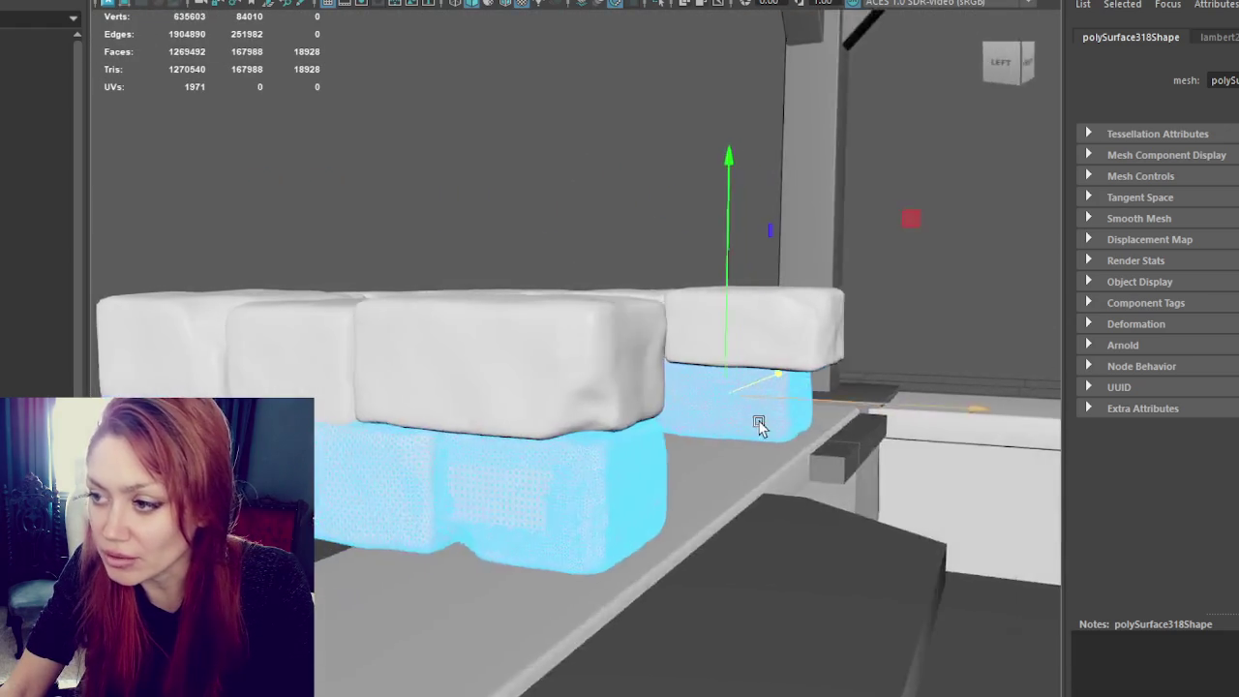
scroll(774, 424, "down", 2)
scroll(418, 211, "down", 4)
Step: Raise pCube14, stretch it to 1.242 along X, and shift it sideways into place
left_click(418, 212)
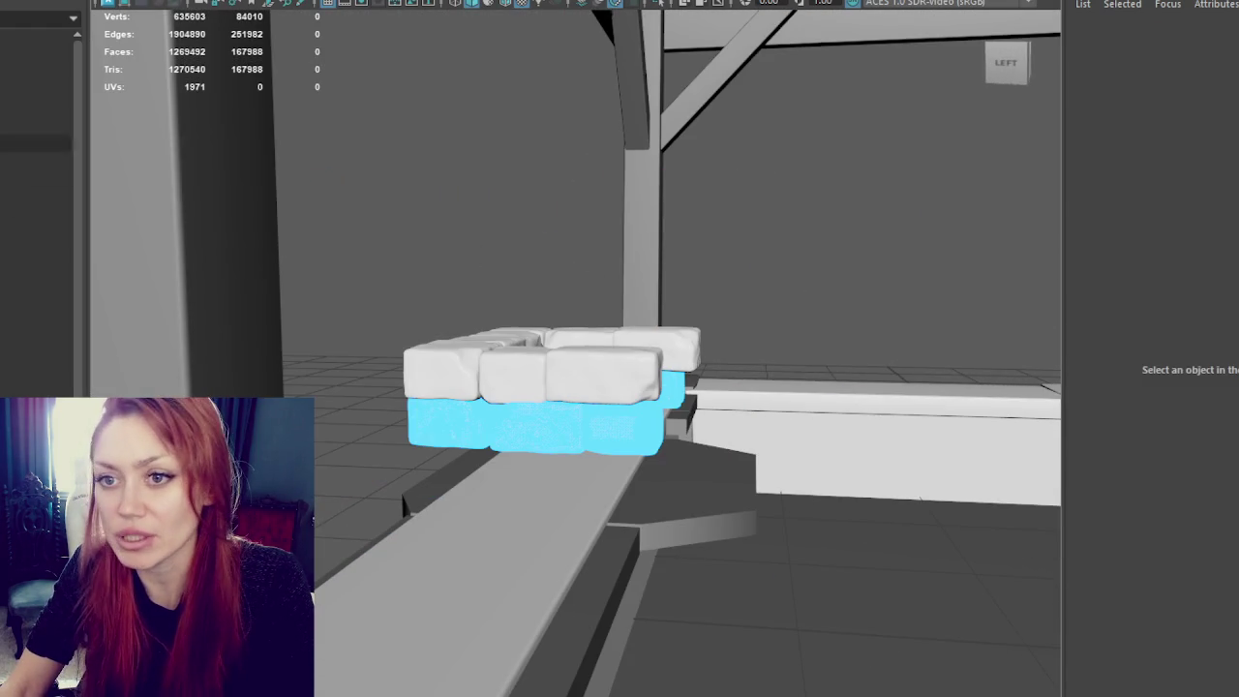
left_click(796, 523)
scroll(771, 483, "down", 3)
mouse_move(792, 454)
left_mouse_down()
mouse_move(700, 451)
mouse_move(642, 418)
mouse_move(650, 379)
mouse_move(586, 386)
left_mouse_up()
key("f")
scroll(643, 368, "down", 3)
key("r")
mouse_move(642, 329)
left_mouse_down()
mouse_move(652, 335)
mouse_move(618, 353)
mouse_move(642, 335)
left_mouse_up()
key("w")
mouse_move(636, 379)
left_mouse_down()
mouse_move(769, 393)
mouse_move(675, 368)
left_mouse_up()
Step: Delete the large grey cube after checking the blocks in wireframe and textured shading
left_click(355, 274)
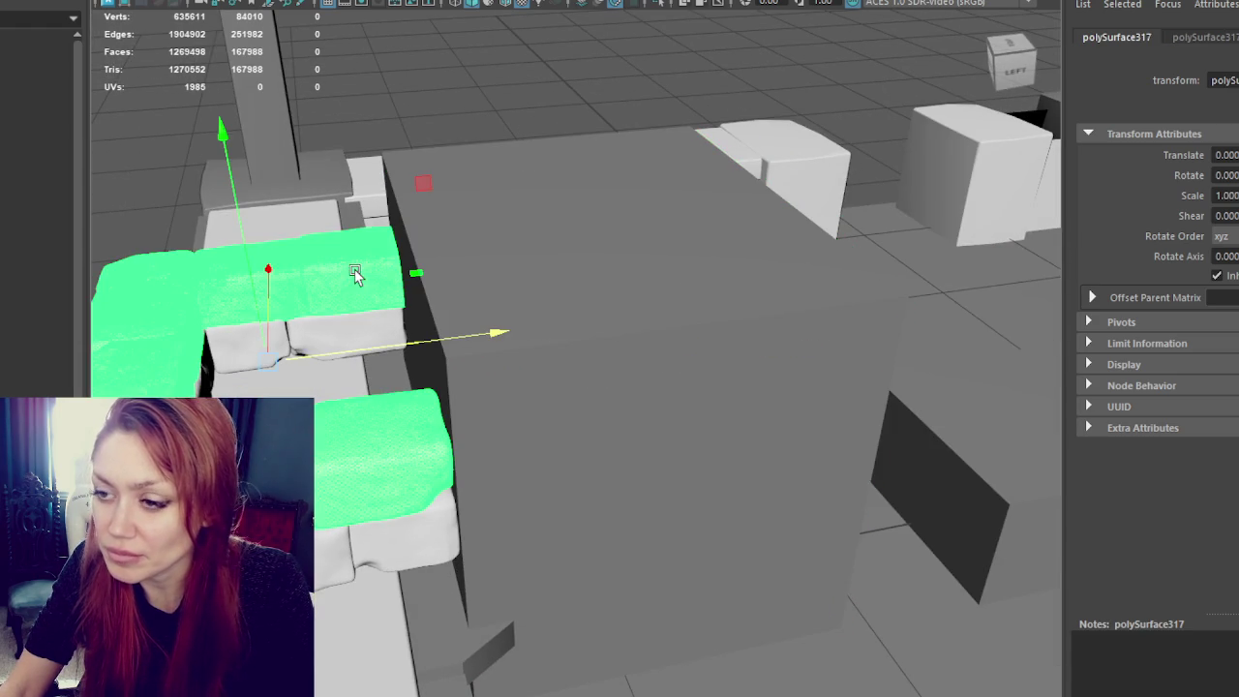
key("4")
key("6")
left_click_drag(356, 274, 412, 300, "alt")
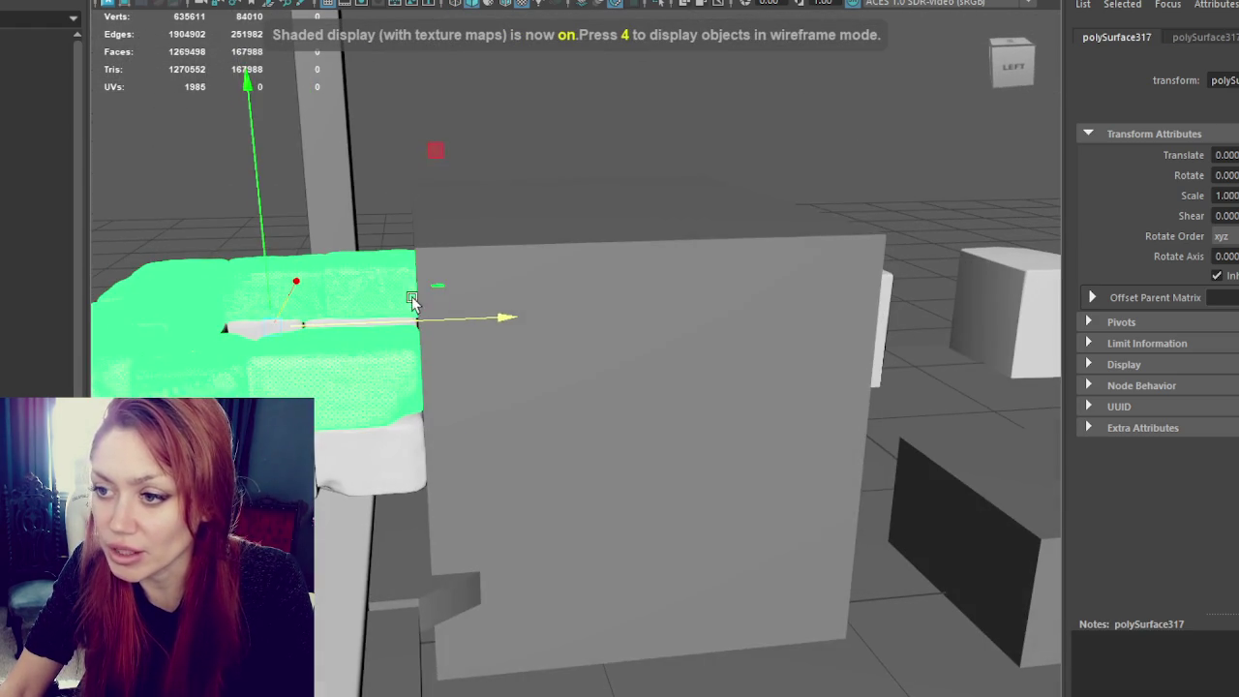
left_click(521, 278)
key("Delete")
right_click_drag(527, 206, 451, 189)
Step: Slide the lower blocks' faces along X so they sit beneath the upper row
left_click(390, 268)
key("f")
mouse_move(387, 269)
left_mouse_down("alt")
mouse_move(321, 258)
mouse_move(469, 392)
left_mouse_up("alt")
scroll(553, 423, "up", 3)
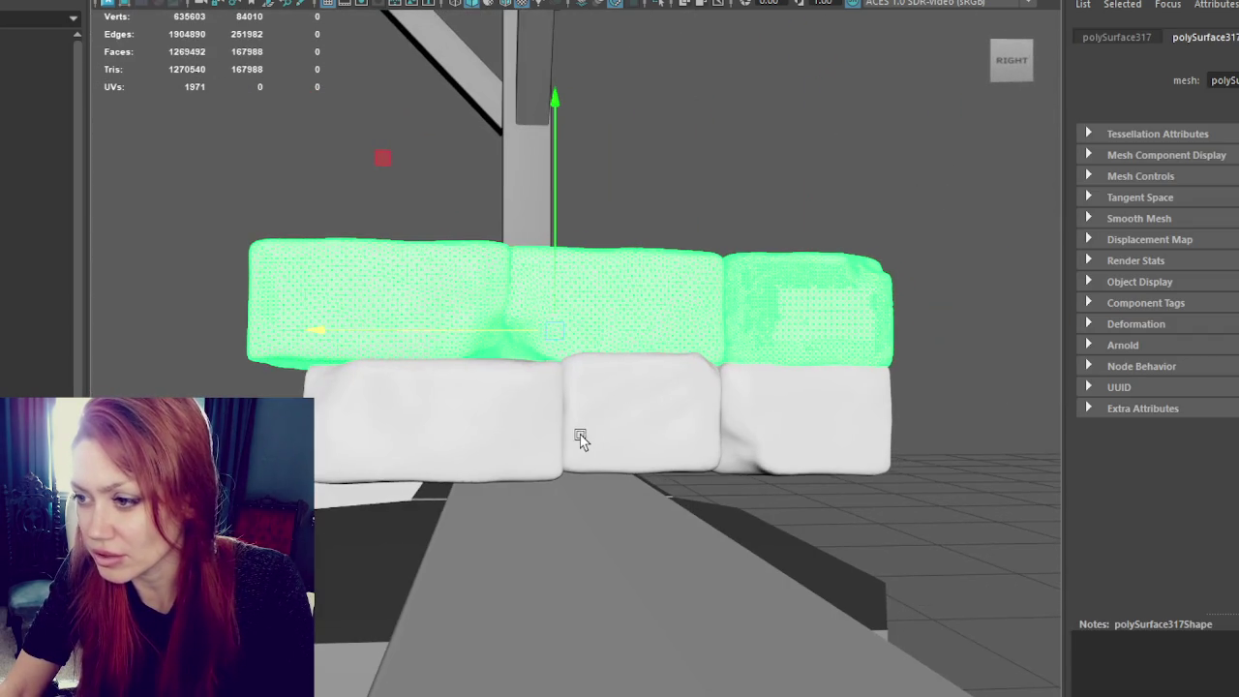
left_click_drag(779, 362, 834, 425, "alt")
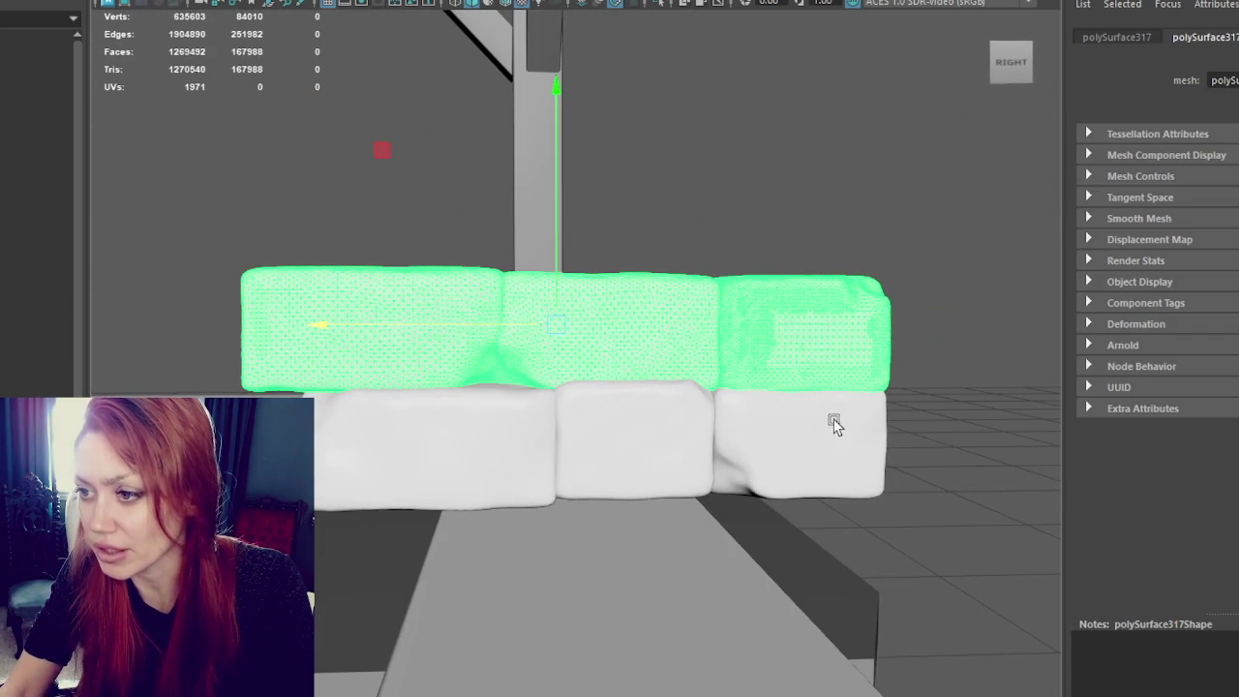
left_click(771, 413)
right_click_drag(881, 167, 879, 216)
left_click_drag(811, 423, 733, 435)
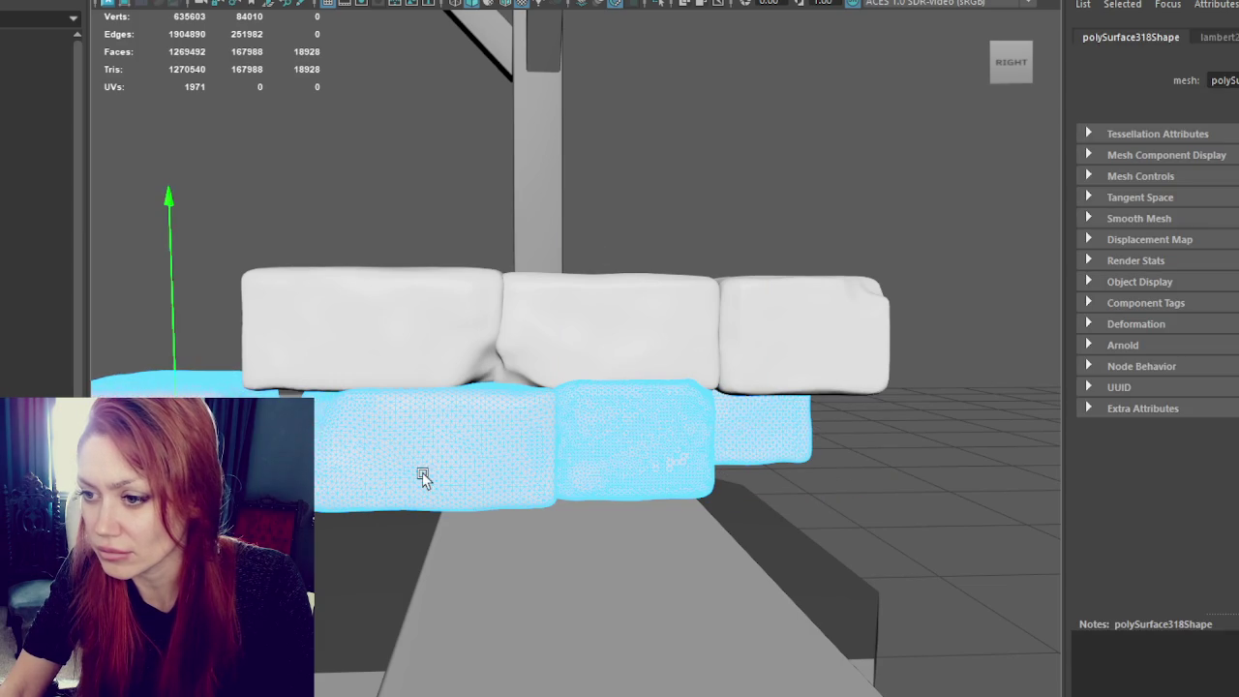
mouse_move(371, 451)
left_mouse_down()
mouse_move(685, 455)
mouse_move(554, 435)
mouse_move(519, 440)
mouse_move(529, 448)
left_mouse_up()
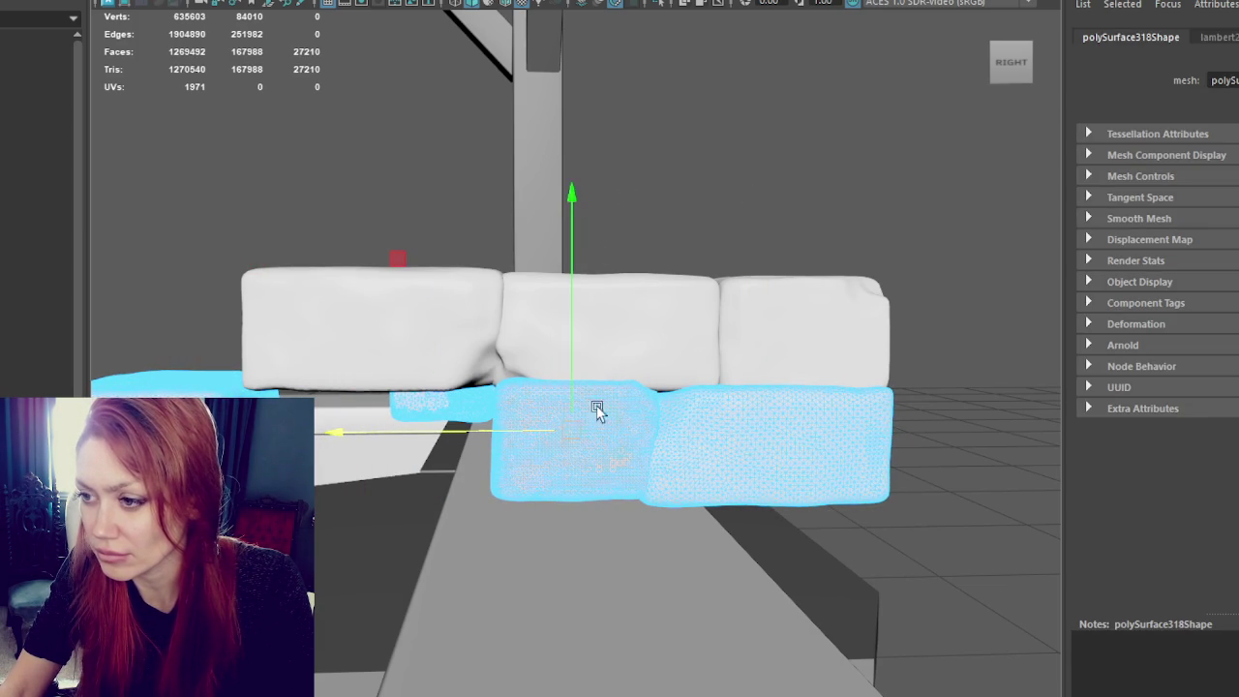
left_click(500, 413)
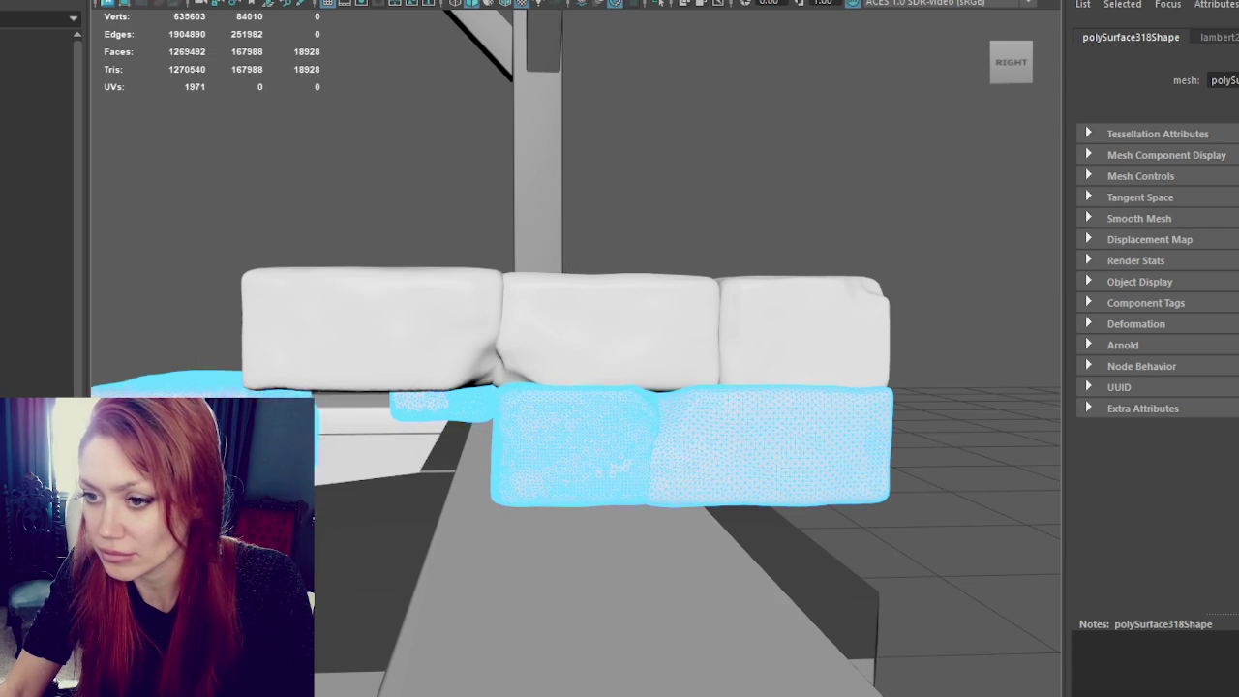
left_click_drag(160, 455, 375, 457)
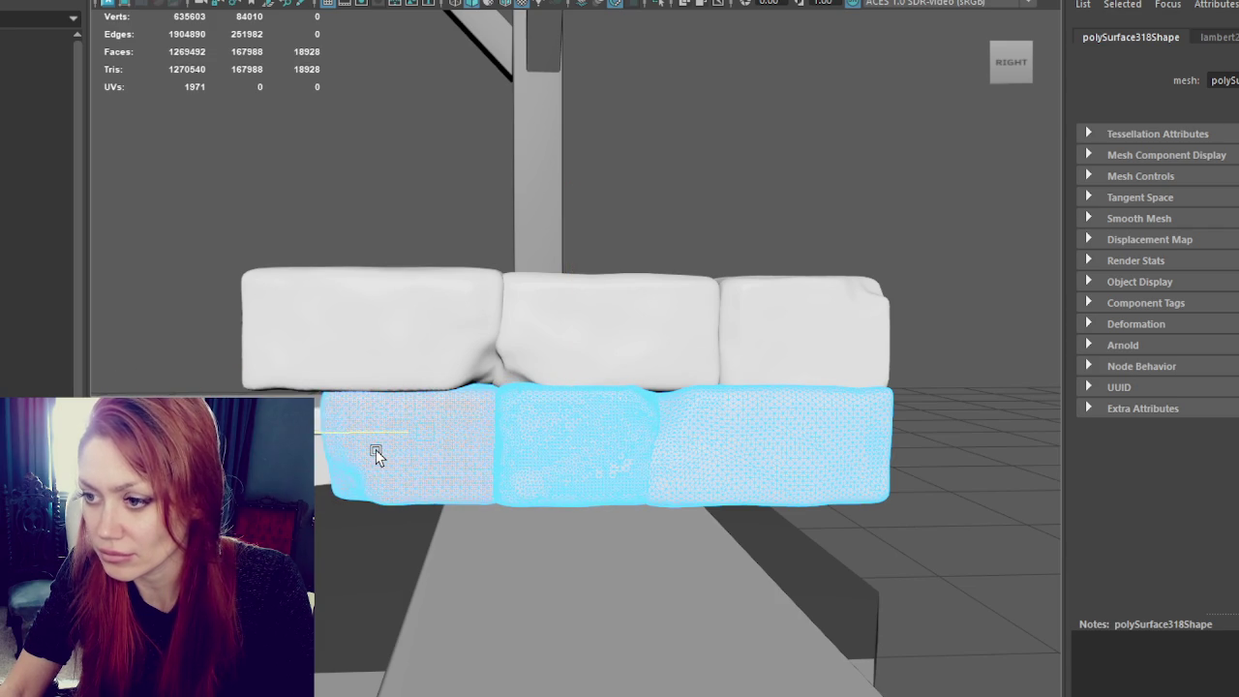
Step: Slide the upper row's middle and left blocks right in Face mode to close the gap
left_click(662, 348)
right_click(663, 312)
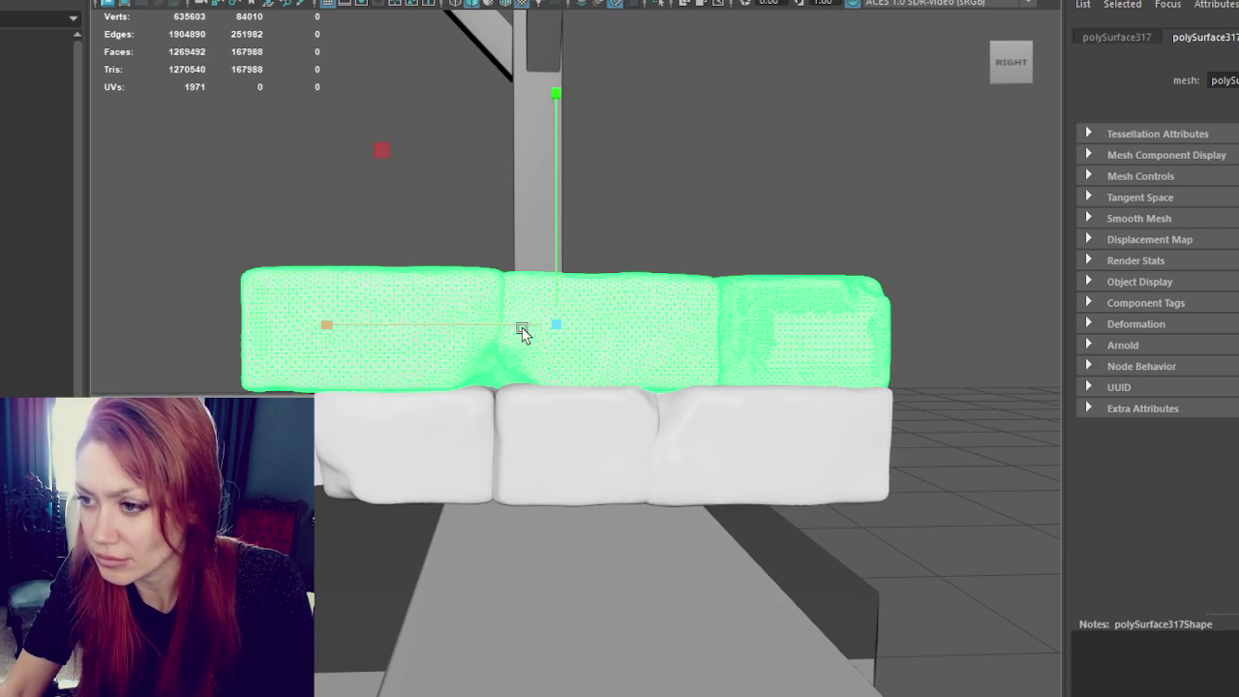
right_click(620, 335)
left_click(621, 300)
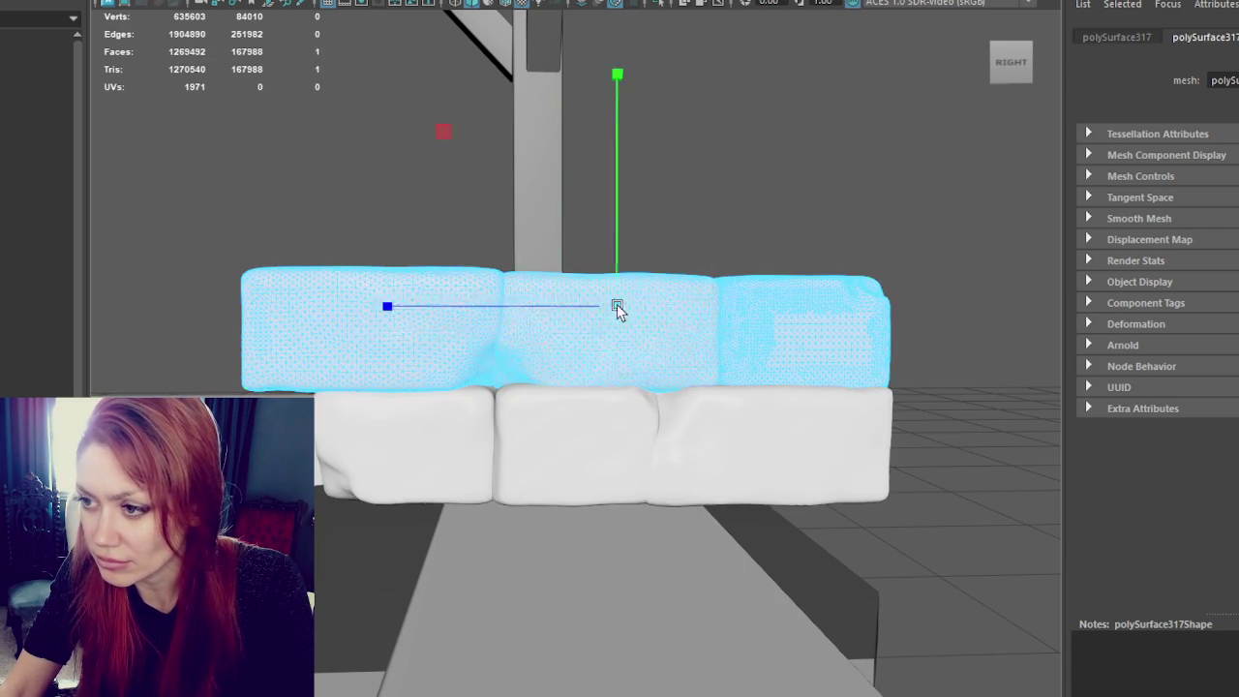
left_click_drag(534, 336, 565, 338)
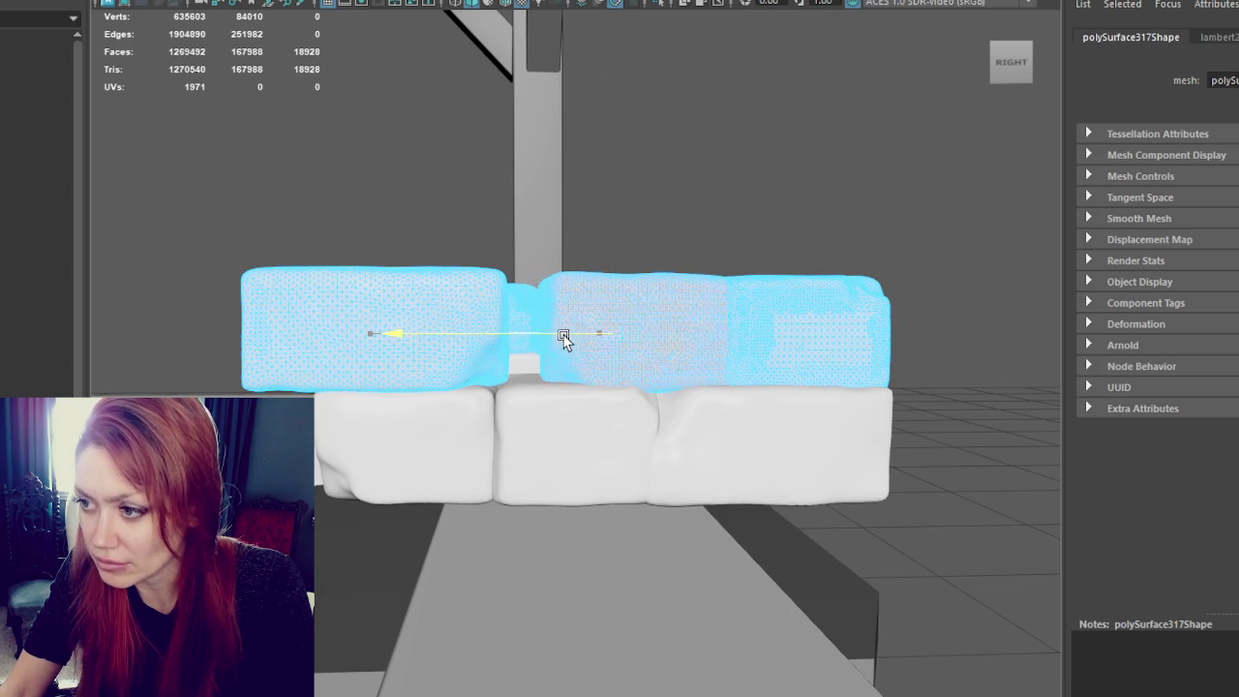
left_click(351, 358)
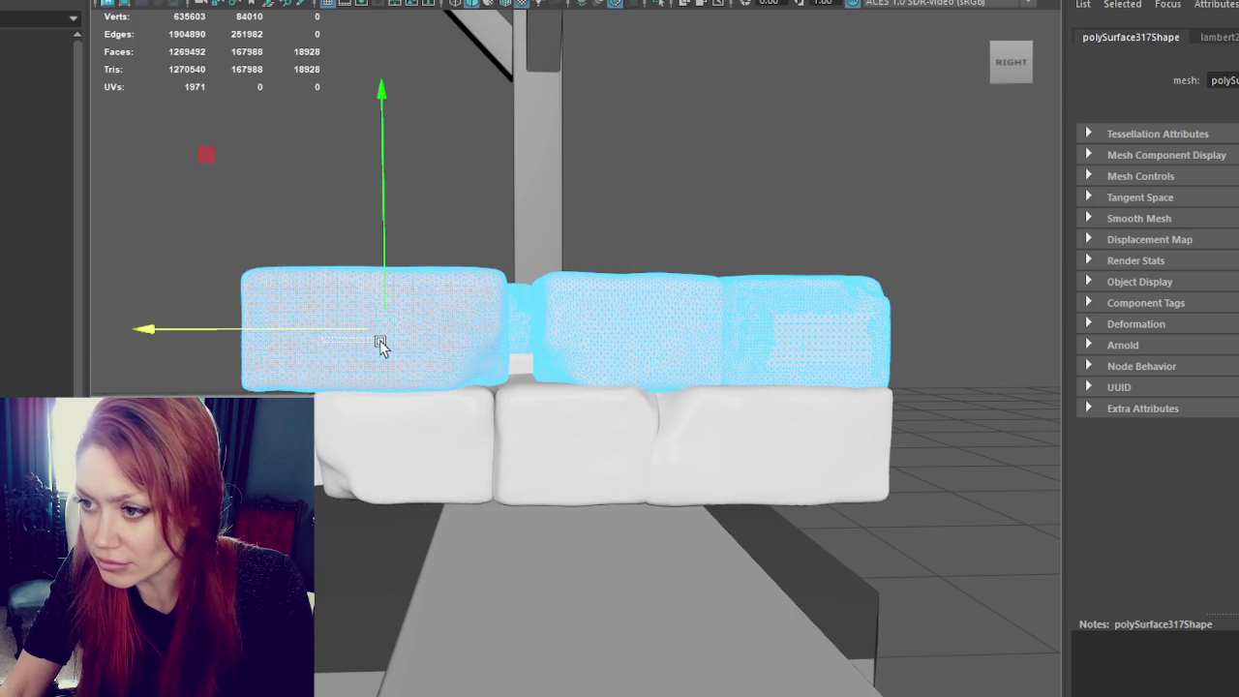
left_click_drag(326, 335, 372, 340)
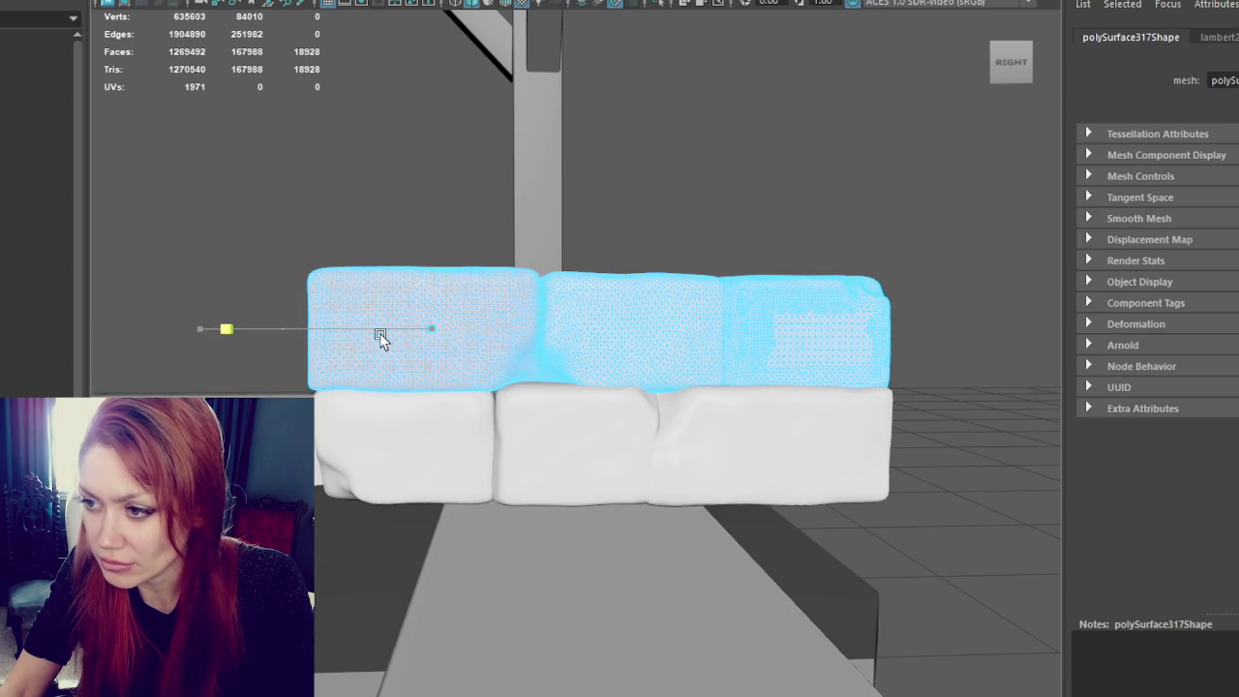
mouse_move(375, 337)
left_mouse_down()
mouse_move(823, 415)
mouse_move(857, 451)
mouse_move(547, 397)
mouse_move(436, 404)
left_mouse_up()
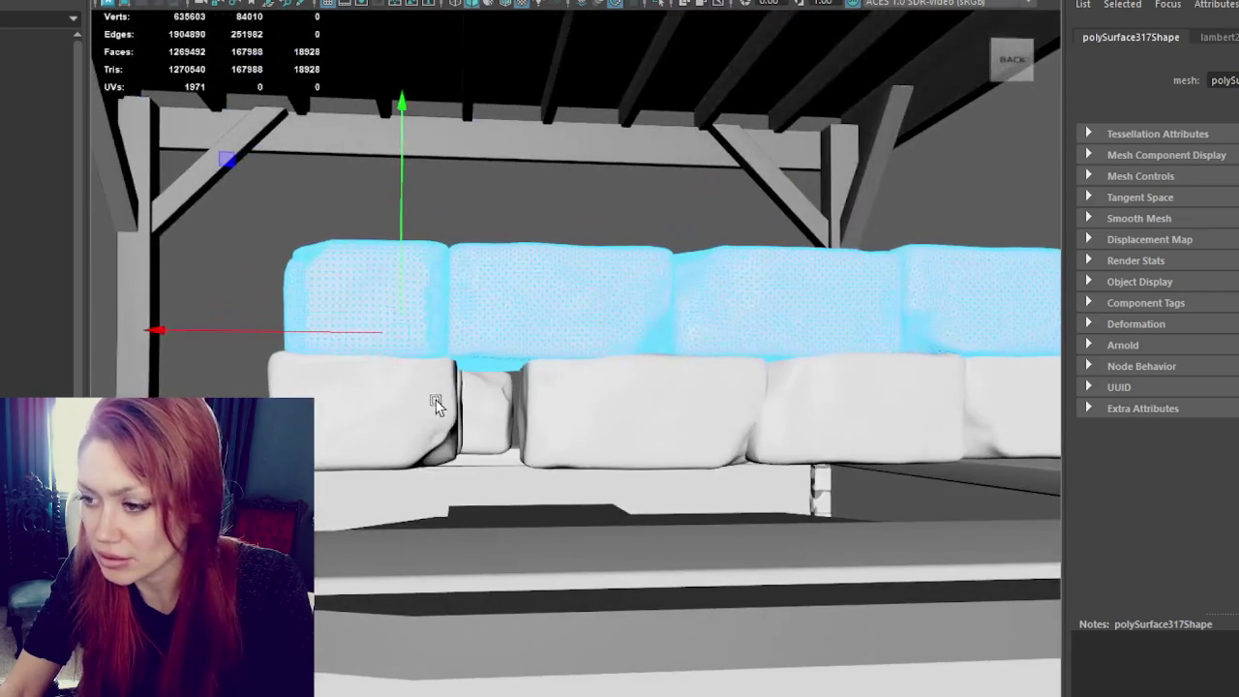
right_click(374, 385)
Step: Shift the lower-left and second lower blocks sideways to even out the bottom row
right_click(384, 385)
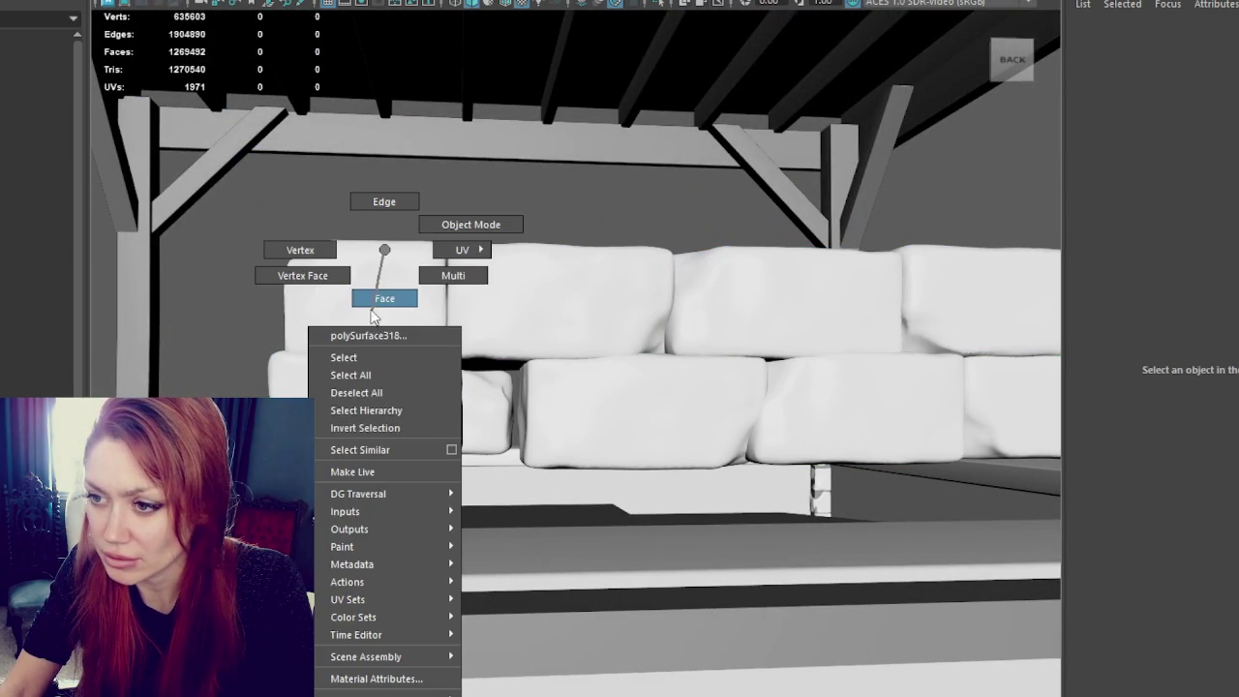
left_click(347, 357)
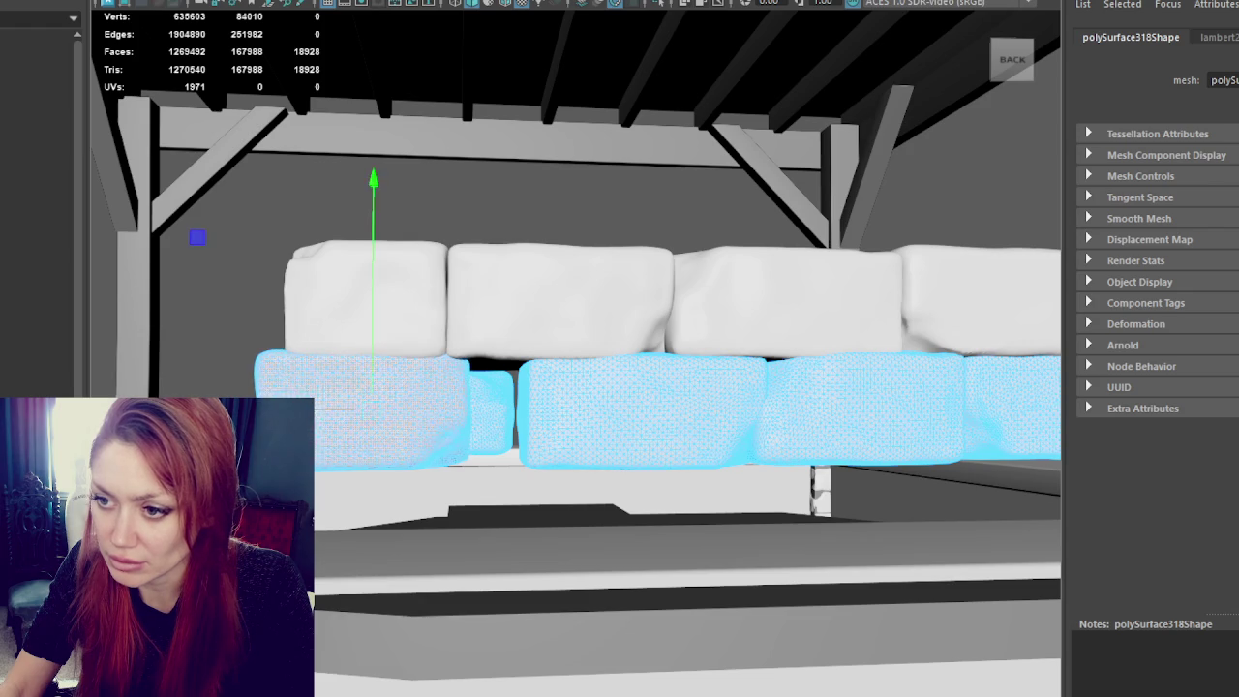
left_click_drag(298, 418, 336, 418)
middle_click_drag(634, 404, 570, 415)
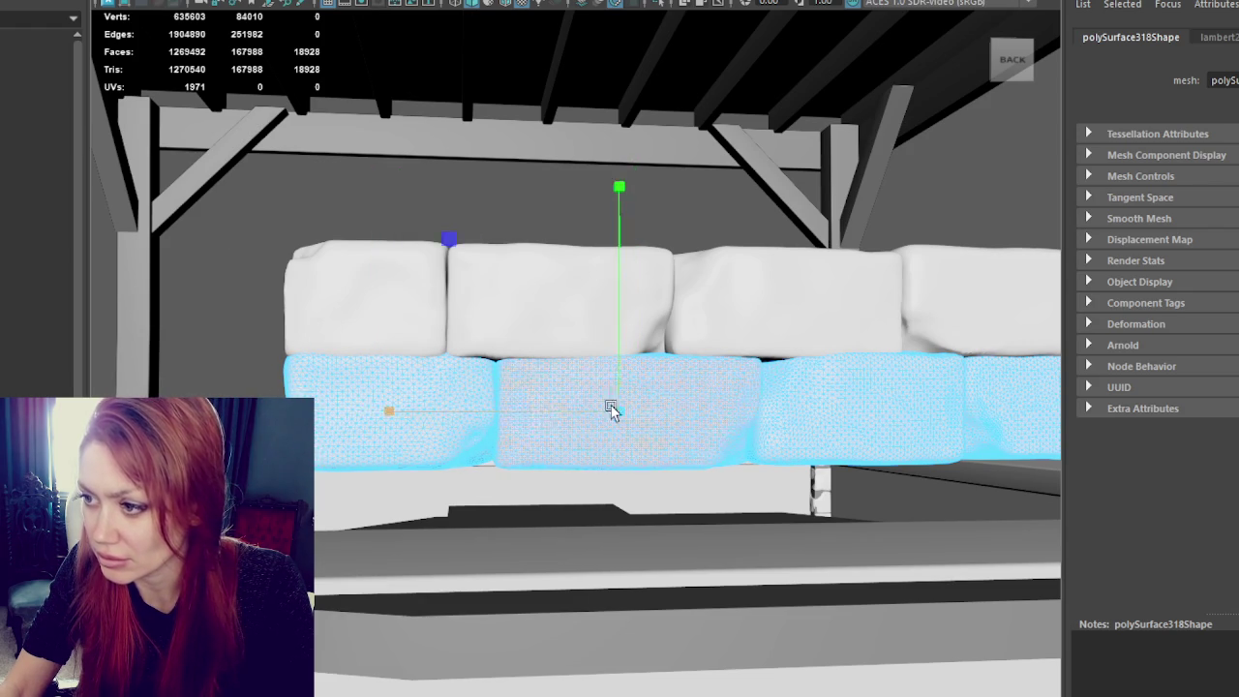
scroll(581, 417, "down", 3)
mouse_move(600, 406)
left_mouse_down("alt")
mouse_move(891, 417)
mouse_move(669, 434)
mouse_move(812, 453)
left_mouse_up("alt")
scroll(666, 437, "up", 3)
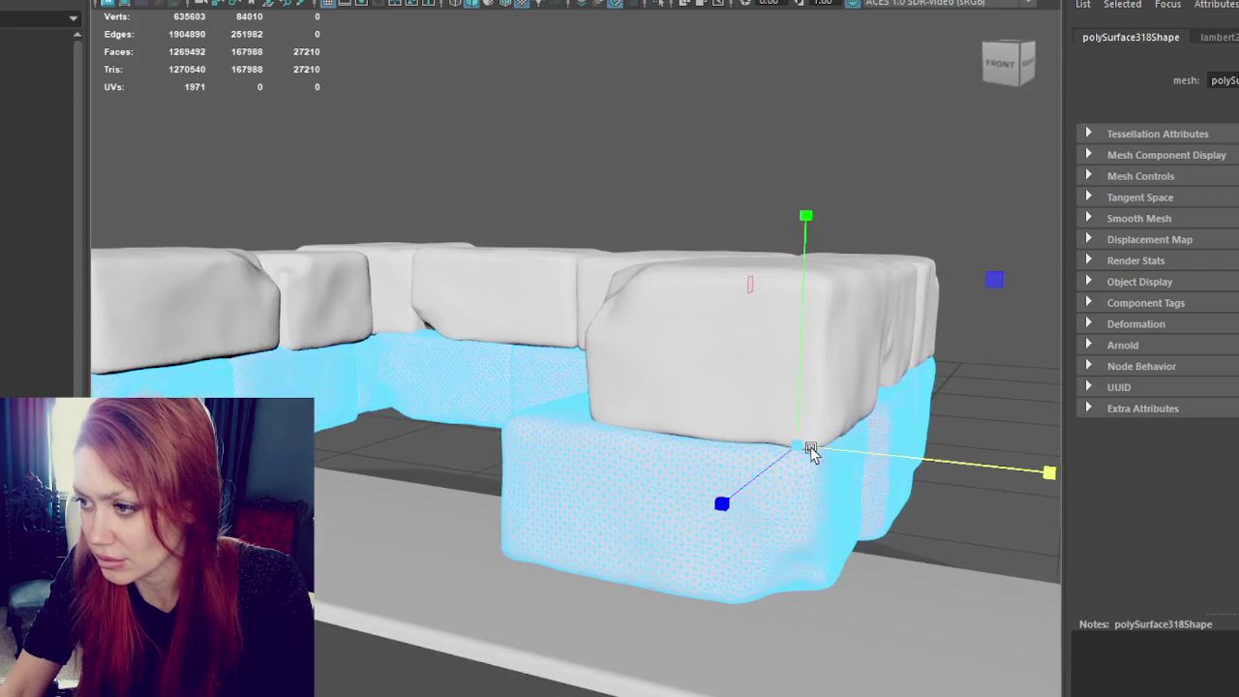
key("w")
mouse_move(861, 503)
left_mouse_down()
mouse_move(927, 471)
mouse_move(754, 421)
left_mouse_up()
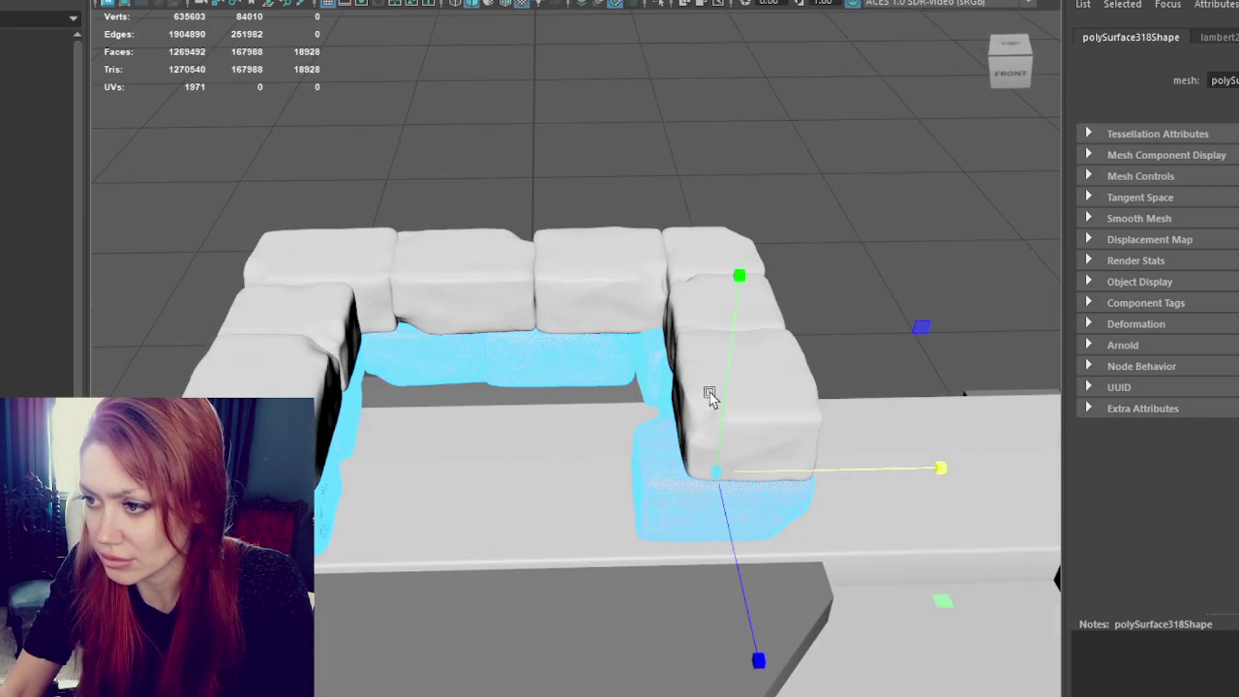
mouse_move(649, 354)
left_mouse_down("alt")
mouse_move(777, 391)
mouse_move(711, 329)
left_mouse_up("alt")
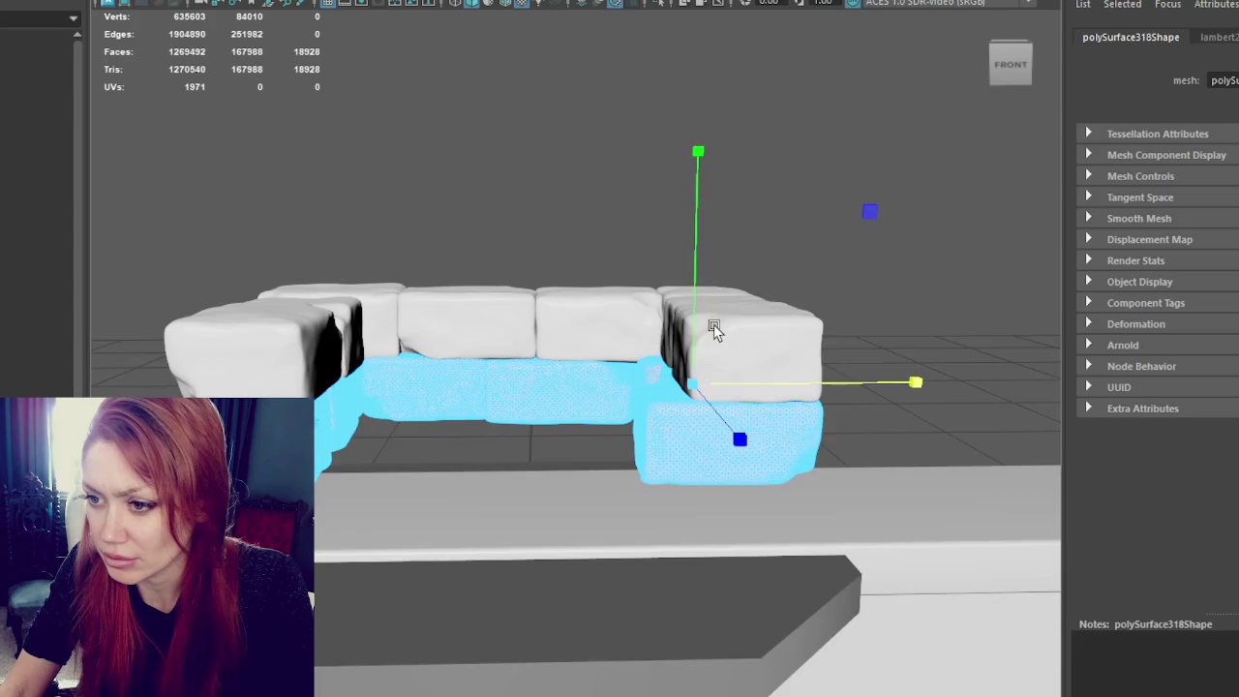
Step: Lift copies of the block rows into new courses and move a bottom-row copy left
left_click(530, 246)
scroll(581, 233, "down", 3)
scroll(595, 396, "up", 3)
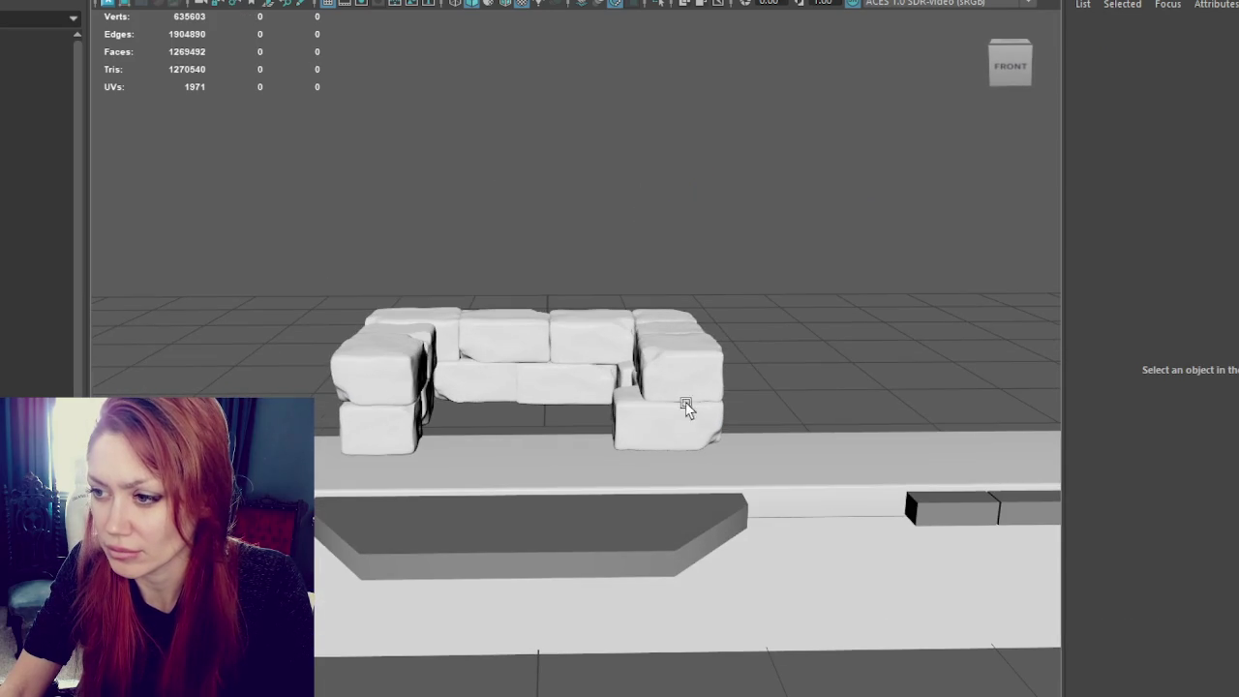
left_click(683, 432)
left_click(523, 381)
left_click_drag(531, 340, 537, 250)
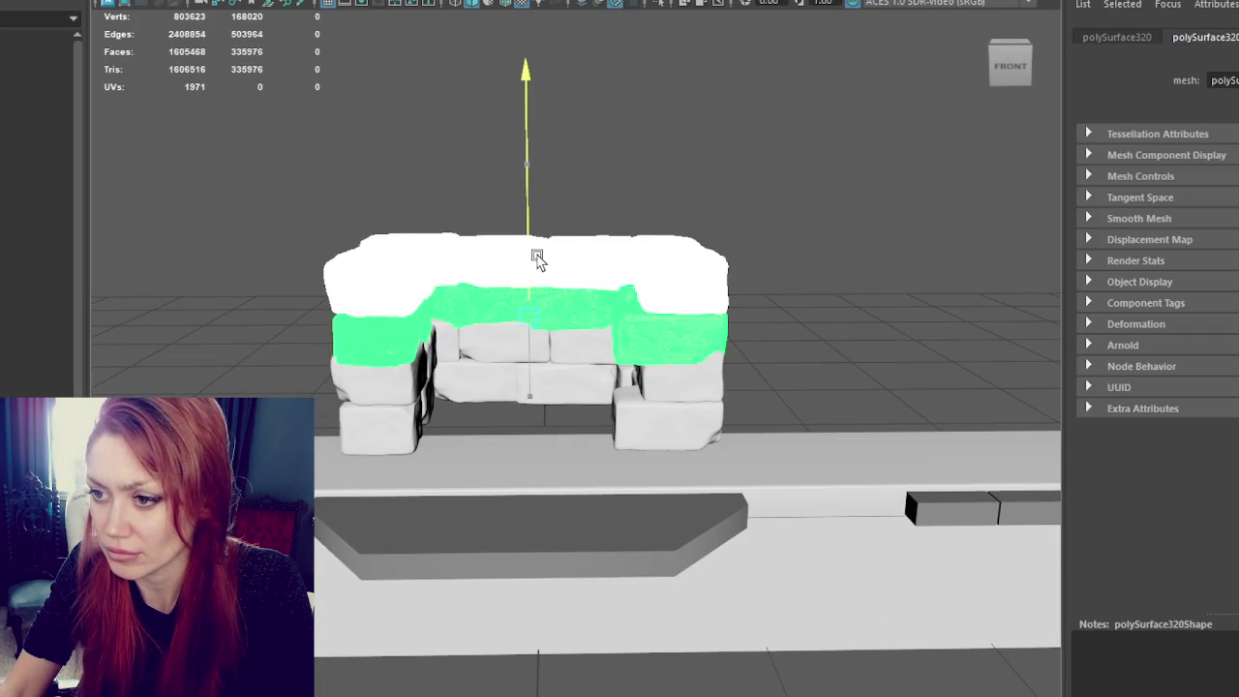
key("ctrl+z")
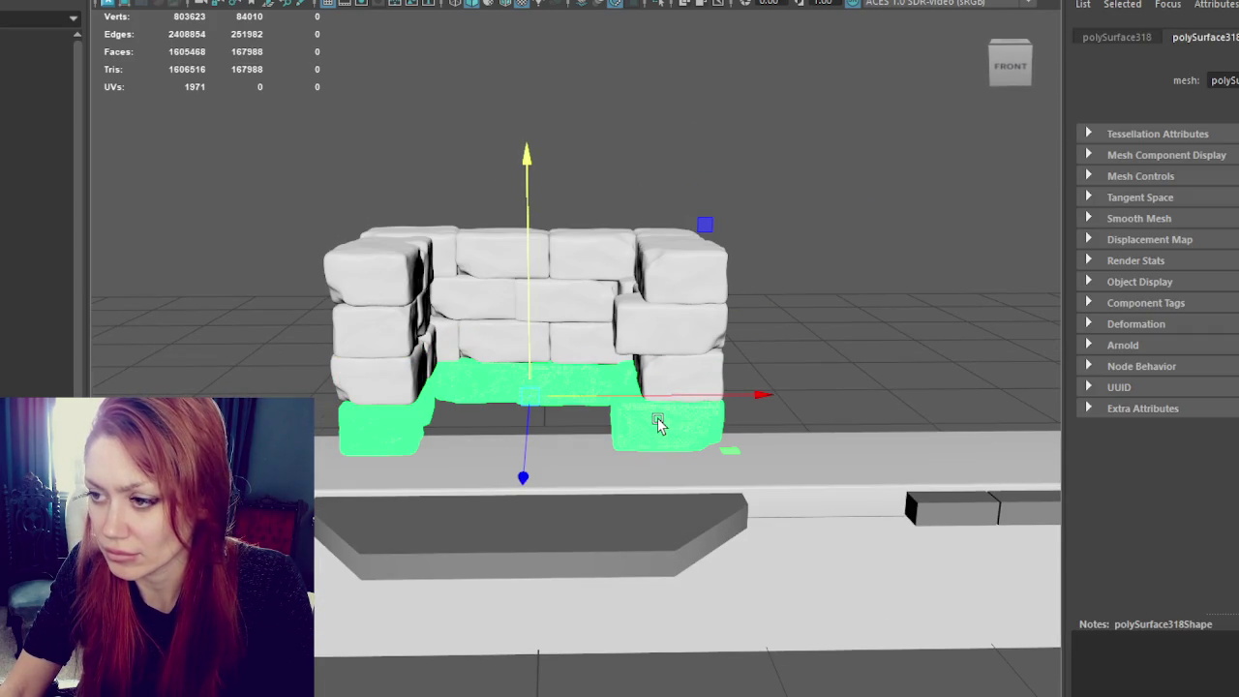
left_click_drag(656, 405, 228, 405)
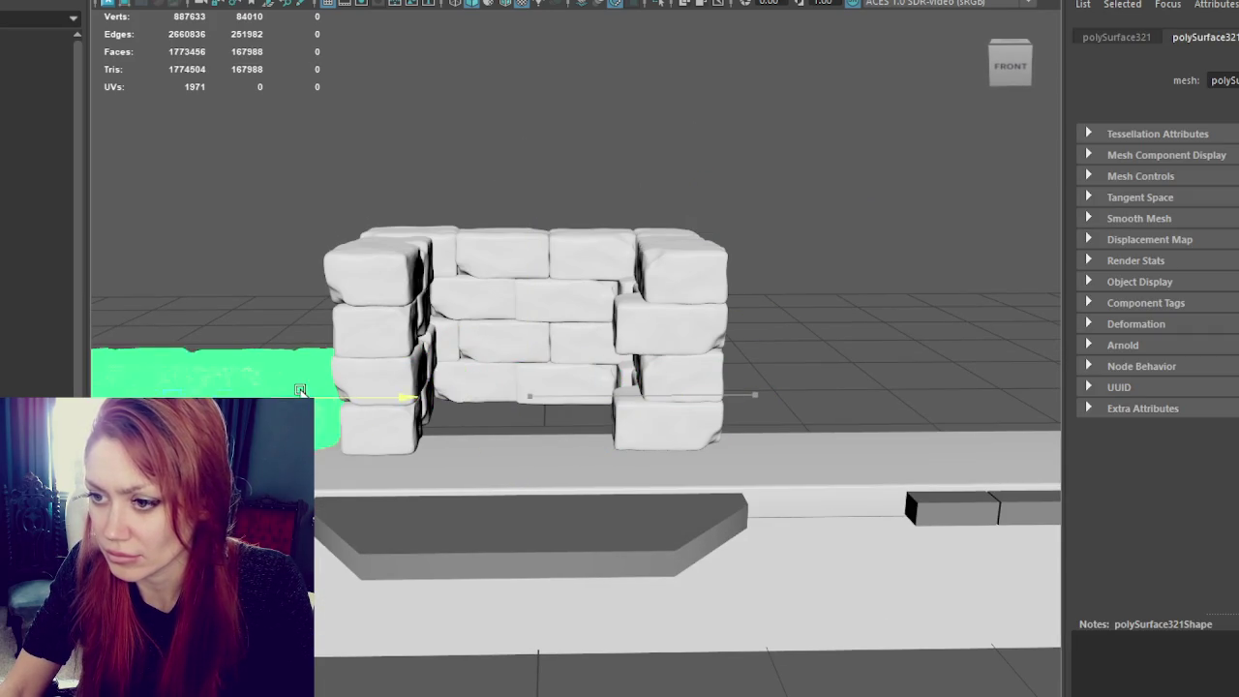
middle_click_drag(268, 332, 489, 344, "alt")
Step: Split the copied row with Mesh > Separate and slide its front-left block into the wall's base
left_click(136, 2)
left_click(145, 4)
key("w")
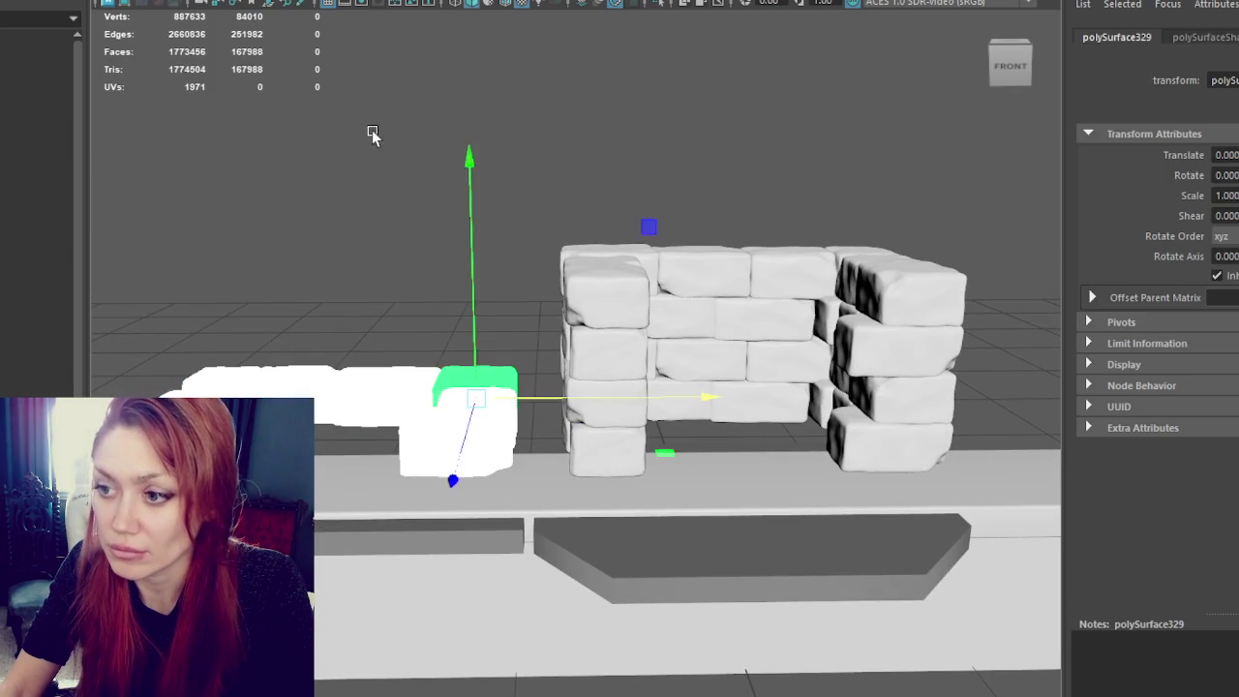
left_click(446, 468)
left_click_drag(500, 444, 735, 465)
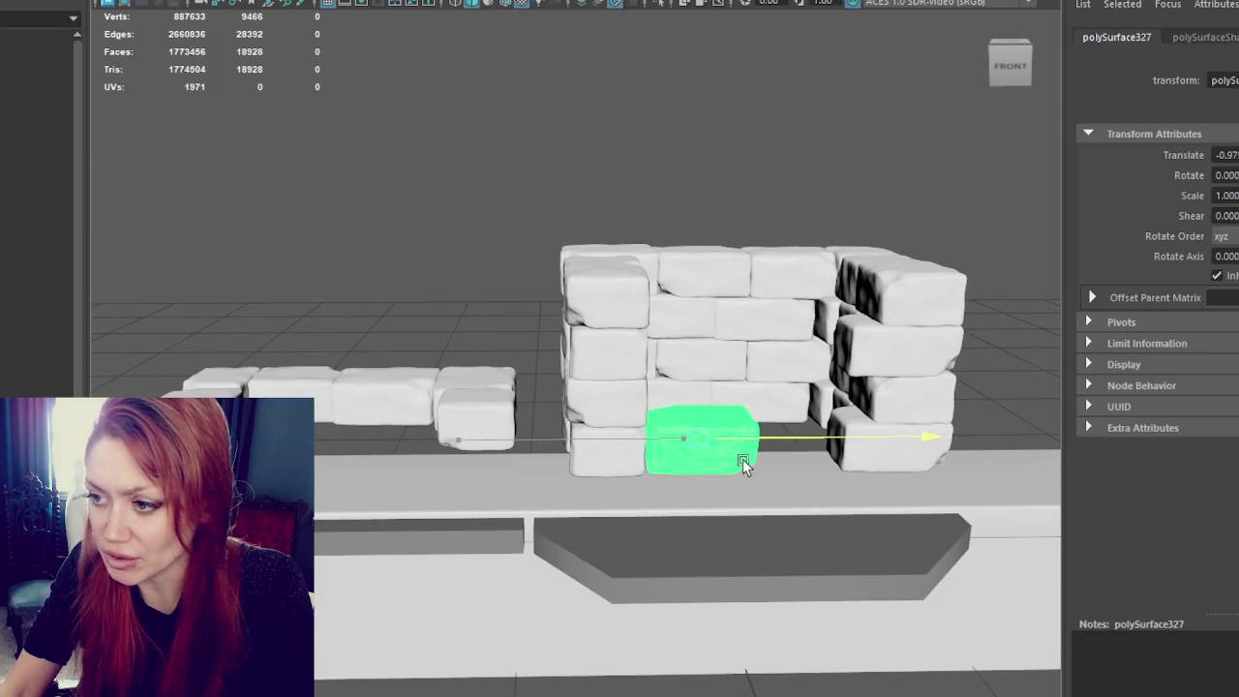
key("e")
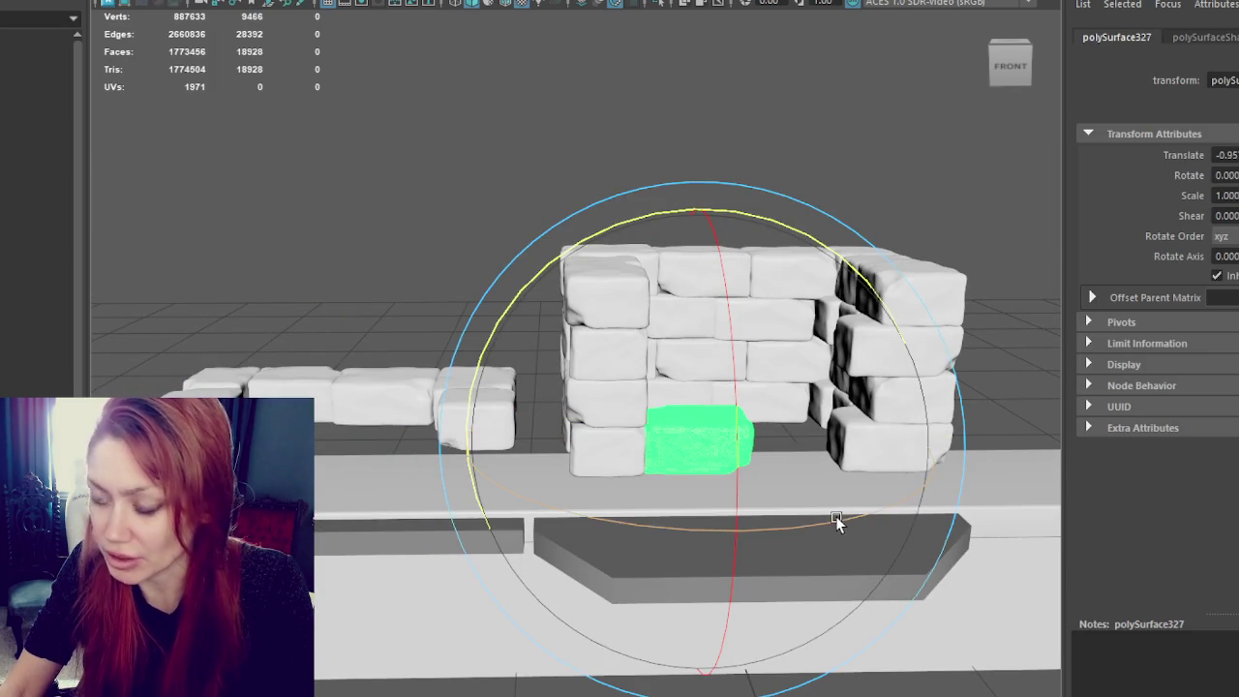
key("w")
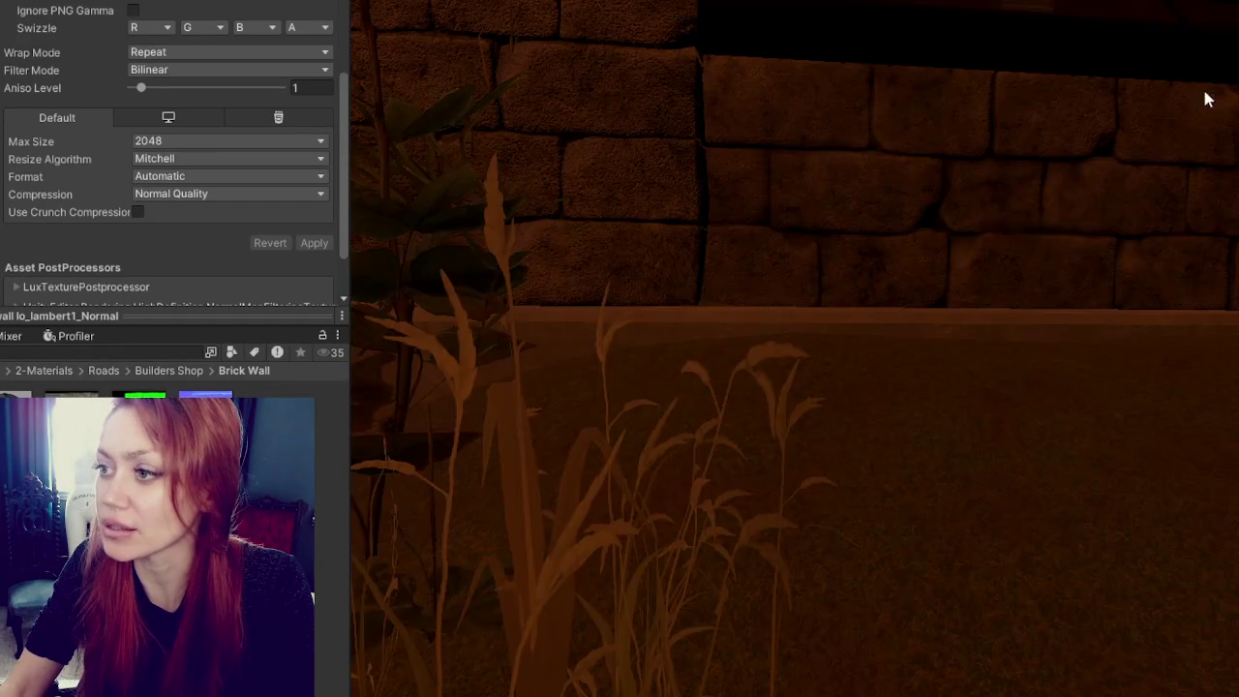
scroll(996, 225, "down", 5)
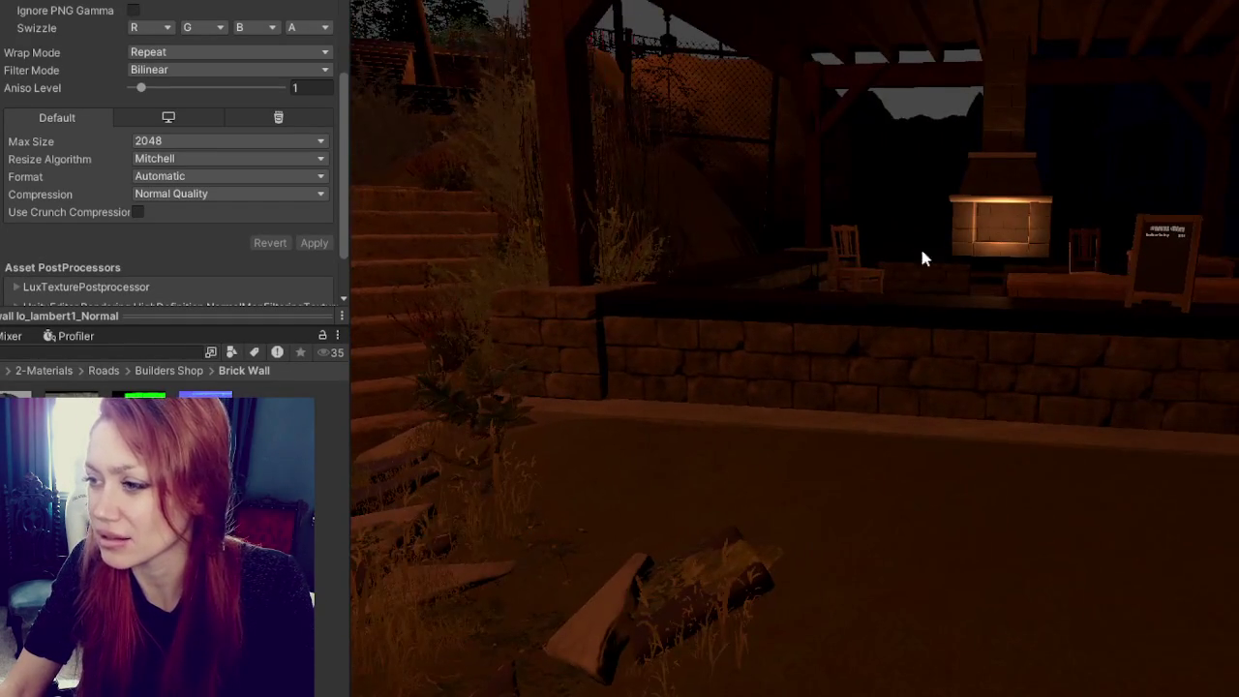
middle_click_drag(1108, 420, 1029, 418)
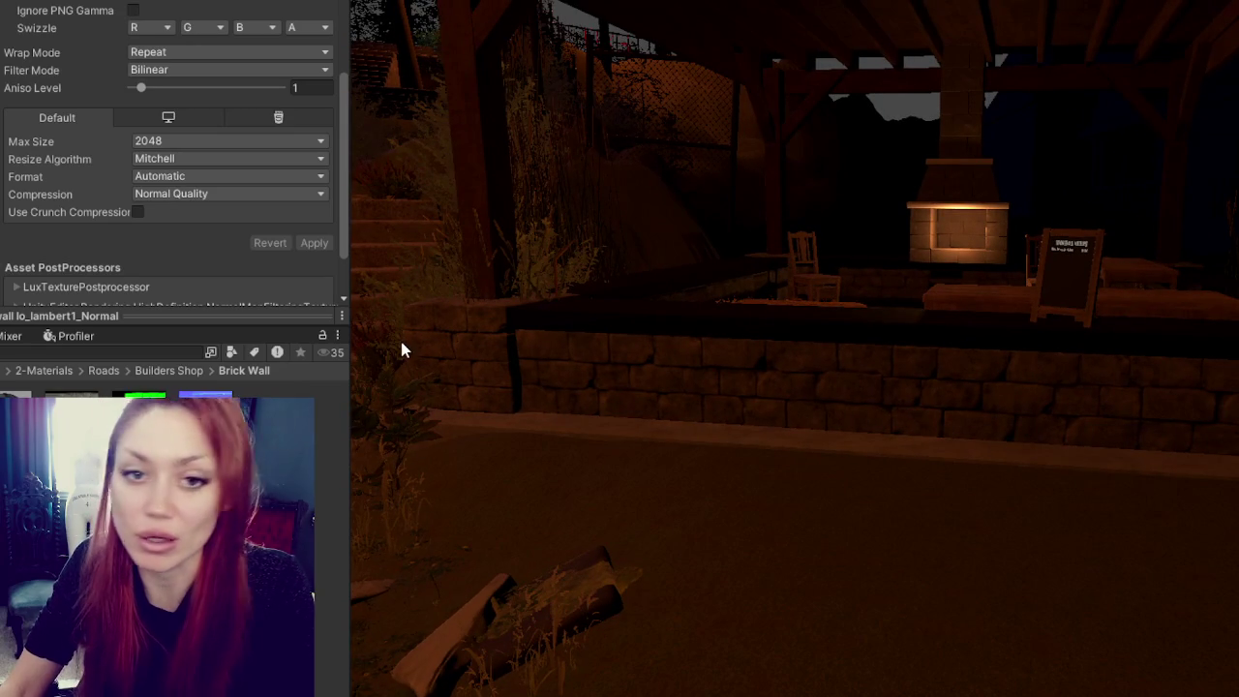
scroll(465, 354, "up", 2)
scroll(533, 363, "up", 2)
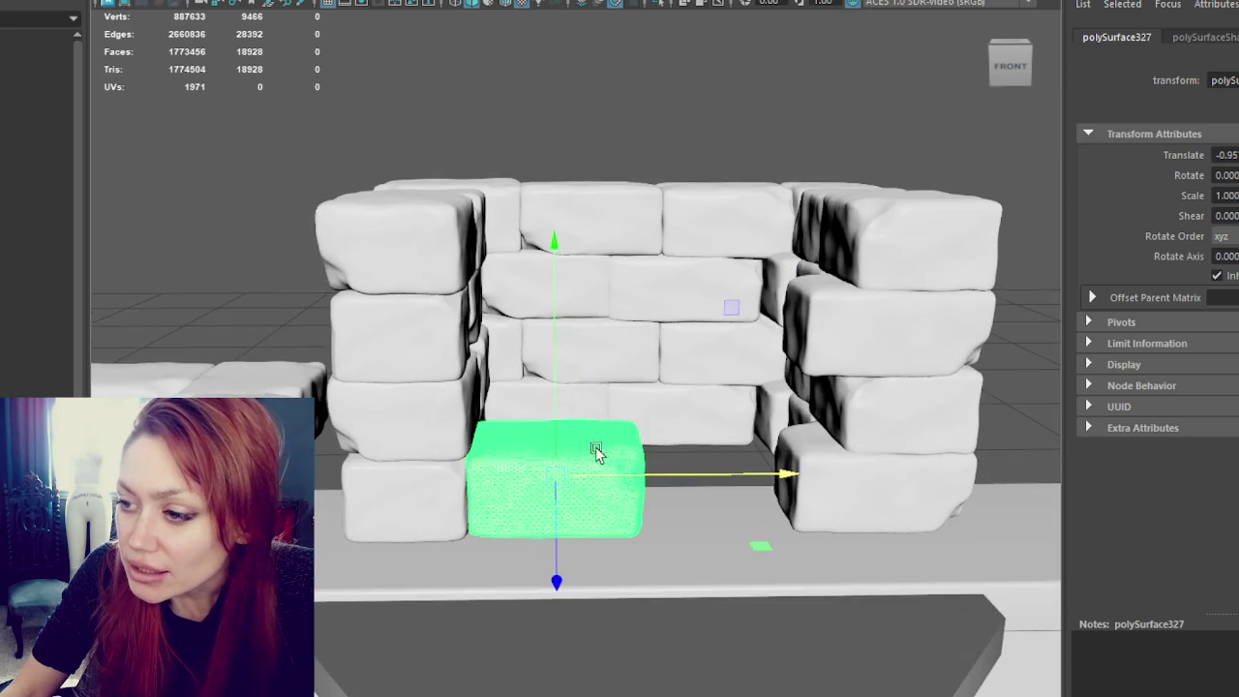
Step: Select the front brick in the bottom row and widen it slightly along X
mouse_move(596, 446)
left_mouse_down("alt")
mouse_move(658, 576)
mouse_move(636, 437)
mouse_move(359, 497)
mouse_move(580, 475)
mouse_move(523, 481)
mouse_move(412, 460)
mouse_move(542, 417)
mouse_move(484, 503)
mouse_move(1058, 467)
mouse_move(747, 443)
mouse_move(706, 401)
mouse_move(761, 381)
mouse_move(490, 596)
mouse_move(503, 598)
mouse_move(552, 503)
mouse_move(545, 462)
mouse_move(394, 514)
left_mouse_up("alt")
left_click(359, 497)
left_click(523, 421)
left_click(472, 477)
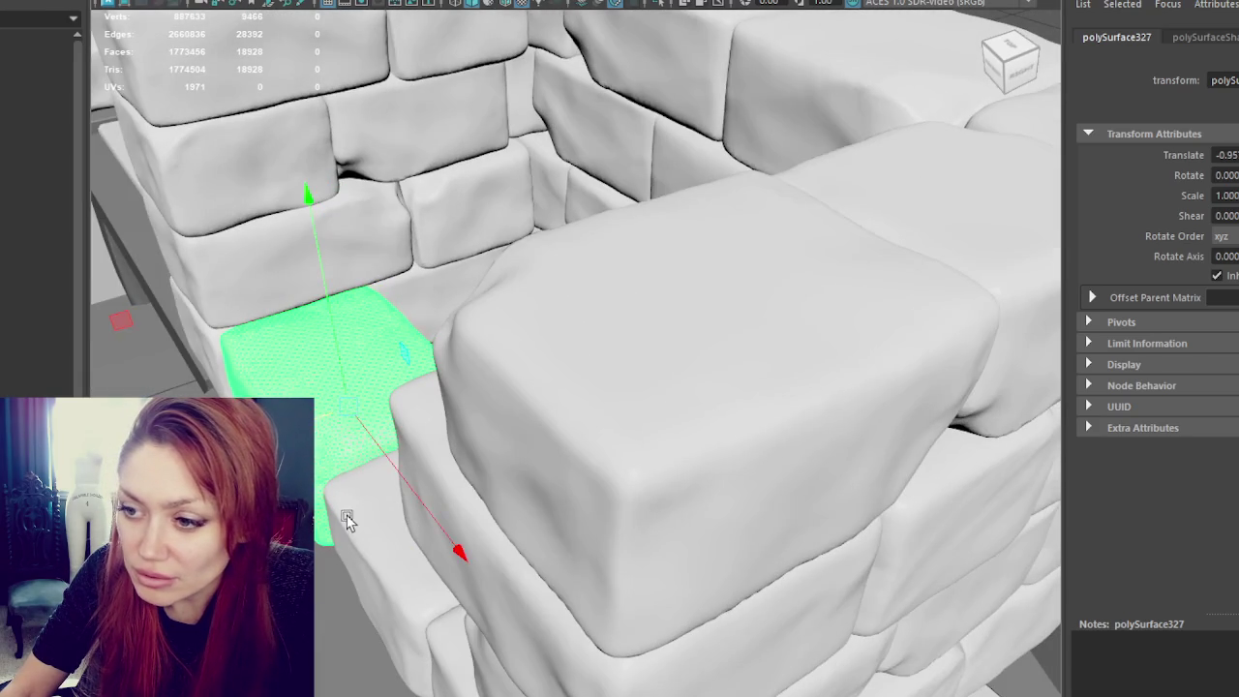
left_click(492, 517)
mouse_move(492, 517)
left_mouse_down("alt")
mouse_move(601, 566)
mouse_move(547, 578)
mouse_move(642, 517)
mouse_move(563, 525)
mouse_move(398, 500)
mouse_move(629, 583)
mouse_move(604, 588)
mouse_move(691, 568)
mouse_move(788, 490)
mouse_move(764, 492)
left_mouse_up("alt")
key("r")
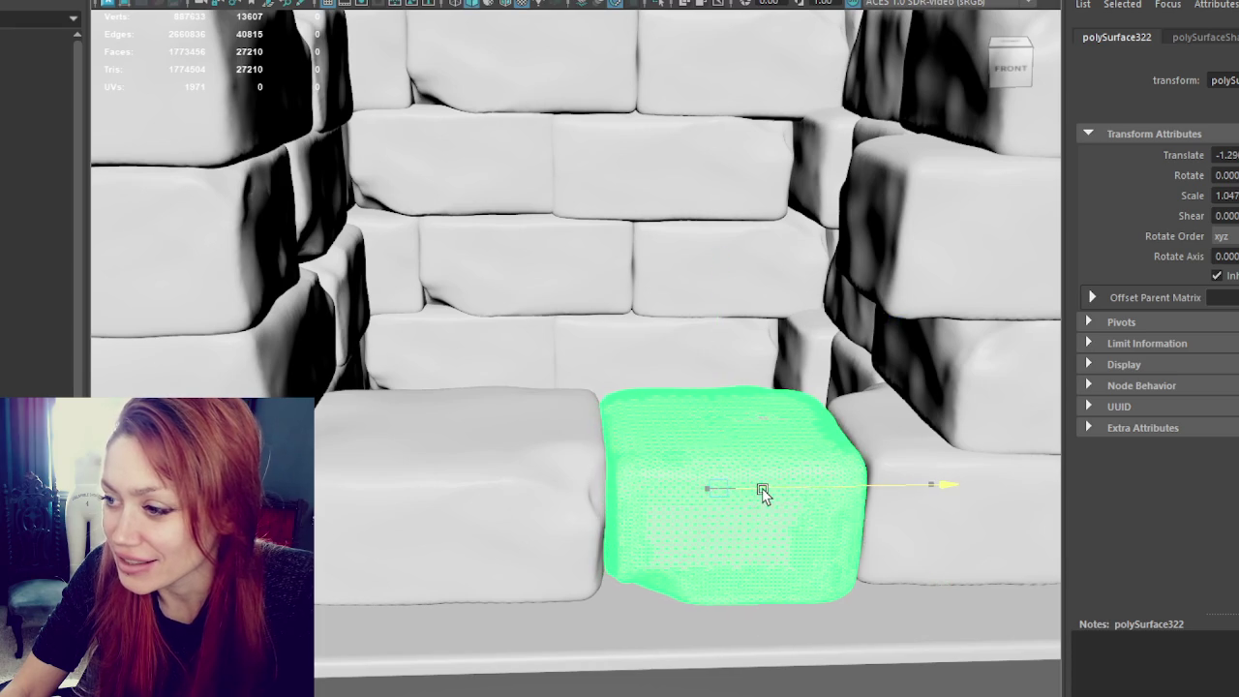
Step: Reselect the front bottom brick in object mode and view the base from the front
left_click(910, 503)
left_click_drag(689, 495, 708, 459, "alt")
right_click_drag(708, 281, 829, 222)
mouse_move(829, 221)
left_mouse_down("alt")
mouse_move(720, 437)
mouse_move(755, 456)
left_mouse_up("alt")
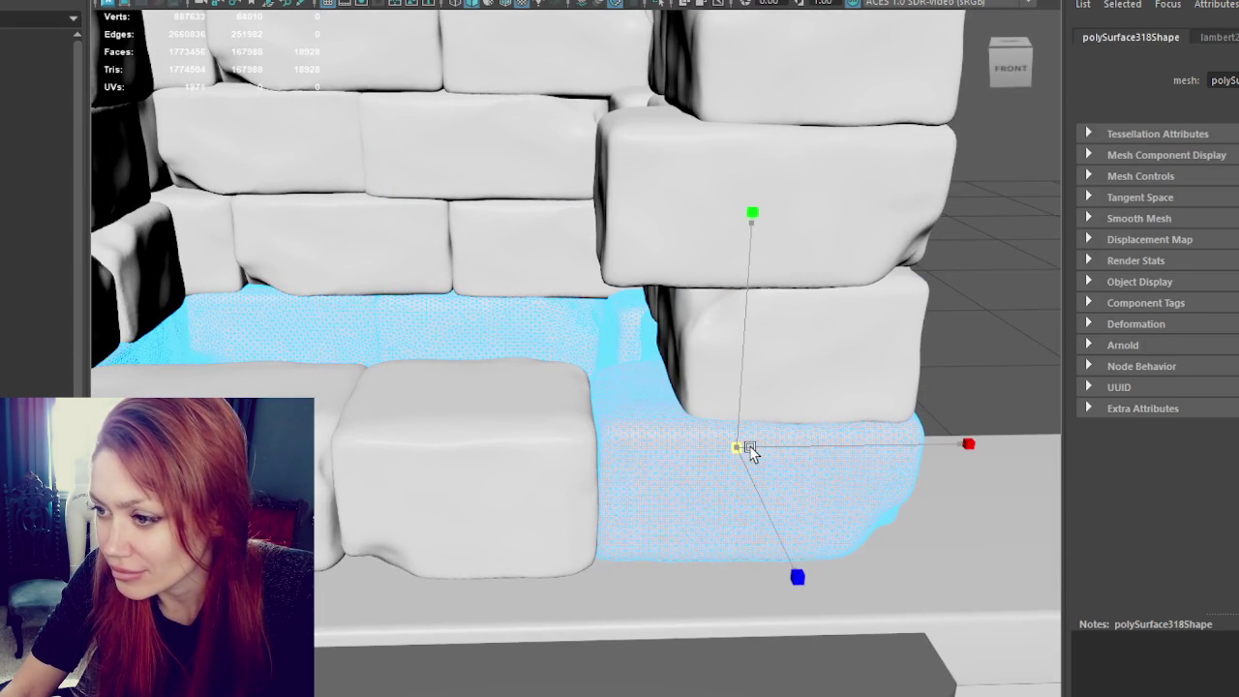
right_click_drag(429, 247, 567, 260)
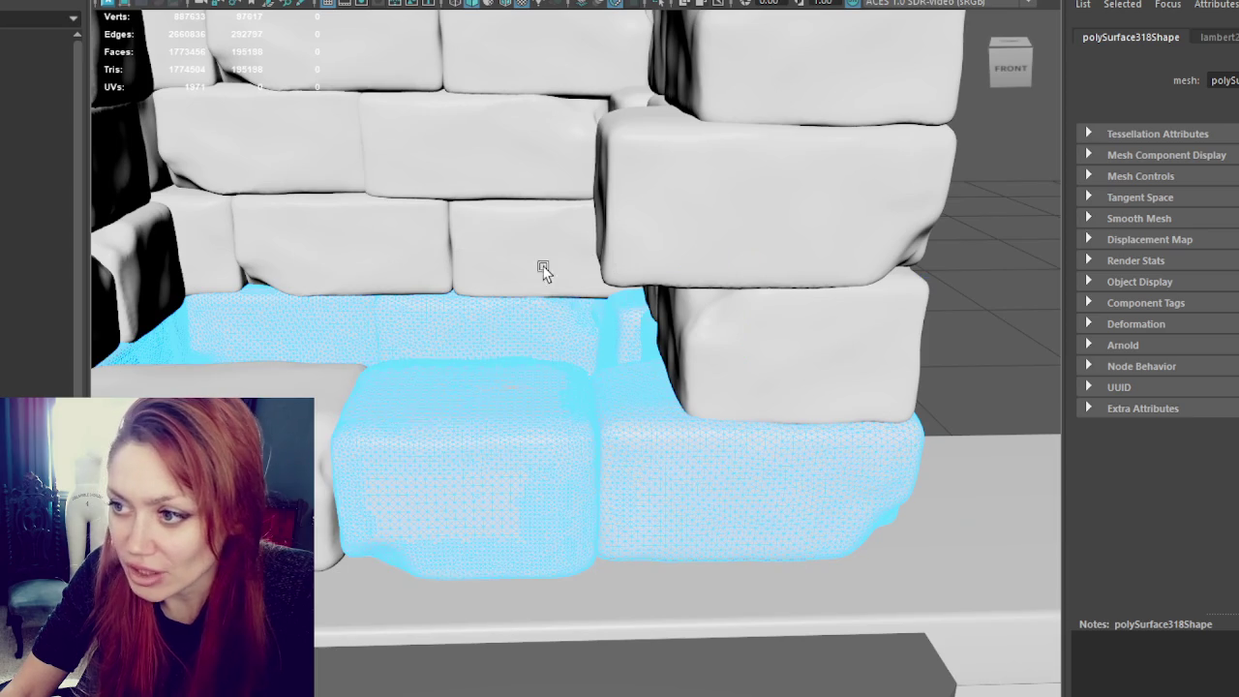
left_click(467, 453)
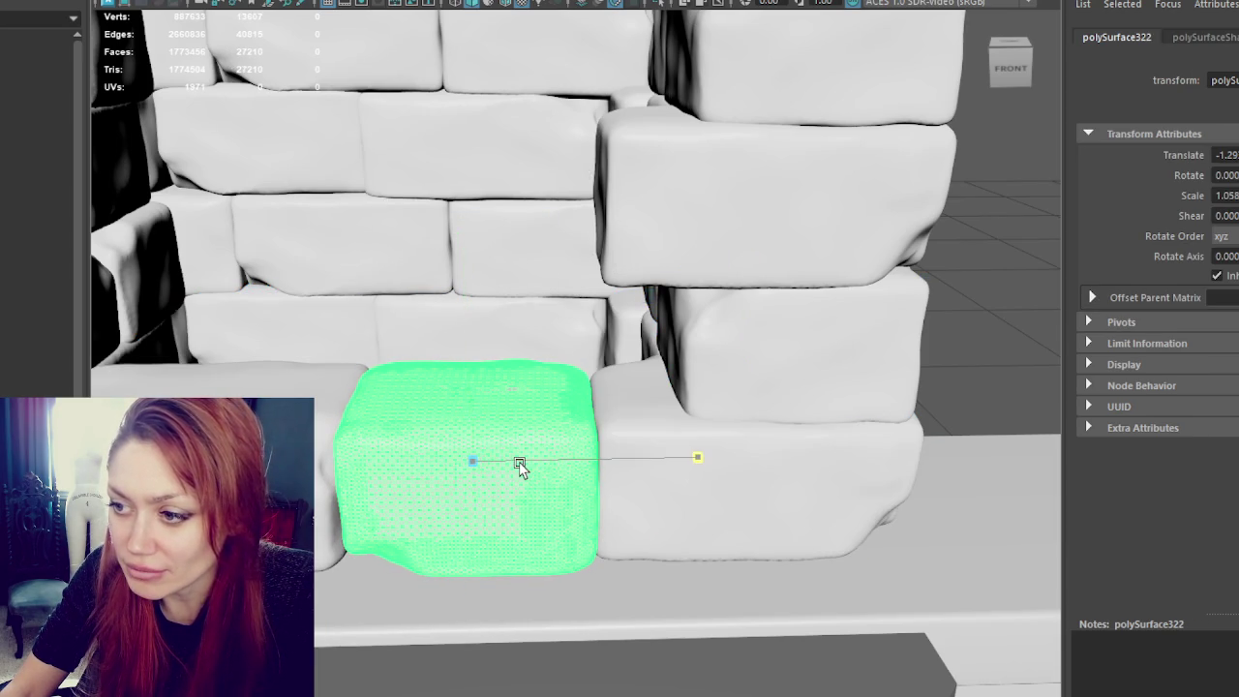
scroll(519, 465, "down", 5)
right_click(785, 230)
left_click_drag(797, 228, 796, 191, "alt")
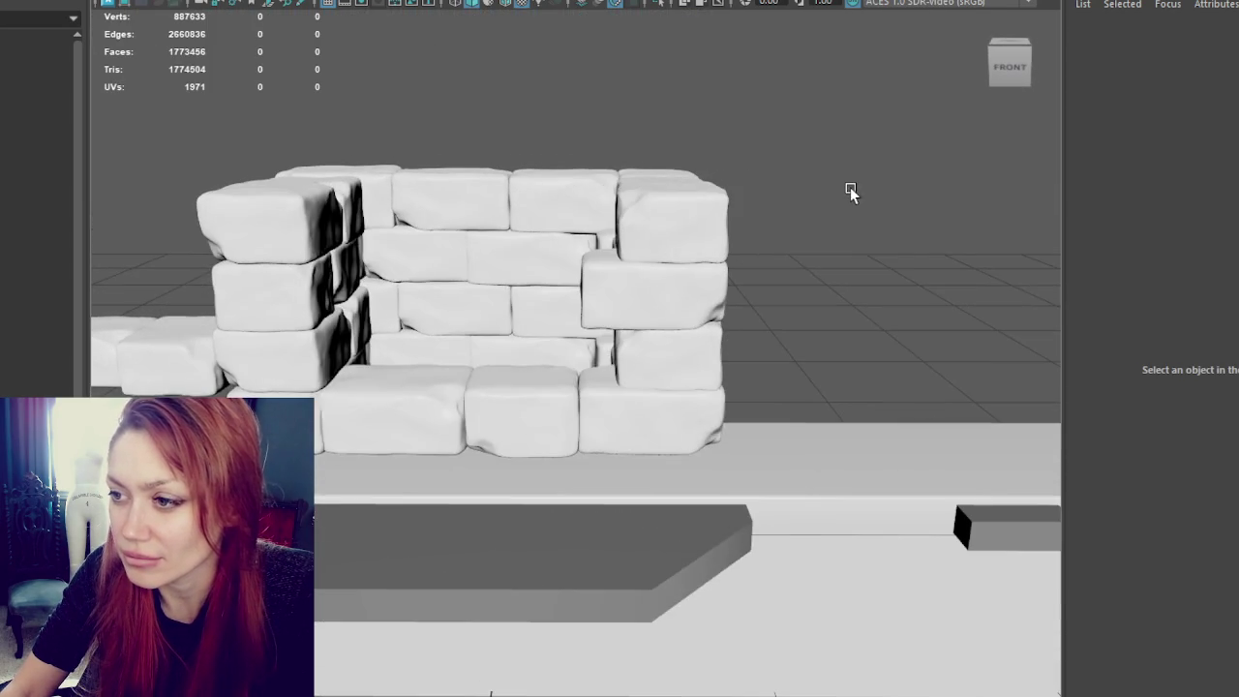
Step: Select the middle brick band's faces and nudge them slightly sideways
left_click(626, 313)
left_click(728, 290)
left_click_drag(728, 290, 846, 216, "alt")
key("ctrl+F11")
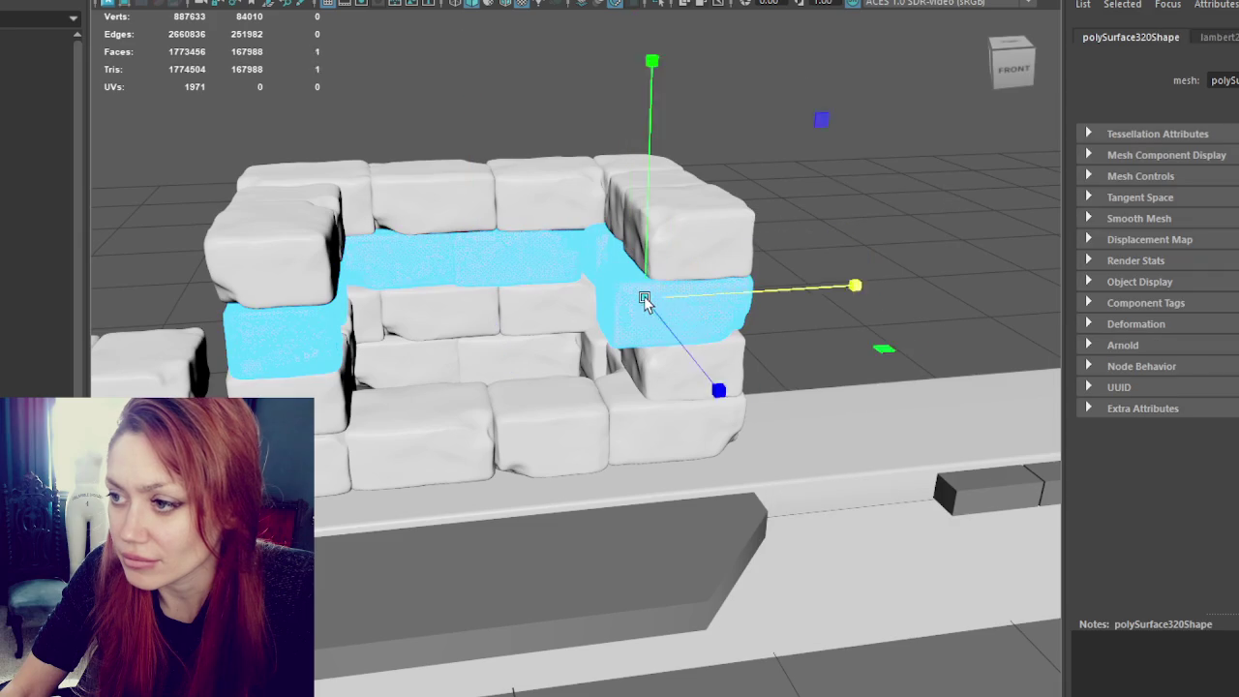
left_click_drag(745, 297, 770, 287)
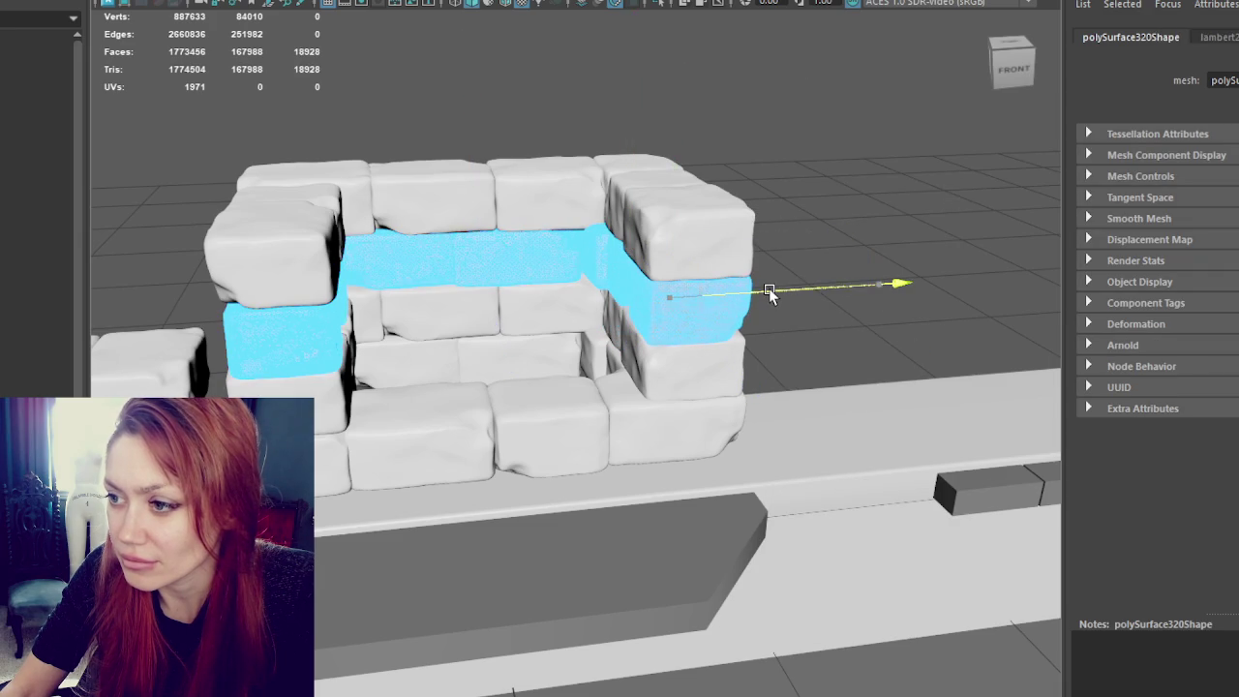
left_click(927, 138)
Step: Tilt a brick row on the back wall a few degrees with the rotate tool
mouse_move(927, 137)
left_mouse_down("alt")
mouse_move(691, 171)
mouse_move(603, 171)
mouse_move(739, 165)
mouse_move(332, 153)
left_mouse_up("alt")
scroll(634, 313, "up", 3)
scroll(578, 349, "up", 3)
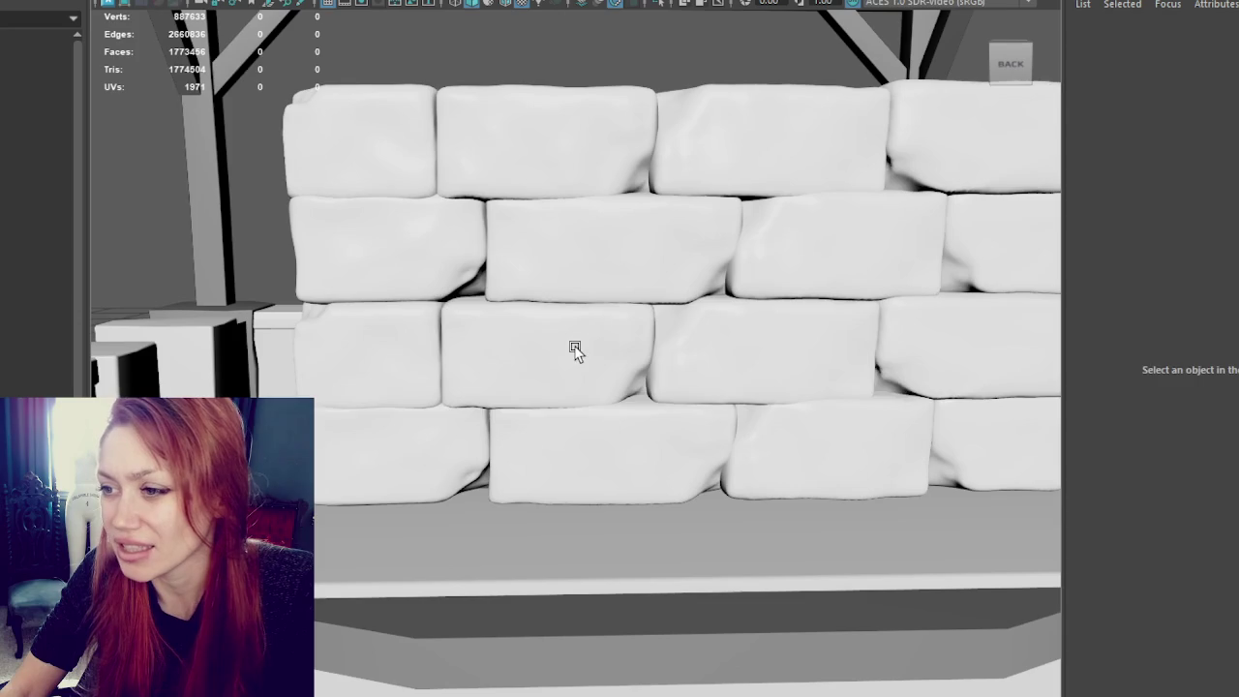
left_click(578, 349)
right_click(575, 346)
key("ctrl+F11")
key("e")
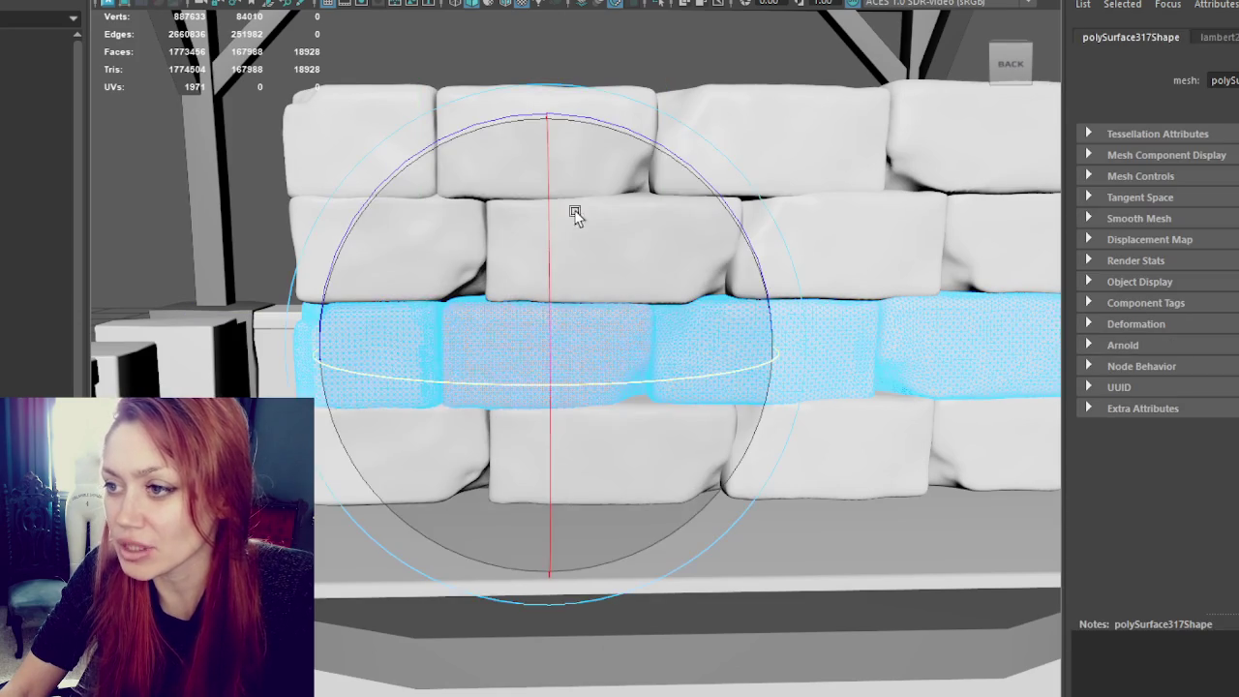
left_click_drag(589, 119, 772, 229)
left_click(876, 303)
Step: Rotate the middle brick row's faces slightly off level
scroll(747, 296, "down", 2)
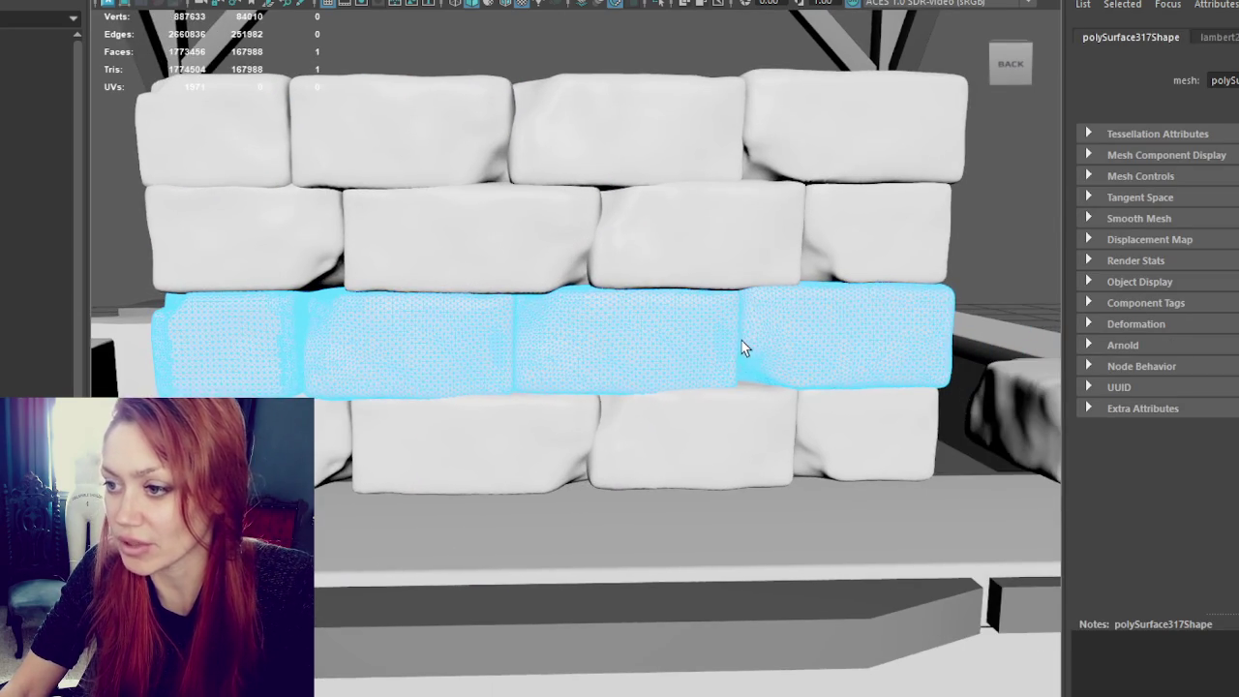
scroll(819, 345, "down", 5)
left_click(507, 280)
key("ctrl+F11")
key("e")
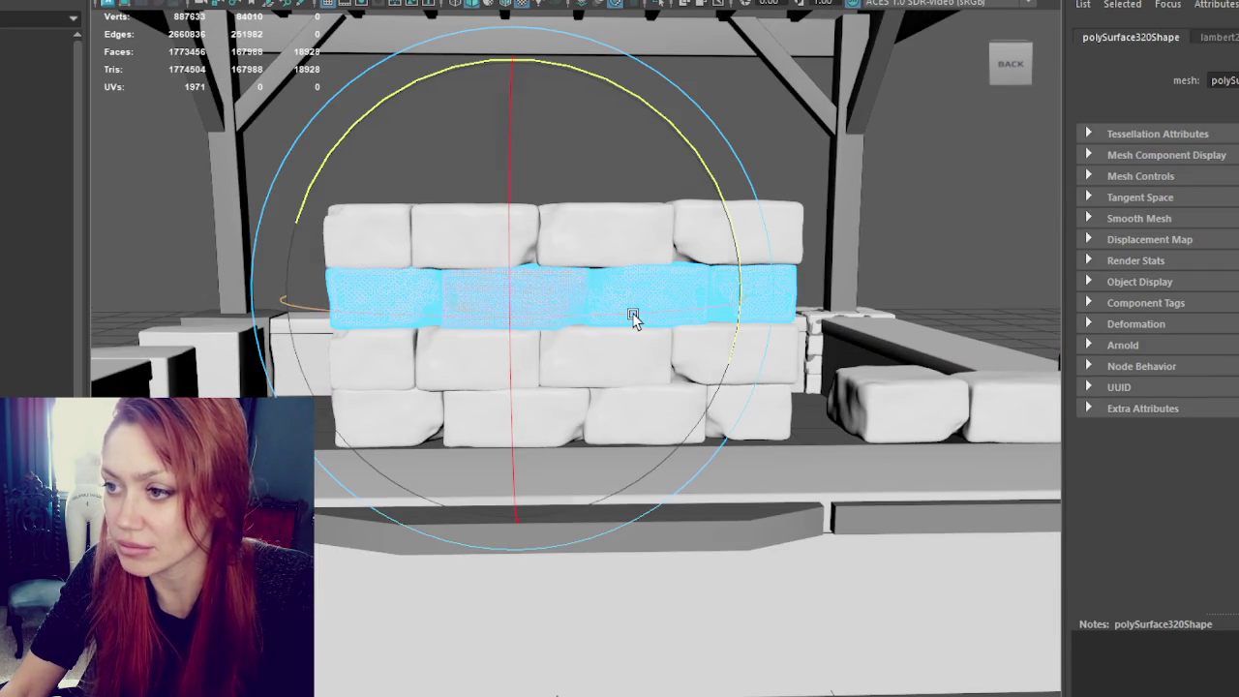
left_click_drag(633, 315, 528, 325)
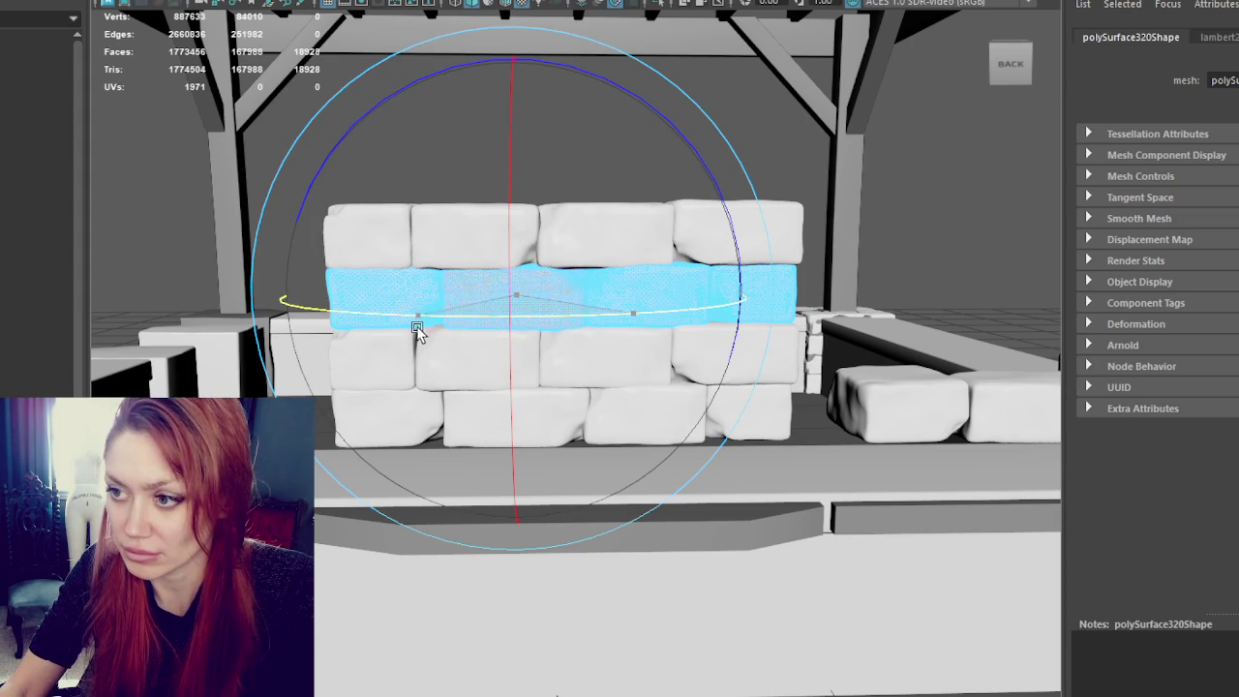
left_click(986, 245)
left_click_drag(987, 246, 729, 213, "alt")
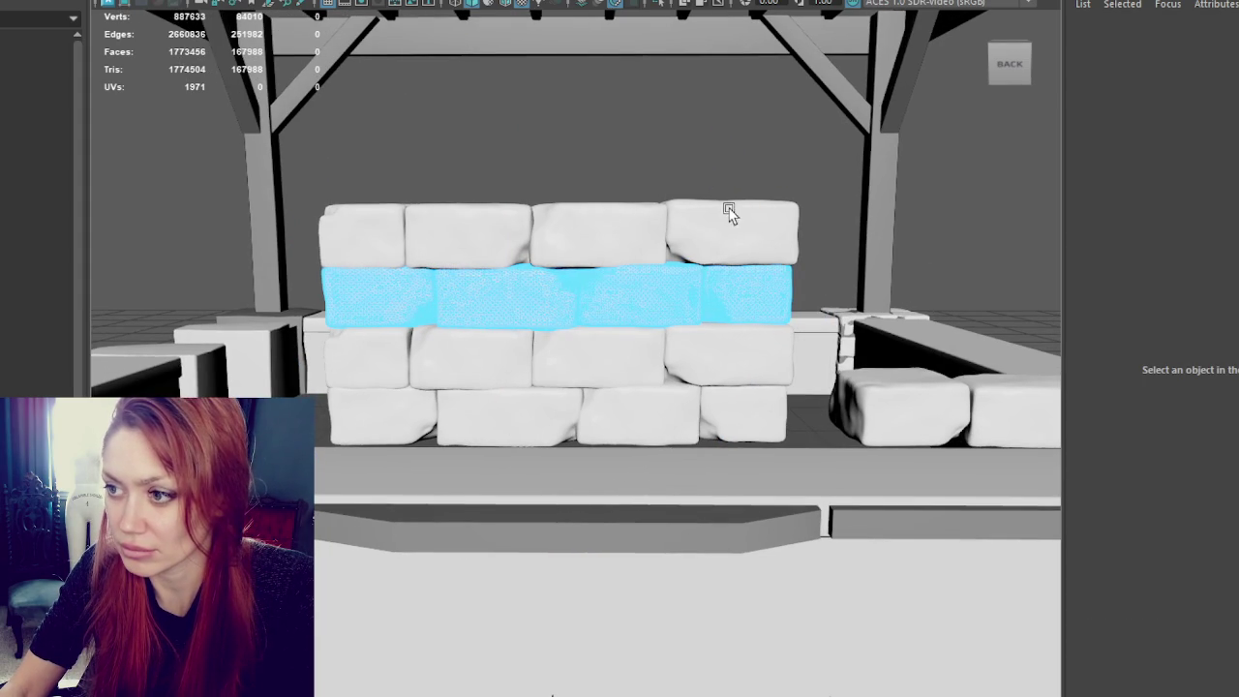
Step: Tilt the top brick row so its right end rises slightly
left_click(727, 204)
key("ctrl+F11")
key("e")
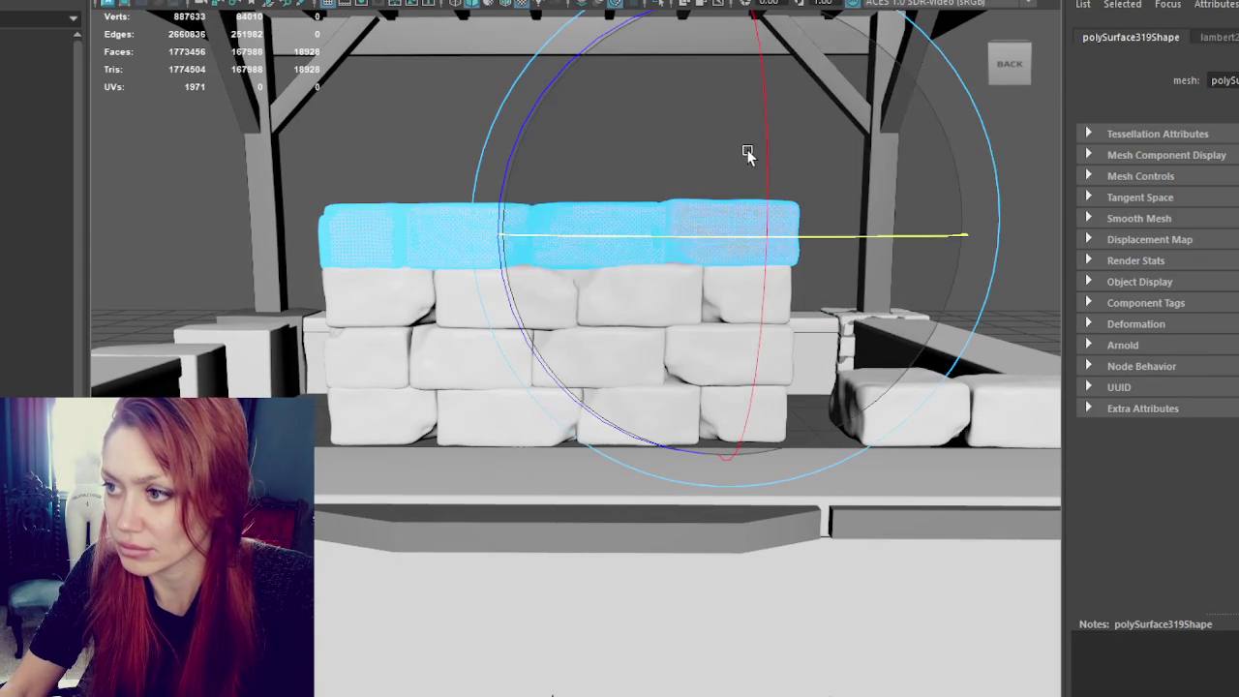
left_click_drag(765, 142, 772, 203)
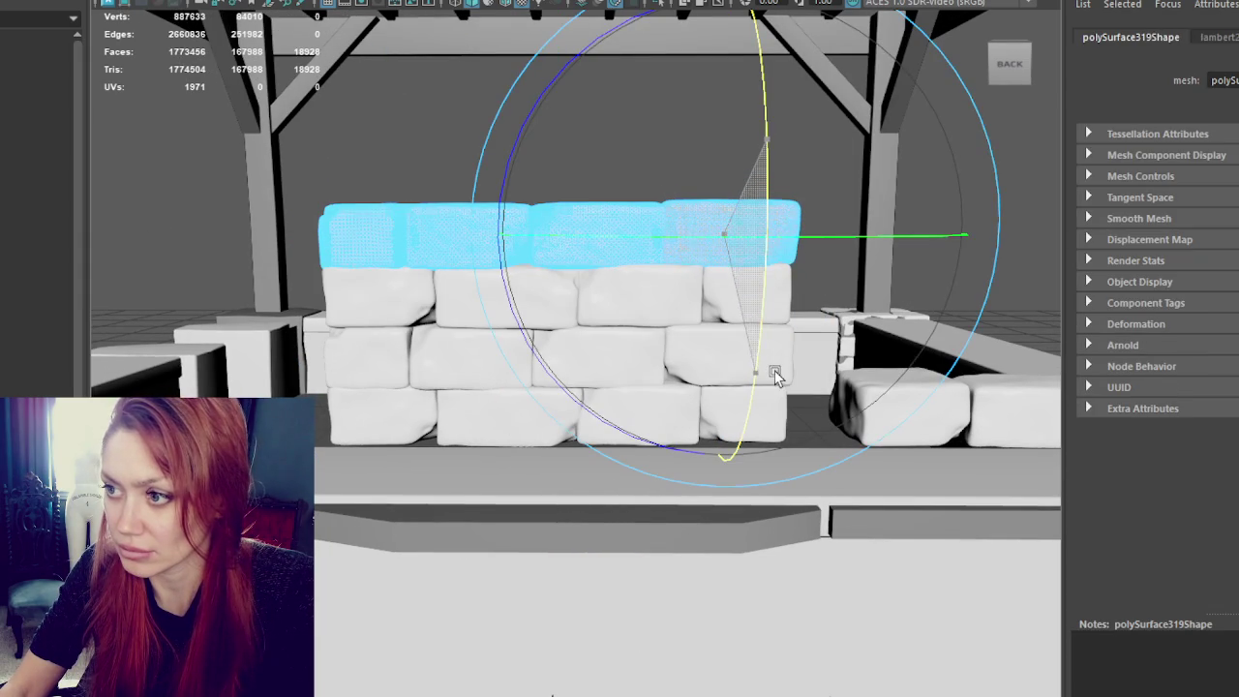
key("q")
Step: Turn the second brick row's faces a few degrees
left_click(753, 306)
key("ctrl+F11")
key("e")
left_click_drag(742, 304, 772, 315)
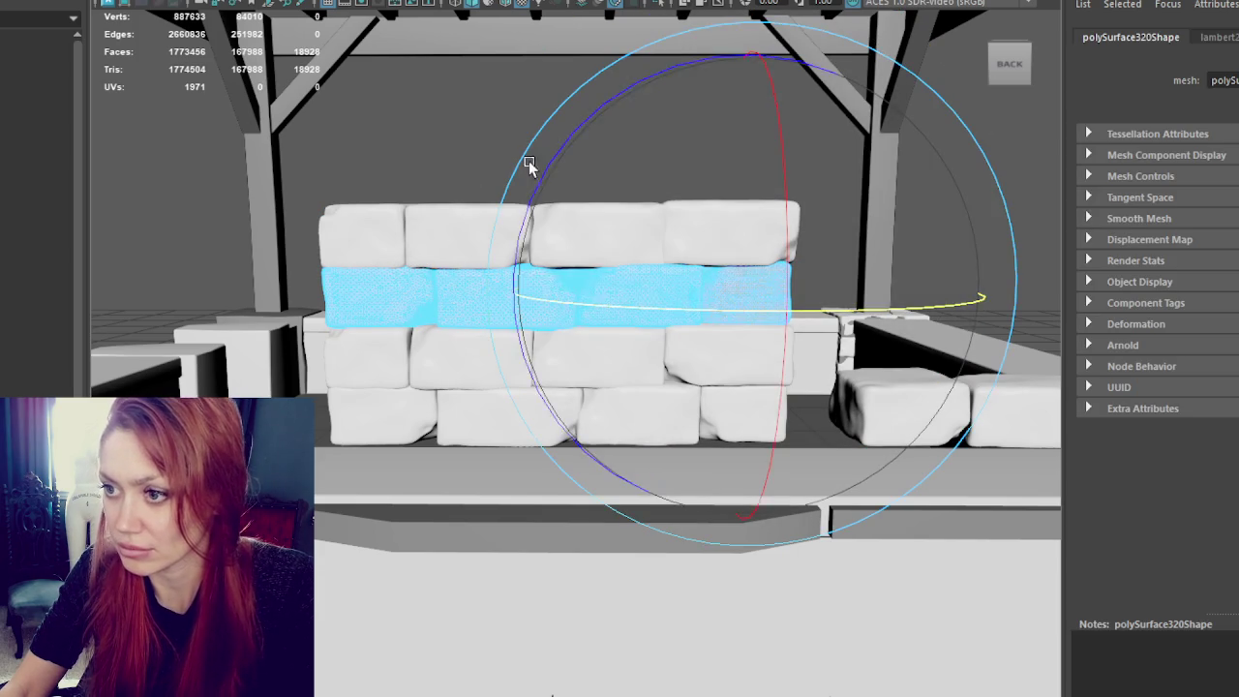
key("q")
Step: Reselect the top brick row for rotation, then inspect the rows from several angles
left_click_drag(678, 216, 265, 232, "alt")
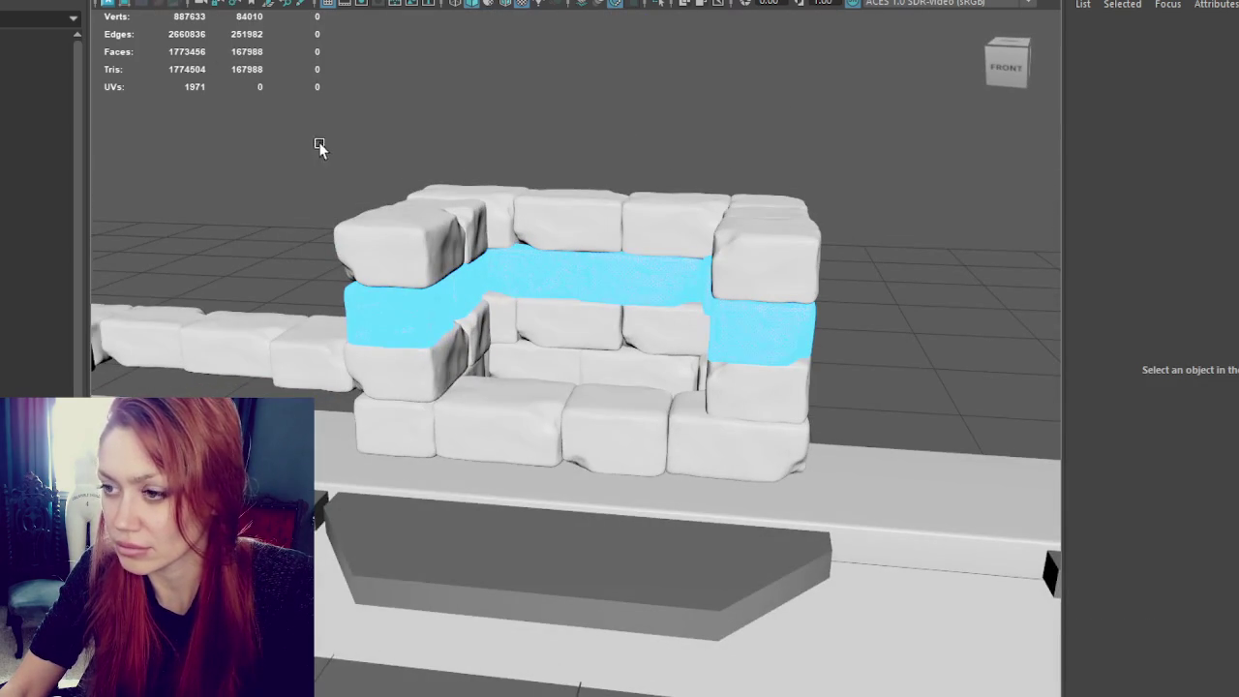
right_click_drag(429, 127, 526, 103)
left_click_drag(526, 102, 592, 165, "alt")
left_click(591, 208)
key("e")
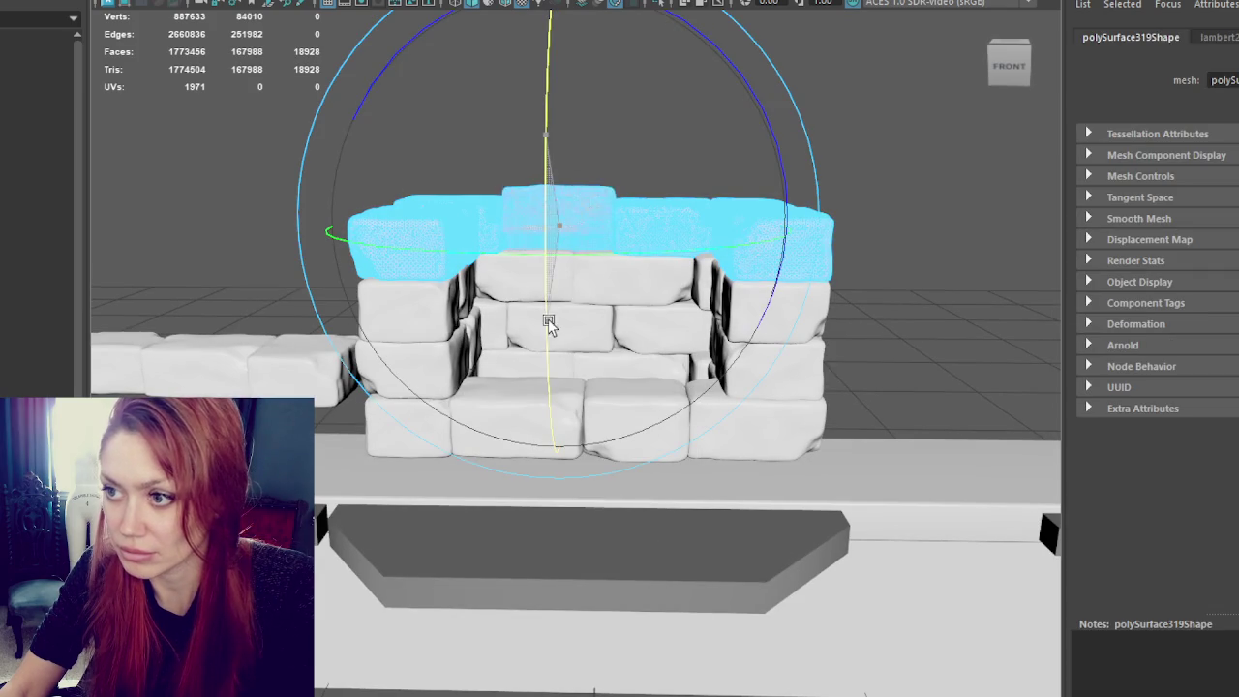
left_click(892, 184)
right_click_drag(642, 172, 810, 123)
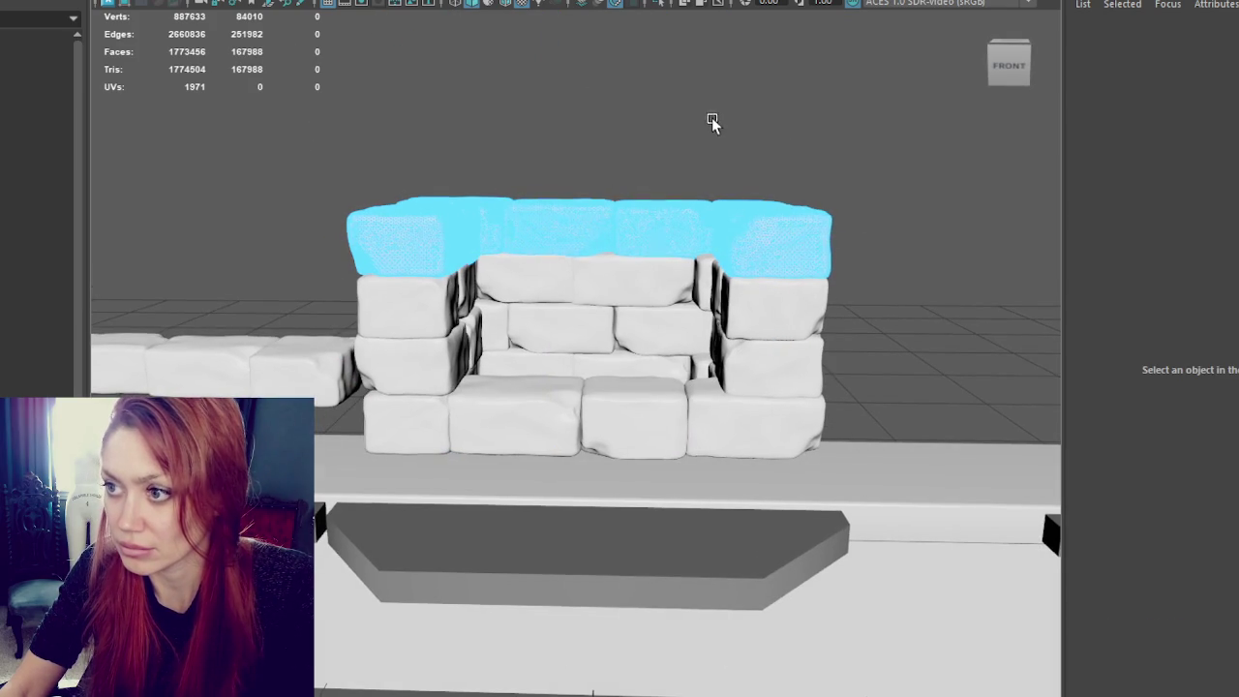
left_click_drag(810, 123, 634, 241, "alt")
Step: Select all faces of the middle row for rotation, then view the base from above
left_click(513, 302)
mouse_move(387, 312)
left_mouse_down("alt")
mouse_move(720, 299)
mouse_move(839, 230)
mouse_move(857, 244)
left_mouse_up("alt")
left_click(838, 229)
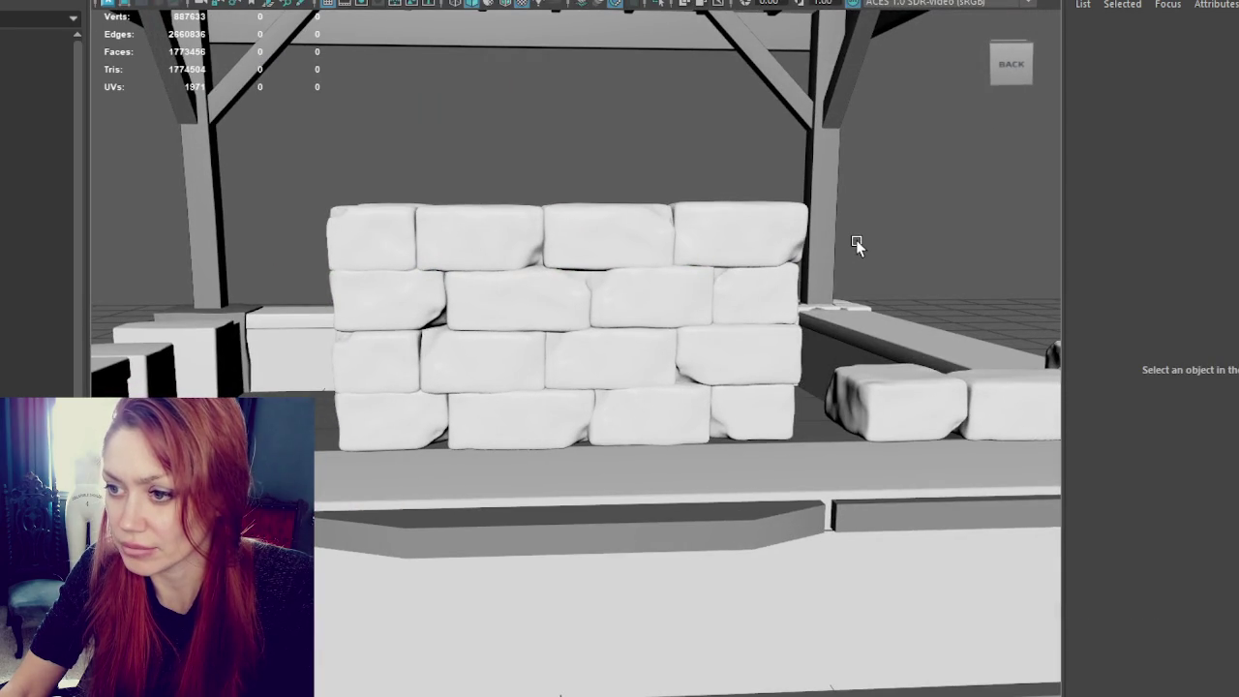
left_click(399, 290)
right_click_drag(461, 131, 458, 174)
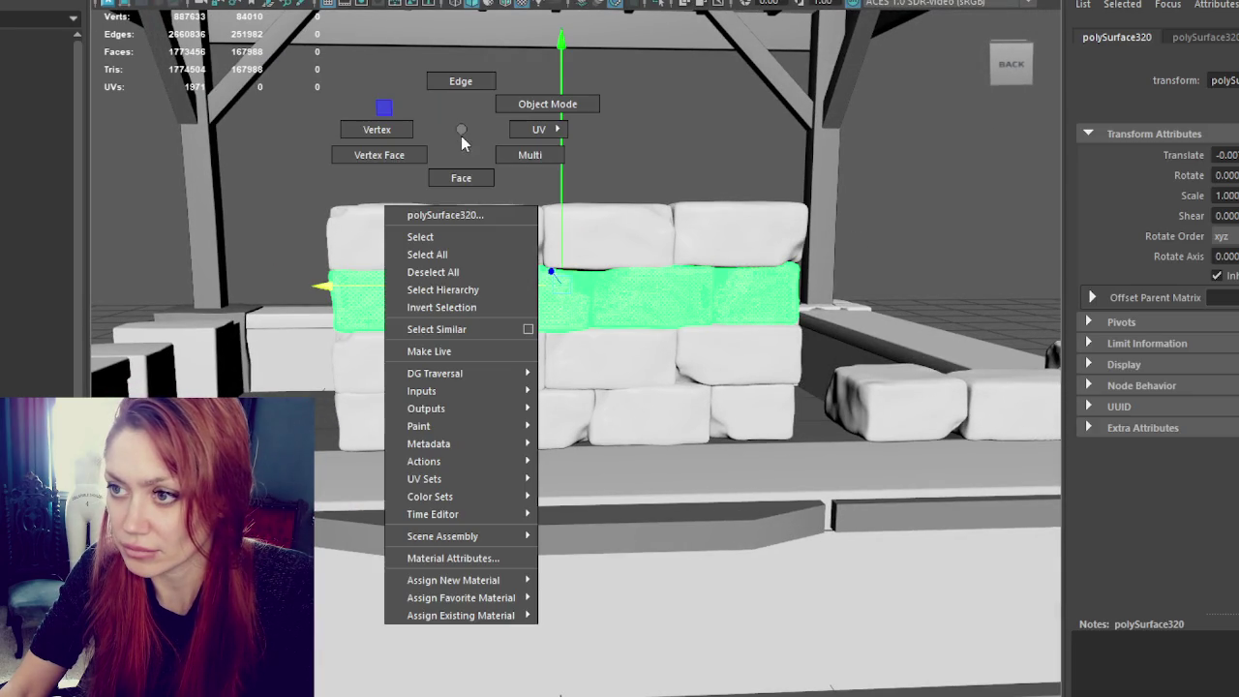
left_click(401, 310)
key("e")
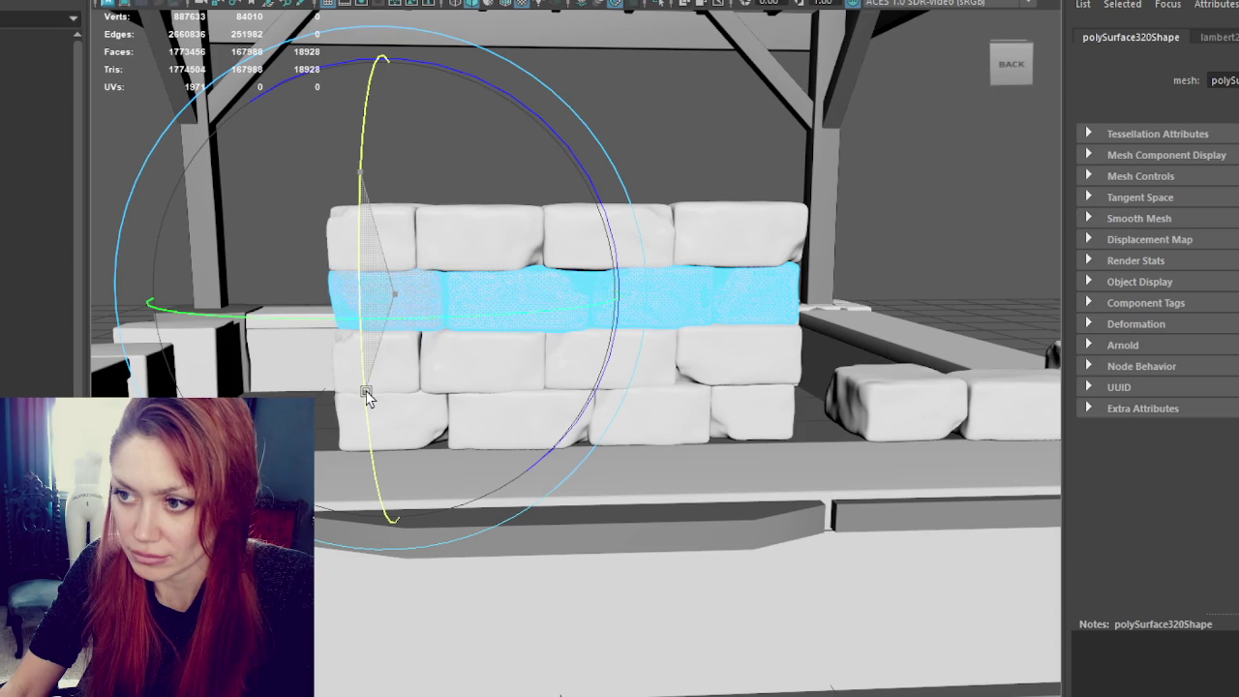
left_click(553, 166)
mouse_move(459, 257)
left_mouse_down("alt")
mouse_move(817, 258)
mouse_move(629, 145)
left_mouse_up("alt")
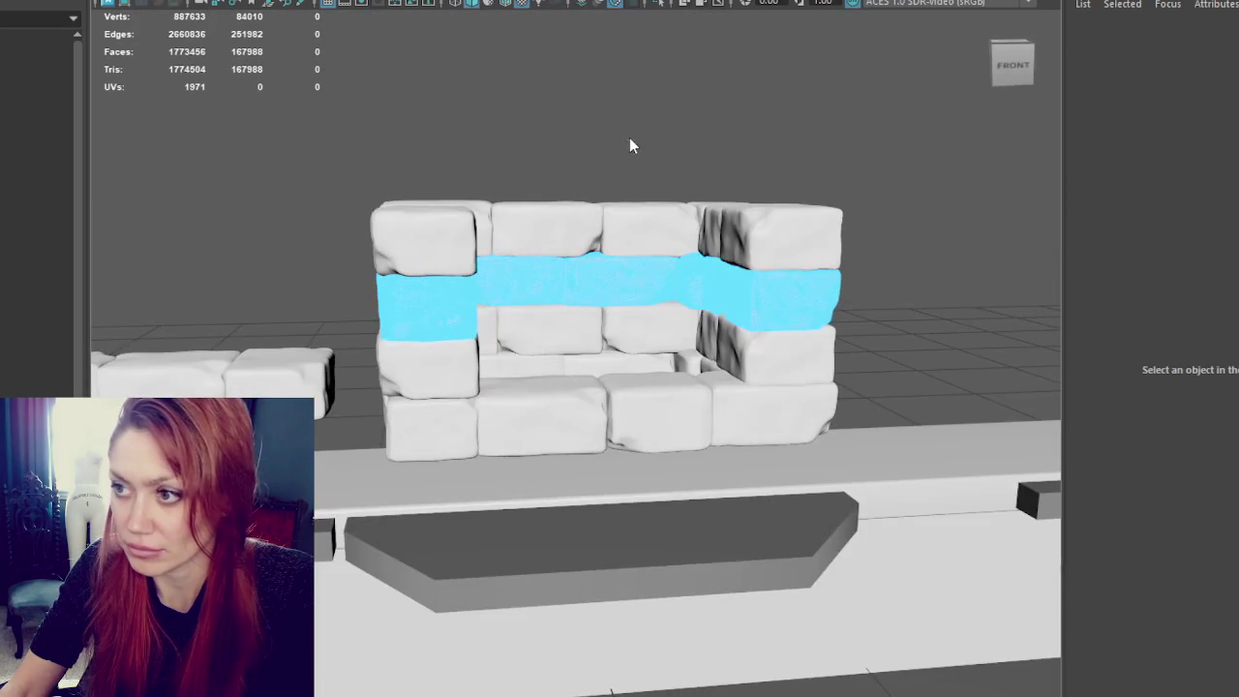
left_click(630, 137)
scroll(744, 193, "down", 5)
left_click_drag(744, 193, 790, 233, "alt")
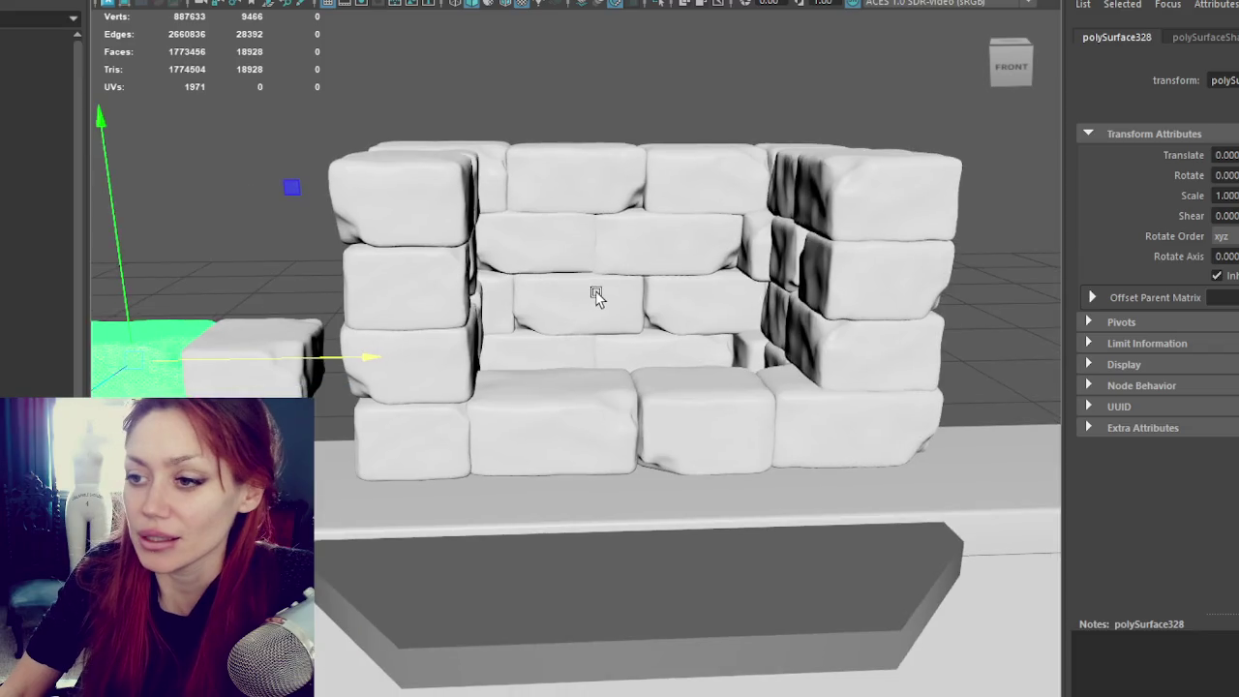
Step: Delete the loose row of bricks to the left of the base
mouse_move(594, 290)
right_mouse_down("alt")
mouse_move(379, 230)
mouse_move(475, 275)
right_mouse_up("alt")
left_click(392, 317)
scroll(329, 329, "down", 3)
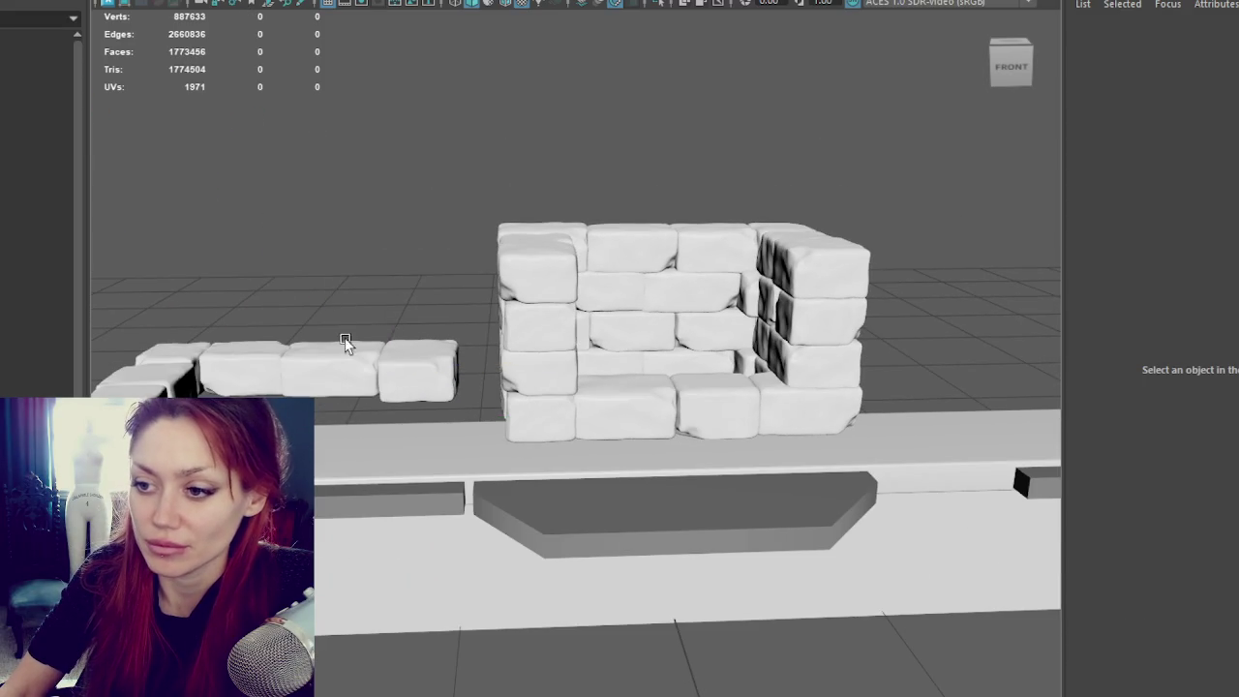
scroll(420, 279, "down", 1)
scroll(418, 288, "down", 2)
left_click_drag(482, 318, 296, 393)
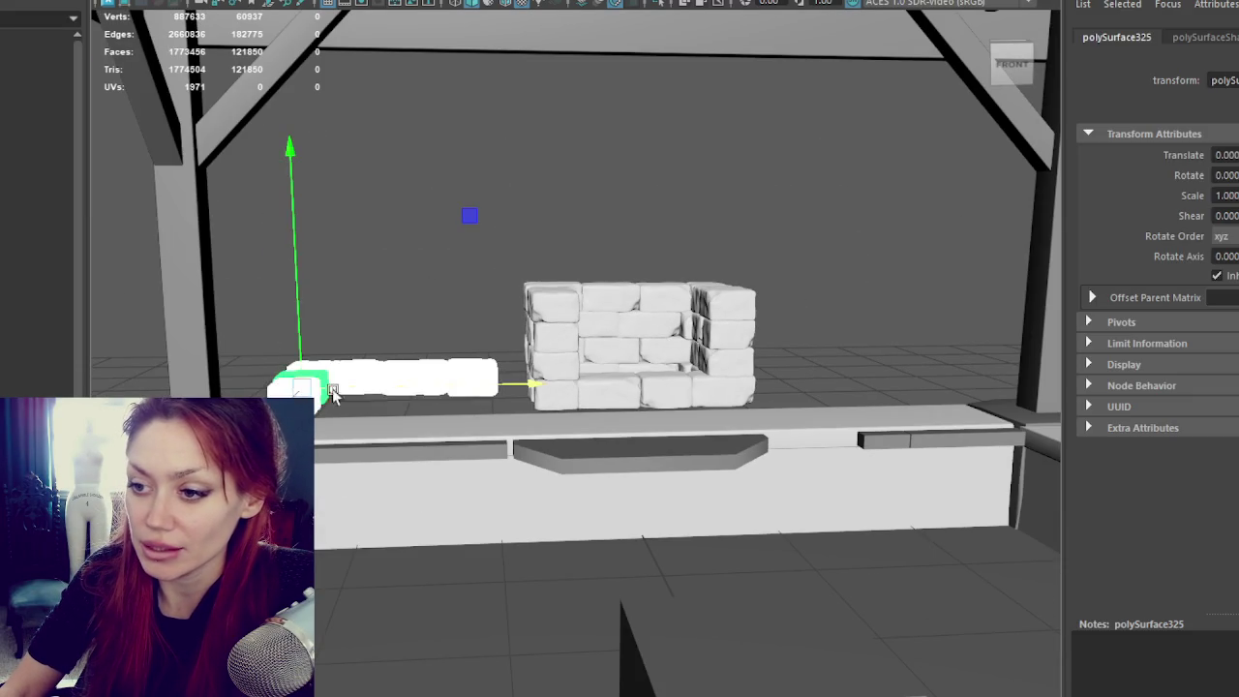
key("Delete")
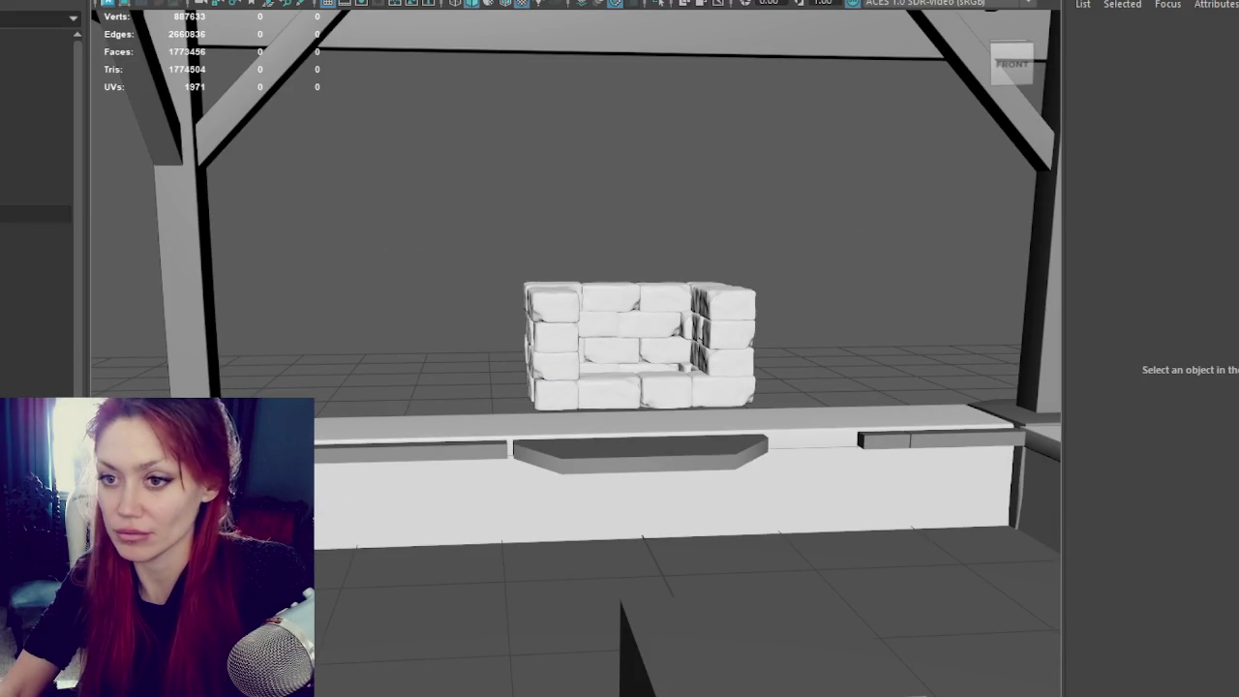
Step: Box-select the base bricks and lower the stone block onto the fireplace base
left_click(36, 178)
key("shift+h")
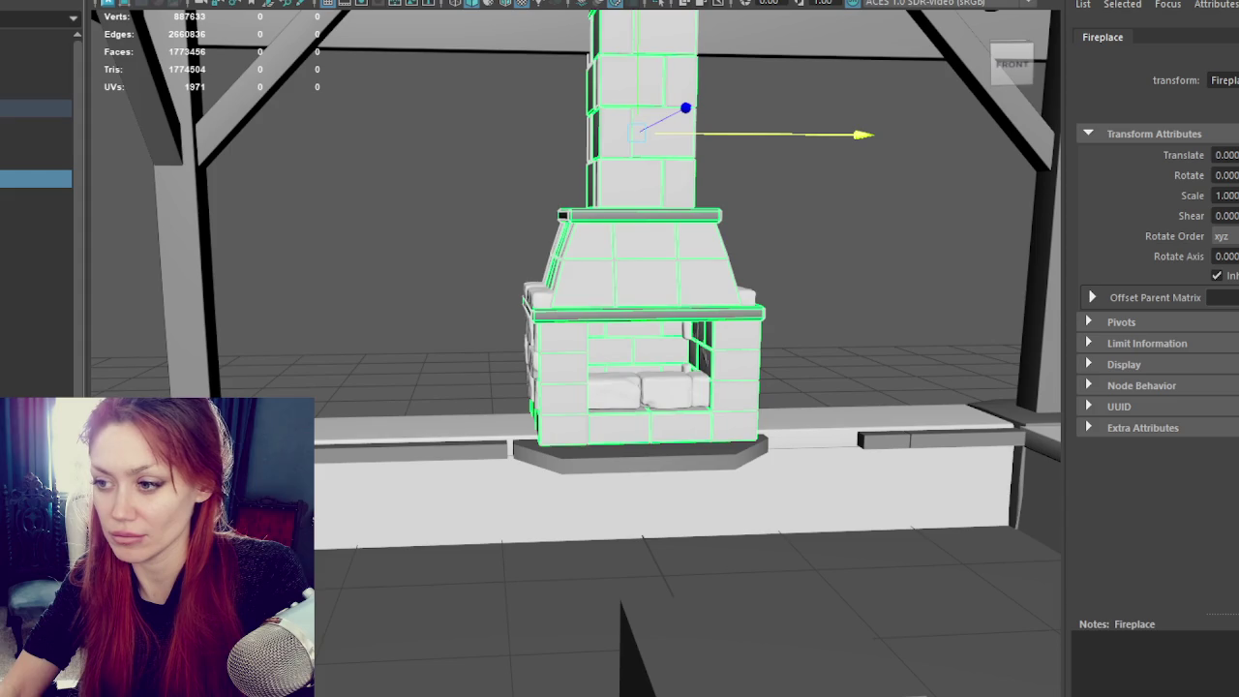
key("ctrl+h")
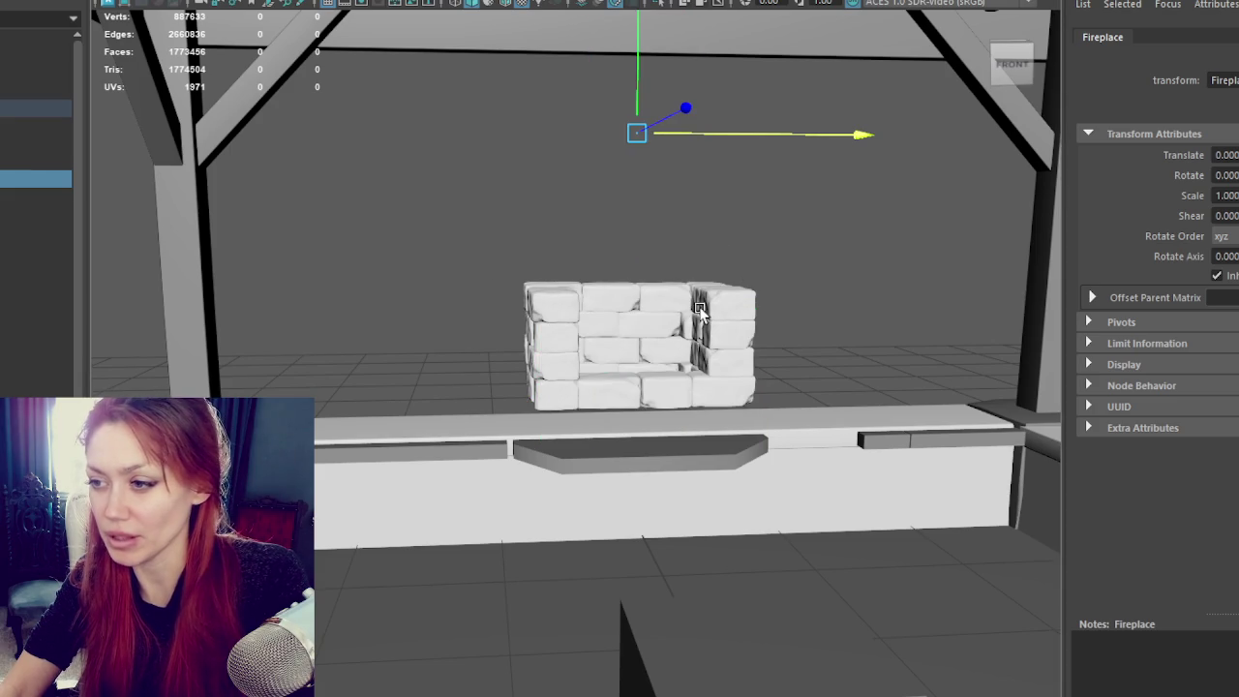
left_click(726, 321)
left_click_drag(802, 280, 796, 237, "alt")
left_click_drag(795, 233, 668, 313)
left_click_drag(416, 401, 567, 241)
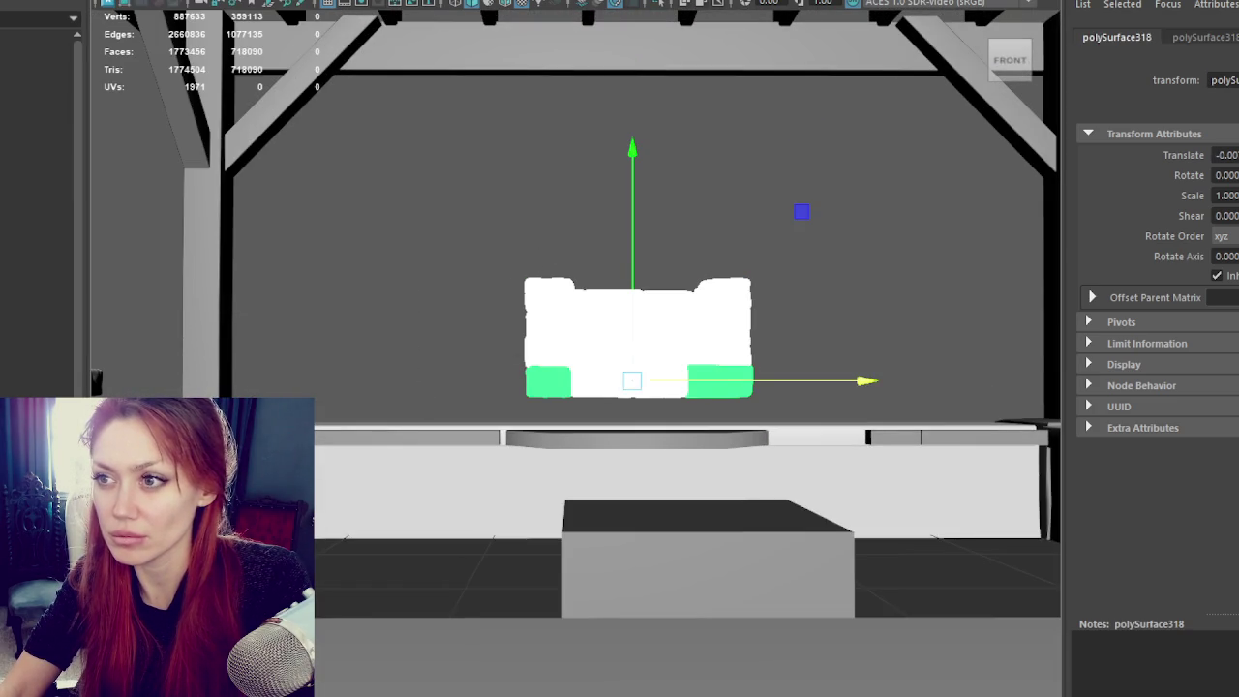
mouse_move(629, 200)
left_mouse_down()
mouse_move(619, 229)
mouse_move(668, 250)
mouse_move(642, 243)
left_mouse_up()
Step: Switch to textured display (6) and frame the Fireplace group from a side angle
key("6")
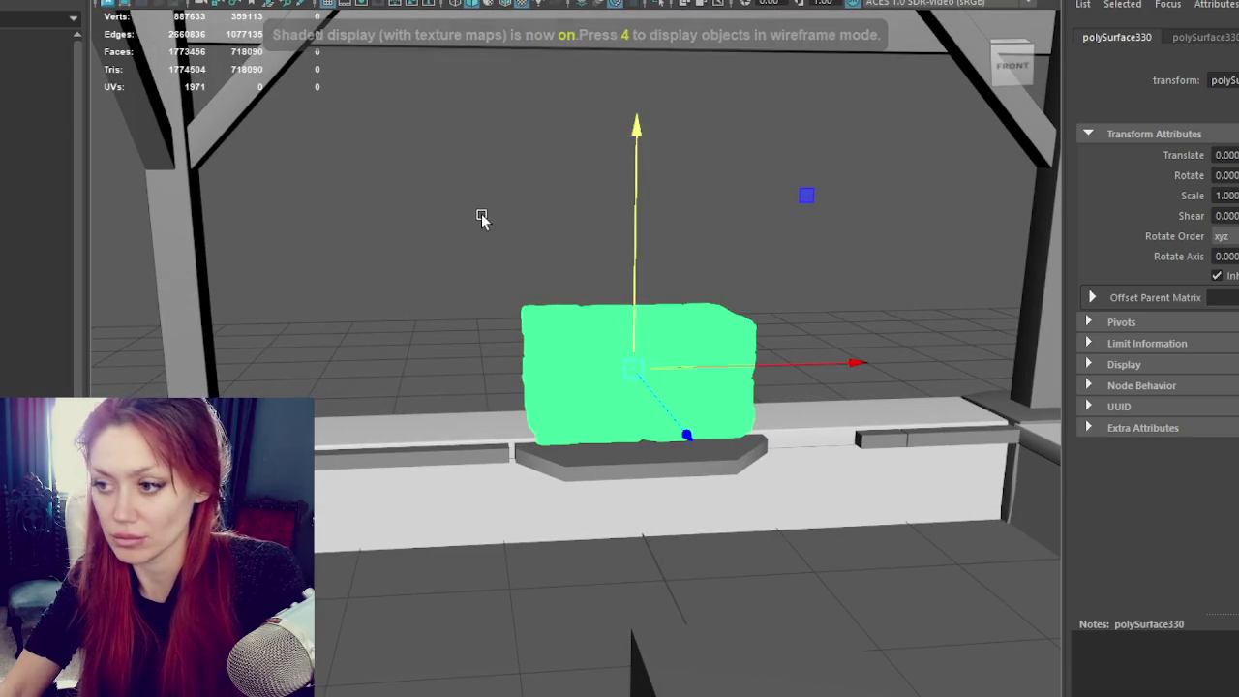
left_click(476, 219)
left_click(36, 178)
key("shift+h")
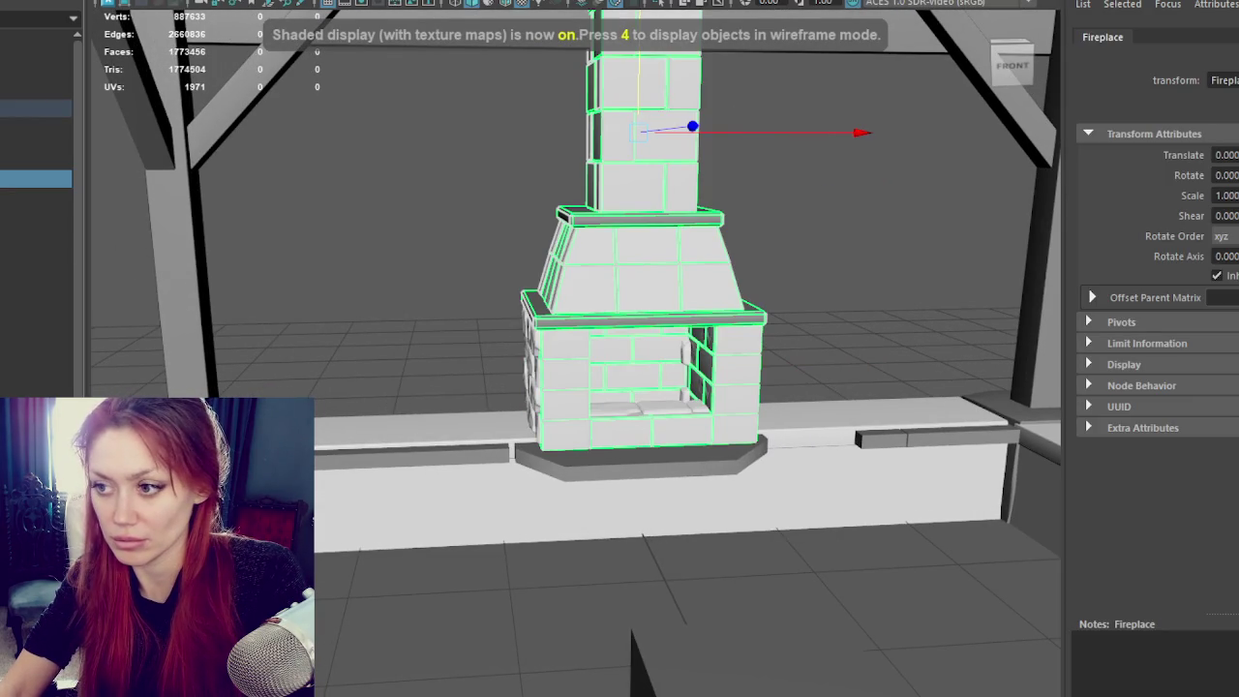
mouse_move(564, 122)
left_mouse_down("alt")
mouse_move(642, 166)
mouse_move(739, 158)
mouse_move(501, 158)
left_mouse_up("alt")
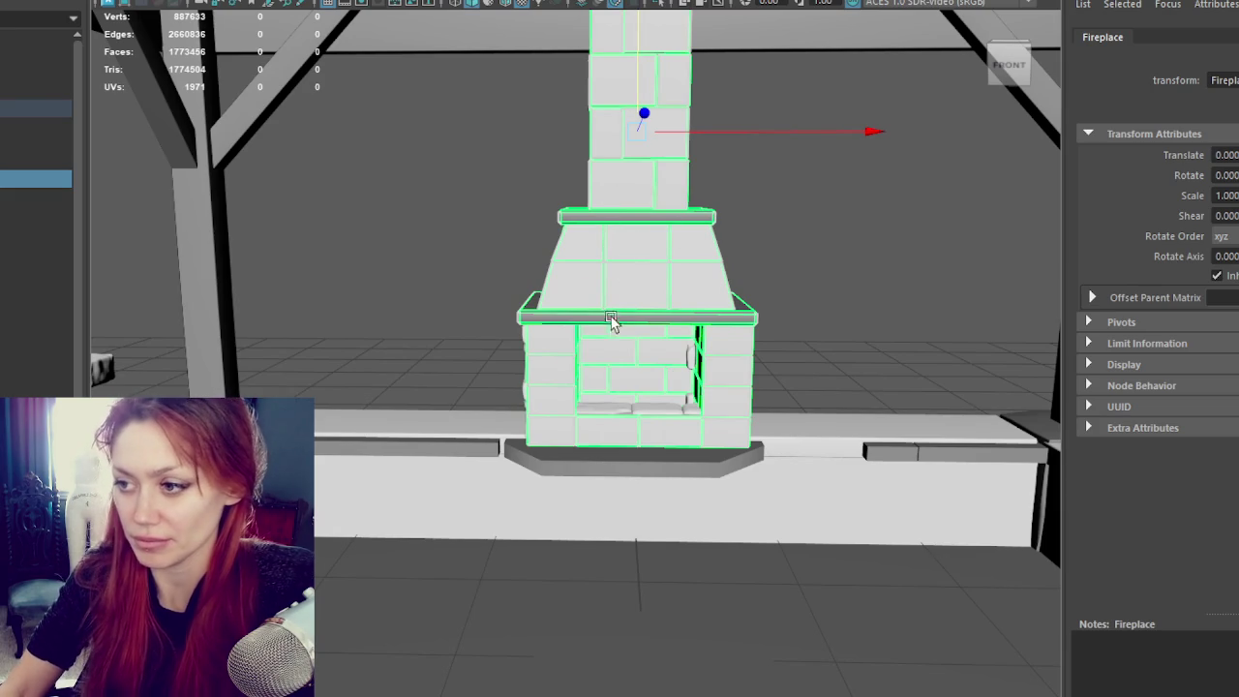
mouse_move(648, 241)
right_mouse_down("alt")
mouse_move(647, 284)
mouse_move(664, 194)
right_mouse_up("alt")
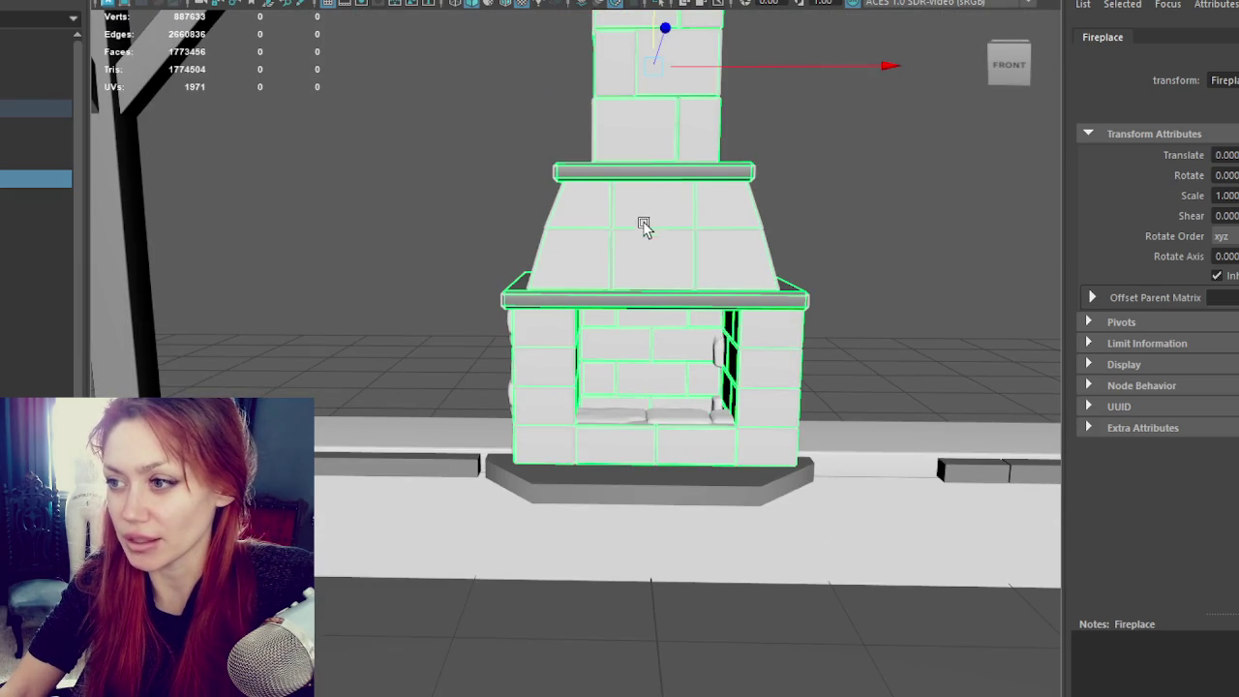
Step: Duplicate the hood-top stone blocks with Ctrl+D and delete the duplicate
mouse_move(645, 226)
left_mouse_down("alt")
mouse_move(852, 238)
mouse_move(508, 242)
mouse_move(819, 258)
mouse_move(838, 238)
left_mouse_up("alt")
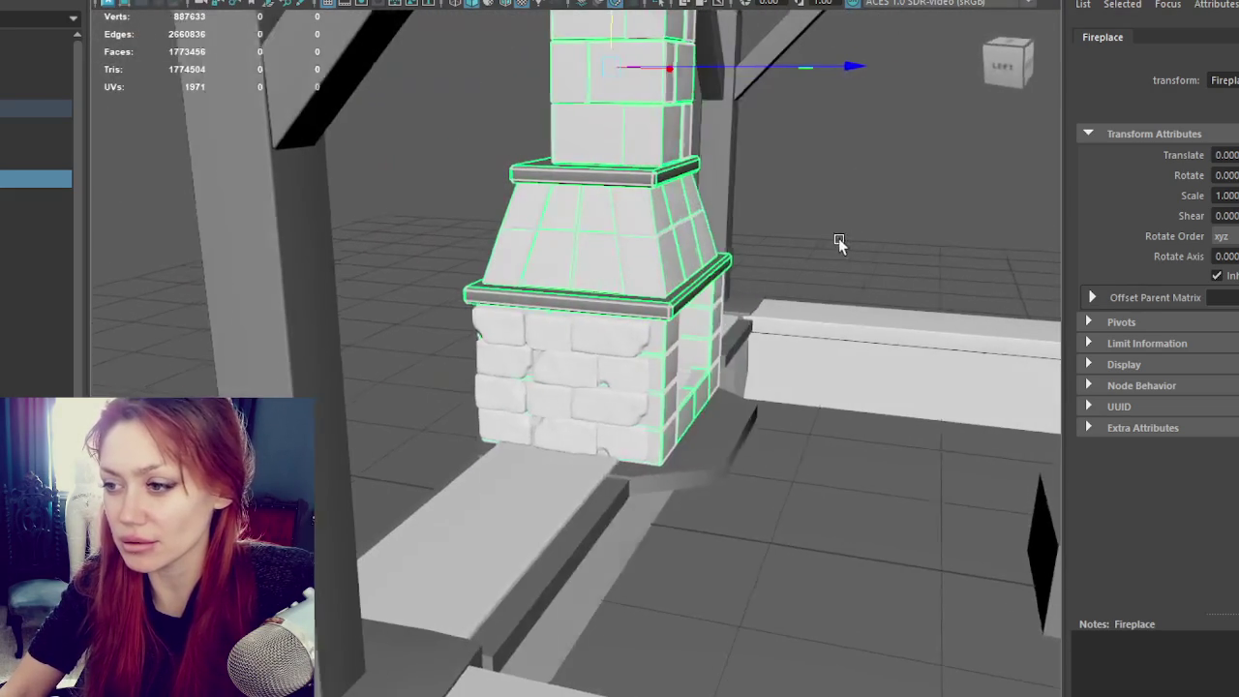
left_click(603, 329)
key("f")
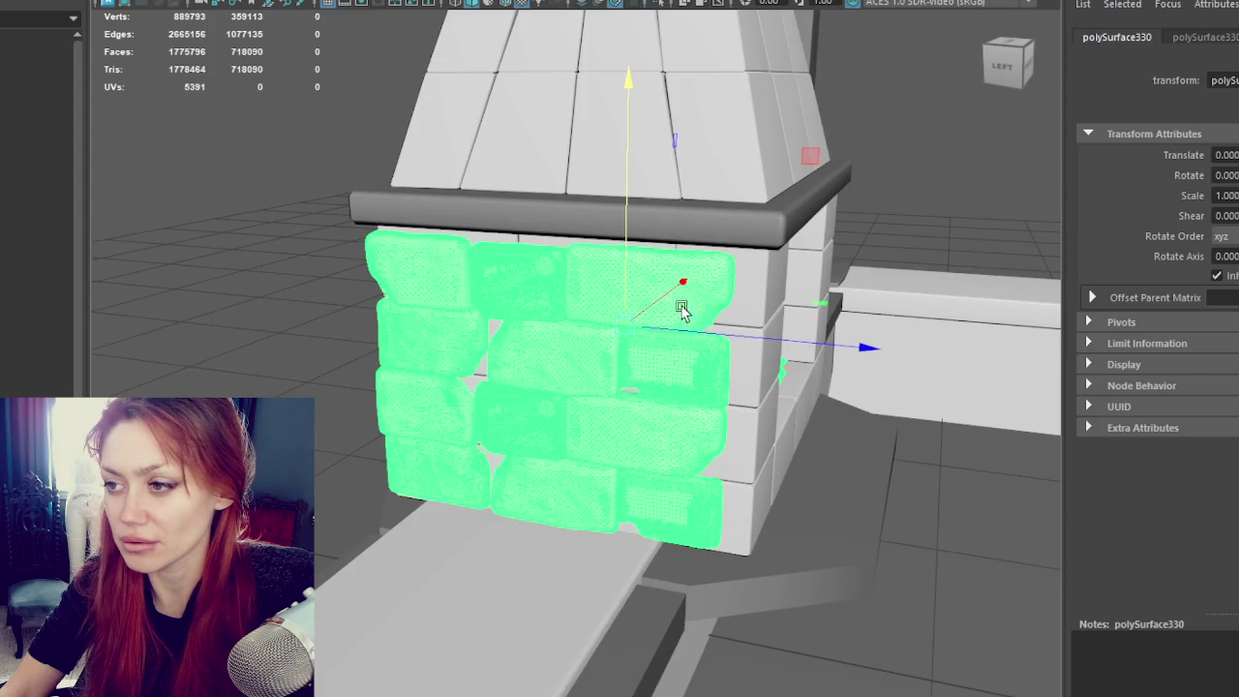
scroll(678, 300, "up", 2)
scroll(648, 269, "down", 2)
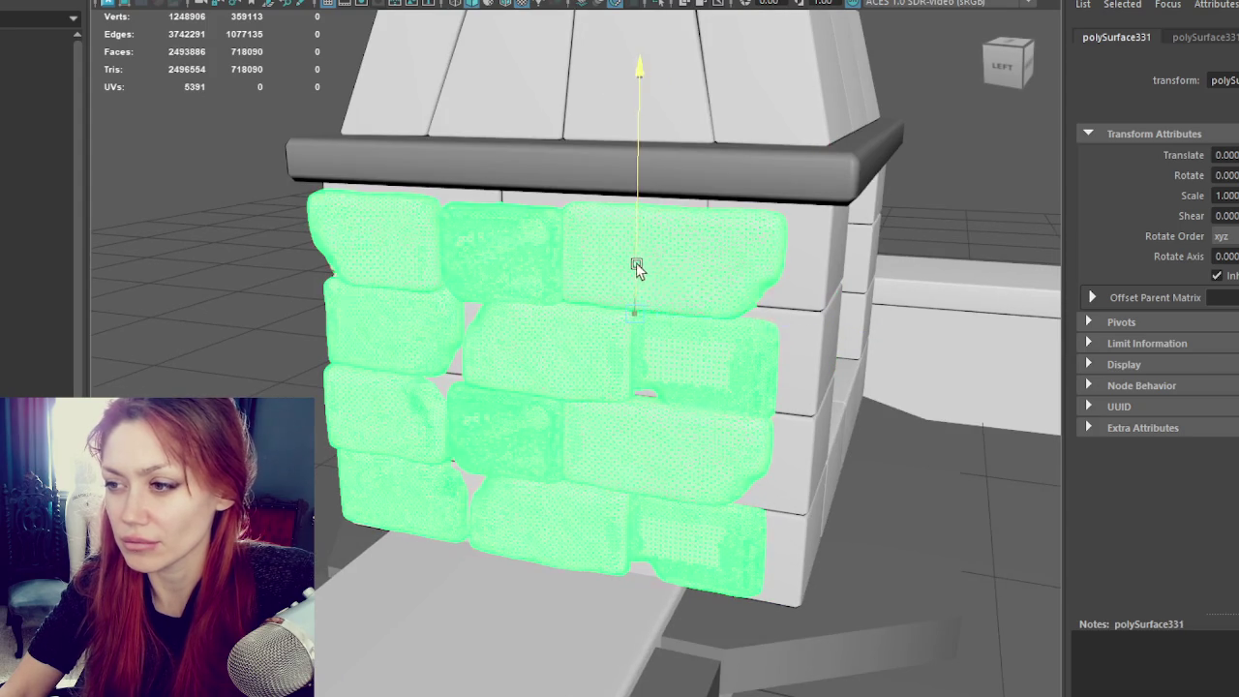
left_click(639, 38)
mouse_move(639, 39)
left_mouse_down("alt")
mouse_move(694, 106)
mouse_move(637, 235)
left_mouse_up("alt")
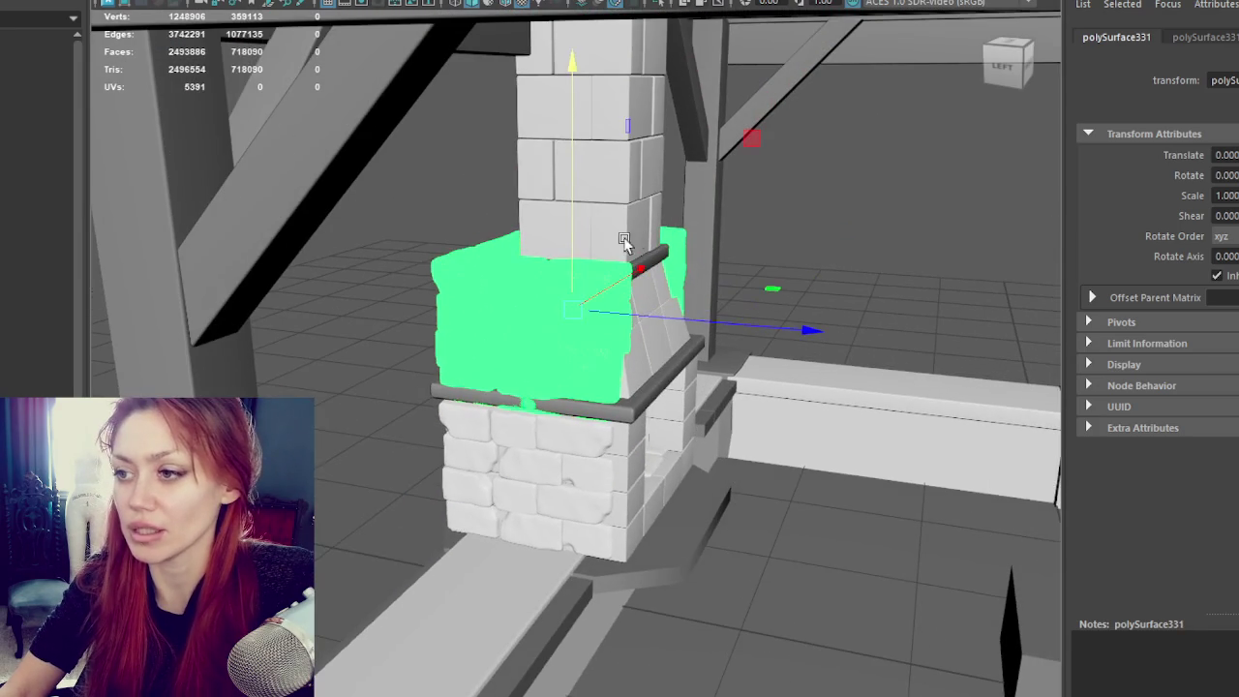
key("ctrl+d")
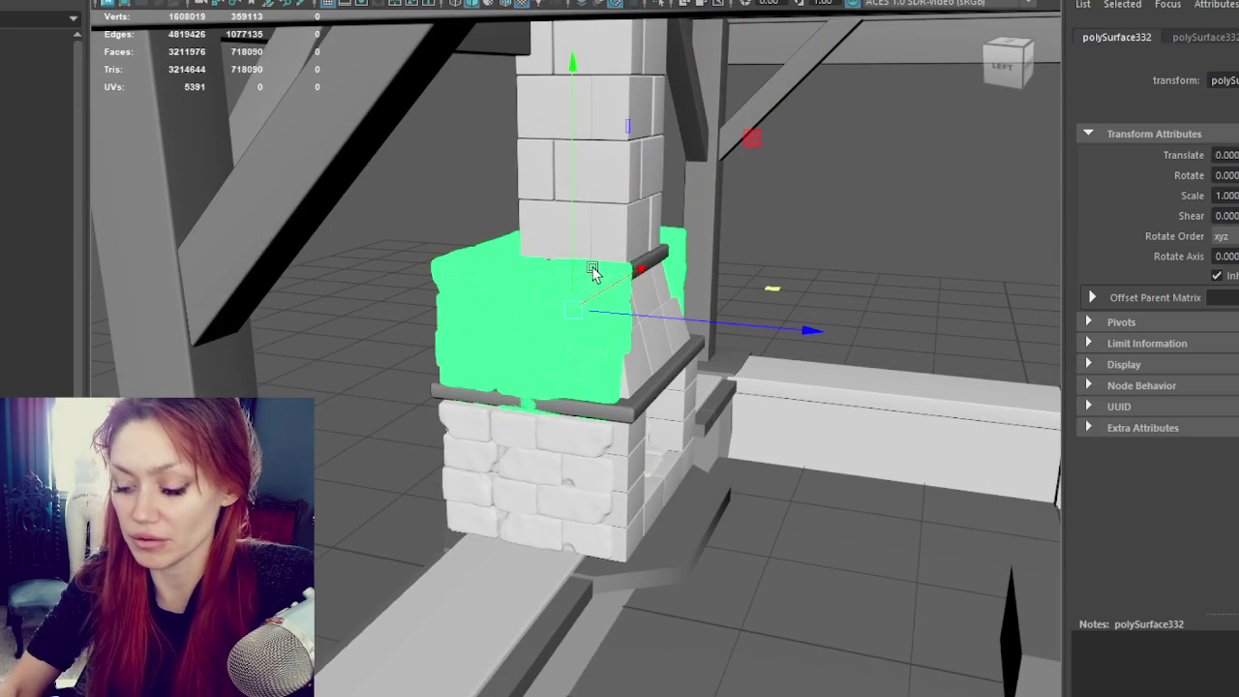
key("Delete")
Step: Put the hood-top blocks into face mode and pick the faces to remove
left_click_drag(696, 630, 313, 440, "alt")
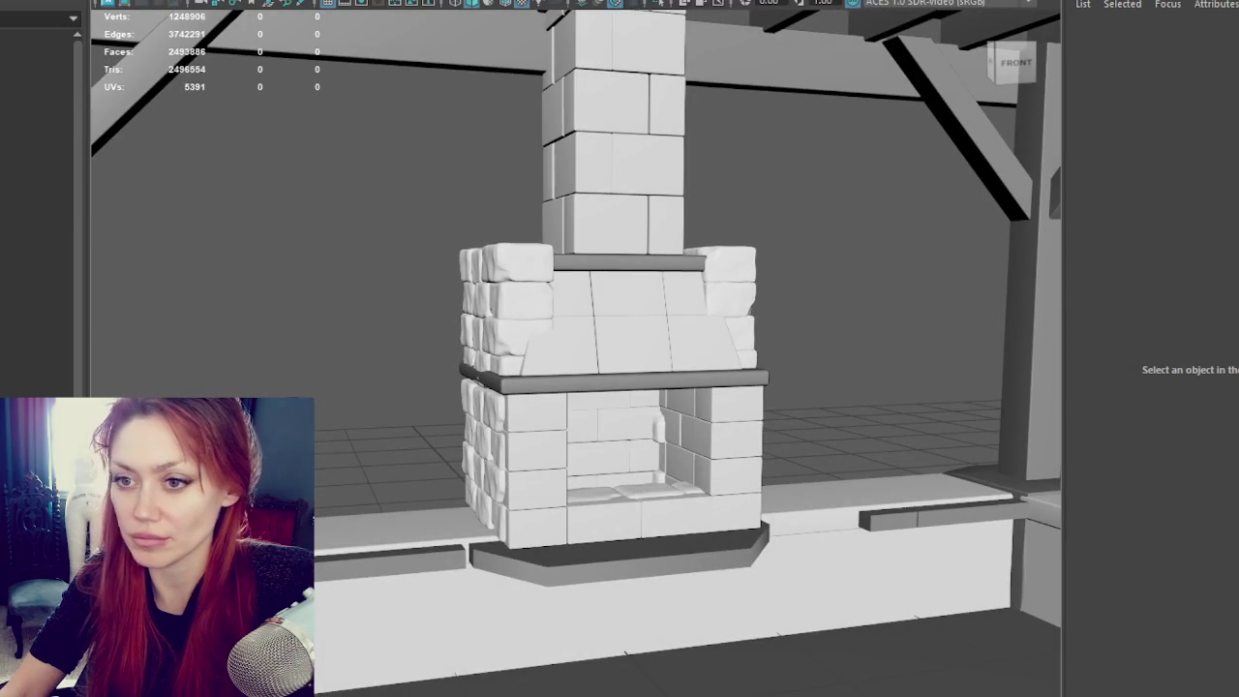
left_click(614, 293)
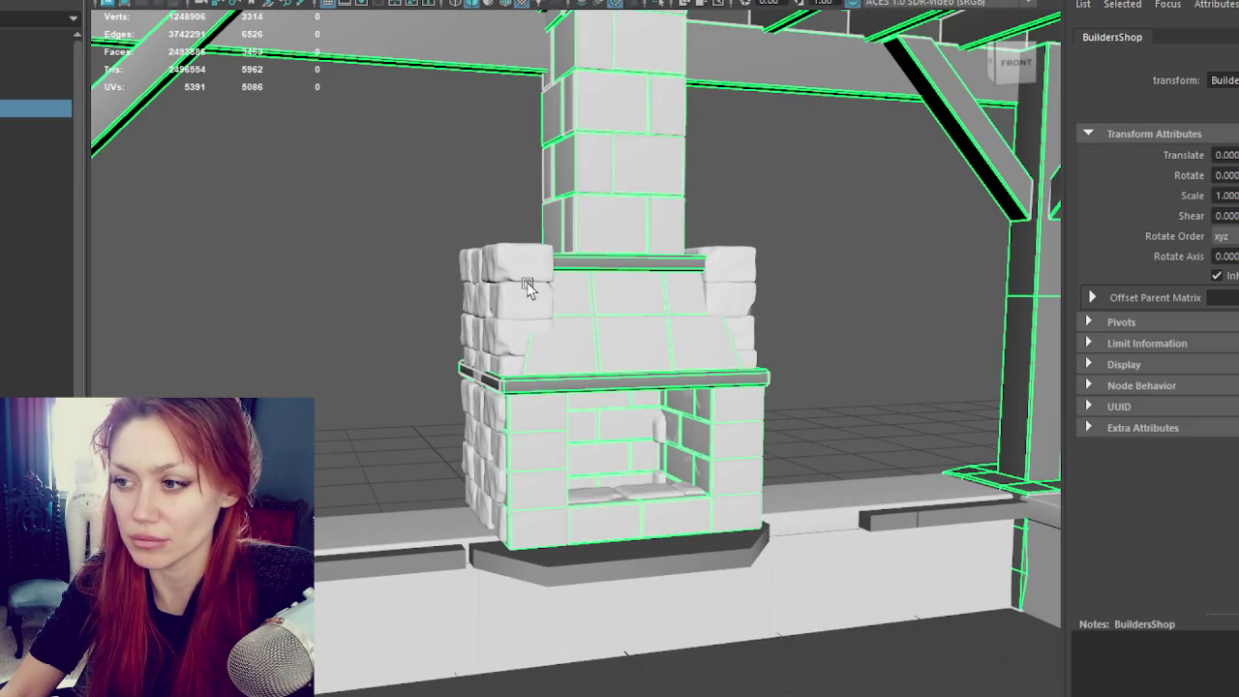
left_click(514, 275)
right_click_drag(436, 181, 434, 215)
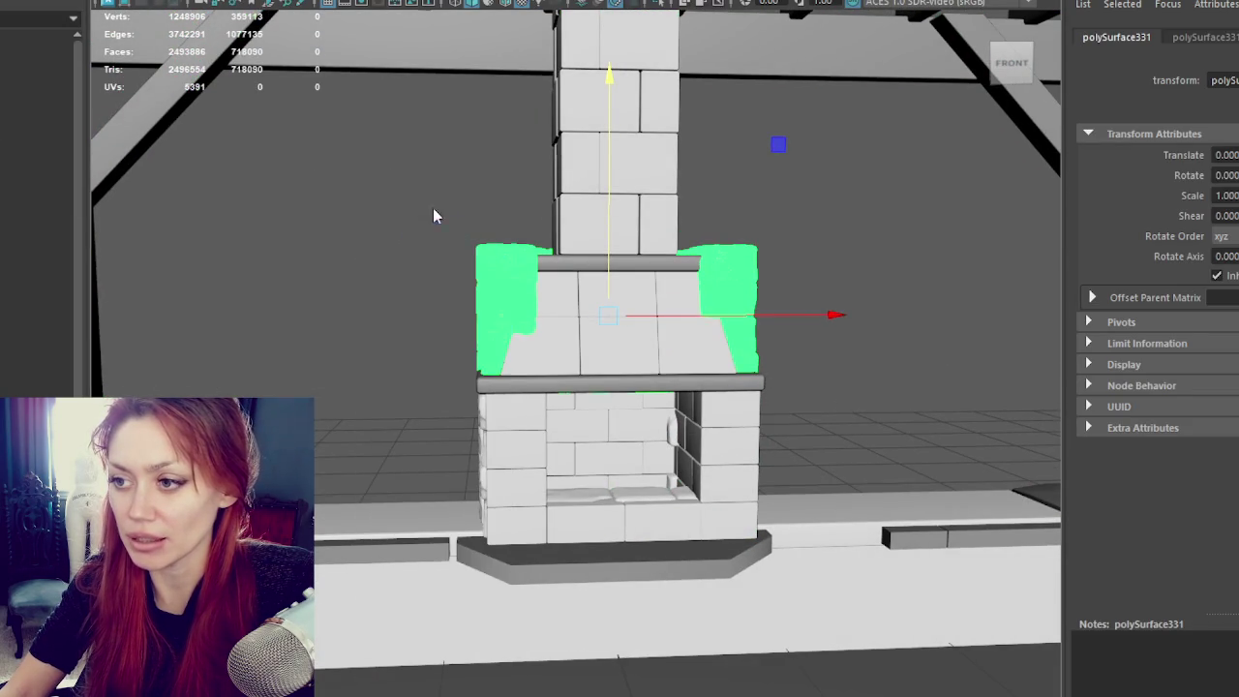
left_click(490, 255)
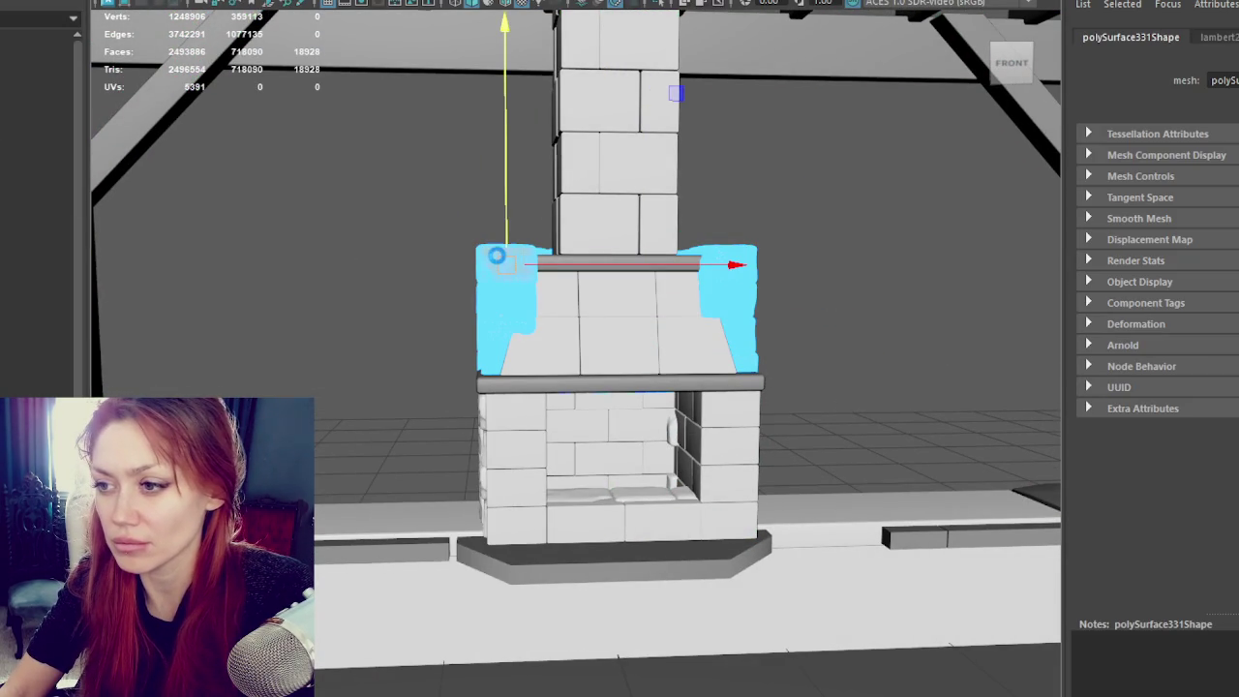
left_click(495, 255, "shift")
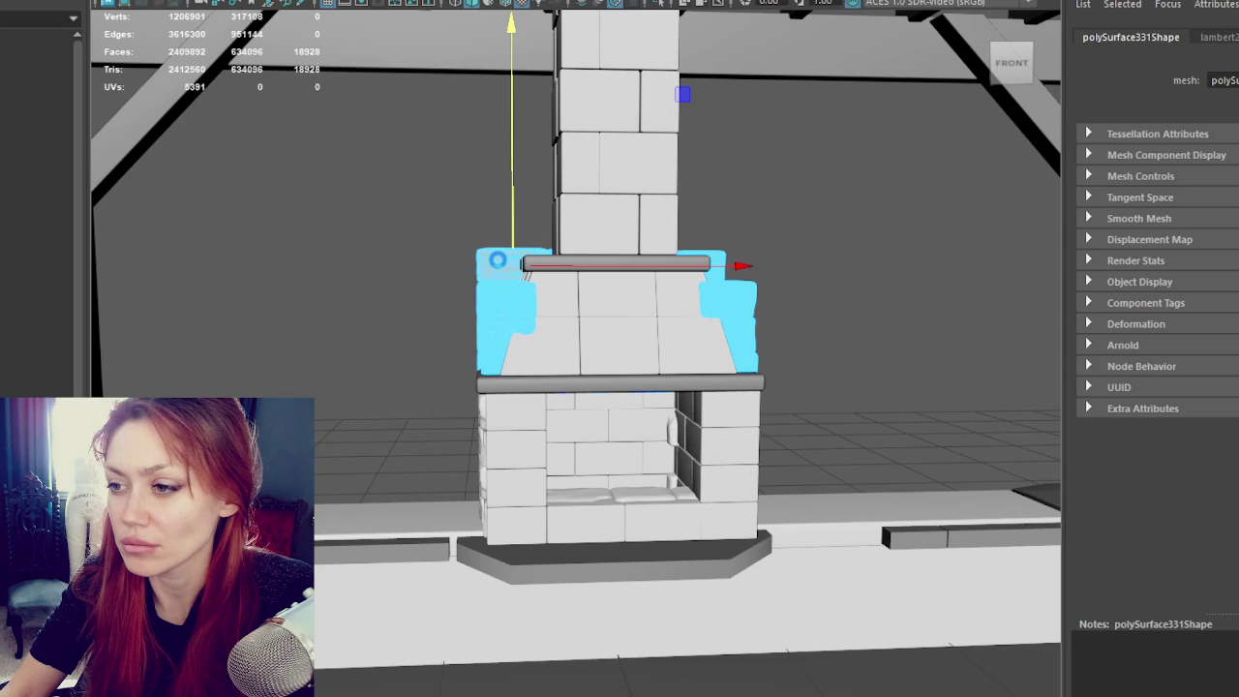
Step: Delete one stone block's faces on the back of the hood-top mesh
mouse_move(421, 271)
left_mouse_down("alt")
mouse_move(747, 279)
mouse_move(566, 291)
left_mouse_up("alt")
left_click(534, 291)
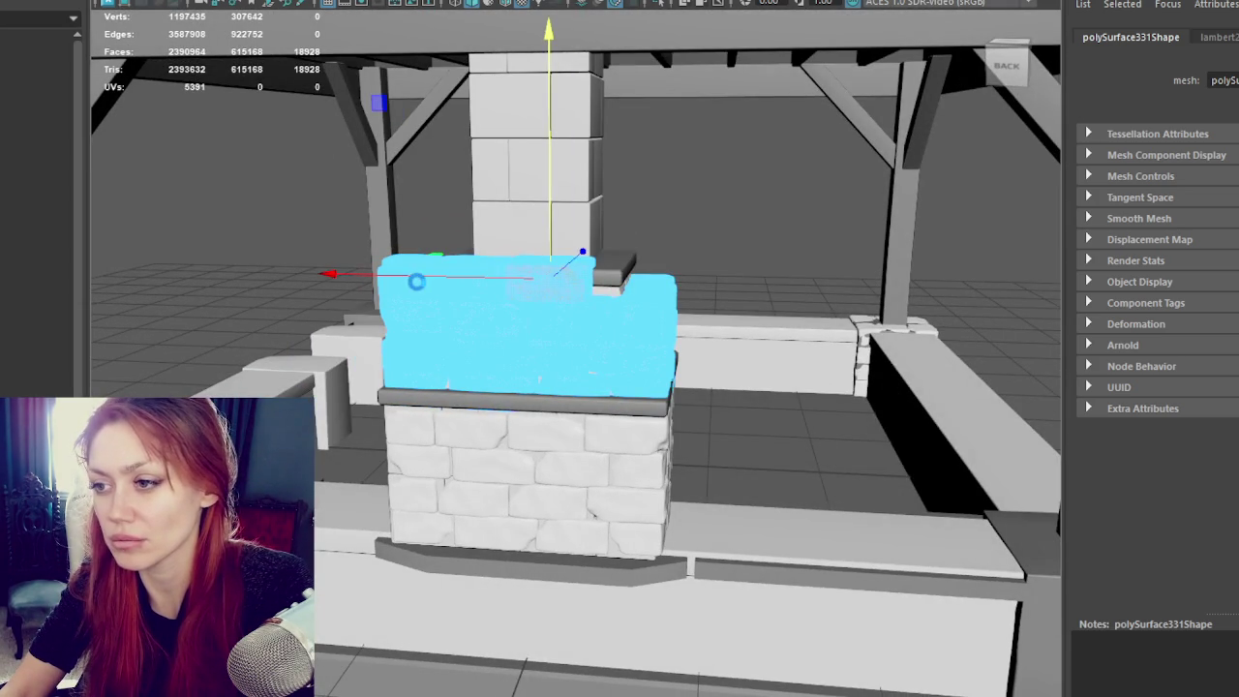
key("Delete")
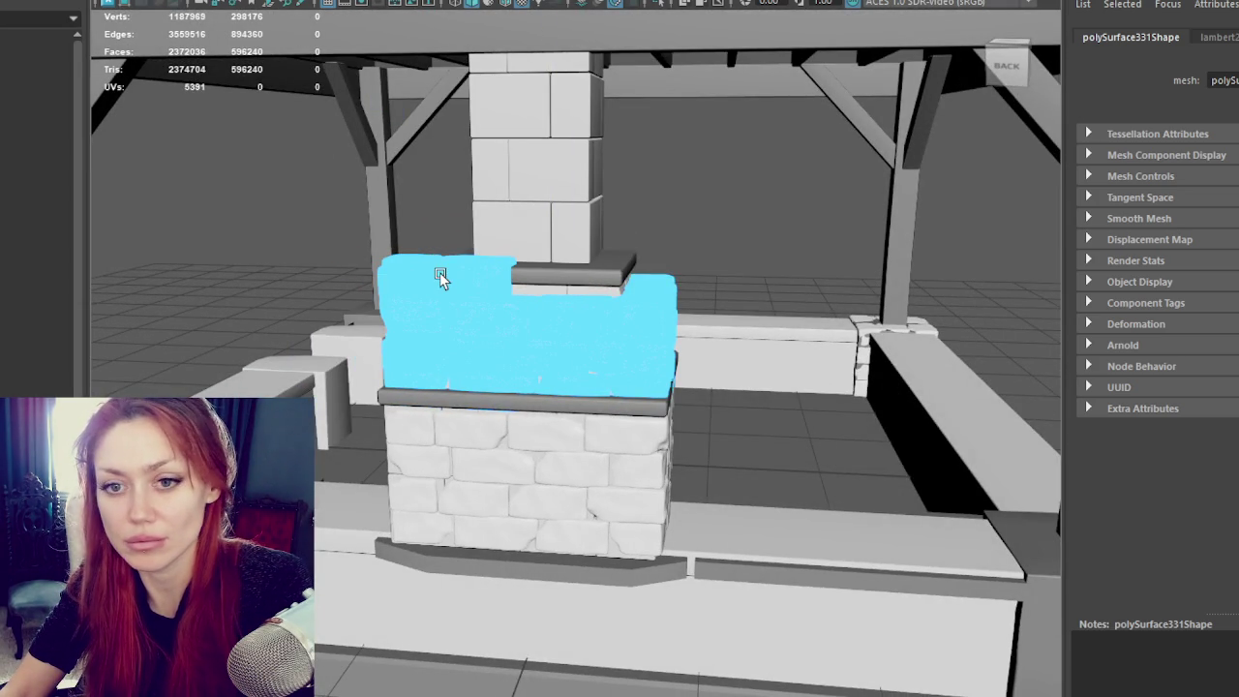
Step: Return to object mode, select the hood-top block mesh and show wireframe (4)
right_click_drag(277, 232, 328, 194)
mouse_move(329, 194)
left_mouse_down("alt")
mouse_move(165, 207)
mouse_move(9, 188)
left_mouse_up("alt")
right_click_drag(9, 188, 335, 243, "alt")
middle_click_drag(335, 243, 305, 243, "alt")
left_click(455, 254)
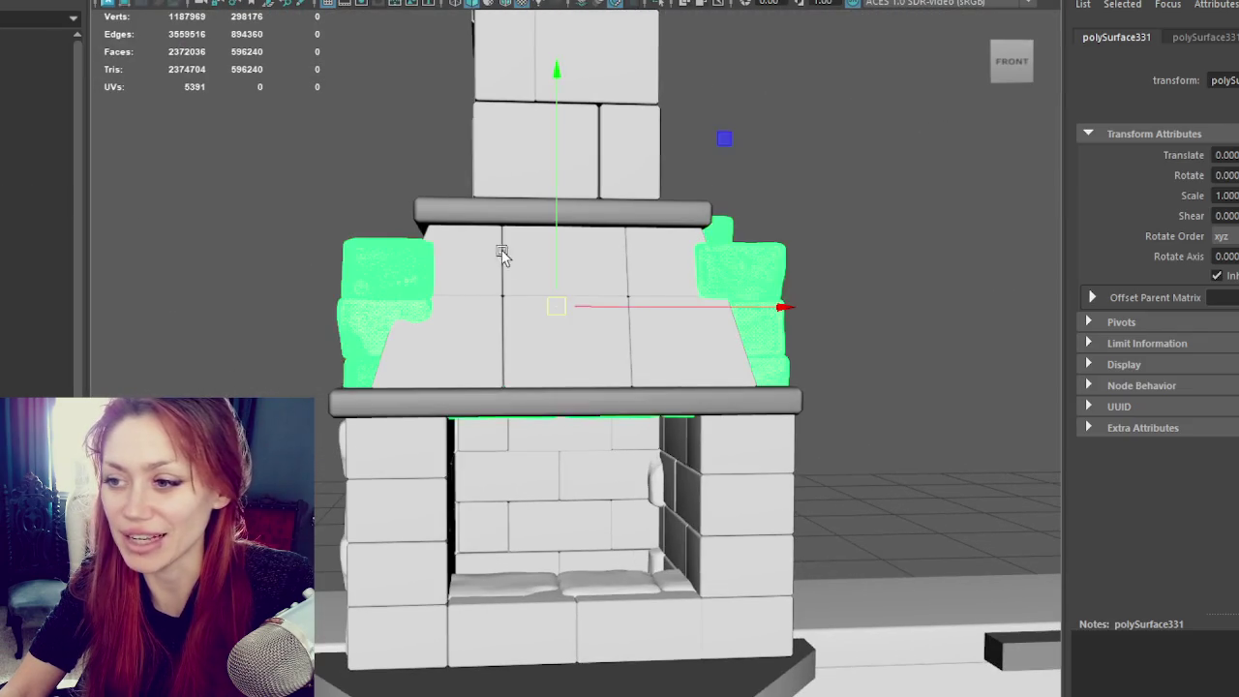
middle_click_drag(455, 254, 326, 264, "alt")
key("4")
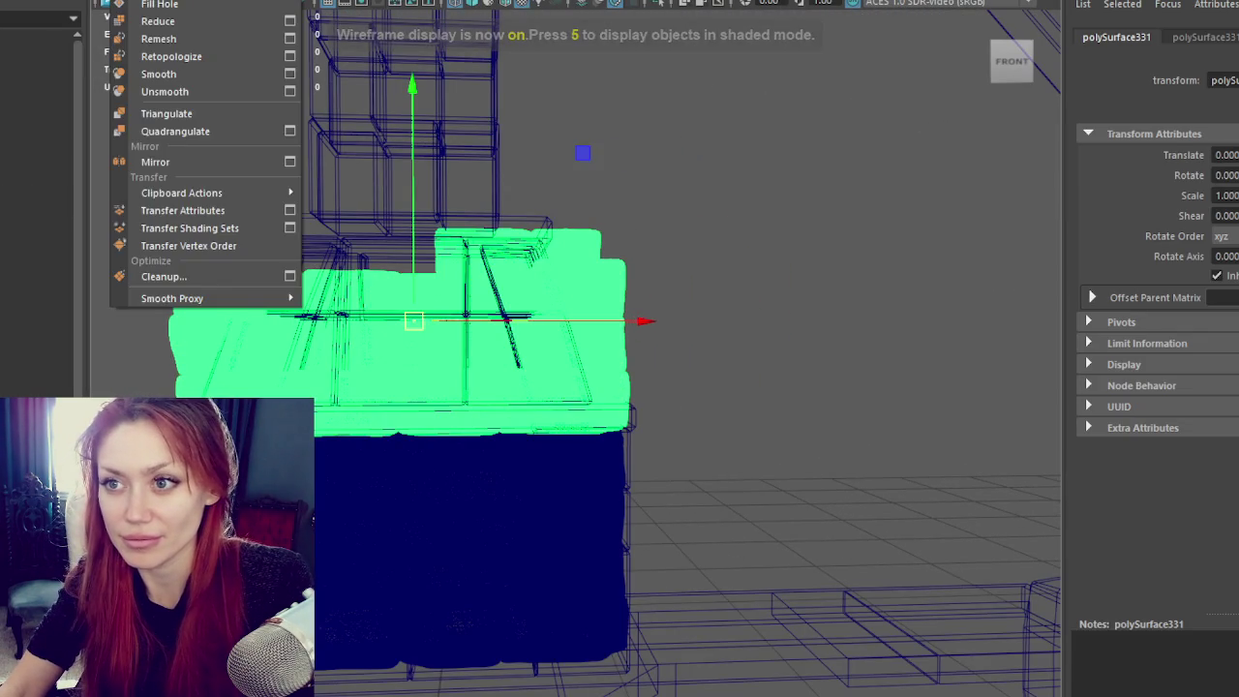
Step: Separate the hood-top mesh into individual blocks, return to shaded mode (5), and select single blocks
key("Up")
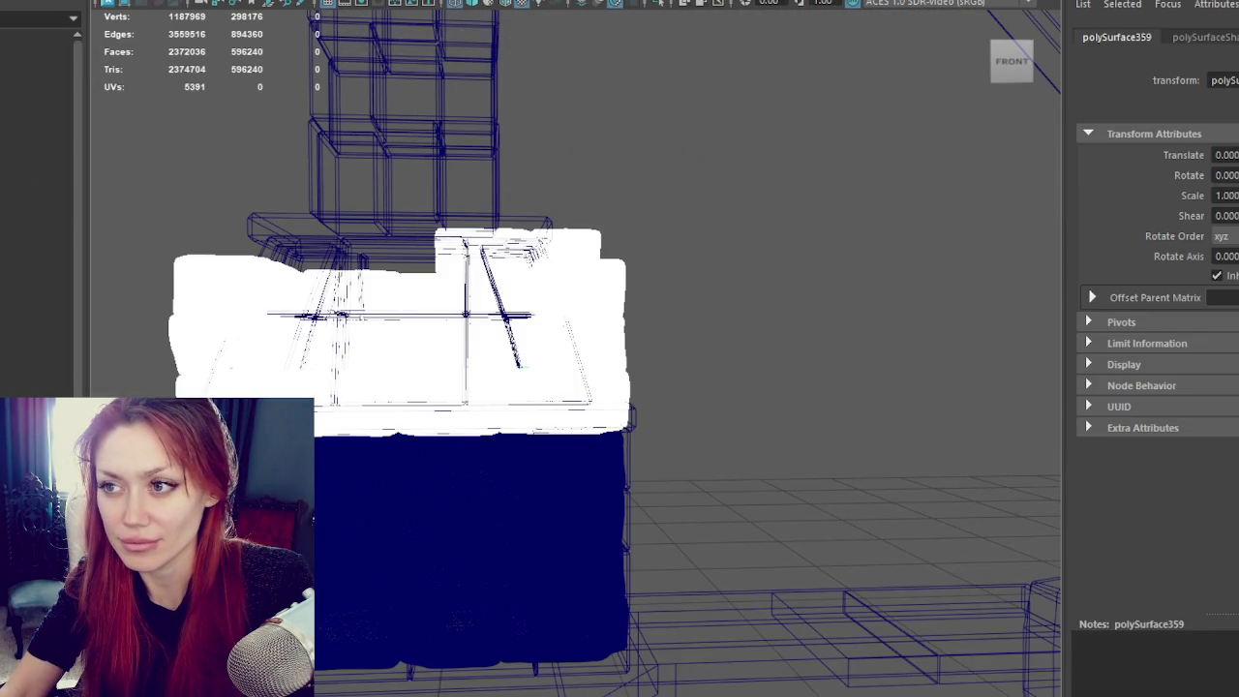
left_click(752, 207)
key("5")
left_click(639, 314)
mouse_move(645, 326)
left_mouse_down("alt")
mouse_move(757, 332)
mouse_move(363, 317)
mouse_move(171, 268)
left_mouse_up("alt")
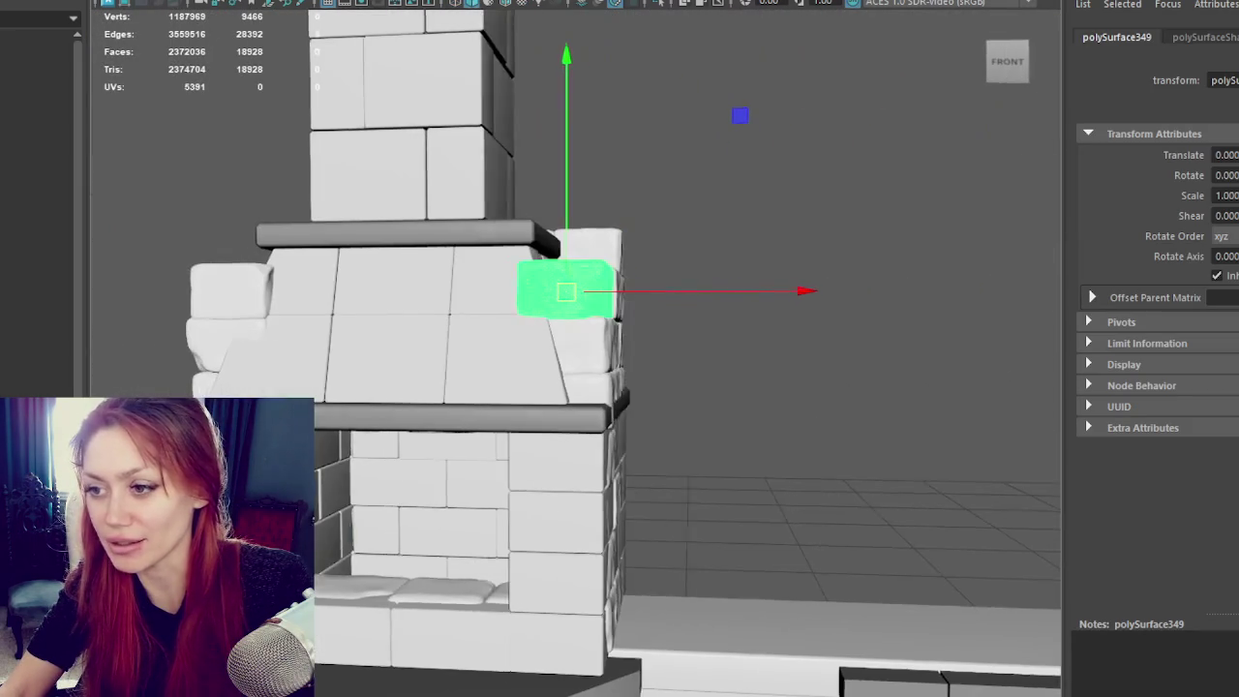
Step: Select the left hood-top block, checking it in wireframe and textured display
right_click_drag(171, 268, 254, 280, "alt")
left_click(254, 281)
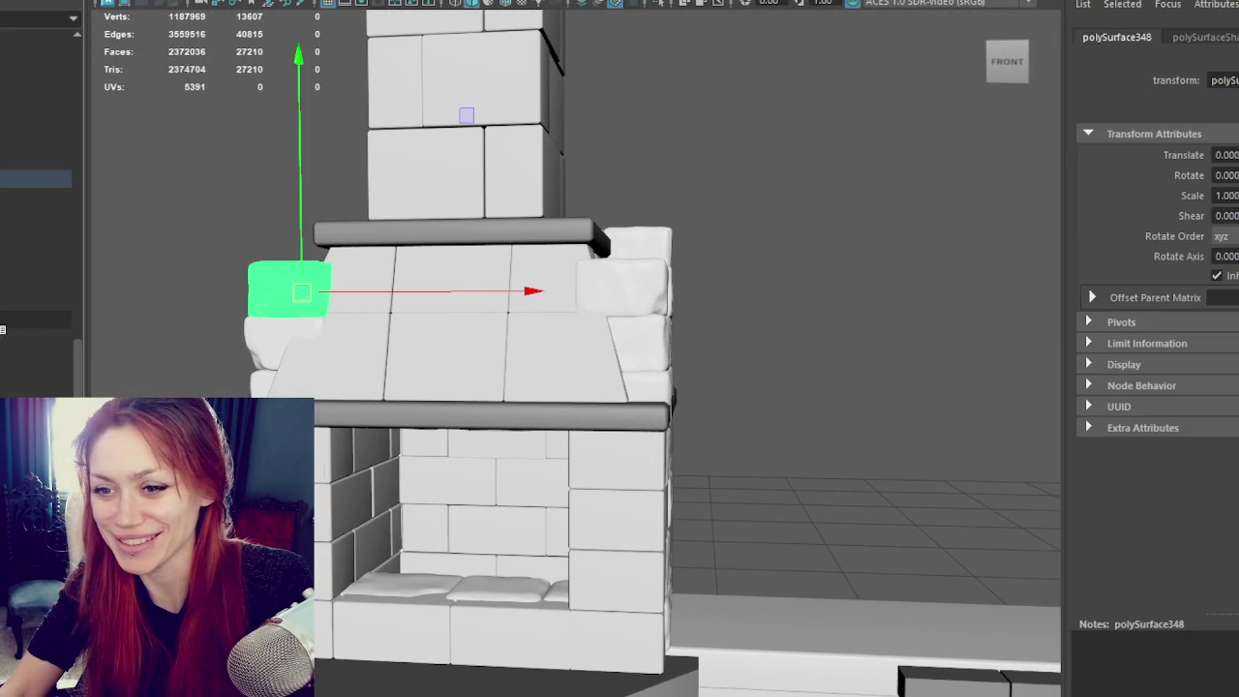
left_click(4, 178, "ctrl")
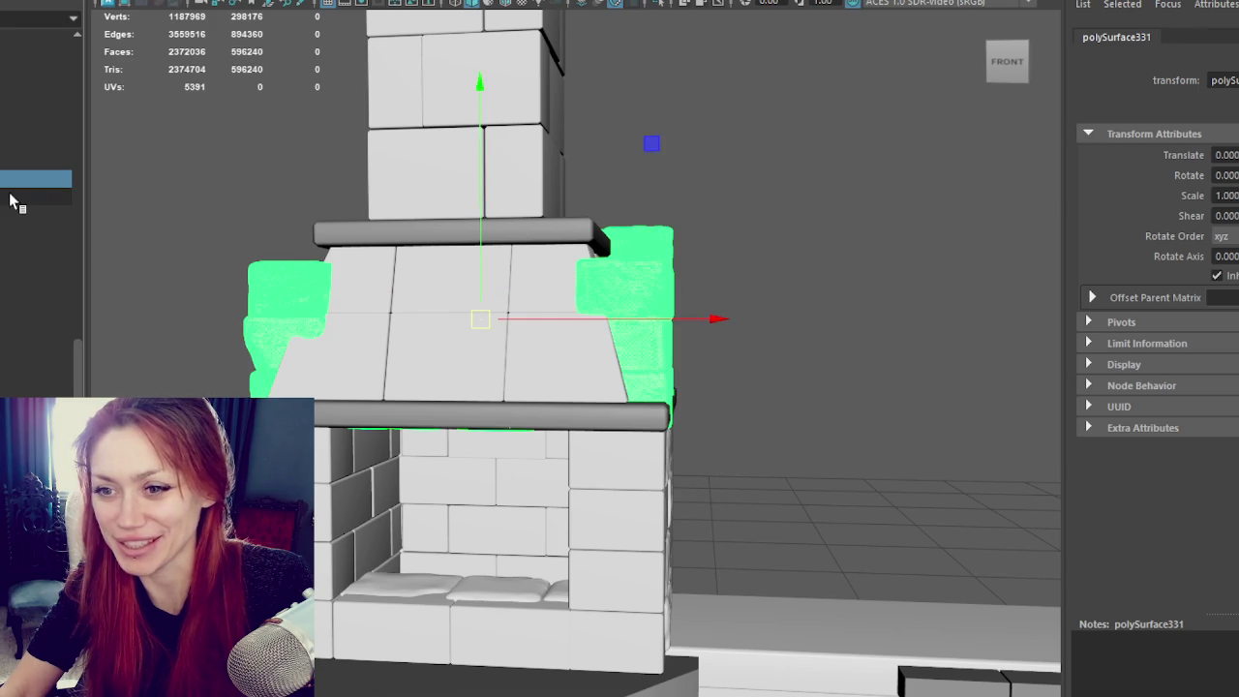
left_click_drag(242, 291, 423, 358, "alt")
left_click(426, 426)
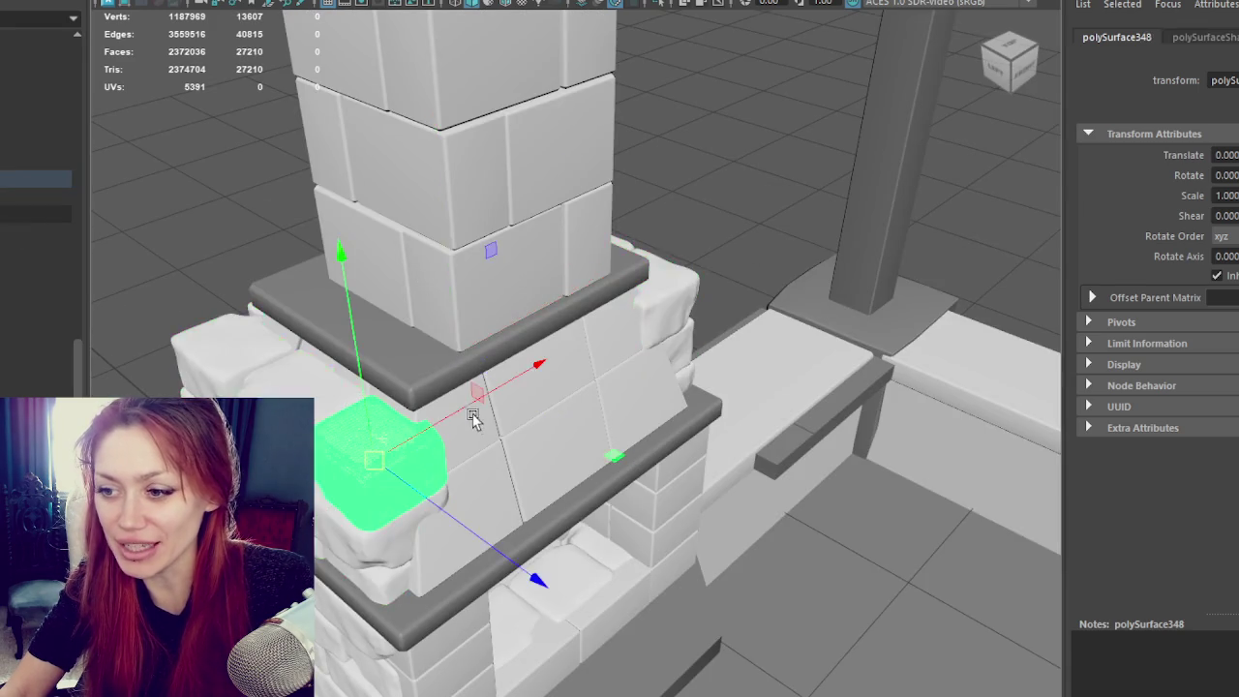
key("4")
mouse_move(423, 418)
left_mouse_down("alt")
mouse_move(401, 429)
mouse_move(377, 392)
left_mouse_up("alt")
key("6")
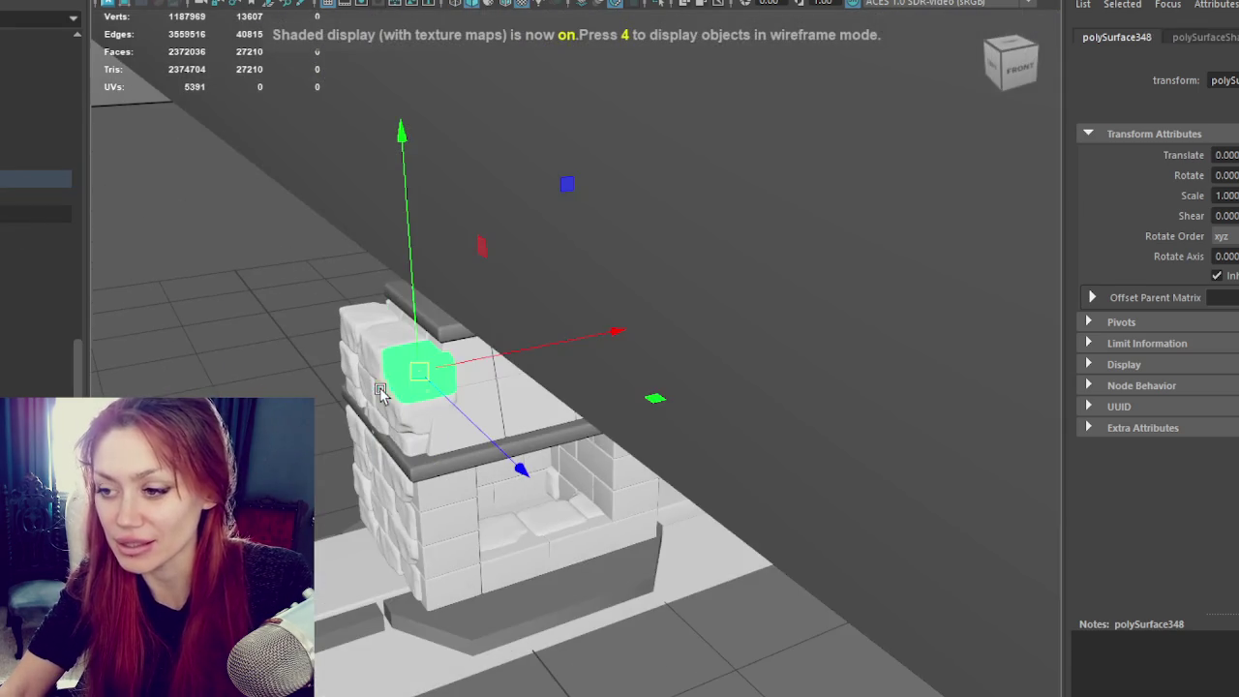
Step: Select sculpted stones on the hood and in the Outliner, then clear the selection
left_click_drag(423, 356, 368, 435, "alt")
left_click(368, 434)
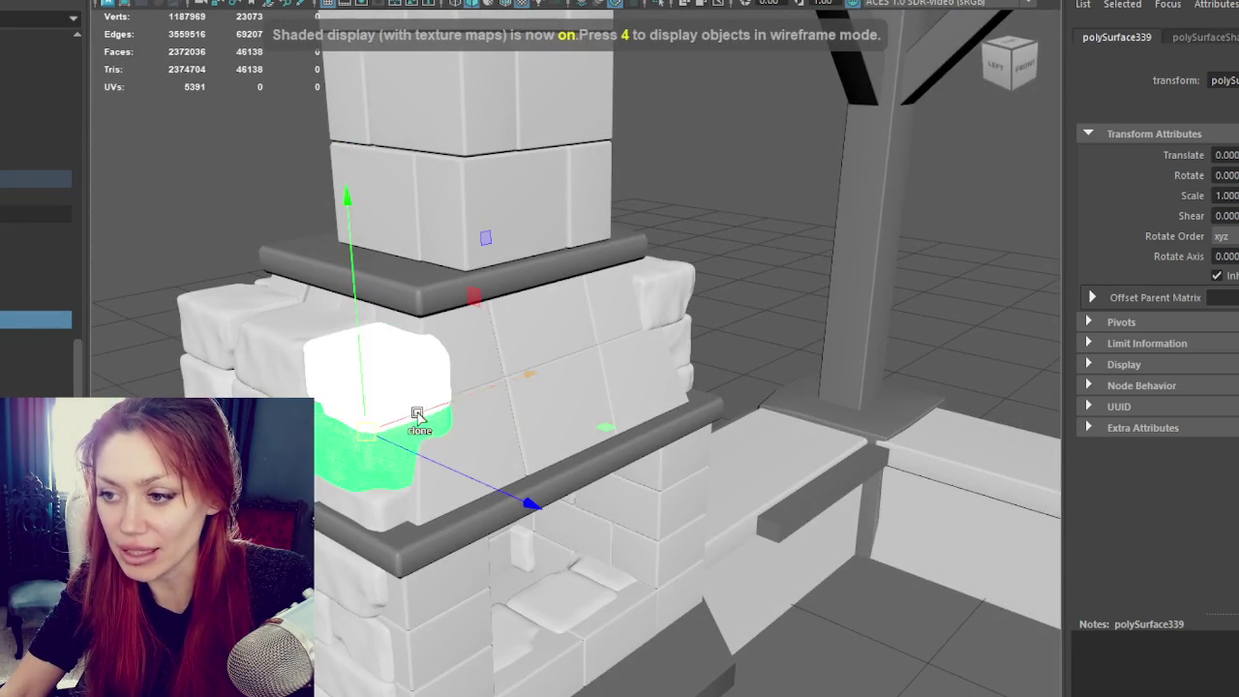
scroll(492, 337, "up", 2)
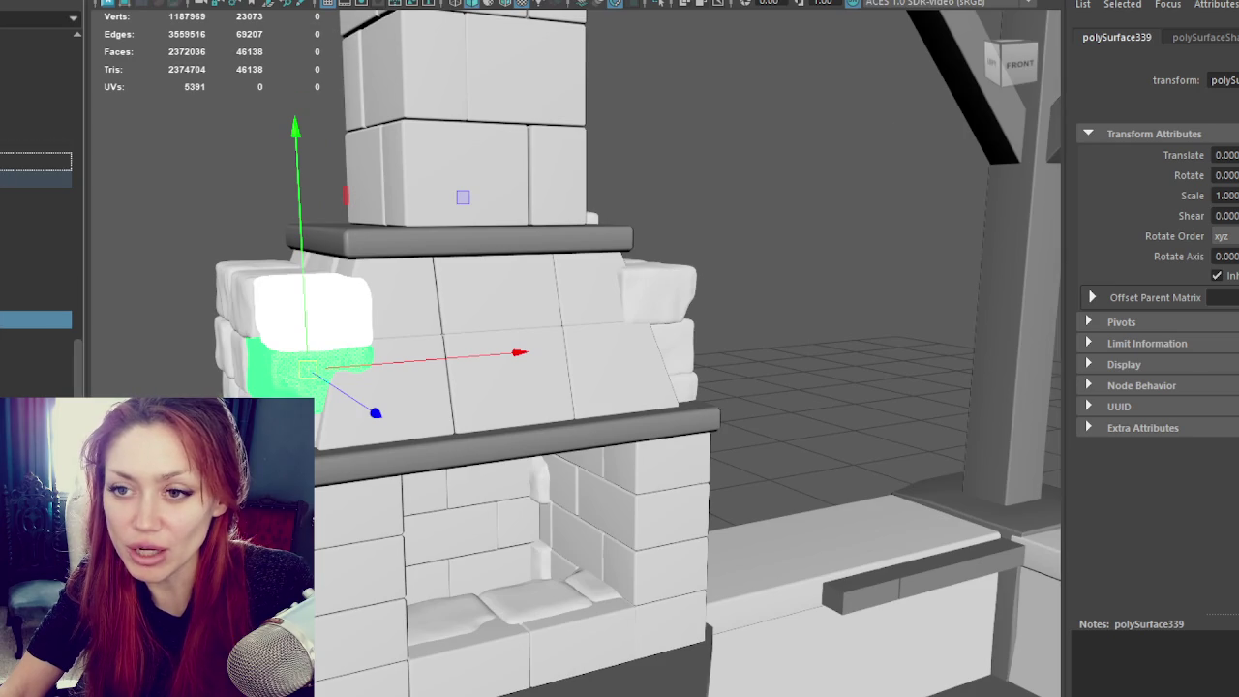
left_click(35, 196)
left_click(35, 178)
left_click(36, 215)
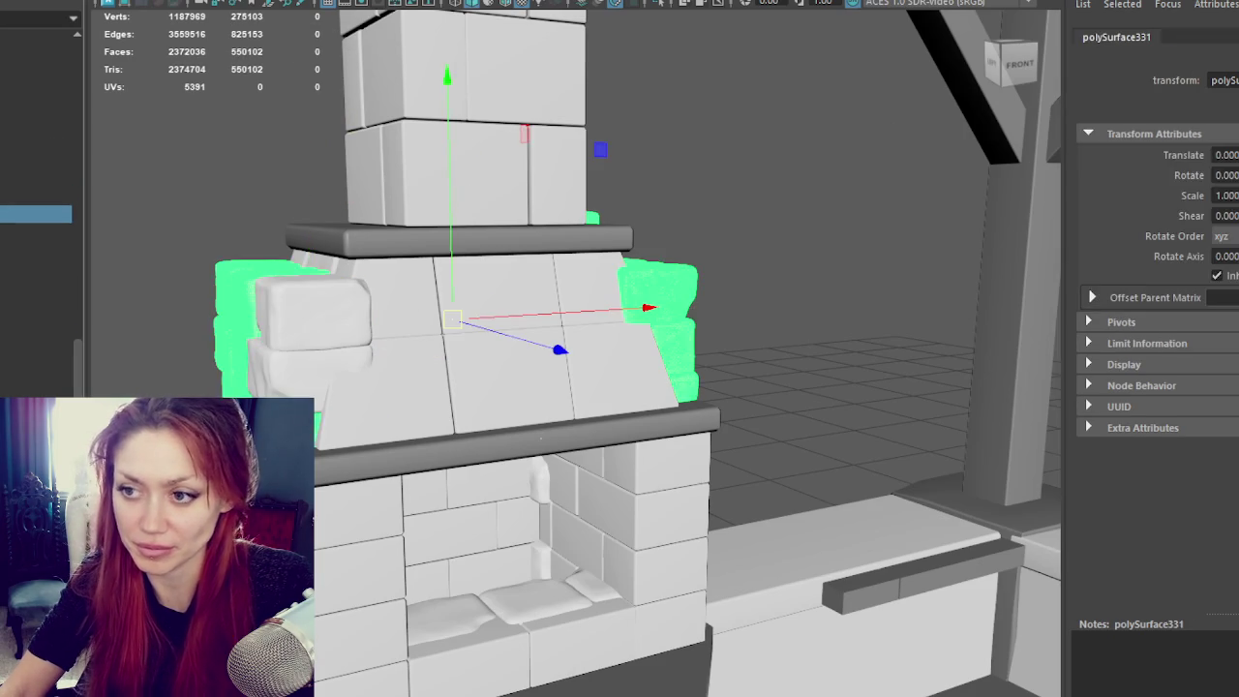
left_click(35, 368)
Step: Move a stone down against the hood, tilt it, and shift it up-left, then undo
left_click(316, 361)
mouse_move(315, 361)
left_mouse_down("alt")
mouse_move(426, 363)
mouse_move(522, 411)
mouse_move(401, 435)
mouse_move(493, 469)
left_mouse_up("alt")
left_click(426, 363)
key("e")
key("w")
left_click_drag(402, 436, 365, 404)
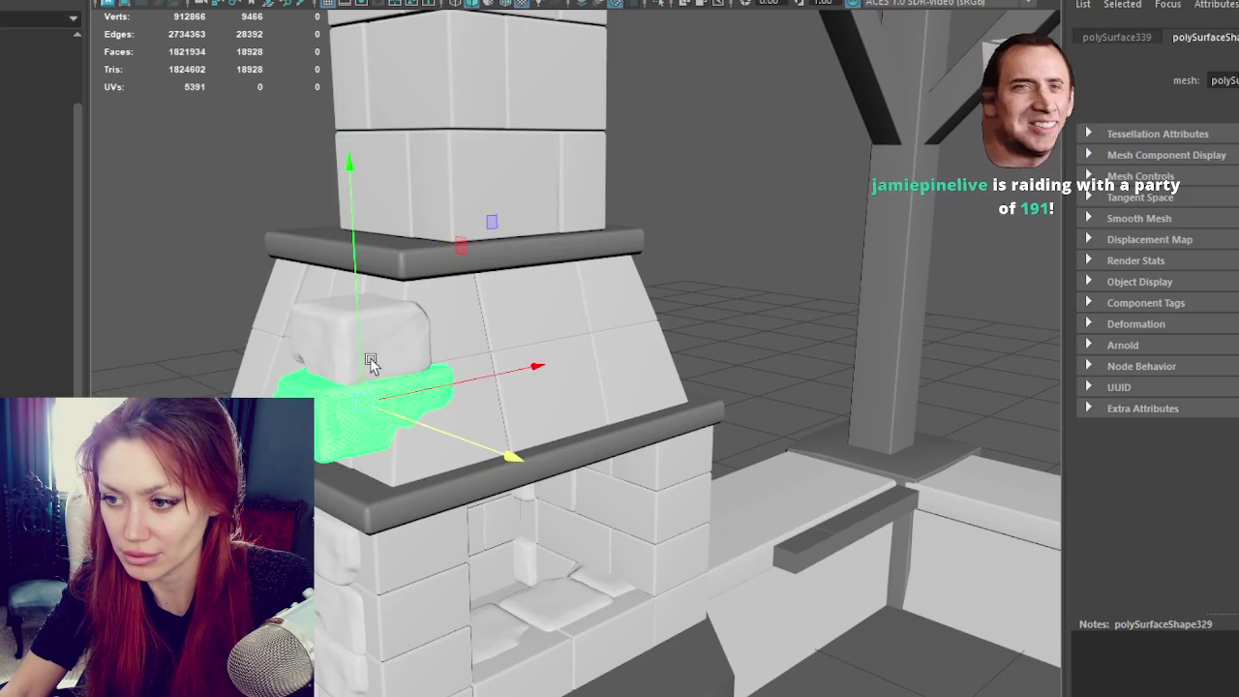
key("e")
mouse_move(452, 303)
left_mouse_down()
mouse_move(481, 390)
mouse_move(505, 392)
left_mouse_up()
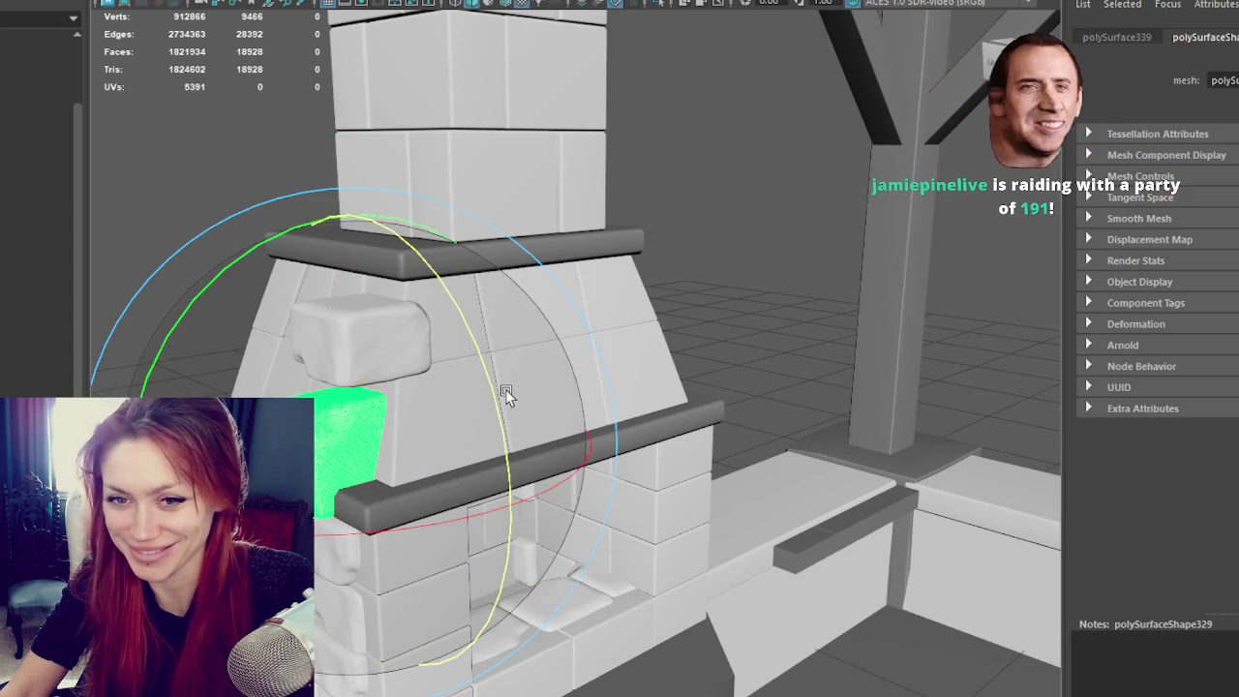
key("w")
left_click_drag(479, 498, 386, 384)
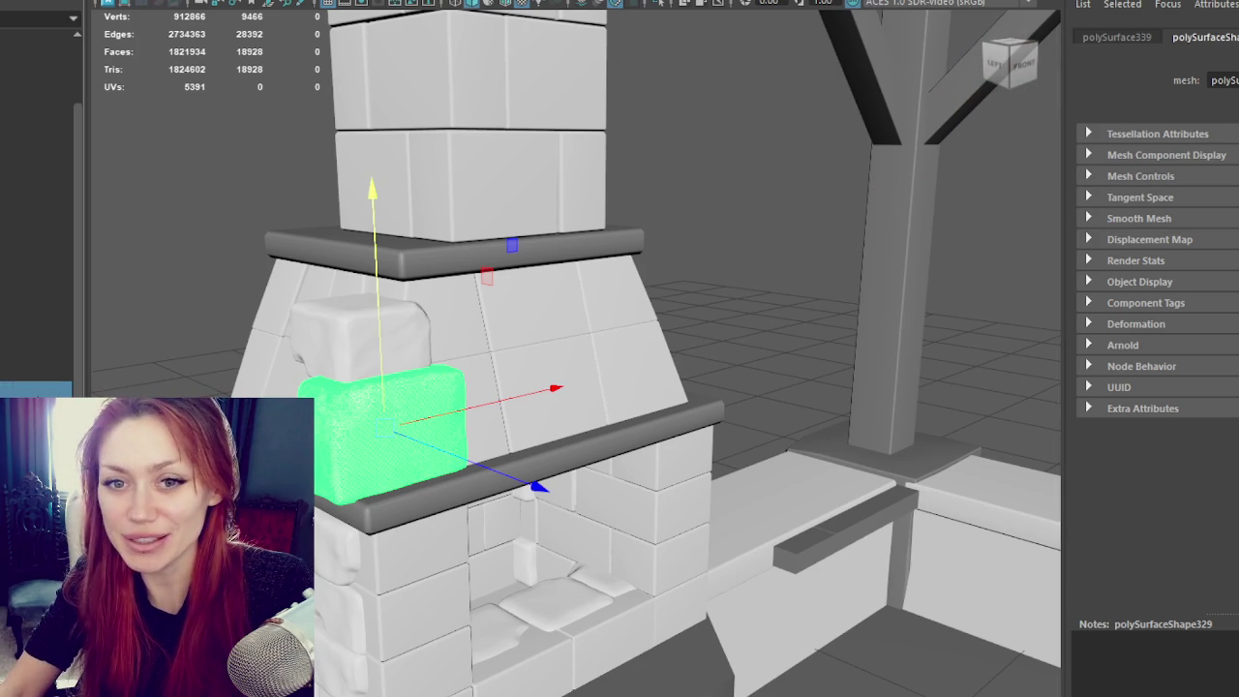
key("ctrl+z")
Step: Move a block onto the hood front, tilt it slightly and nudge it forward
left_click(377, 407)
mouse_move(463, 387)
left_mouse_down("alt")
mouse_move(410, 396)
mouse_move(721, 374)
mouse_move(591, 384)
left_mouse_up("alt")
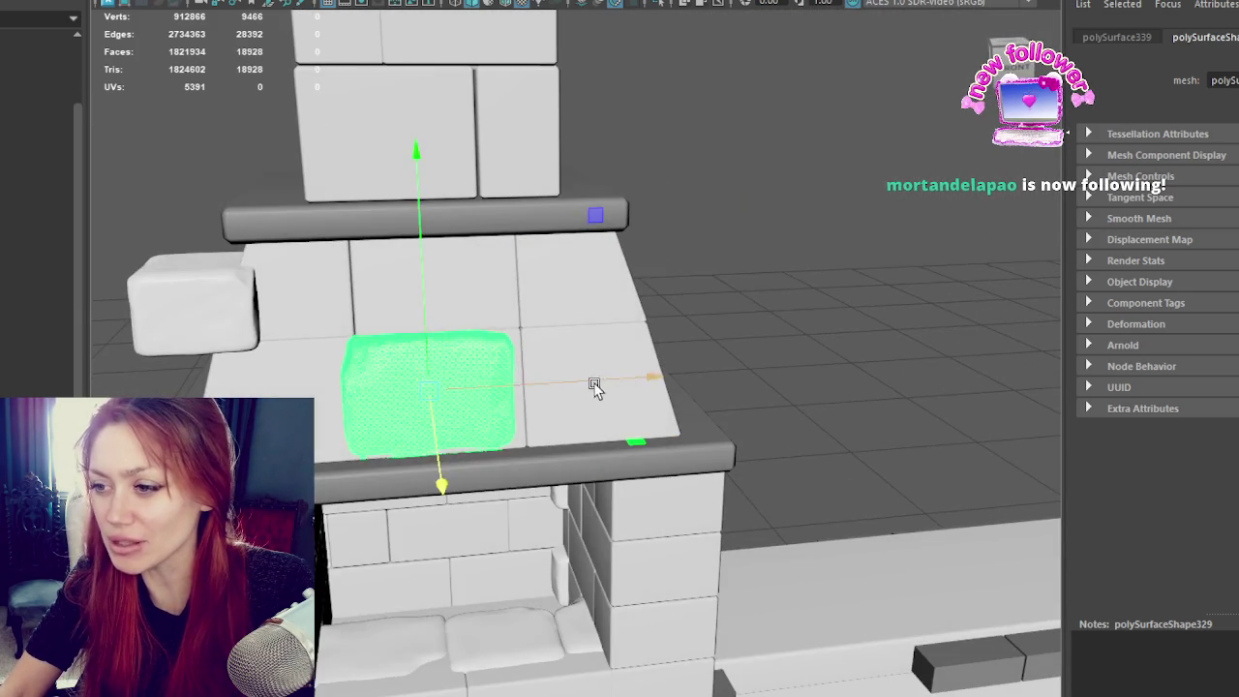
left_click(155, 303)
mouse_move(155, 303)
left_mouse_down("alt")
mouse_move(424, 428)
mouse_move(642, 340)
mouse_move(616, 341)
left_mouse_up("alt")
key("e")
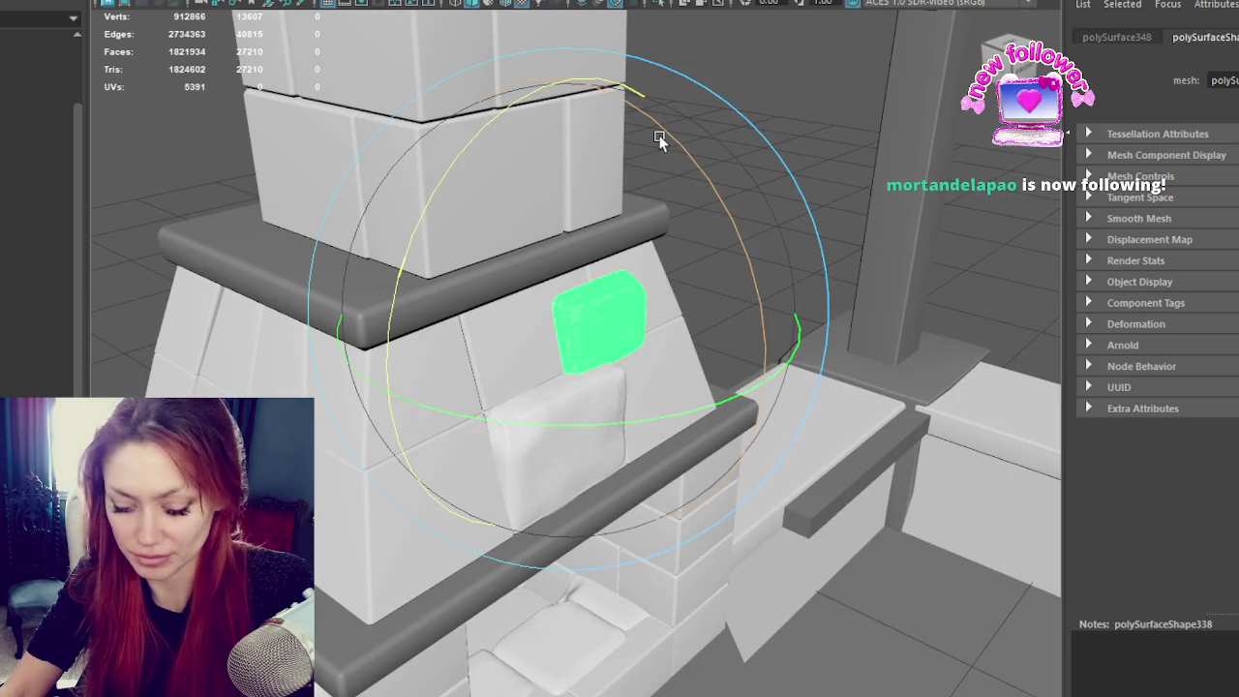
left_click_drag(666, 137, 766, 250)
key("w")
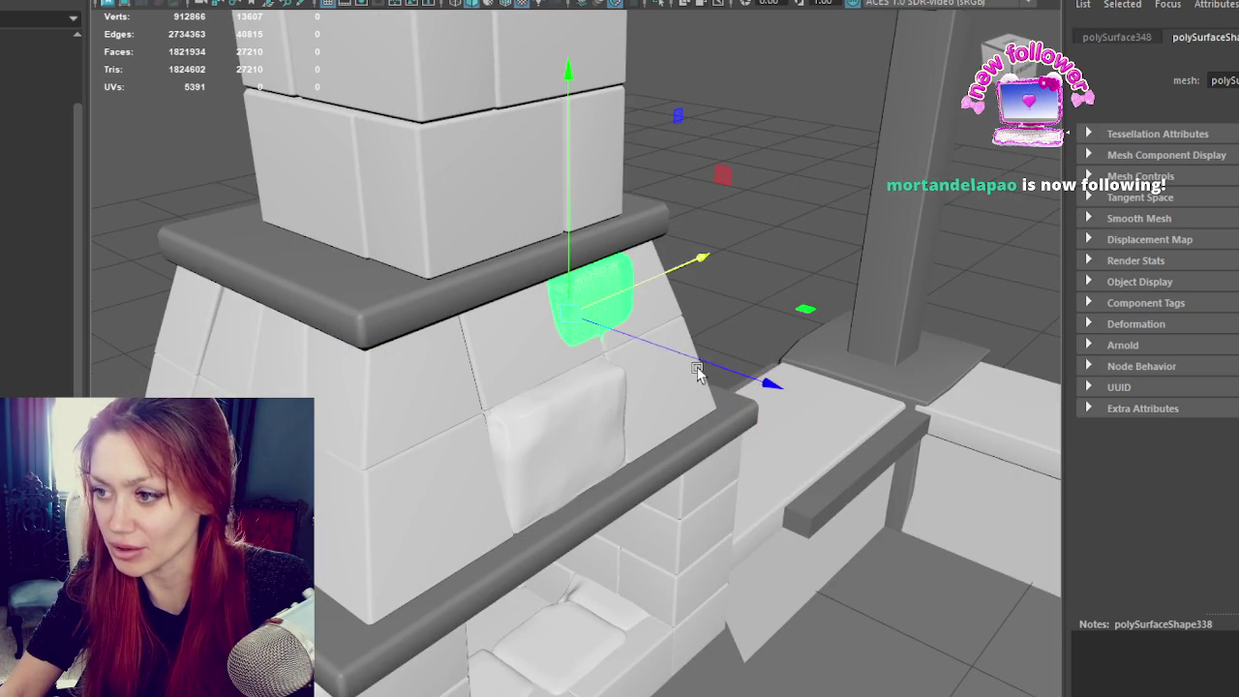
left_click_drag(717, 372, 723, 371)
scroll(562, 350, "down", 2)
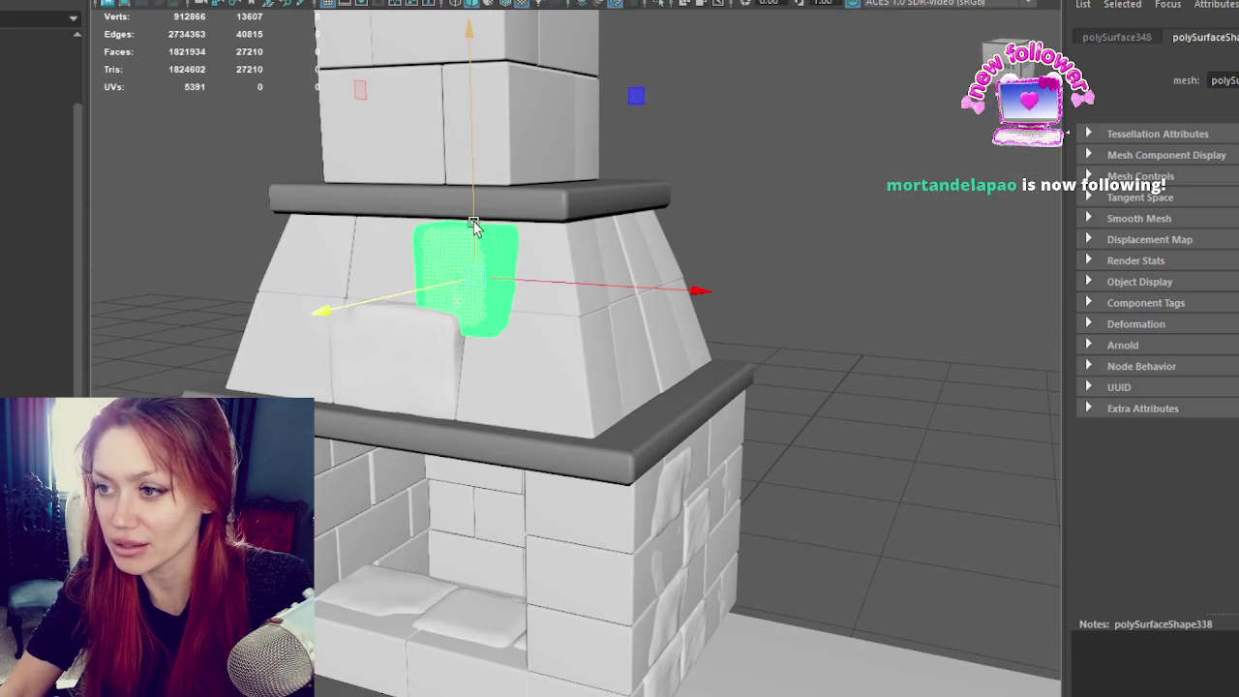
Step: Raise a block under the top ledge, tilt it on the hood's side, and lower it onto the lower row
mouse_move(481, 206)
left_mouse_down()
mouse_move(500, 137)
mouse_move(583, 116)
left_mouse_up()
scroll(566, 124, "up", 2)
key("e")
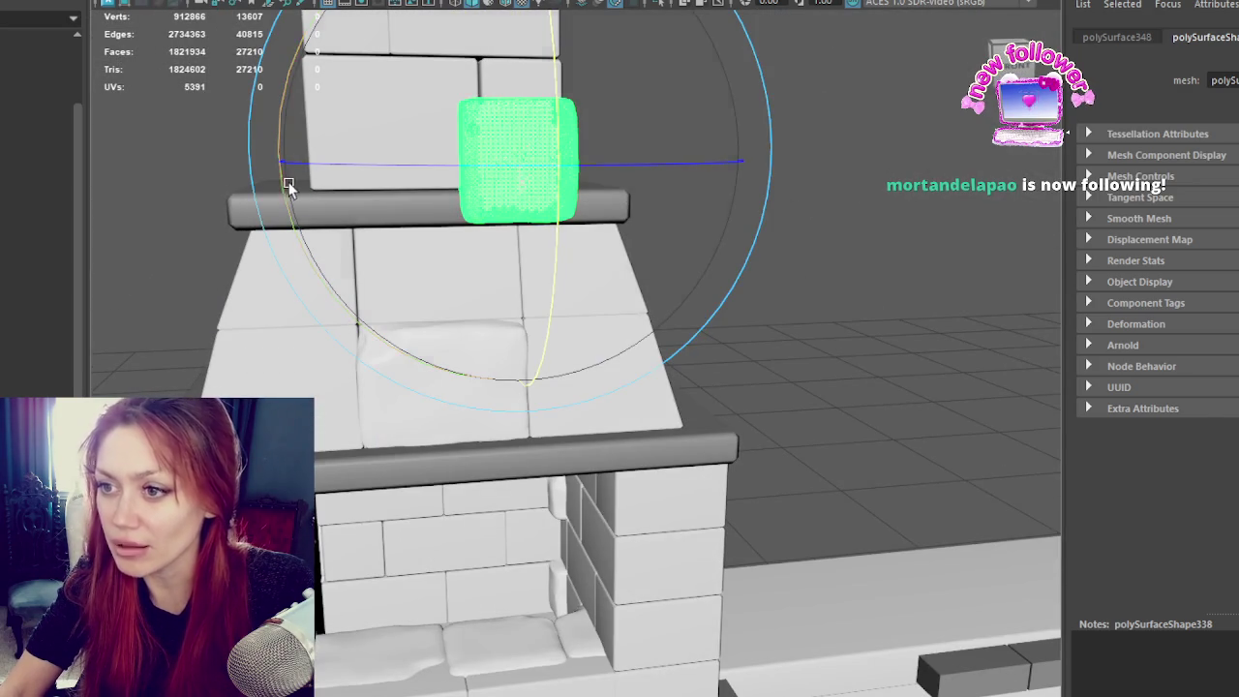
mouse_move(283, 180)
left_mouse_down()
mouse_move(356, 273)
mouse_move(603, 226)
mouse_move(594, 245)
mouse_move(558, 228)
left_mouse_up()
key("w")
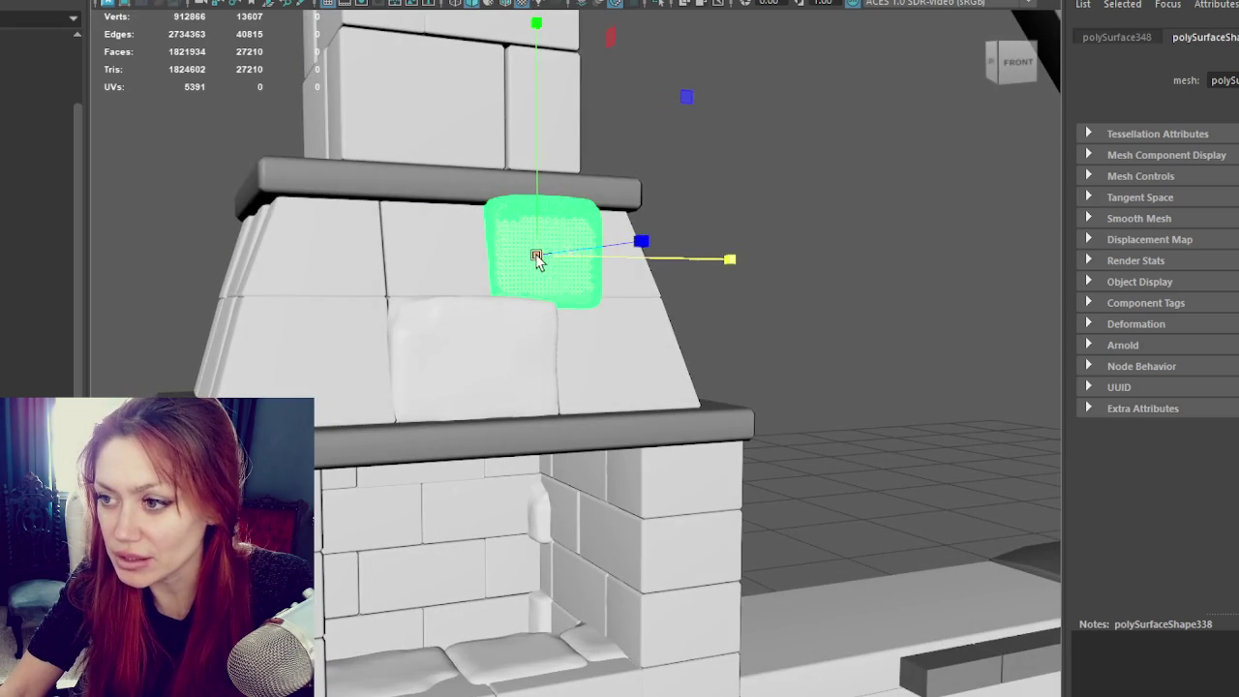
left_click_drag(542, 222, 569, 229, "alt")
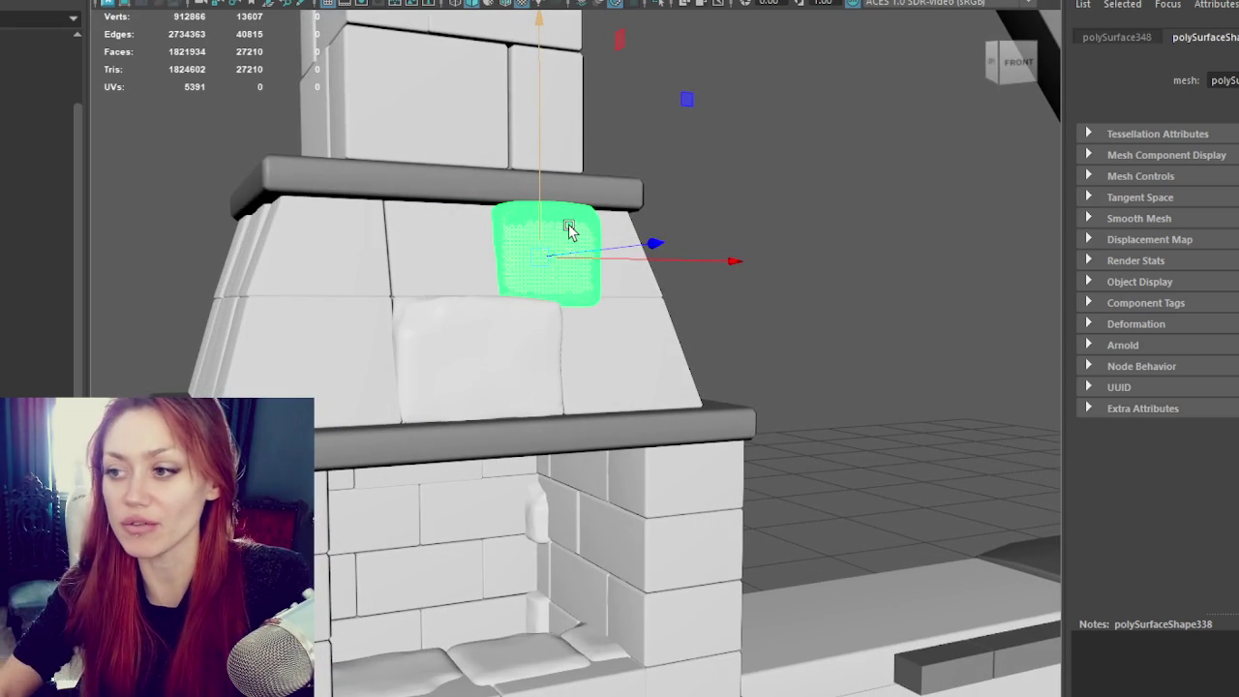
mouse_move(592, 144)
left_mouse_down("alt")
mouse_move(662, 379)
mouse_move(716, 371)
left_mouse_up("alt")
key("e")
mouse_move(792, 248)
left_mouse_down()
mouse_move(721, 215)
mouse_move(619, 243)
left_mouse_up()
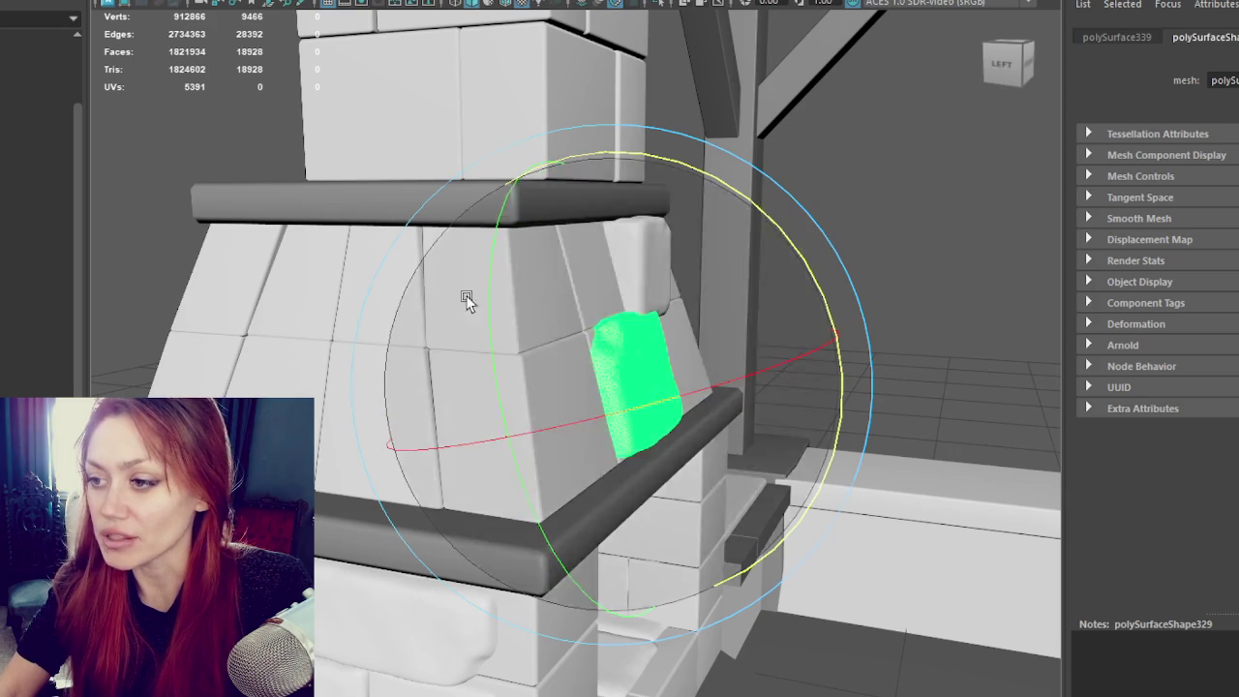
key("w")
mouse_move(609, 300)
left_mouse_down()
mouse_move(379, 336)
mouse_move(476, 345)
left_mouse_up()
scroll(487, 346, "up", 5)
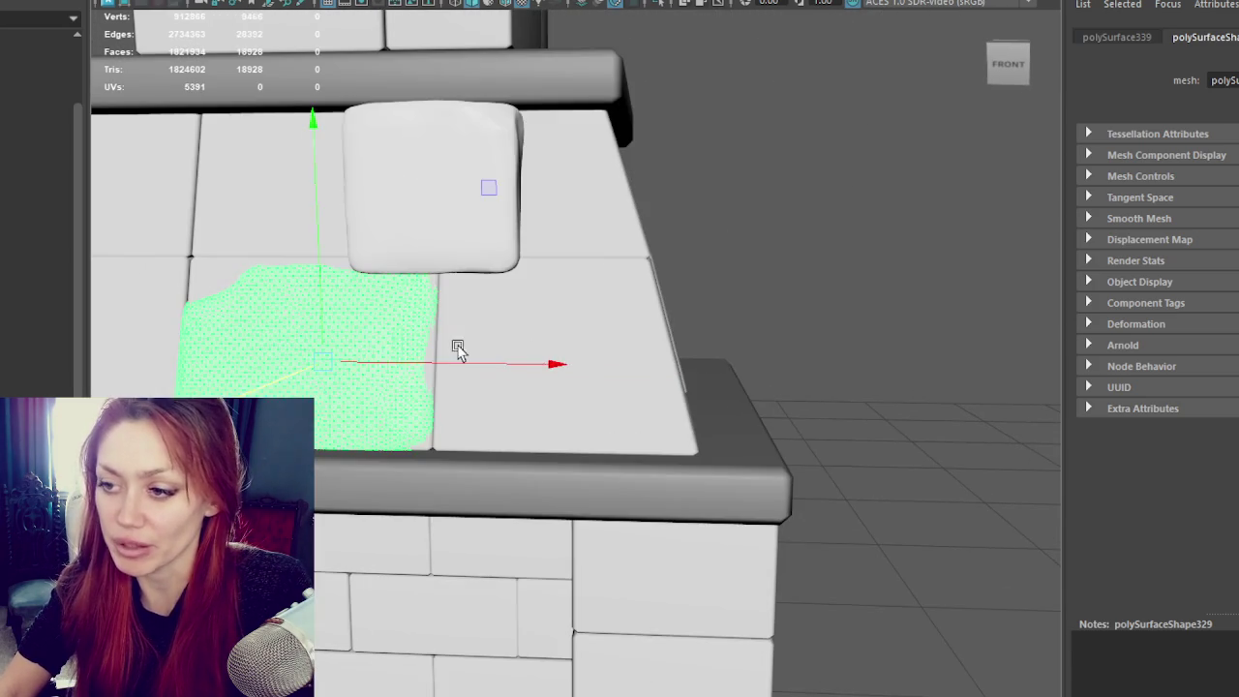
Step: On the fireplace's left side, push the next block along its depth and rotate it flush with the hood
left_click(542, 282)
mouse_move(545, 291)
left_mouse_down("alt")
mouse_move(855, 218)
mouse_move(921, 241)
mouse_move(927, 216)
left_mouse_up("alt")
key("e")
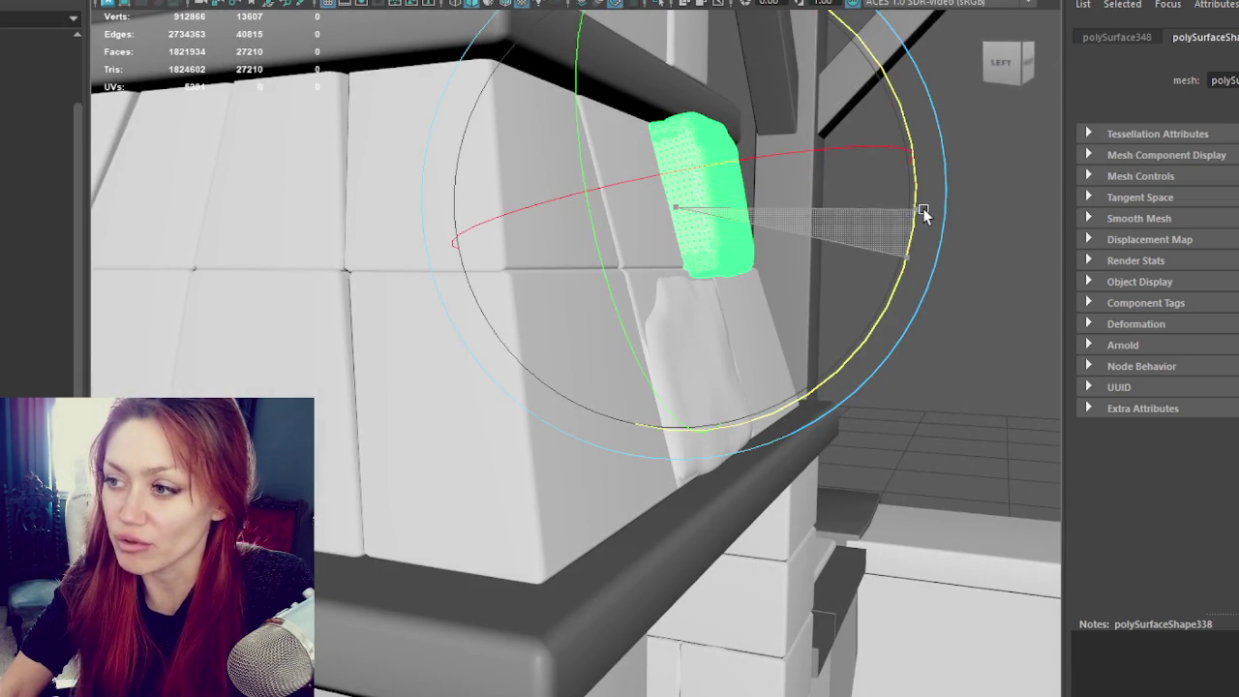
key("w")
left_click_drag(854, 192, 829, 201)
key("e")
mouse_move(871, 249)
left_mouse_down()
mouse_move(904, 232)
mouse_move(839, 213)
mouse_move(704, 221)
left_mouse_up()
key("w")
Step: Rotate the lower block slightly and shift the upper block sideways along the hood
left_click(496, 374)
left_click_drag(483, 405, 656, 401, "alt")
key("e")
mouse_move(780, 421)
left_mouse_down()
mouse_move(816, 359)
mouse_move(727, 368)
mouse_move(719, 202)
left_mouse_up()
key("w")
left_click(716, 200)
mouse_move(793, 215)
left_mouse_down()
mouse_move(747, 254)
mouse_move(352, 426)
left_mouse_up()
left_click(395, 409)
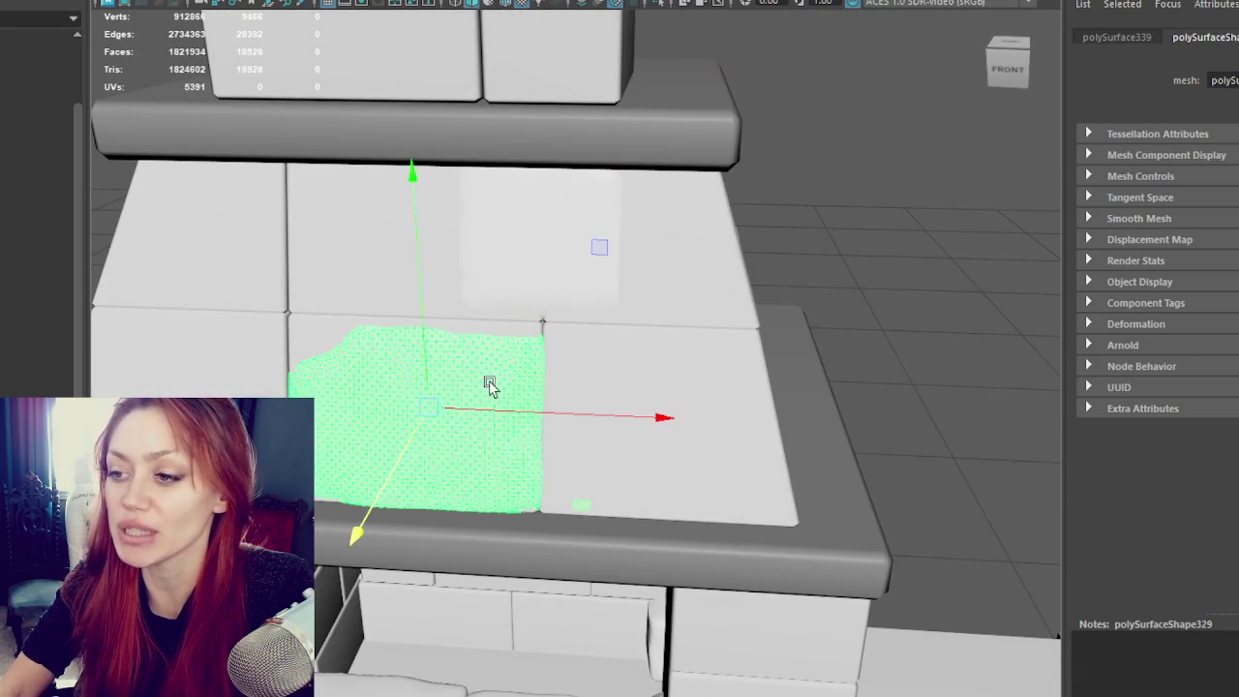
Step: Slide a block right, then duplicate it and place the copy on the hood's lower row
mouse_move(484, 410)
left_mouse_down()
mouse_move(768, 391)
mouse_move(736, 390)
left_mouse_up()
key("e")
mouse_move(591, 295)
left_mouse_down()
mouse_move(678, 259)
mouse_move(686, 481)
left_mouse_up()
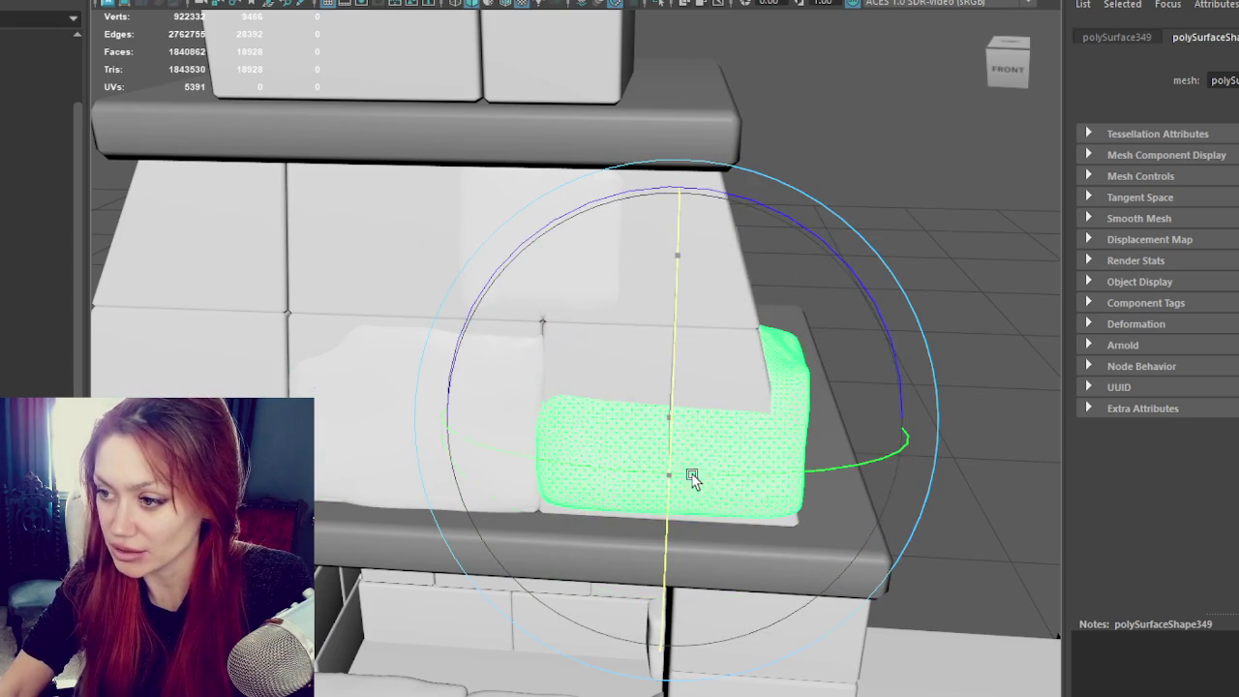
key("ctrl+d")
key("w")
mouse_move(800, 432)
left_mouse_down()
mouse_move(330, 423)
mouse_move(551, 412)
left_mouse_up()
mouse_move(551, 413)
middle_mouse_down()
mouse_move(749, 262)
mouse_move(504, 409)
middle_mouse_up()
mouse_move(405, 375)
left_mouse_down()
mouse_move(443, 233)
mouse_move(675, 274)
left_mouse_up()
Step: Move the lower-left block into the lower row and slide the top-middle hood block left
left_click(802, 239)
left_click(781, 348)
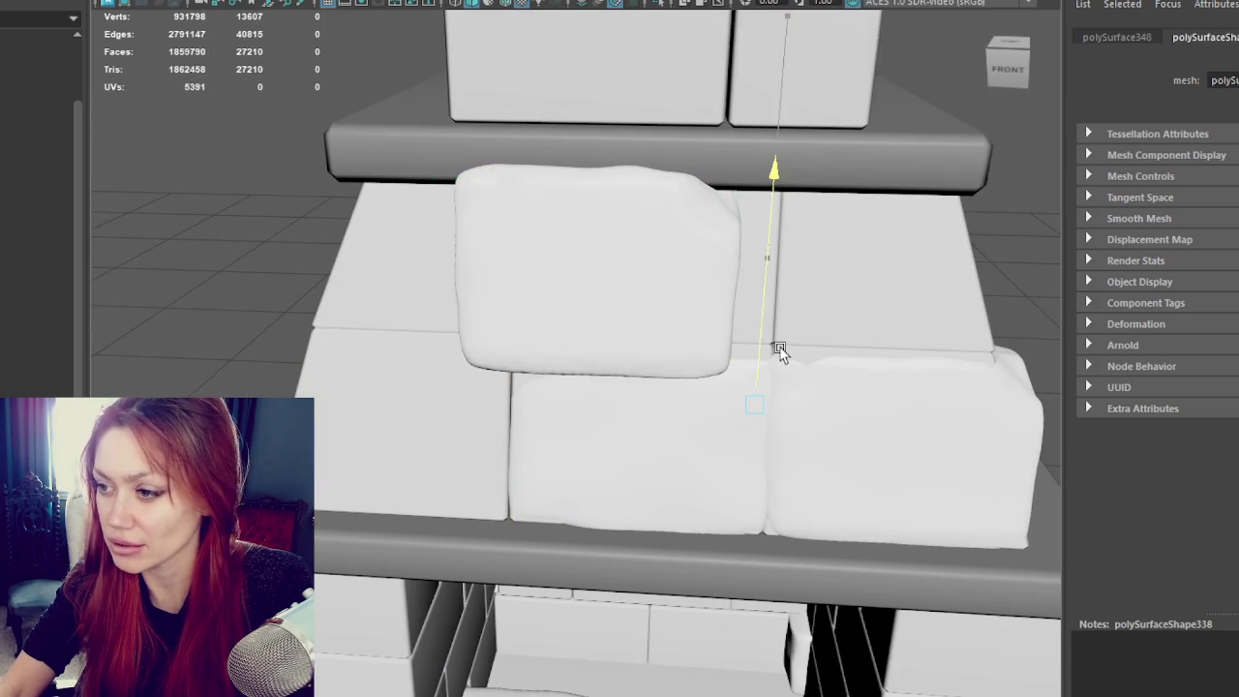
mouse_move(811, 410)
left_mouse_down()
mouse_move(492, 410)
mouse_move(397, 450)
mouse_move(387, 471)
left_mouse_up()
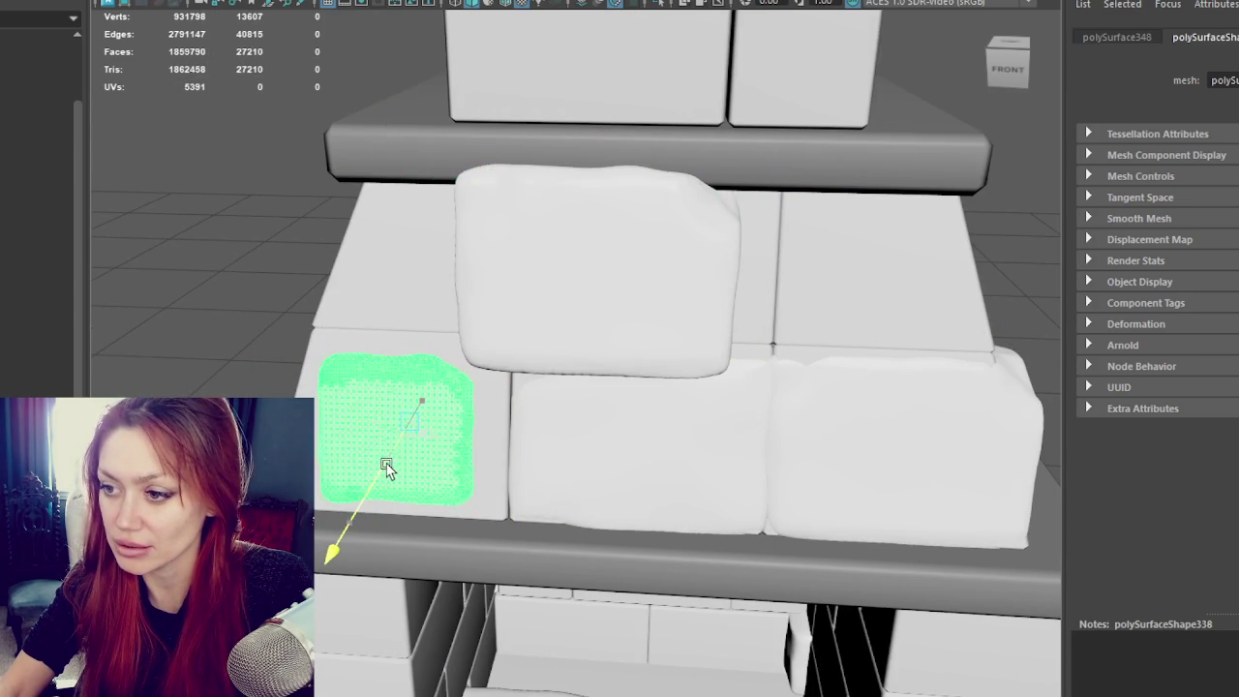
scroll(699, 395, "down", 3)
mouse_move(699, 395)
left_mouse_down("alt")
mouse_move(644, 304)
mouse_move(672, 310)
mouse_move(614, 284)
left_mouse_up("alt")
left_click(672, 304)
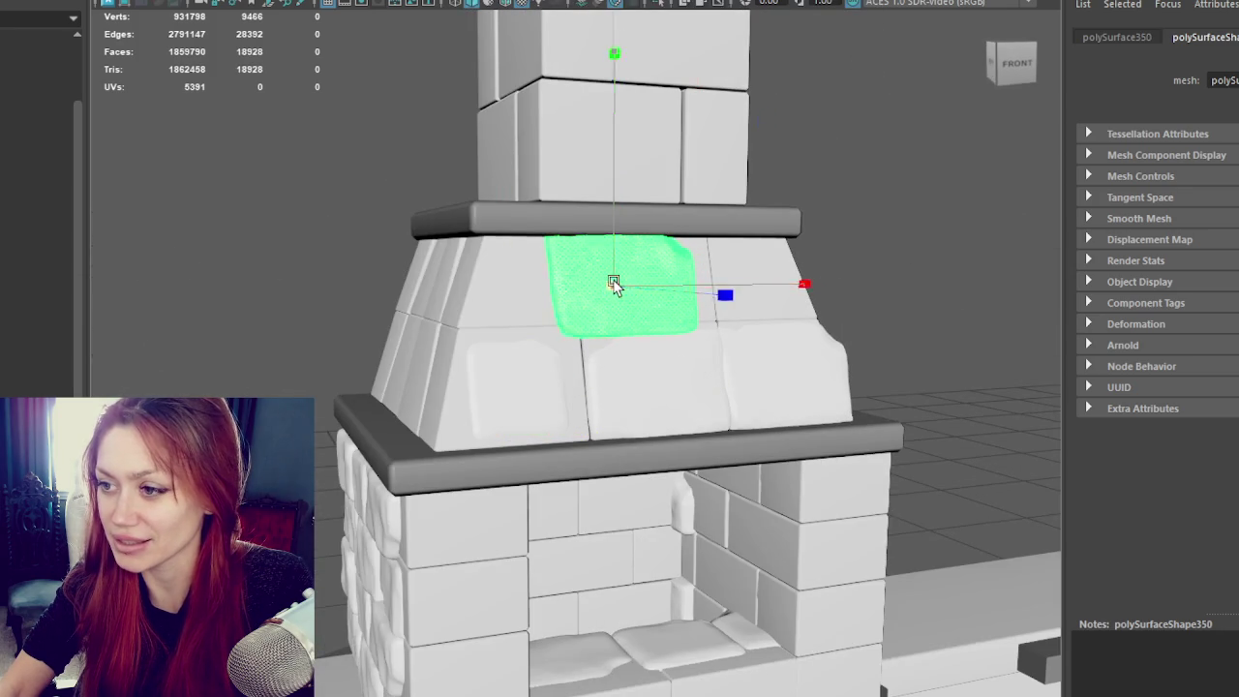
mouse_move(765, 283)
left_mouse_down()
mouse_move(695, 290)
mouse_move(762, 334)
left_mouse_up()
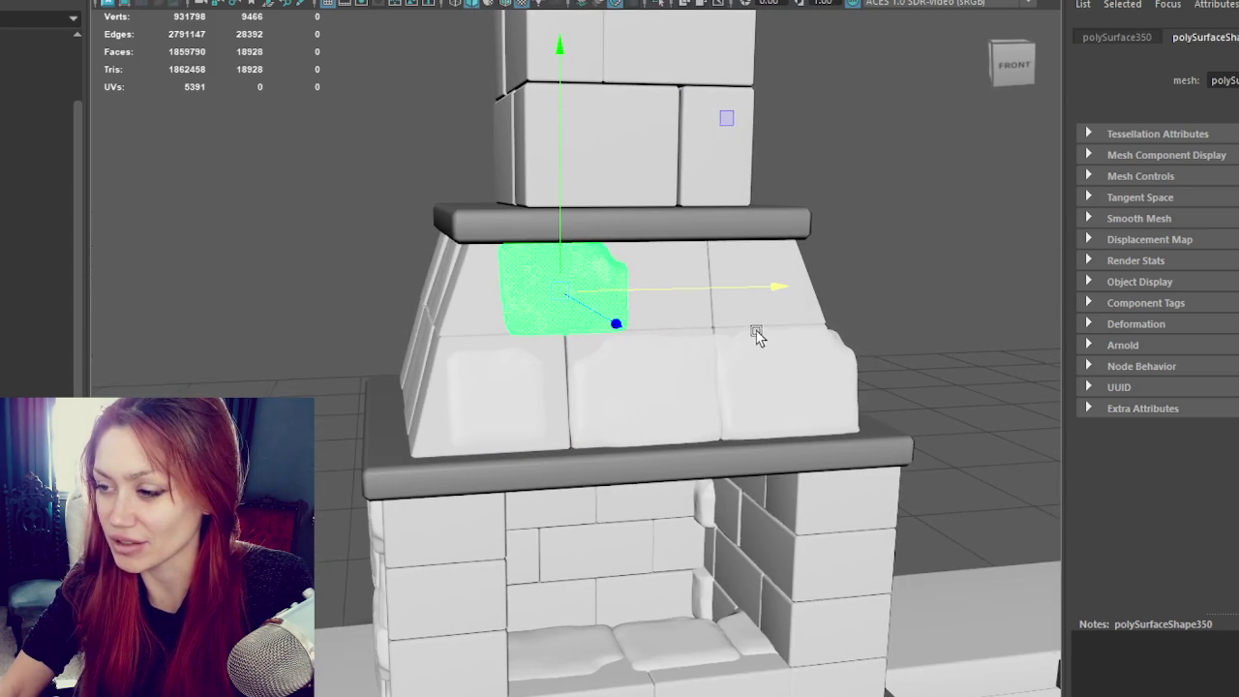
mouse_move(401, 276)
left_mouse_down("alt")
mouse_move(645, 304)
mouse_move(539, 277)
mouse_move(740, 356)
mouse_move(409, 379)
mouse_move(229, 343)
mouse_move(539, 334)
mouse_move(478, 362)
mouse_move(502, 266)
left_mouse_up("alt")
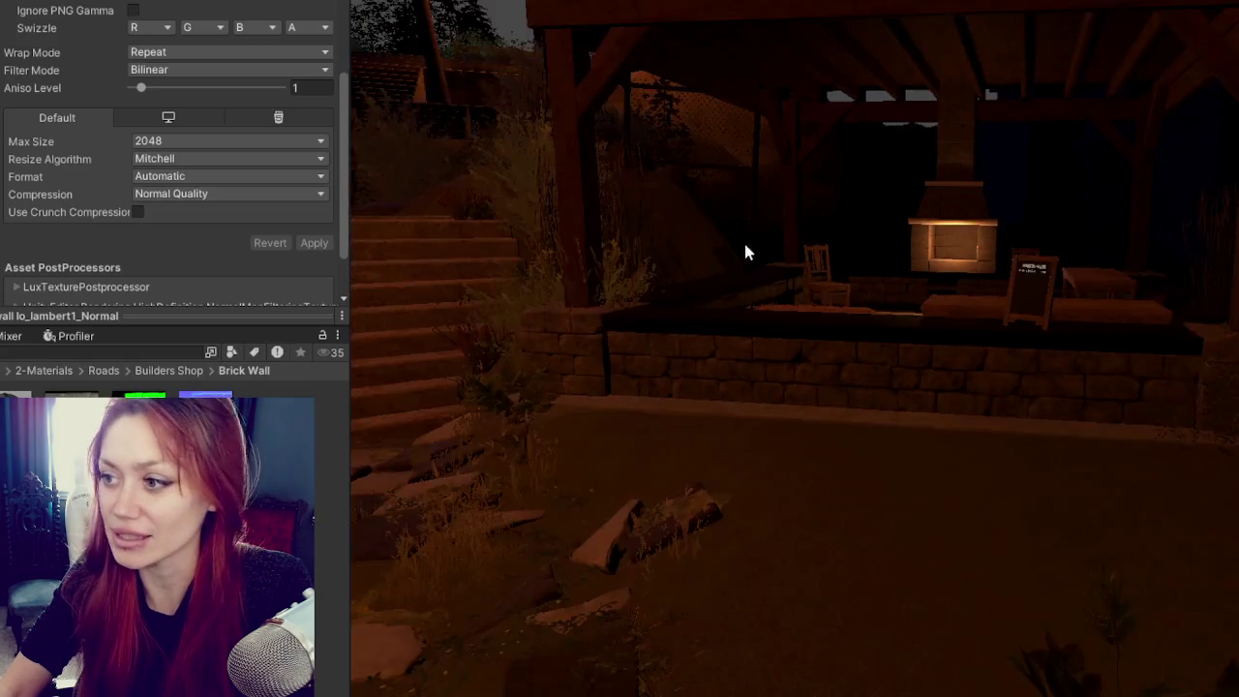
scroll(737, 266, "up", 3)
scroll(736, 284, "up", 3)
scroll(733, 312, "up", 3)
scroll(780, 443, "up", 3)
scroll(772, 397, "up", 3)
scroll(840, 269, "up", 2)
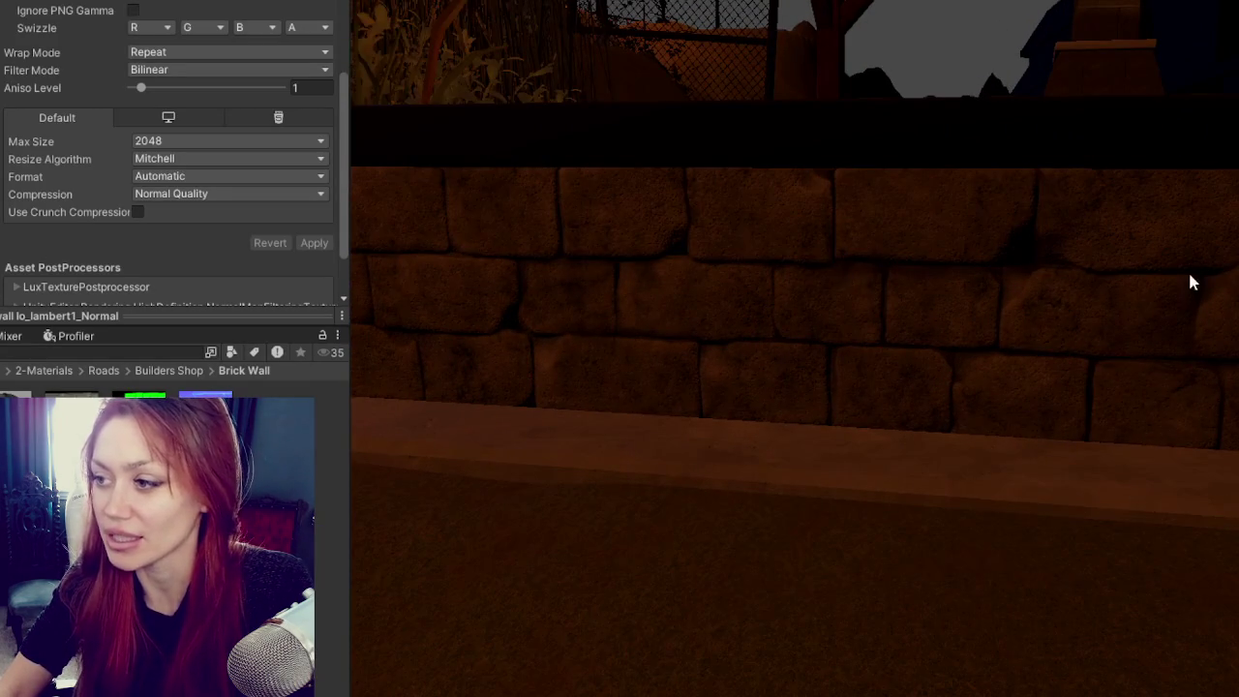
middle_click_drag(1184, 276, 1176, 285)
scroll(707, 317, "down", 1)
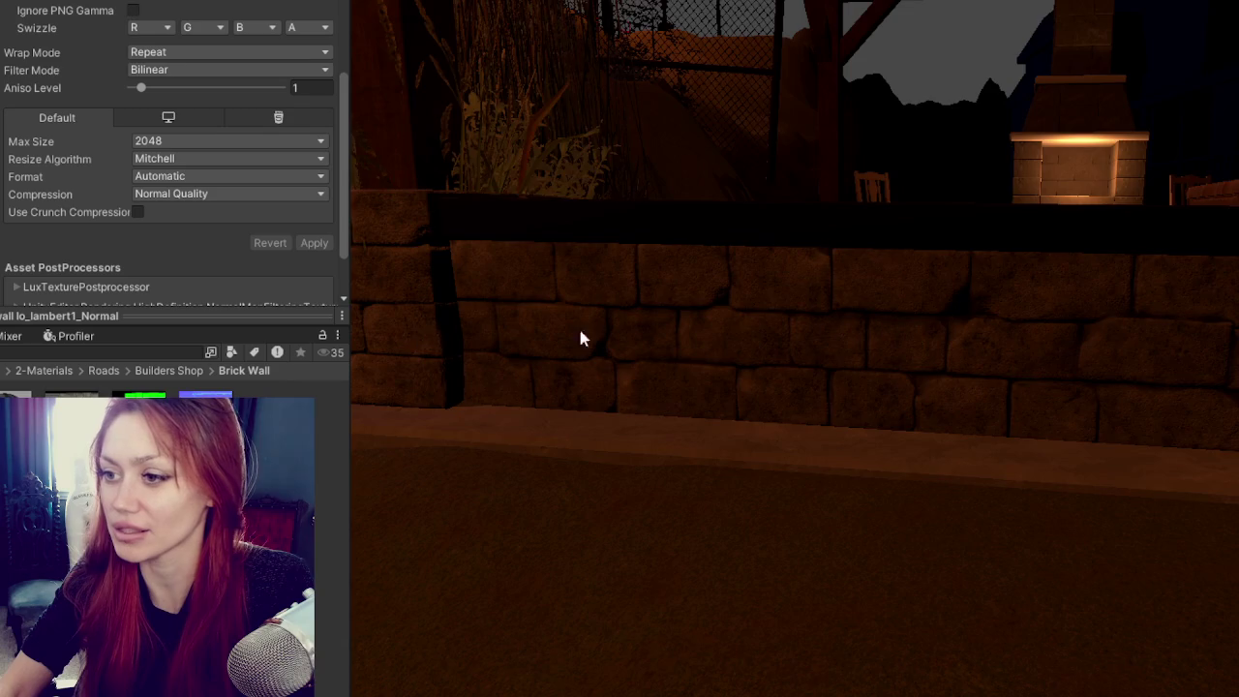
scroll(451, 345, "down", 2)
mouse_move(813, 317)
right_mouse_down()
mouse_move(982, 339)
mouse_move(936, 362)
mouse_move(769, 351)
mouse_move(926, 365)
mouse_move(976, 469)
mouse_move(945, 469)
right_mouse_up()
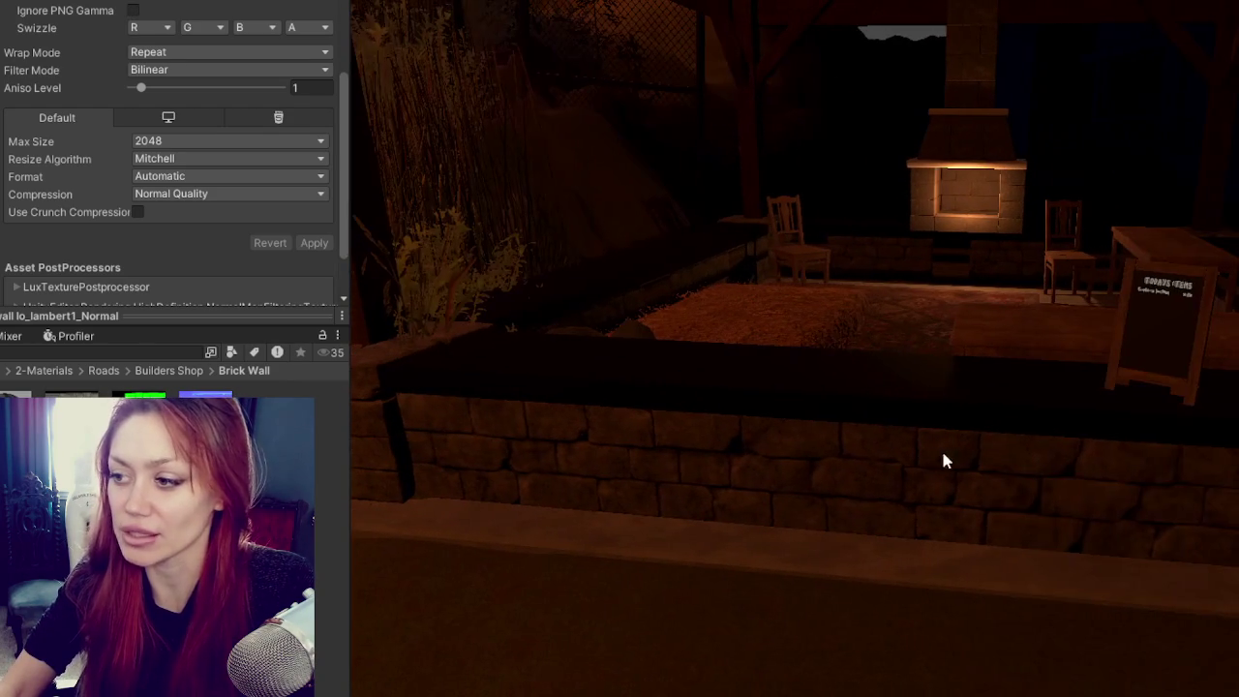
scroll(1181, 510, "down", 2)
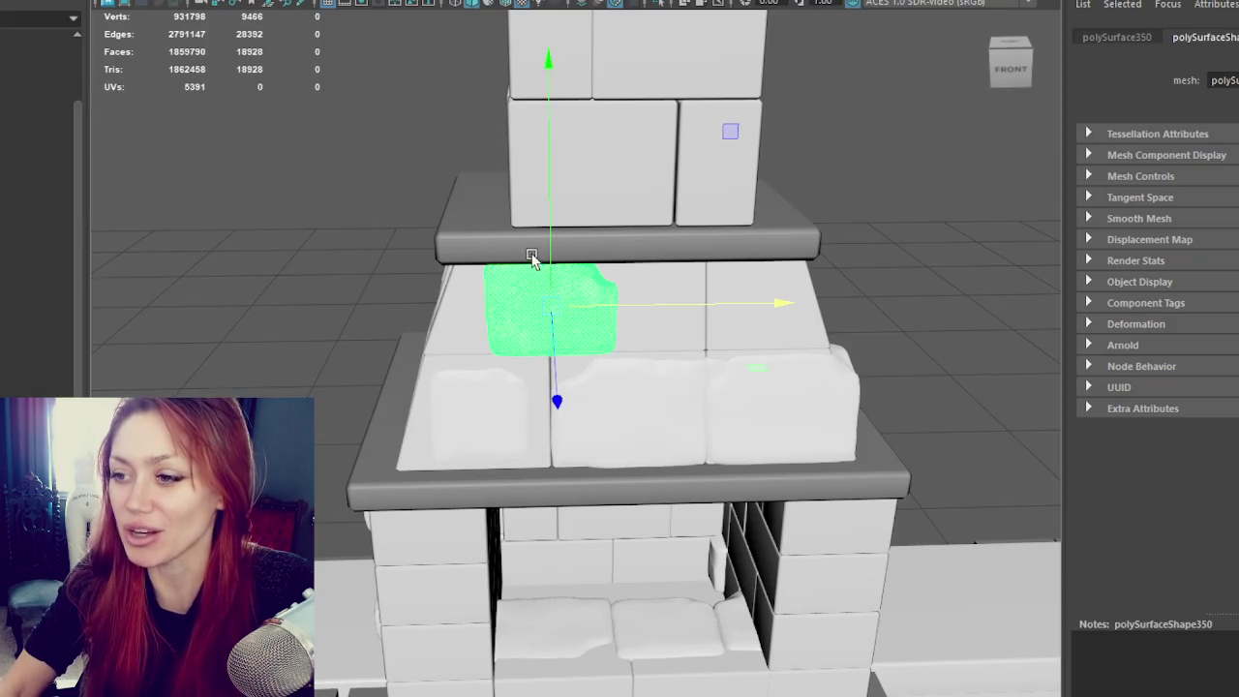
scroll(532, 256, "up", 2)
scroll(501, 204, "up", 2)
scroll(538, 217, "up", 2)
scroll(532, 242, "up", 2)
scroll(542, 193, "down", 1)
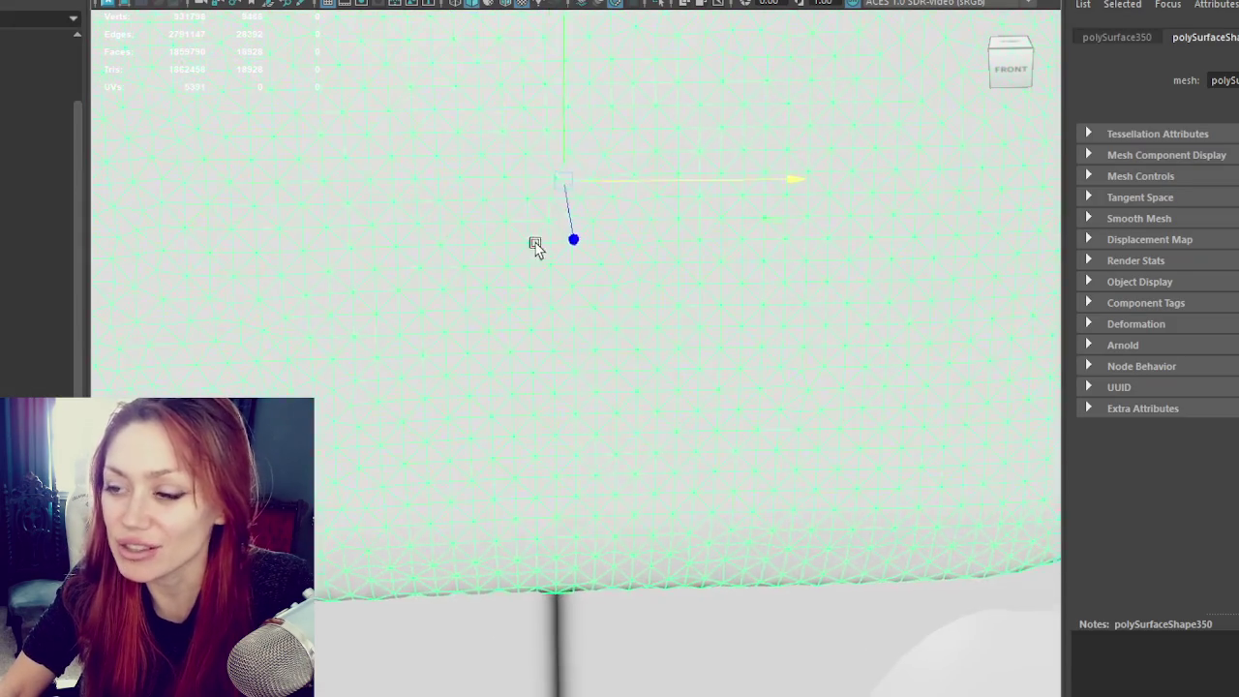
scroll(561, 213, "down", 2)
scroll(523, 242, "down", 3)
scroll(523, 320, "down", 2)
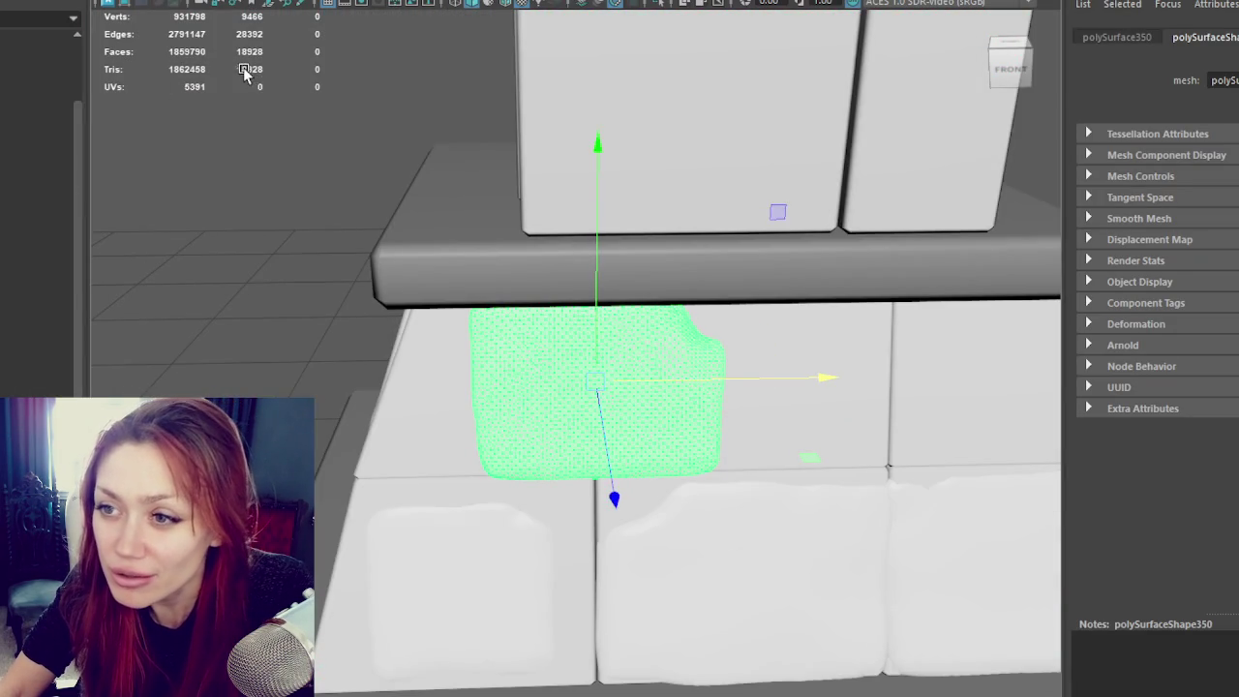
left_click_drag(630, 354, 531, 341, "alt")
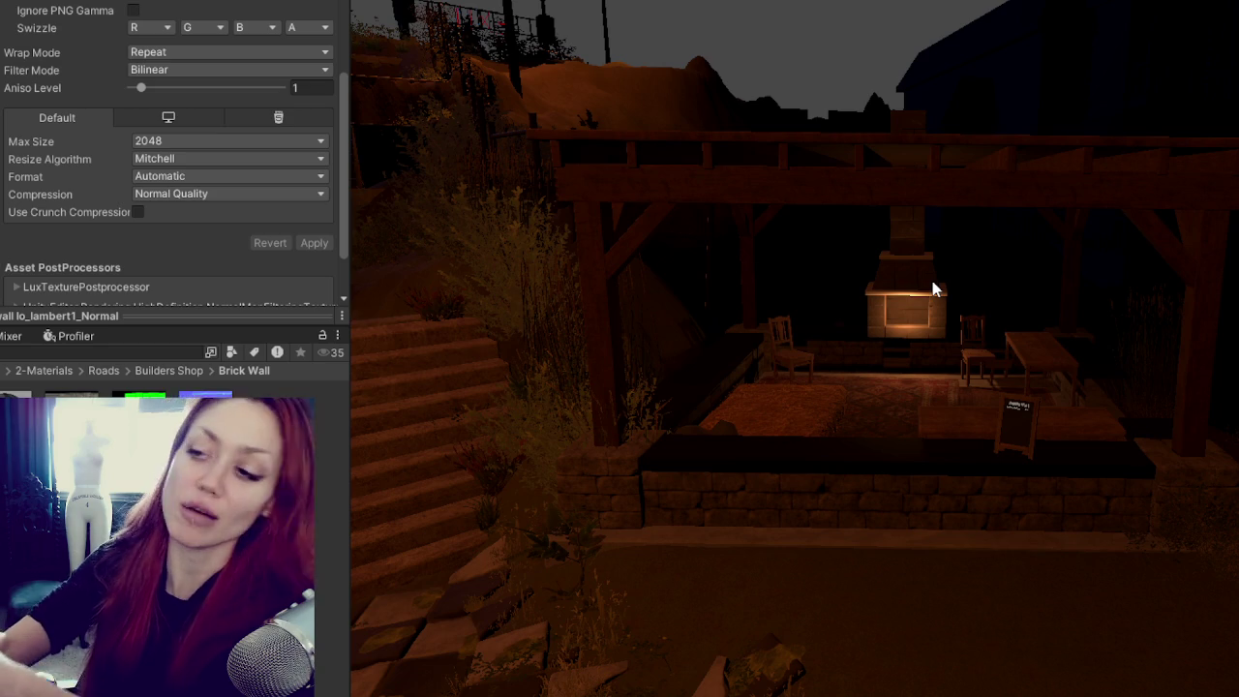
scroll(933, 289, "up", 2)
mouse_move(932, 288)
right_mouse_down()
mouse_move(965, 395)
mouse_move(1072, 533)
right_mouse_up()
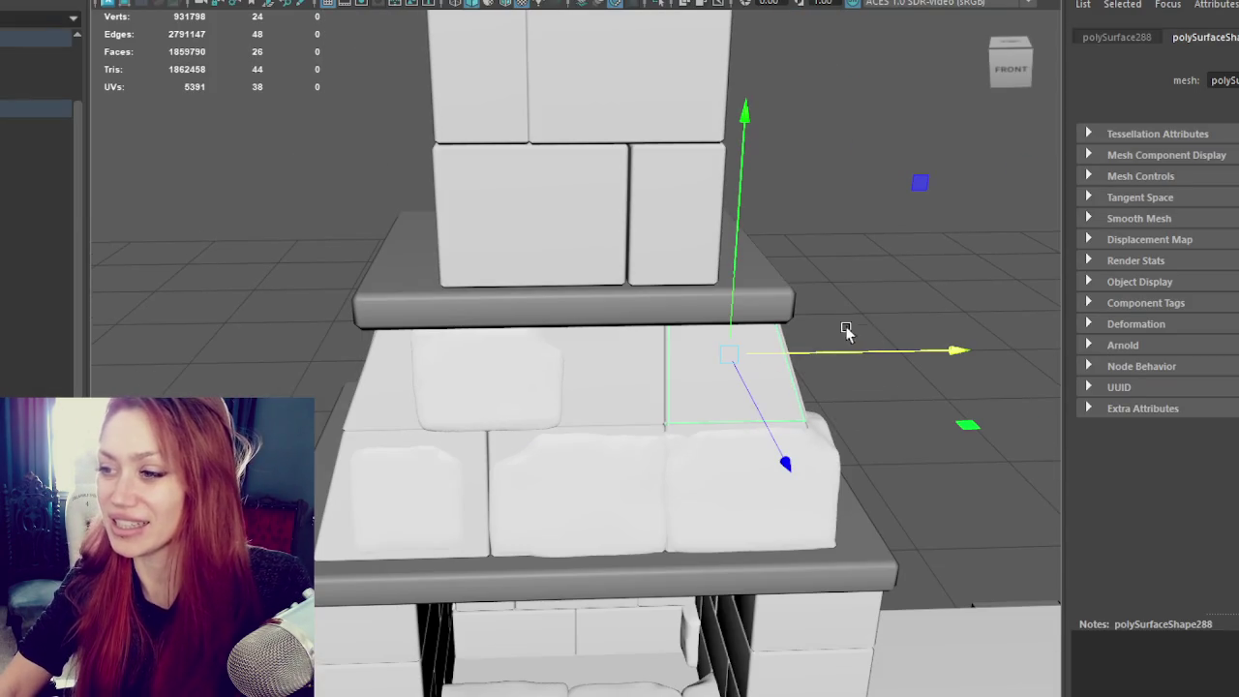
Step: Shift a top-row block left and check its neighbours from perspective and front views
left_click(13, 111)
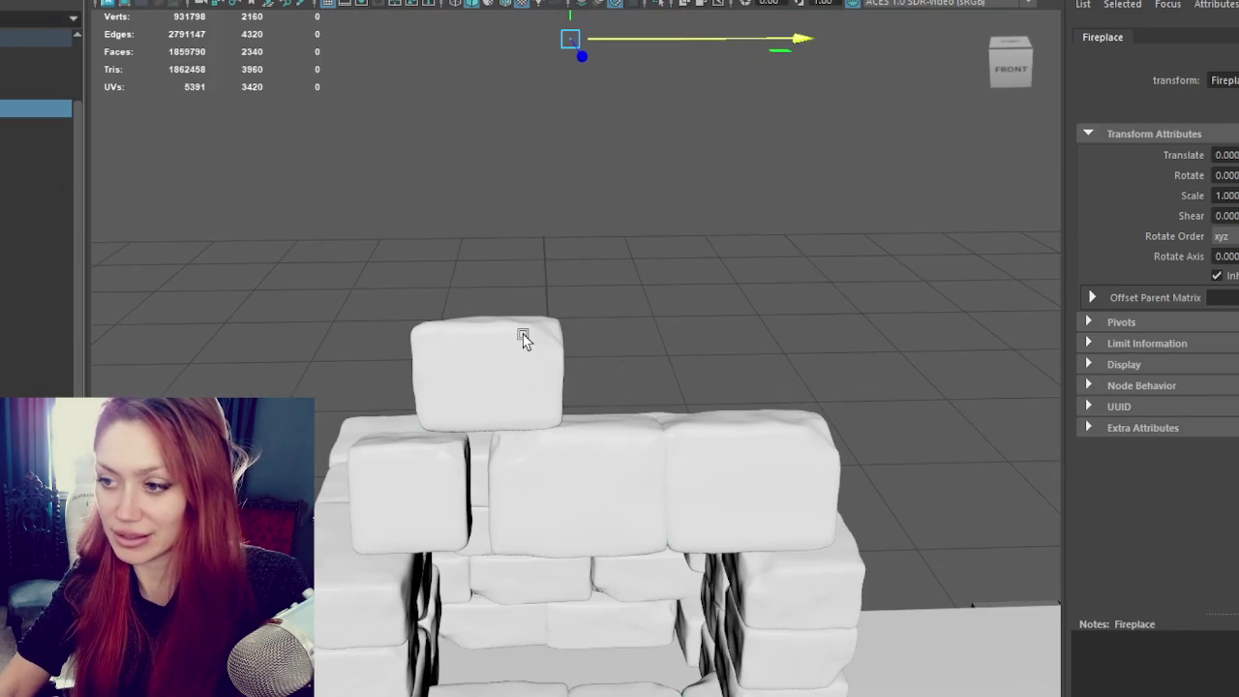
mouse_move(656, 451)
left_mouse_down()
mouse_move(416, 455)
mouse_move(482, 458)
mouse_move(415, 436)
mouse_move(416, 417)
mouse_move(780, 420)
mouse_move(649, 421)
mouse_move(736, 407)
mouse_move(465, 395)
mouse_move(722, 410)
mouse_move(619, 412)
left_mouse_up()
key("r")
key("w")
left_click(600, 424)
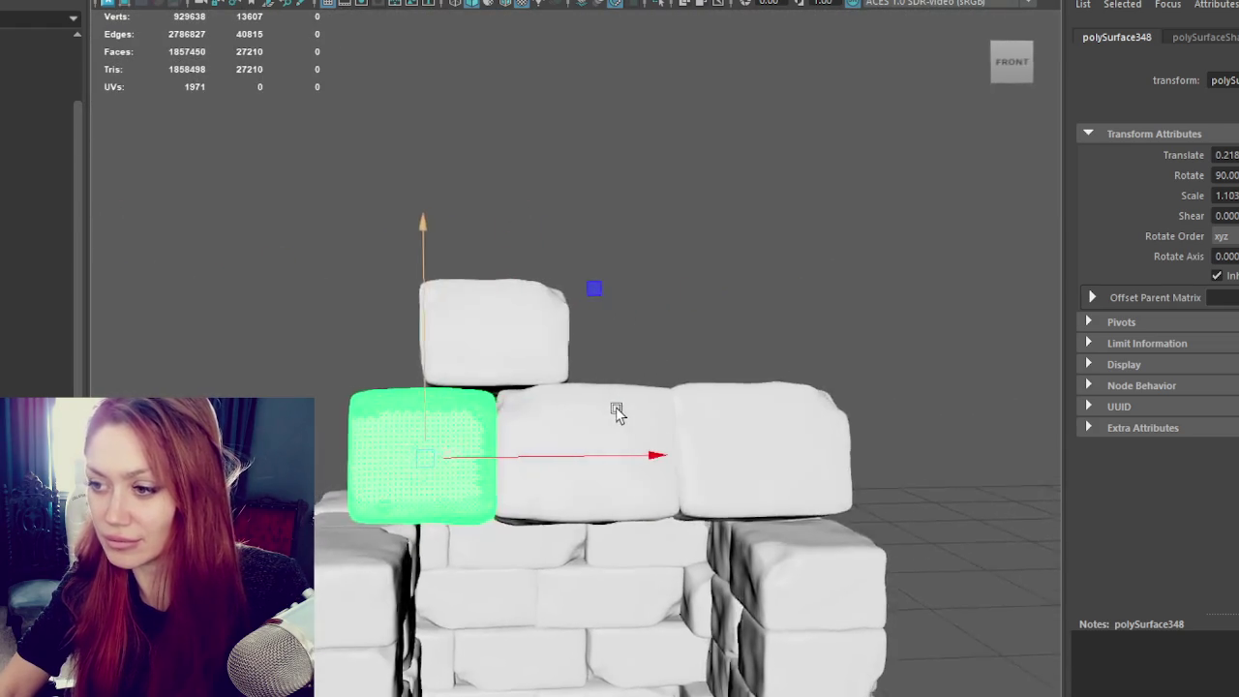
mouse_move(617, 367)
left_mouse_down("alt")
mouse_move(487, 368)
mouse_move(520, 362)
left_mouse_up("alt")
left_click(500, 420)
mouse_move(501, 420)
left_mouse_down("alt")
mouse_move(540, 461)
mouse_move(765, 465)
mouse_move(722, 467)
left_mouse_up("alt")
left_click(539, 462)
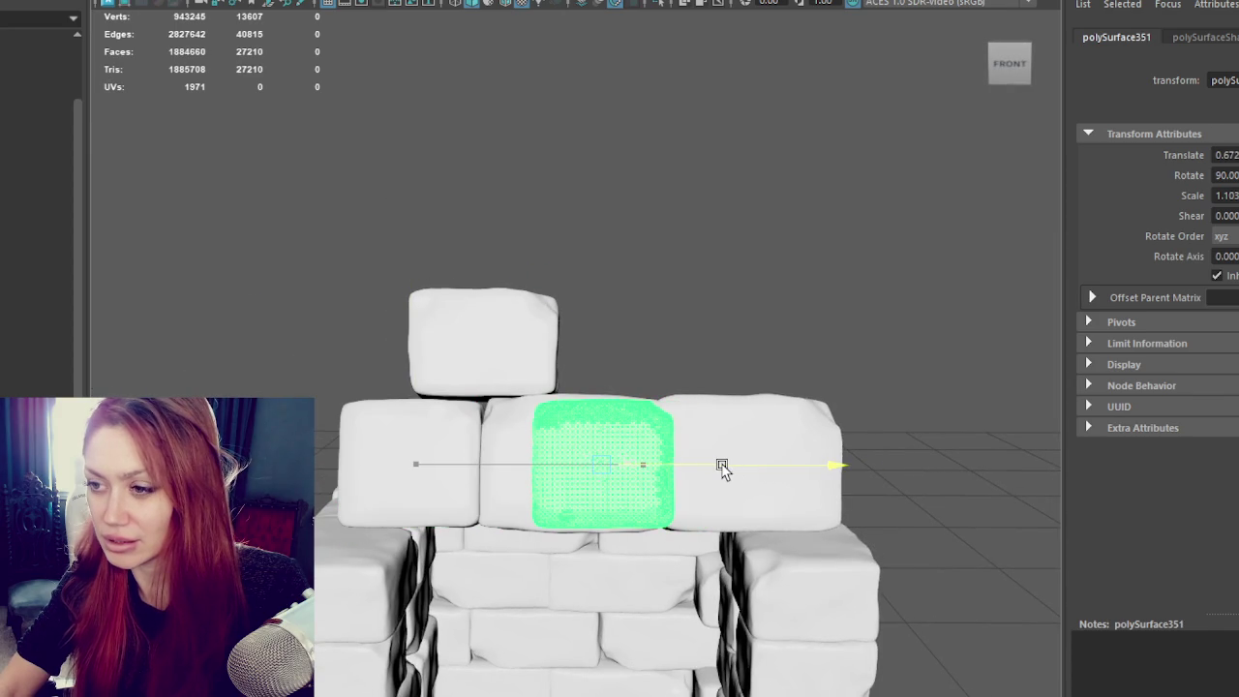
left_click(324, 354)
mouse_move(323, 354)
left_mouse_down("alt")
mouse_move(531, 335)
mouse_move(653, 353)
mouse_move(526, 401)
mouse_move(603, 373)
mouse_move(539, 397)
left_mouse_up("alt")
left_click_drag(318, 520, 313, 472, "alt")
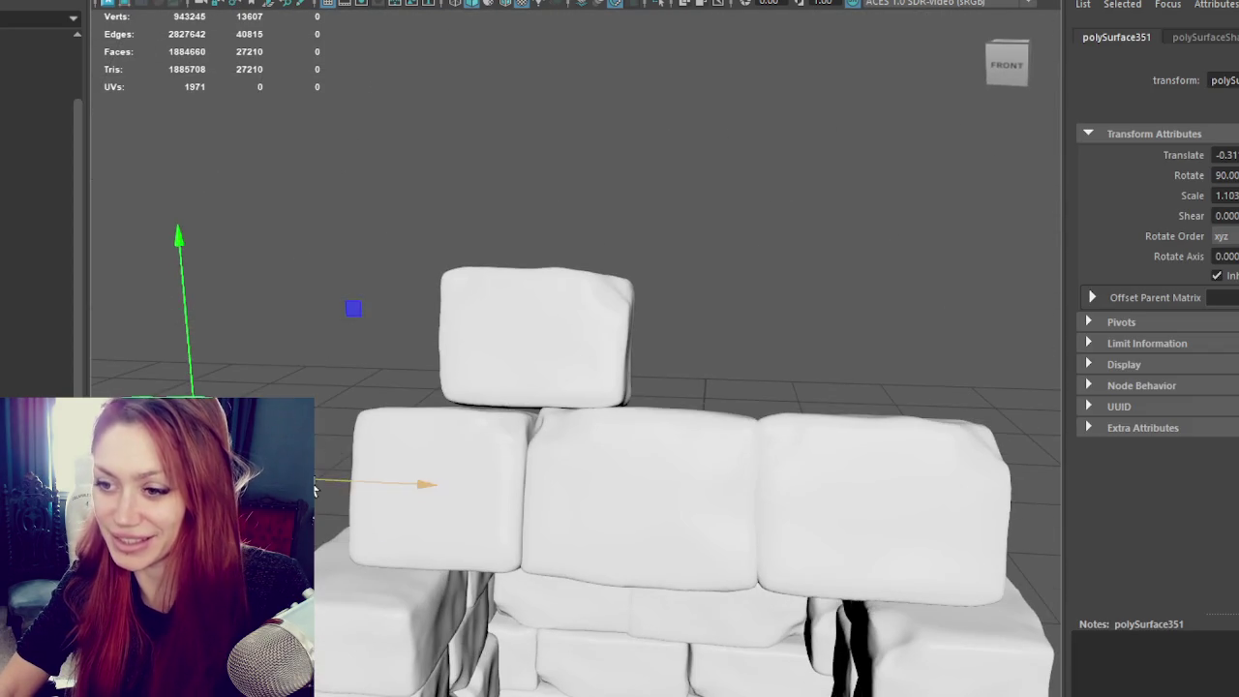
Step: Raise a top-row block, then nudge the upper-right block down and right until it sits snugly
left_click(774, 467)
mouse_move(706, 471)
left_mouse_down()
mouse_move(742, 331)
mouse_move(630, 284)
mouse_move(354, 300)
mouse_move(426, 329)
mouse_move(618, 341)
left_mouse_up()
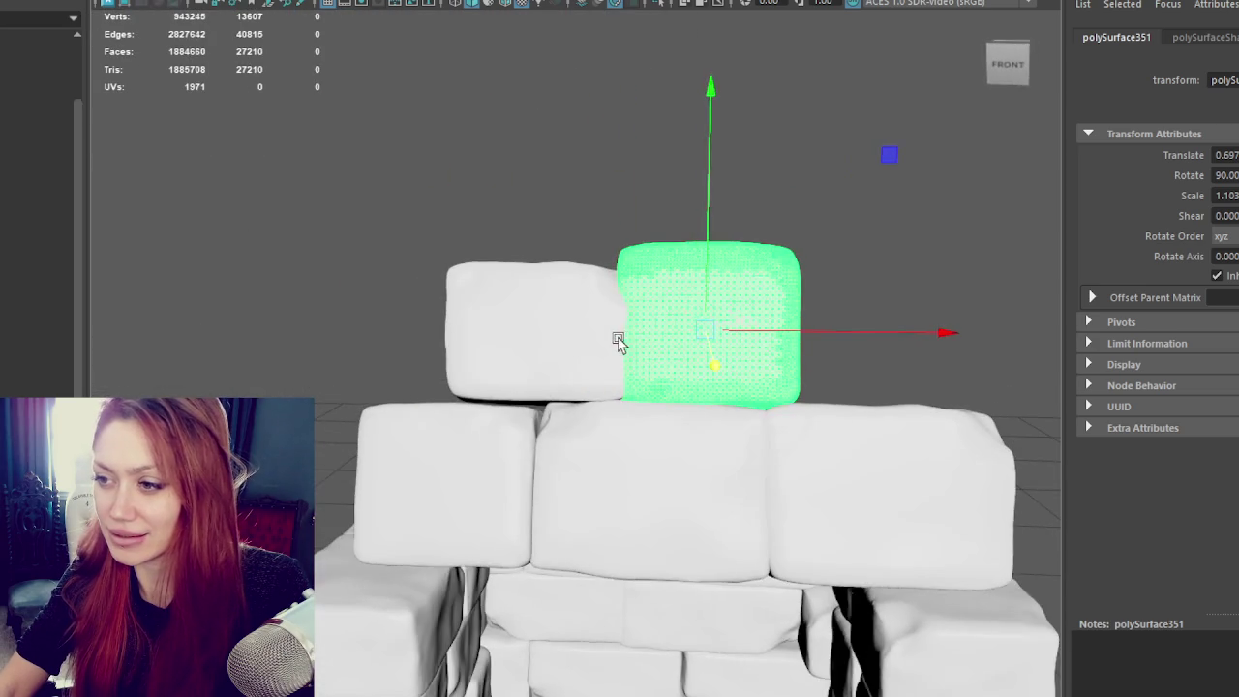
left_click_drag(706, 278, 711, 296)
left_click_drag(758, 336, 765, 336)
left_click(625, 339)
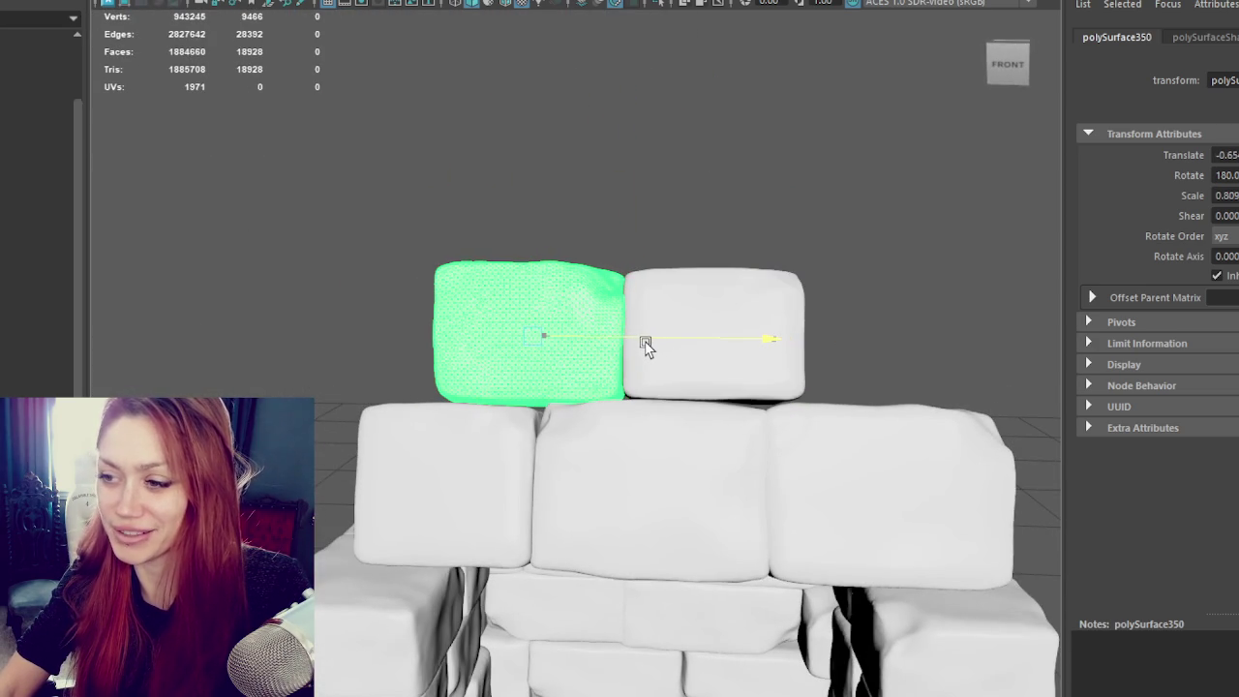
left_click(456, 435)
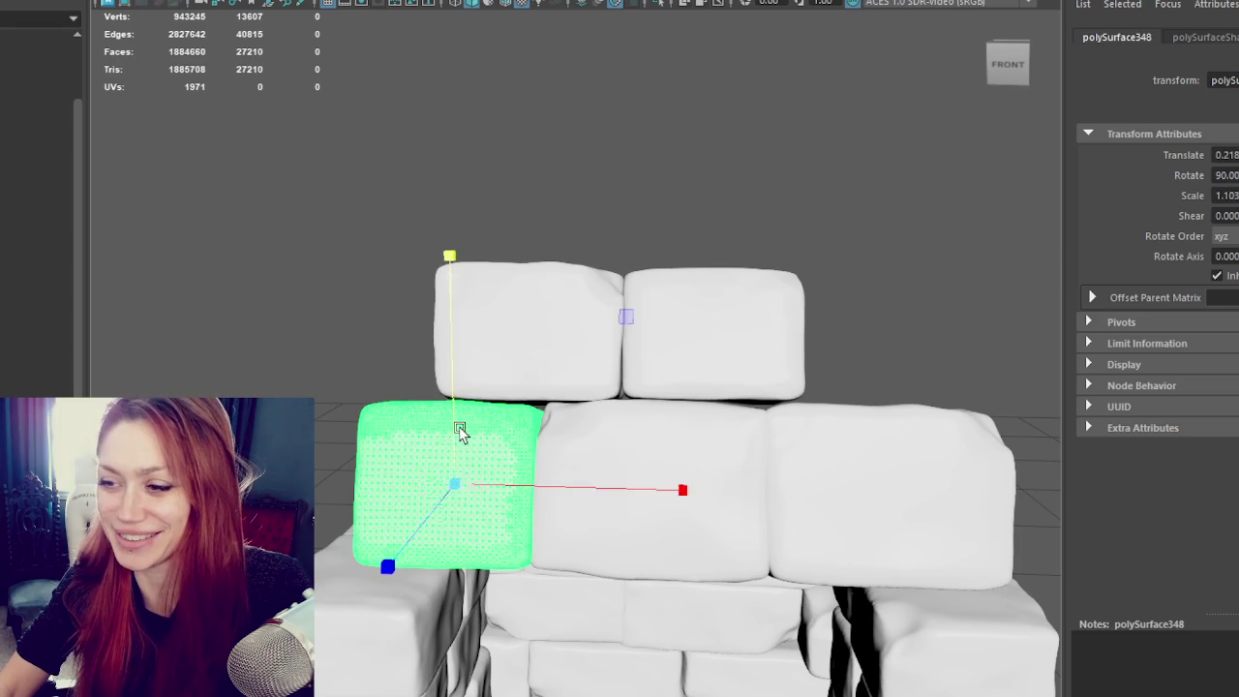
mouse_move(459, 438)
left_mouse_down("alt")
mouse_move(746, 434)
mouse_move(642, 421)
mouse_move(659, 341)
mouse_move(542, 334)
mouse_move(650, 329)
mouse_move(586, 332)
mouse_move(551, 303)
mouse_move(688, 333)
left_mouse_up("alt")
left_click(642, 387)
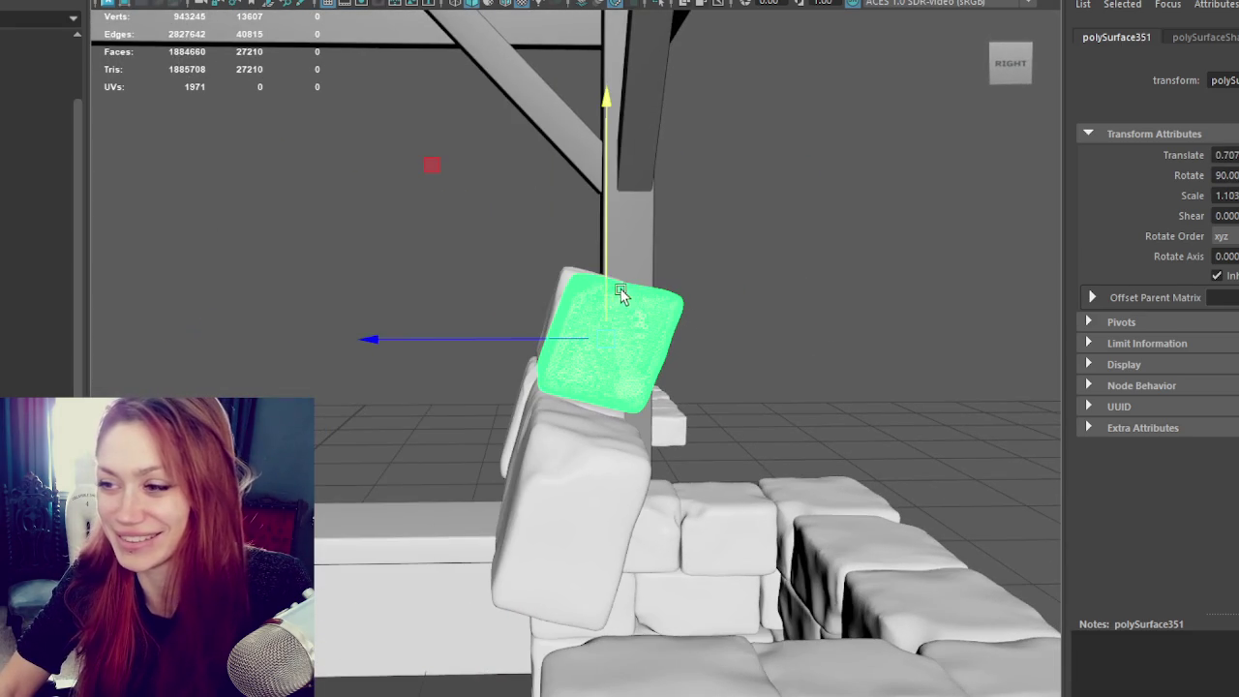
left_click_drag(601, 304, 599, 296, "alt")
left_click(749, 258)
mouse_move(749, 258)
left_mouse_down("alt")
mouse_move(710, 235)
mouse_move(763, 283)
mouse_move(403, 513)
left_mouse_up("alt")
left_click_drag(749, 436, 749, 438)
mouse_move(749, 437)
left_mouse_down("alt")
mouse_move(900, 442)
mouse_move(1013, 384)
mouse_move(811, 368)
left_mouse_up("alt")
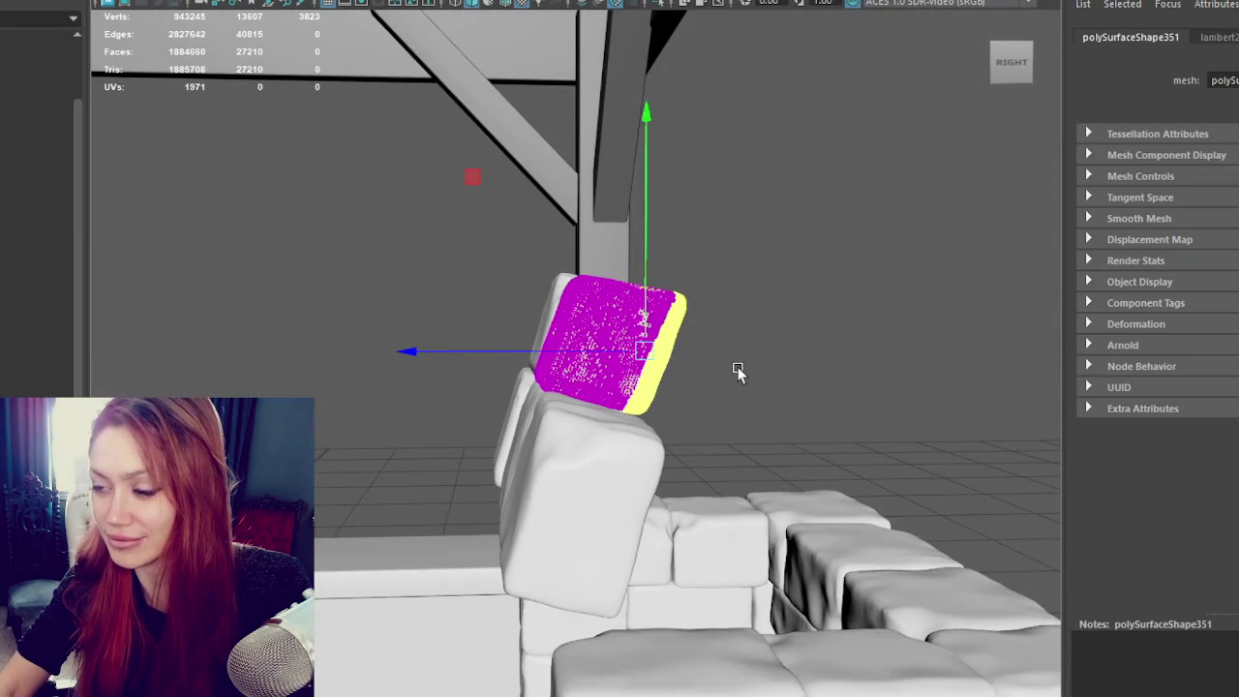
key("ctrl")
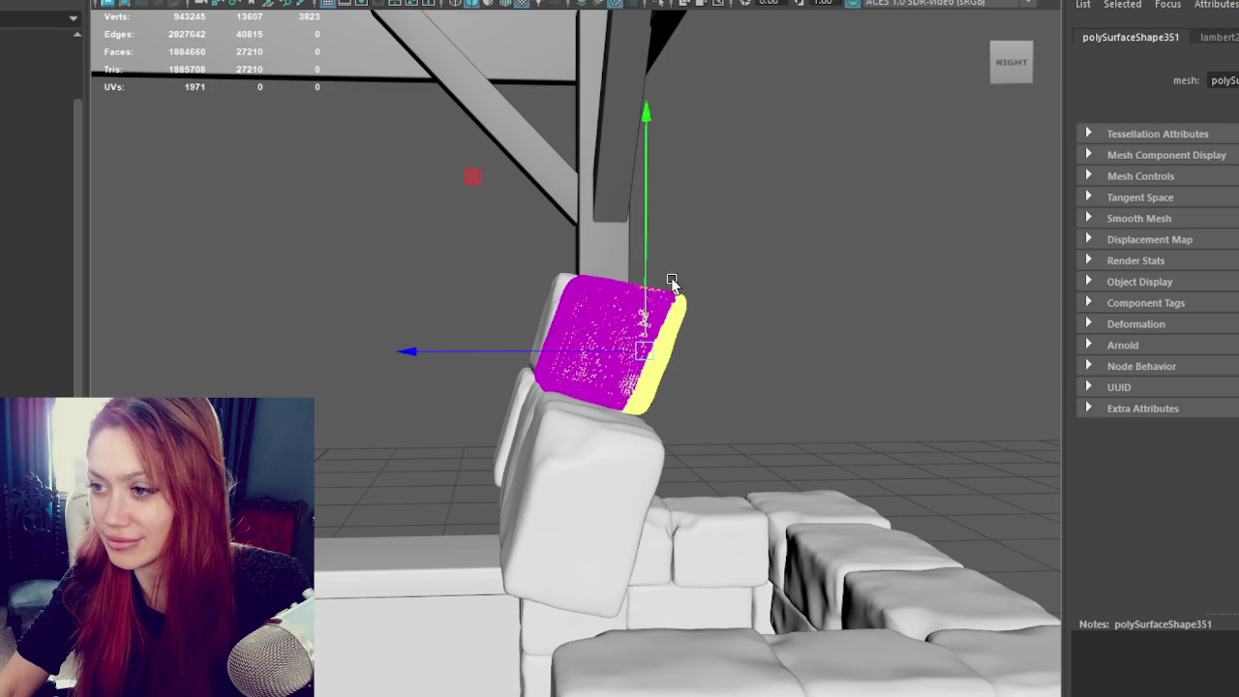
left_click_drag(649, 288, 641, 290)
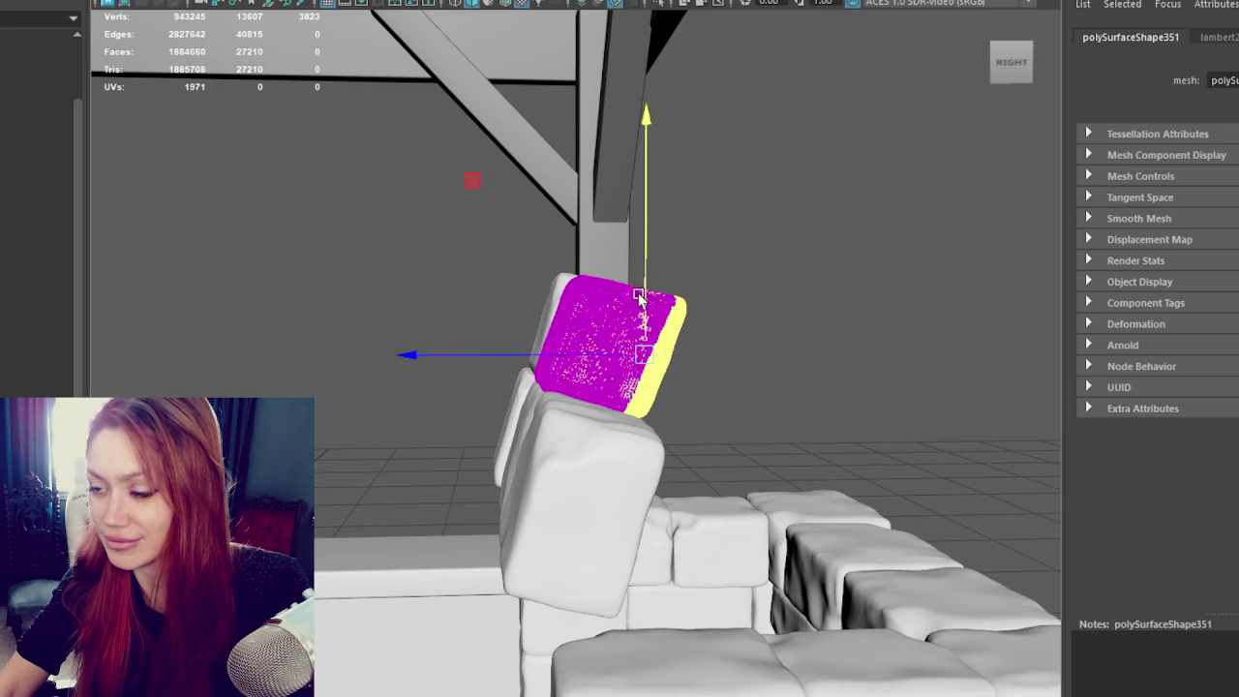
left_click_drag(608, 354, 772, 338, "alt")
mouse_move(935, 213)
left_mouse_down("alt")
mouse_move(841, 281)
mouse_move(966, 287)
mouse_move(953, 283)
left_mouse_up("alt")
left_click(841, 281)
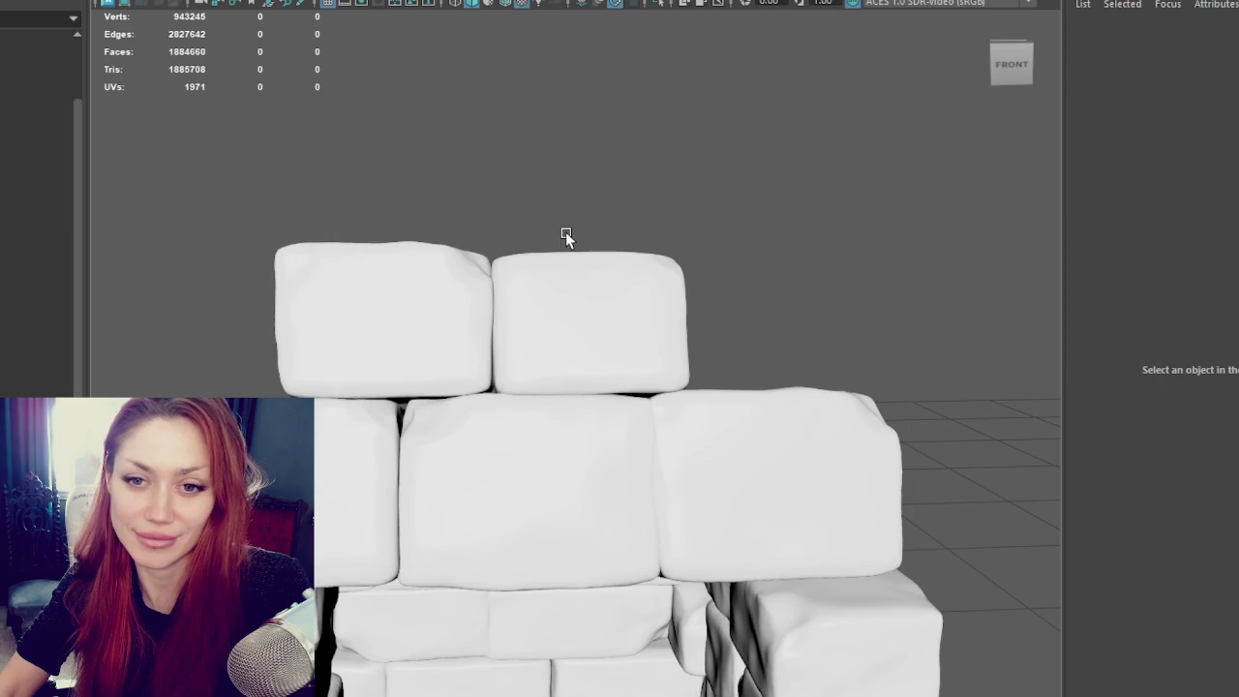
Step: Duplicate the upper-left block, move the copy right along the row, and rotate it for variety
left_click(460, 333)
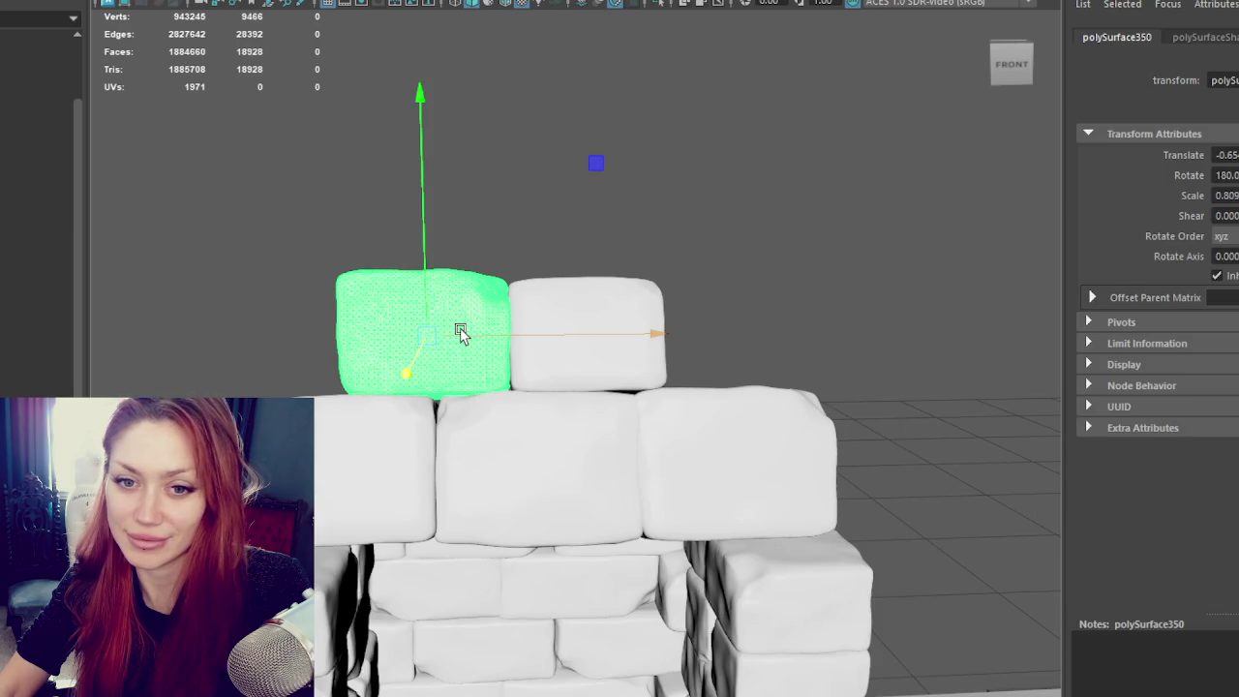
key("ctrl+d")
left_click_drag(494, 332, 804, 341)
key("e")
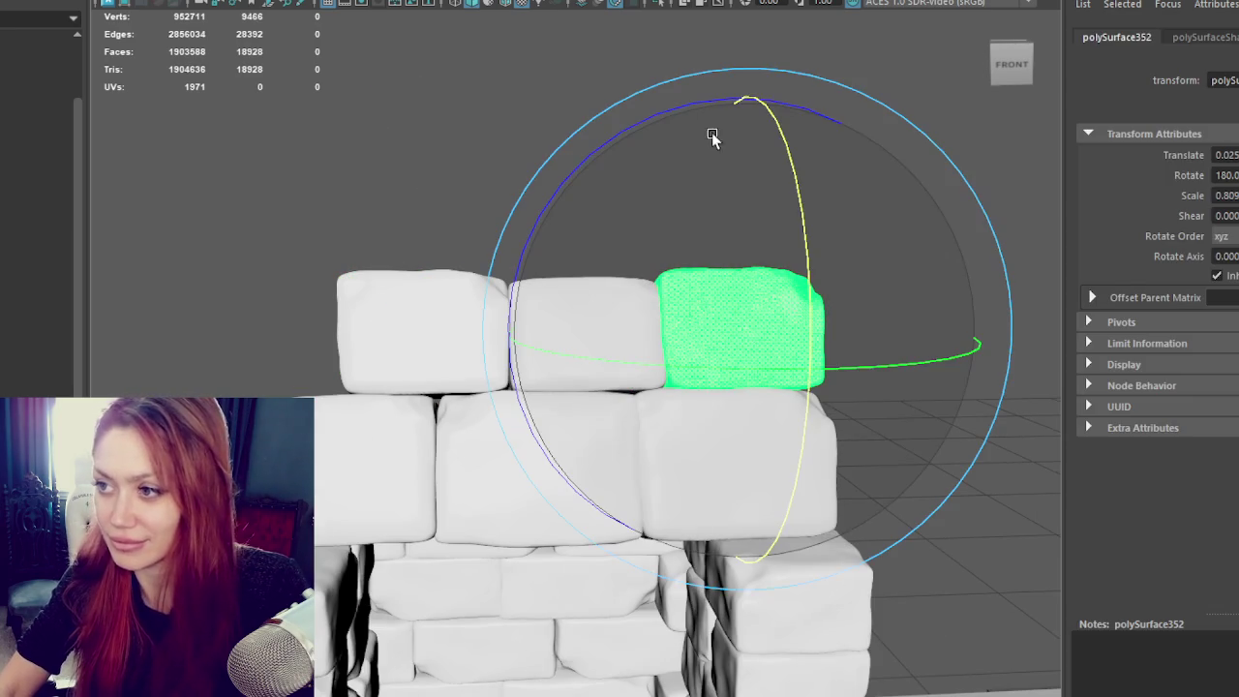
mouse_move(778, 124)
left_mouse_down()
mouse_move(807, 360)
mouse_move(853, 339)
mouse_move(656, 326)
left_mouse_up()
left_click_drag(462, 174, 540, 166)
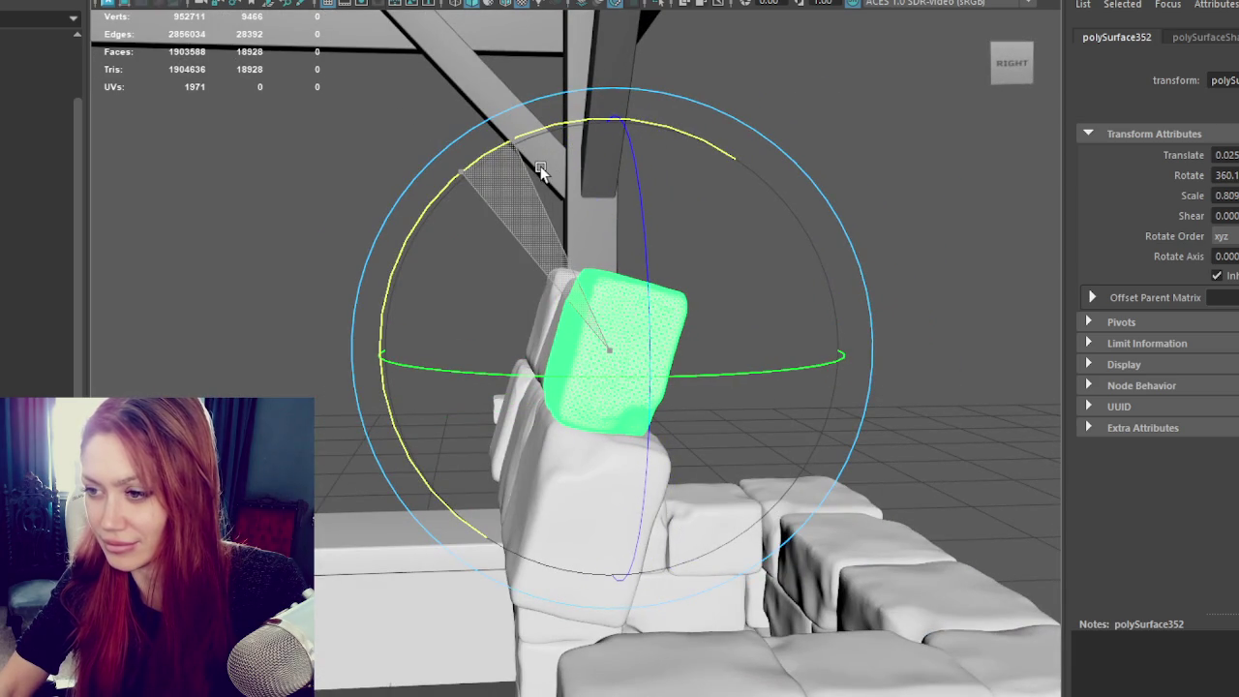
key("w")
left_click_drag(581, 355, 775, 366)
Step: Slide the middle and left top blocks to close the gaps between the three
left_click(613, 325)
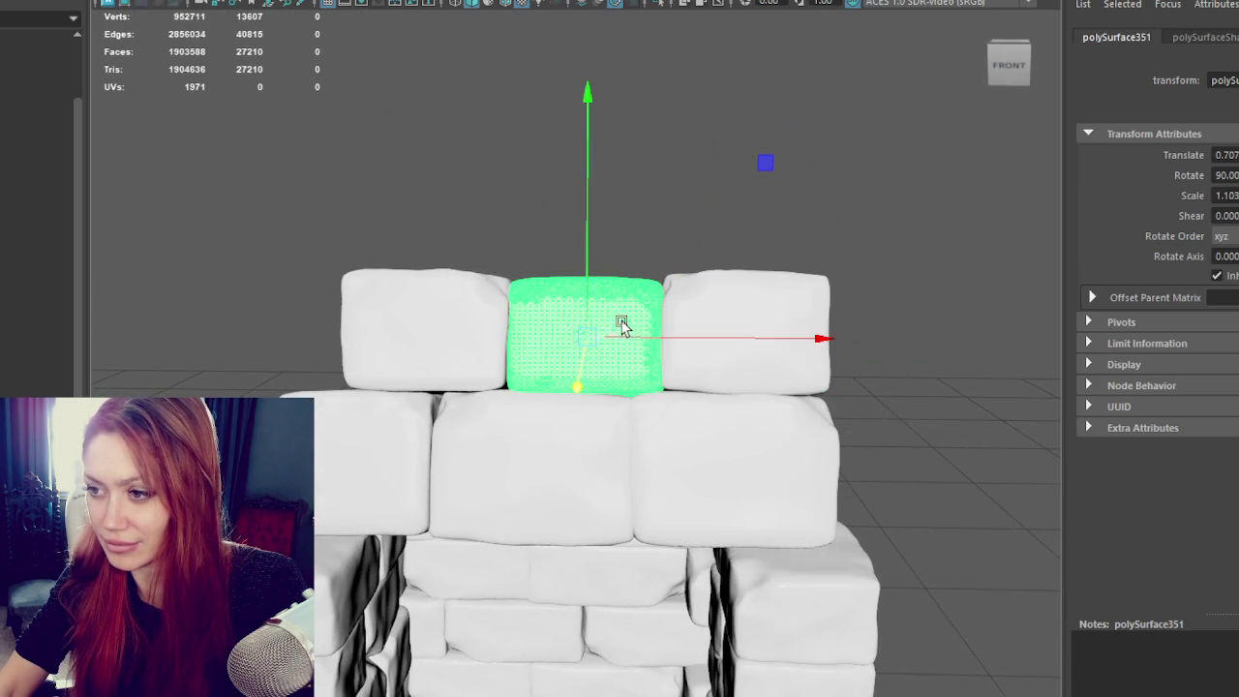
middle_click_drag(466, 349, 600, 347)
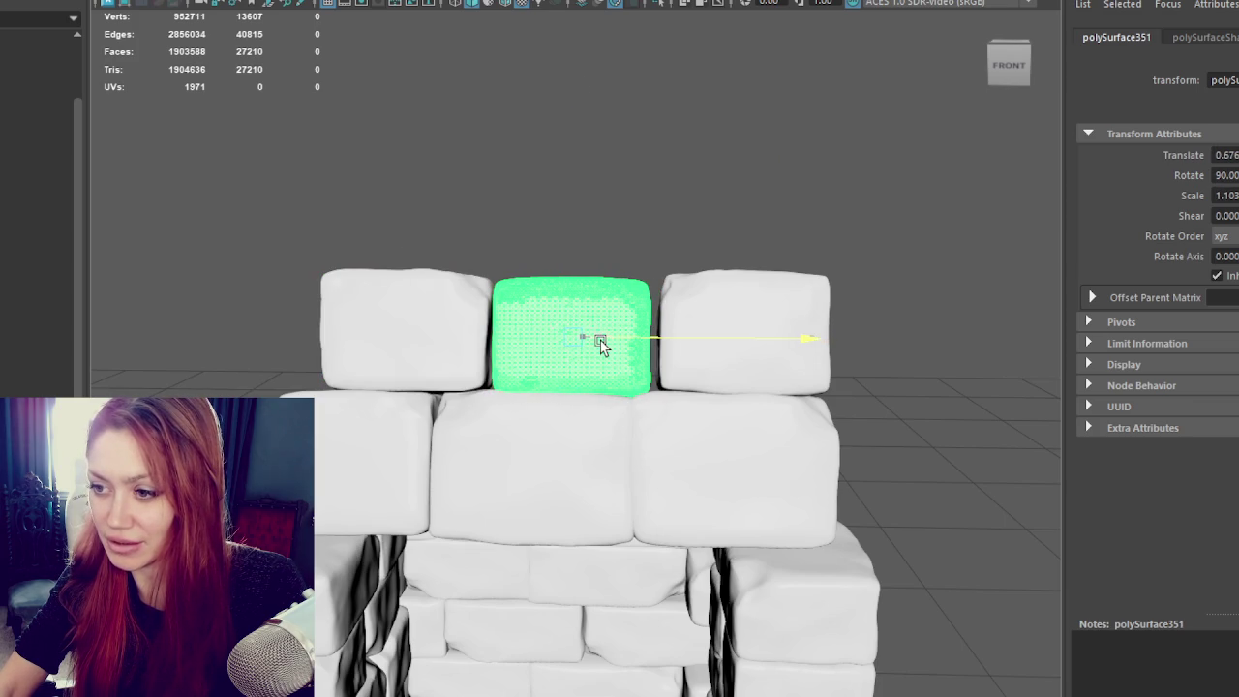
left_click(456, 326)
middle_click_drag(491, 334, 511, 334)
left_click(575, 366)
left_click(666, 346)
left_click(600, 339)
left_click(490, 332)
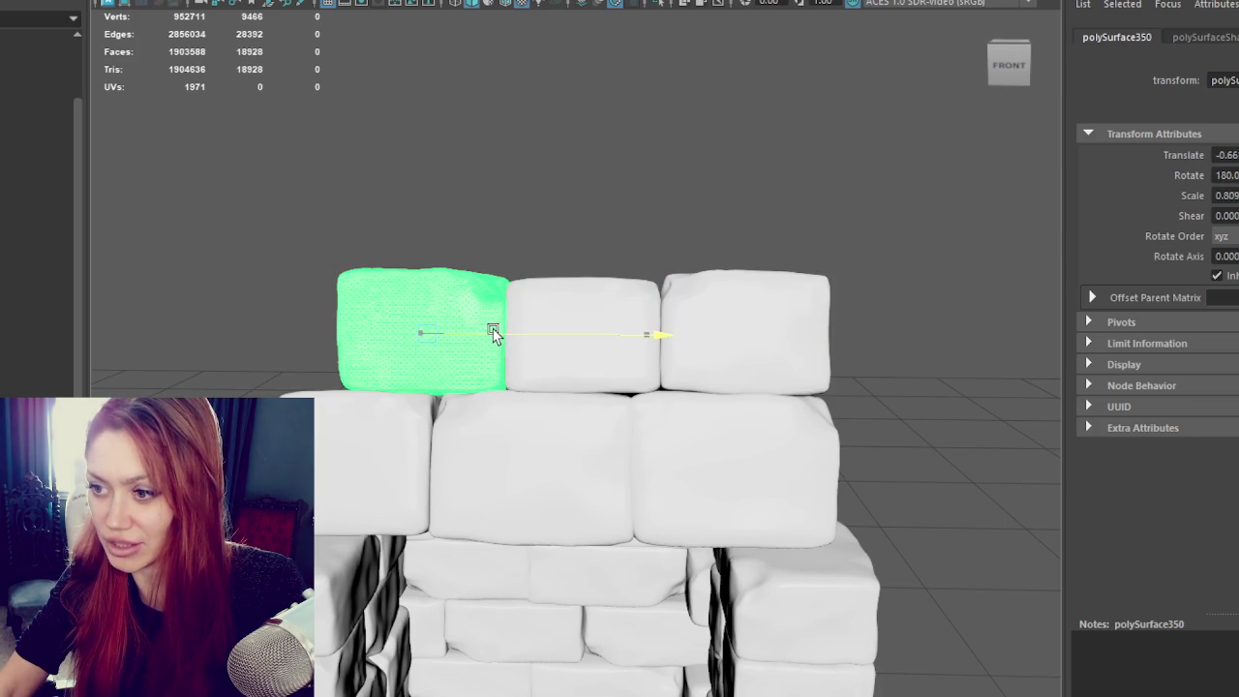
Step: Select a corner vertex of the left top block and turn on soft selection
key("F8")
left_click(341, 277)
mouse_move(341, 276)
left_mouse_down("alt")
mouse_move(401, 268)
mouse_move(359, 290)
mouse_move(518, 291)
left_mouse_up("alt")
key("b")
Step: Rotate the soft-selected vertices to tilt the left top block's upper corner
key("e")
left_click_drag(618, 180, 621, 193)
middle_click_drag(621, 194, 565, 241)
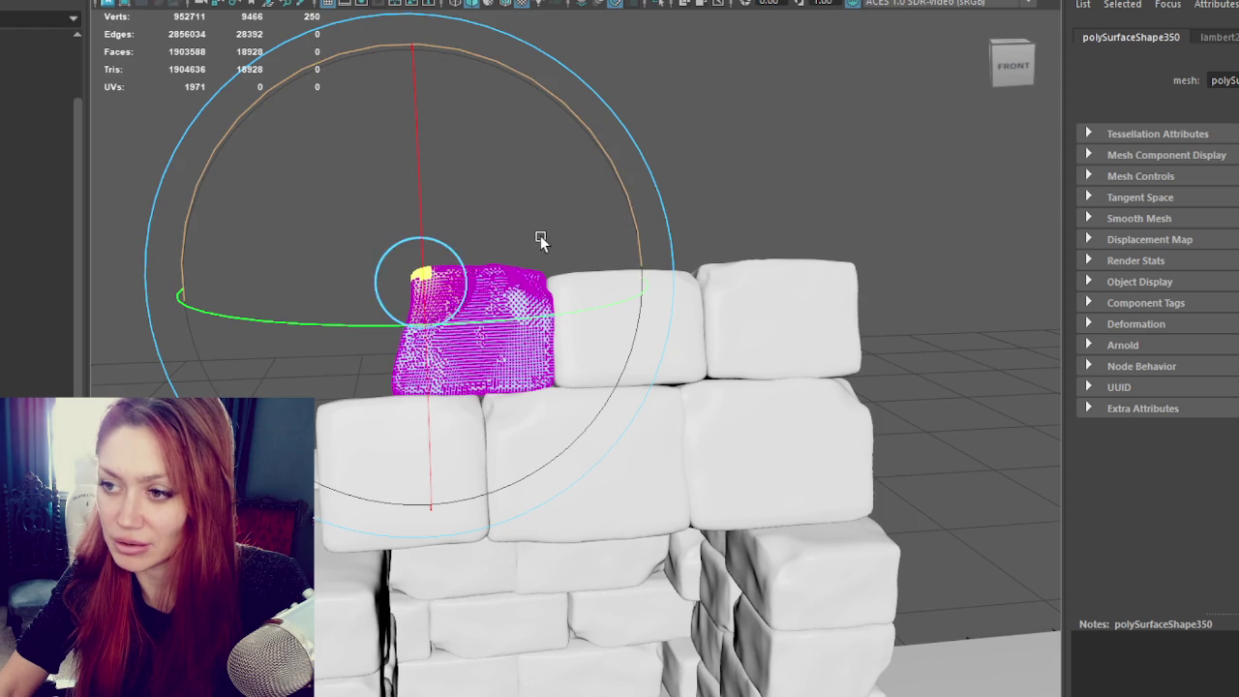
left_click_drag(625, 194, 631, 247)
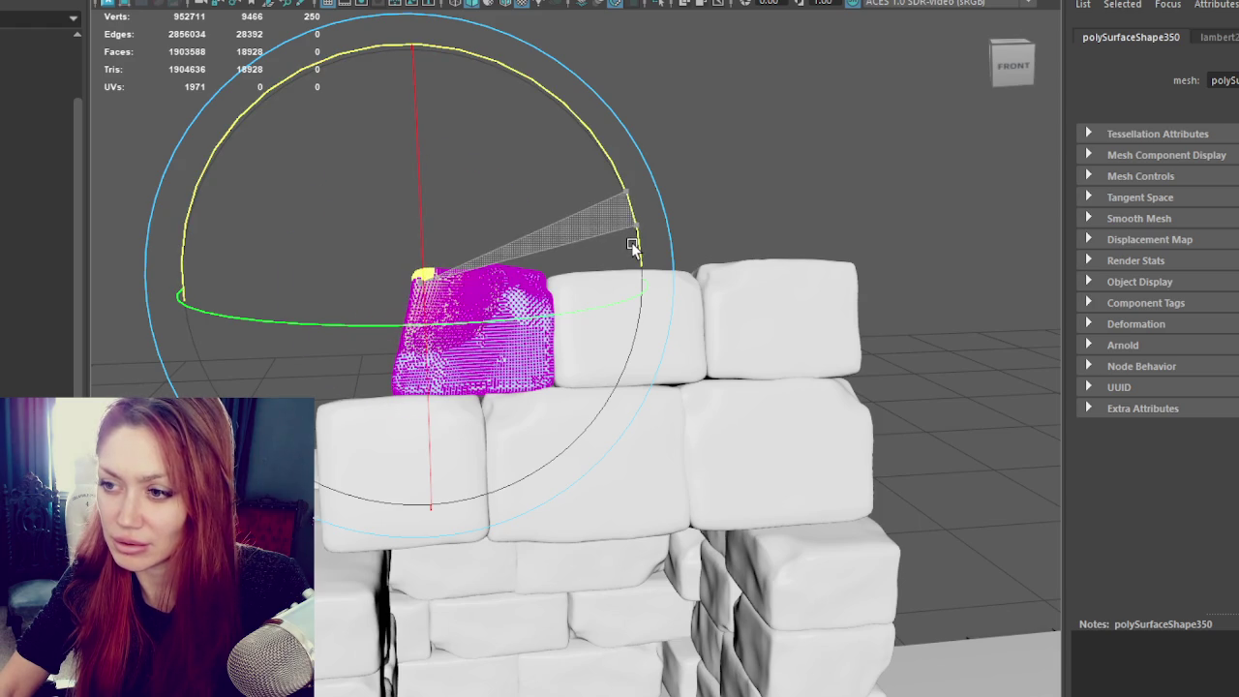
key("w")
left_click(584, 233)
Step: Shift and rotate the top-right block's upper-right corner vertices to slope its top
left_click_drag(583, 232, 678, 252, "alt")
left_click(708, 285)
right_click_drag(789, 221, 706, 219)
left_click_drag(736, 247, 765, 319)
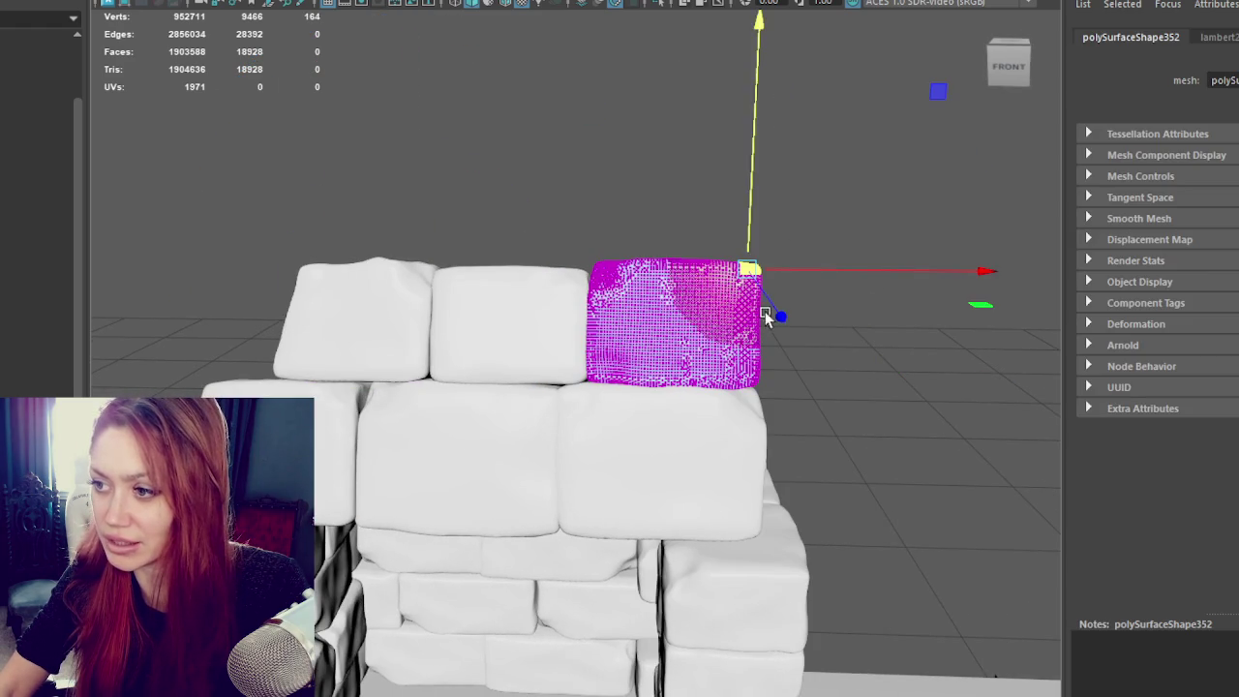
middle_click_drag(764, 318, 782, 313)
left_click_drag(871, 272, 849, 268)
key("e")
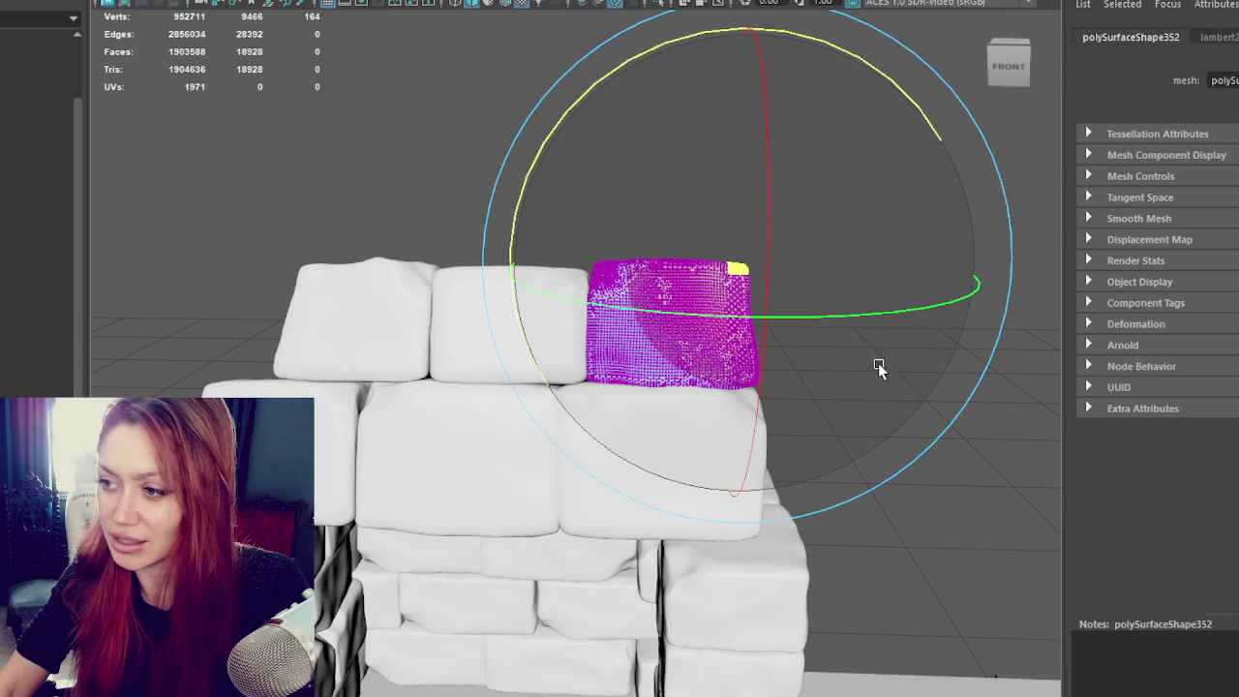
middle_click_drag(876, 391, 805, 338)
left_click_drag(919, 120, 907, 122)
key("w")
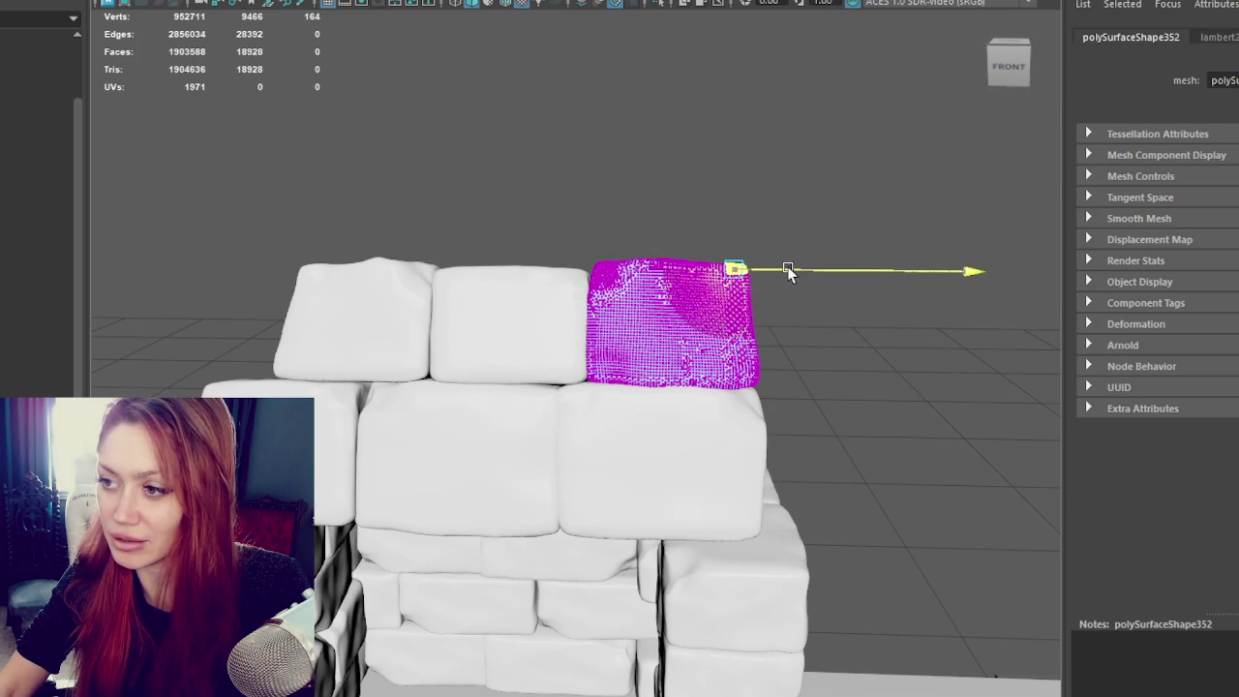
Step: Grow and reselect the right block's corner vertices and reposition the selection's pivot
key("shift+period")
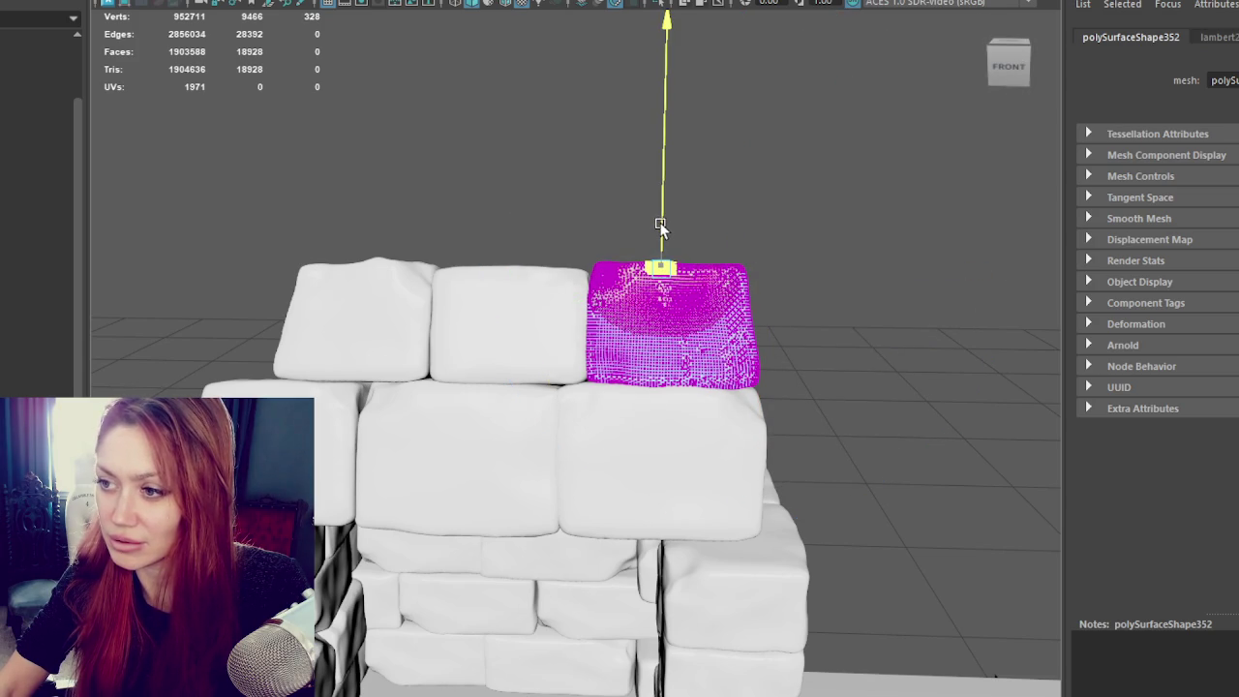
left_click_drag(560, 261, 561, 259)
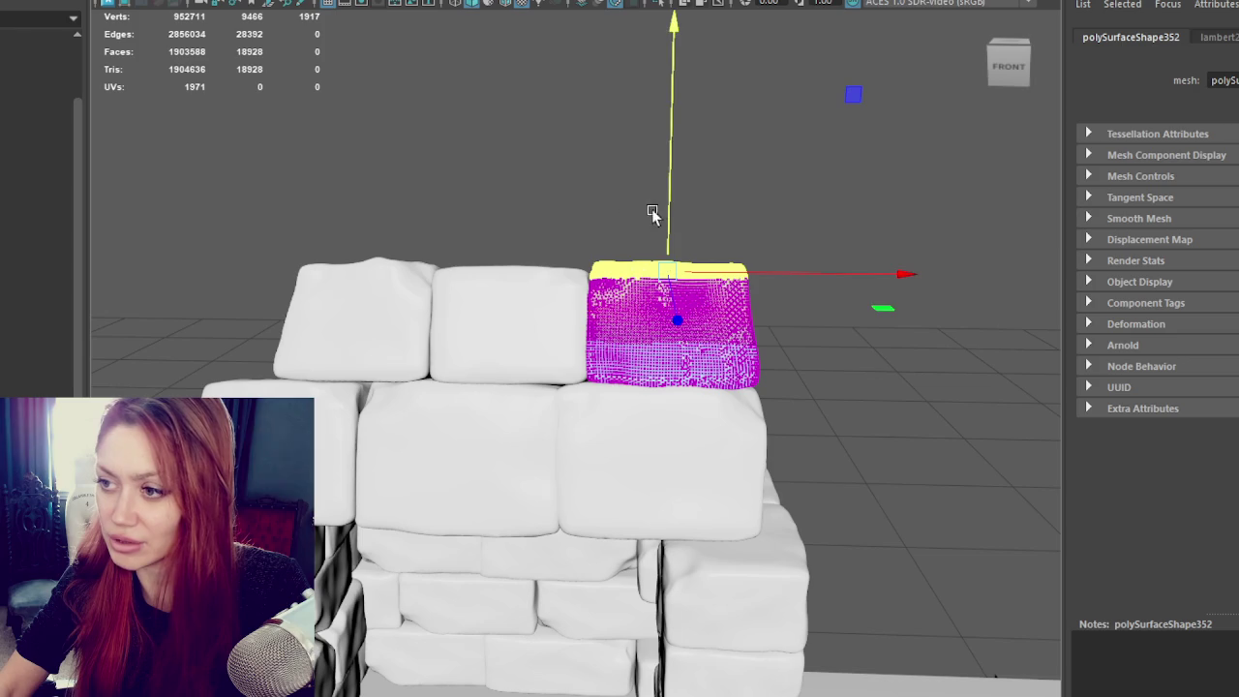
left_click(789, 334)
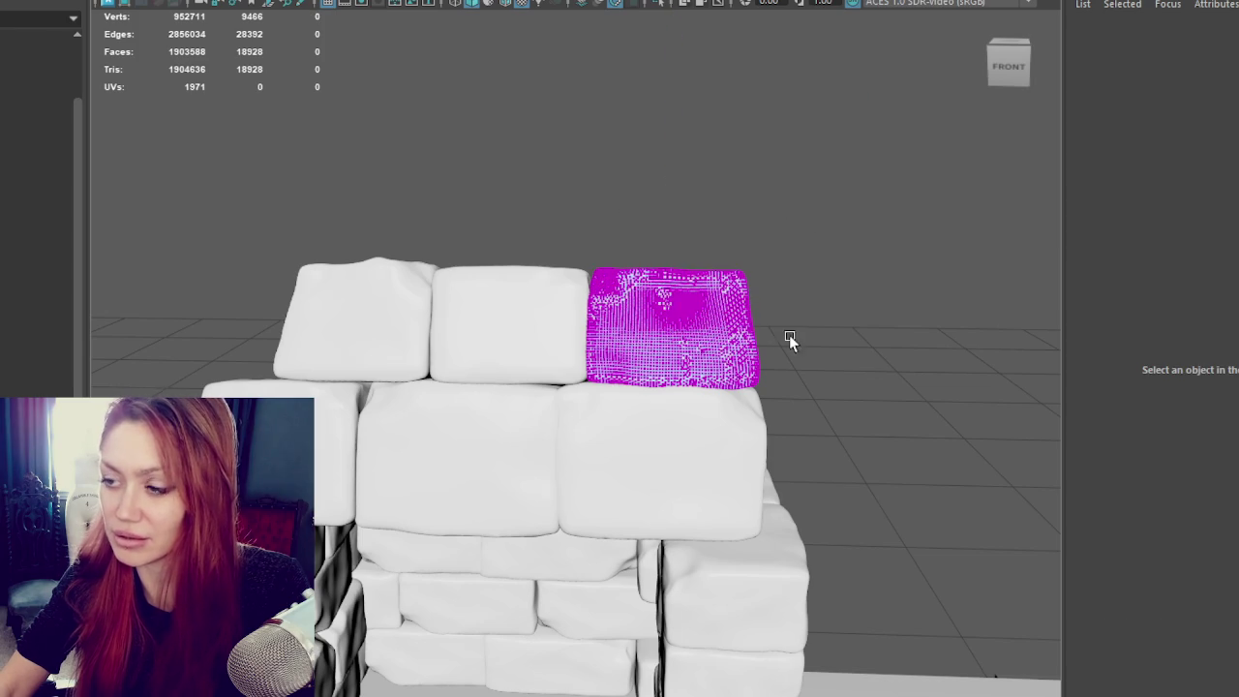
left_click_drag(736, 281, 789, 283)
key("d")
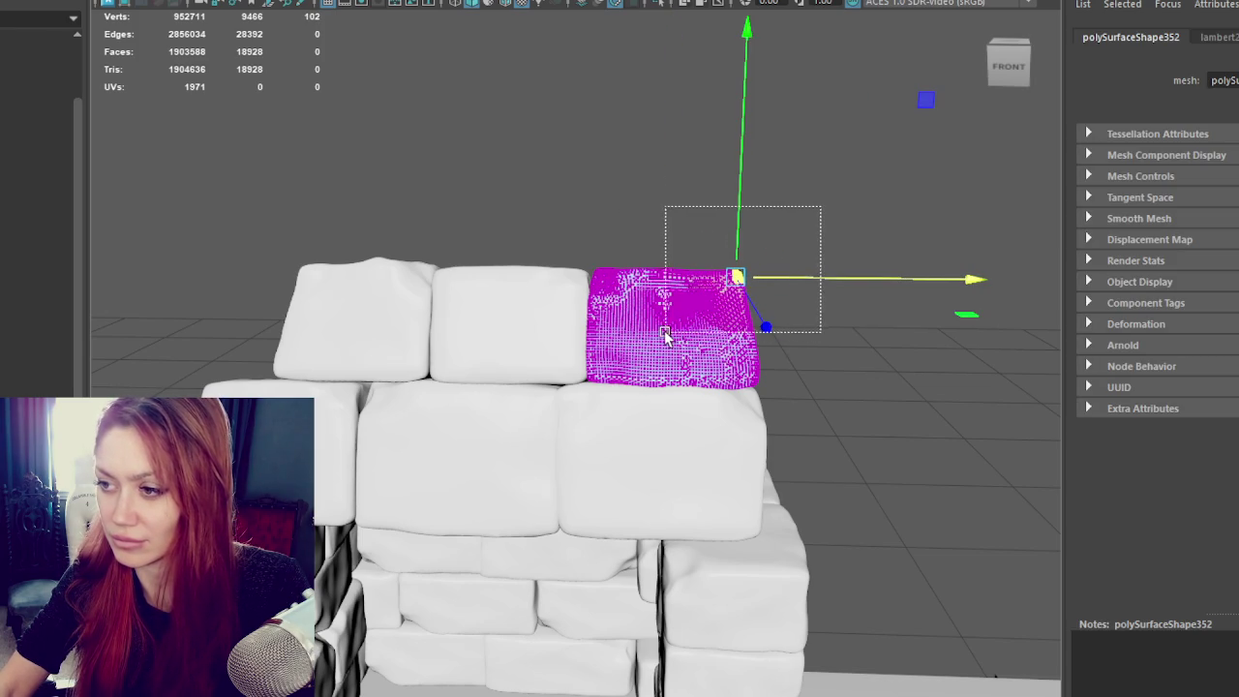
left_click_drag(666, 333, 654, 352)
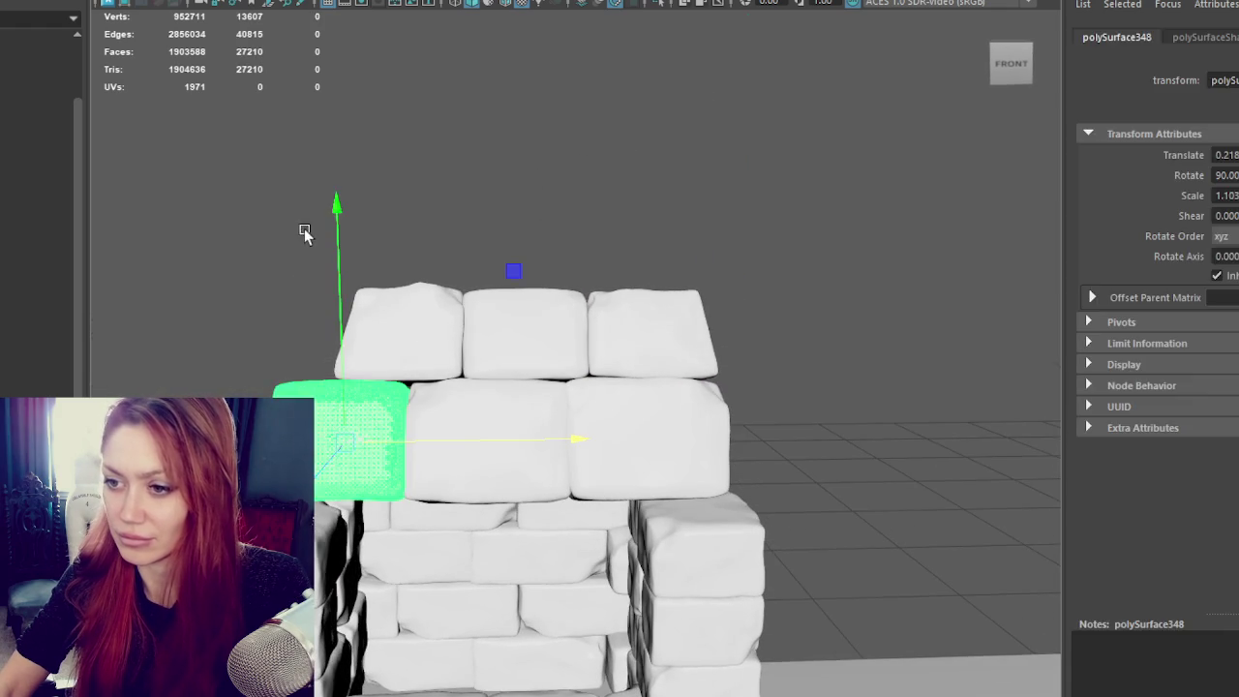
Step: Push the left hood block's upper-left corner vertices slightly right and select its vertex strips
key("F9")
left_click_drag(185, 288, 300, 402)
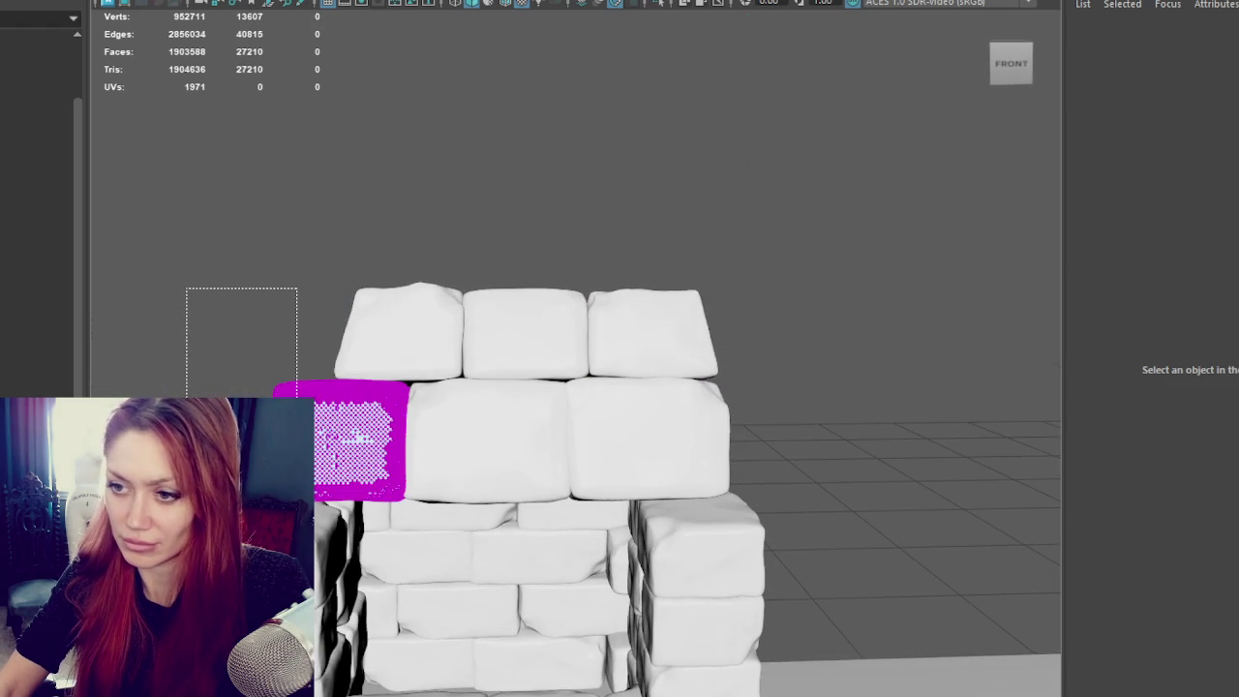
mouse_move(357, 406)
left_mouse_down()
mouse_move(371, 408)
mouse_move(368, 387)
left_mouse_up()
left_click(321, 378)
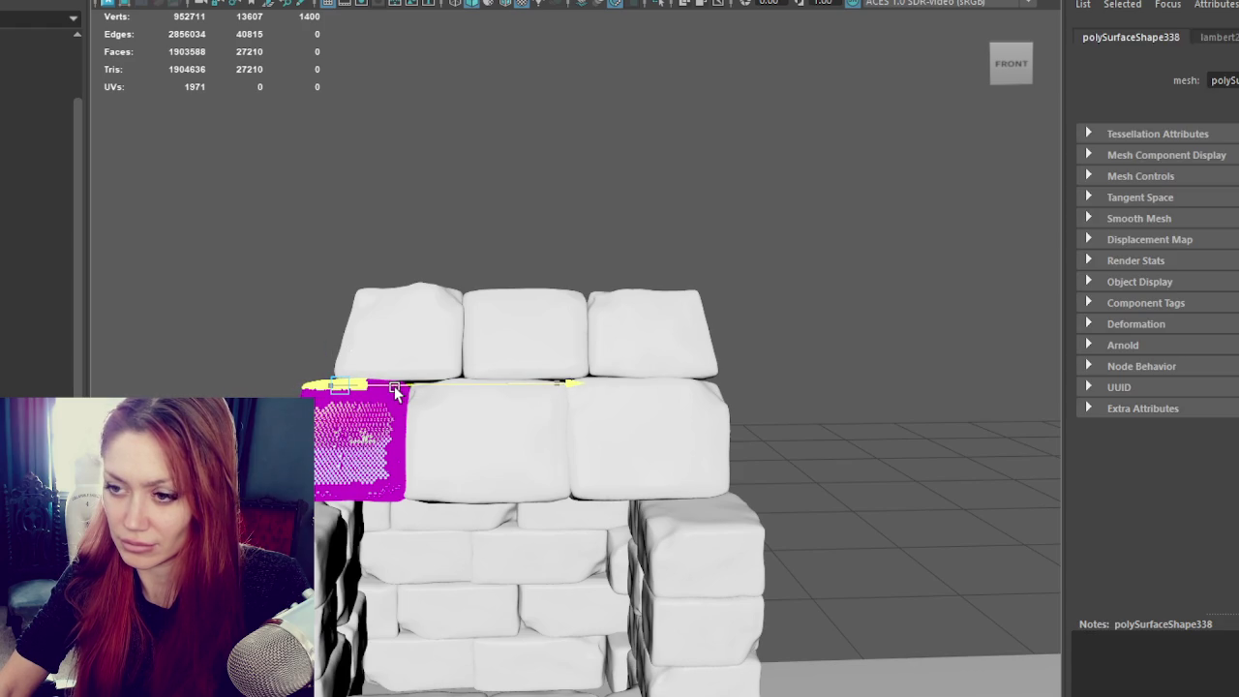
key("w")
key("q")
left_click_drag(332, 449, 339, 457)
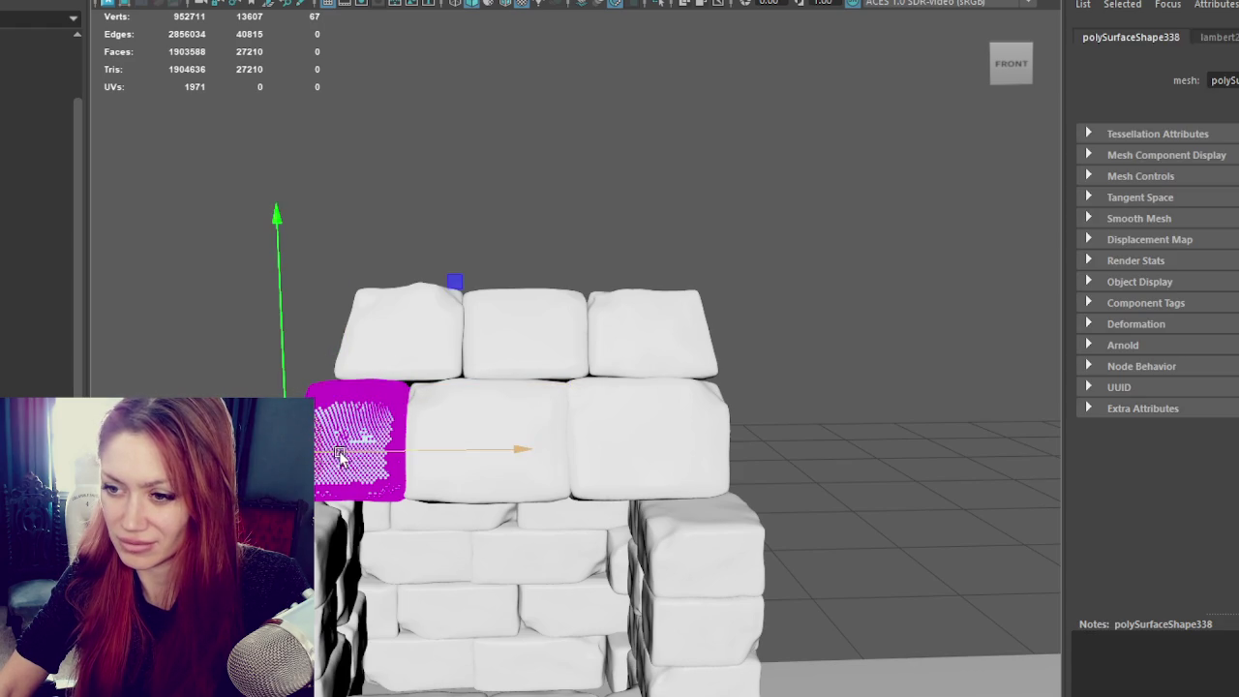
left_click_drag(312, 381, 409, 390)
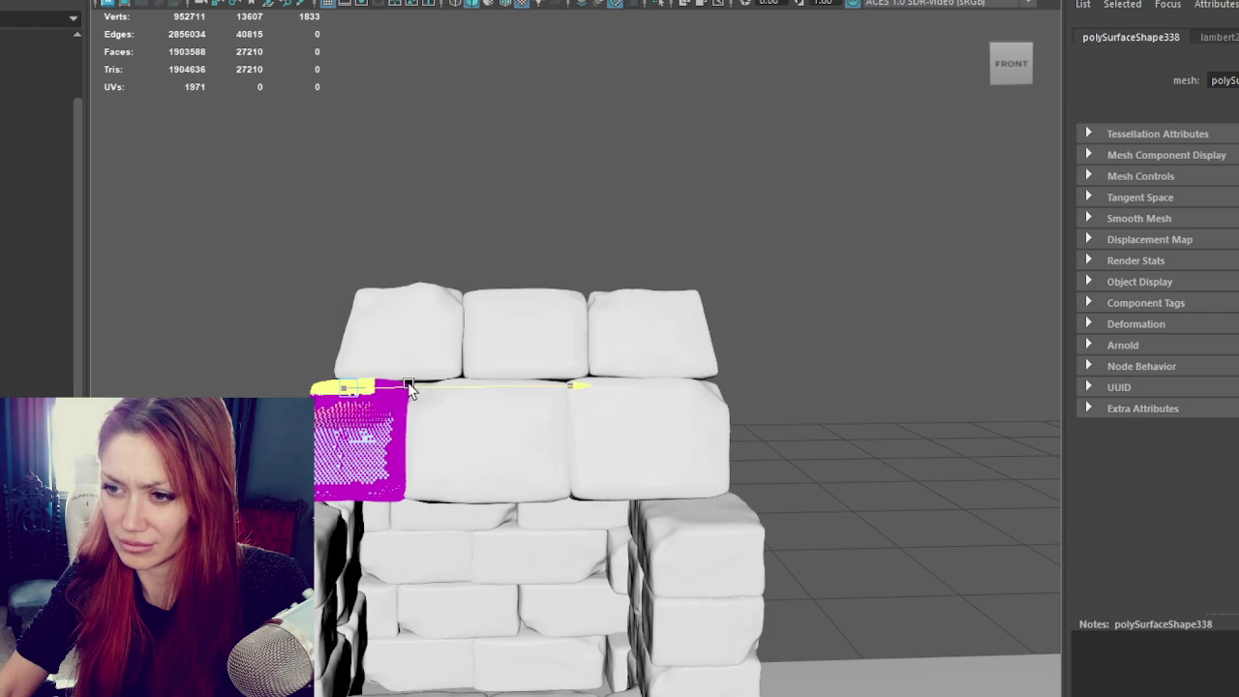
left_click_drag(221, 323, 366, 506)
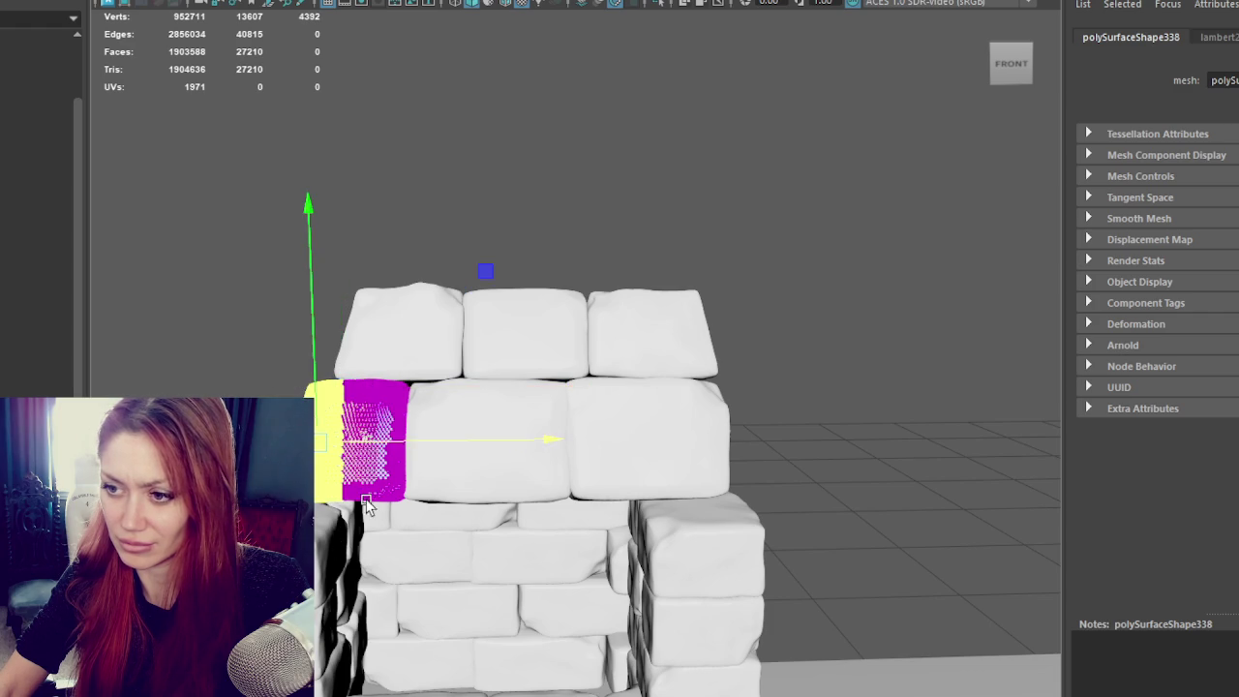
left_click(437, 426)
Step: Push the middle block's left vertex strip right, then undo it
left_click(419, 431)
key("F9")
left_click_drag(243, 157, 451, 508)
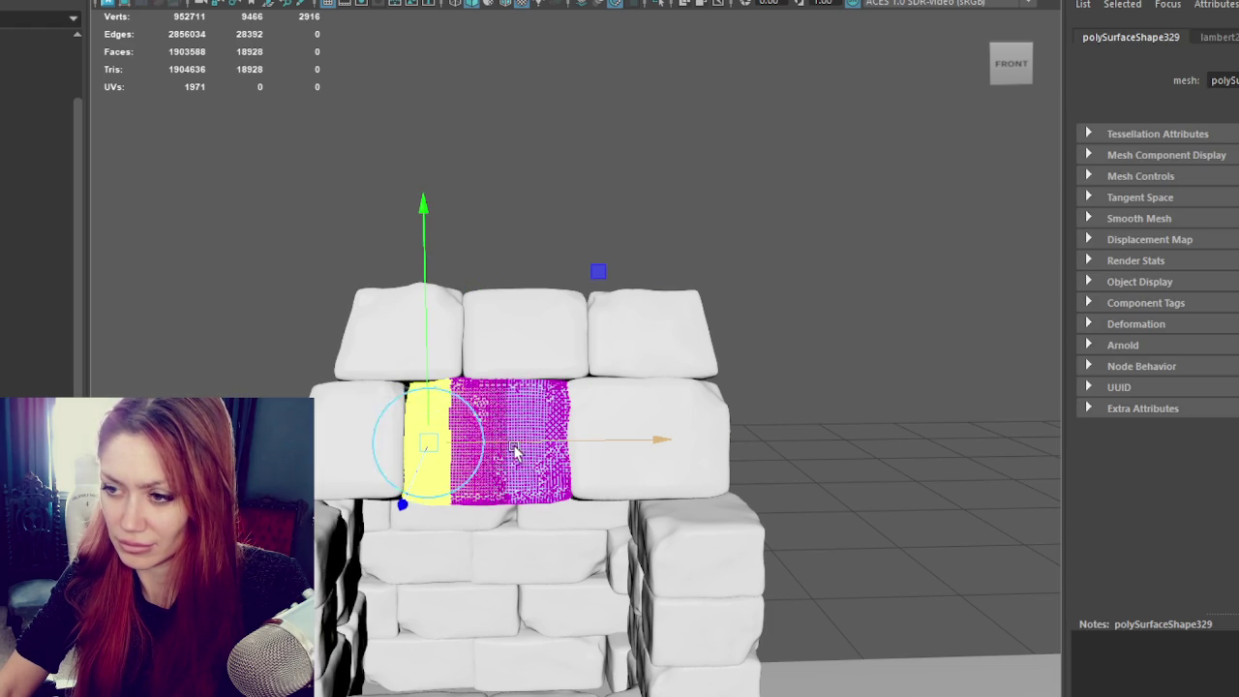
left_click_drag(513, 444, 540, 443)
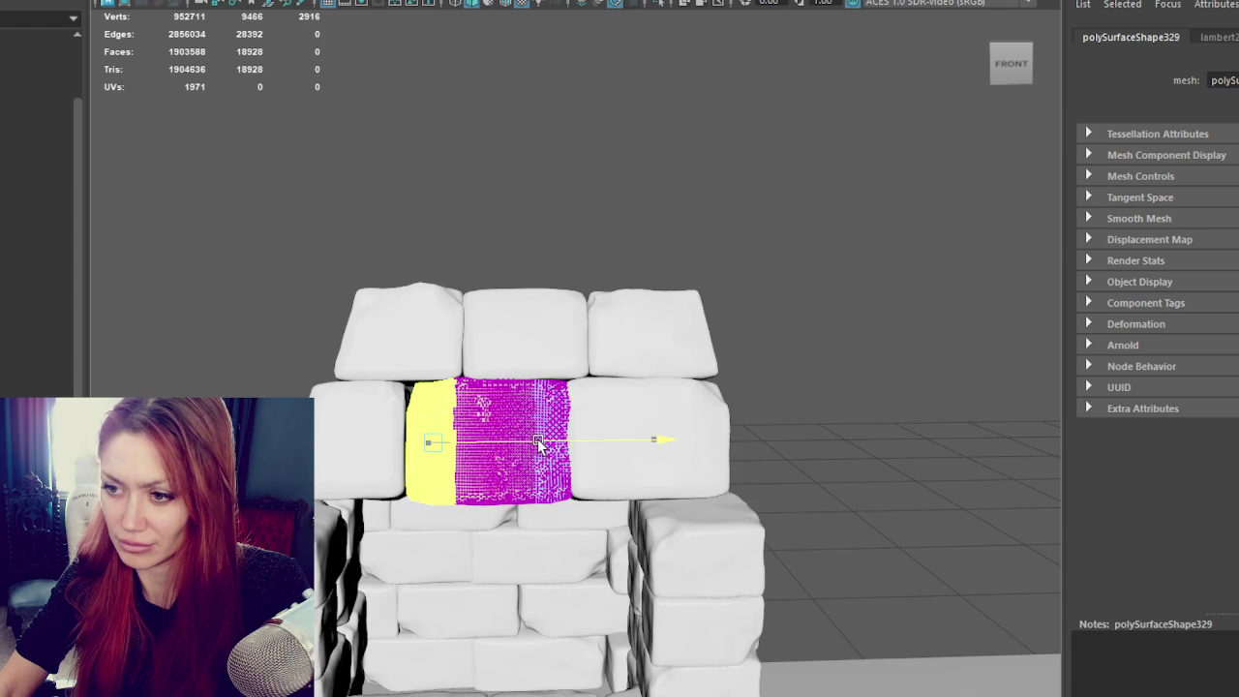
key("ctrl+z")
Step: Select the left block's right-edge vertices, then view the hood from the side
key("F9")
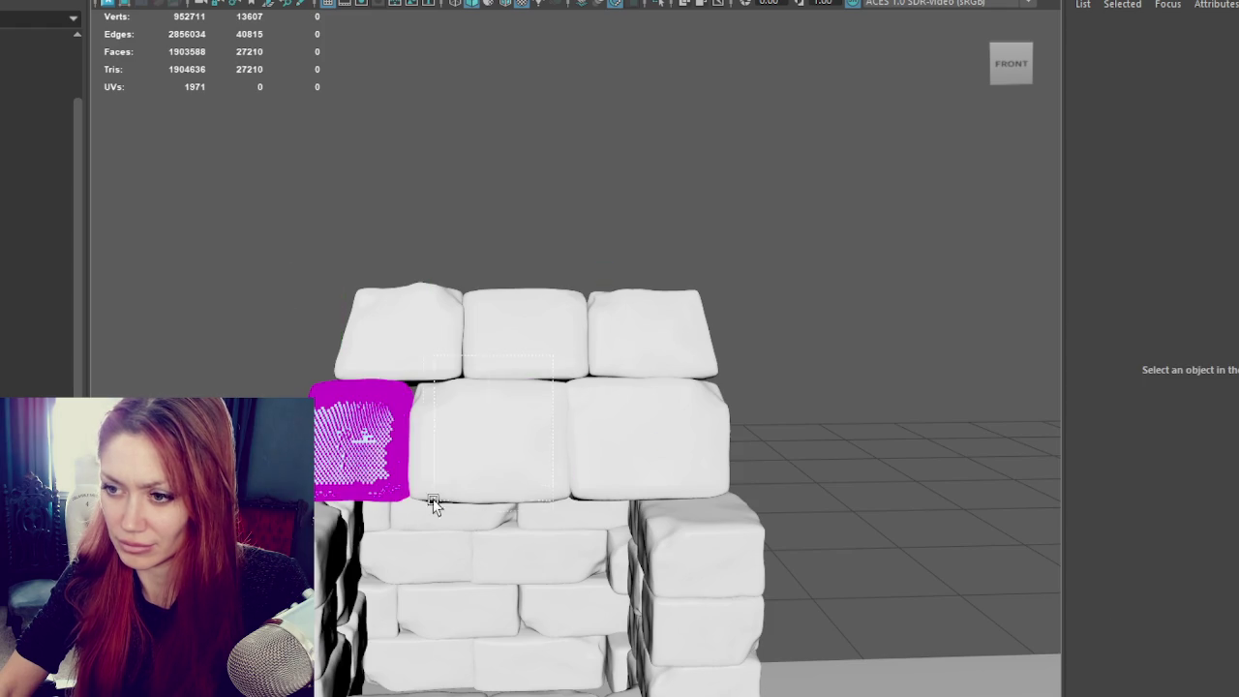
left_click_drag(425, 372, 390, 545)
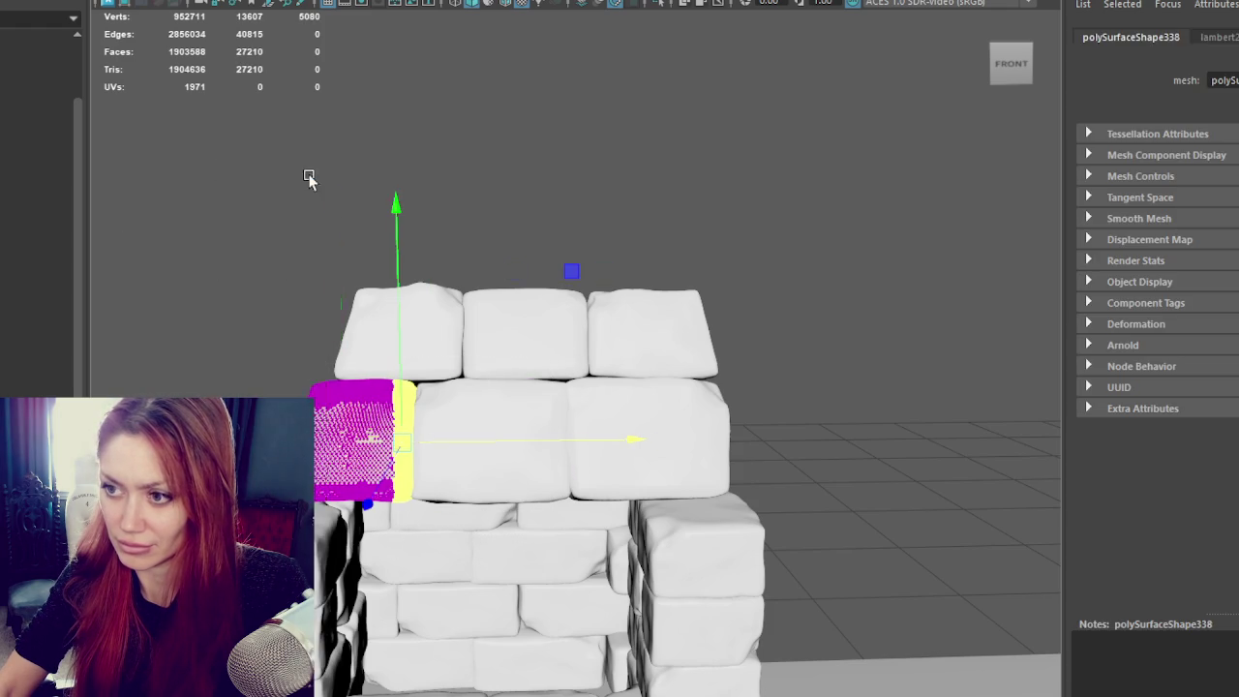
left_click(200, 214)
scroll(200, 213, "down", 3)
mouse_move(200, 214)
left_mouse_down("alt")
mouse_move(441, 243)
mouse_move(172, 250)
mouse_move(110, 214)
mouse_move(533, 258)
mouse_move(493, 242)
left_mouse_up("alt")
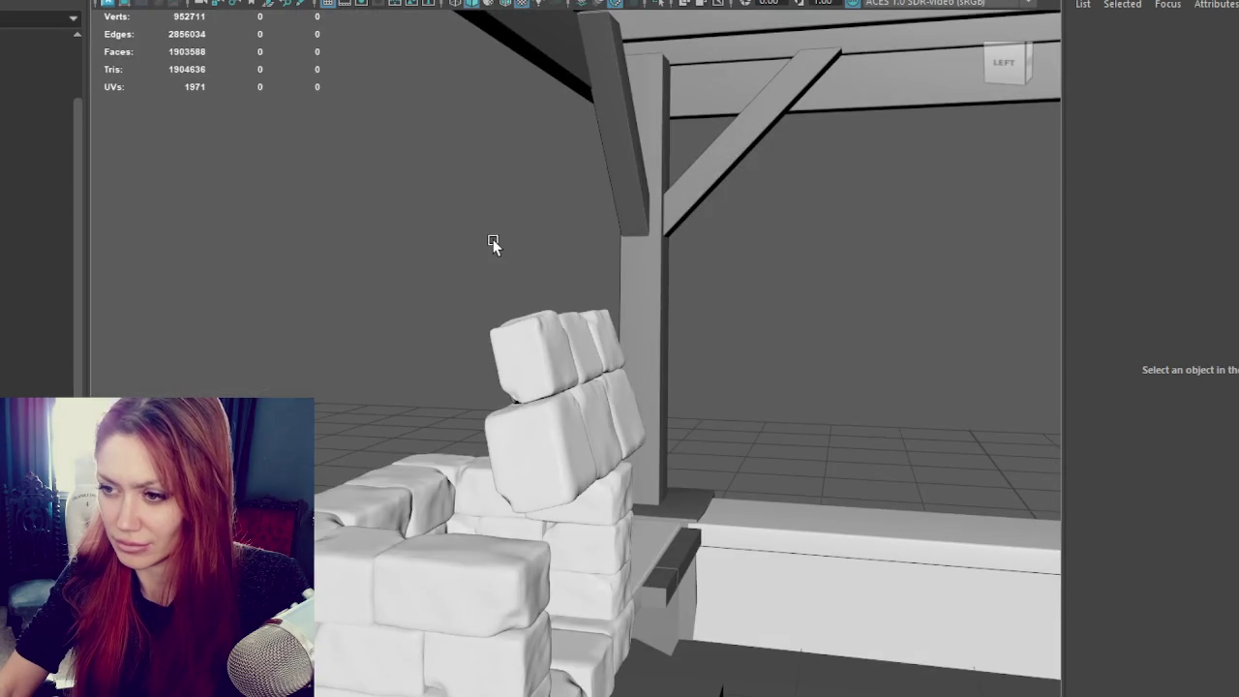
right_click_drag(493, 242, 526, 276, "alt")
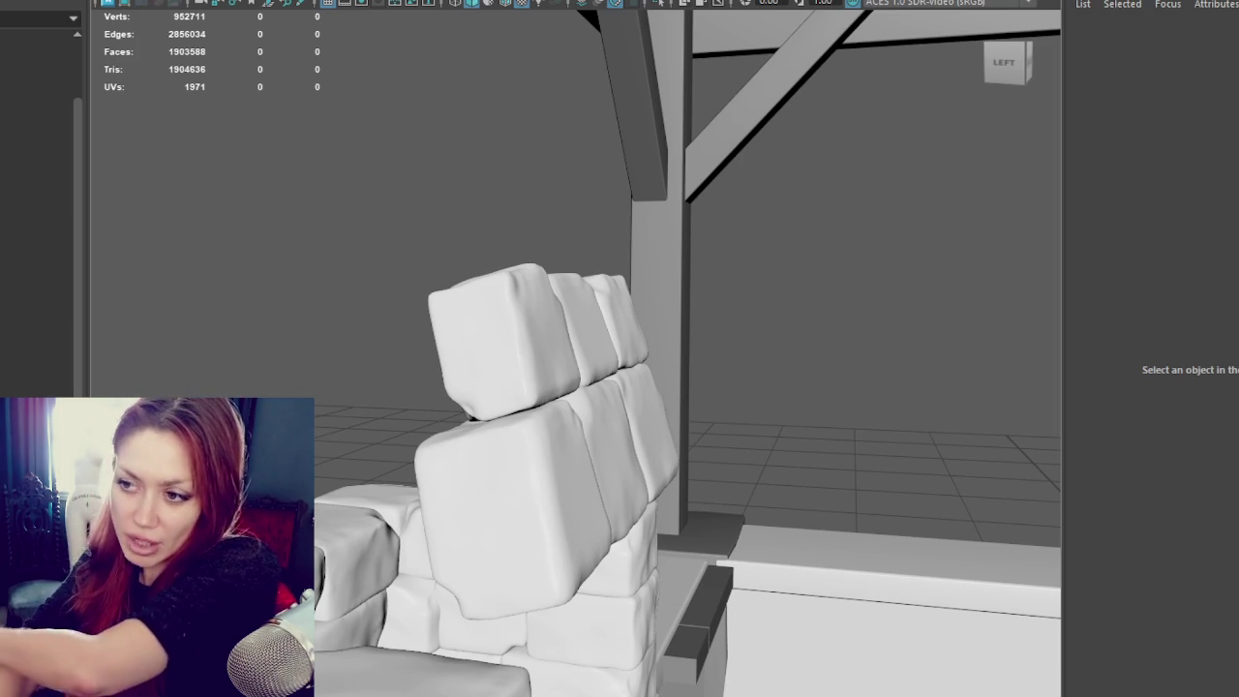
left_click(660, 346)
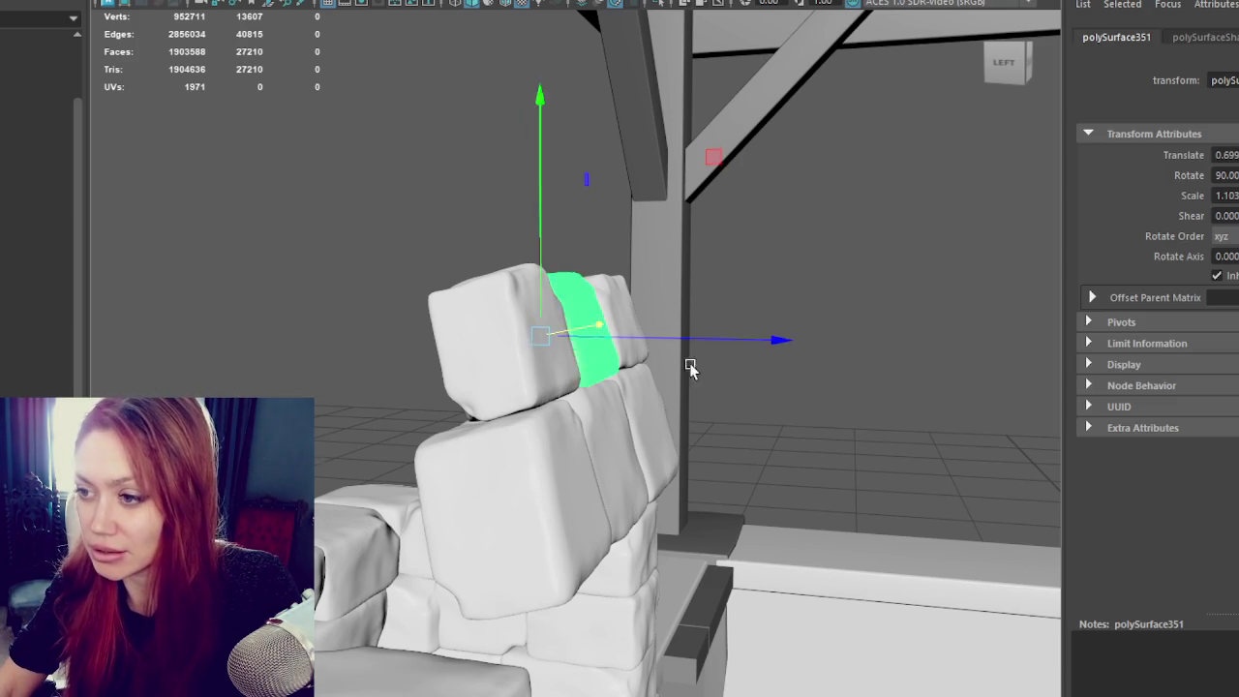
left_click_drag(691, 368, 553, 379, "alt")
left_click(542, 358)
left_click(387, 310)
scroll(450, 277, "up", 3)
mouse_move(450, 278)
left_mouse_down("alt")
mouse_move(316, 282)
mouse_move(416, 268)
mouse_move(326, 280)
mouse_move(339, 280)
left_mouse_up("alt")
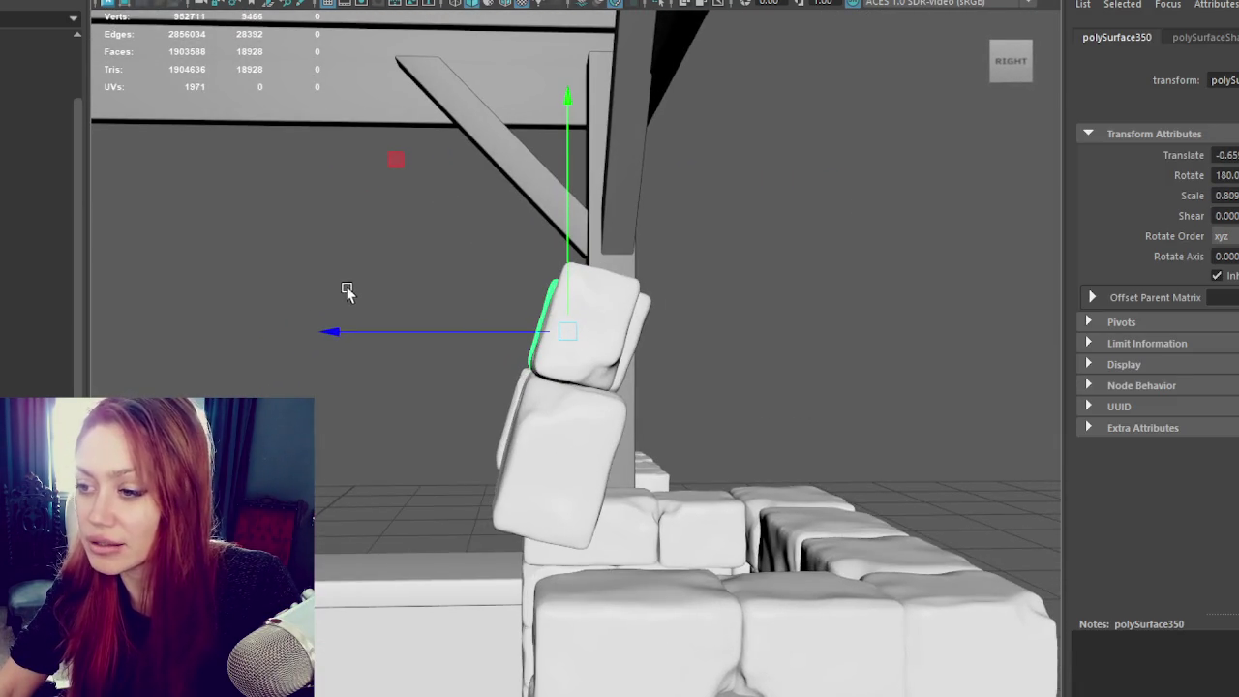
scroll(339, 281, "up", 2)
scroll(407, 348, "up", 2)
scroll(482, 416, "up", 1)
left_click(475, 420)
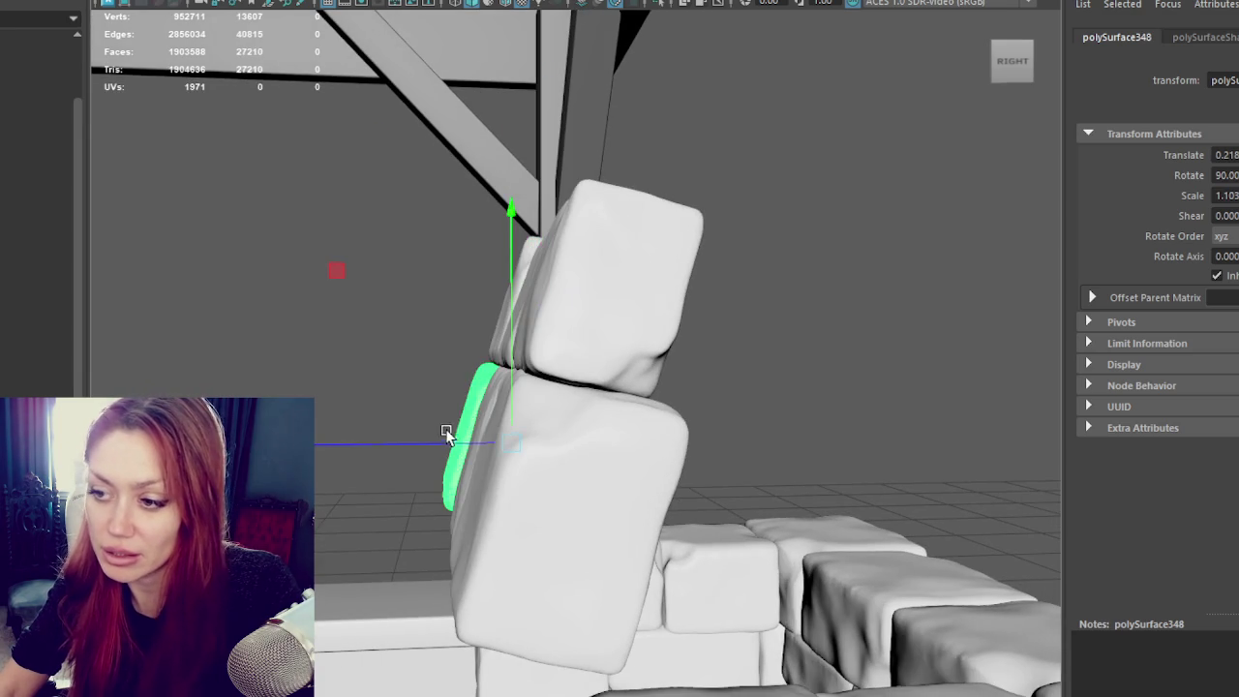
left_click(399, 307)
Step: Soft-select the top-left hood block's underside vertices and raise them along Y
left_click_drag(720, 455, 708, 395, "alt")
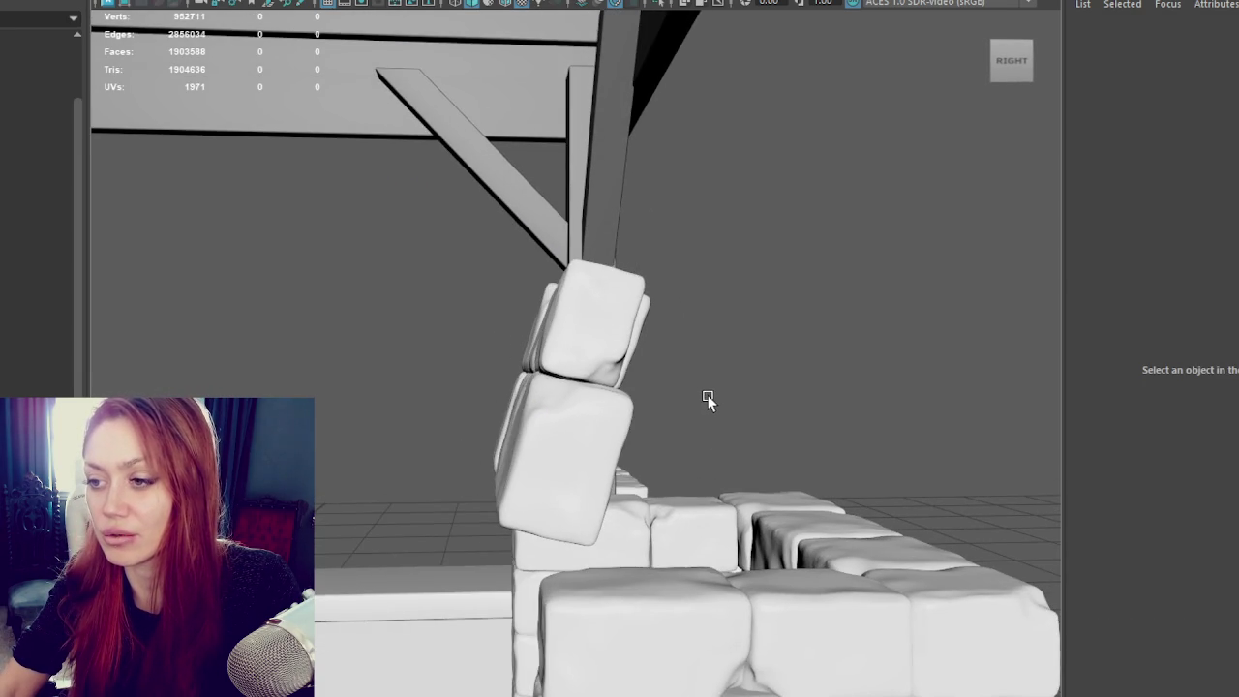
mouse_move(581, 339)
left_mouse_down("alt")
mouse_move(558, 339)
mouse_move(746, 313)
mouse_move(755, 254)
mouse_move(630, 277)
left_mouse_up("alt")
left_click(416, 313)
mouse_move(416, 313)
left_mouse_down("alt")
mouse_move(587, 471)
mouse_move(332, 373)
left_mouse_up("alt")
right_click_drag(296, 262, 227, 274)
left_click_drag(233, 281, 638, 426, "alt")
left_click(528, 387)
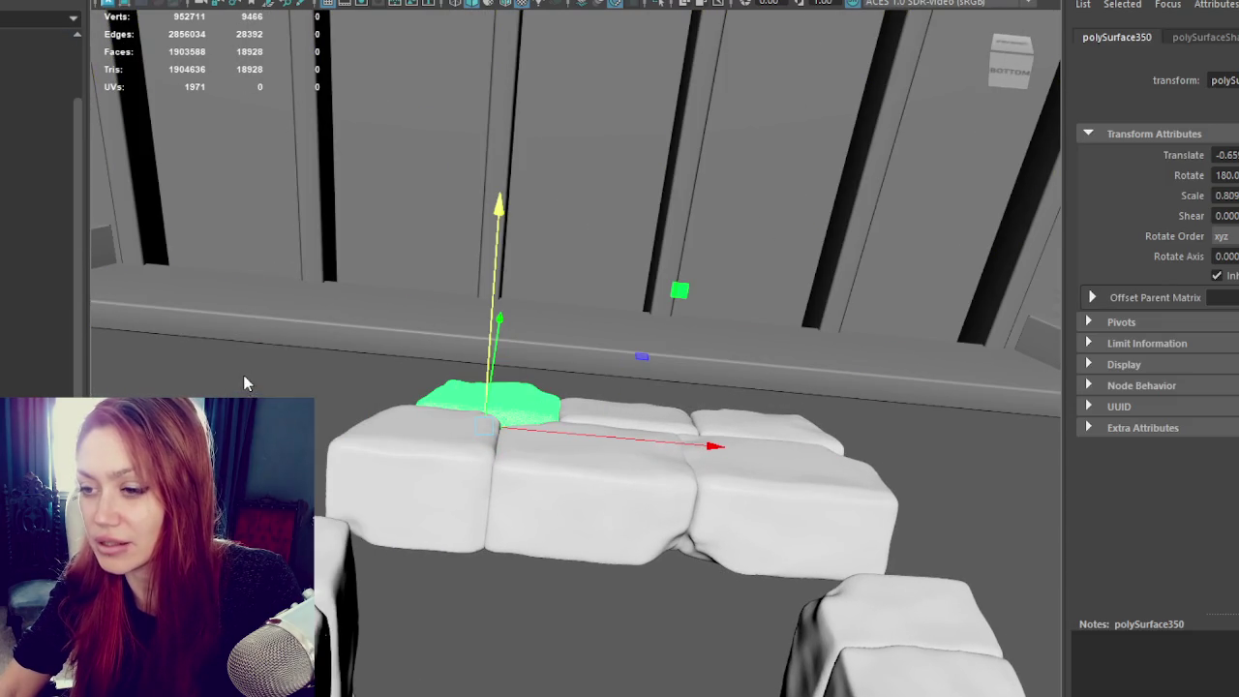
right_click_drag(242, 374, 161, 261)
left_click_drag(541, 386, 517, 388)
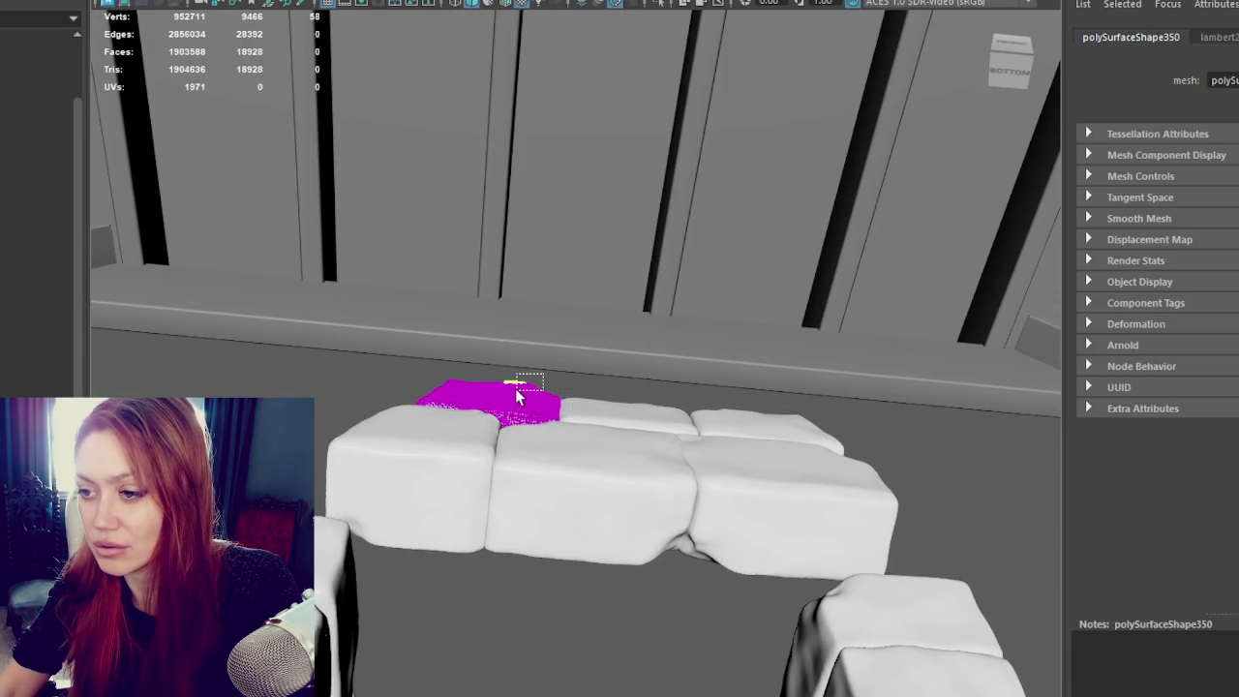
key("b")
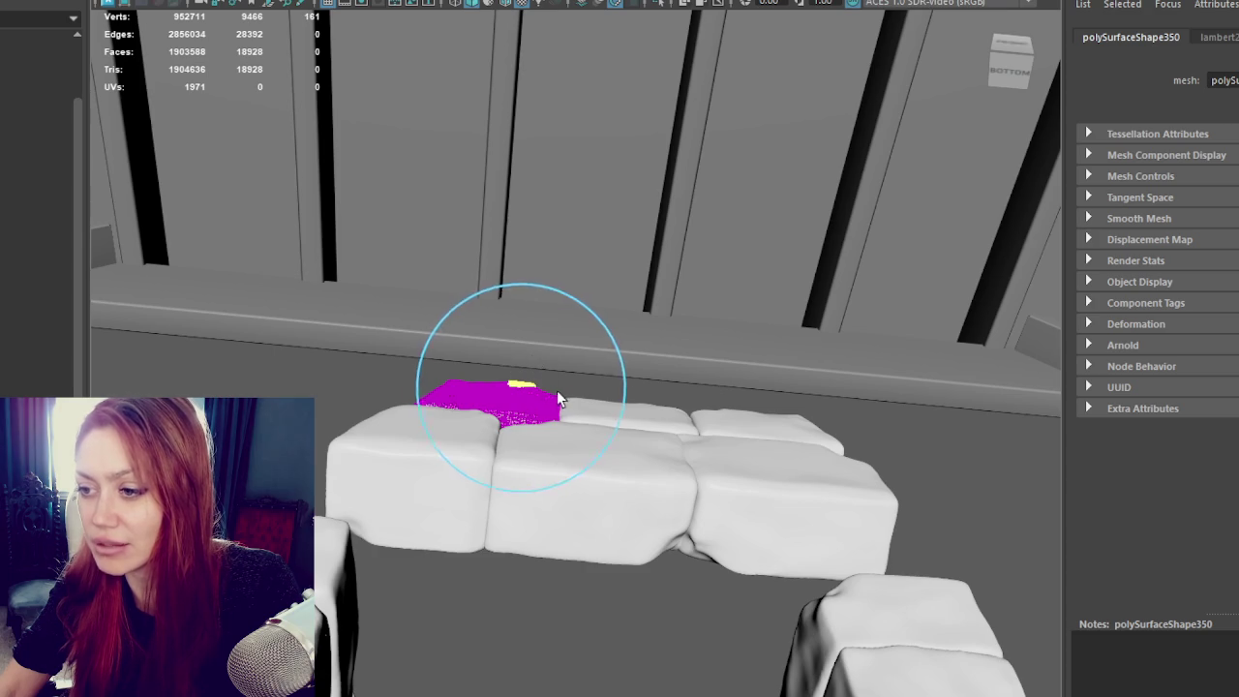
left_click_drag(523, 349, 522, 343)
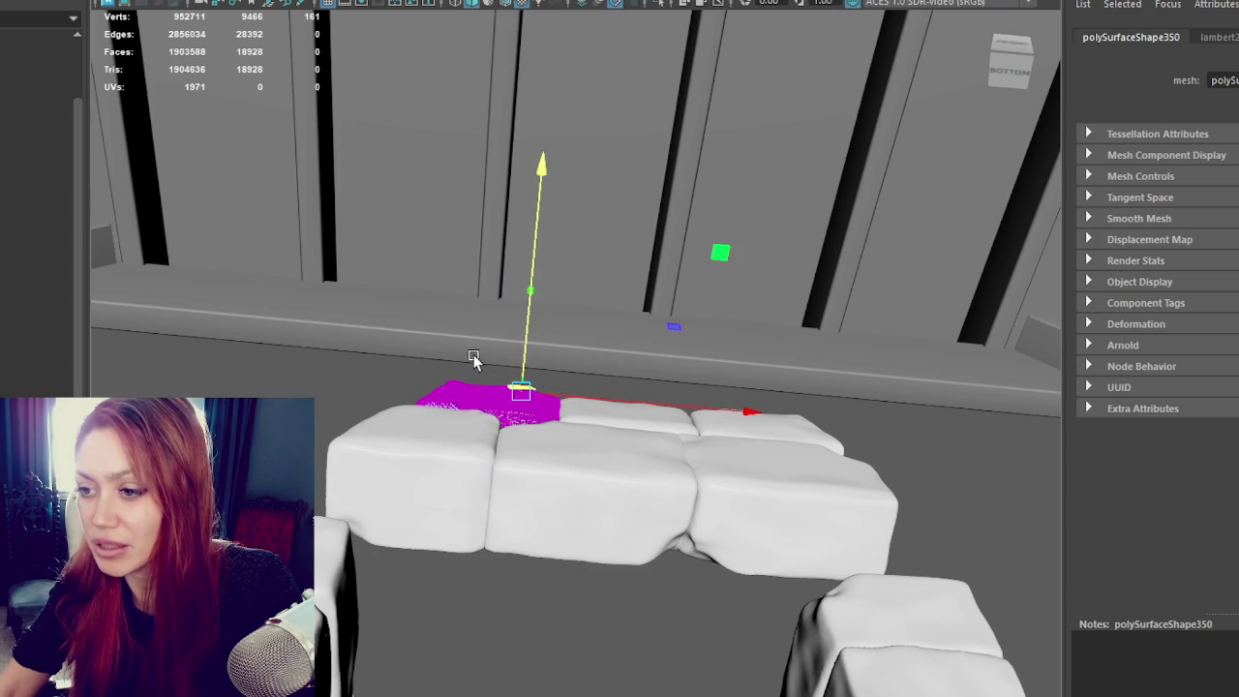
Step: Pull the block's top vertices upward to roughen its outline, then clear the selection
left_click(450, 383)
mouse_move(455, 343)
left_mouse_down("alt")
mouse_move(568, 456)
mouse_move(747, 498)
mouse_move(725, 504)
mouse_move(678, 422)
left_mouse_up("alt")
scroll(552, 349, "up", 3)
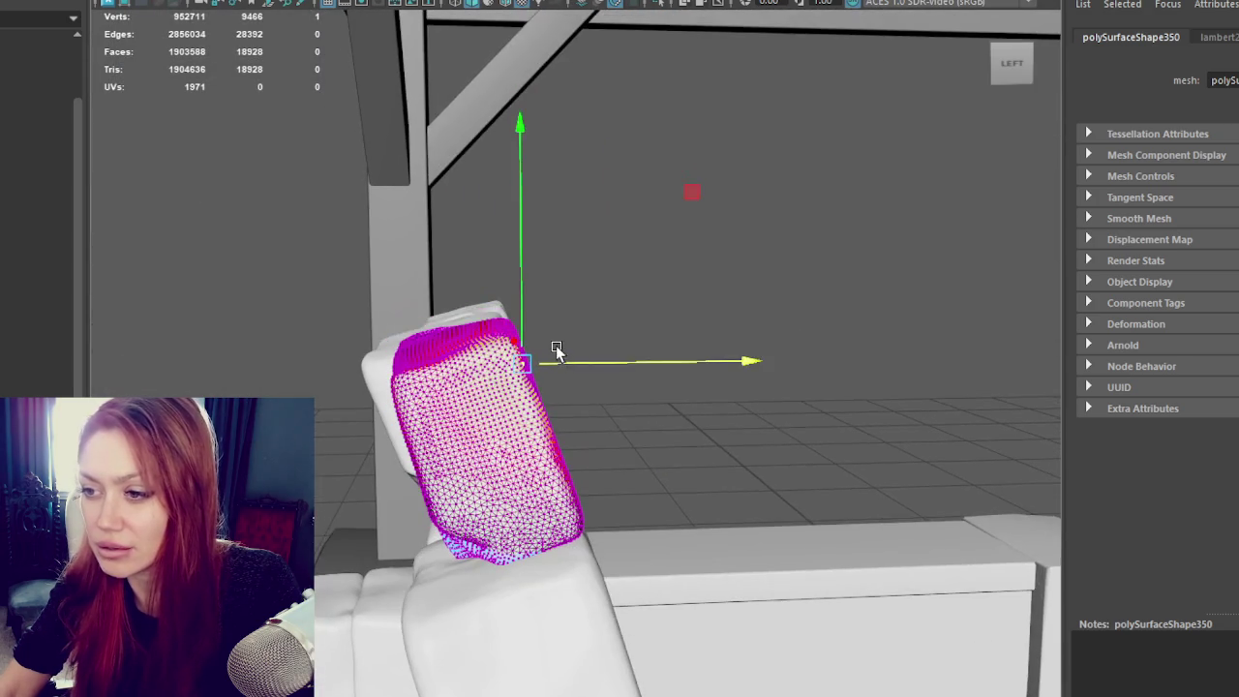
left_click_drag(555, 281, 473, 354)
left_click_drag(552, 344, 577, 337, "alt")
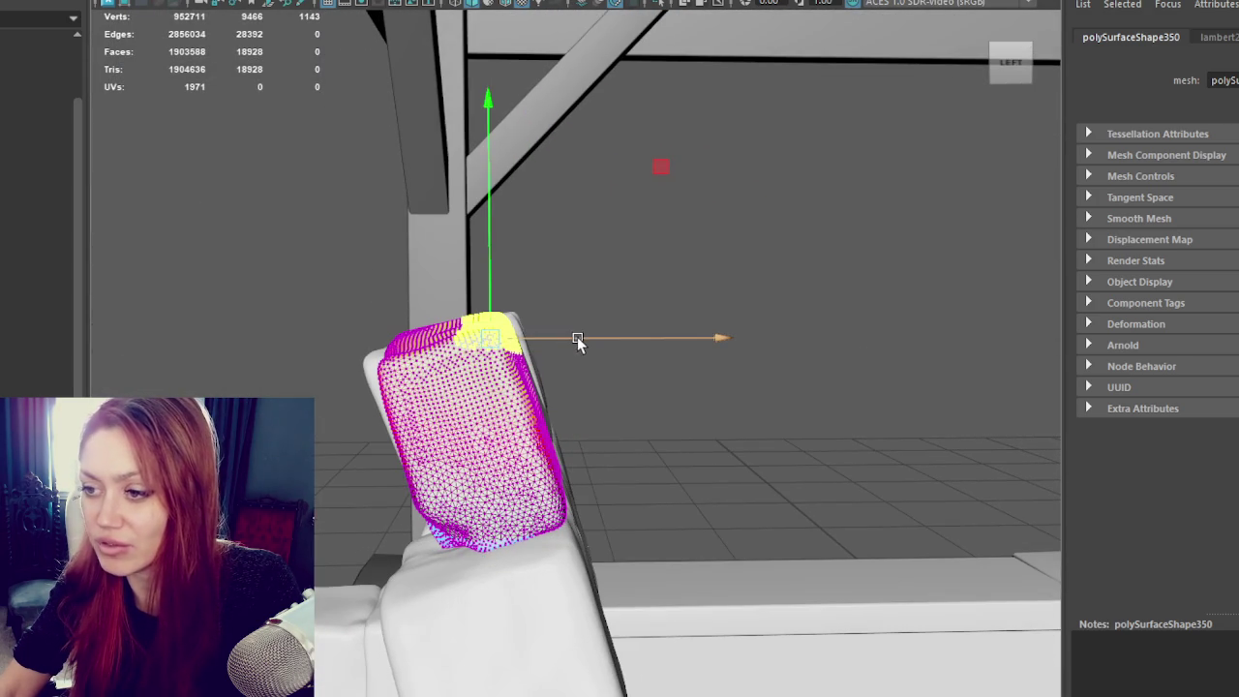
mouse_move(487, 291)
left_mouse_down()
mouse_move(599, 314)
mouse_move(1085, 125)
left_mouse_up()
left_click(662, 278)
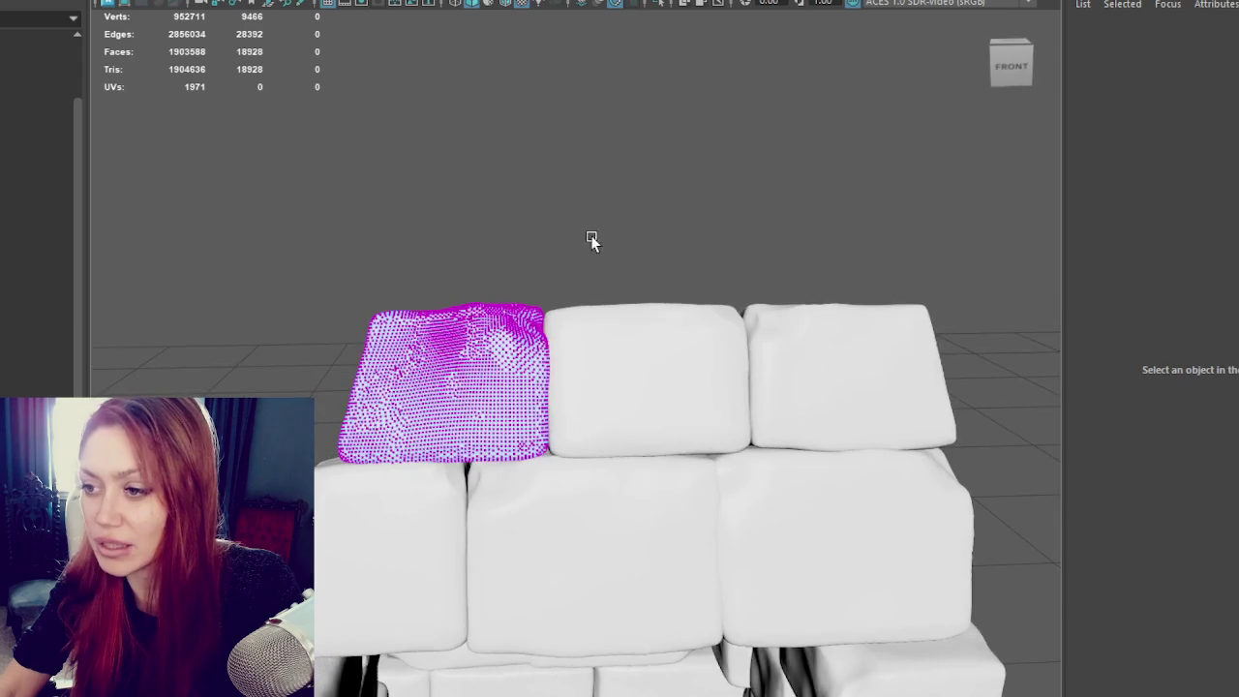
Step: Nudge the top-right hood block's corner vertices sideways along X
right_click_drag(593, 240, 687, 218)
scroll(899, 416, "down", 3)
left_click_drag(899, 415, 736, 387, "alt")
left_click(668, 372)
key("F9")
left_click_drag(726, 289, 786, 346)
left_click(836, 346)
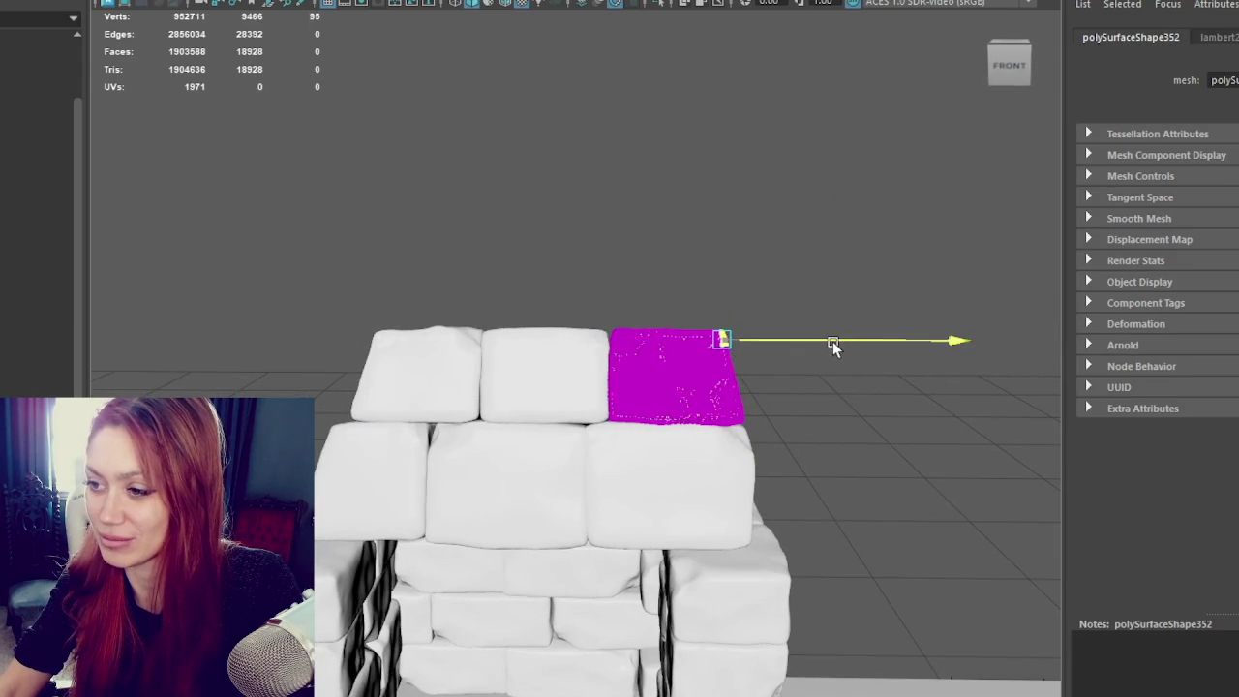
Step: On the lower-right block, soft-select the lower vertices and shift them slightly right
left_click(710, 472)
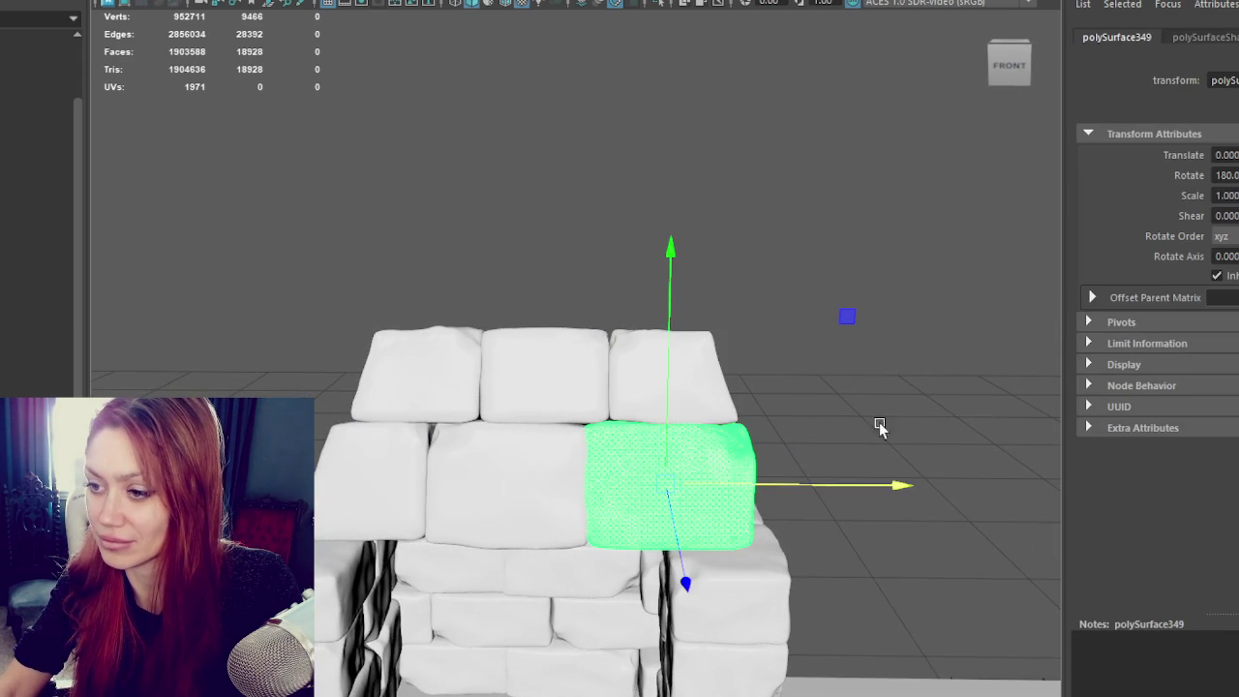
right_click(876, 250)
left_click(793, 275)
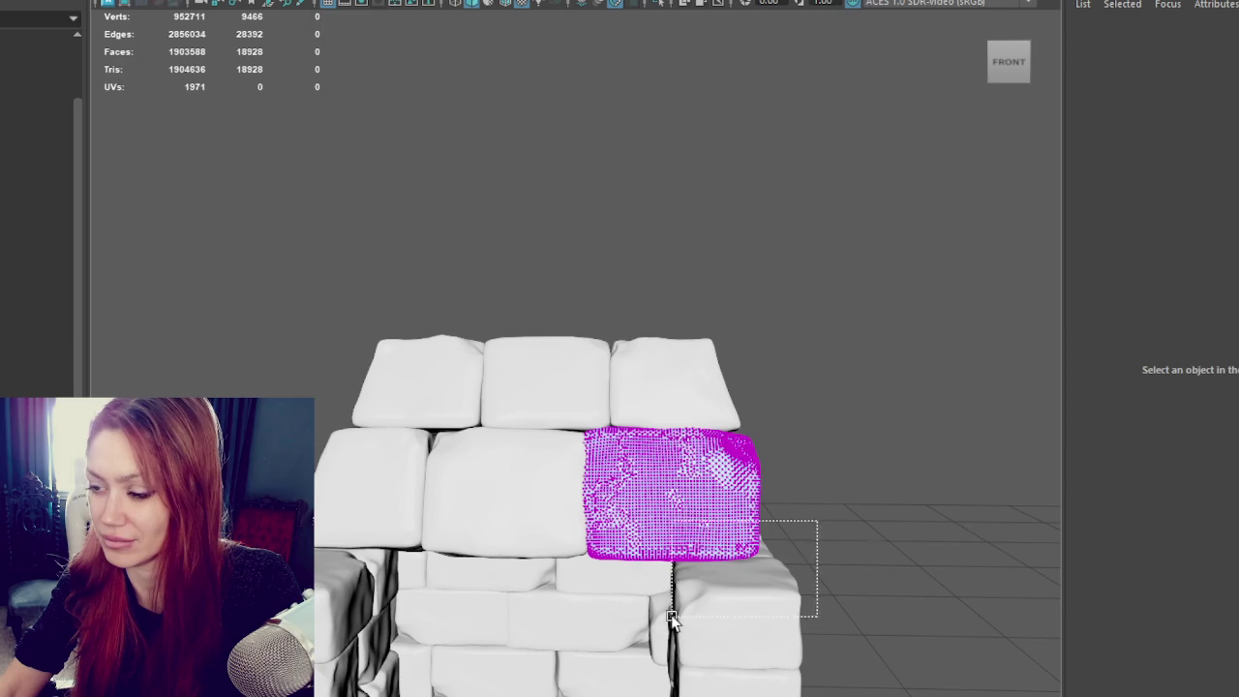
left_click_drag(718, 582, 716, 584)
key("b")
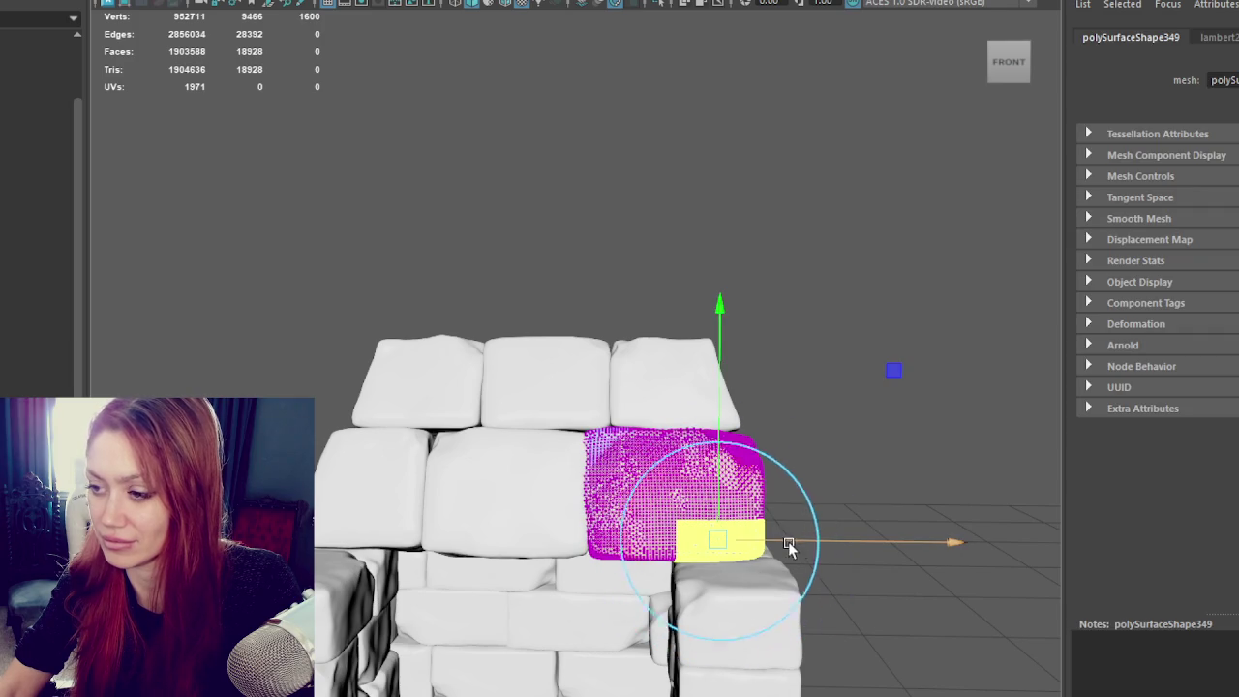
left_click_drag(777, 545, 808, 545)
mouse_move(794, 440)
left_mouse_down()
mouse_move(735, 472)
mouse_move(760, 499)
mouse_move(793, 501)
left_mouse_up()
right_click(734, 539)
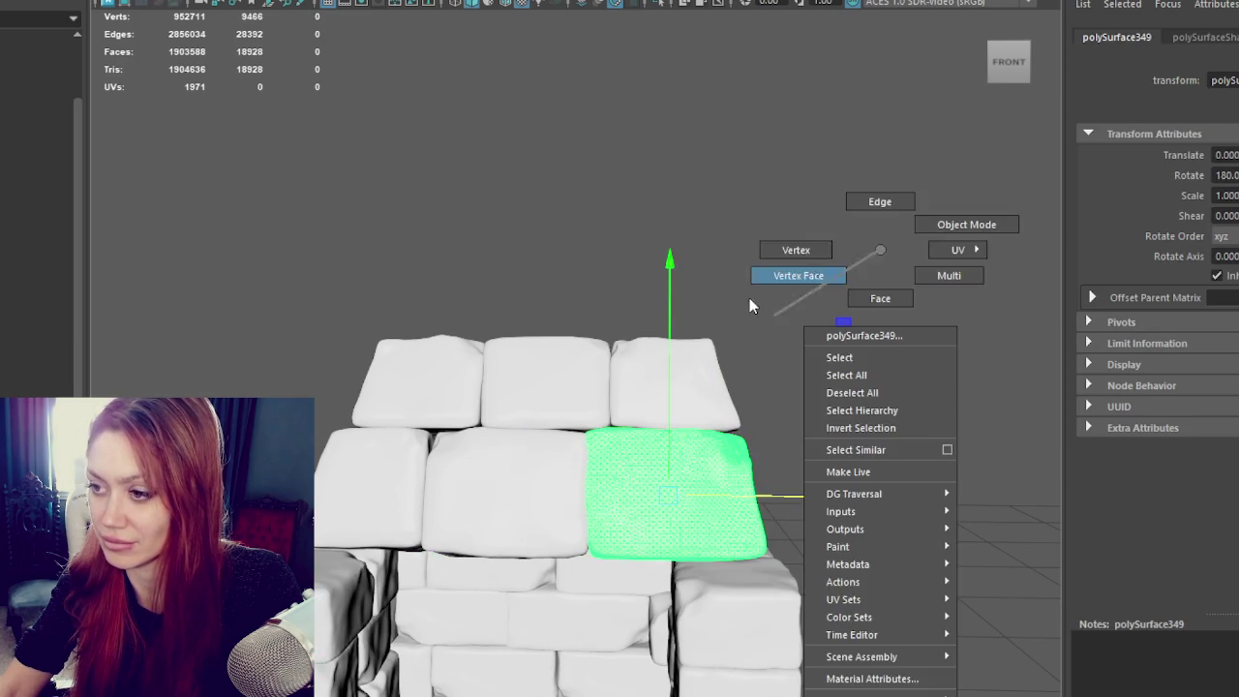
left_click(813, 354)
Step: Shift the lower-right brick's bottom corner, right side strip and top-edge vertices sideways
left_click_drag(862, 625, 540, 540)
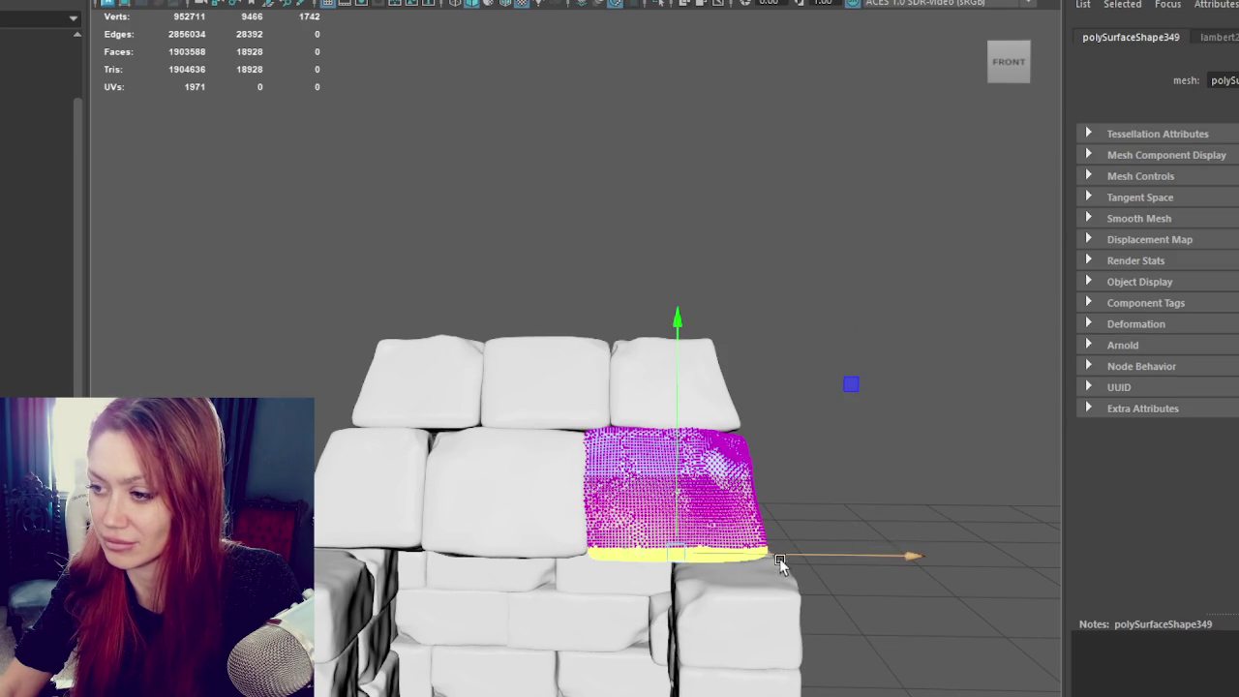
left_click_drag(833, 544, 712, 579)
left_click_drag(824, 531, 827, 532)
left_click_drag(852, 414, 693, 595)
left_click_drag(780, 504, 818, 499)
left_click_drag(802, 384, 772, 432)
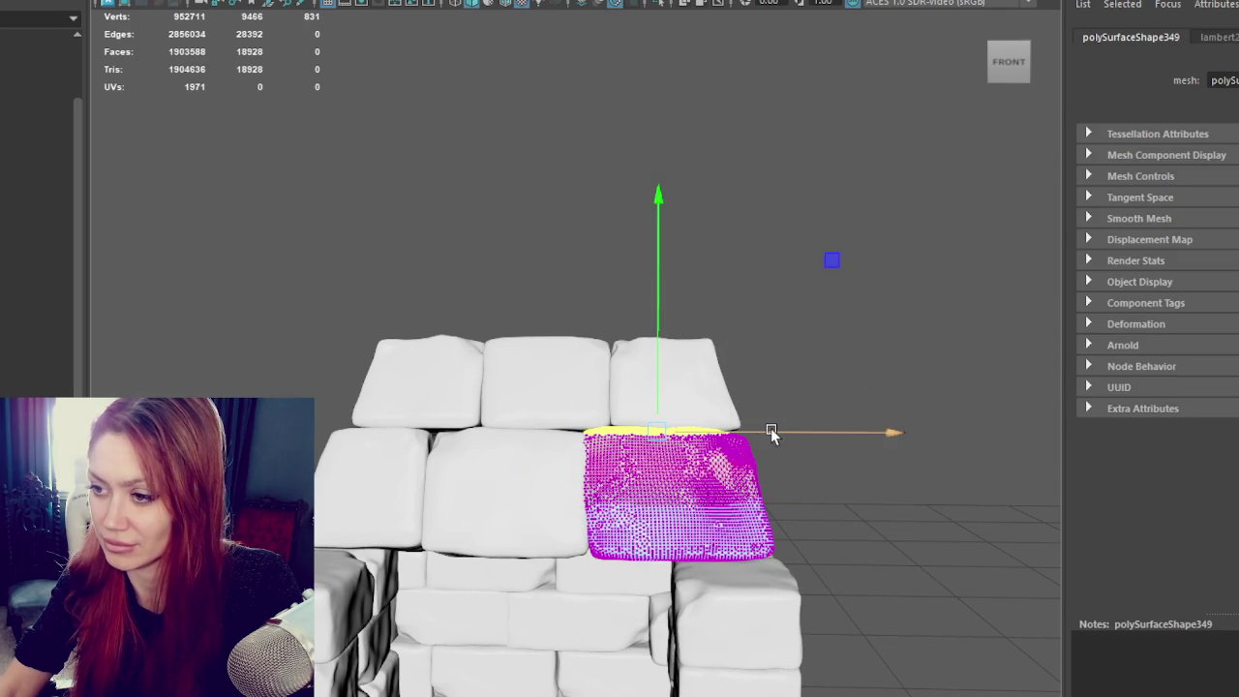
left_click_drag(853, 390, 721, 472)
left_click_drag(800, 441, 803, 442)
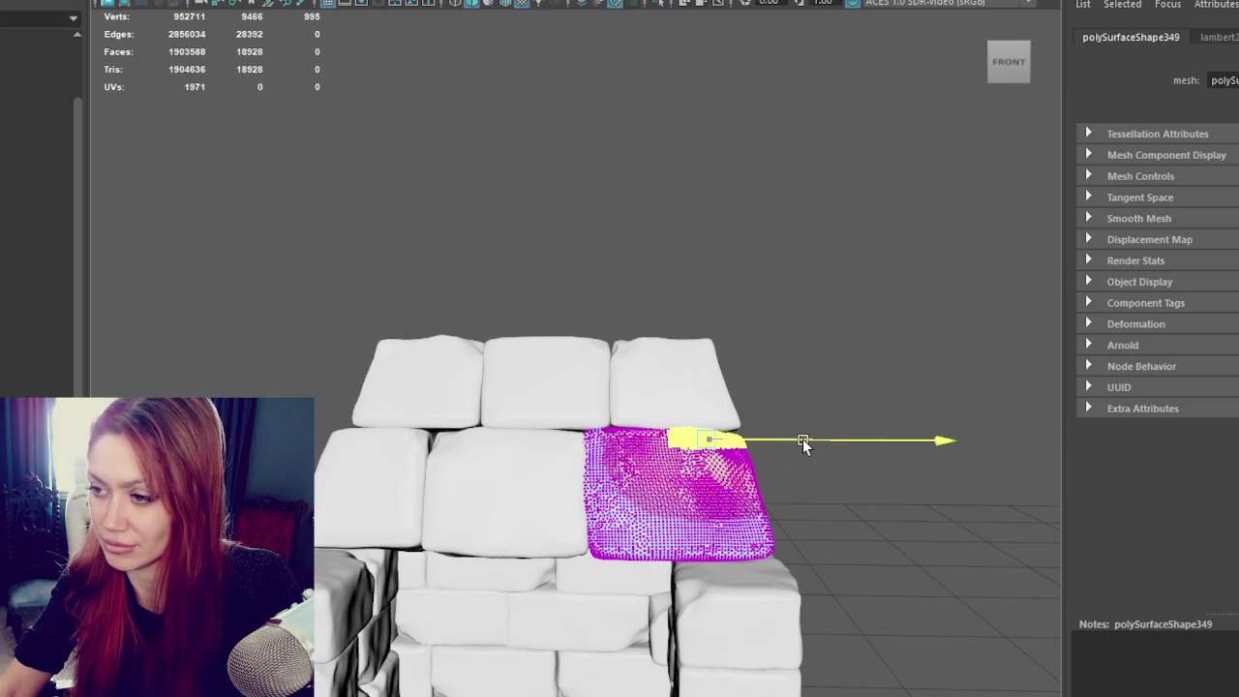
Step: Nudge the lower-right brick's left edge sideways and clear the selection
left_click_drag(813, 529, 722, 566)
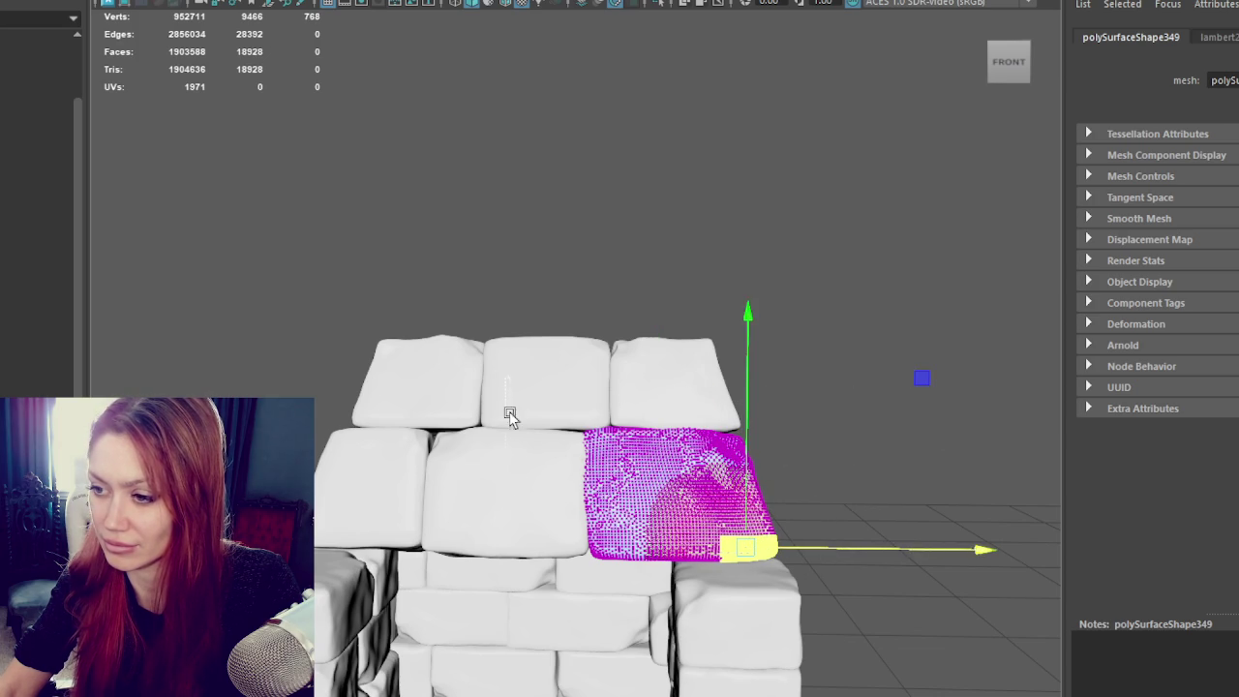
left_click_drag(577, 422, 594, 581)
left_click_drag(673, 492, 673, 494)
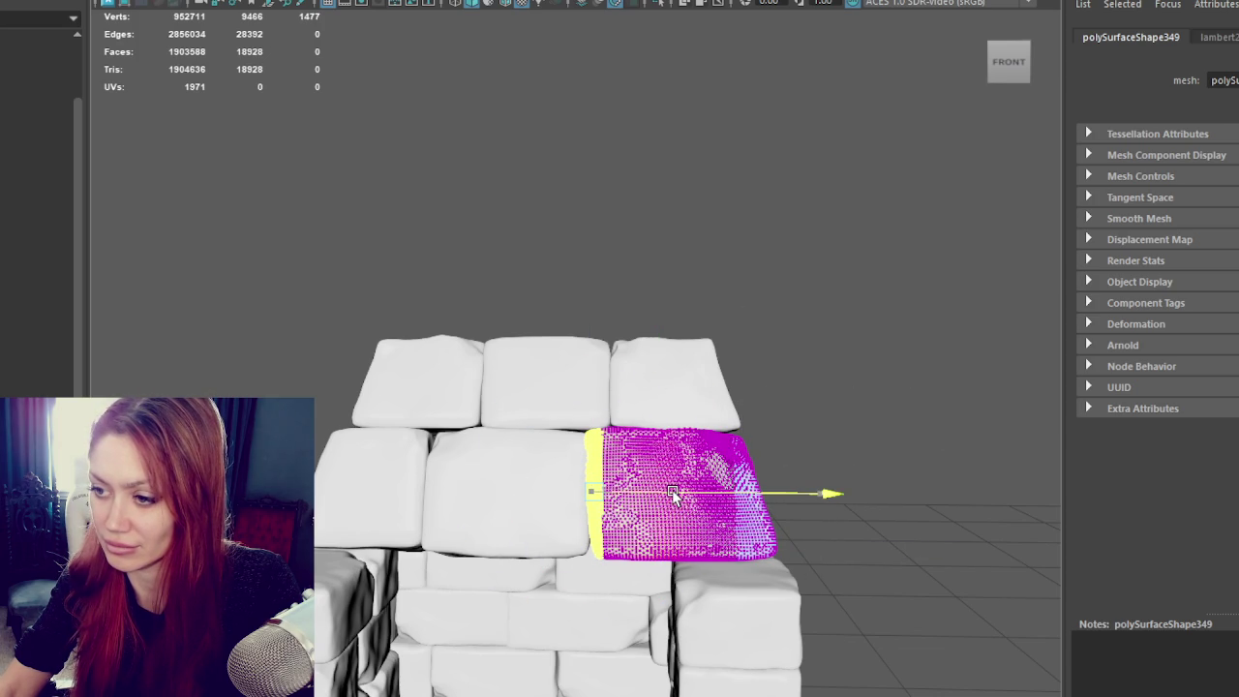
left_click(548, 202)
mouse_move(548, 202)
left_mouse_down("alt")
mouse_move(491, 216)
mouse_move(530, 222)
mouse_move(509, 227)
mouse_move(332, 227)
mouse_move(539, 247)
left_mouse_up("alt")
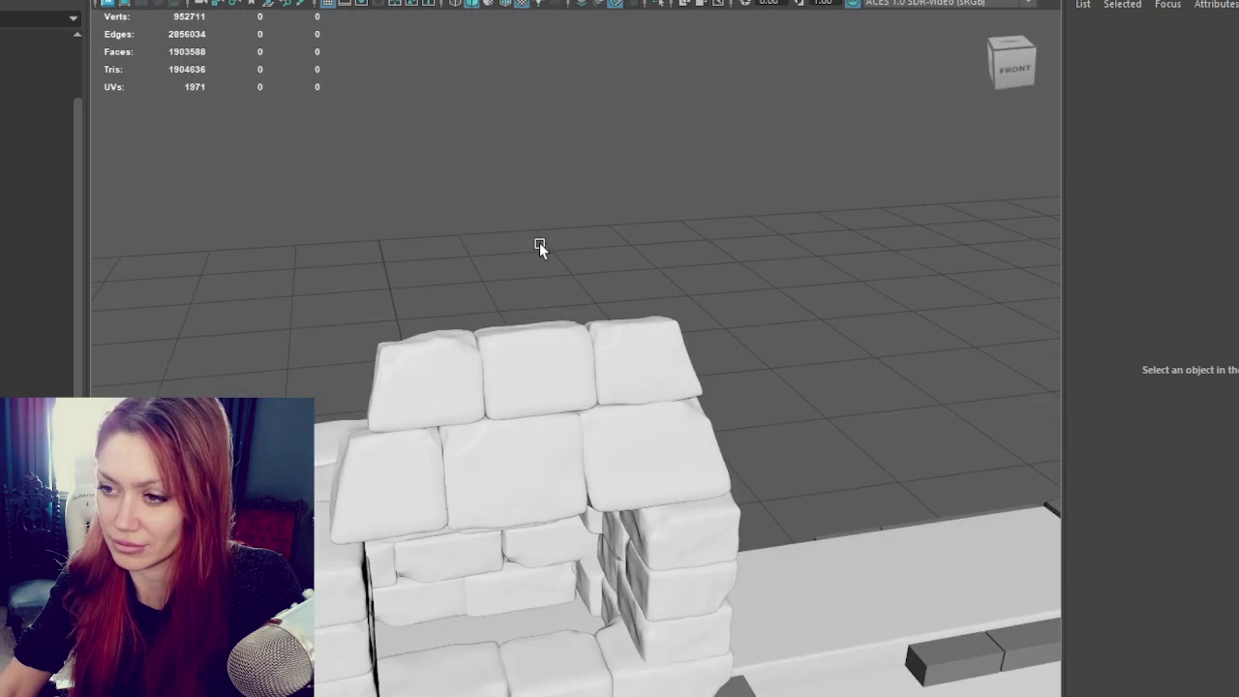
left_click(447, 375)
left_click(528, 375, "shift")
left_click(659, 378, "shift")
left_click(548, 455, "shift")
left_click(408, 456, "shift")
mouse_move(408, 456)
left_mouse_down("alt")
mouse_move(609, 420)
mouse_move(503, 402)
left_mouse_up("alt")
left_click(174, 0)
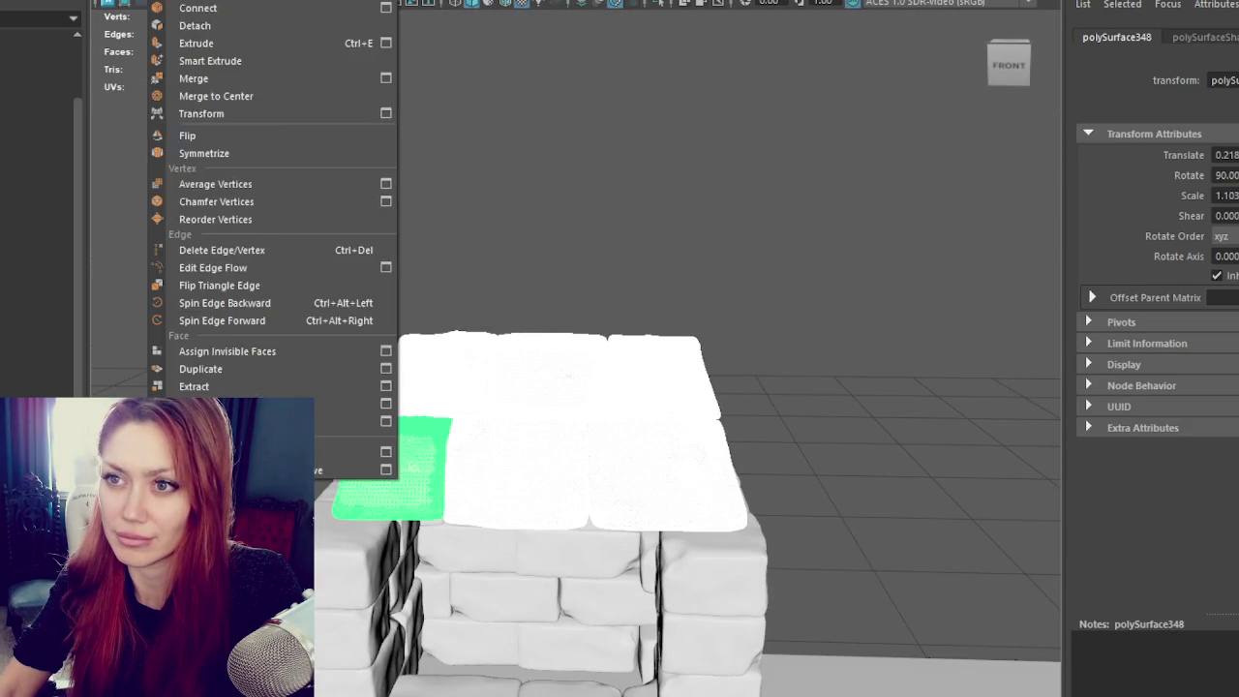
left_click(145, 0)
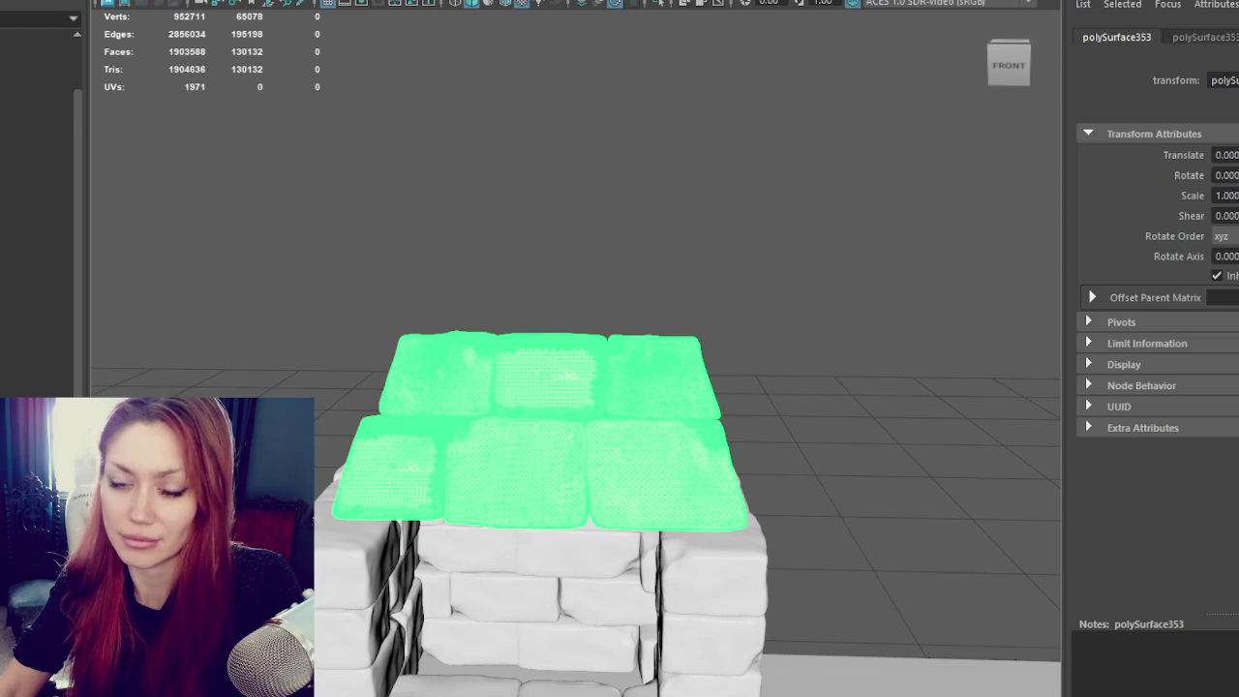
left_click(300, 161)
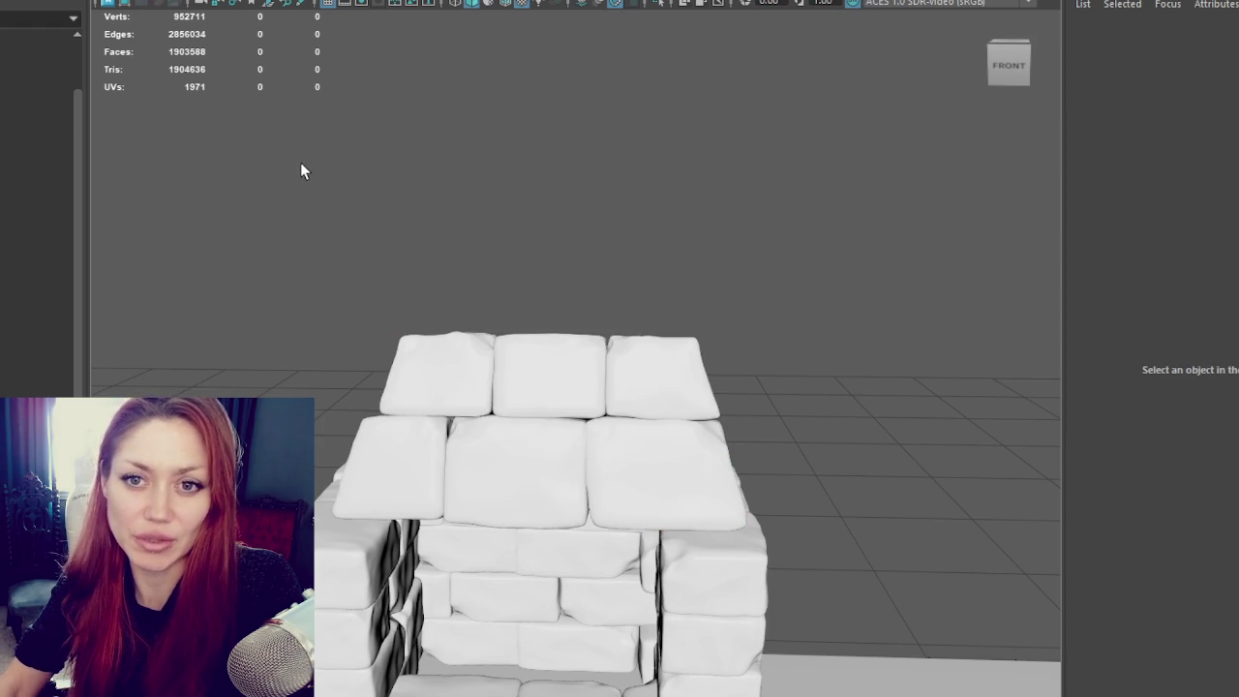
left_click(440, 374)
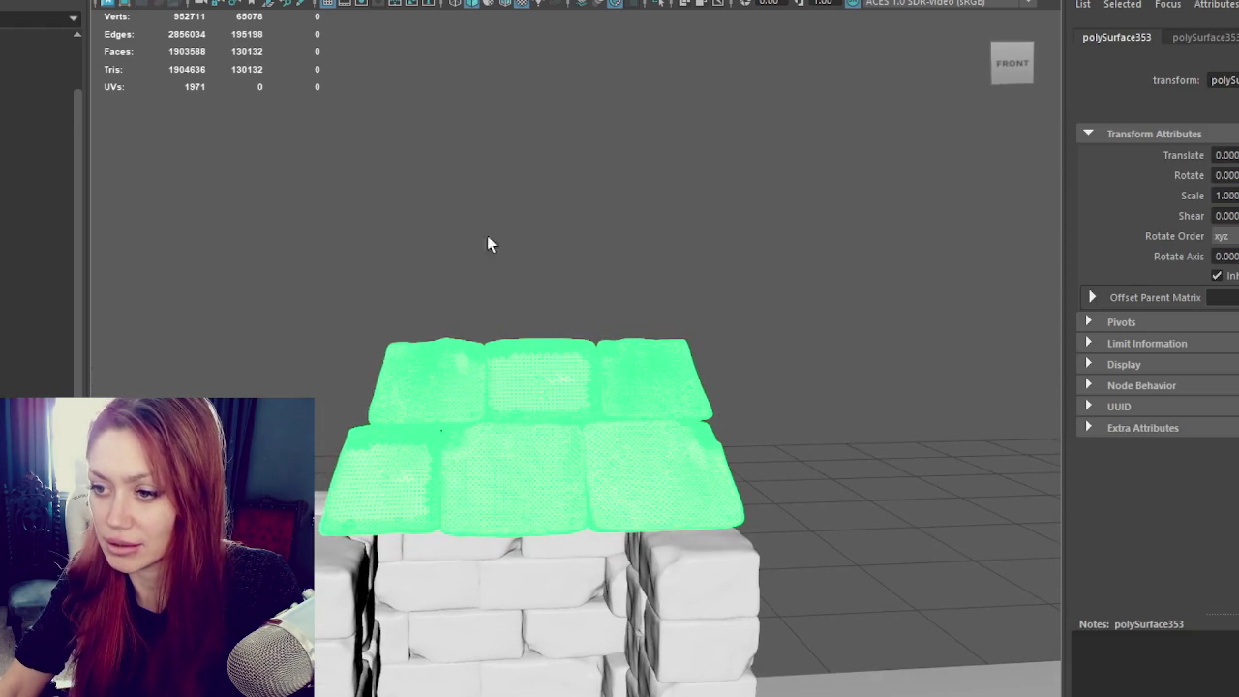
right_click_drag(385, 194, 312, 163)
scroll(430, 300, "up", 3)
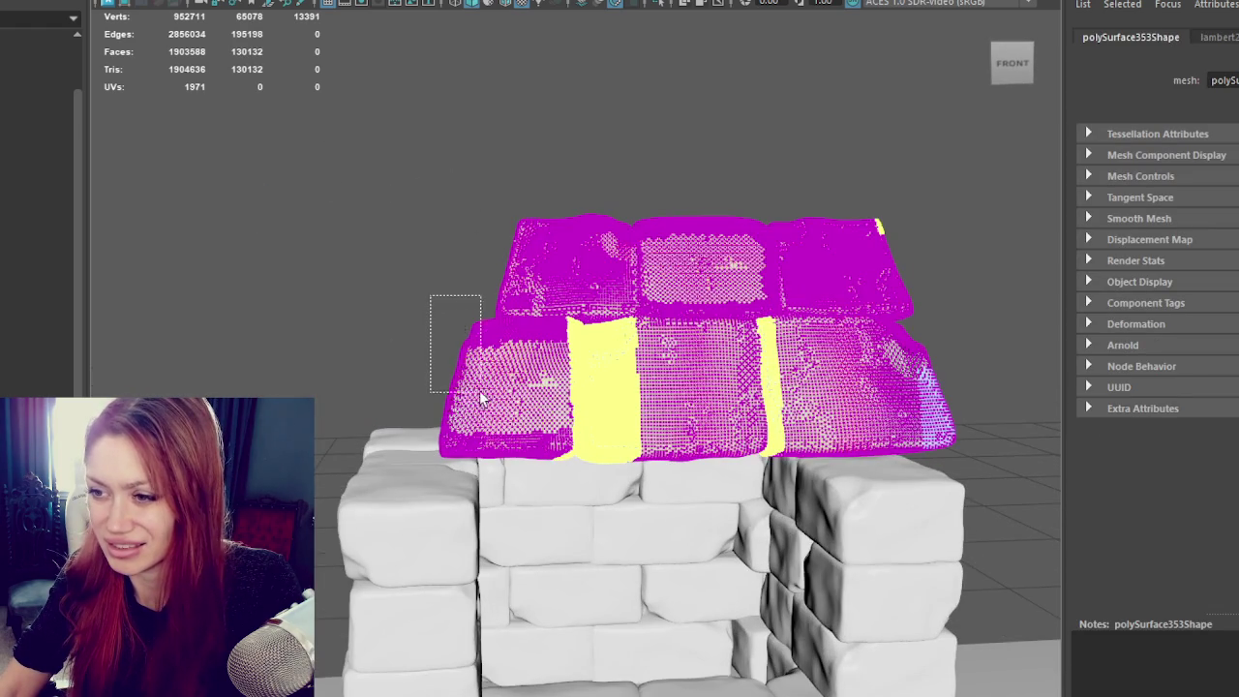
left_click_drag(474, 423, 441, 396)
key("w")
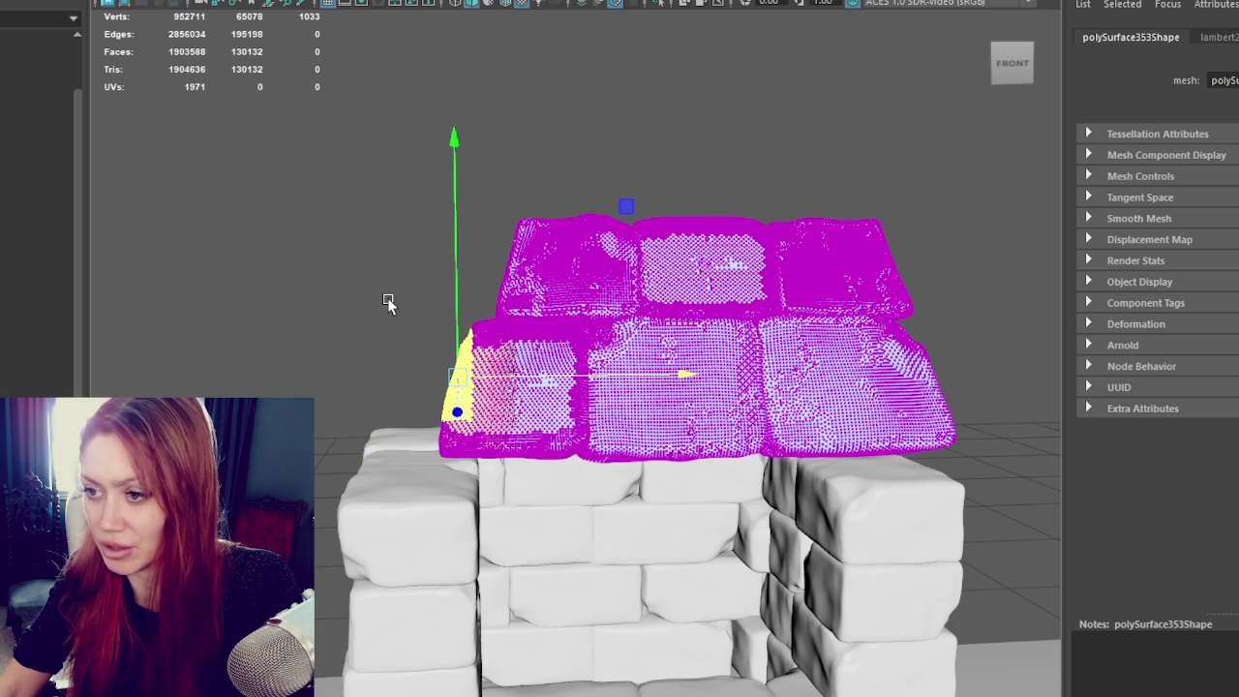
left_click_drag(530, 415, 443, 321)
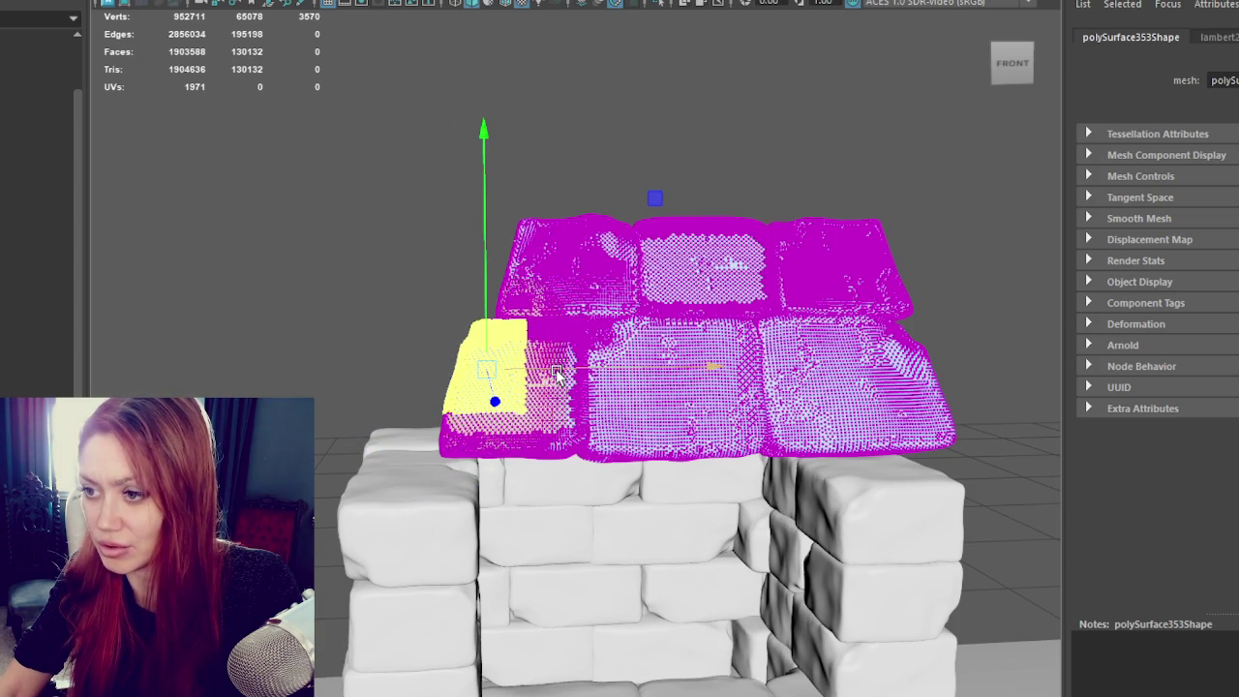
left_click(228, 191)
key("F8")
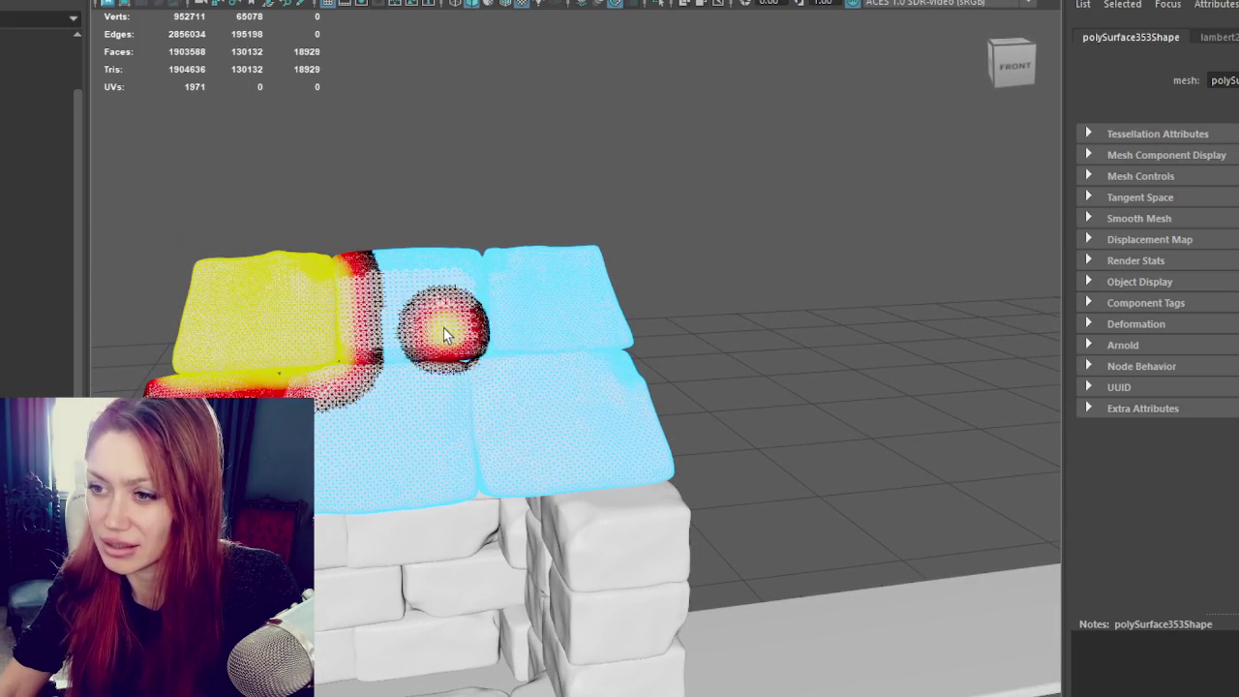
mouse_move(445, 334)
left_mouse_down()
mouse_move(569, 327)
mouse_move(597, 310)
left_mouse_up()
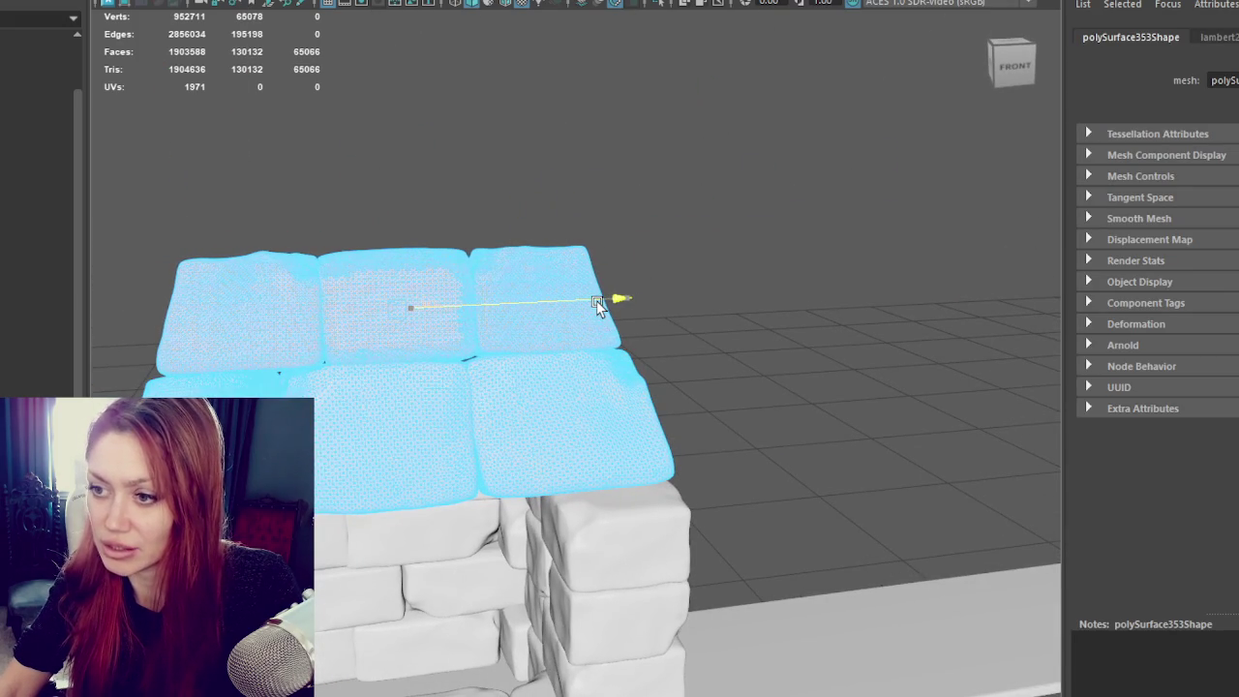
key("F8")
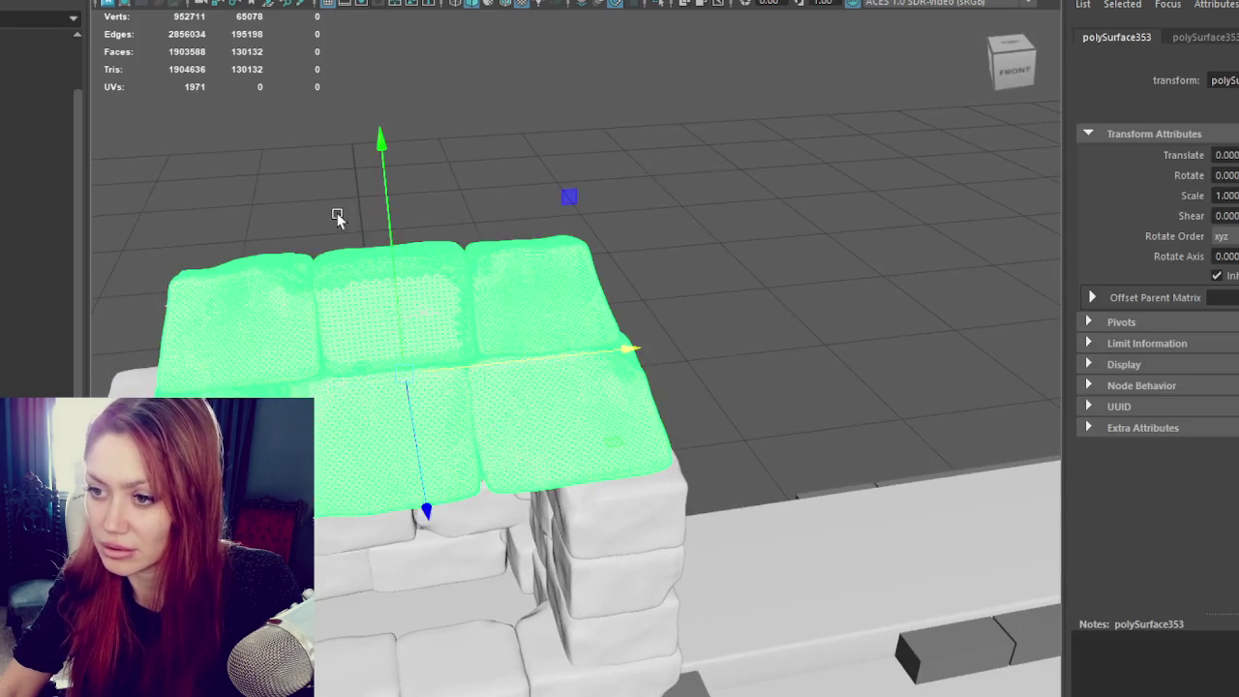
Step: Duplicate the top slab, rotate it upright and move it to the hood's left side
mouse_move(337, 217)
left_mouse_down("alt")
mouse_move(603, 470)
mouse_move(622, 448)
mouse_move(594, 375)
left_mouse_up("alt")
key("ctrl+d")
key("e")
left_click_drag(705, 439, 594, 451)
key("w")
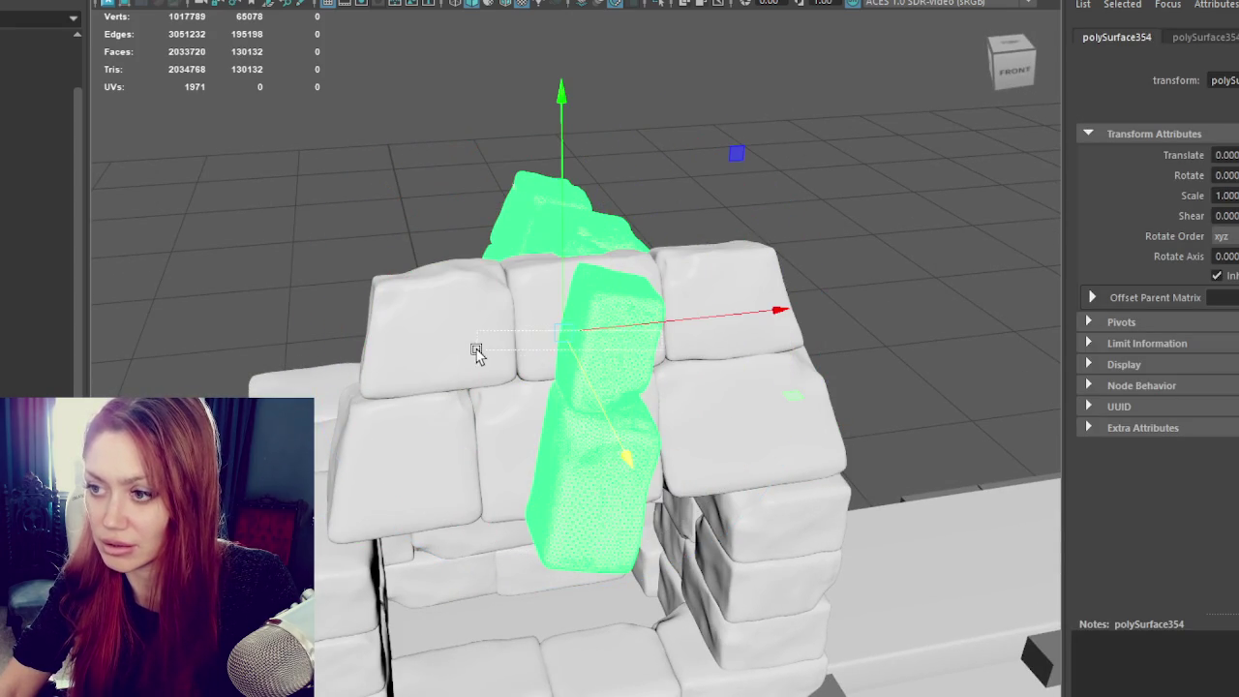
left_click_drag(630, 332, 378, 317)
mouse_move(593, 451)
left_mouse_down()
mouse_move(504, 435)
mouse_move(544, 441)
left_mouse_up()
left_click_drag(436, 390, 489, 411)
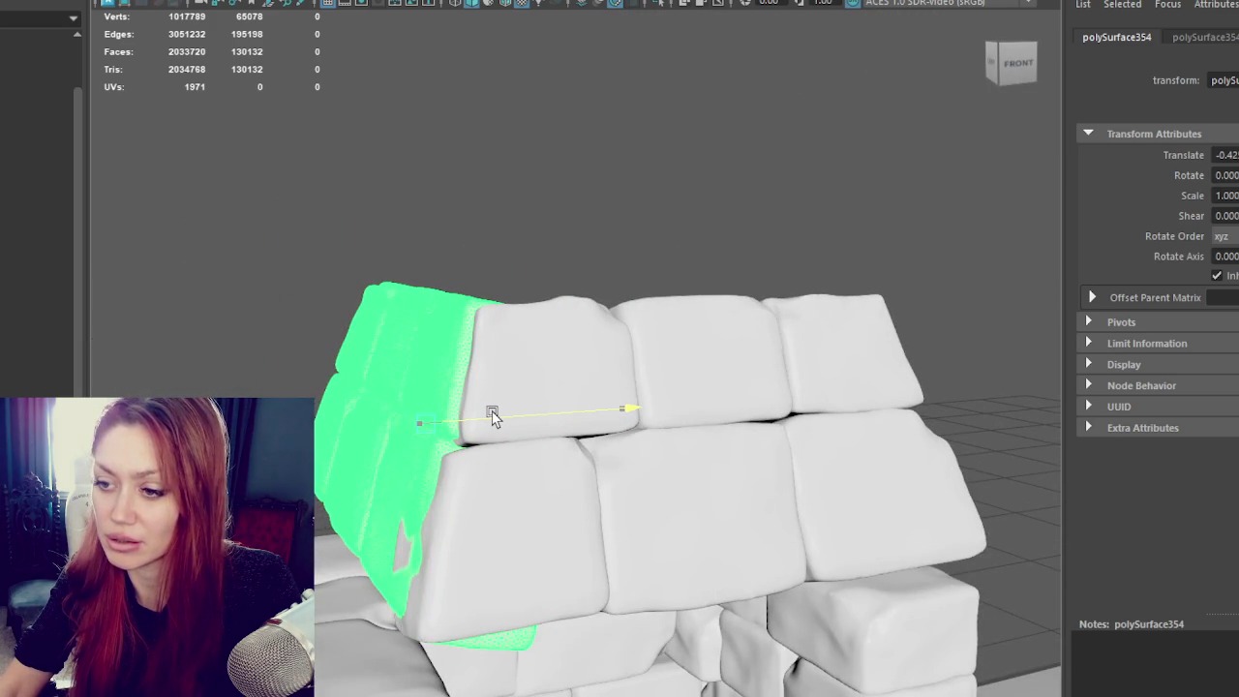
Step: Slide the left side slab forward to close the corner, then inspect the wall
left_click(557, 252)
mouse_move(558, 251)
left_mouse_down("alt")
mouse_move(756, 388)
mouse_move(659, 385)
left_mouse_up("alt")
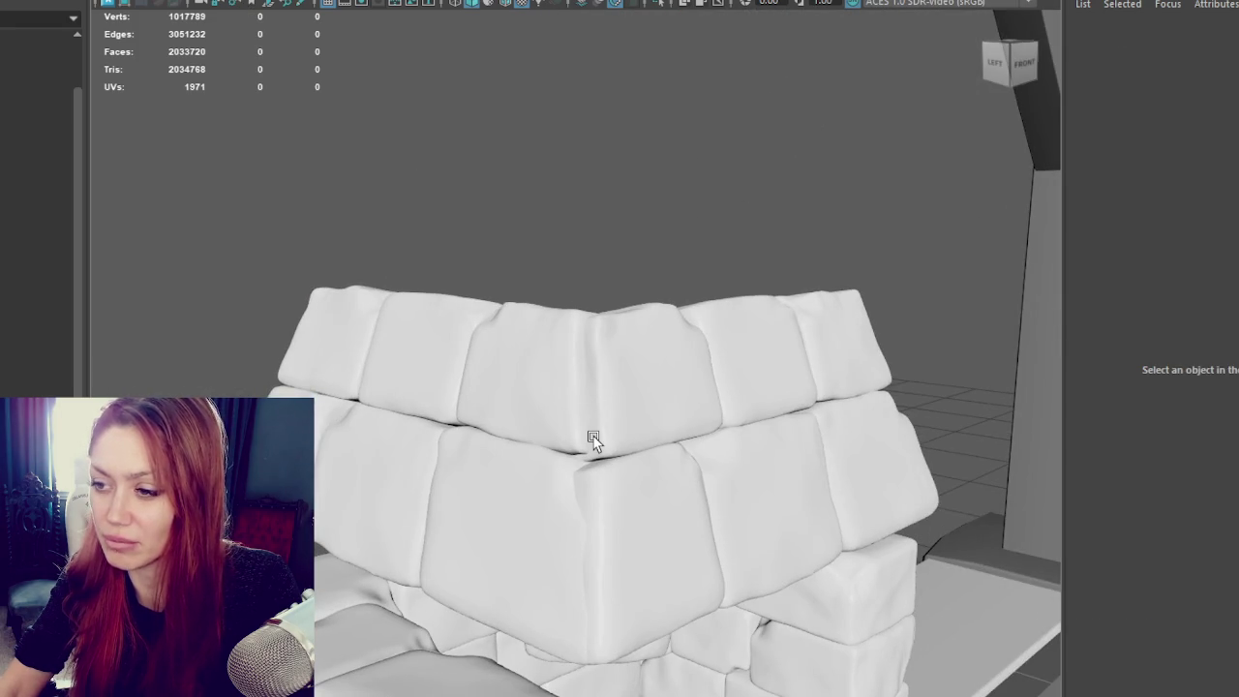
left_click(560, 358)
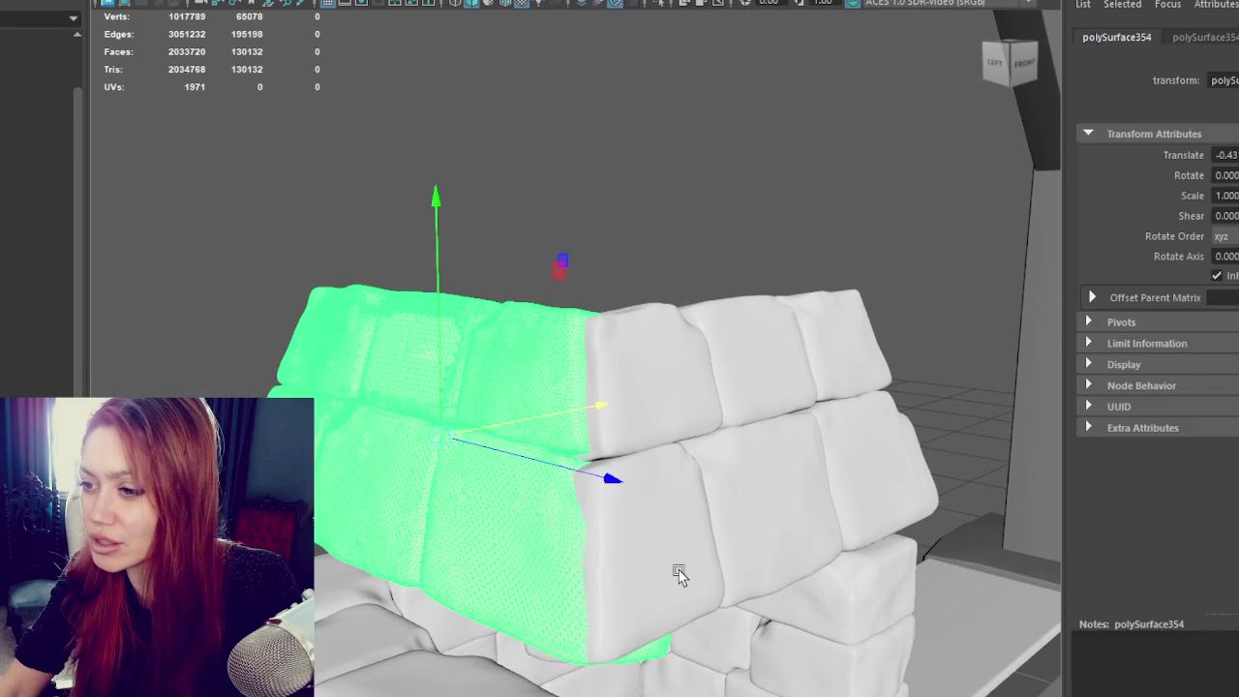
left_click(571, 212)
left_click(539, 378)
left_click_drag(609, 481, 626, 492)
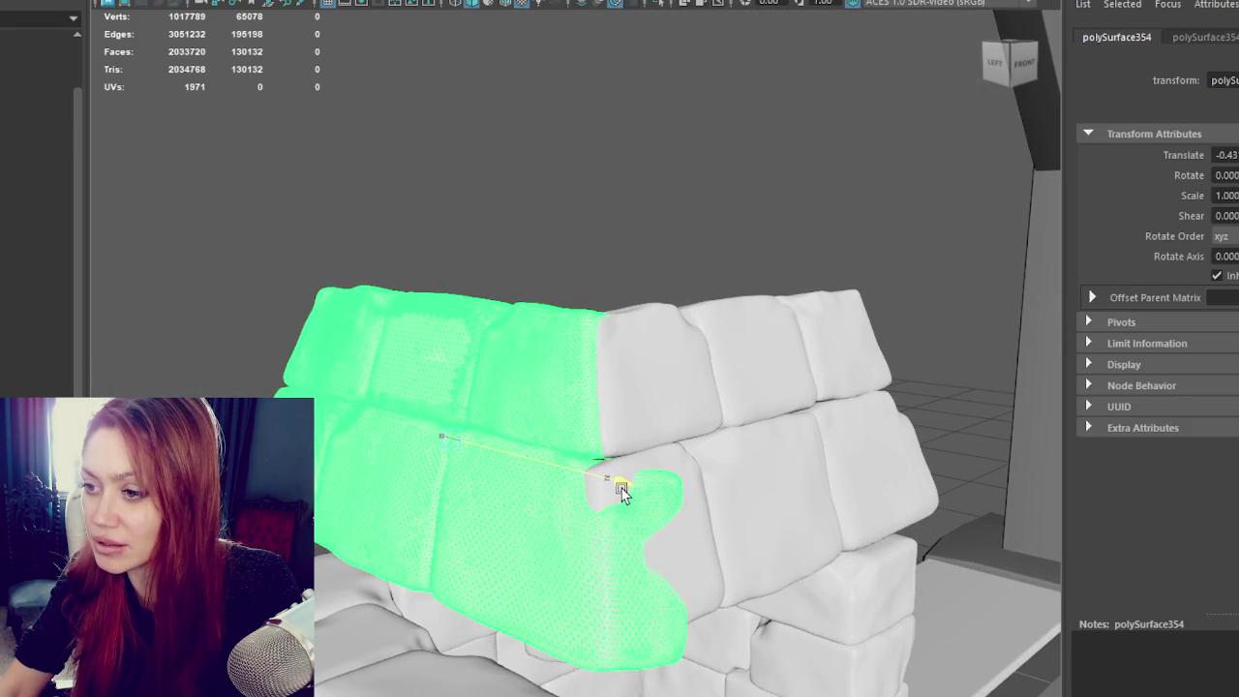
left_click(645, 378)
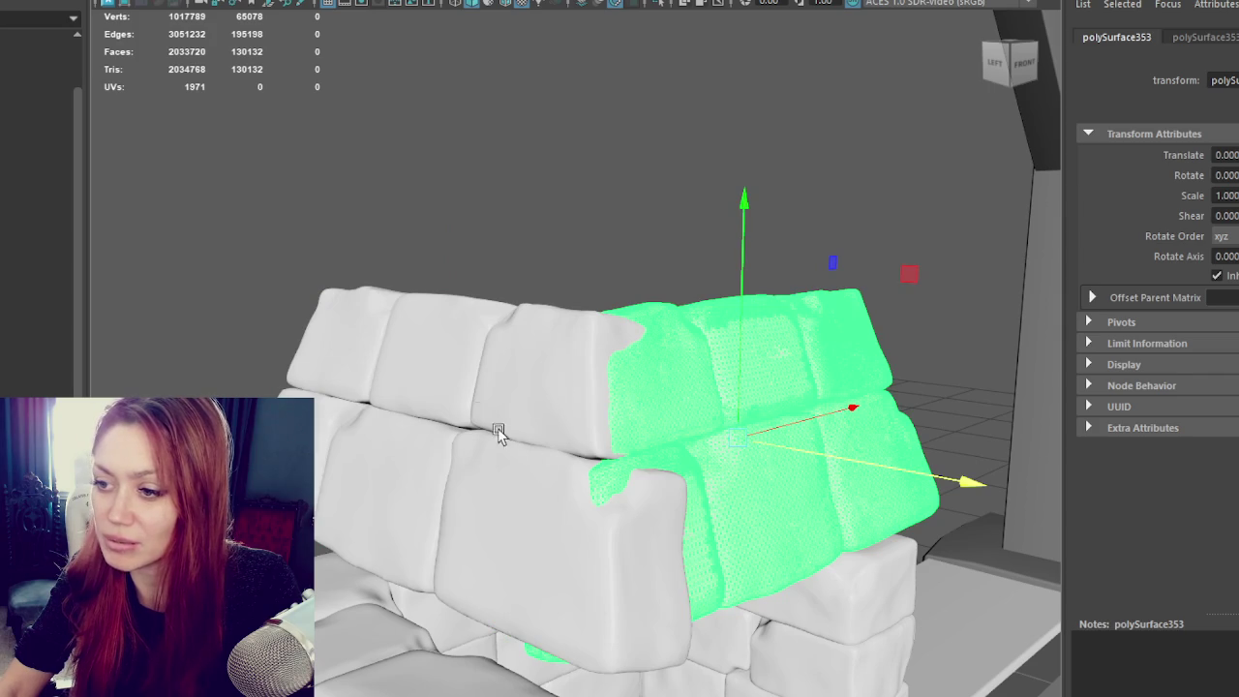
mouse_move(560, 457)
left_mouse_down("alt")
mouse_move(700, 381)
mouse_move(775, 562)
mouse_move(677, 509)
mouse_move(424, 506)
mouse_move(725, 506)
mouse_move(574, 381)
left_mouse_up("alt")
mouse_move(622, 486)
left_mouse_down("alt")
mouse_move(706, 490)
mouse_move(693, 360)
left_mouse_up("alt")
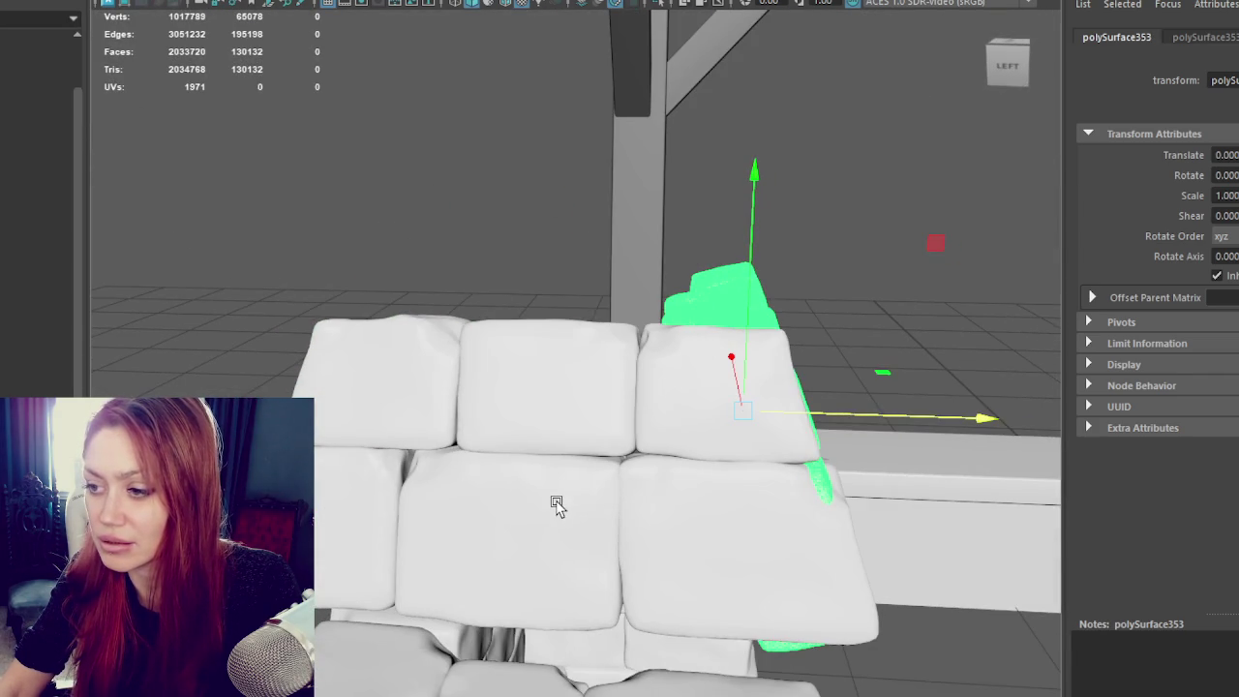
mouse_move(541, 494)
left_mouse_down("alt")
mouse_move(561, 470)
mouse_move(344, 484)
mouse_move(435, 407)
mouse_move(366, 337)
left_mouse_up("alt")
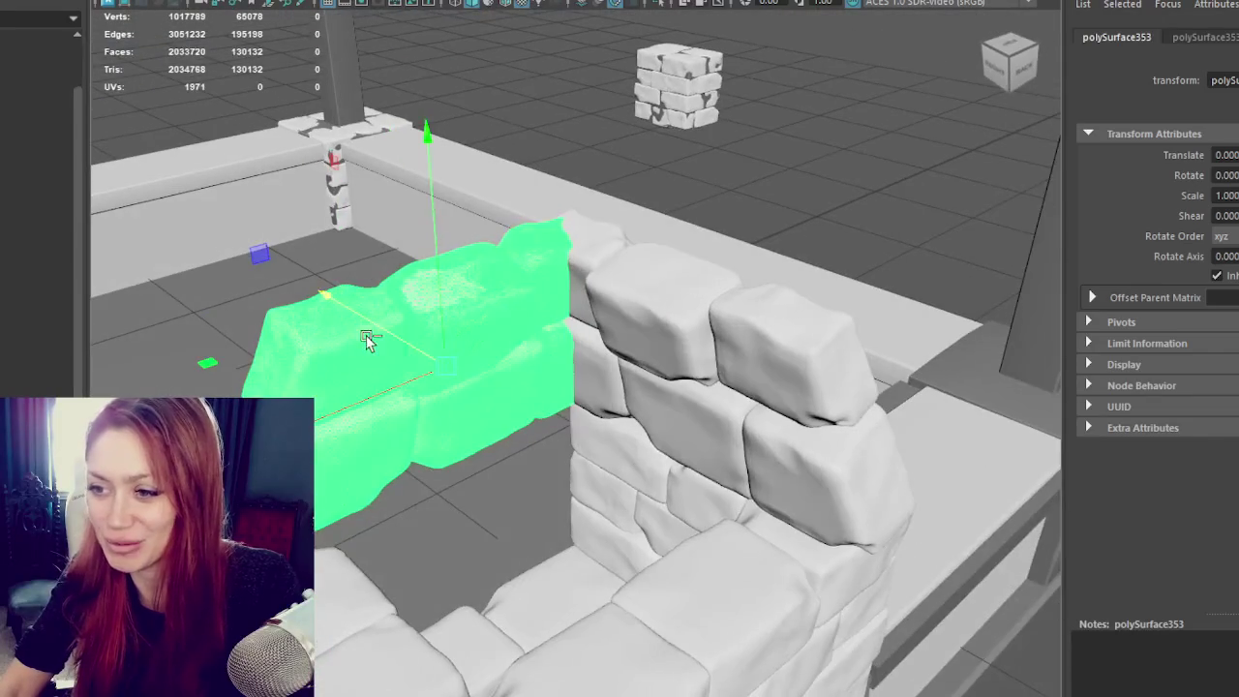
Step: Rotate another wall slab to fit and slide it along its length
left_click(678, 465)
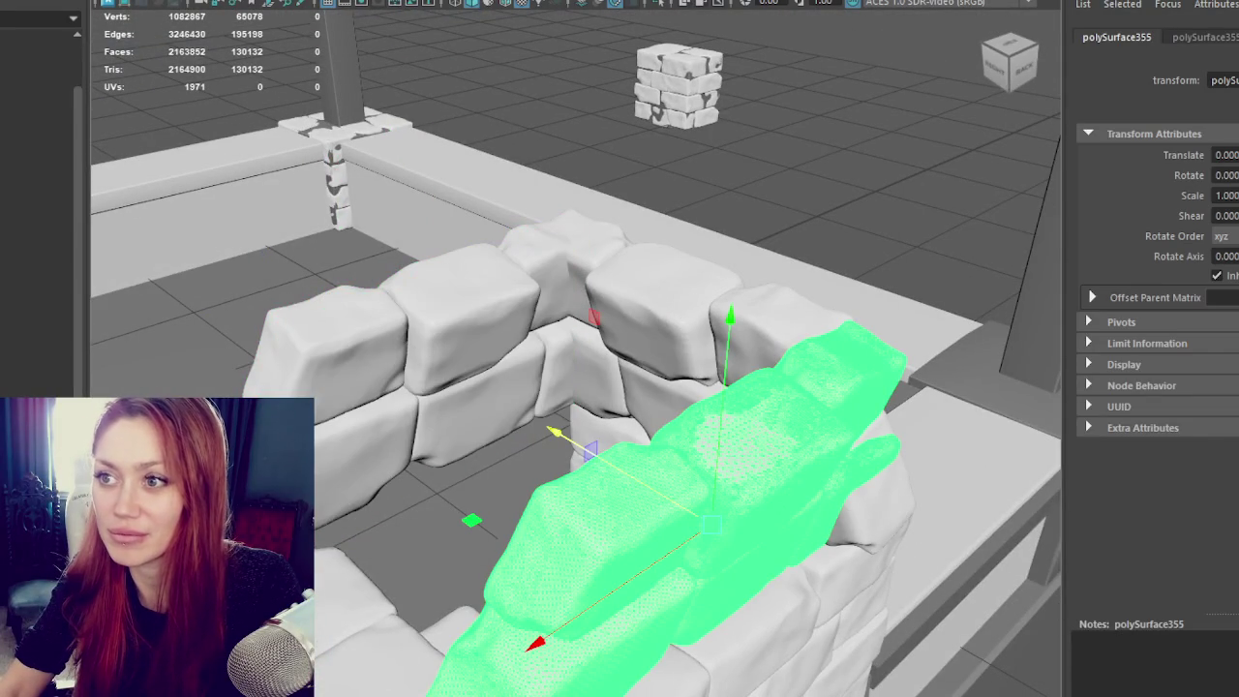
key("e")
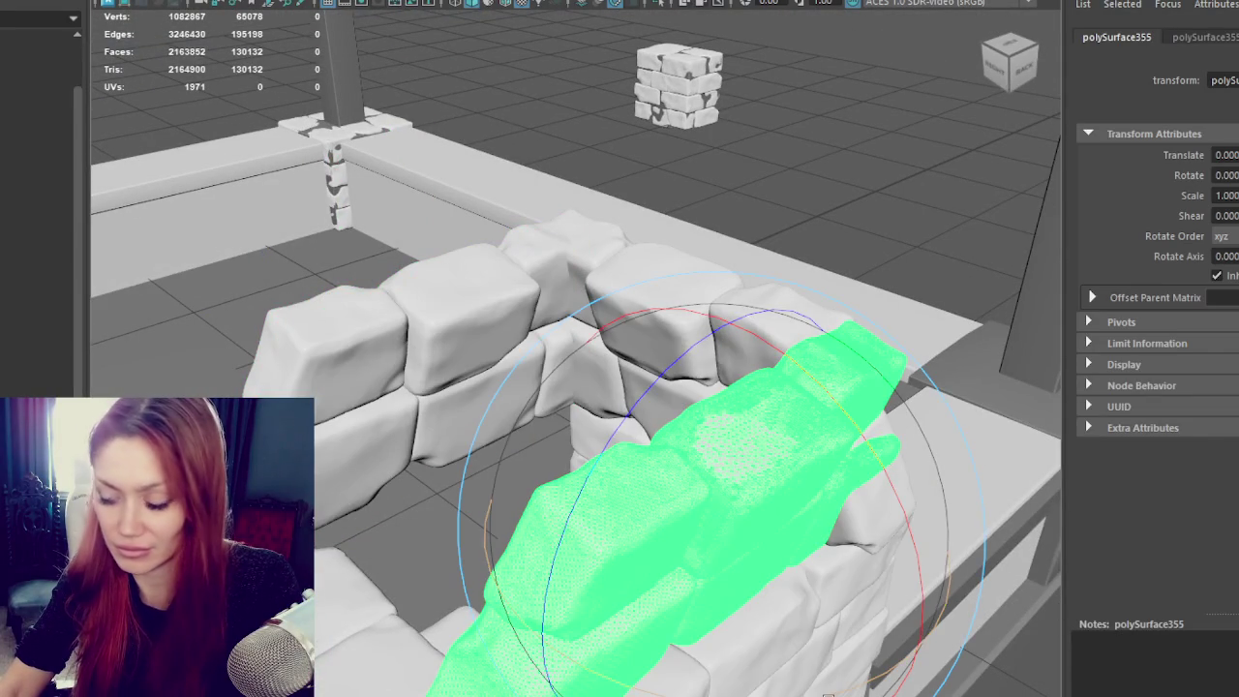
mouse_move(827, 695)
left_mouse_down()
mouse_move(711, 520)
mouse_move(633, 529)
mouse_move(518, 485)
left_mouse_up()
key("w")
left_click_drag(429, 421, 1055, 413)
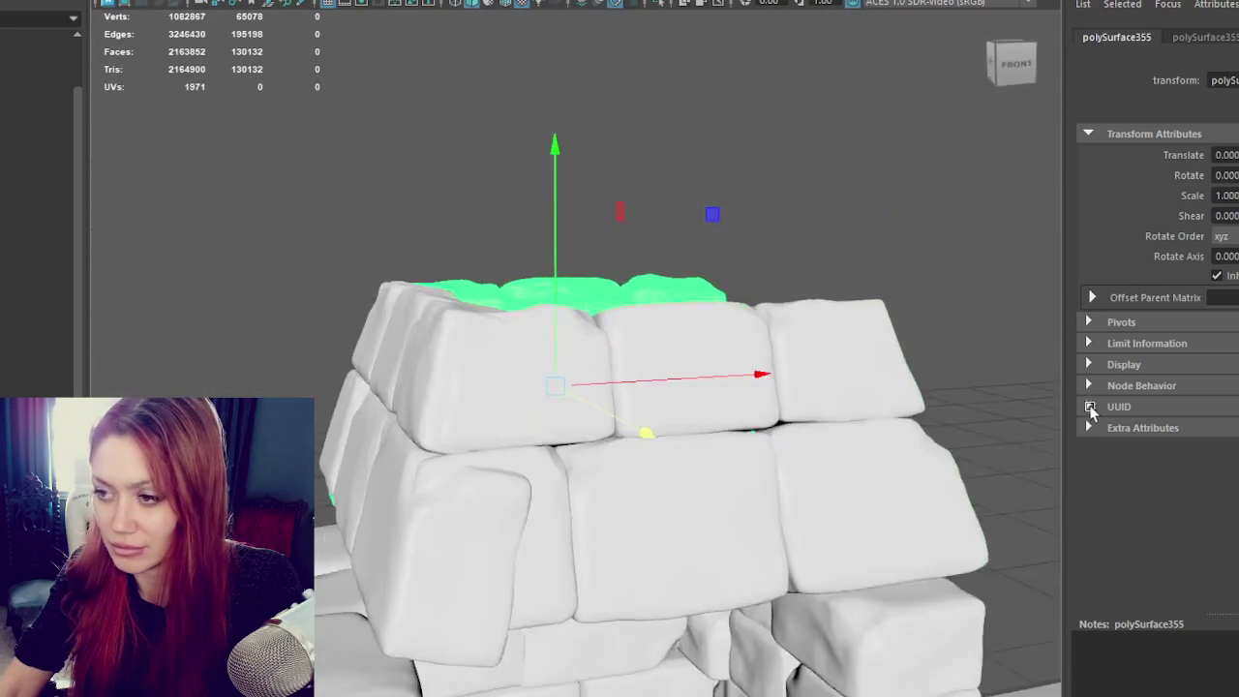
Step: Test a rotated copy of the left side slab at the front, then undo it away
left_click(601, 319)
mouse_move(600, 320)
left_mouse_down("alt")
mouse_move(821, 421)
mouse_move(572, 338)
mouse_move(568, 322)
left_mouse_up("alt")
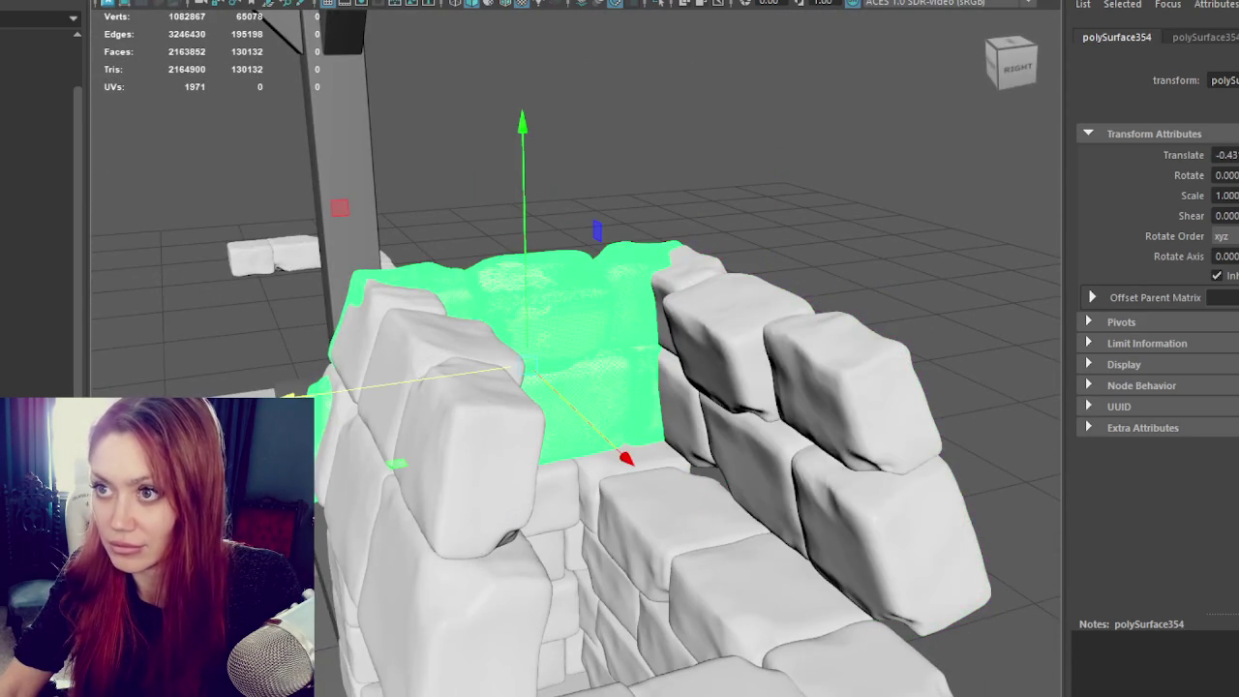
key("ctrl+d")
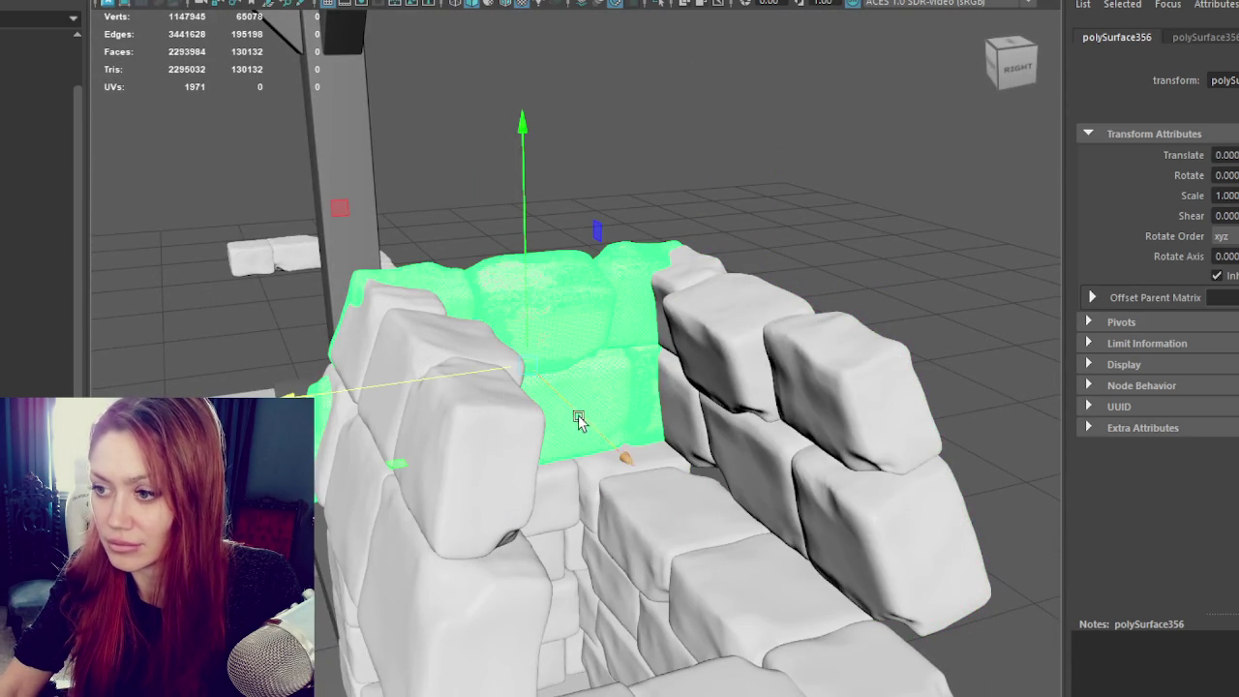
left_click_drag(575, 420, 747, 589)
key("e")
left_click_drag(744, 645, 528, 653)
key("w")
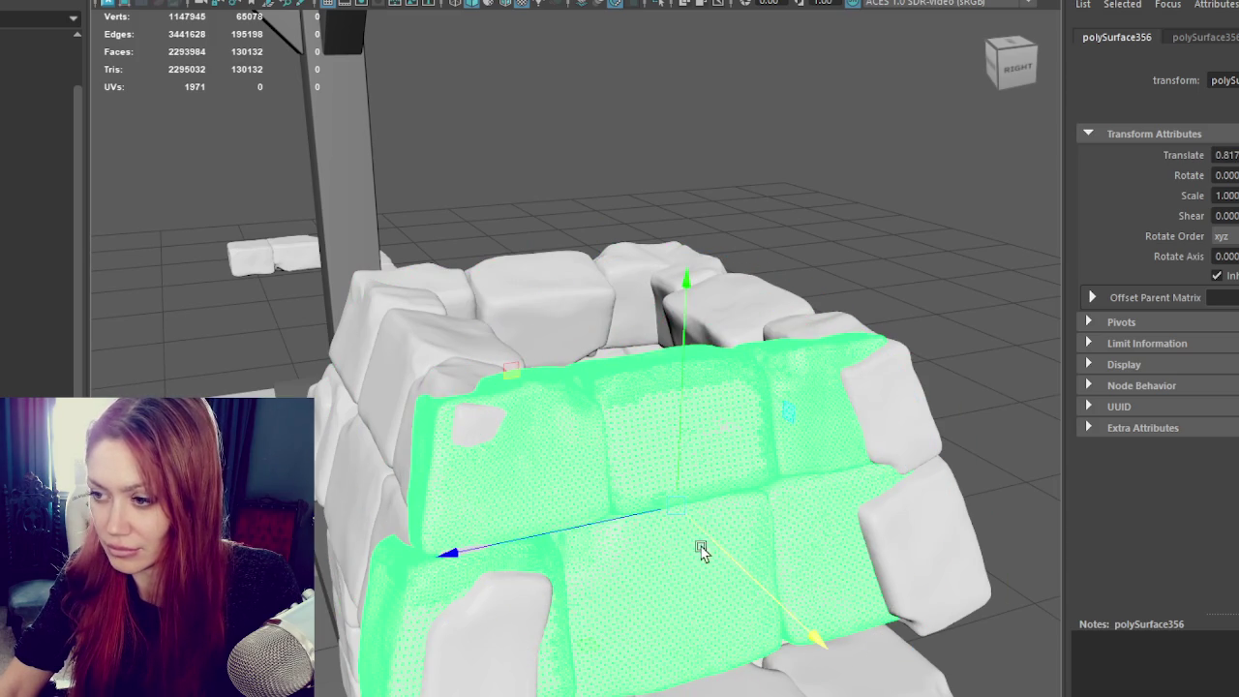
middle_click_drag(700, 550, 738, 552)
key("ctrl+z")
key("ctrl+z")
key("ctrl+z")
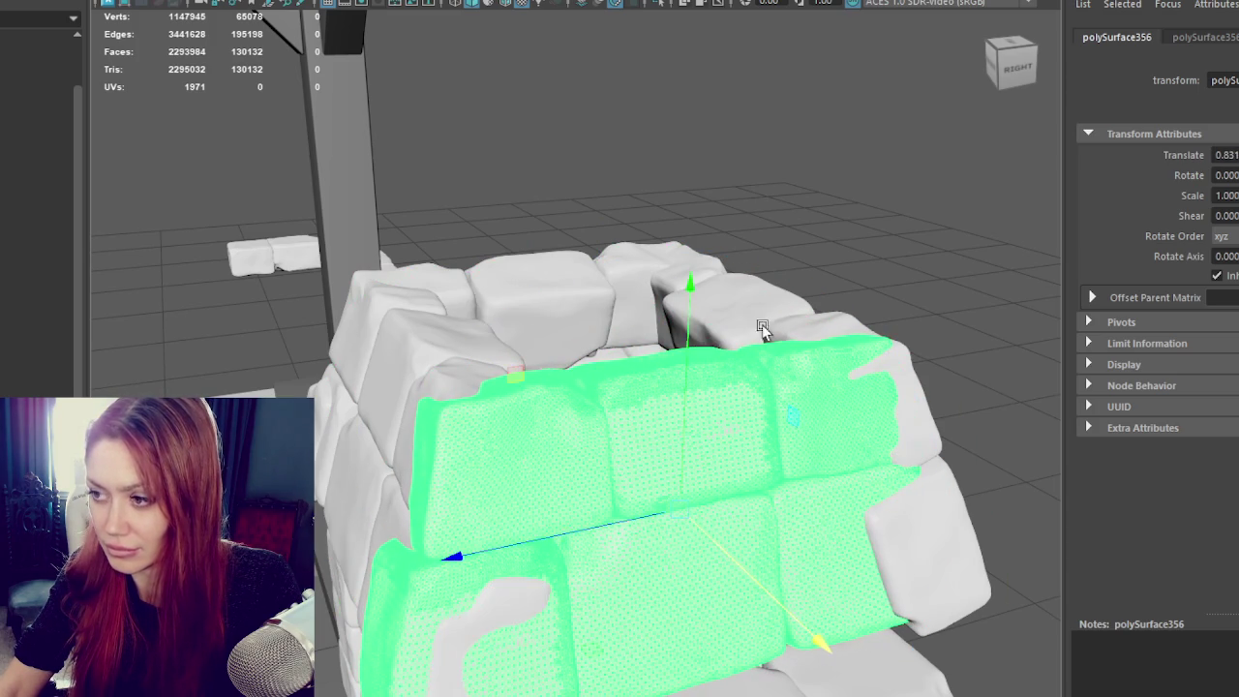
key("ctrl+z")
key("ctrl+z")
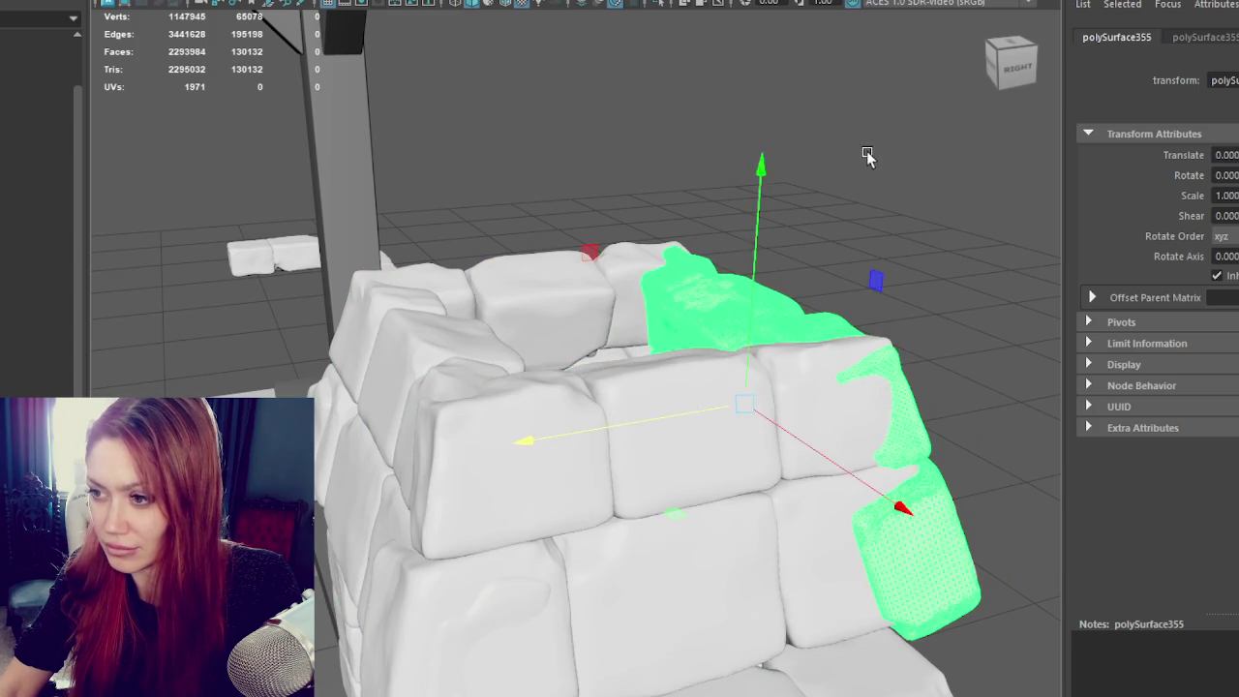
left_click(852, 180)
left_click_drag(852, 180, 888, 317, "alt")
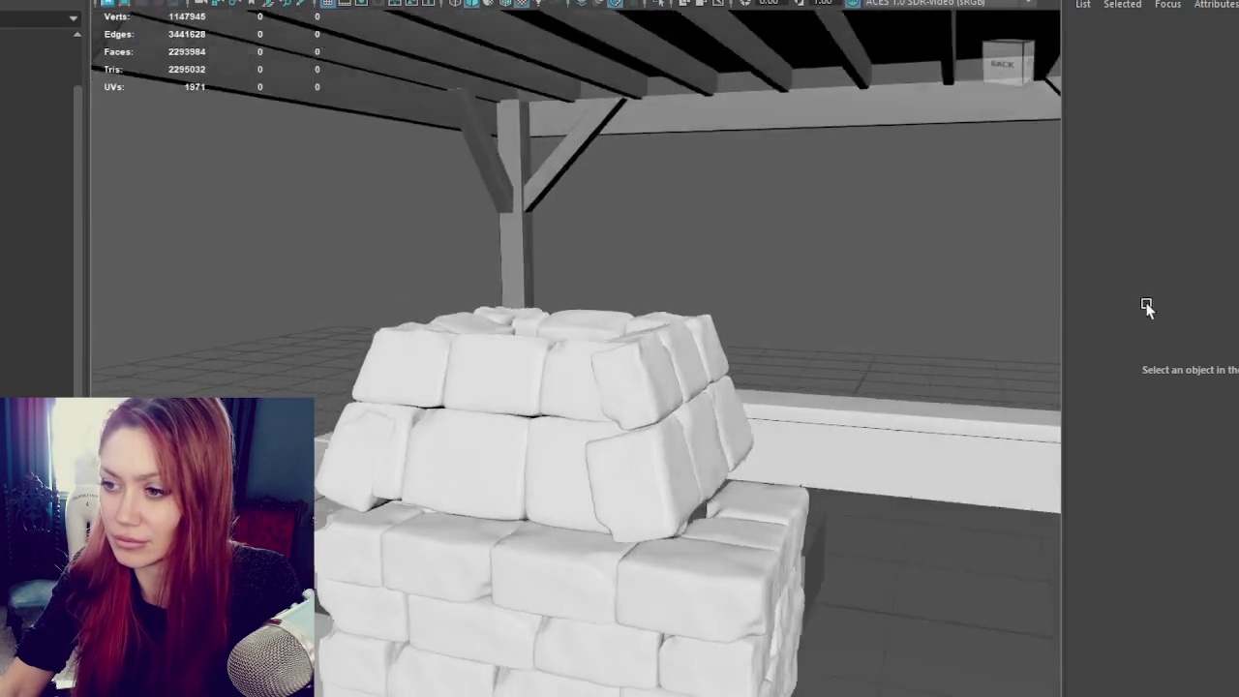
mouse_move(1148, 310)
left_mouse_down("alt")
mouse_move(705, 294)
mouse_move(757, 304)
left_mouse_up("alt")
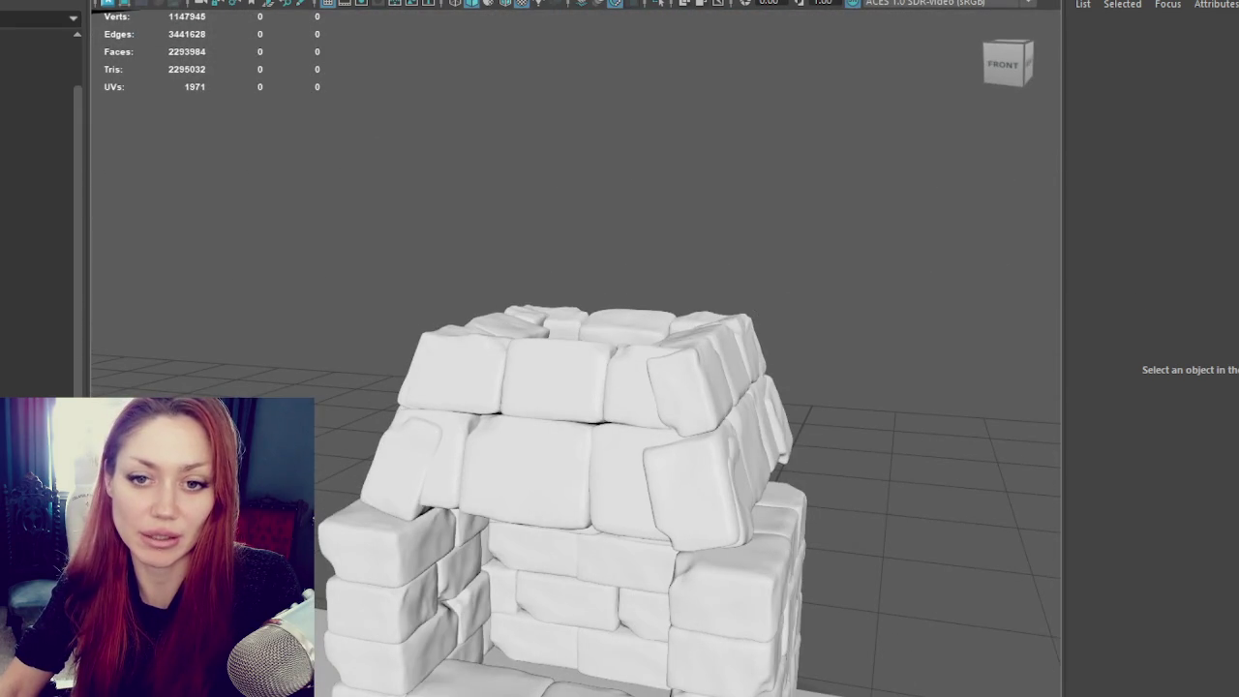
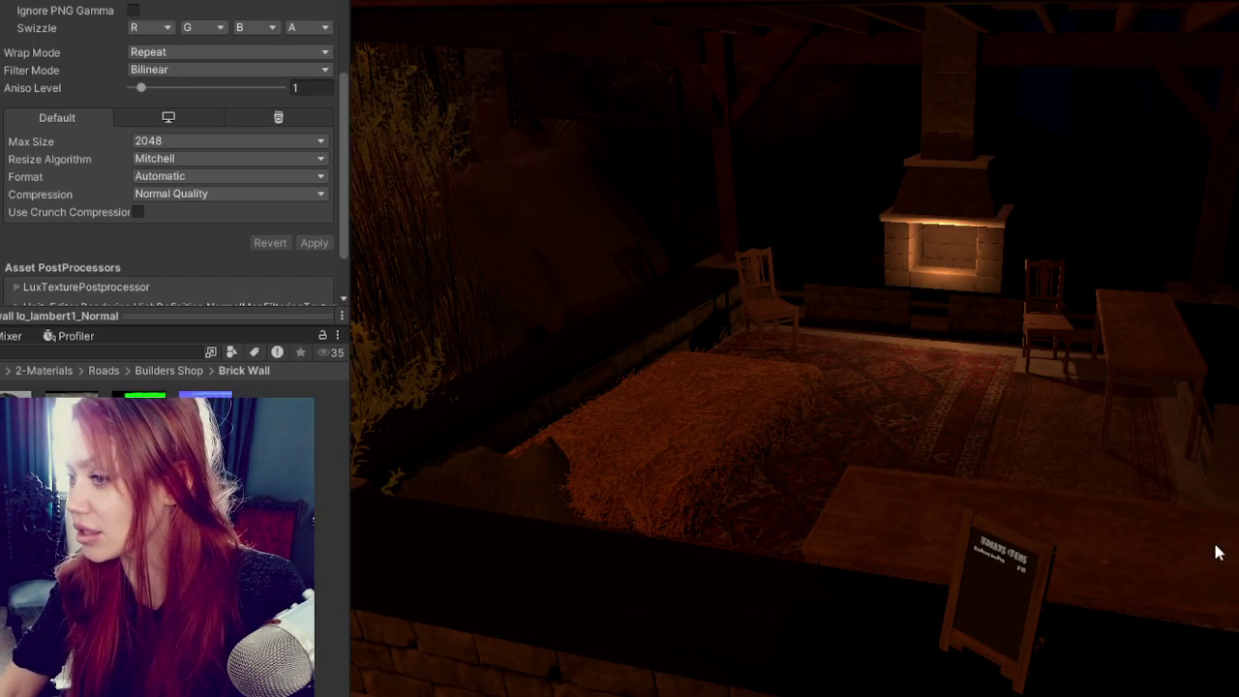
Step: Zoom the Unity Scene view in on the lit pavilion fireplace
scroll(1106, 354, "up", 3)
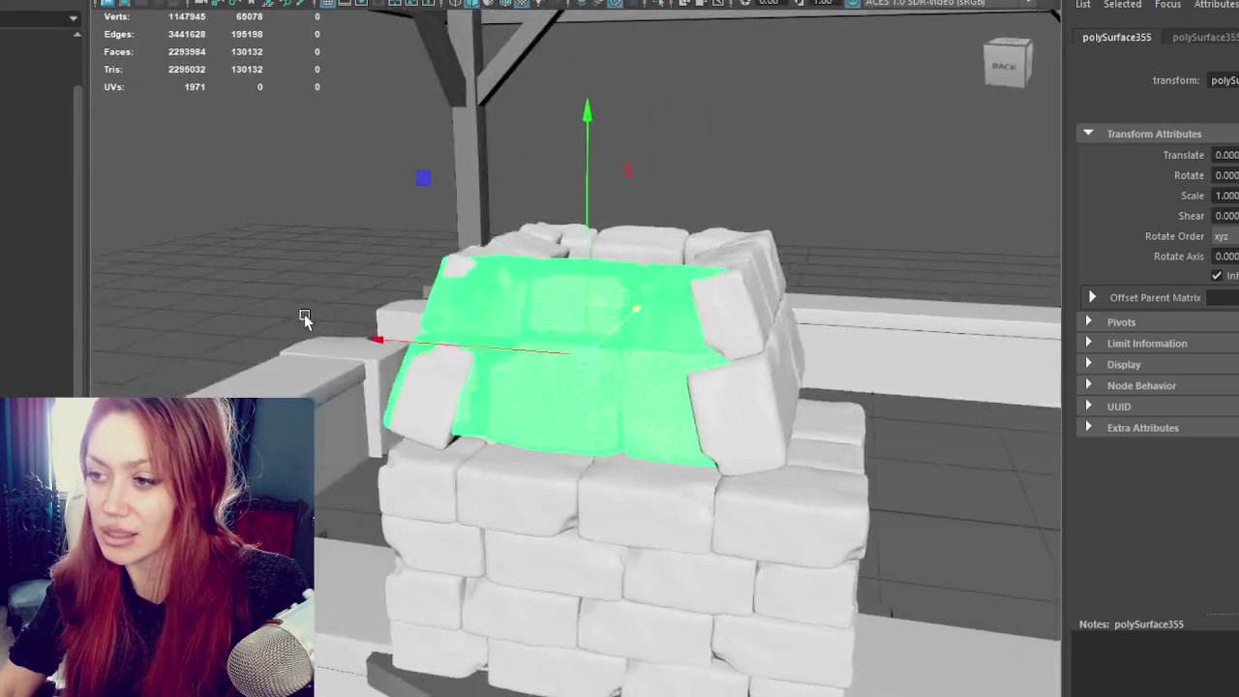
Step: Orbit around the stone pillar and briefly isolate its top stone piece
left_click_drag(304, 314, 567, 300, "alt")
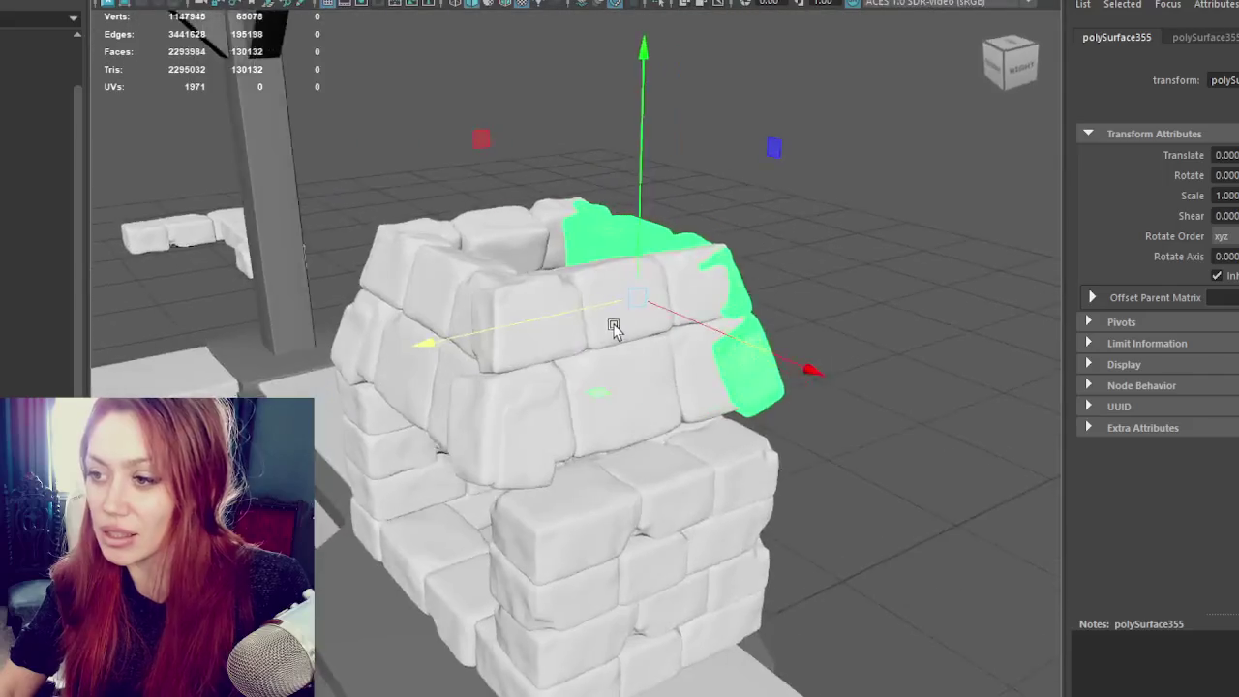
left_click(435, 222)
key("ctrl+1")
key("Delete")
key("ctrl+1")
mouse_move(495, 222)
left_mouse_down("alt")
mouse_move(664, 299)
mouse_move(534, 368)
mouse_move(666, 323)
mouse_move(775, 327)
left_mouse_up("alt")
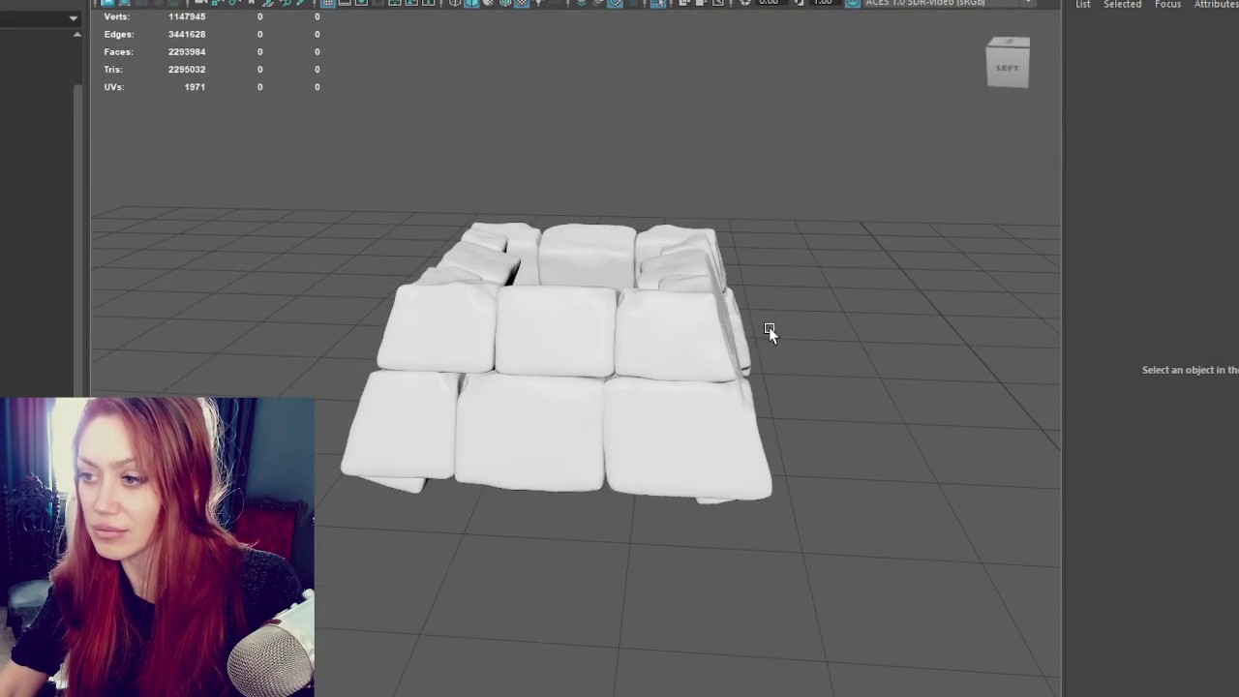
scroll(757, 238, "down", 2)
Step: Select the front slab of stone blocks on the low base
left_click(542, 426)
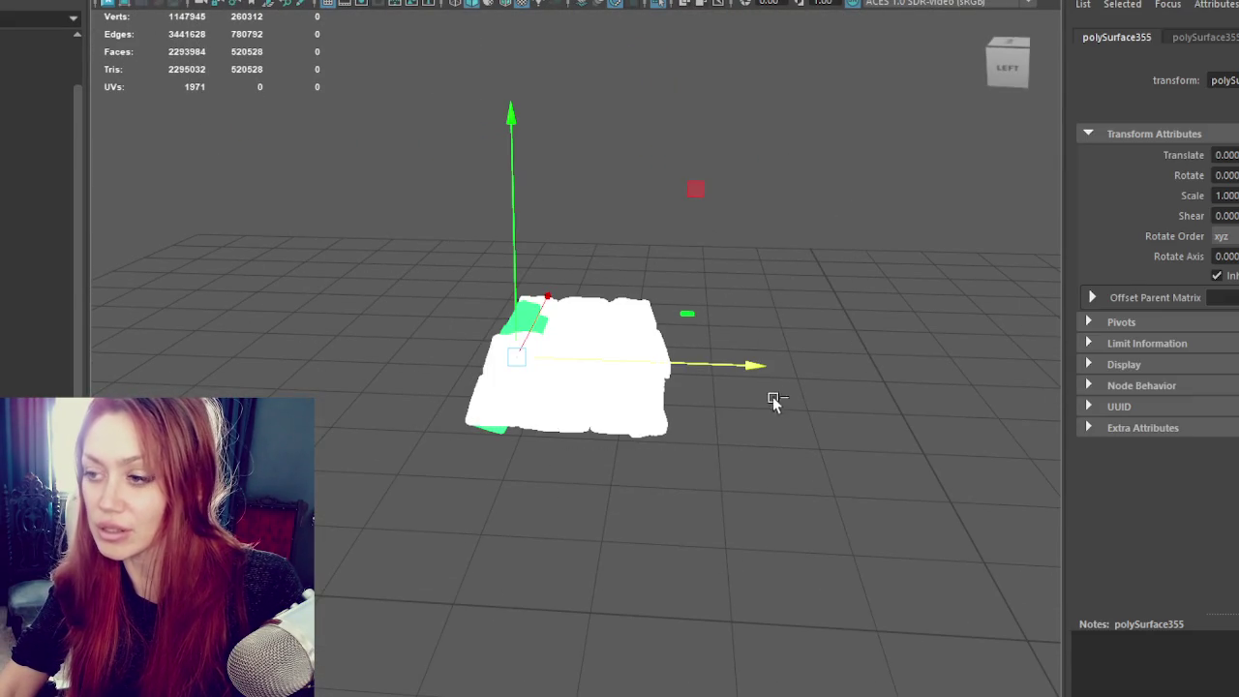
left_click_drag(757, 366, 363, 366)
scroll(581, 319, "up", 3)
left_click(590, 310)
left_click(705, 360)
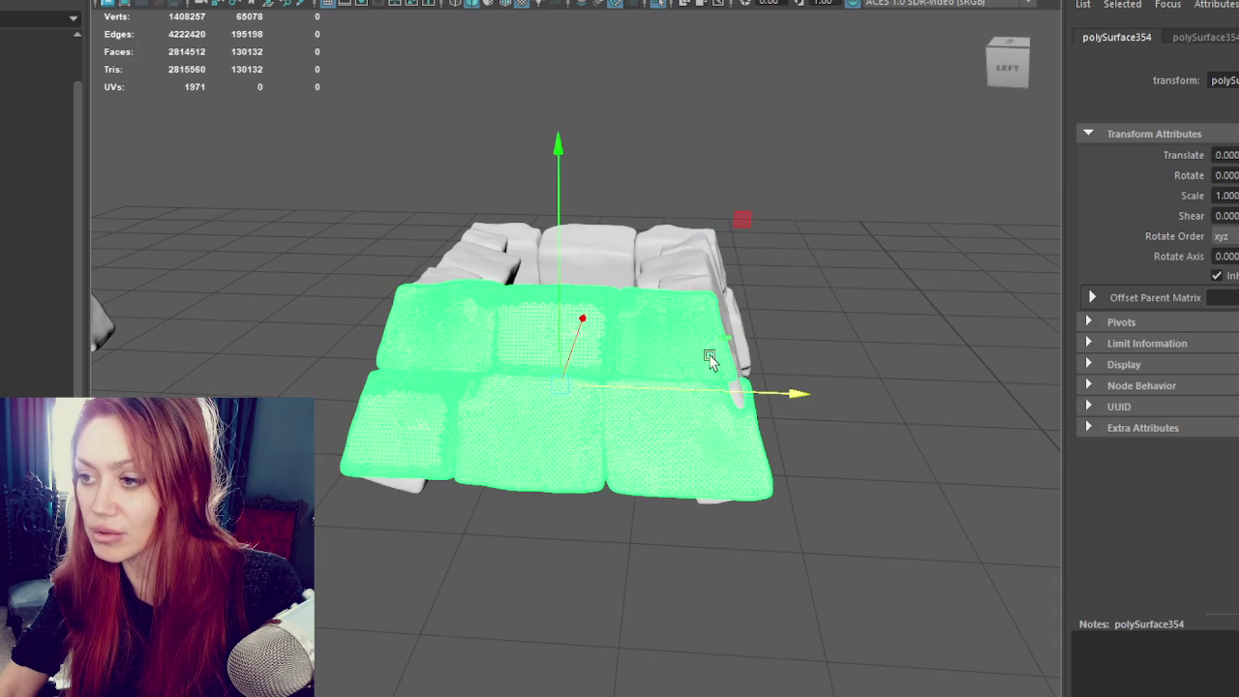
scroll(786, 253, "up", 3)
left_click(871, 271)
mouse_move(870, 271)
left_mouse_down("alt")
mouse_move(885, 301)
mouse_move(784, 324)
left_mouse_up("alt")
left_click(492, 300)
Step: Pick the front block faces in Face mode and extract them from the base
right_click_drag(603, 121, 603, 172)
left_click(568, 418)
left_click(648, 346)
key("ctrl+z")
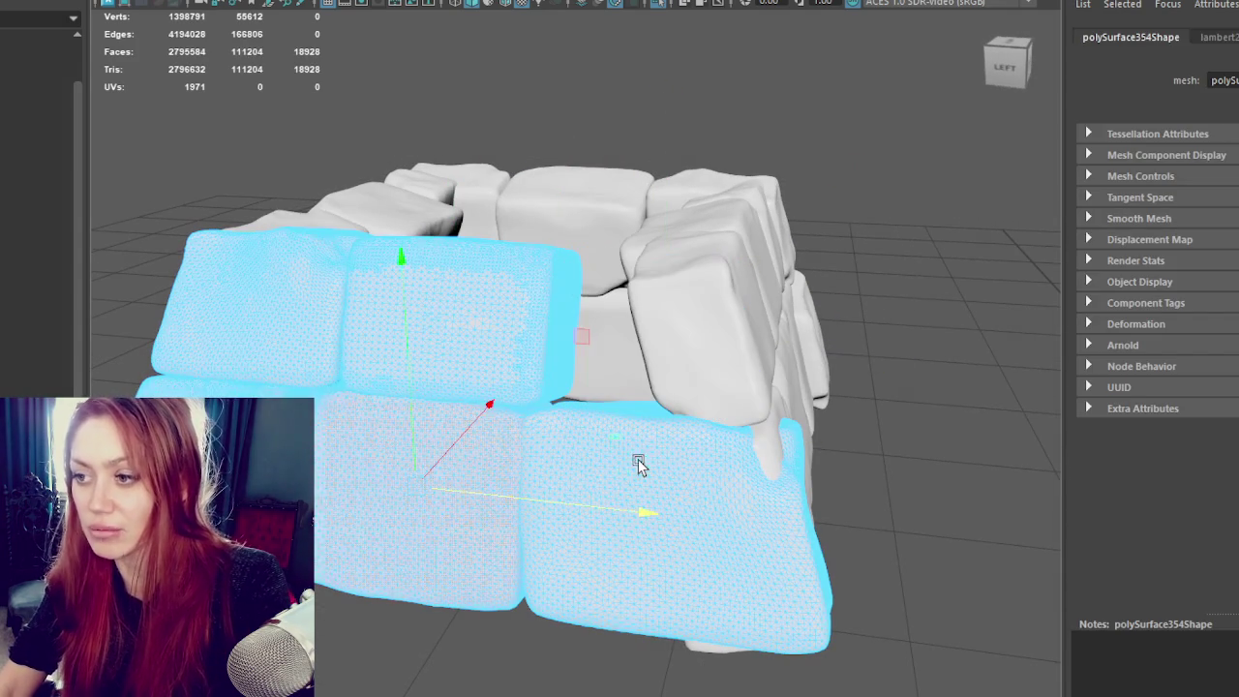
key("ctrl+z")
key("ctrl+z")
key("shift+z")
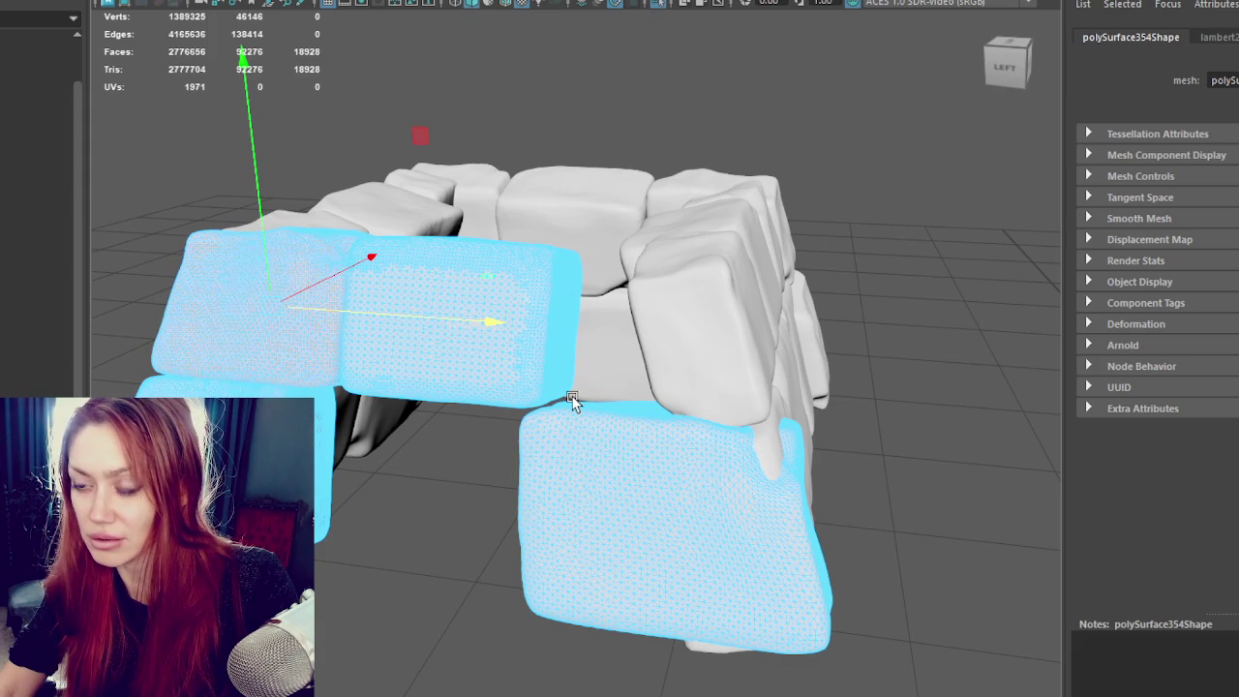
scroll(573, 402, "down", 3)
key("ctrl+z")
key("shift+z")
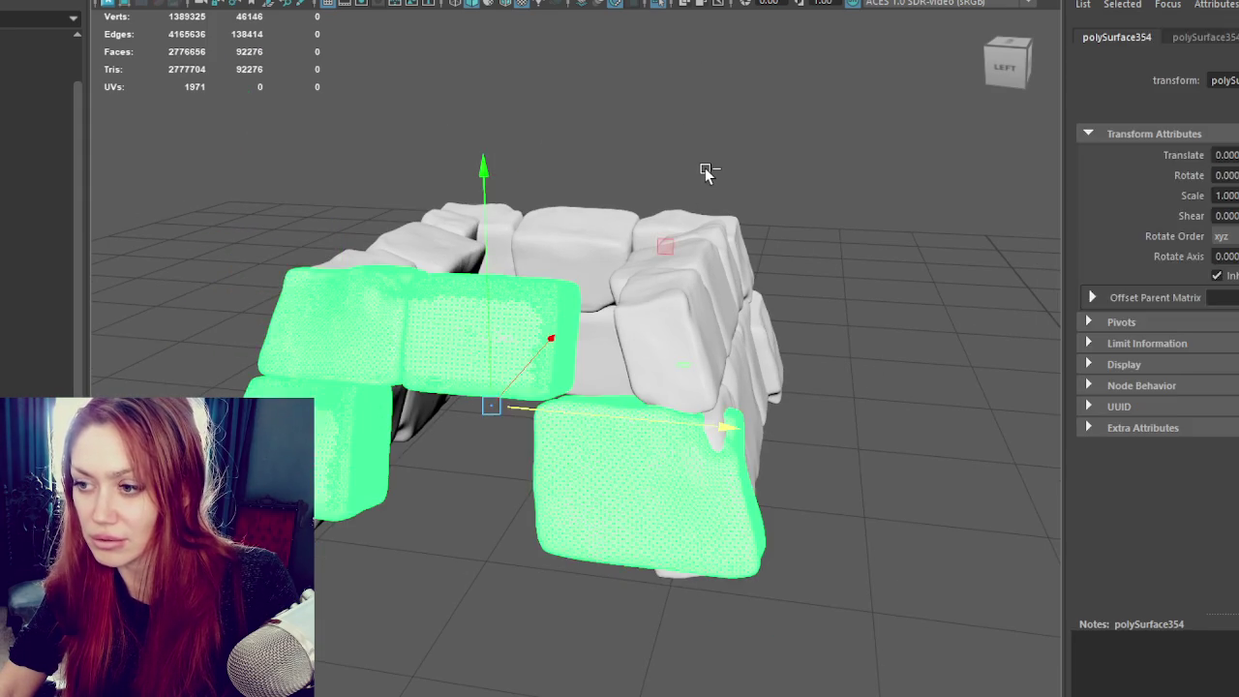
key("ctrl+z")
key("shift+z")
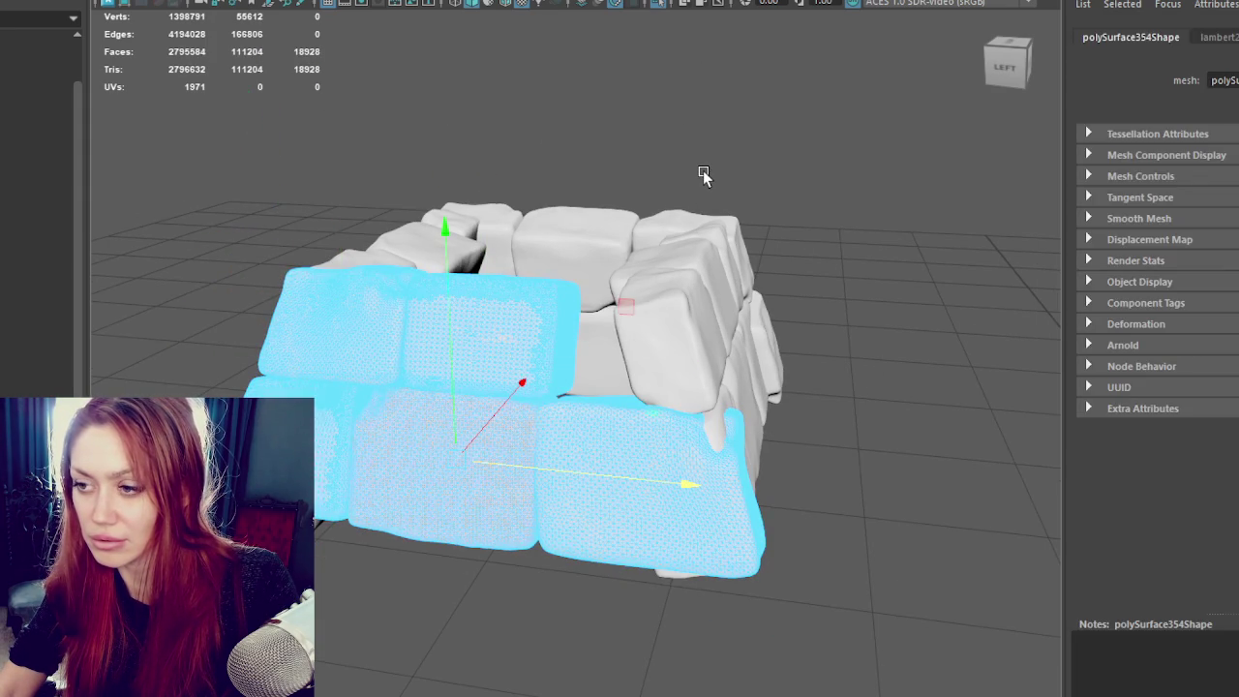
Step: Drop three extra blocks from the selection and check the separated six-block wall polySurface356
left_click(324, 329, "shift")
left_click(319, 424, "shift")
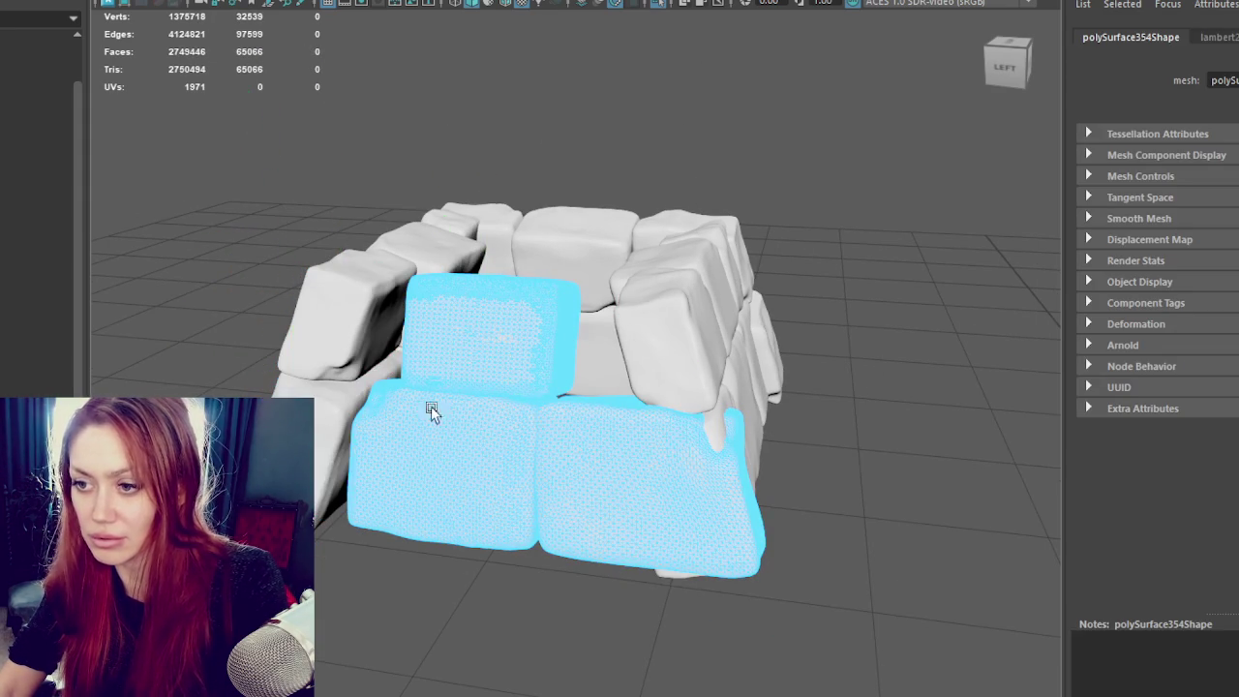
left_click(653, 452, "shift")
left_click_drag(501, 368, 733, 348, "alt")
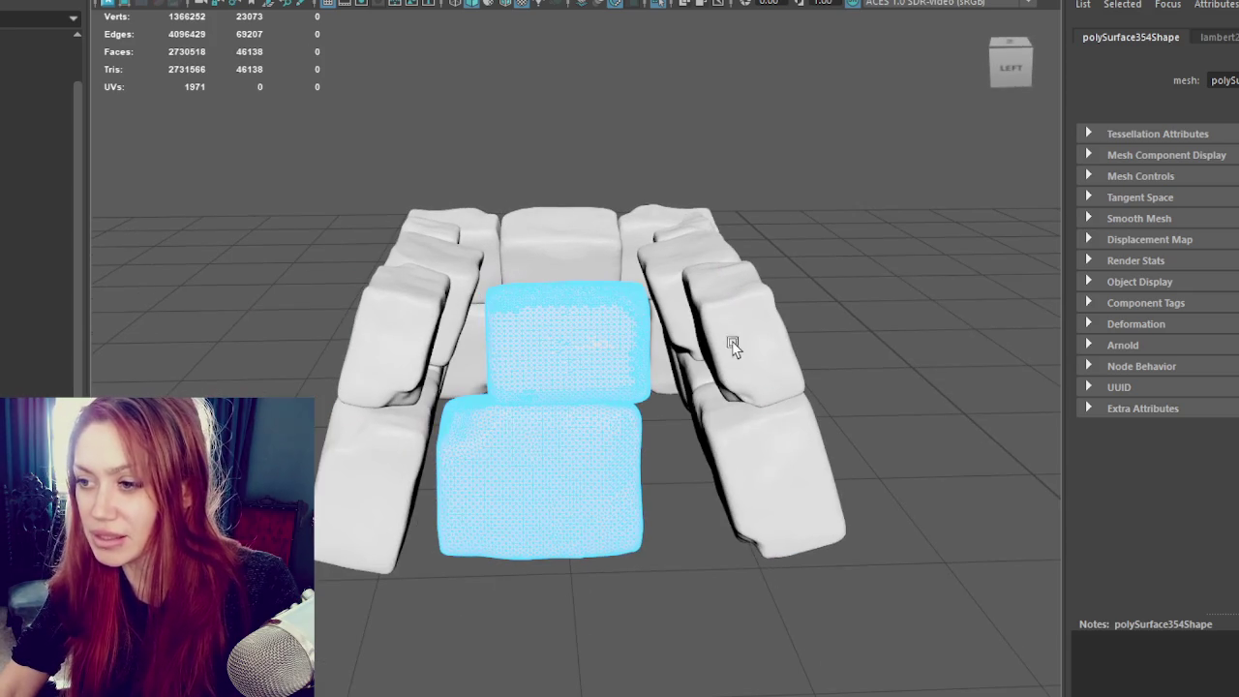
mouse_move(399, 463)
left_mouse_down("alt")
mouse_move(492, 429)
mouse_move(652, 319)
left_mouse_up("alt")
left_click(653, 319)
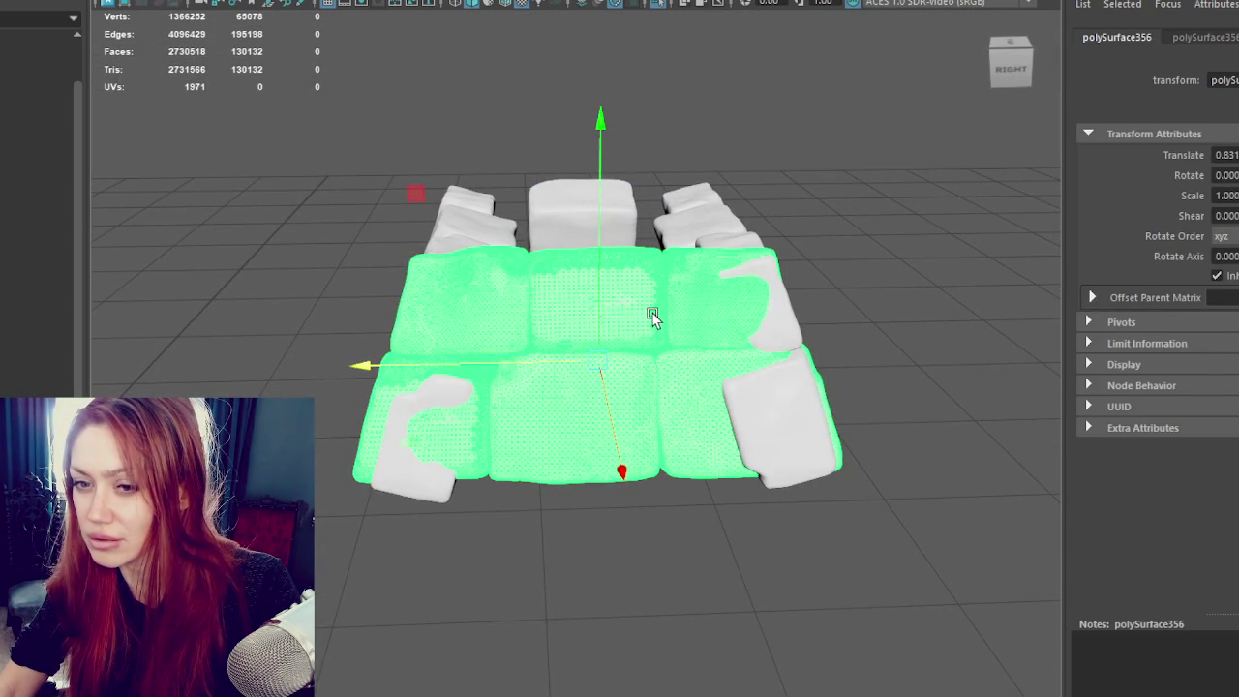
mouse_move(652, 319)
left_mouse_down("alt")
mouse_move(639, 359)
mouse_move(668, 407)
mouse_move(907, 295)
mouse_move(597, 348)
mouse_move(639, 368)
mouse_move(572, 368)
mouse_move(630, 365)
left_mouse_up("alt")
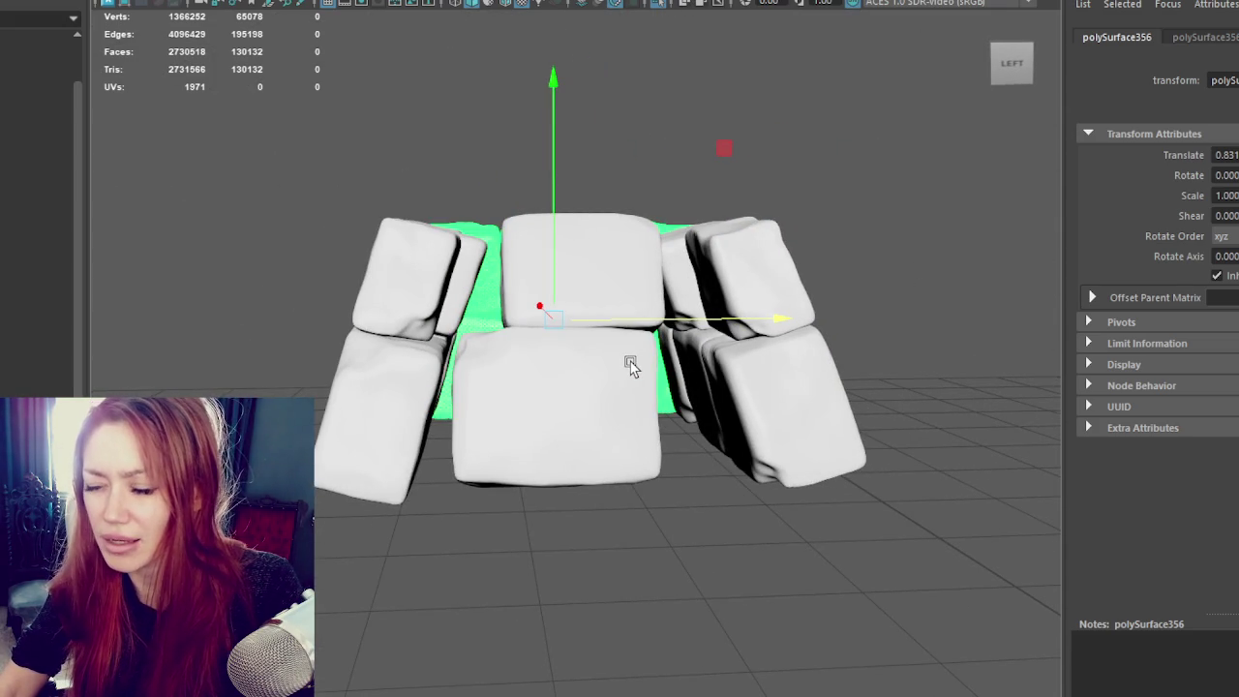
left_click(765, 383)
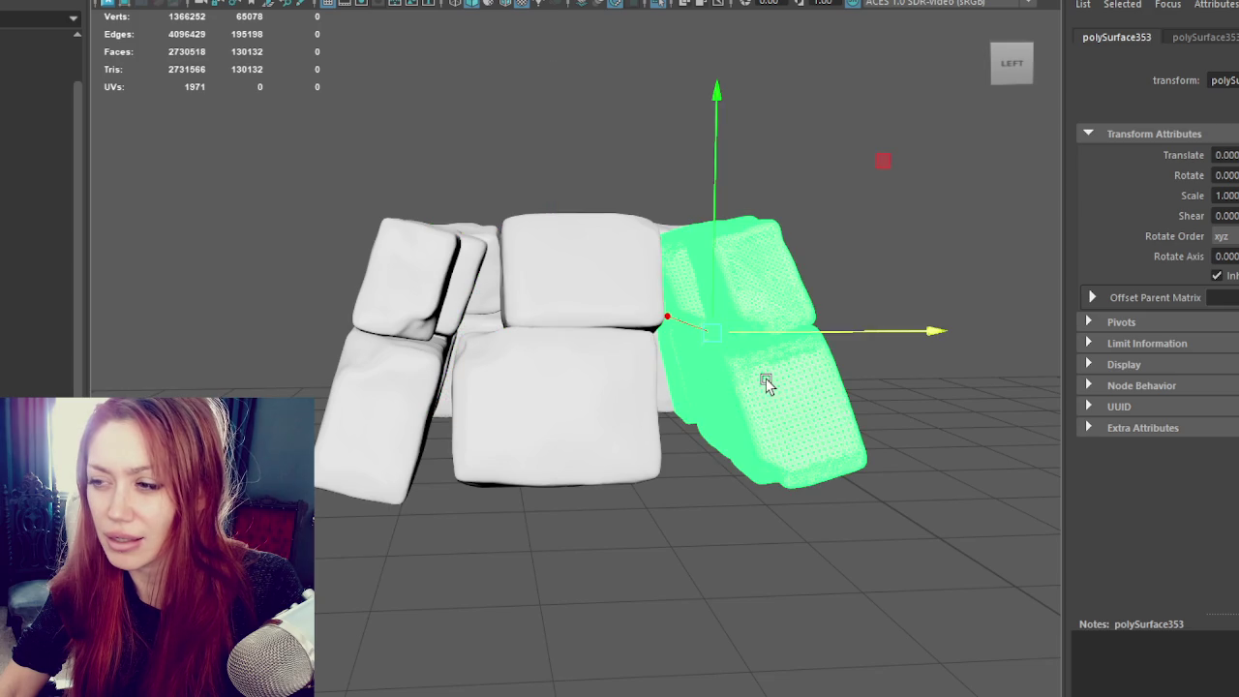
Step: Slide the lower centre block's faces to the right in Face mode
key("f")
right_click(397, 141)
left_click(459, 410)
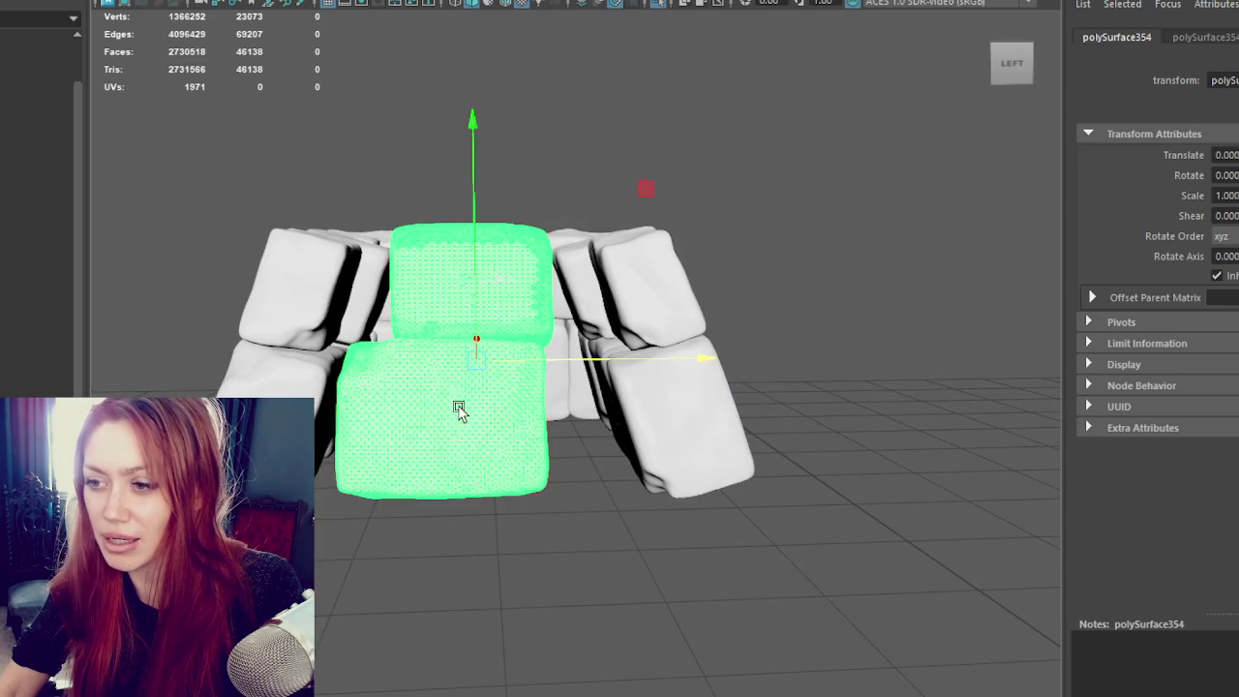
right_click_drag(442, 249, 442, 381)
left_click_drag(441, 380, 561, 418)
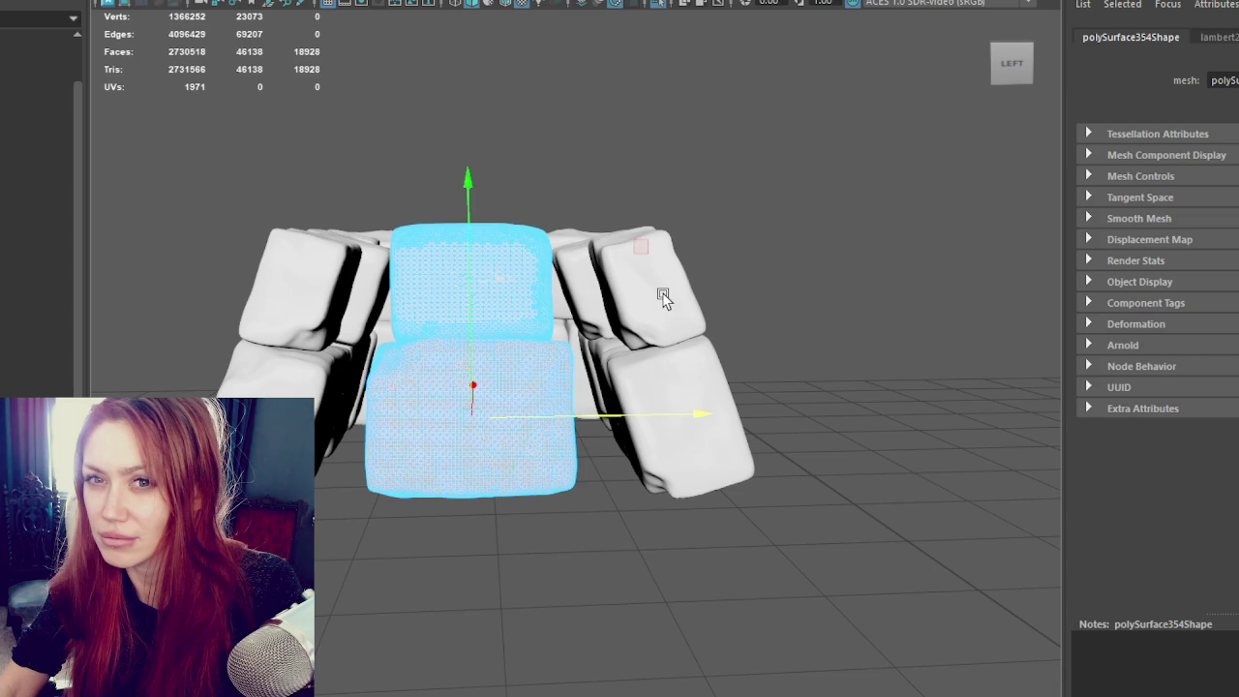
Step: Split the tilted right column polySurface353 into separate blocks with Mesh > Separate
left_click(662, 297)
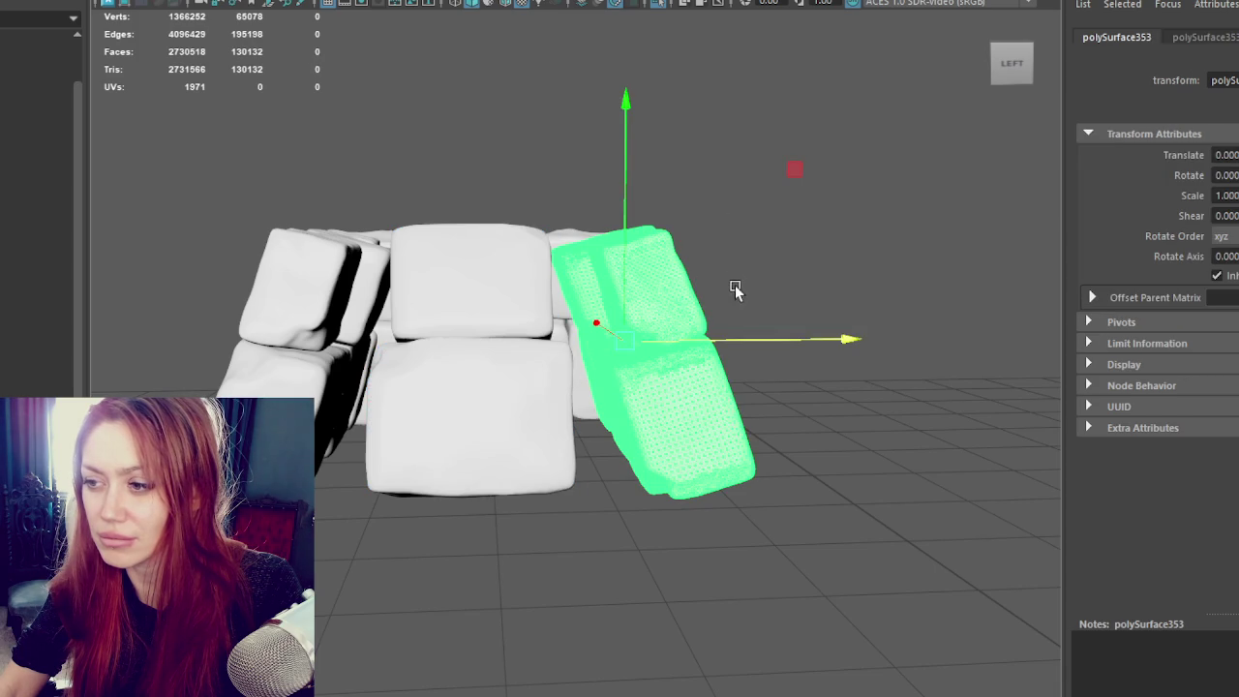
left_click_drag(736, 288, 751, 293, "alt")
right_click(739, 266)
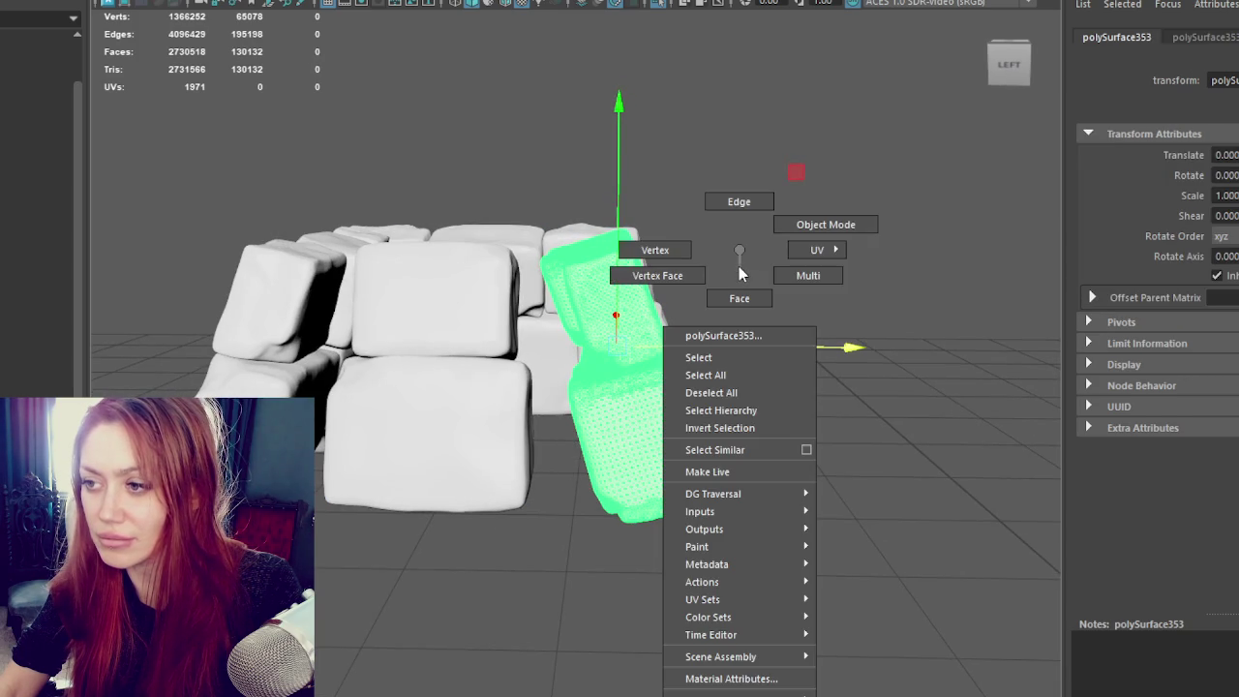
left_click(146, 1)
Step: Select the upper split block's left vertices and turn on Soft Select
left_click(610, 290)
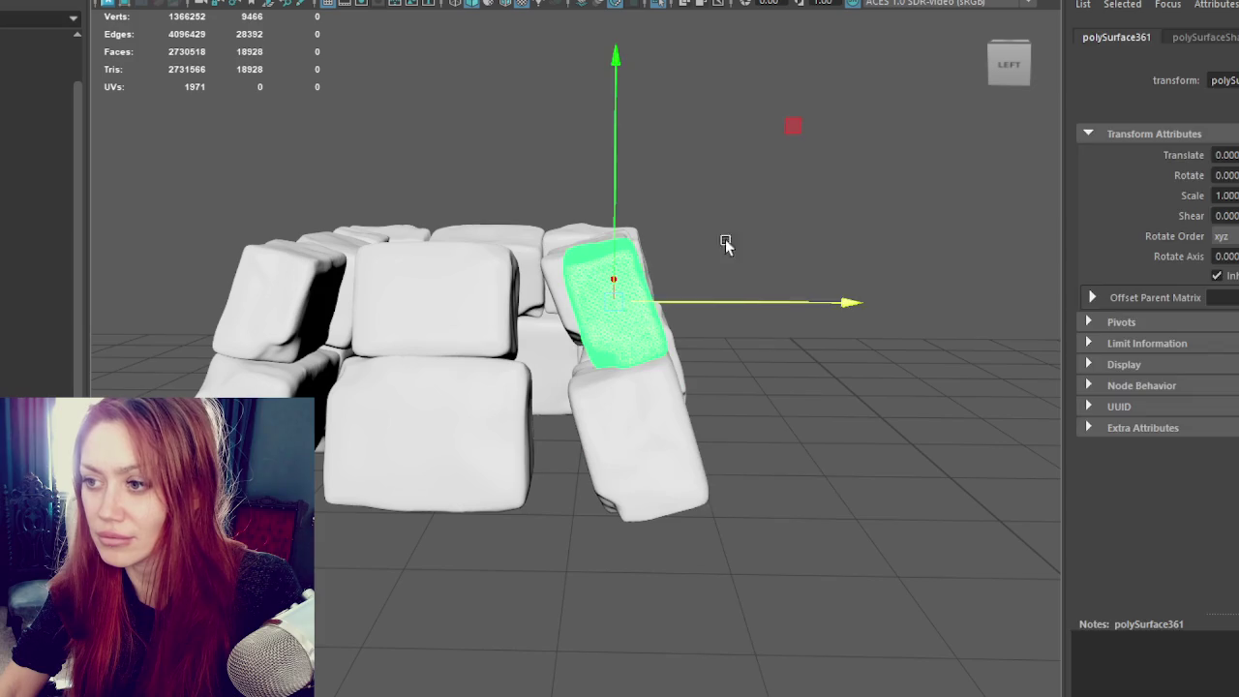
key("F9")
left_click_drag(557, 237, 610, 359)
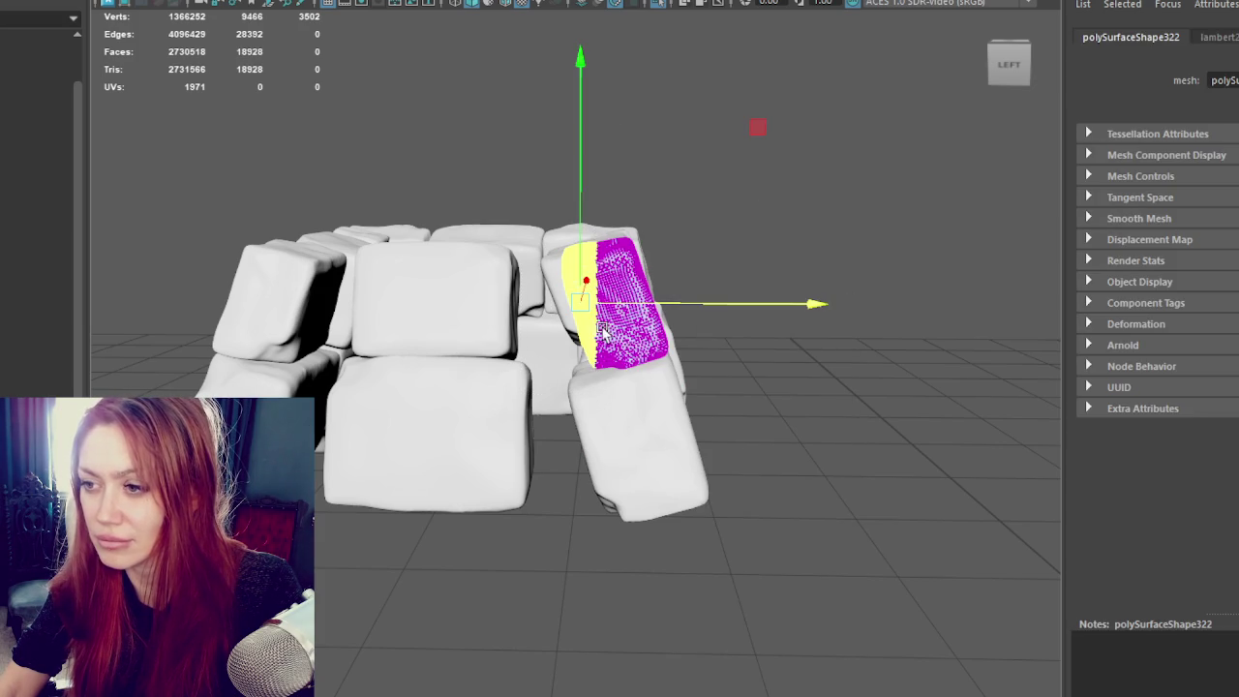
key("b")
key("F8")
left_click(387, 88)
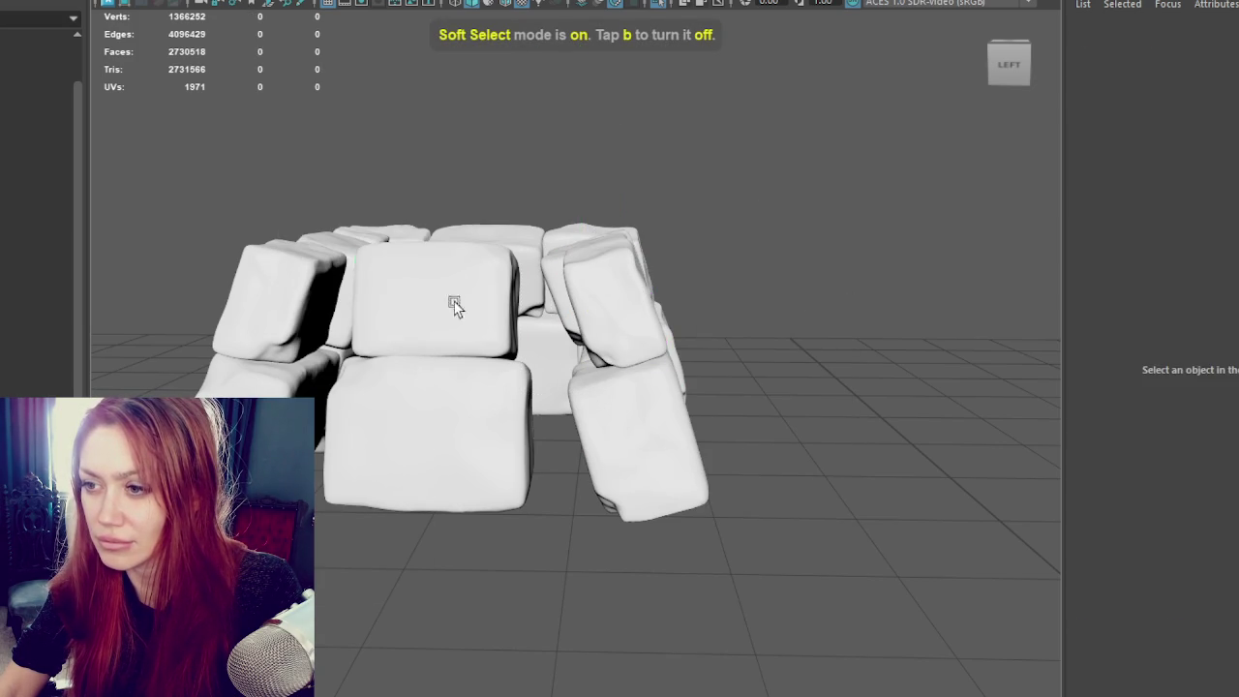
Step: Slide the lower centre block right and nudge the upper right block's vertices left
left_click(451, 296)
left_click_drag(520, 379, 571, 385)
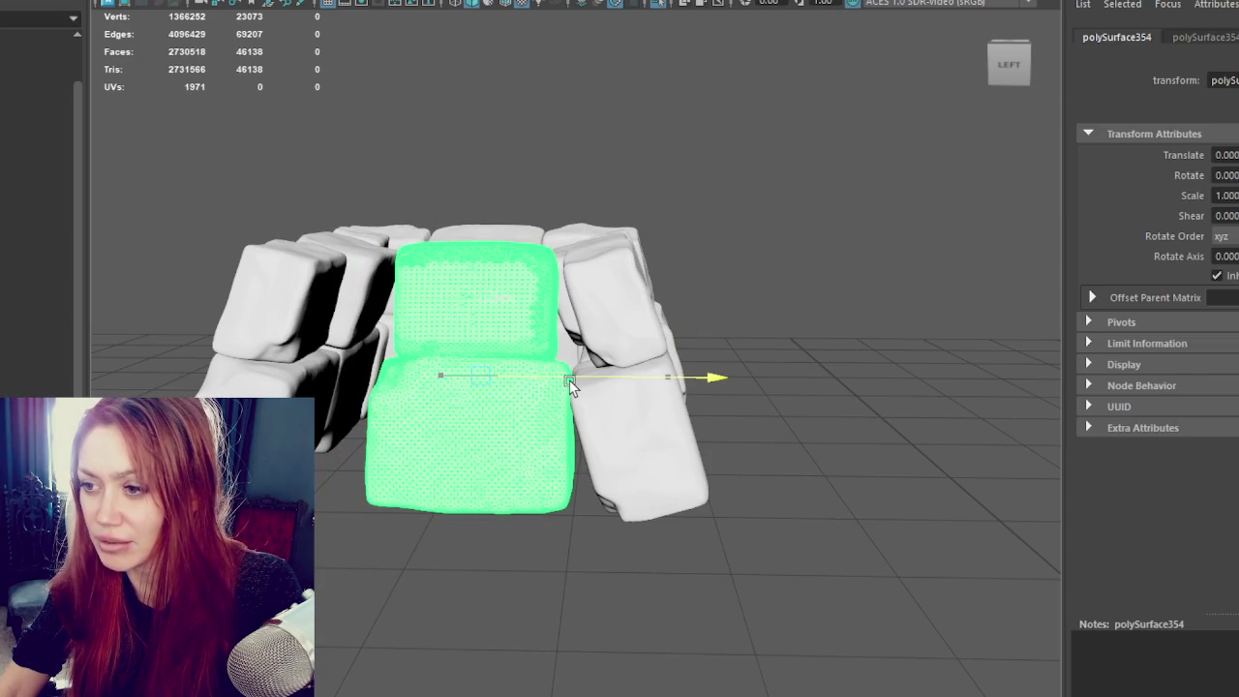
left_click(615, 319)
key("F9")
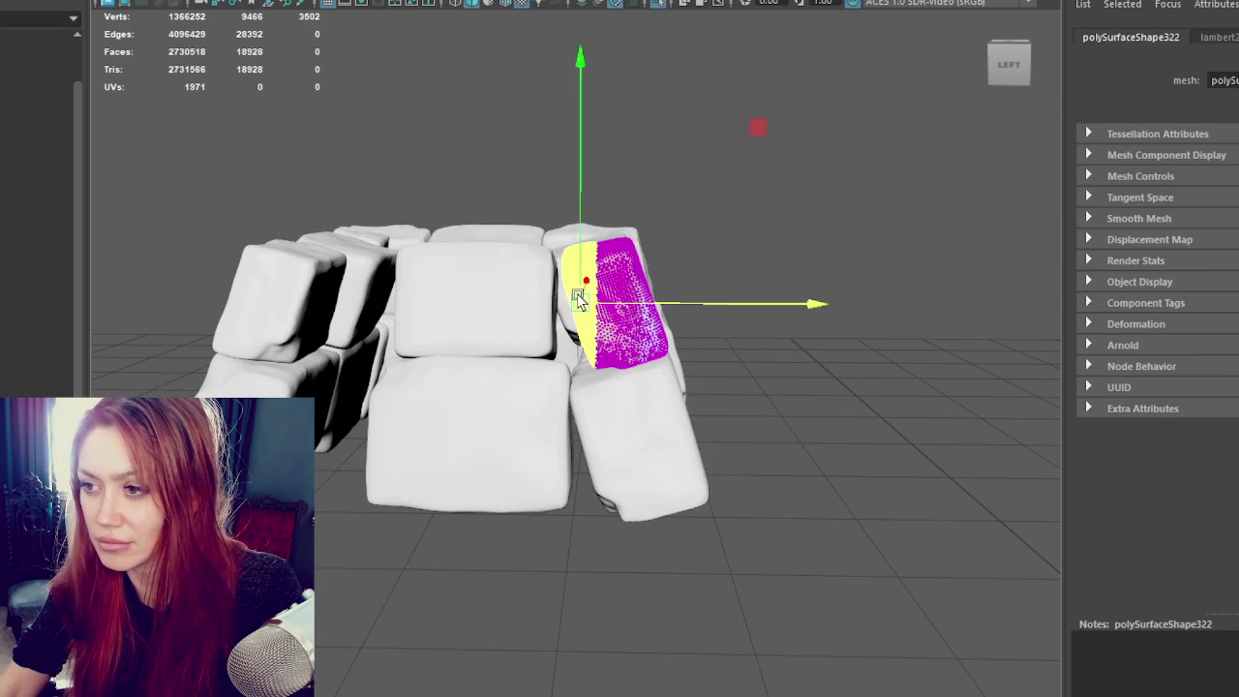
left_click_drag(567, 247, 546, 215, "alt")
left_click_drag(615, 385, 612, 383)
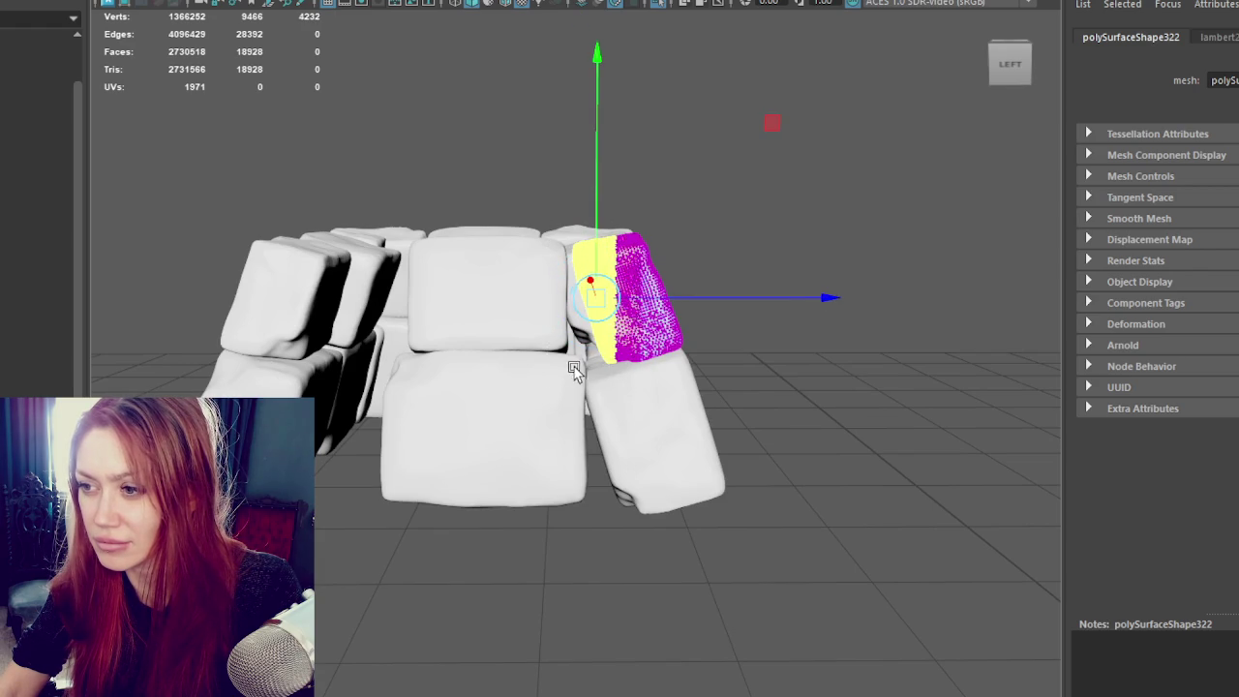
left_click_drag(649, 300, 581, 298)
Step: Select several vertex strips on the upper right block and switch to textured shading
left_click_drag(611, 414, 666, 349)
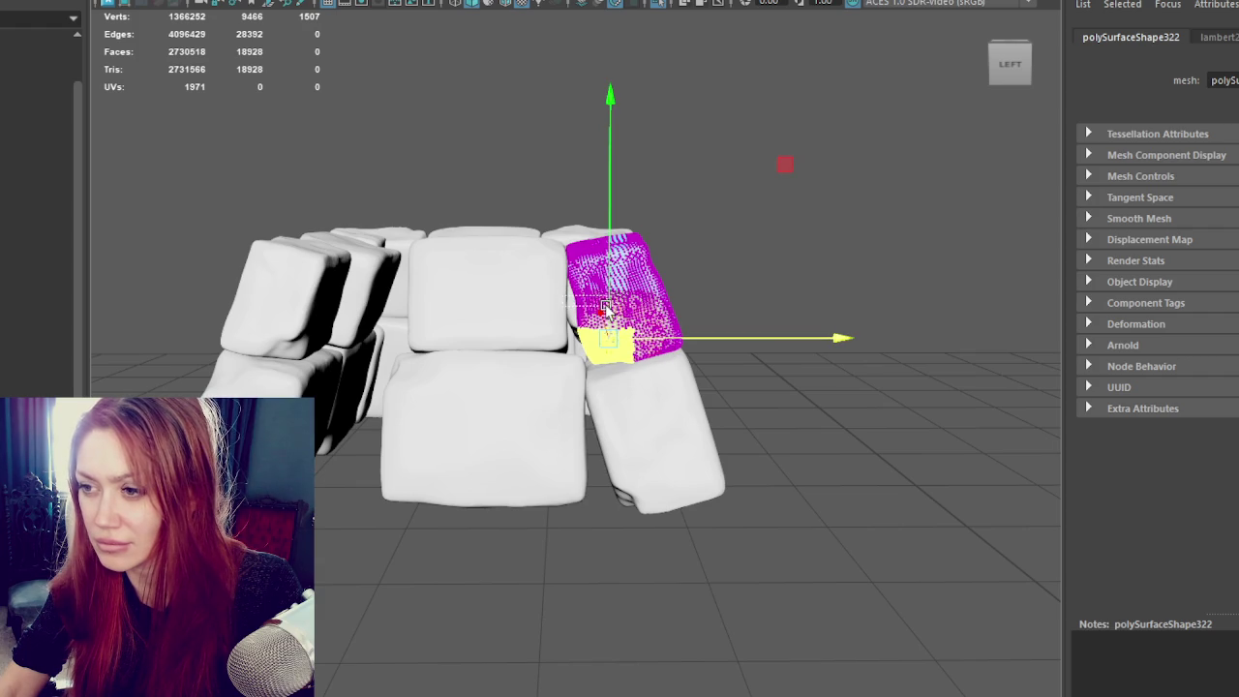
left_click_drag(567, 298, 605, 306)
left_click_drag(612, 383, 614, 380)
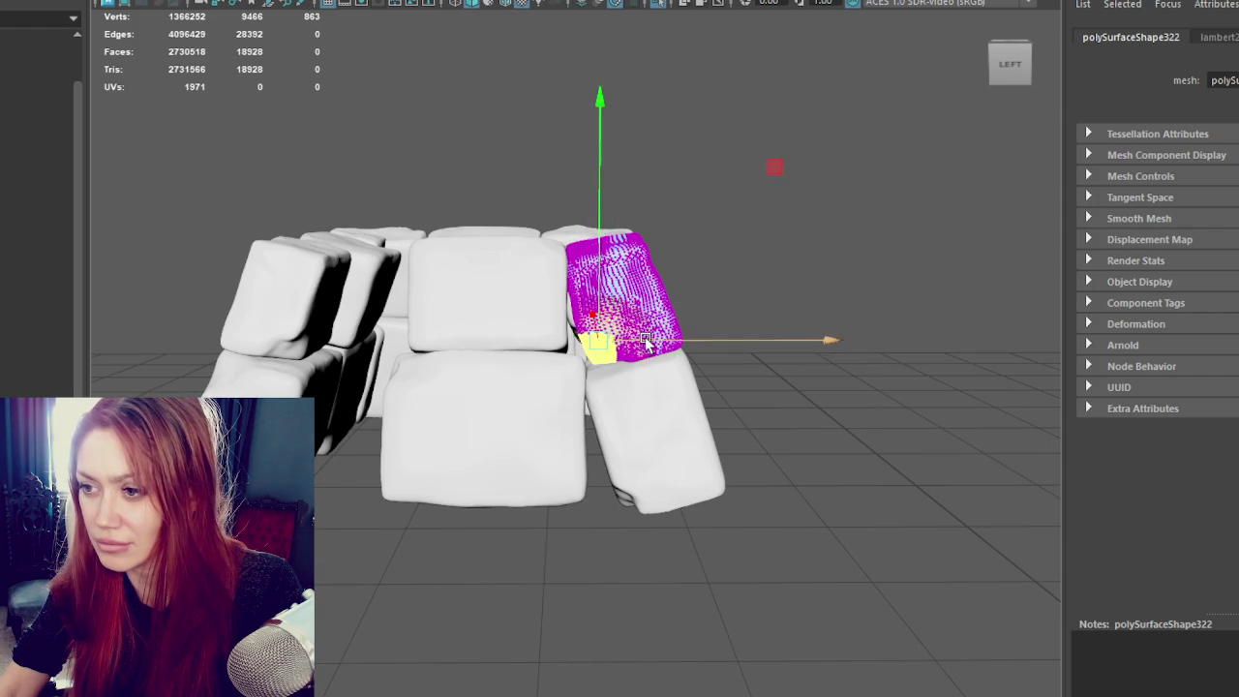
mouse_move(571, 303)
left_mouse_down()
mouse_move(602, 309)
mouse_move(623, 359)
left_mouse_up()
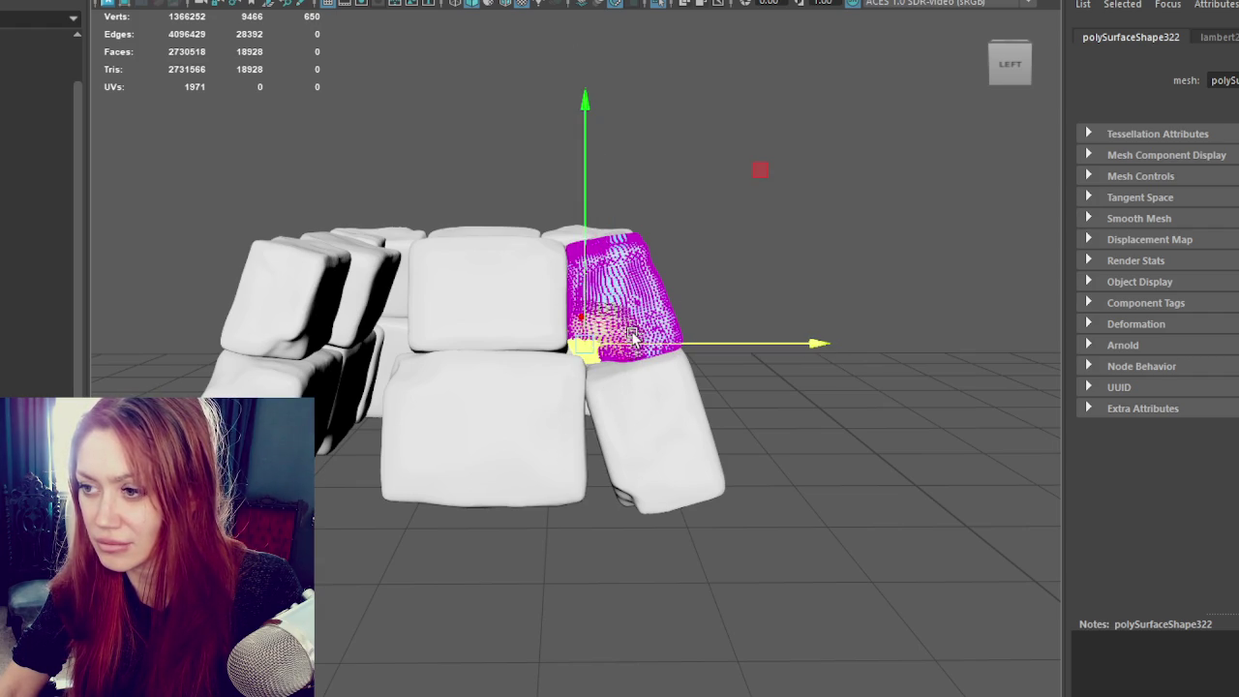
key("6")
right_click_drag(631, 194, 721, 167)
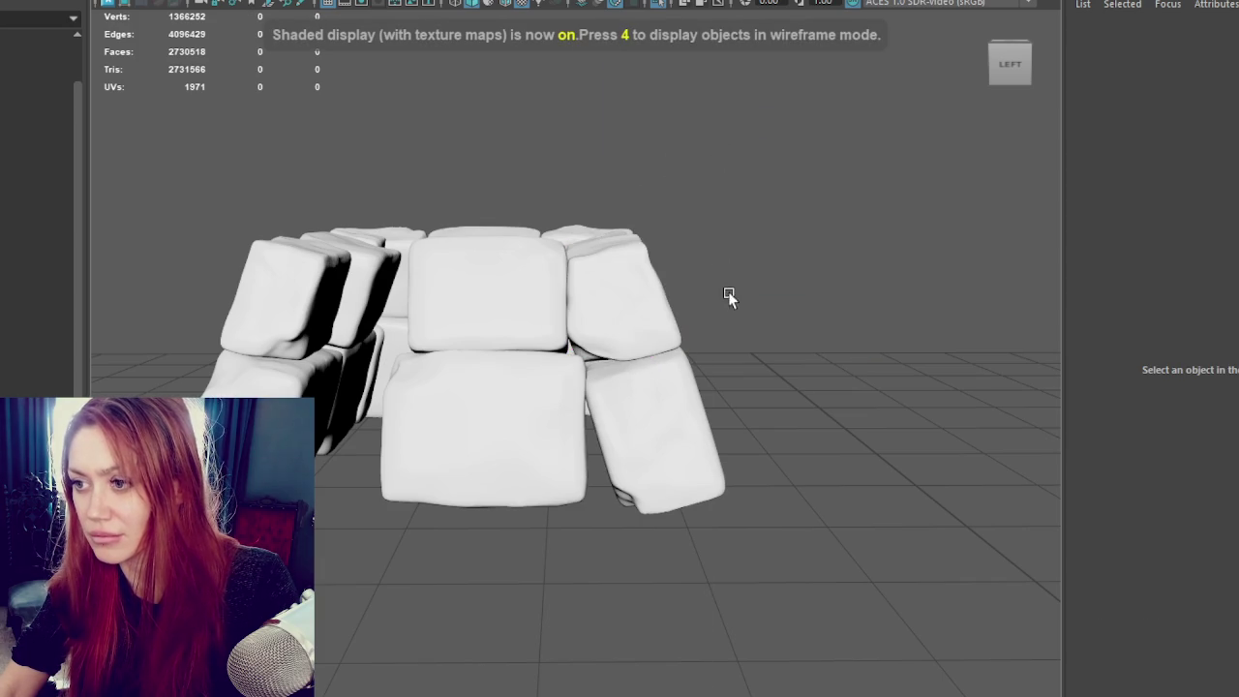
Step: Slide the top-right block's vertices sideways and rotate its upper part
left_click(594, 354)
key("F9")
left_click_drag(592, 358, 627, 354)
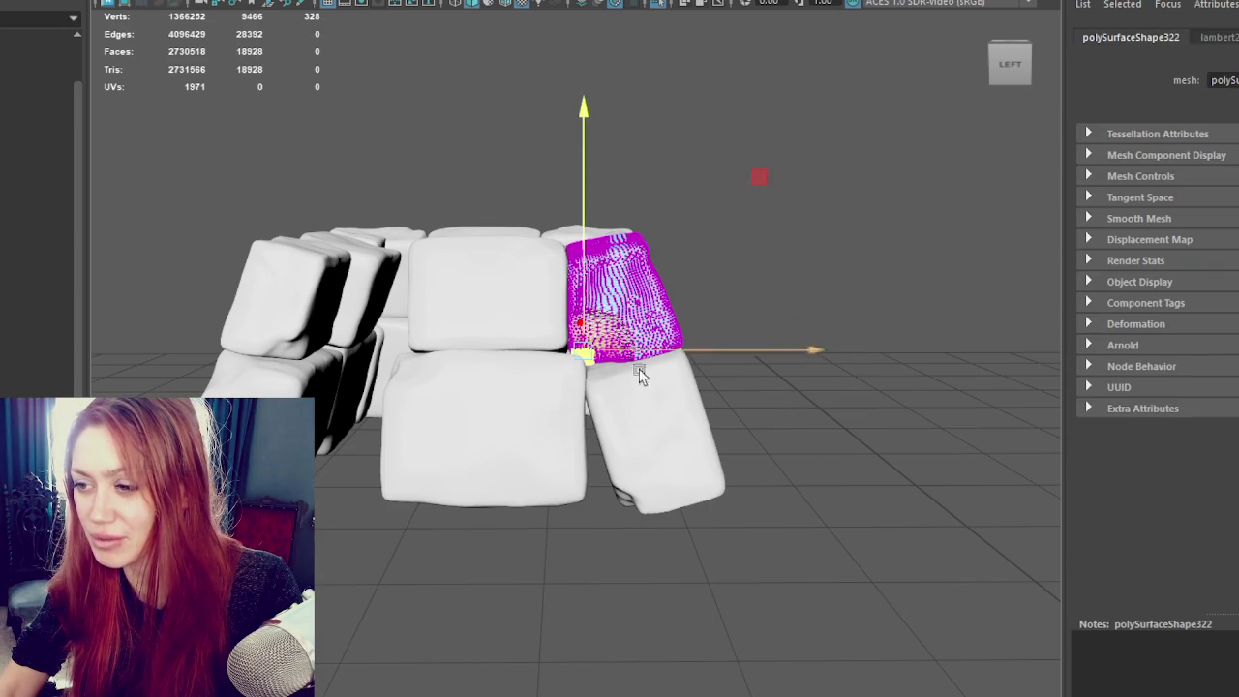
left_click(629, 364)
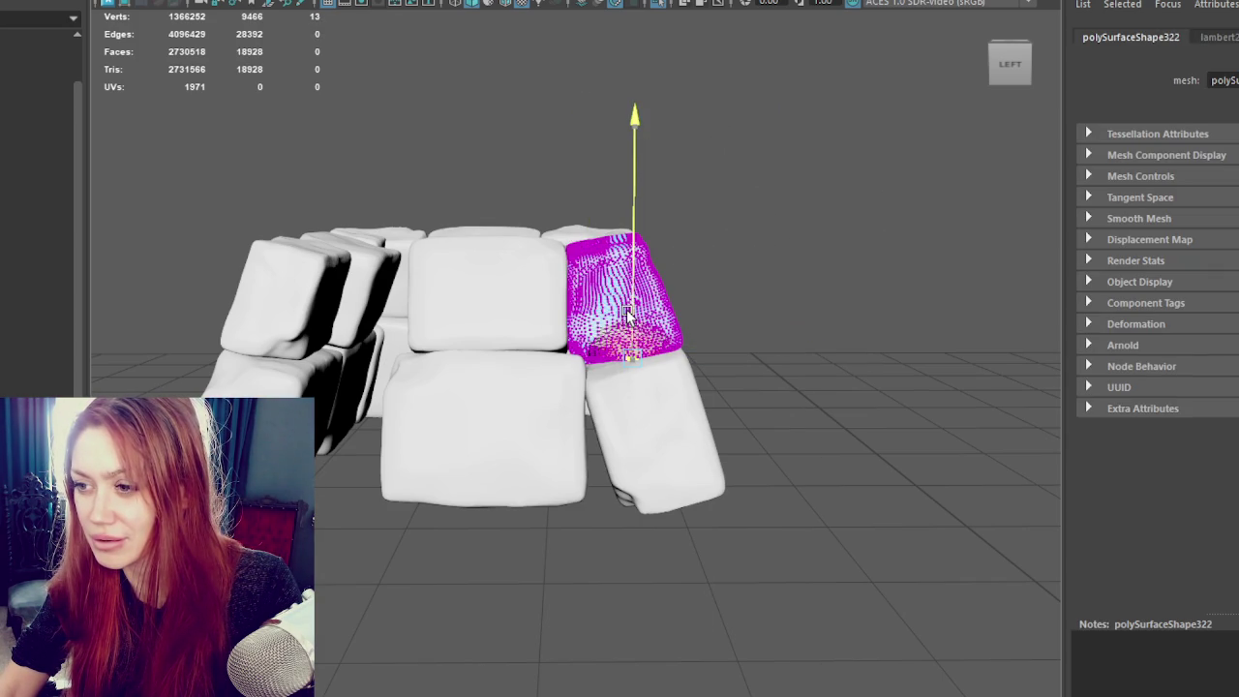
left_click_drag(538, 407, 651, 362)
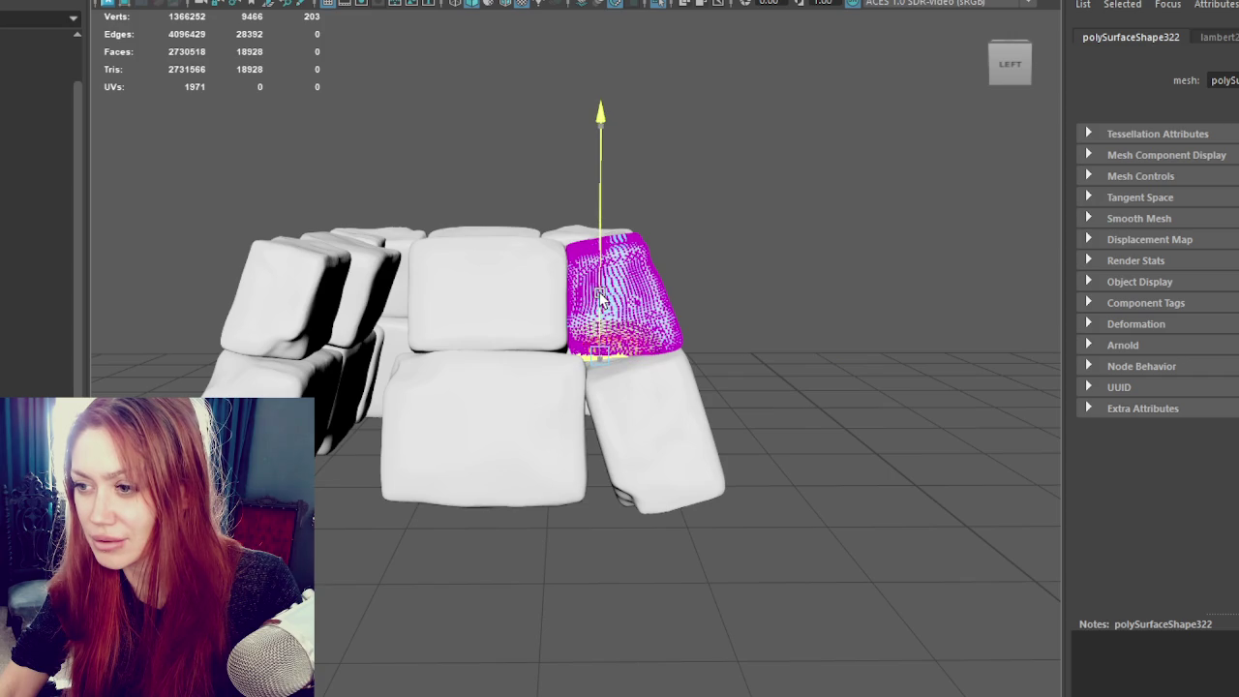
key("e")
key("w")
Step: Rotate and move the block's top corner vertices inward, then view the wall from FRONT
middle_click_drag(634, 271, 641, 225, "alt")
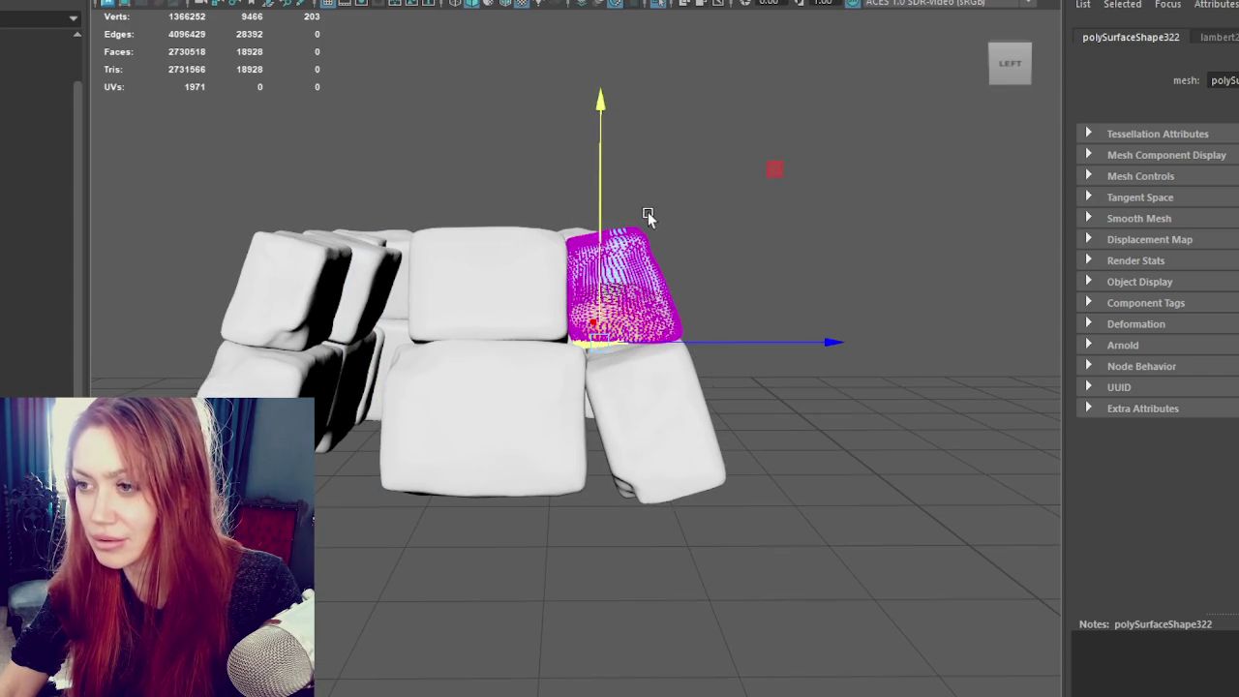
left_click_drag(554, 240, 557, 237)
key("e")
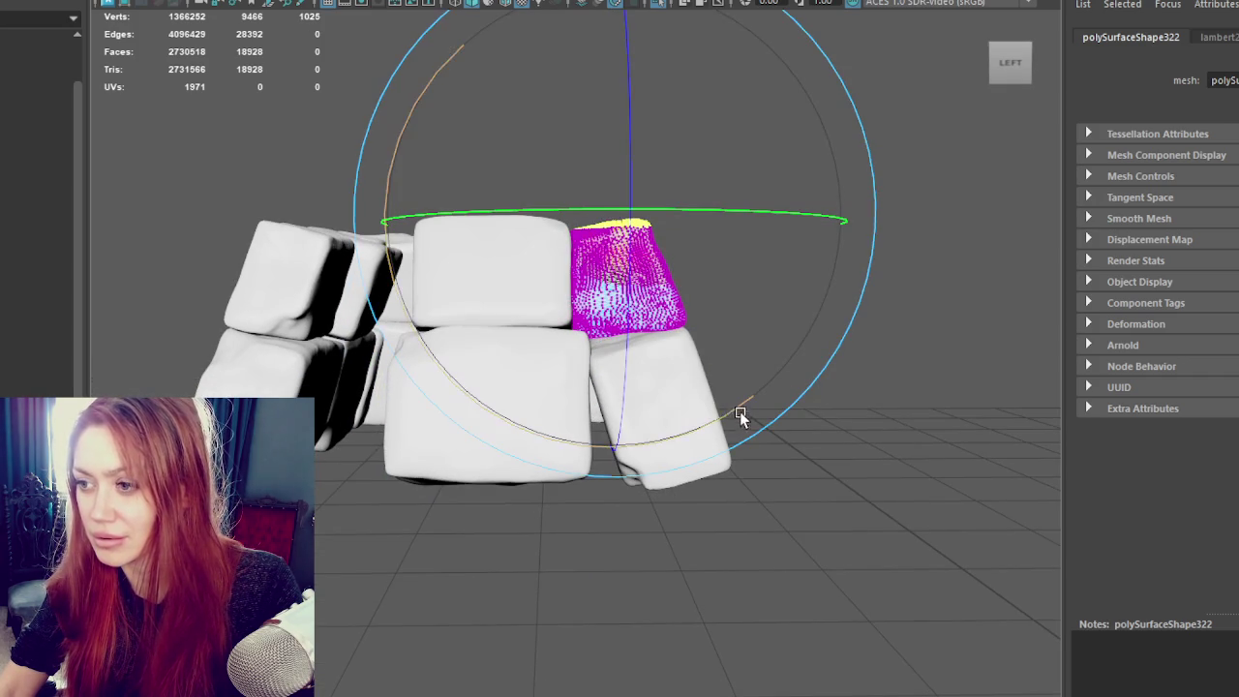
key("q")
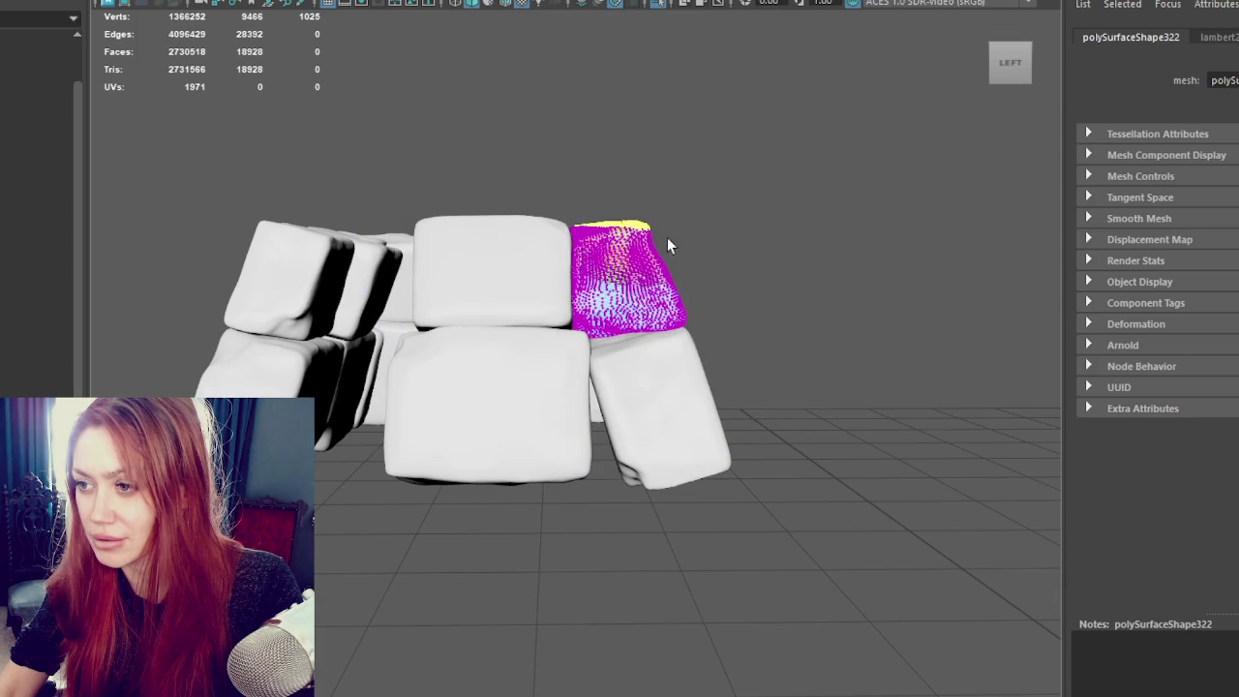
left_click_drag(668, 242, 647, 251)
key("w")
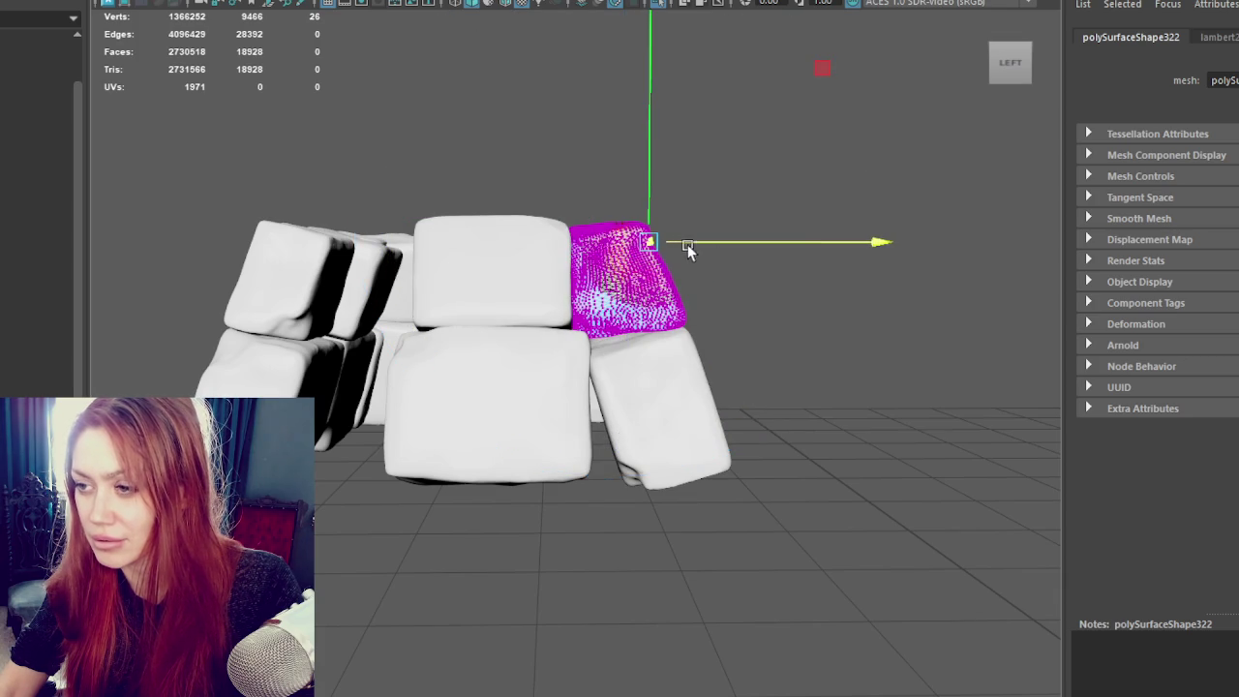
left_click_drag(701, 248, 478, 237, "alt")
left_click(700, 227)
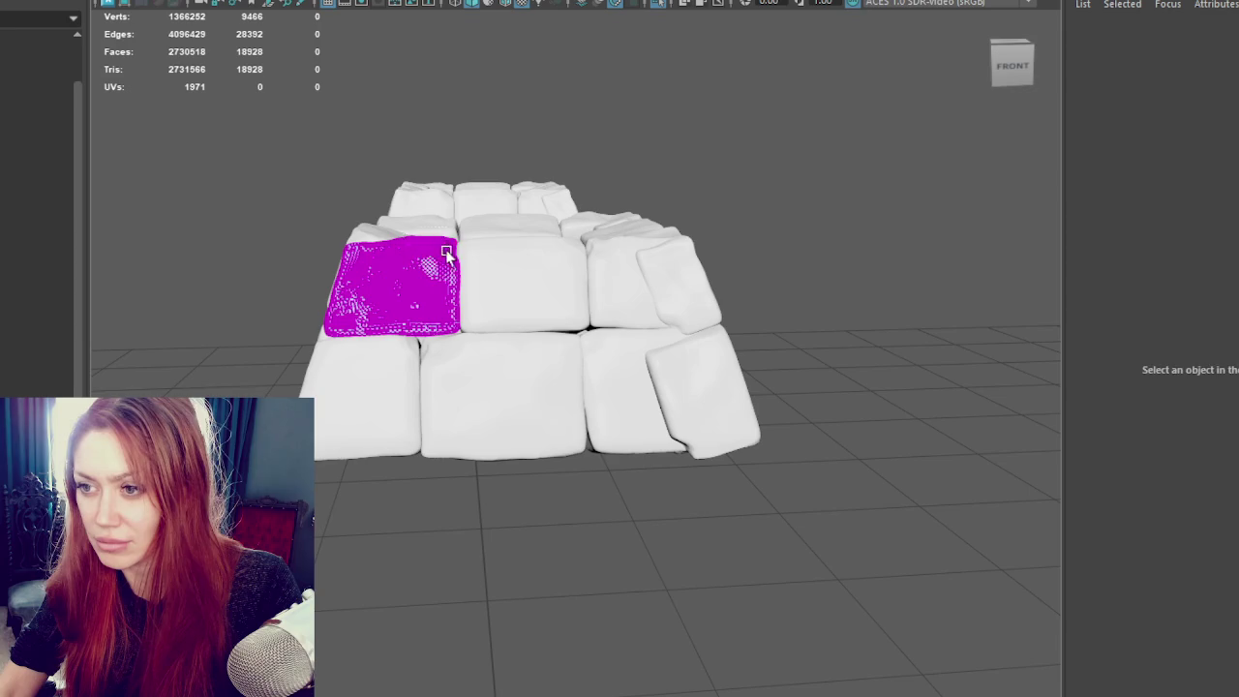
Step: Try vertex selections along the top-left block's top edge, then clear them
left_click_drag(403, 237, 445, 252)
left_click_drag(334, 247, 336, 246)
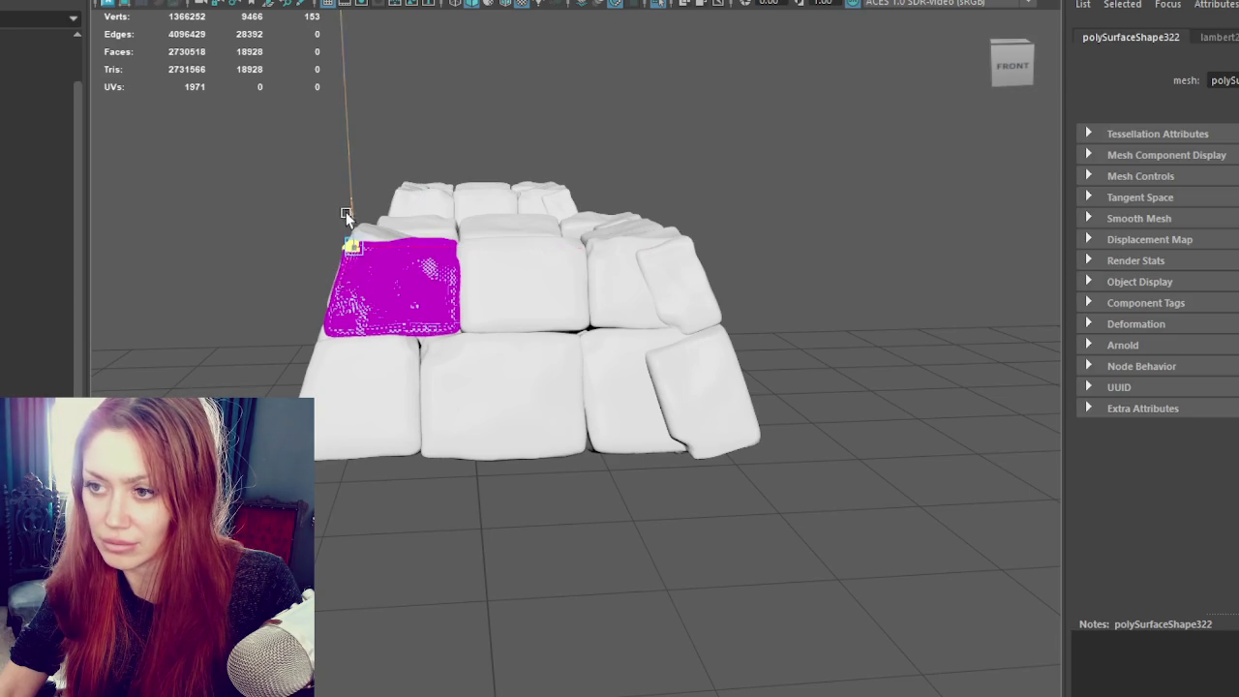
left_click_drag(426, 225, 403, 260, "shift")
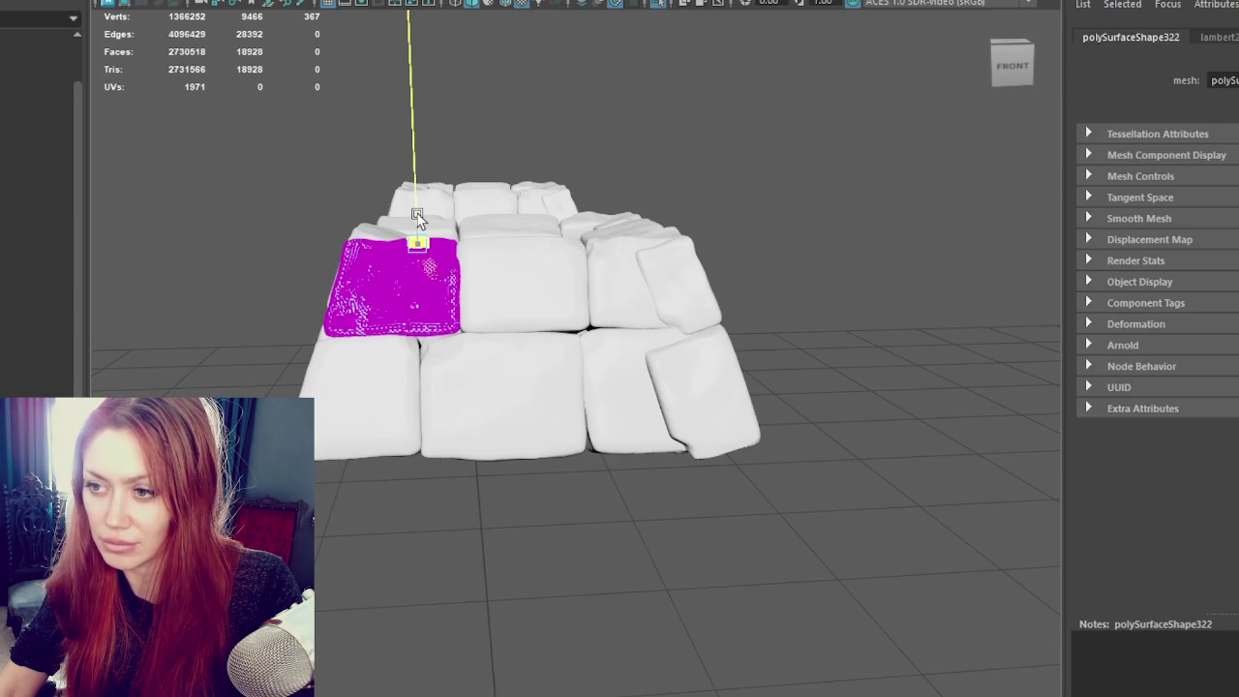
left_click(271, 182)
mouse_move(272, 182)
left_mouse_down("alt")
mouse_move(495, 188)
mouse_move(581, 412)
mouse_move(633, 401)
left_mouse_up("alt")
Step: Select the lower corner block's vertices, checking from below and the side
left_click(596, 416)
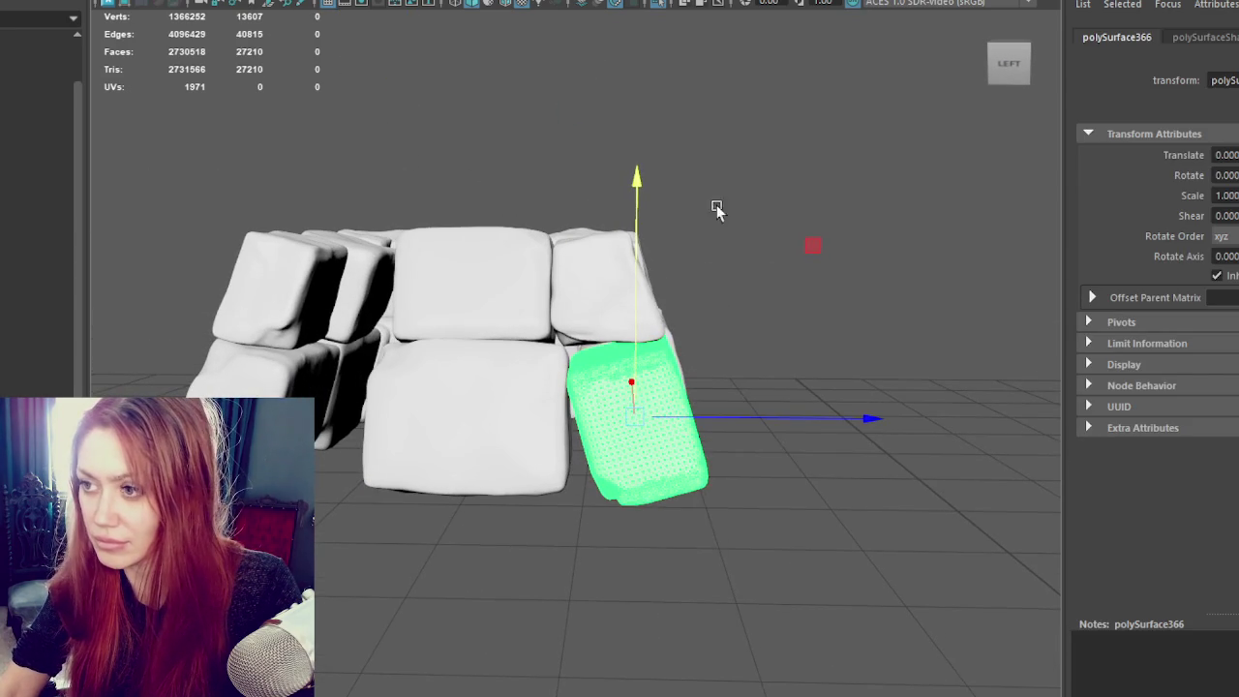
key("F9")
mouse_move(612, 522)
left_mouse_down()
mouse_move(608, 489)
mouse_move(628, 498)
left_mouse_up()
left_click_drag(628, 498, 455, 293, "alt")
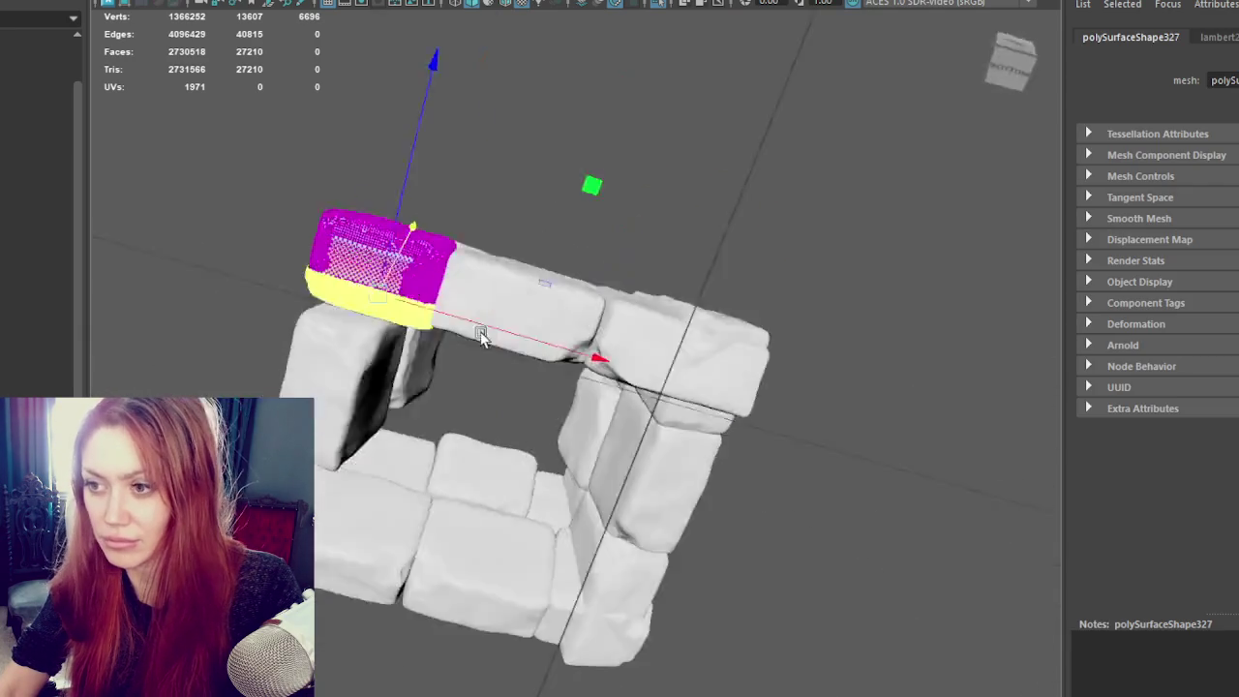
left_click_drag(510, 304, 697, 384)
left_click_drag(745, 450, 594, 414)
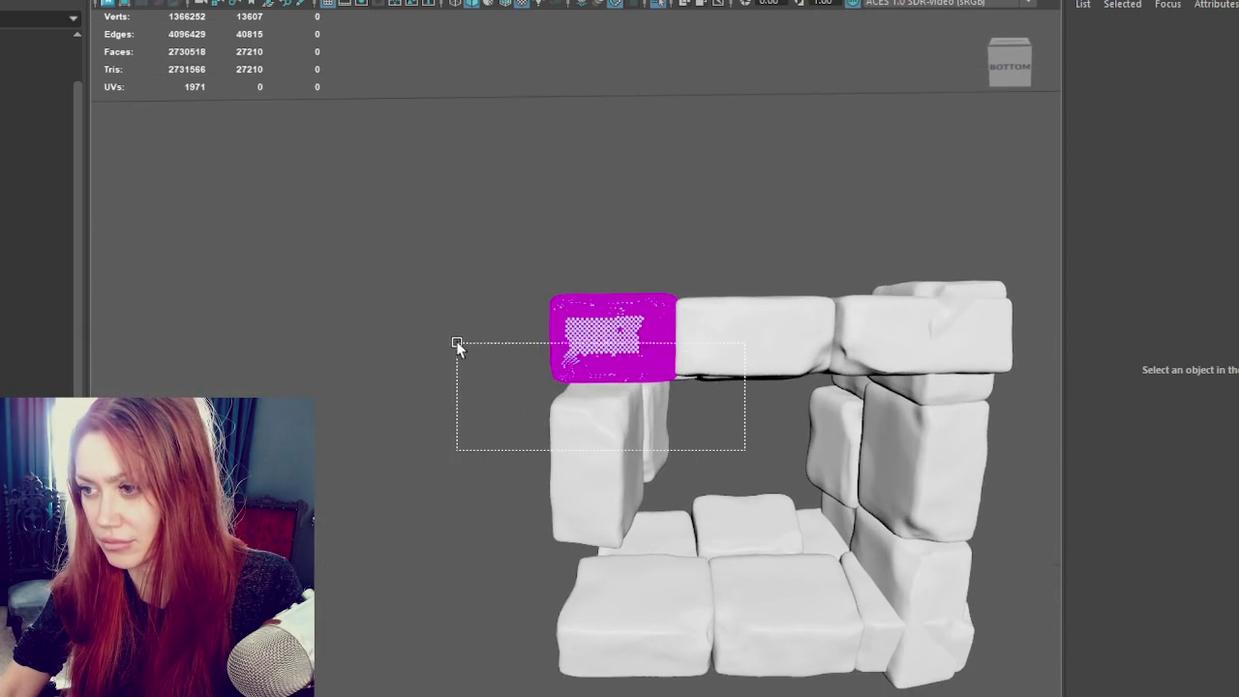
left_click_drag(447, 350, 446, 351)
mouse_move(603, 396)
left_mouse_down("alt")
mouse_move(885, 509)
mouse_move(783, 474)
left_mouse_up("alt")
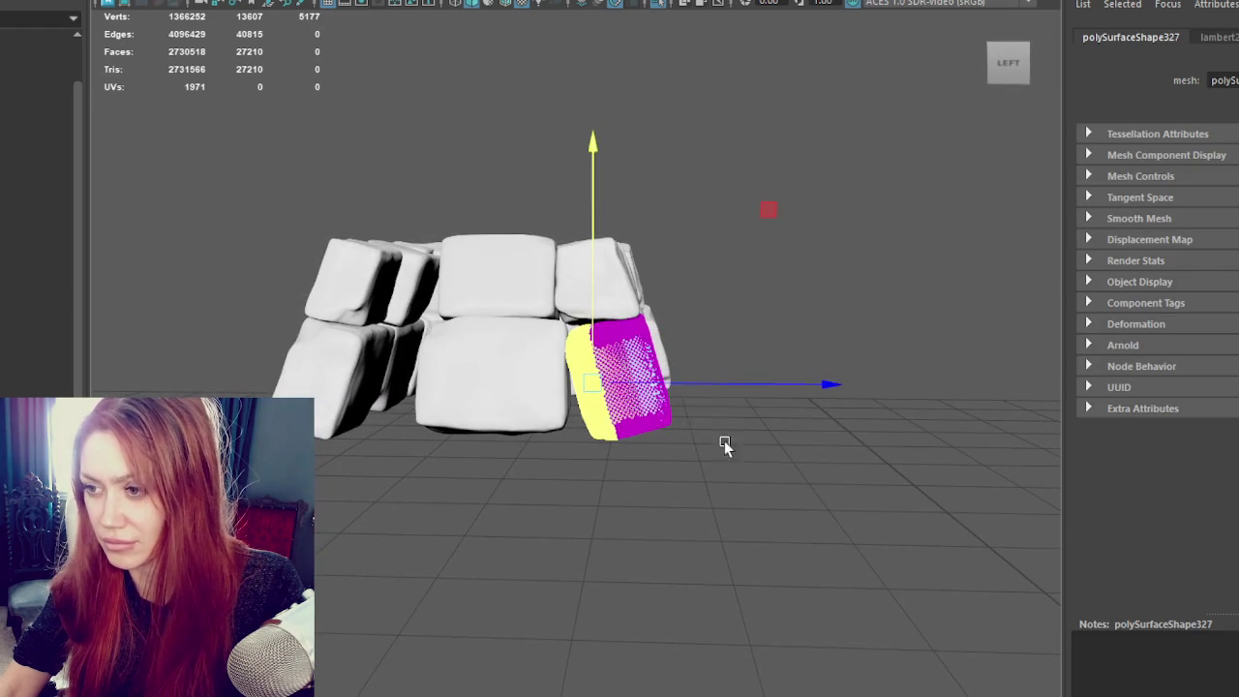
Step: Rotate and move the corner block's vertices so it leans less and sits flush
key("e")
left_click_drag(780, 249, 780, 271)
key("w")
left_click_drag(676, 395, 664, 385)
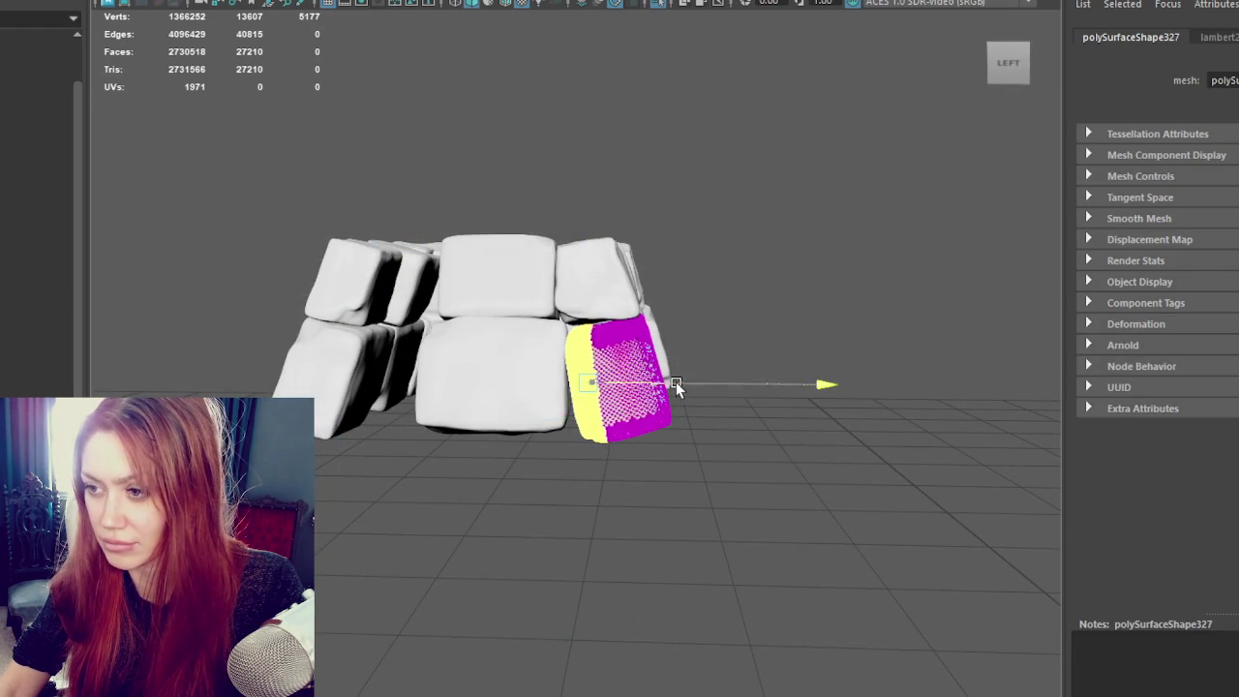
left_click_drag(582, 335, 594, 327)
key("e")
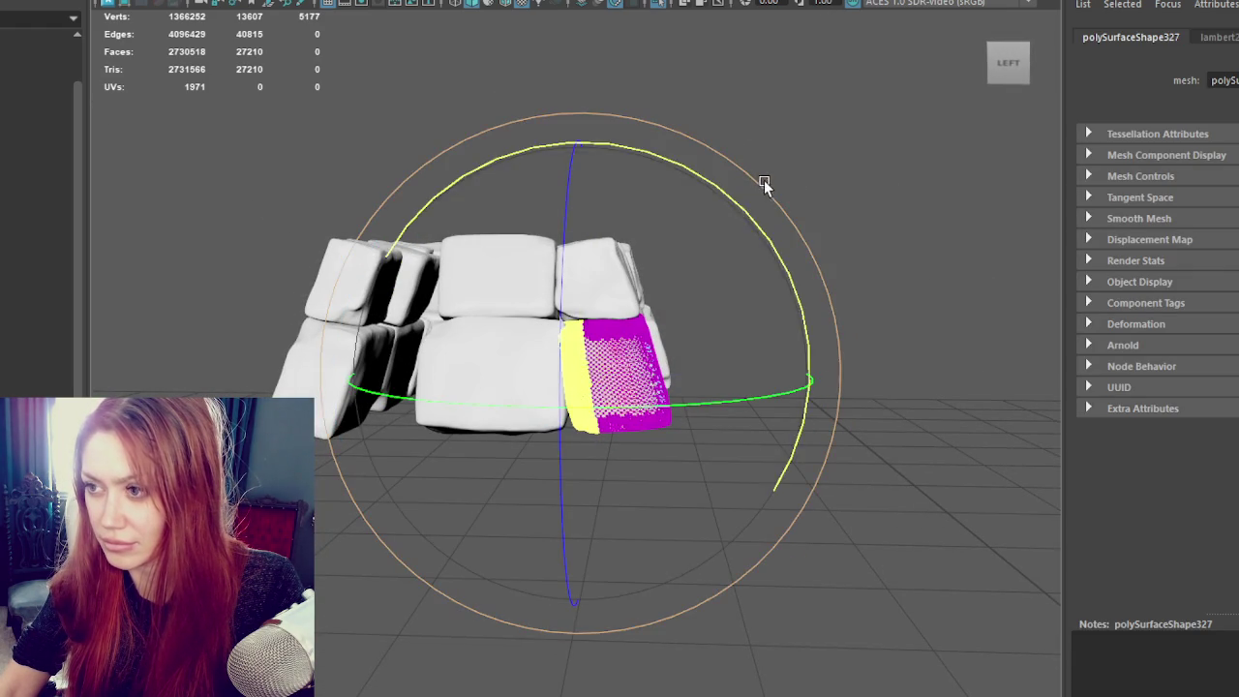
left_click_drag(761, 182, 751, 229)
key("w")
left_click_drag(594, 332, 620, 375)
mouse_move(612, 450)
left_mouse_down()
mouse_move(571, 418)
mouse_move(642, 423)
left_mouse_up()
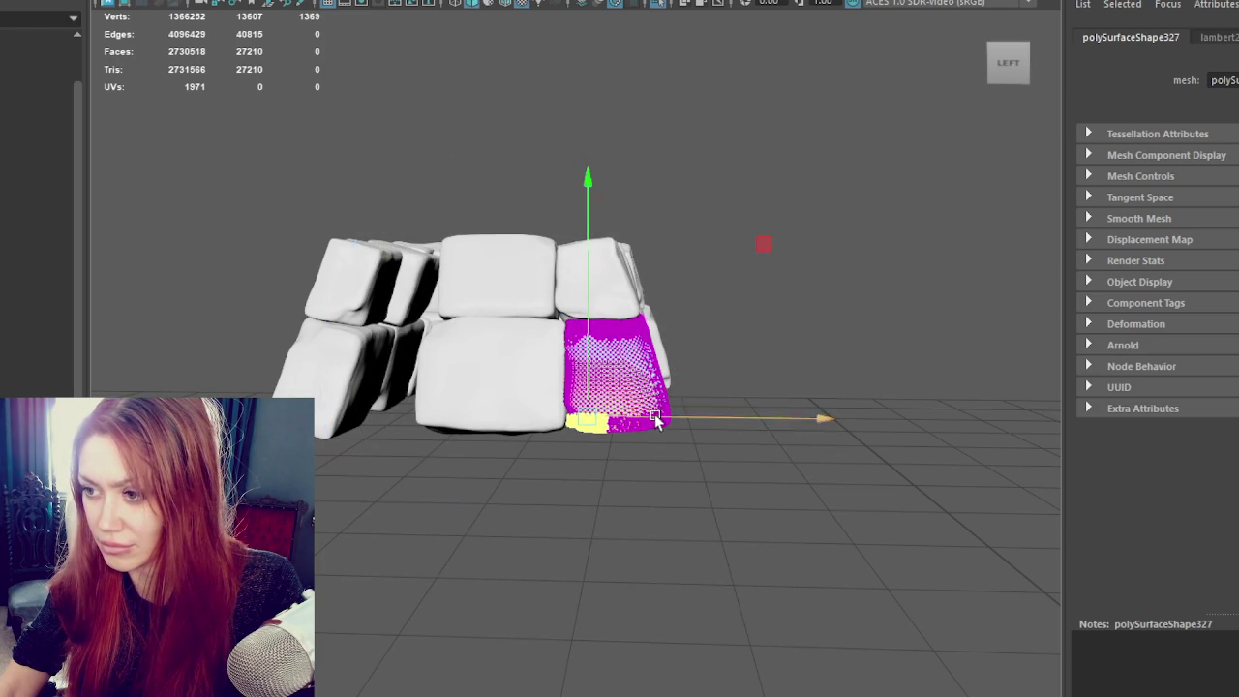
Step: Clear the selection, switch to textured shading, and review the reshaped wall
left_click(727, 348)
key("6")
mouse_move(791, 169)
left_mouse_down("alt")
mouse_move(814, 178)
mouse_move(769, 180)
left_mouse_up("alt")
scroll(662, 245, "up", 5)
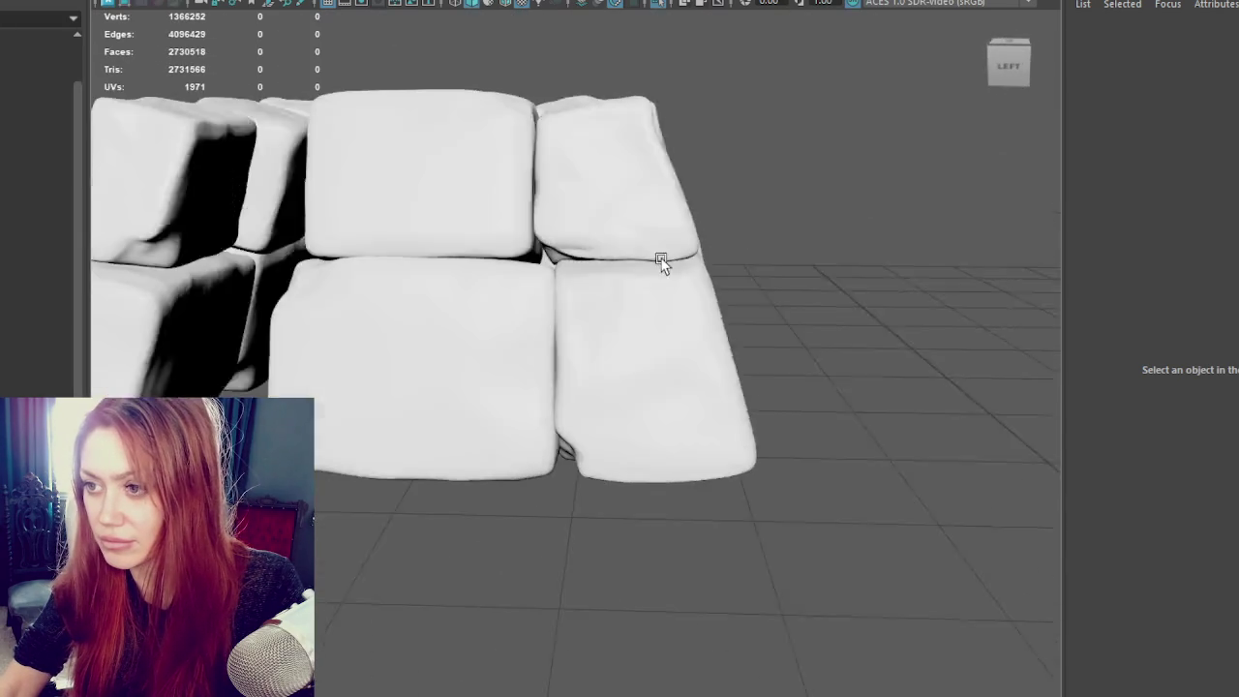
left_click(488, 334)
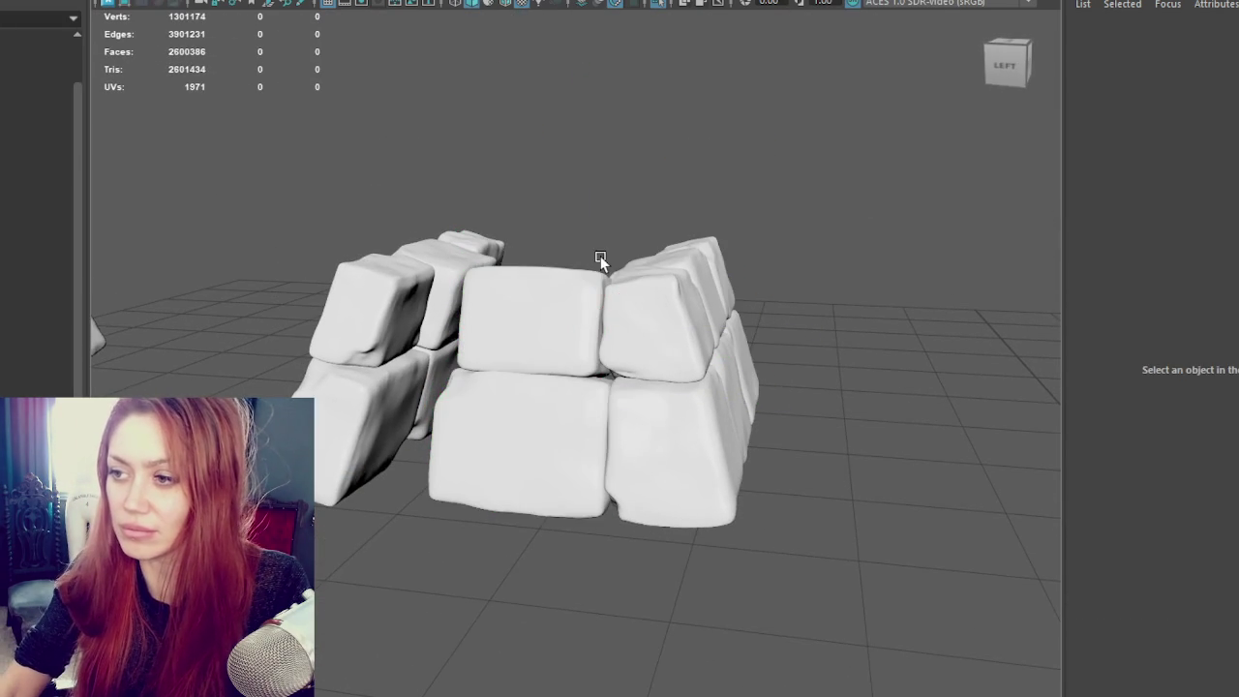
Step: Duplicate the front-centre block stack and rotate the copy
mouse_move(870, 281)
left_mouse_down("alt")
mouse_move(677, 310)
mouse_move(427, 268)
left_mouse_up("alt")
left_click_drag(481, 387, 193, 389, "alt")
left_click_drag(268, 292, 267, 160, "alt")
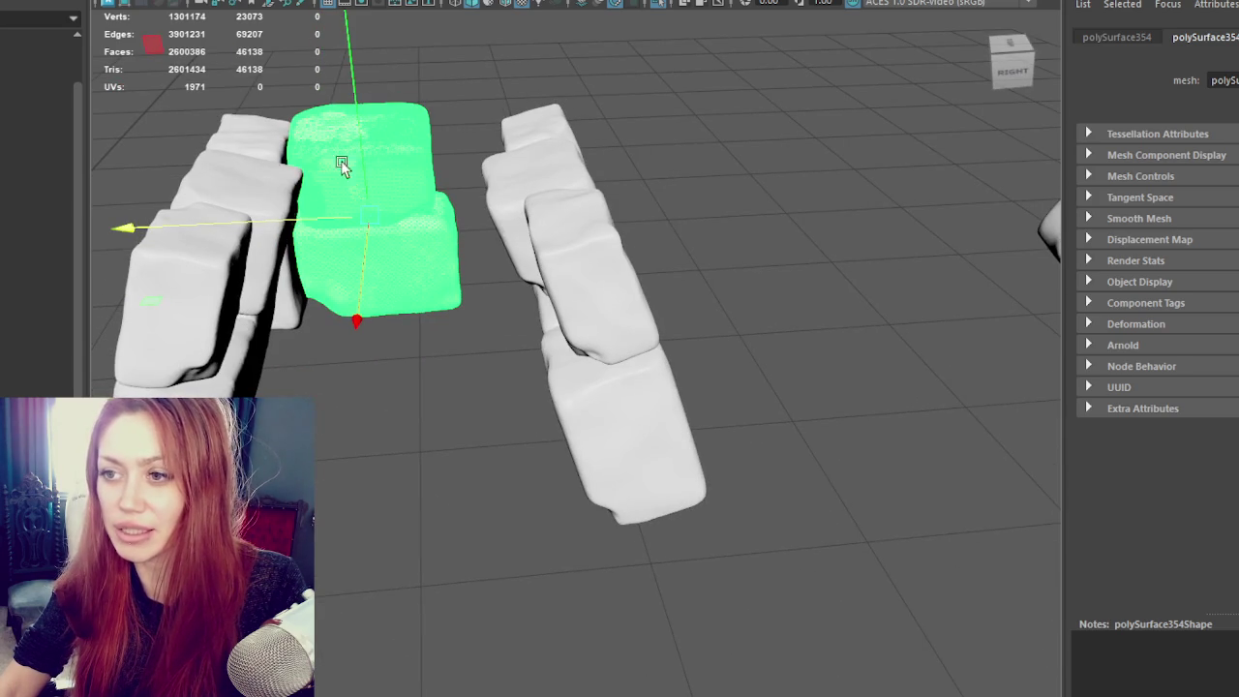
middle_click_drag(391, 242, 497, 149, "alt")
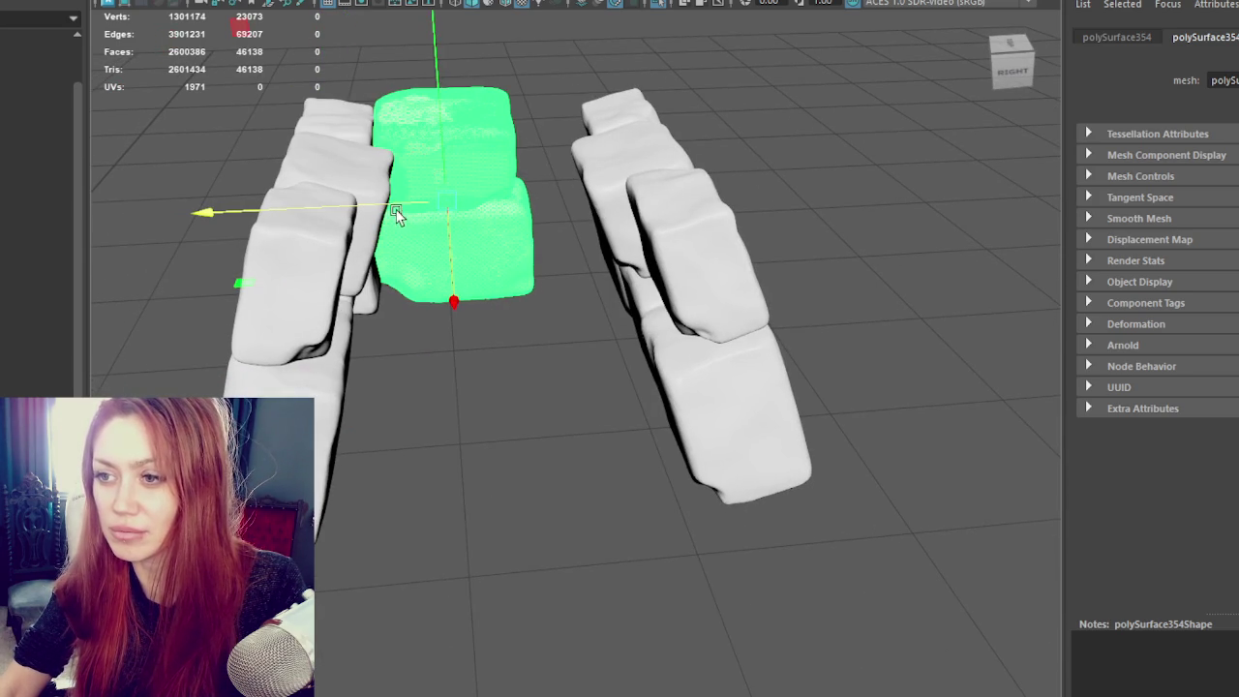
key("shift+d")
left_click(155, 2)
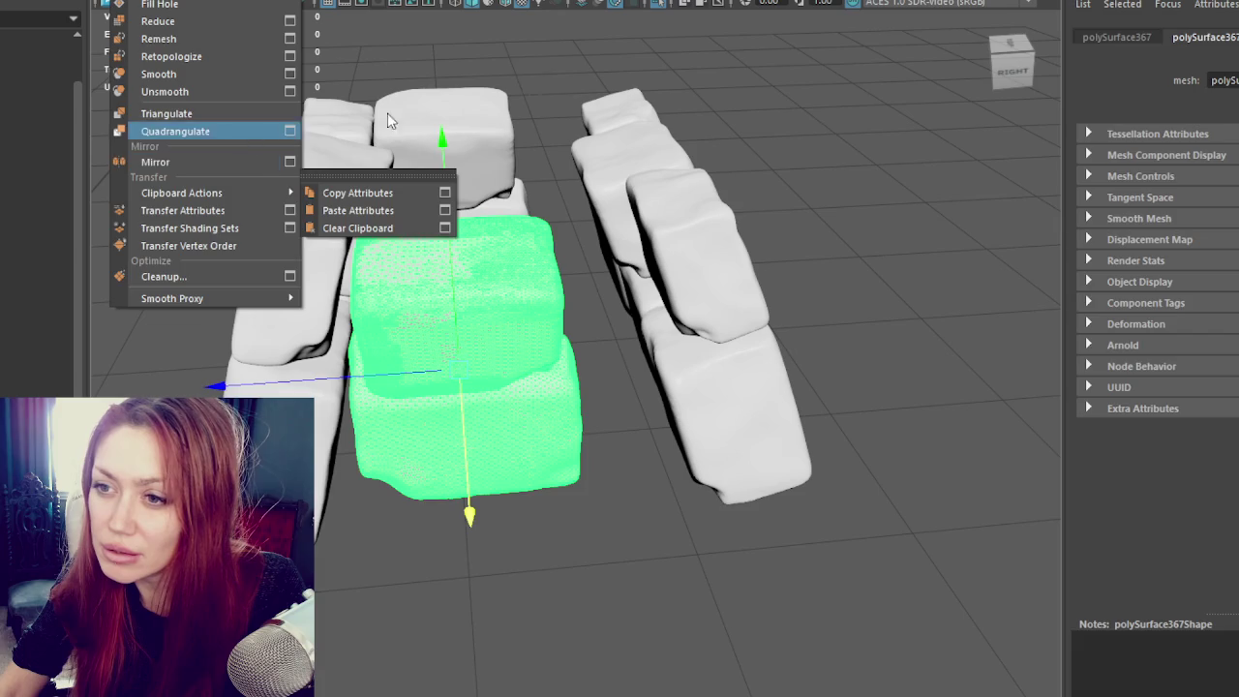
left_click(511, 302)
key("e")
mouse_move(510, 302)
left_mouse_down()
mouse_move(600, 485)
mouse_move(374, 480)
left_mouse_up()
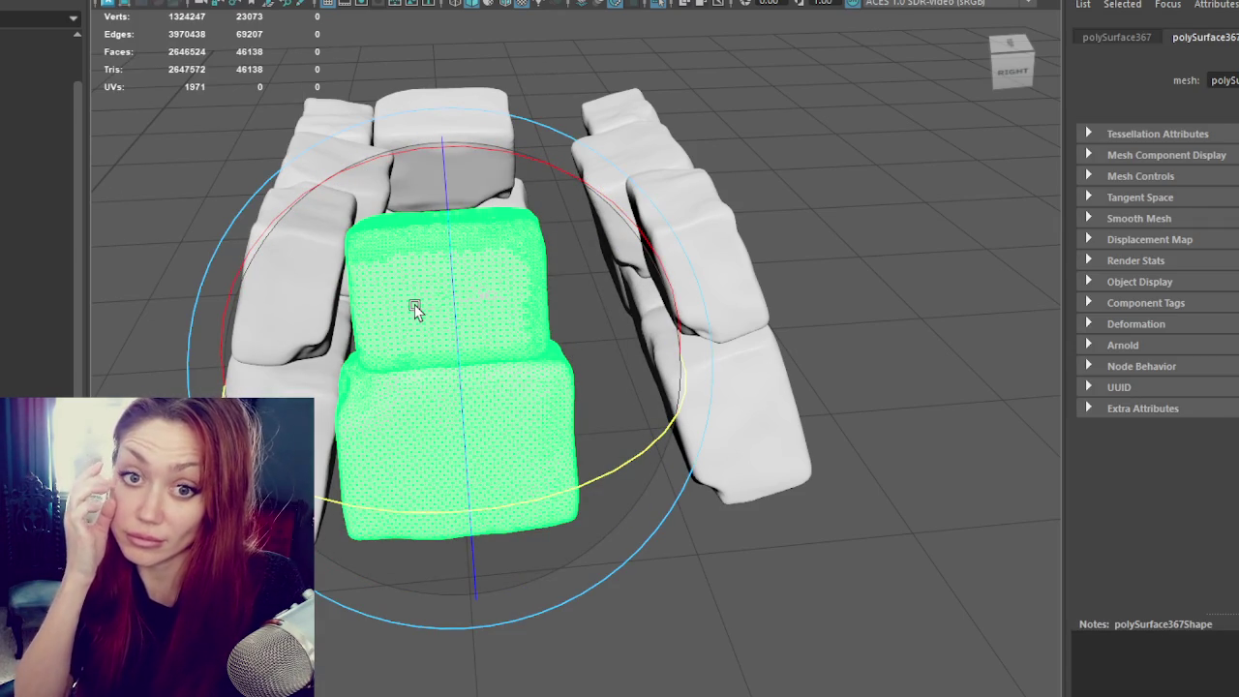
Step: Delete the copy's right-hand row and combine the remaining blocks into one column
left_click(733, 237)
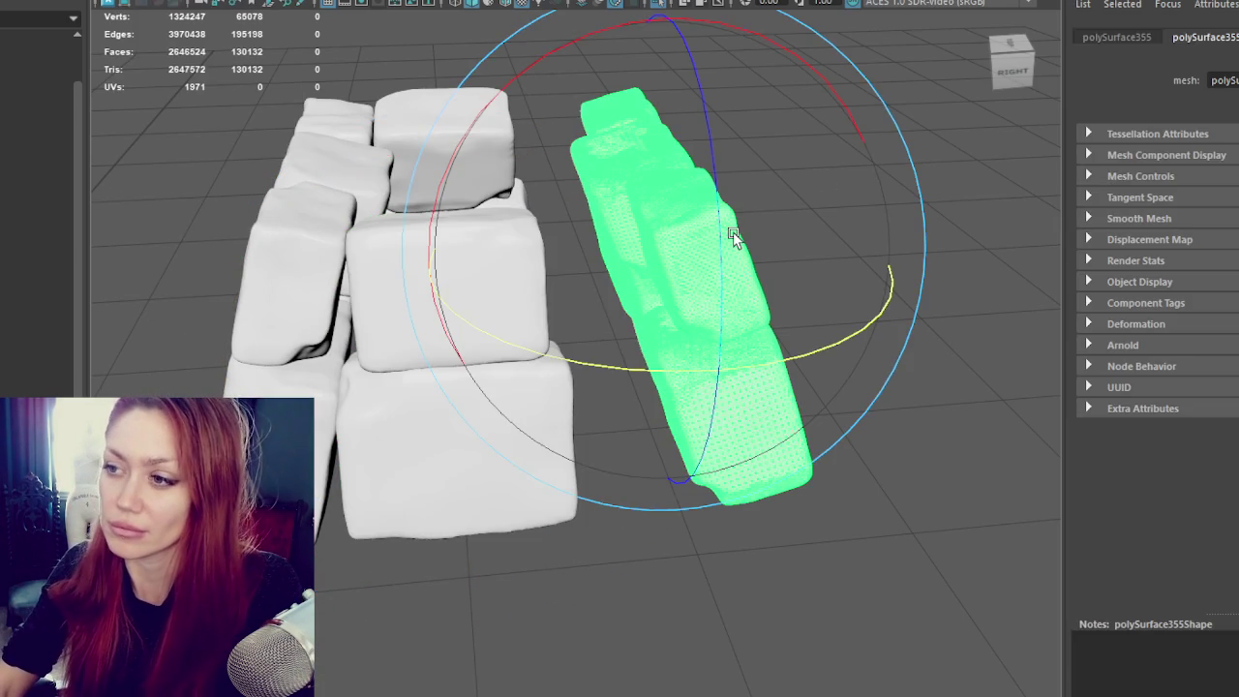
key("Delete")
left_click(276, 200)
mouse_move(277, 199)
left_mouse_down("alt")
mouse_move(325, 50)
mouse_move(441, 484)
left_mouse_up("alt")
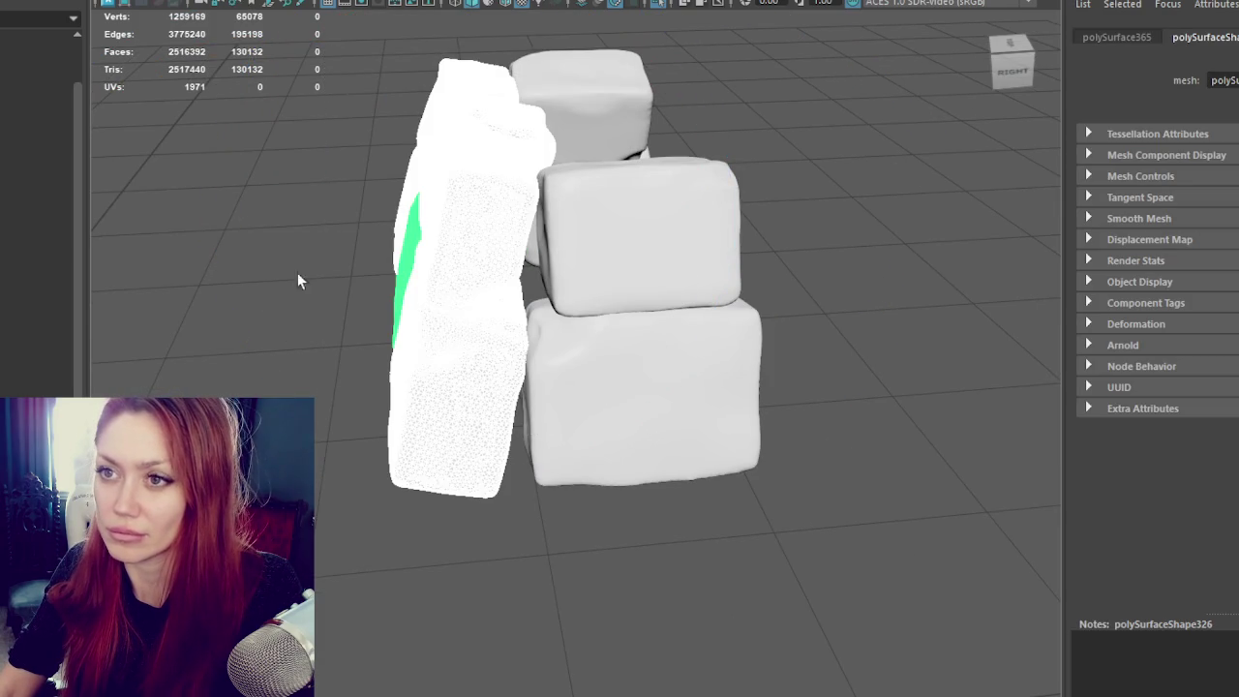
left_click(155, 4)
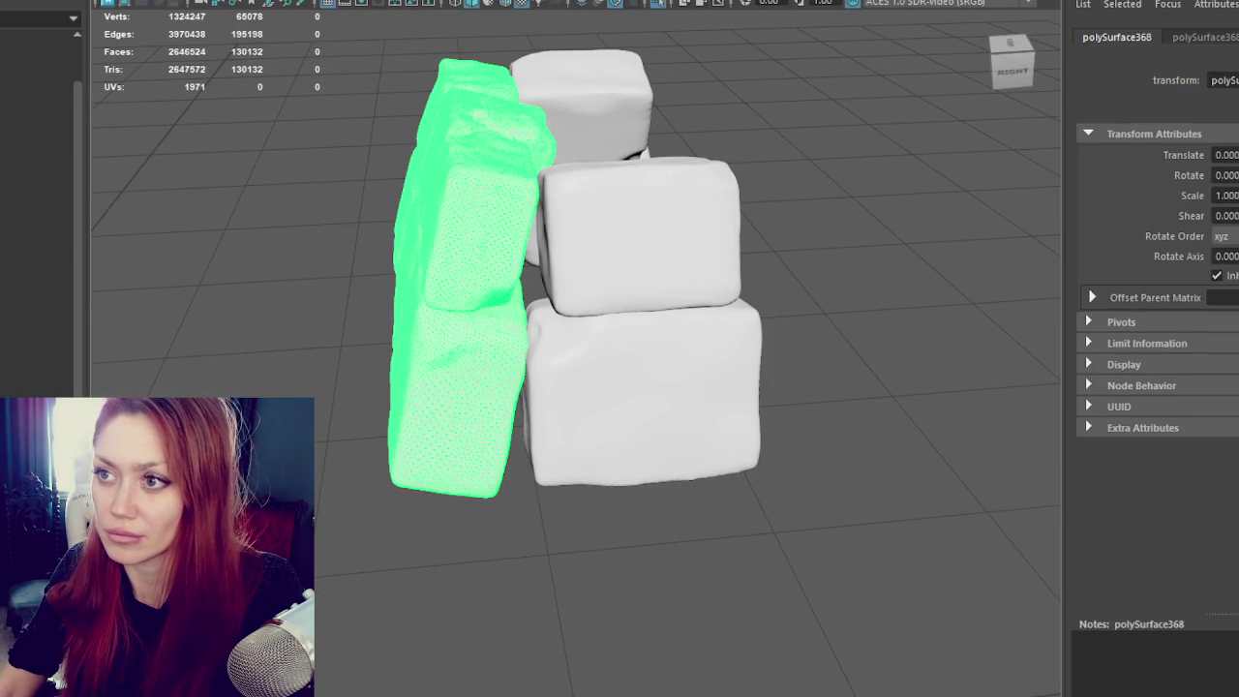
Step: Move and tilt the tall combined column against the stack's side, then inspect it
key("w")
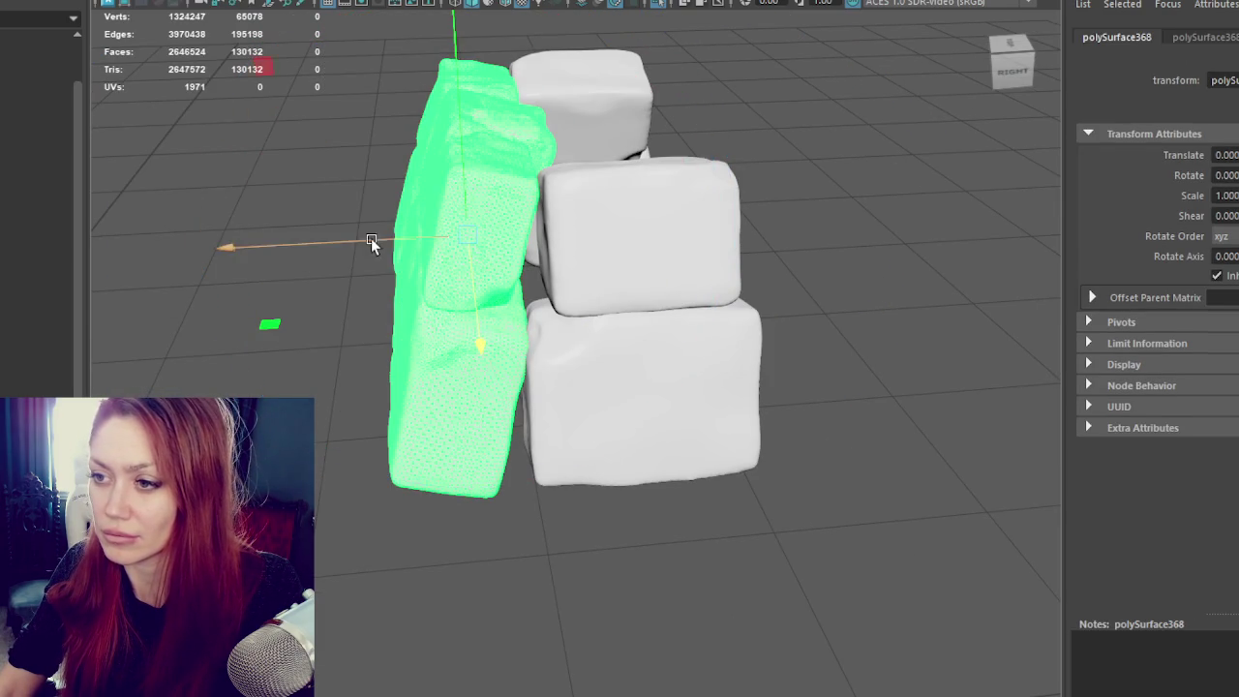
left_click_drag(369, 242, 527, 240)
key("e")
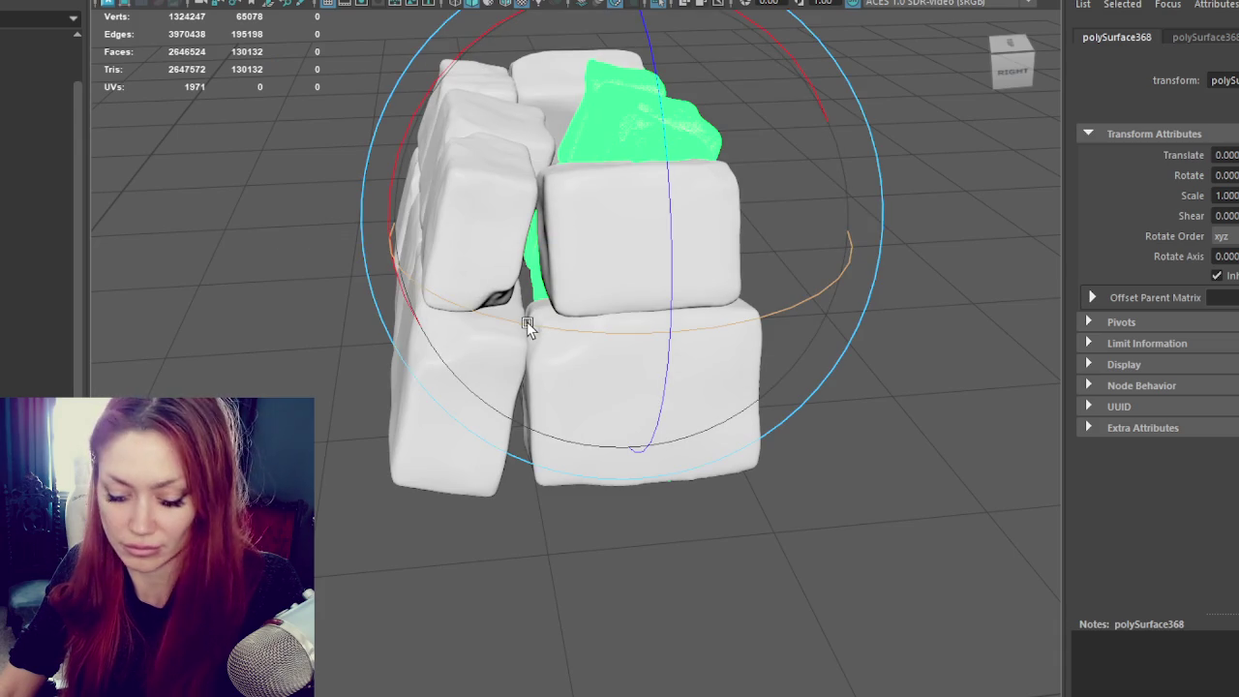
left_click_drag(527, 321, 782, 317)
key("w")
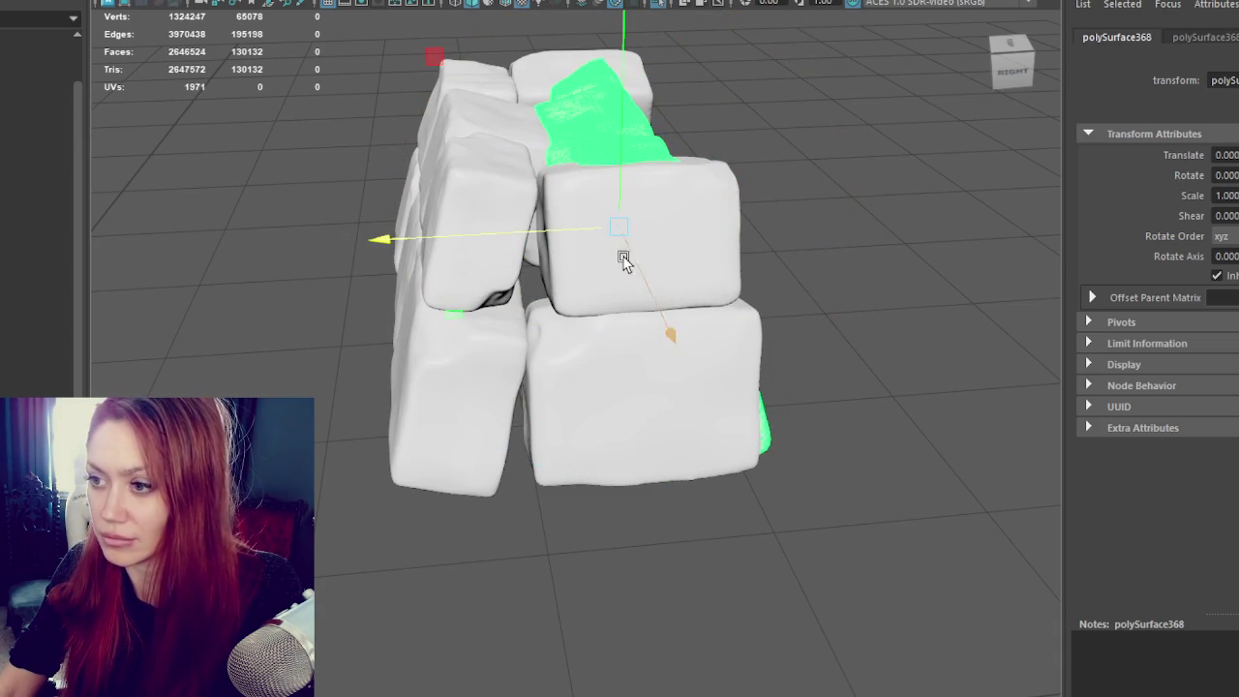
mouse_move(583, 232)
left_mouse_down("alt")
mouse_move(538, 295)
mouse_move(509, 271)
left_mouse_up("alt")
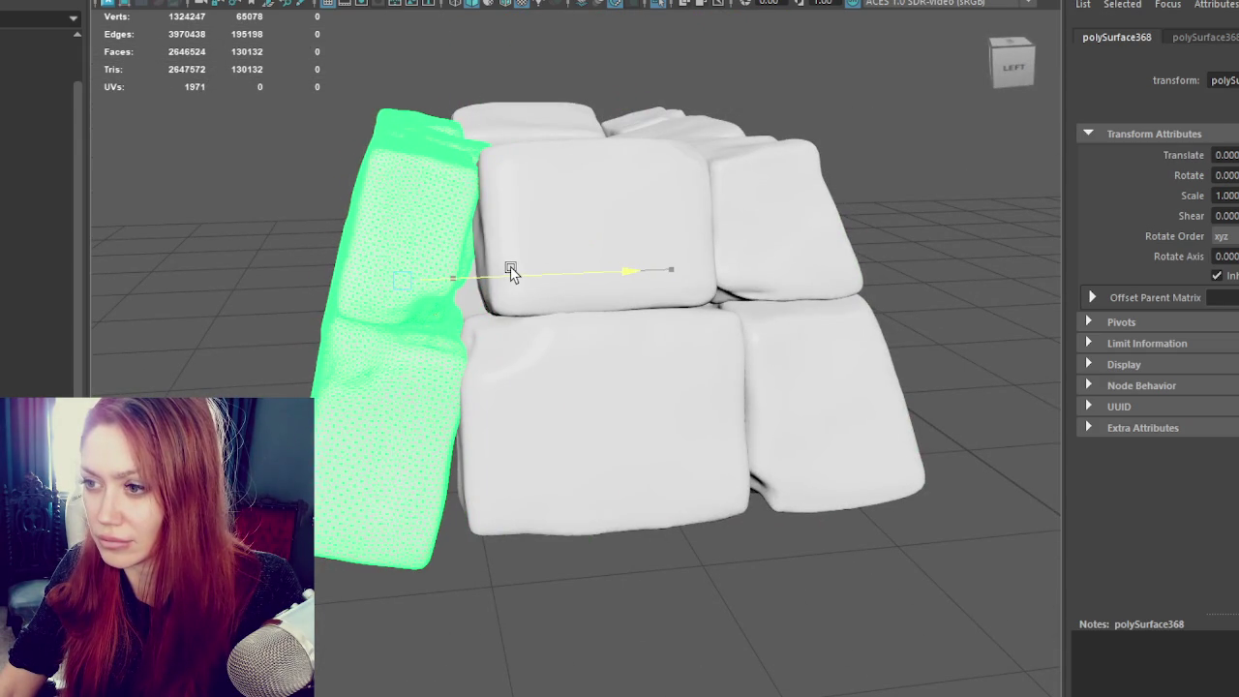
mouse_move(510, 269)
left_mouse_down("alt")
mouse_move(694, 277)
mouse_move(534, 304)
mouse_move(277, 287)
mouse_move(282, 278)
left_mouse_up("alt")
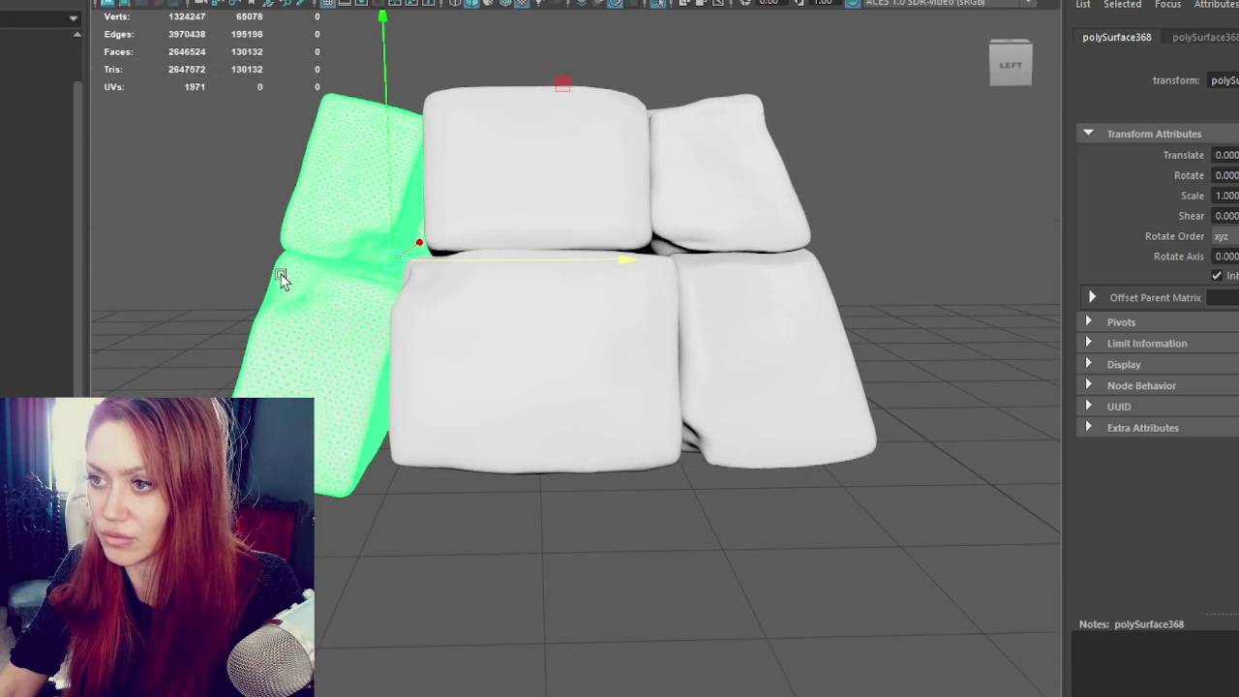
mouse_move(689, 141)
left_mouse_down("alt")
mouse_move(741, 210)
mouse_move(561, 324)
mouse_move(365, 285)
mouse_move(397, 300)
mouse_move(368, 229)
mouse_move(396, 243)
mouse_move(382, 233)
left_mouse_up("alt")
right_click(264, 142)
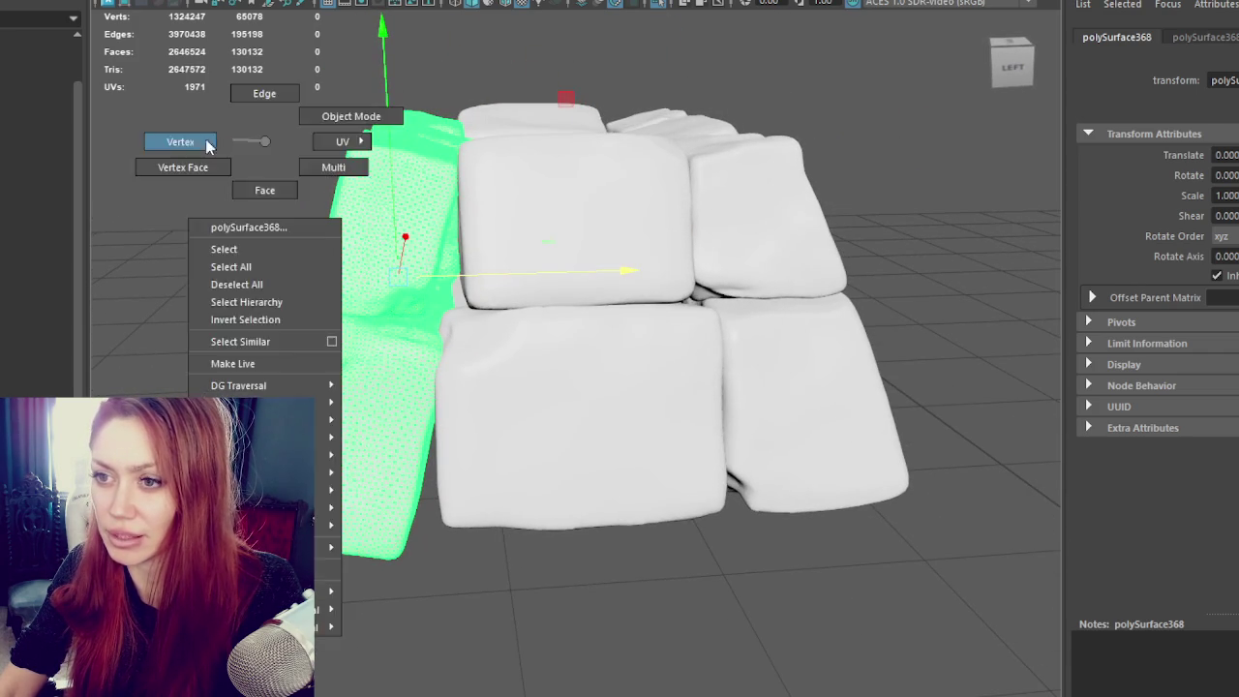
Step: Try shifting the upper centre block's faces right with soft selection, then undo the shift
left_click(180, 142)
key("F8")
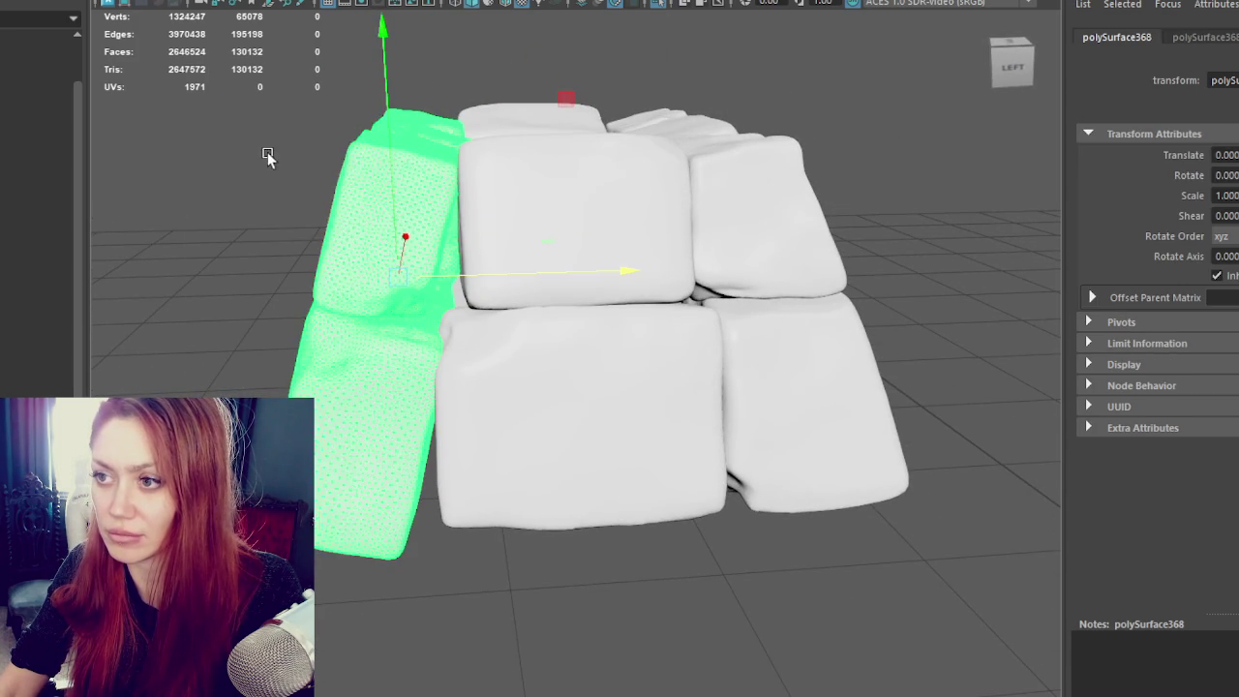
left_click(605, 229)
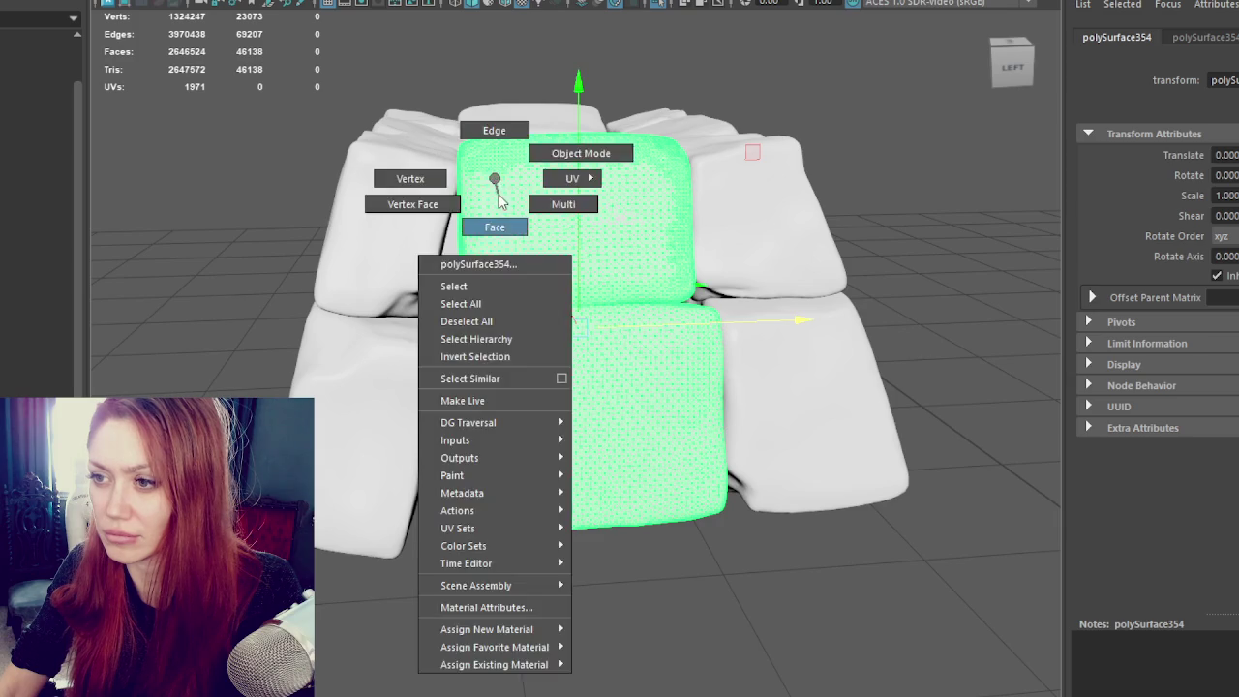
right_click_drag(496, 184, 492, 226)
key("b")
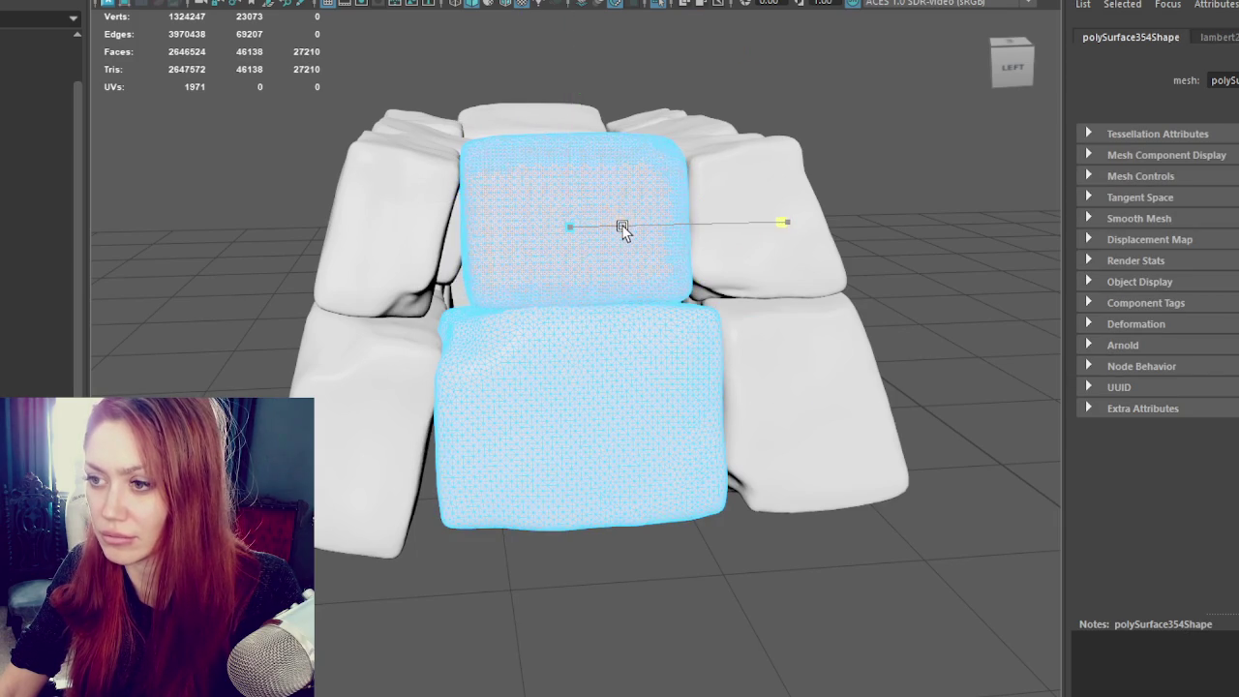
left_click_drag(632, 230, 646, 229)
key("ctrl+z")
left_click(274, 111)
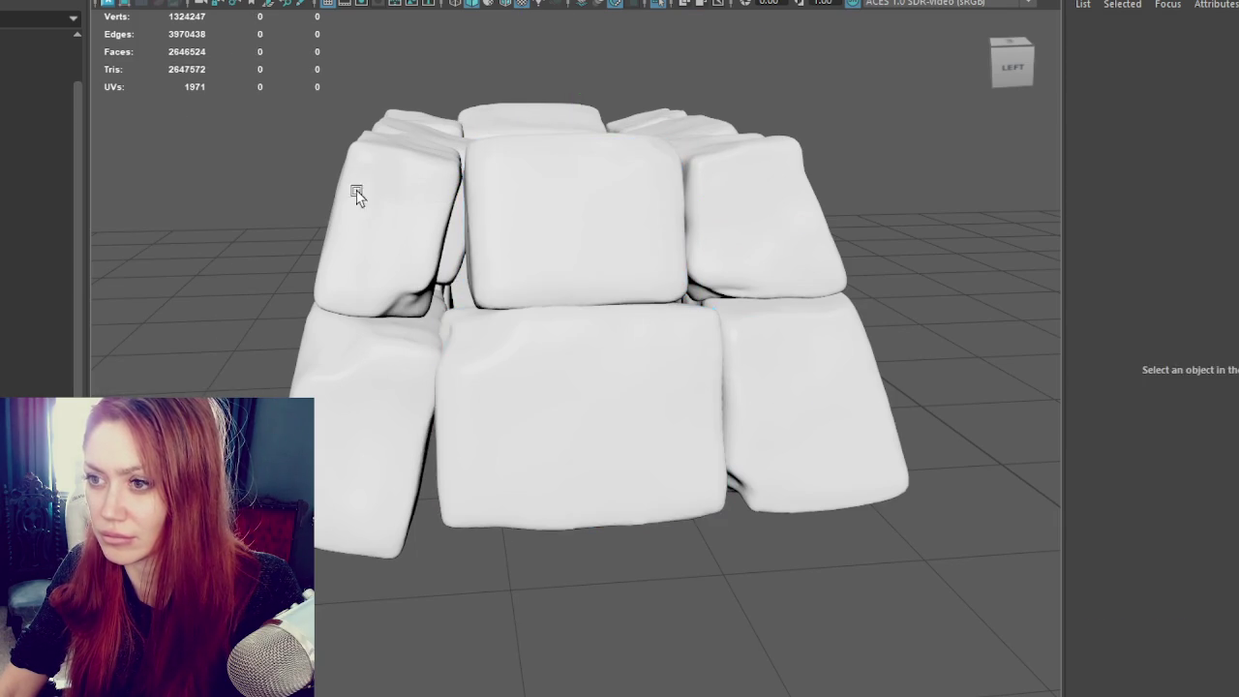
Step: Nudge the upper-left block's side faces slightly along X, discarding a trial tilt
left_click(387, 223)
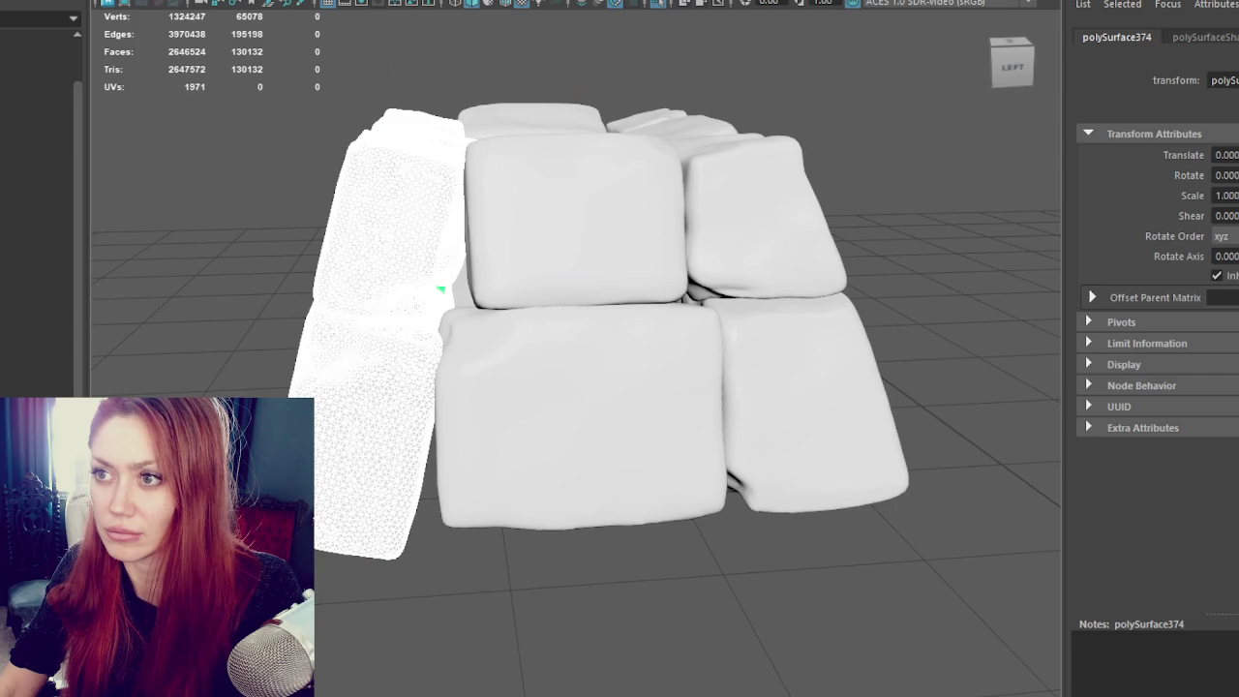
left_click(238, 209)
mouse_move(487, 144)
left_mouse_down("alt")
mouse_move(497, 233)
mouse_move(368, 296)
mouse_move(109, 211)
mouse_move(115, 201)
mouse_move(519, 210)
left_mouse_up("alt")
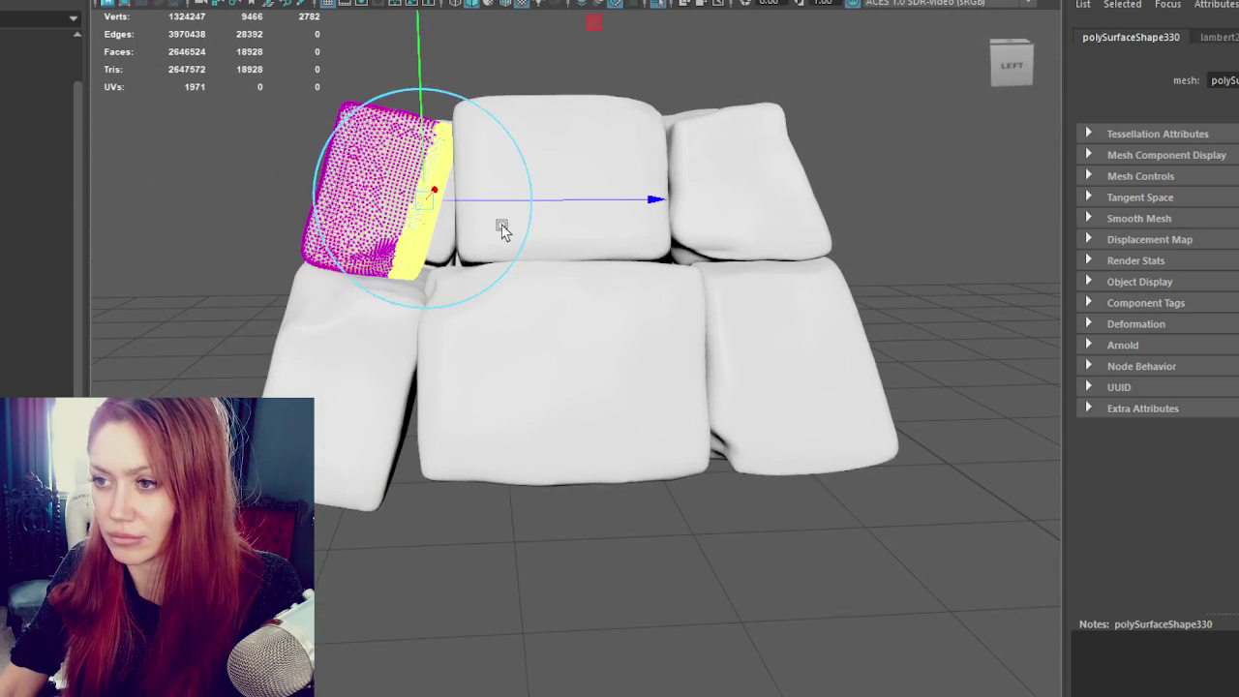
key("e")
key("w")
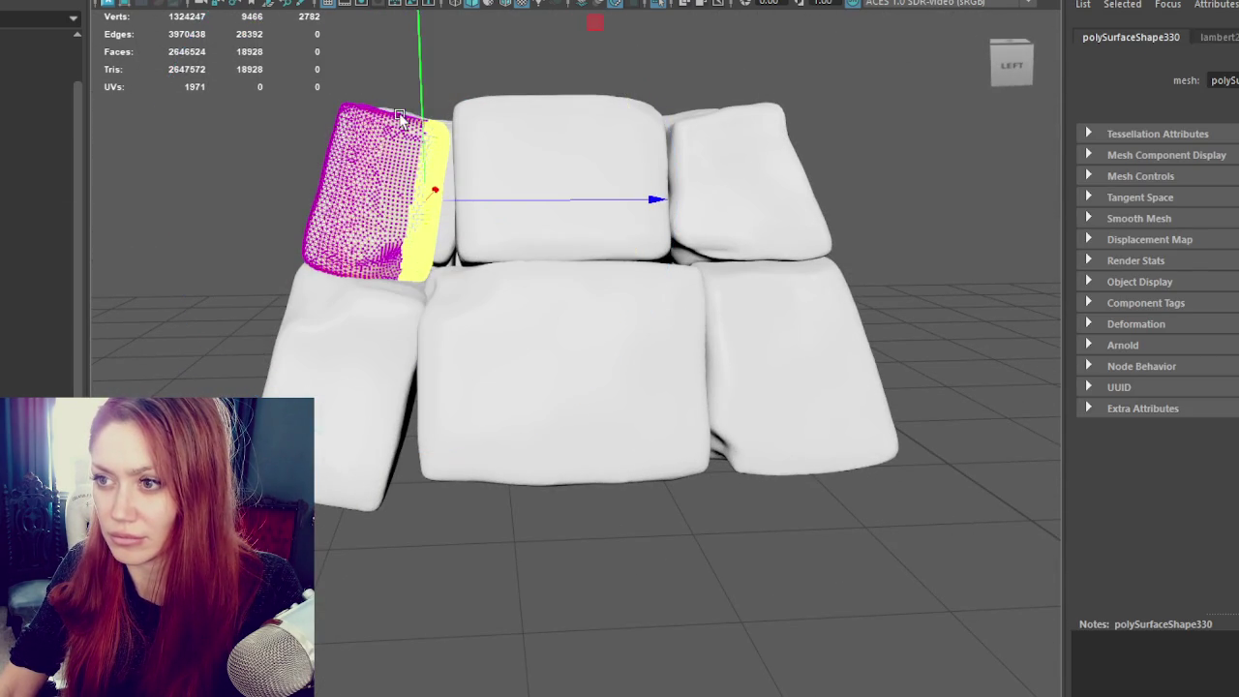
left_click_drag(511, 192, 509, 191)
key("e")
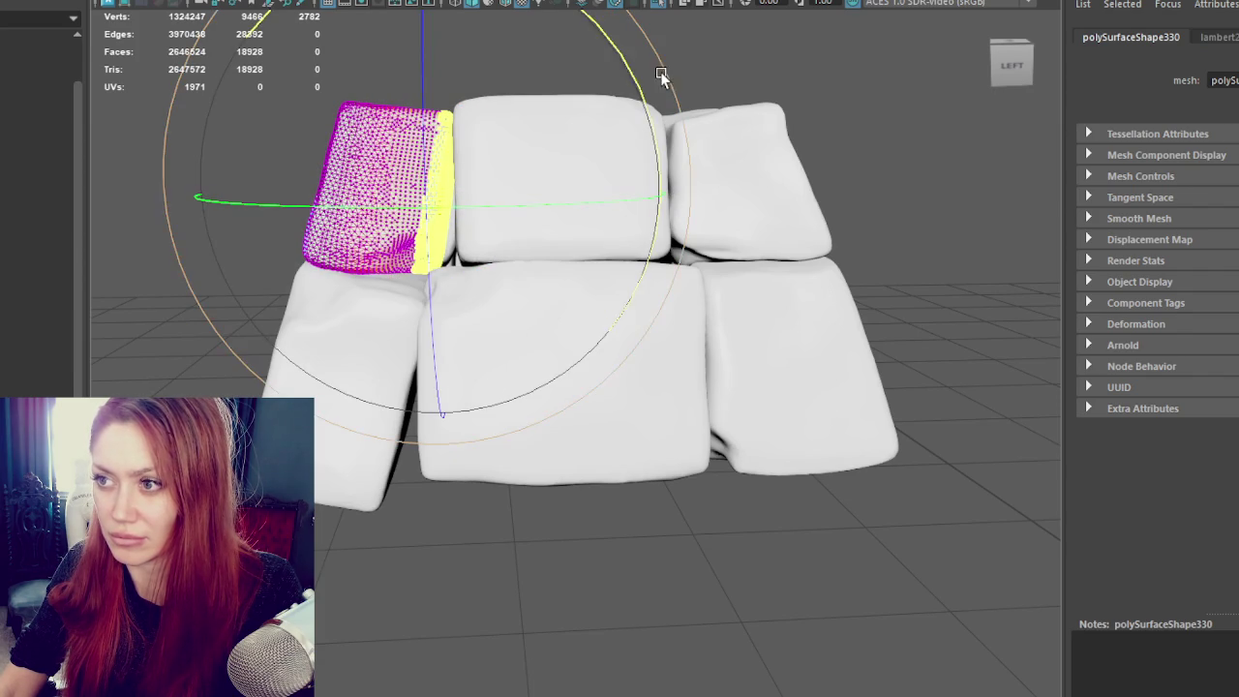
left_click_drag(662, 76, 619, 194)
key("ctrl+z")
key("w")
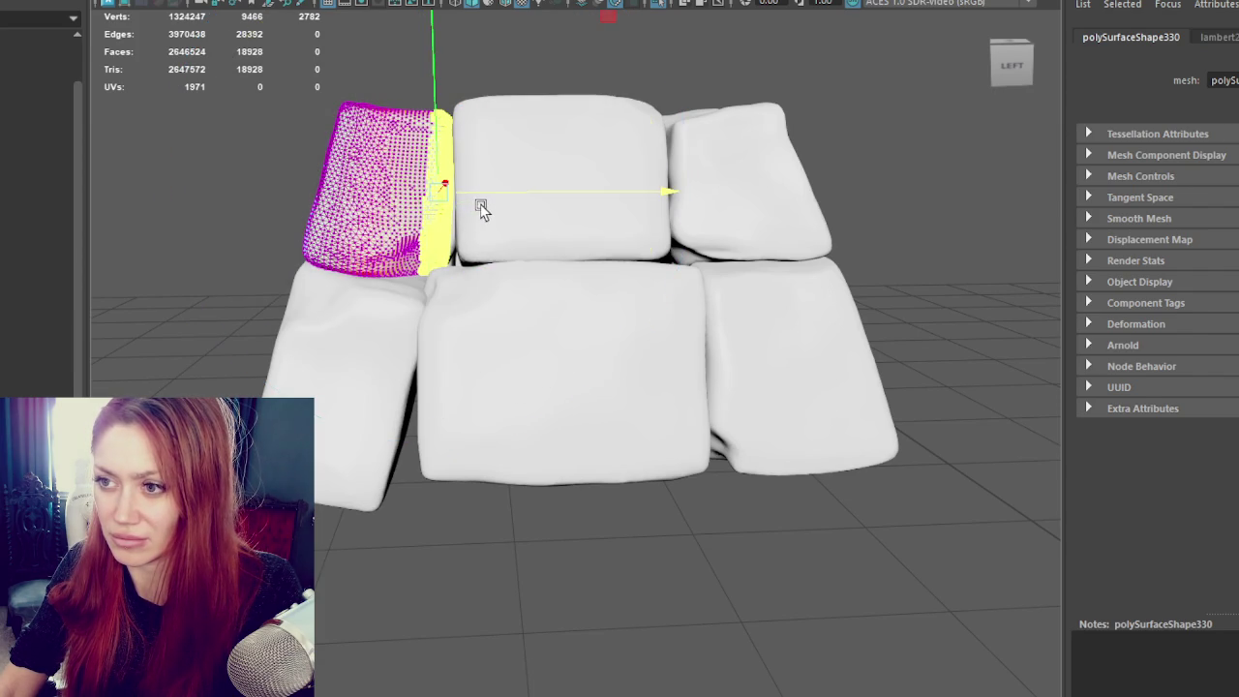
left_click_drag(485, 194, 497, 194)
Step: Soft-select the upper-left block's lower-half faces with an adjusted falloff radius, then view from above
left_click(447, 138)
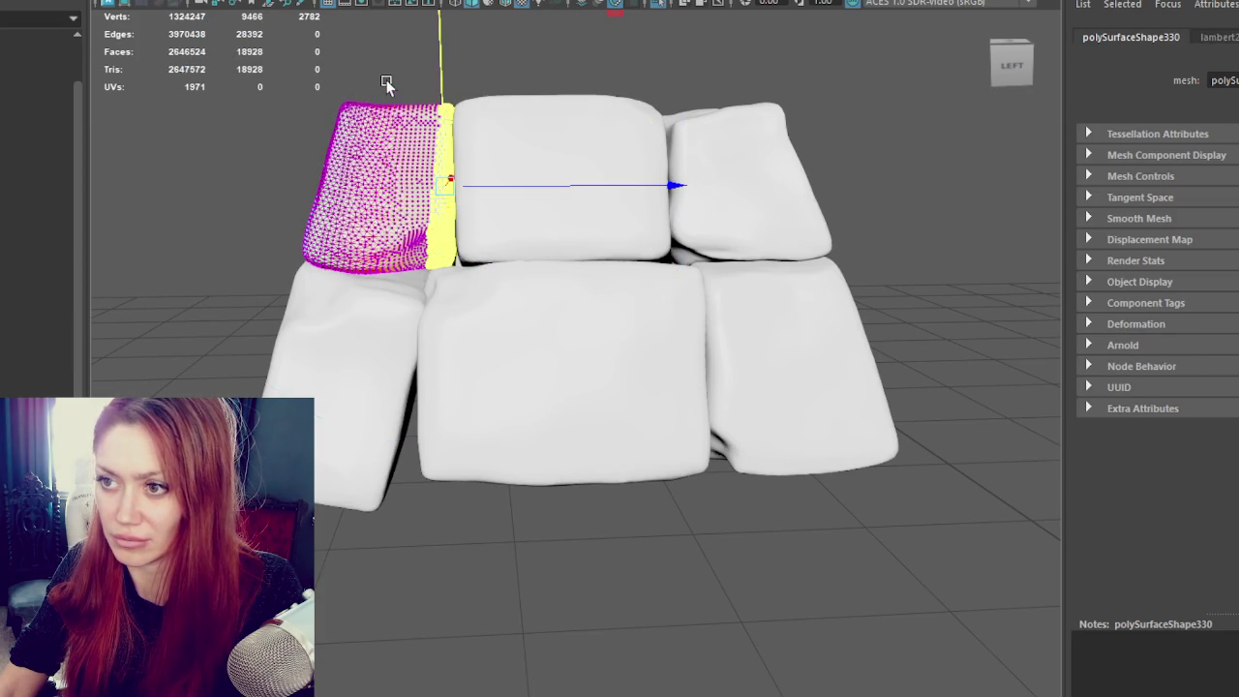
left_click(373, 306)
left_click(335, 139)
mouse_move(241, 130)
right_mouse_down()
mouse_move(374, 85)
mouse_move(401, 109)
right_mouse_up()
key("b")
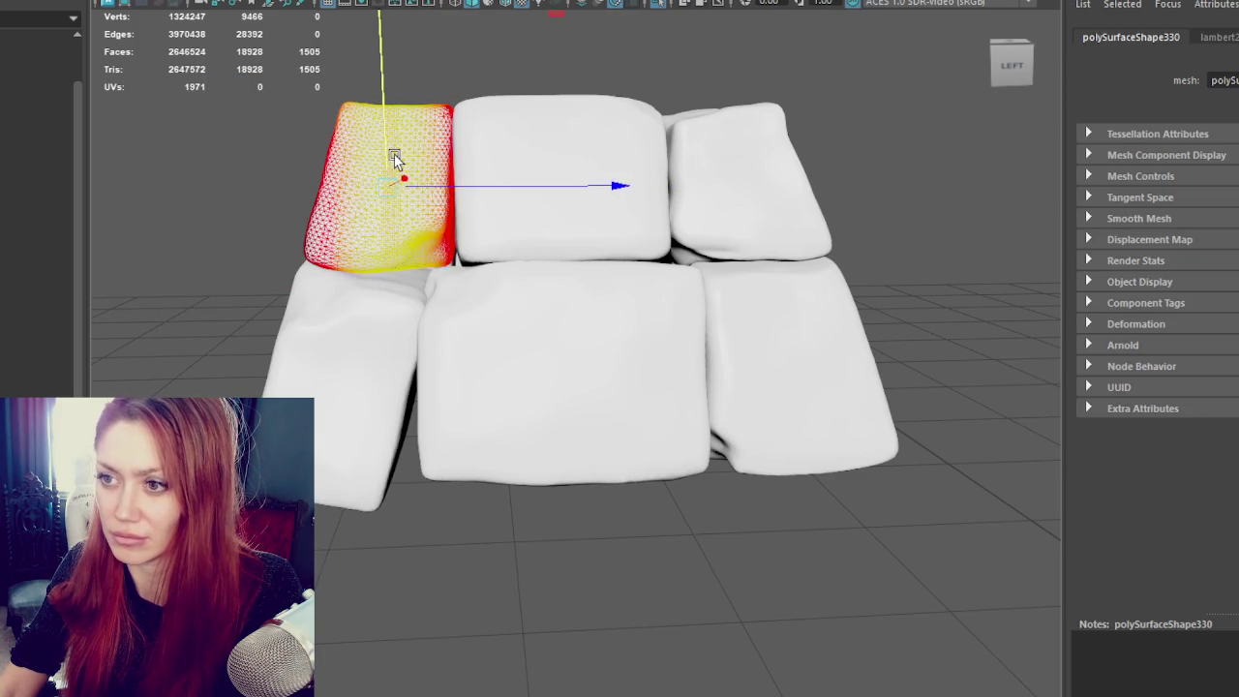
left_click_drag(368, 172, 395, 144)
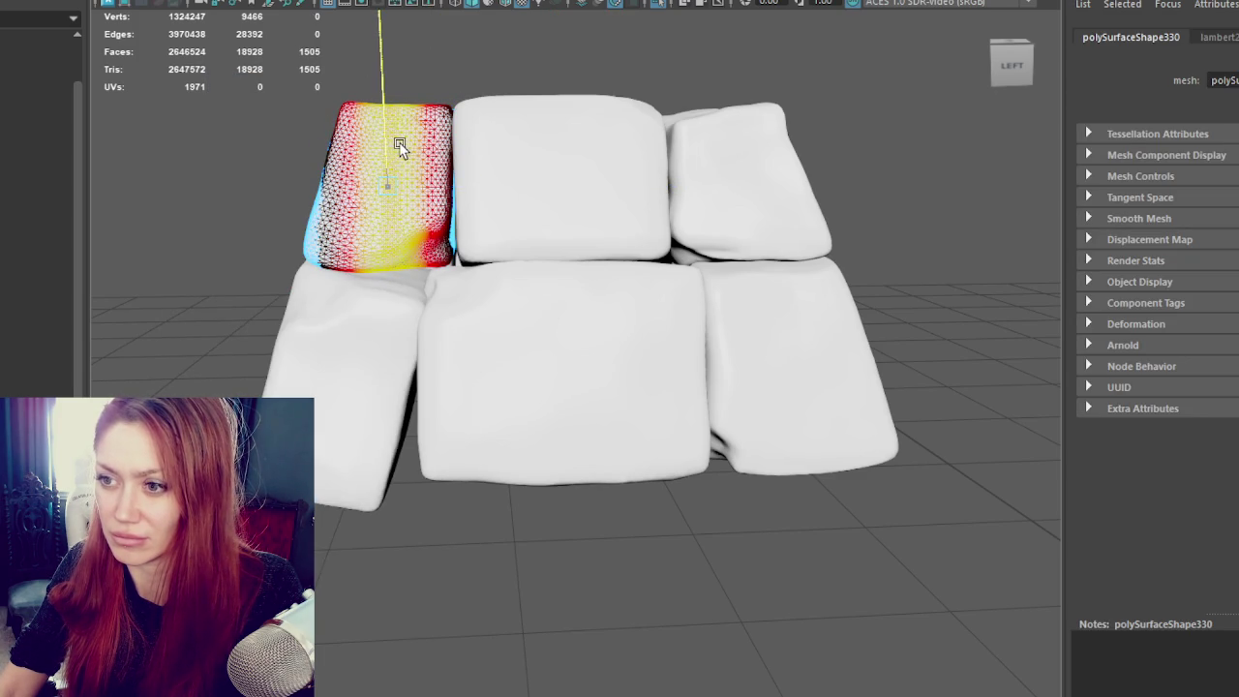
mouse_move(345, 308)
left_mouse_down()
mouse_move(389, 221)
mouse_move(420, 244)
left_mouse_up()
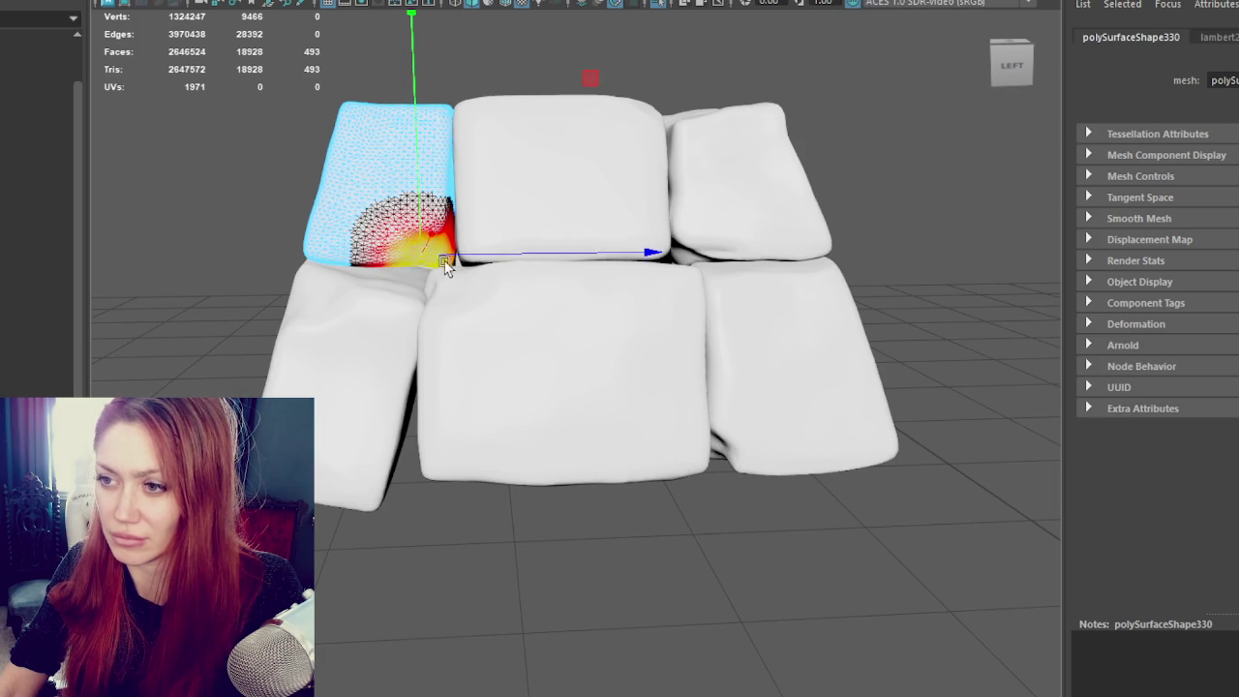
right_click_drag(160, 127, 215, 106)
mouse_move(387, 194)
left_mouse_down("alt")
mouse_move(630, 194)
mouse_move(669, 235)
mouse_move(651, 278)
left_mouse_up("alt")
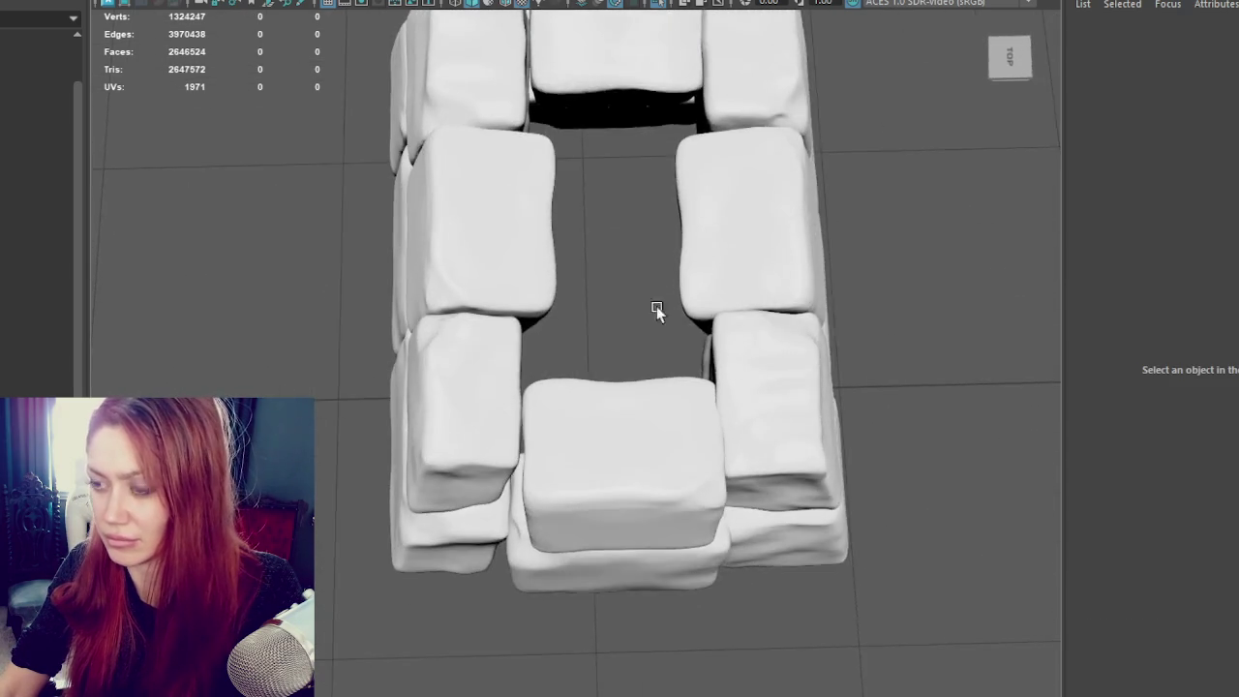
Step: Marquee-select the front-right stone block's faces with soft selection in face mode
scroll(652, 278, "down", 2)
left_click(623, 359)
mouse_move(622, 359)
left_mouse_down("alt")
mouse_move(568, 216)
mouse_move(691, 303)
mouse_move(406, 241)
mouse_move(445, 299)
mouse_move(635, 272)
mouse_move(590, 465)
left_mouse_up("alt")
left_click(589, 464)
scroll(664, 338, "up", 3)
scroll(676, 327, "up", 1)
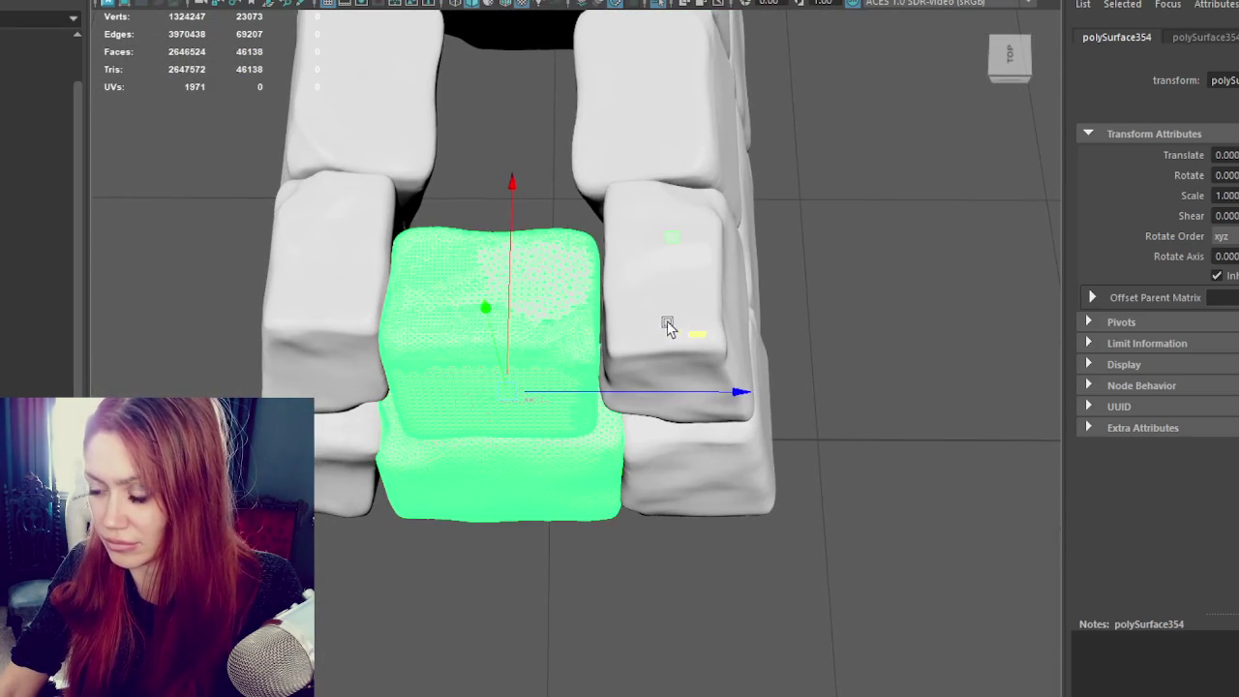
left_click(675, 327)
scroll(676, 327, "down", 3)
right_click_drag(890, 276, 885, 302)
middle_click_drag(885, 302, 734, 525, "alt")
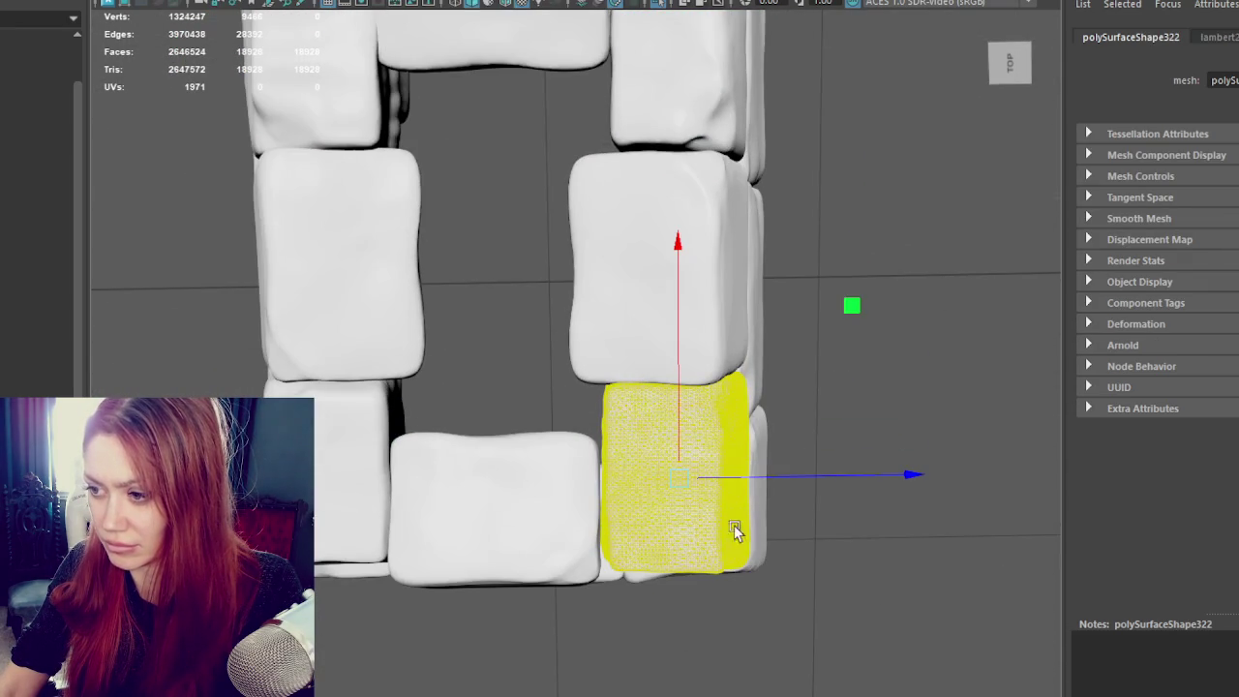
left_click_drag(521, 621, 523, 620)
mouse_move(523, 619)
left_mouse_down("alt")
mouse_move(603, 525)
mouse_move(628, 545)
mouse_move(575, 548)
mouse_move(747, 511)
left_mouse_up("alt")
Step: Reshape the soft-selected faces with a trial tilt (undone) and scaling, then orbit to check
key("e")
left_click_drag(755, 459, 830, 592)
key("ctrl+z")
key("r")
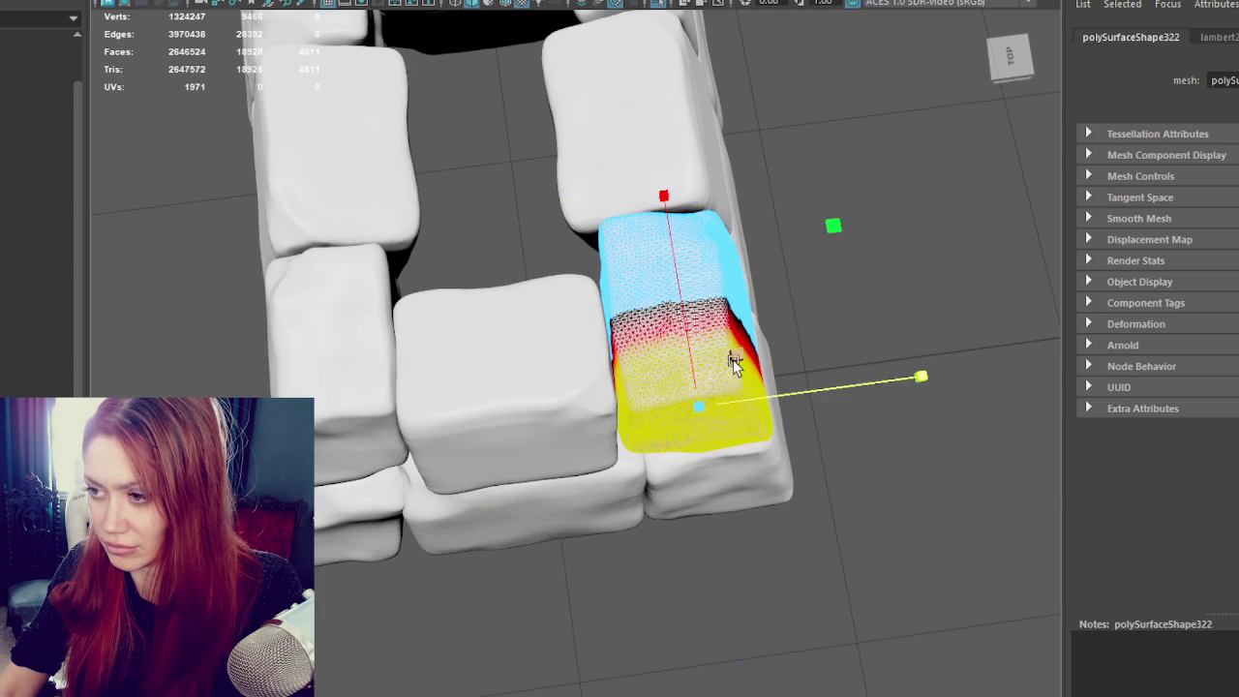
left_click(841, 327)
mouse_move(842, 346)
left_mouse_down("alt")
mouse_move(743, 284)
mouse_move(769, 290)
mouse_move(658, 155)
mouse_move(627, 158)
mouse_move(629, 247)
mouse_move(591, 235)
mouse_move(628, 148)
left_mouse_up("alt")
scroll(633, 207, "up", 2)
left_click(647, 223)
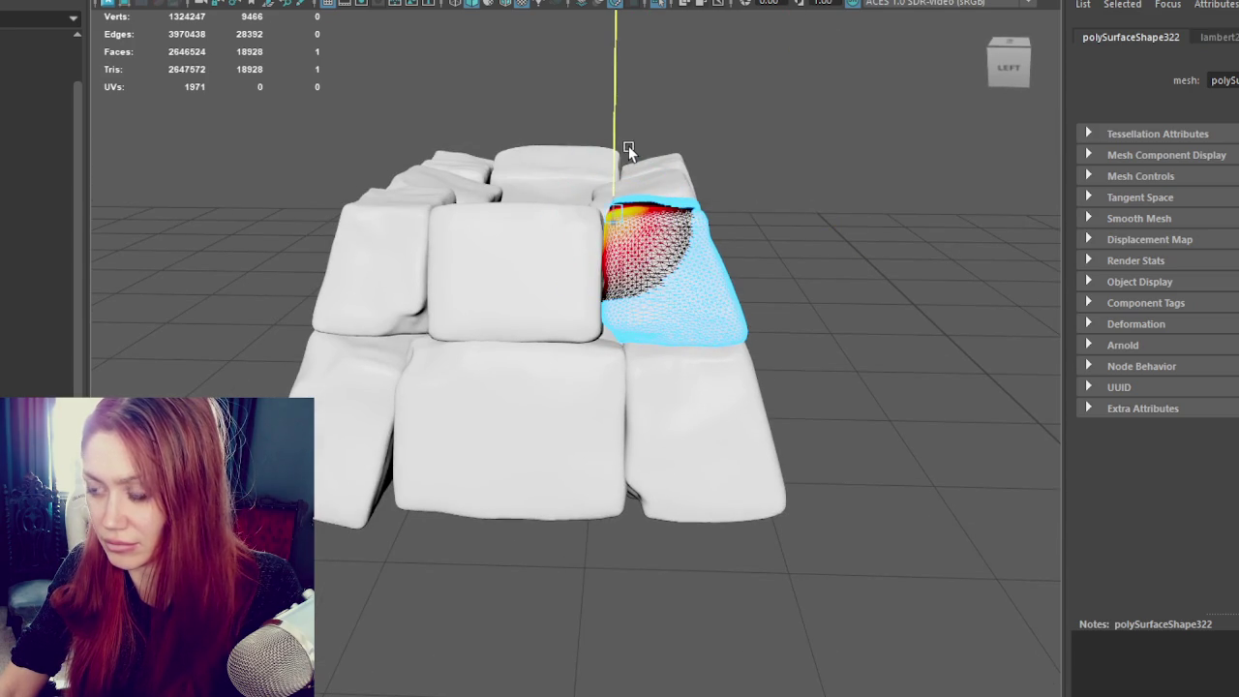
left_click_drag(710, 158, 727, 158, "alt")
left_click(532, 221)
mouse_move(531, 222)
left_mouse_down("alt")
mouse_move(455, 208)
mouse_move(613, 208)
left_mouse_up("alt")
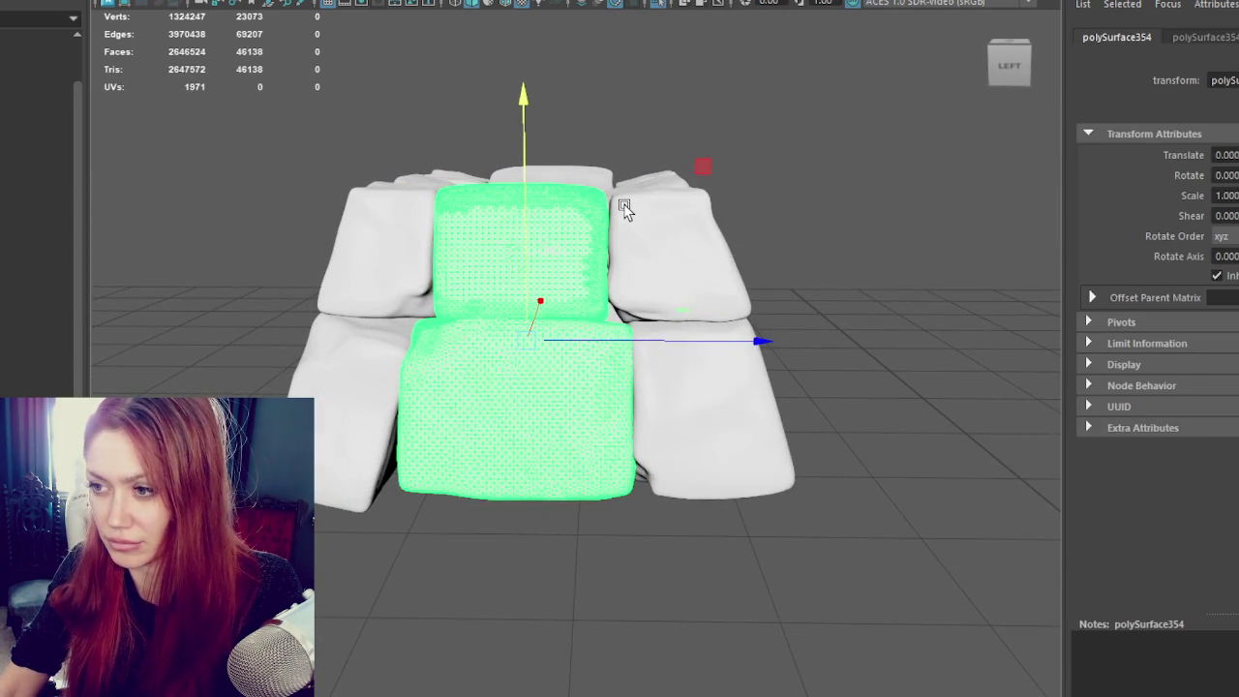
Step: Pick a vertex on the upper-right block with soft falloff, then clear it
left_click(653, 278)
right_click_drag(830, 227, 829, 184)
left_click(627, 314)
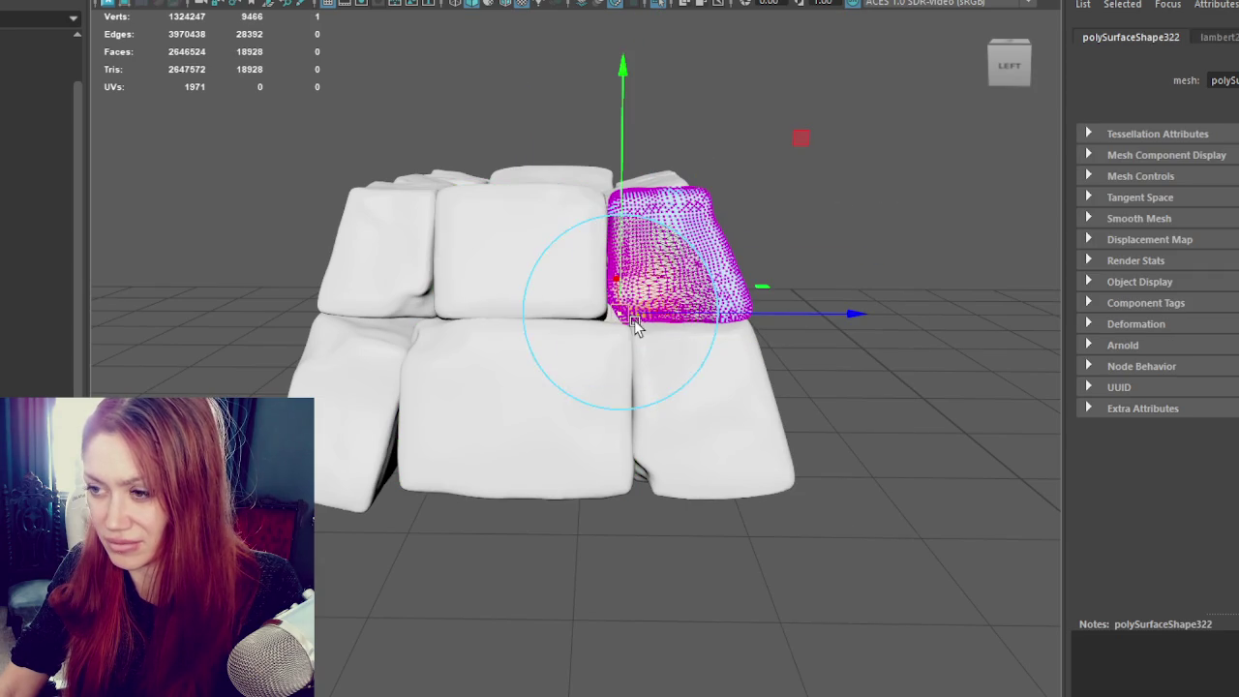
left_click(812, 177)
mouse_move(812, 177)
left_mouse_down("alt")
mouse_move(722, 199)
mouse_move(672, 285)
left_mouse_up("alt")
Step: Select the bottom blocks and inspect the pile in wireframe and textured shaded display
left_click(649, 387)
left_click(865, 285)
left_click(402, 407)
right_click(261, 236)
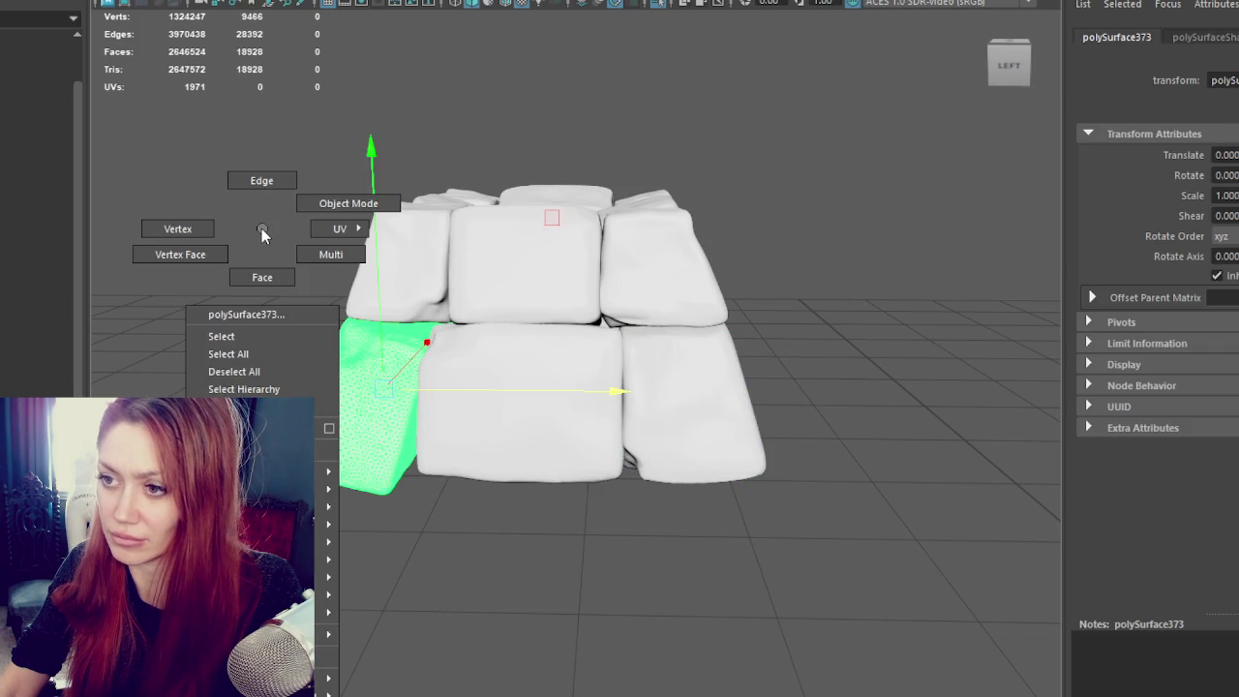
left_click_drag(393, 258, 440, 259, "alt")
left_click(308, 234)
mouse_move(337, 227)
left_mouse_down("alt")
mouse_move(383, 363)
mouse_move(537, 345)
left_mouse_up("alt")
key("4")
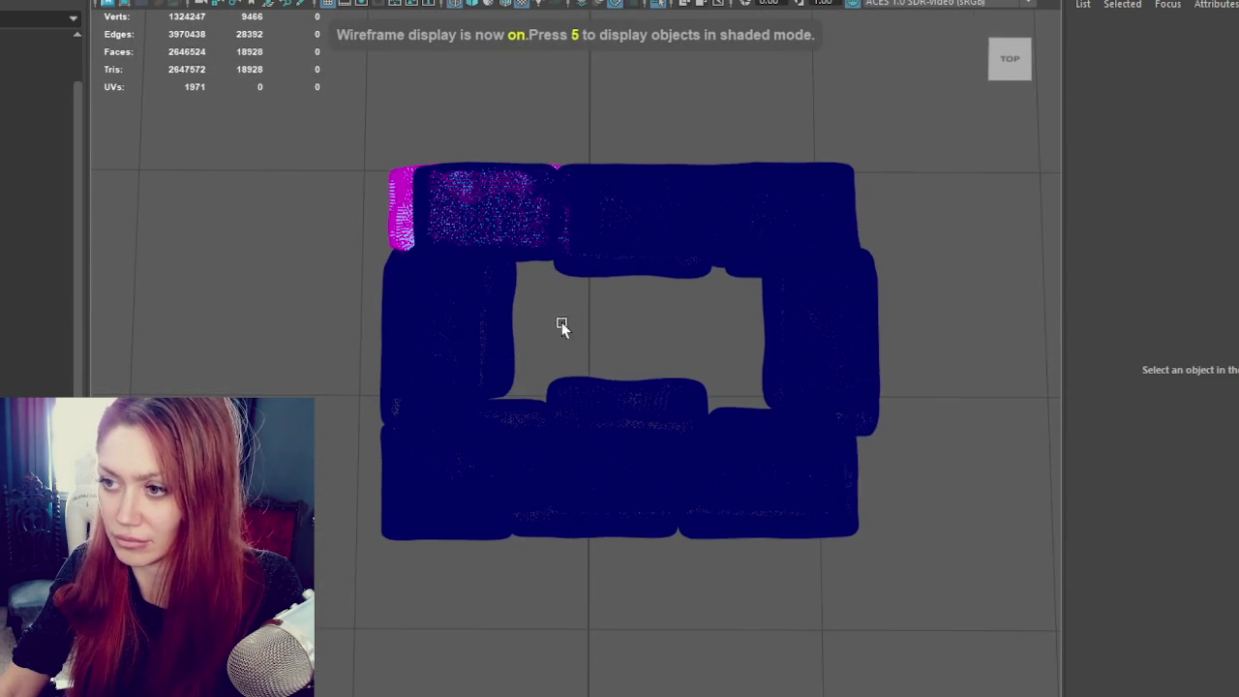
mouse_move(702, 325)
left_mouse_down("alt")
mouse_move(839, 279)
mouse_move(765, 259)
left_mouse_up("alt")
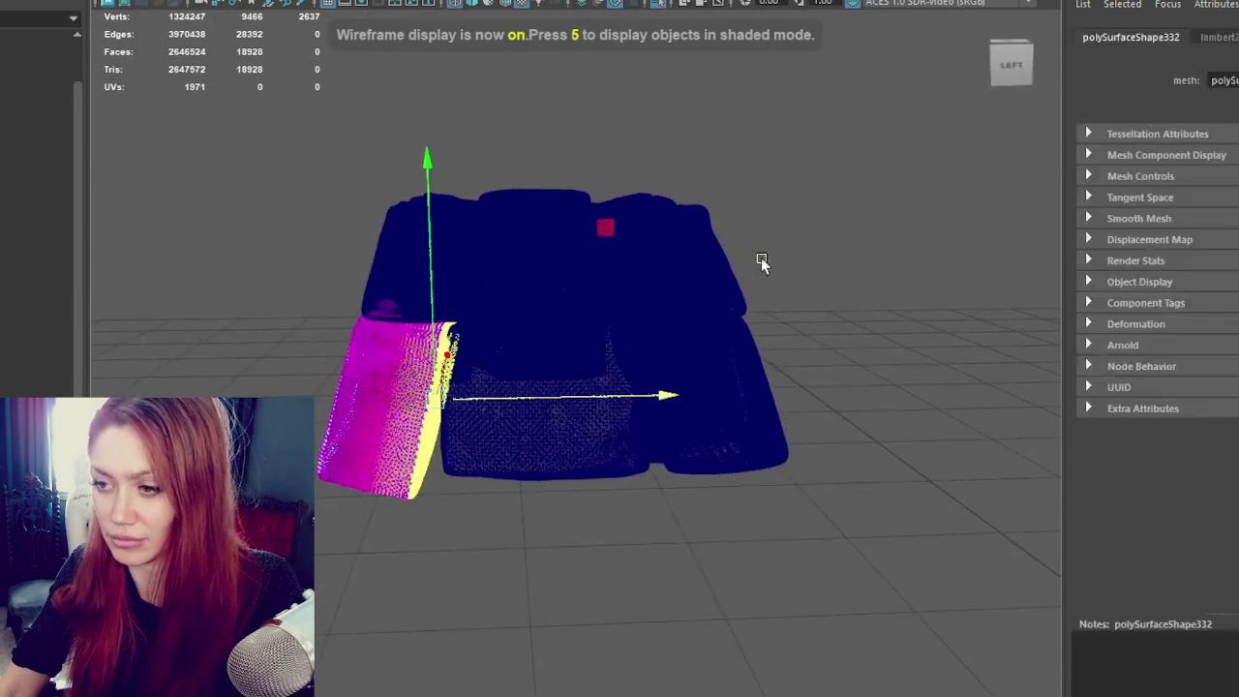
key("6")
Step: Tilt, raise and shift the lower-left block slightly to fit beside the centre block
key("e")
left_click_drag(561, 537, 589, 528)
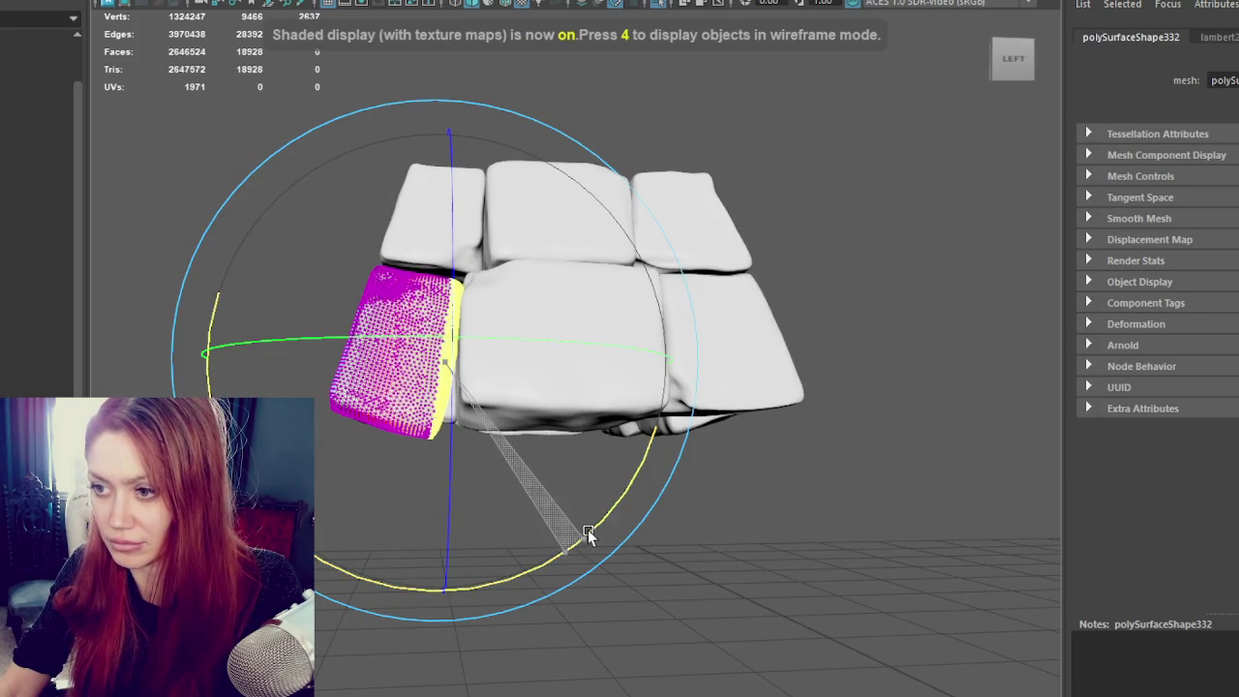
key("w")
left_click_drag(450, 315, 450, 300)
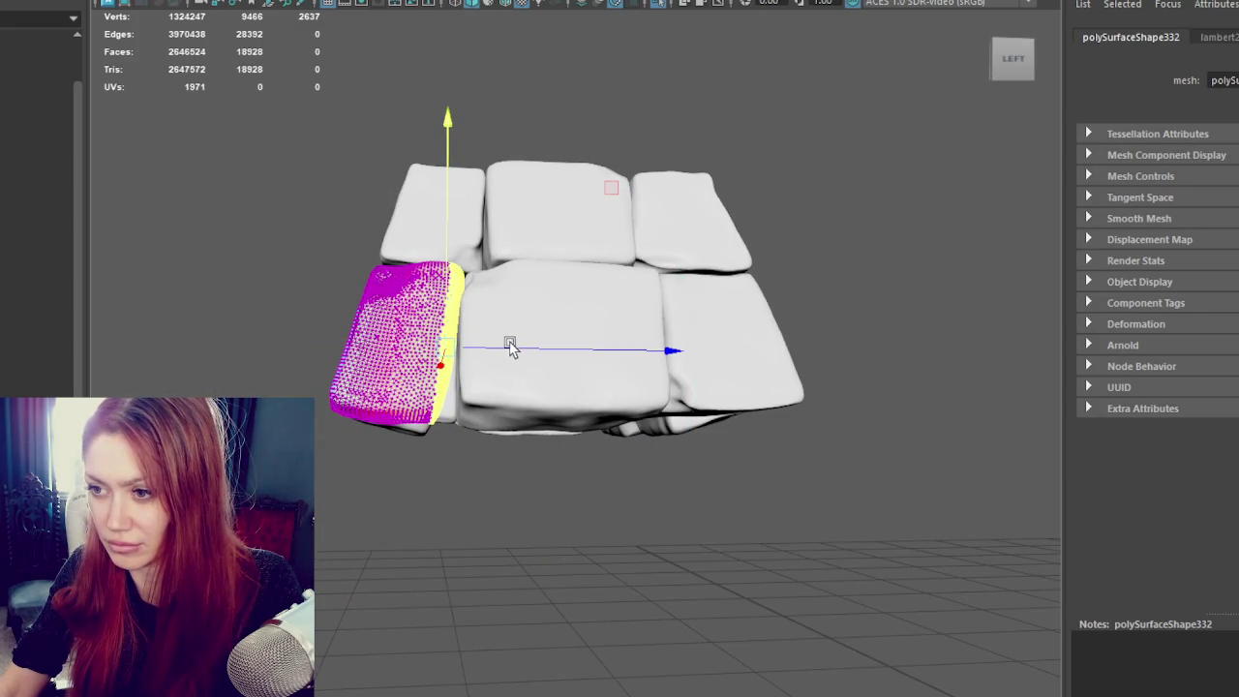
left_click_drag(515, 347, 506, 349)
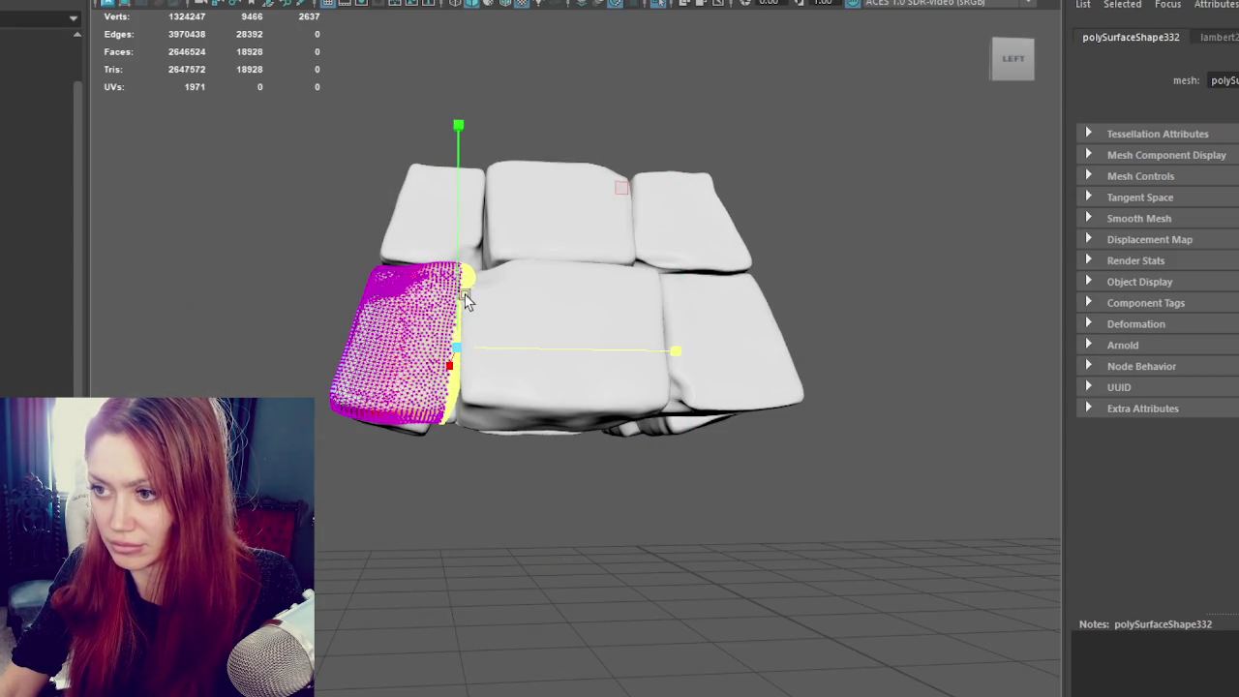
key("e")
left_click_drag(581, 528, 600, 522)
key("w")
mouse_move(470, 287)
left_mouse_down()
mouse_move(497, 320)
mouse_move(405, 264)
left_mouse_up()
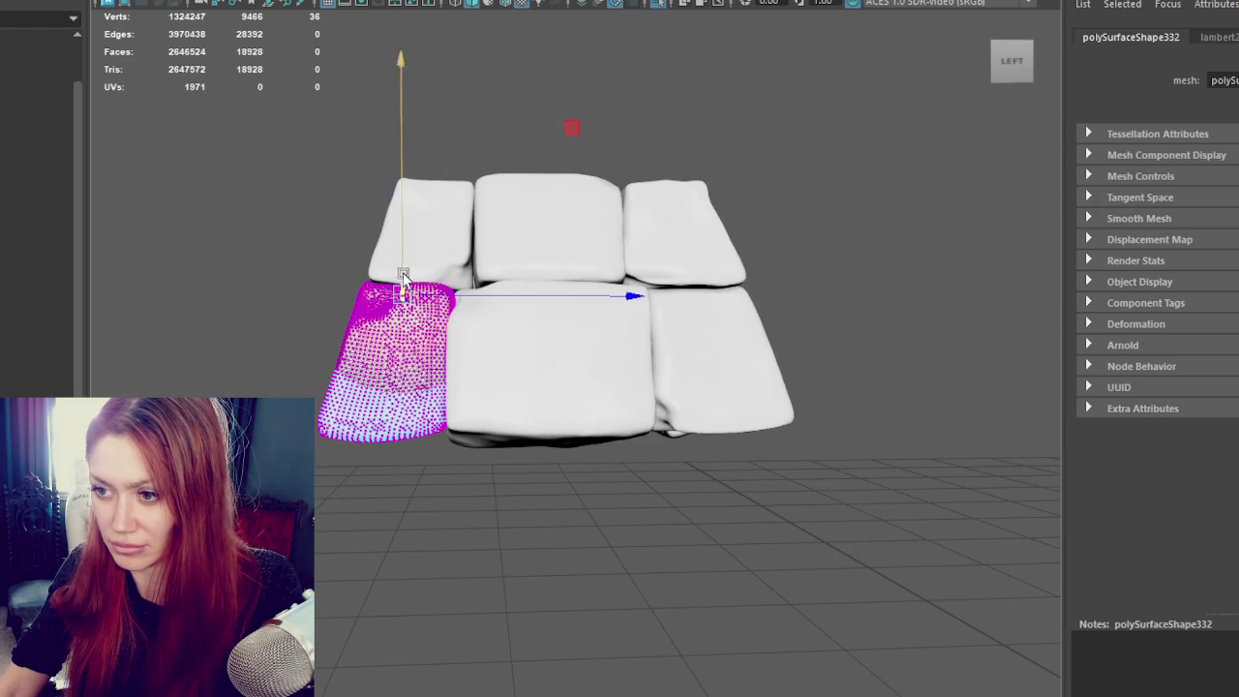
Step: Place the pivot at the block's top corner and gather all lower-left block points
mouse_move(350, 294)
left_mouse_down()
mouse_move(354, 243)
mouse_move(360, 255)
left_mouse_up()
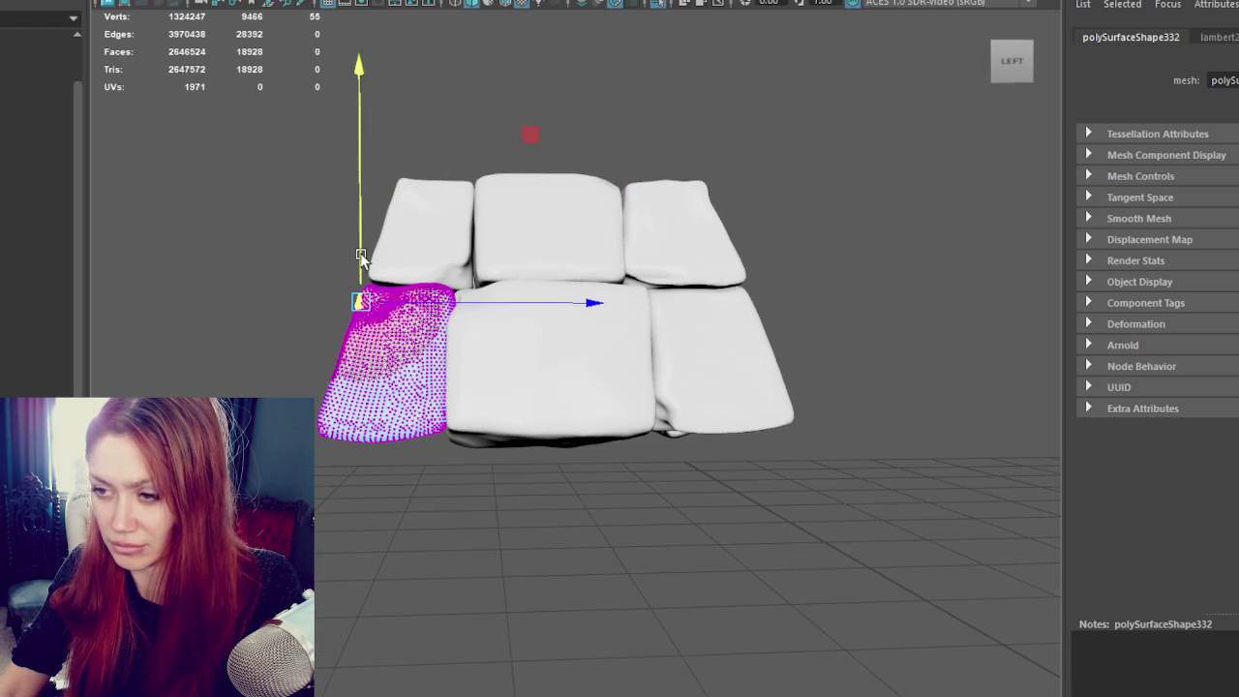
left_click(435, 269)
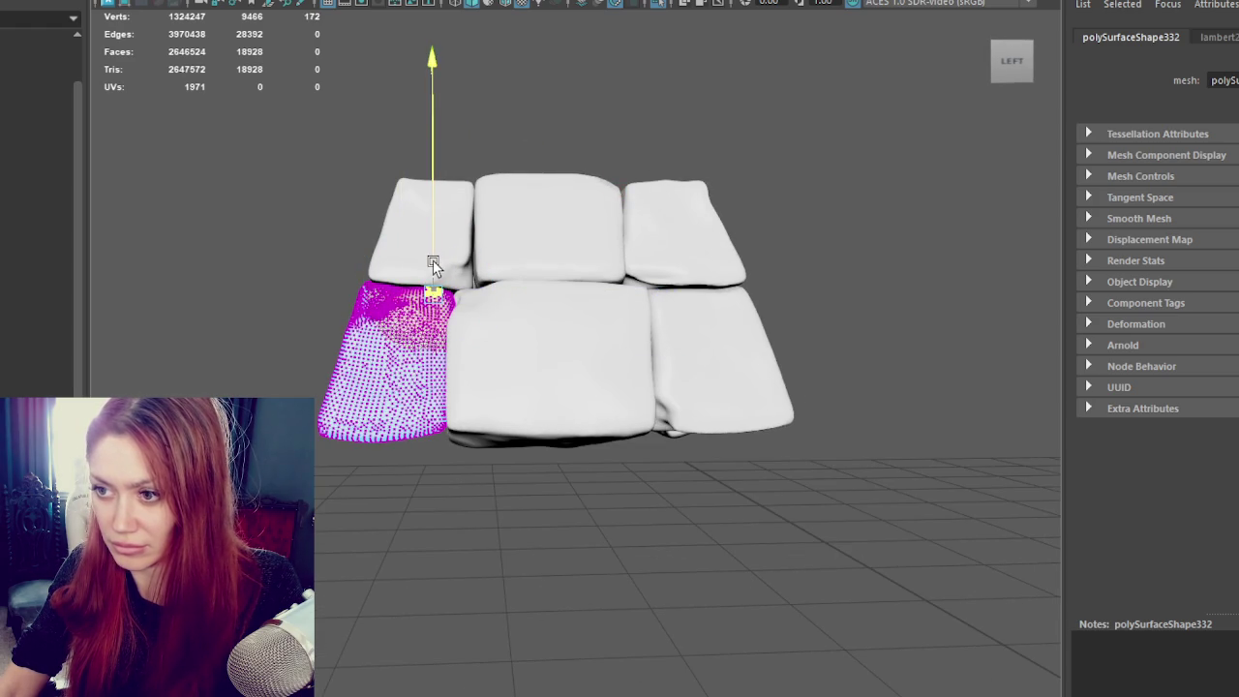
left_click(363, 280)
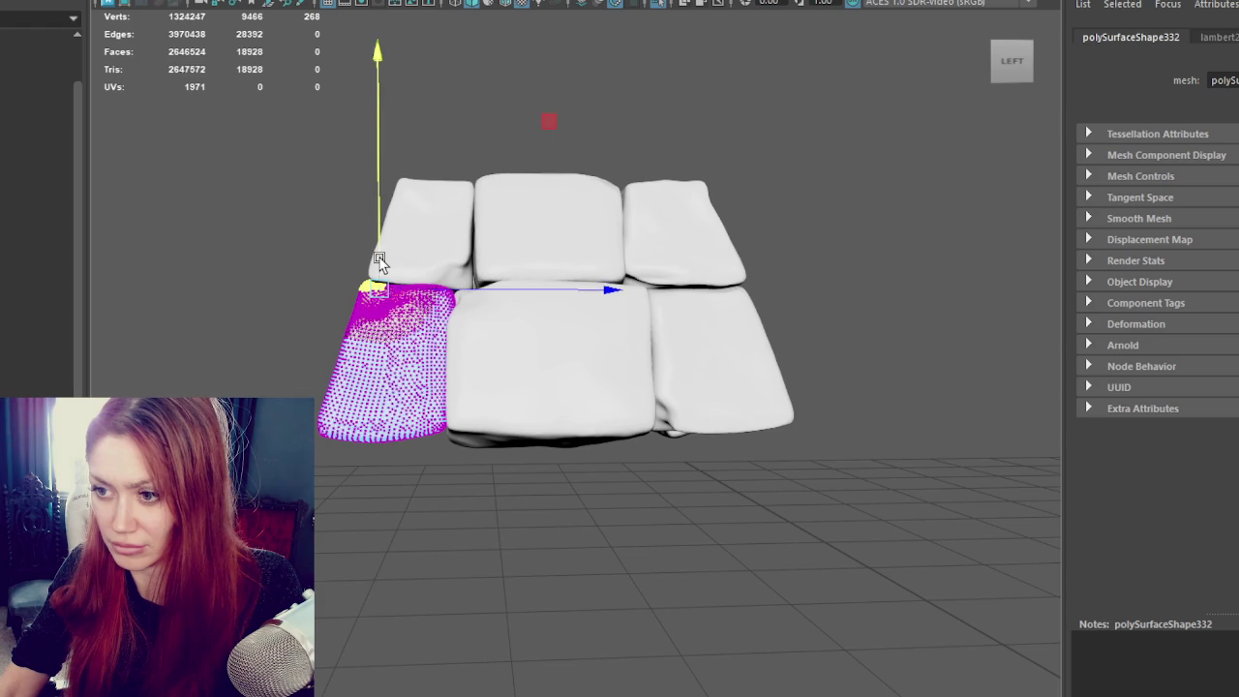
left_click_drag(439, 423, 441, 460, "shift")
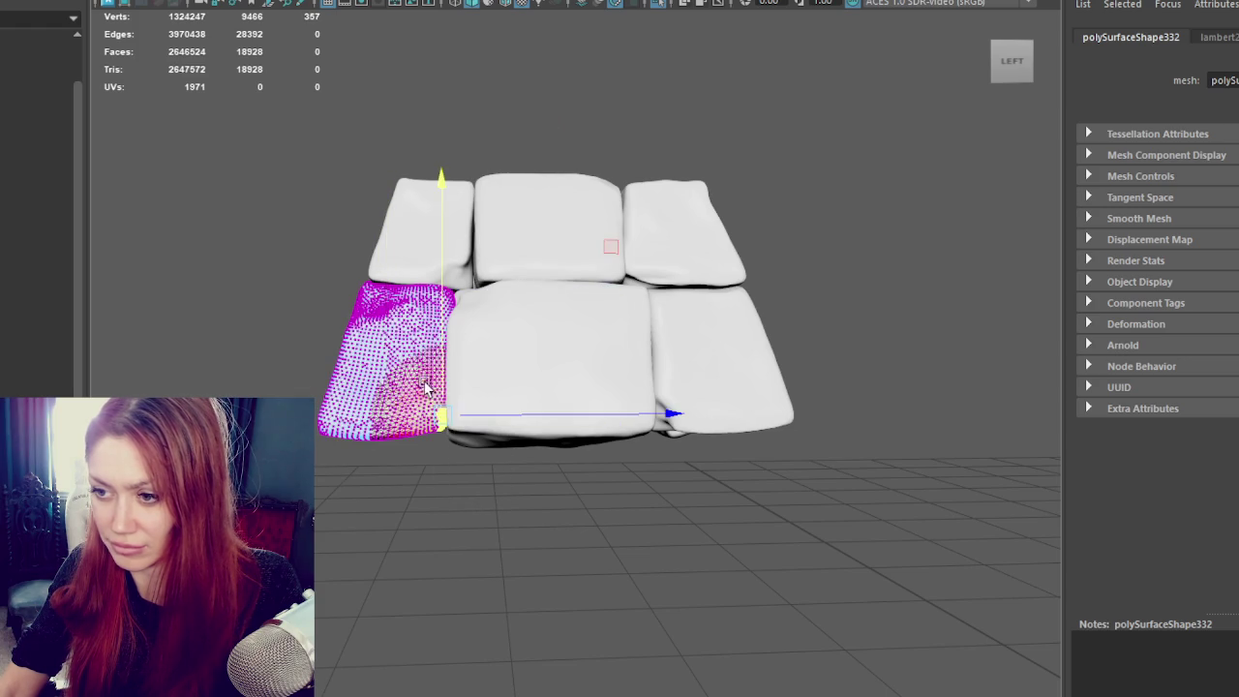
left_click(865, 183)
Step: Delete two front blocks and the top-right block from the second pile
mouse_move(866, 183)
left_mouse_down("alt")
mouse_move(671, 254)
mouse_move(720, 262)
mouse_move(465, 290)
left_mouse_up("alt")
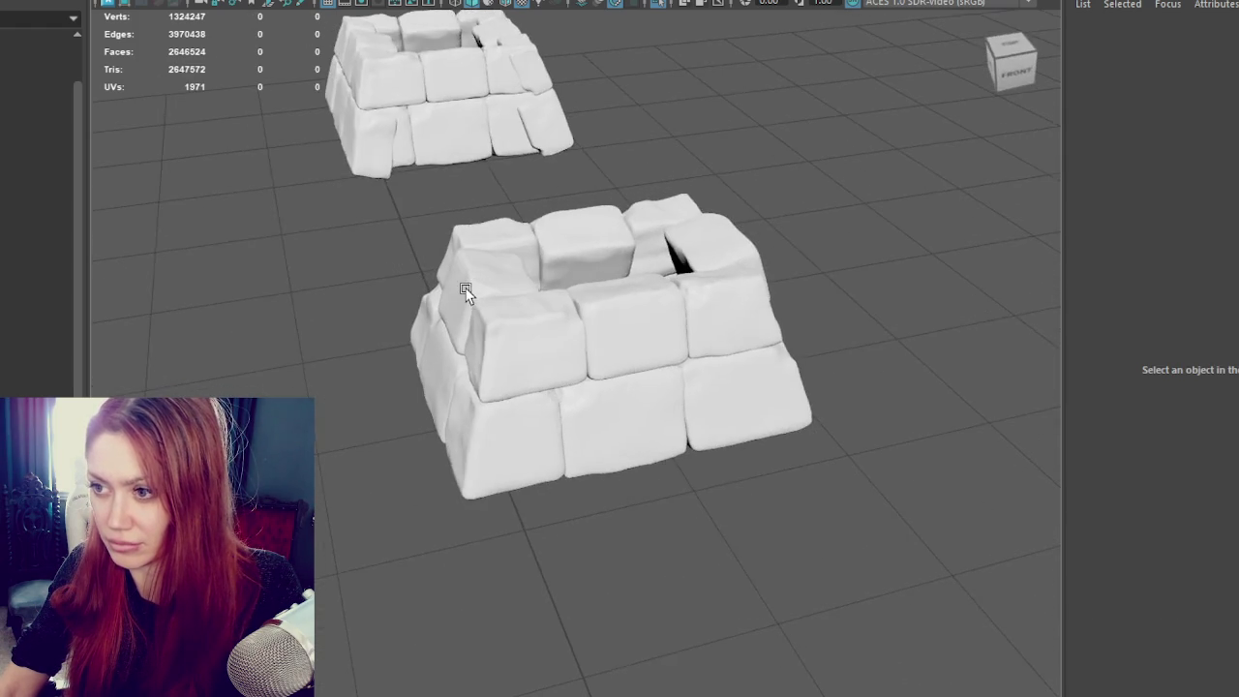
left_click(576, 242)
mouse_move(578, 243)
left_mouse_down("alt")
mouse_move(780, 262)
mouse_move(755, 274)
mouse_move(682, 259)
mouse_move(826, 254)
mouse_move(733, 243)
mouse_move(600, 299)
left_mouse_up("alt")
left_click(639, 348)
key("Delete")
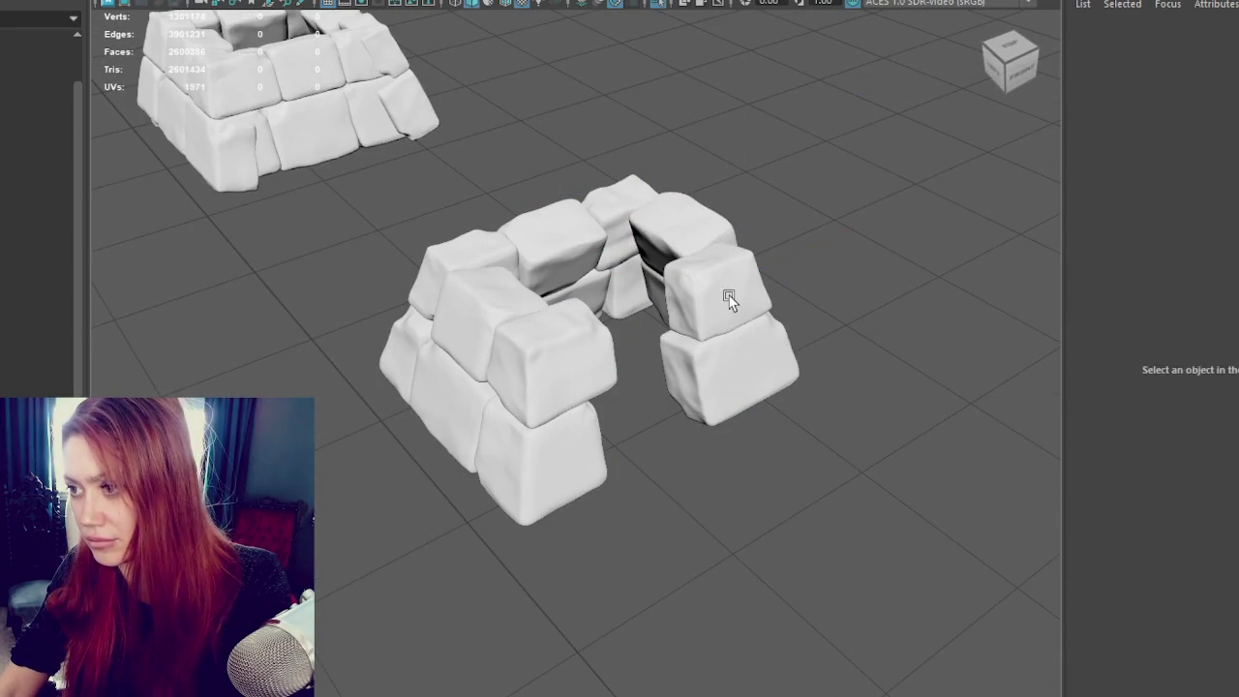
left_click(706, 243)
key("Delete")
left_click(647, 242)
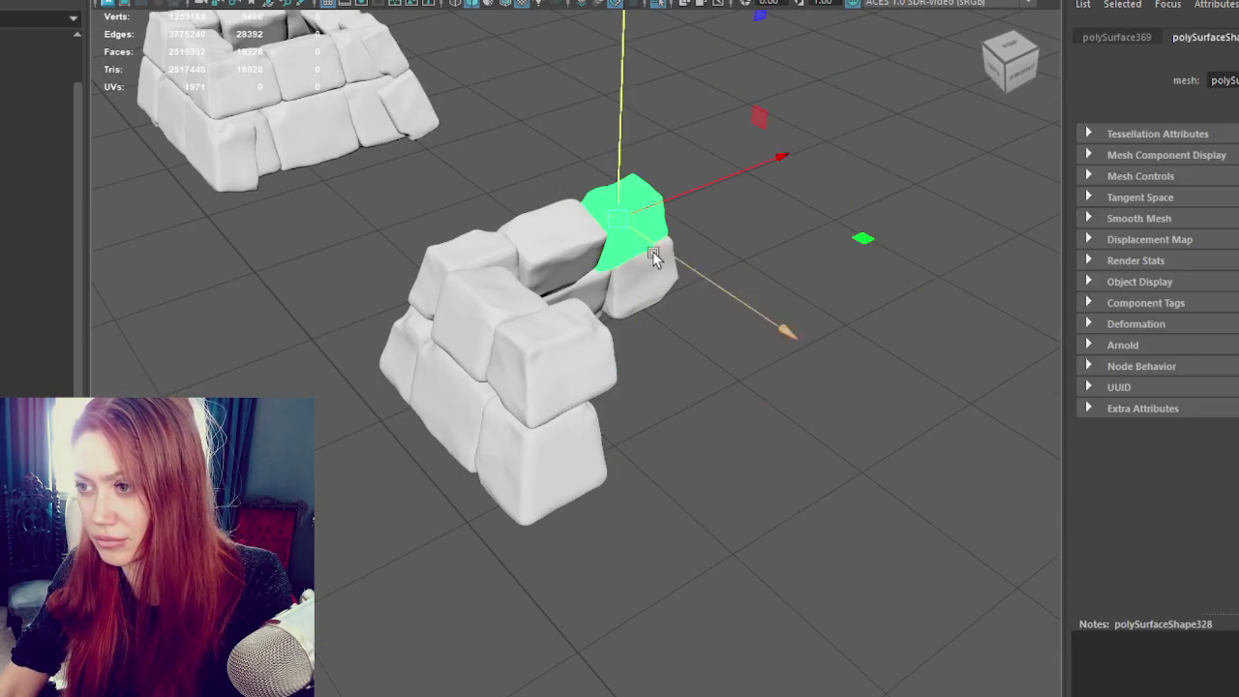
key("Delete")
Step: Combine the left blocks into one column with Mesh > Combine
mouse_move(655, 277)
left_mouse_down("alt")
mouse_move(536, 334)
mouse_move(551, 312)
left_mouse_up("alt")
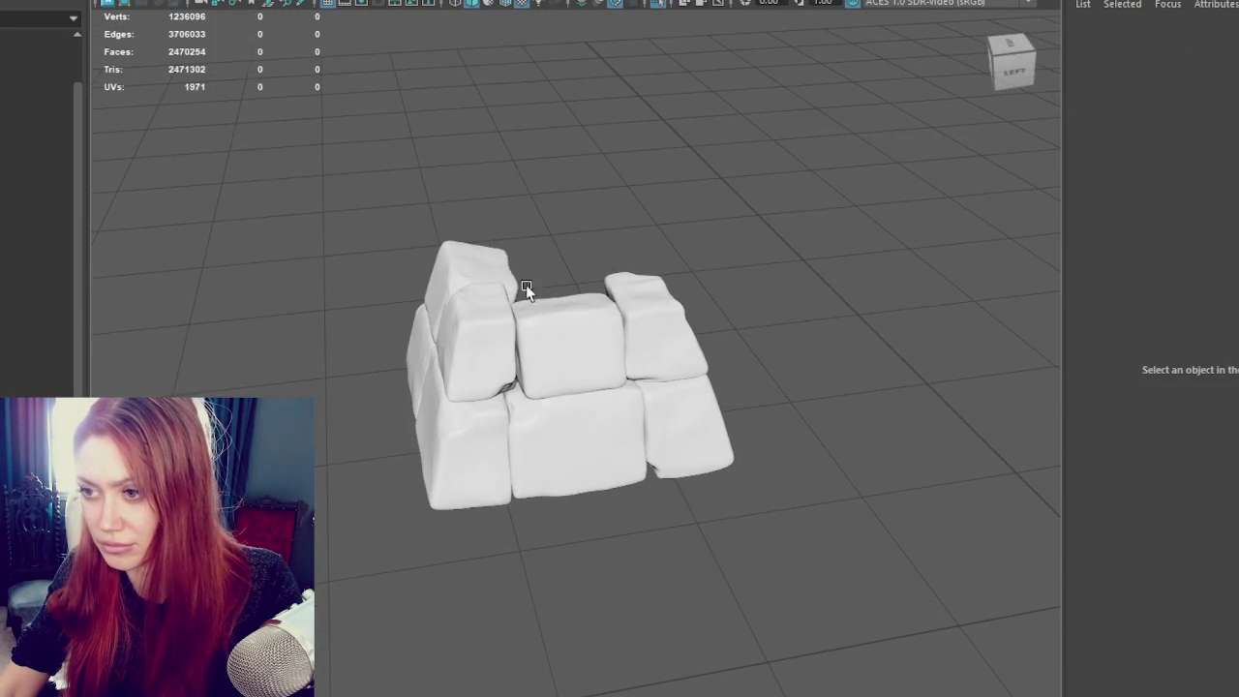
left_click(434, 314)
left_click(436, 426, "shift")
left_click(464, 360, "shift")
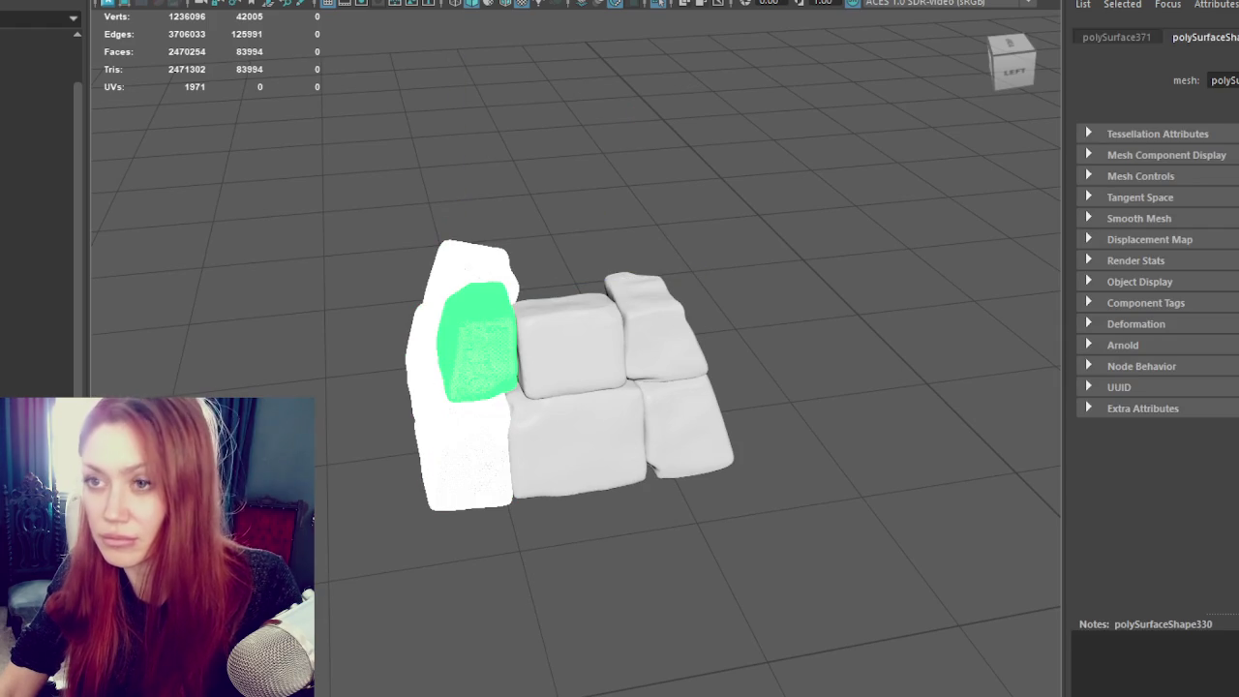
left_click(126, 0)
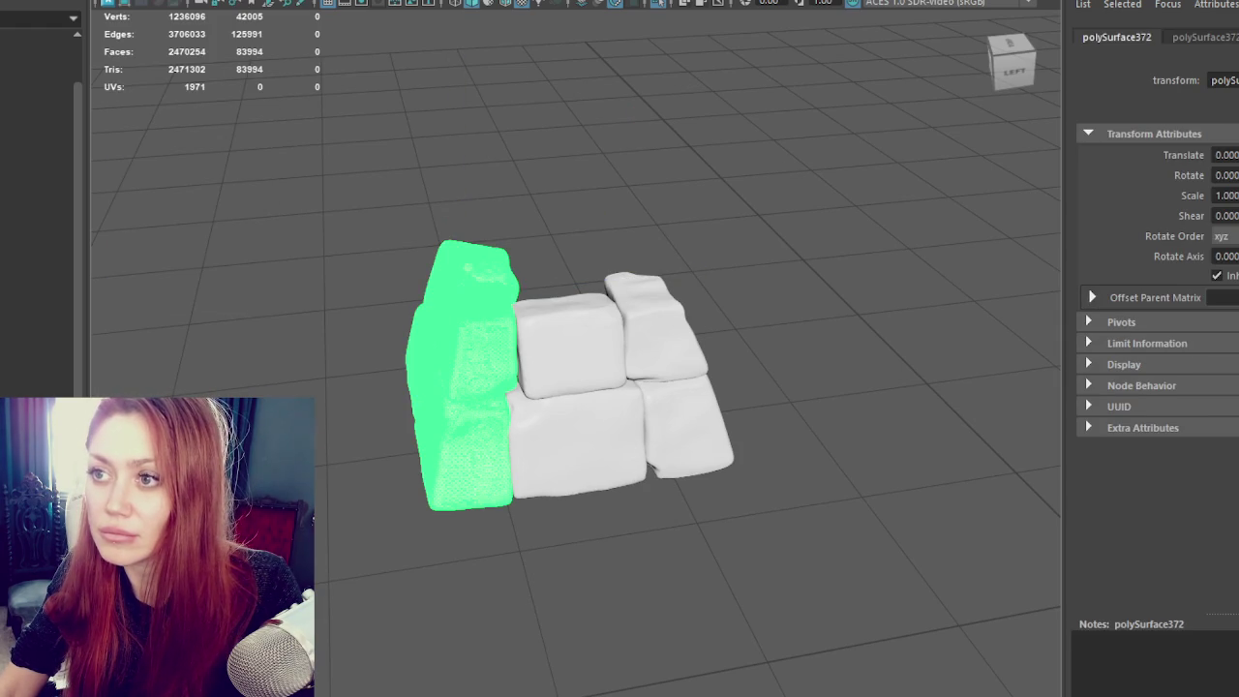
key("e")
left_click_drag(435, 508, 653, 465)
key("w")
key("ctrl+z")
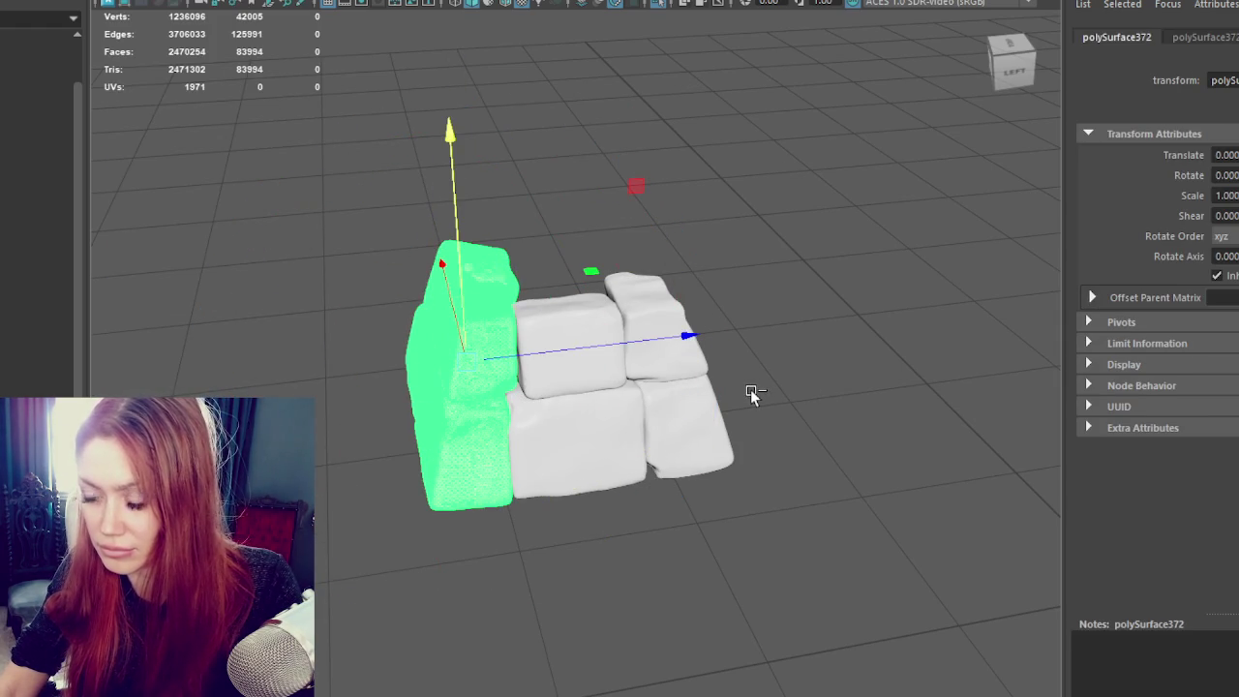
Step: Duplicate the left column, turn the copy around its vertical axis and slide it right along X
key("ctrl+d")
left_click_drag(525, 352, 705, 341)
key("e")
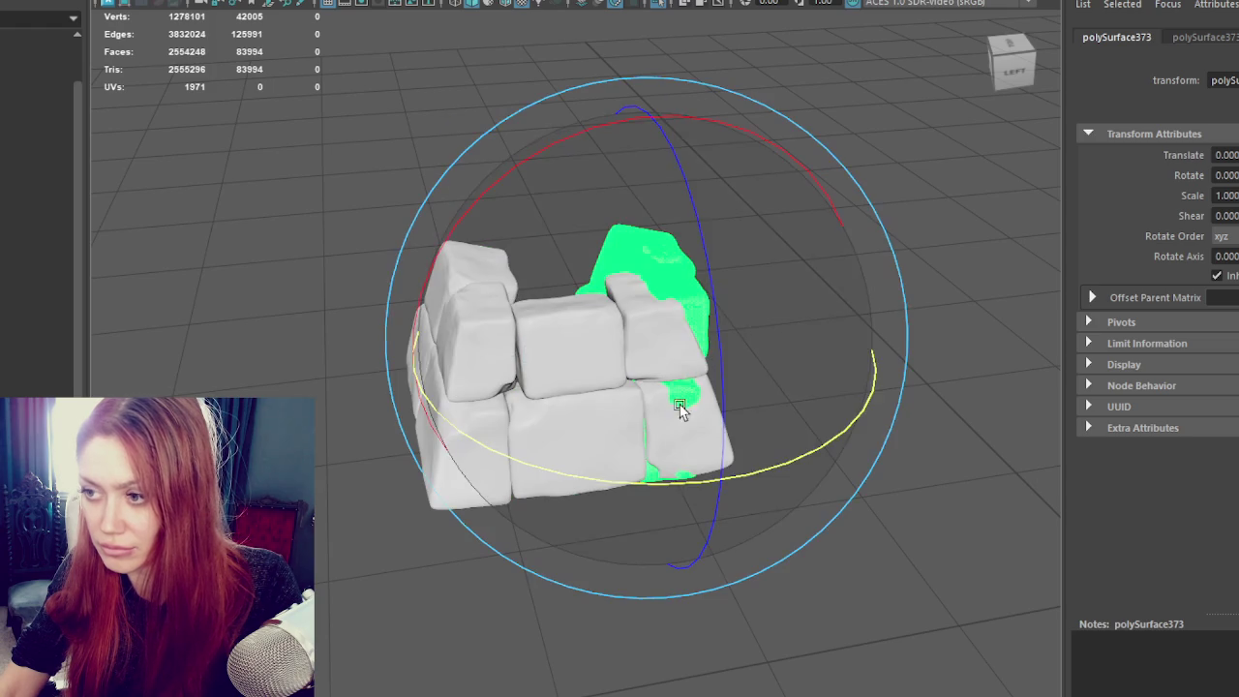
left_click_drag(620, 481, 849, 451)
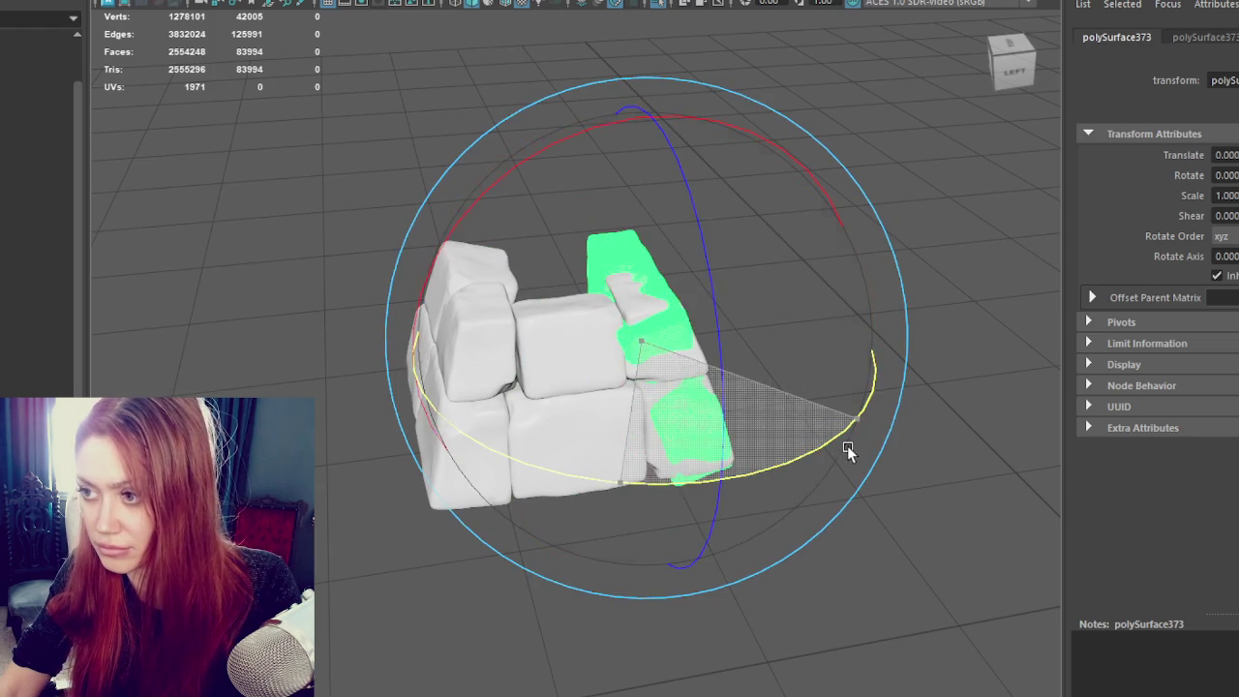
key("w")
key("f")
left_click_drag(670, 378, 600, 379, "alt")
mouse_move(715, 363)
left_mouse_down()
mouse_move(669, 362)
mouse_move(743, 363)
mouse_move(567, 326)
left_mouse_up()
Step: Combine the lower-right and middle blocks and turn them around the vertical axis
left_click(526, 415)
left_click_drag(526, 415, 368, 63, "alt")
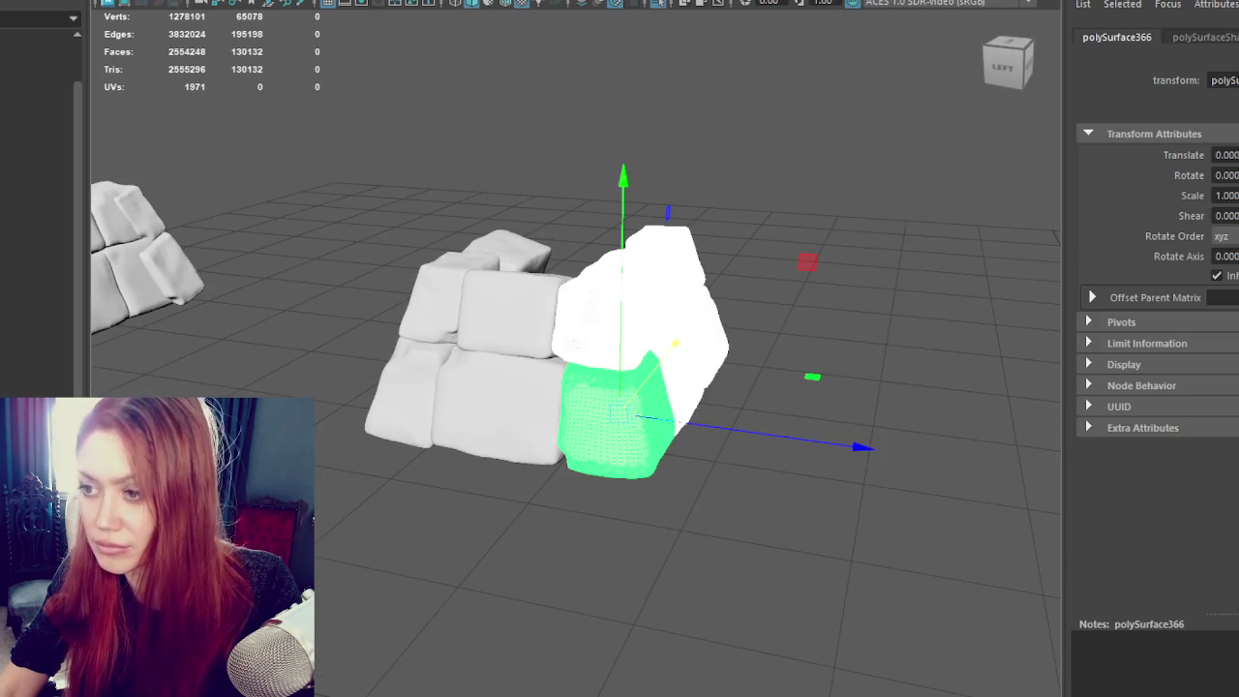
left_click(513, 331)
left_click(136, 0)
left_click(223, 0)
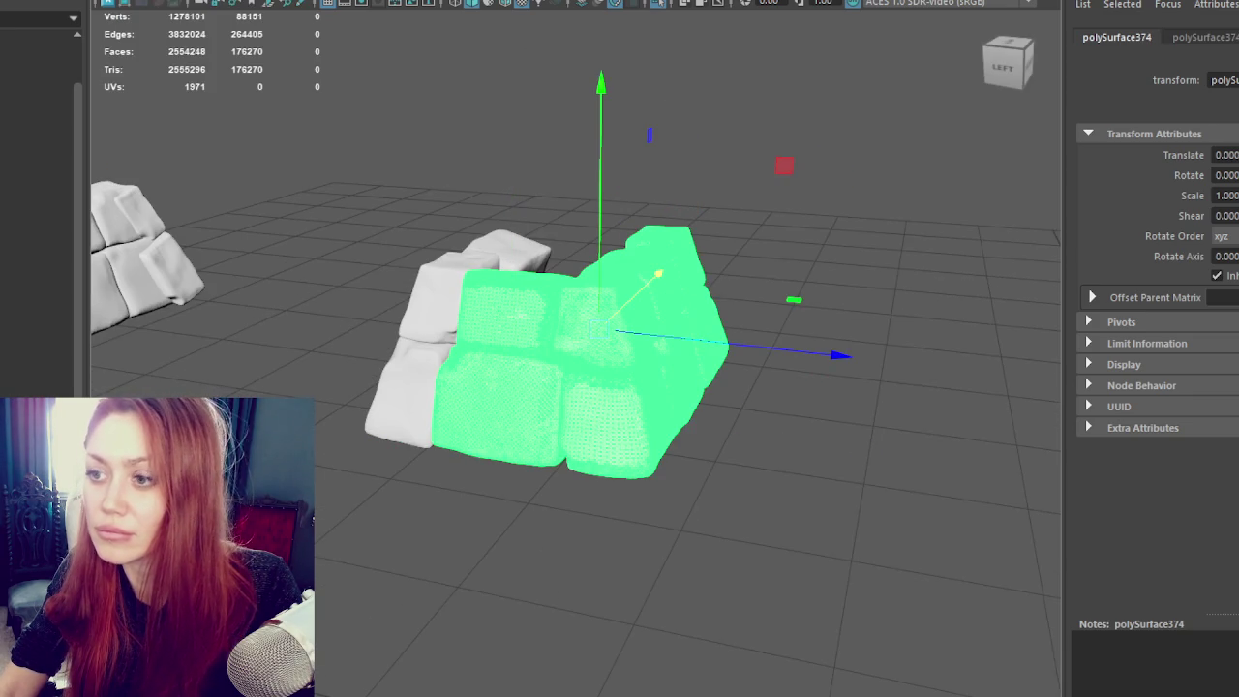
left_click(545, 304)
key("e")
left_click_drag(707, 406, 475, 420)
key("w")
mouse_move(600, 354)
left_mouse_down("alt")
mouse_move(595, 335)
mouse_move(680, 324)
mouse_move(1054, 317)
mouse_move(545, 221)
mouse_move(669, 252)
mouse_move(681, 307)
mouse_move(883, 295)
mouse_move(960, 304)
mouse_move(405, 404)
left_mouse_up("alt")
left_click(669, 252)
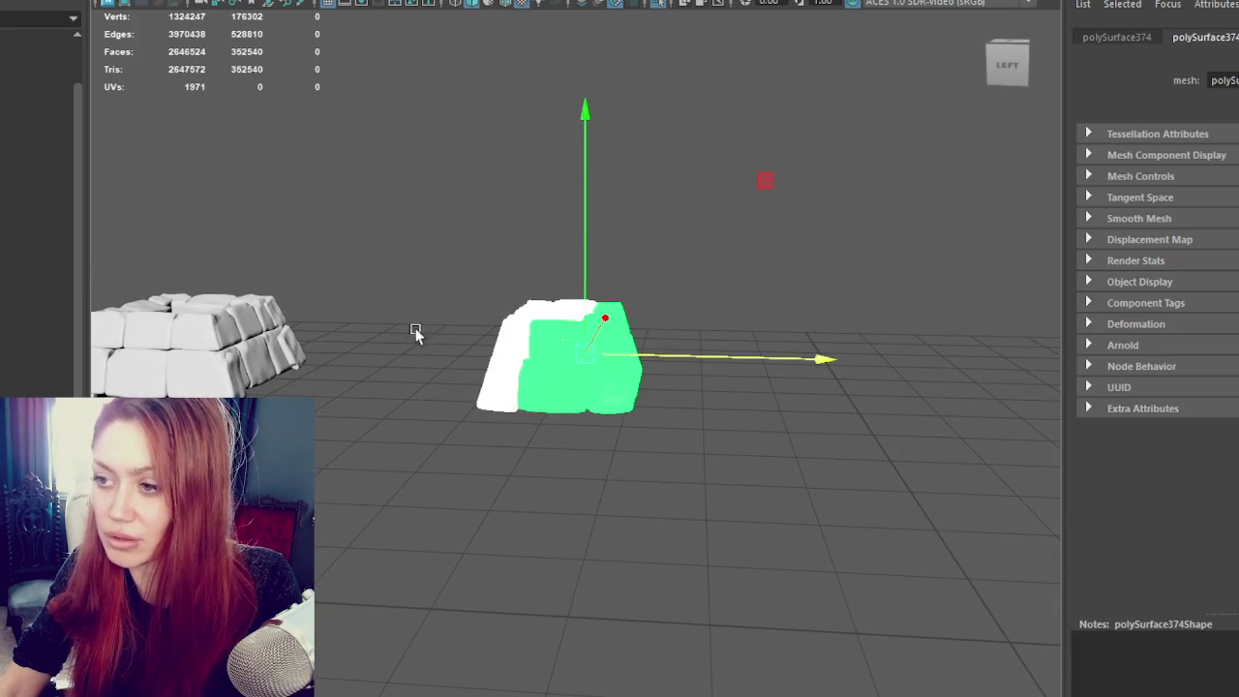
Step: Combine the two parts and move the stone top onto the pavilion fireplace
left_click(126, 0)
left_click(145, 3)
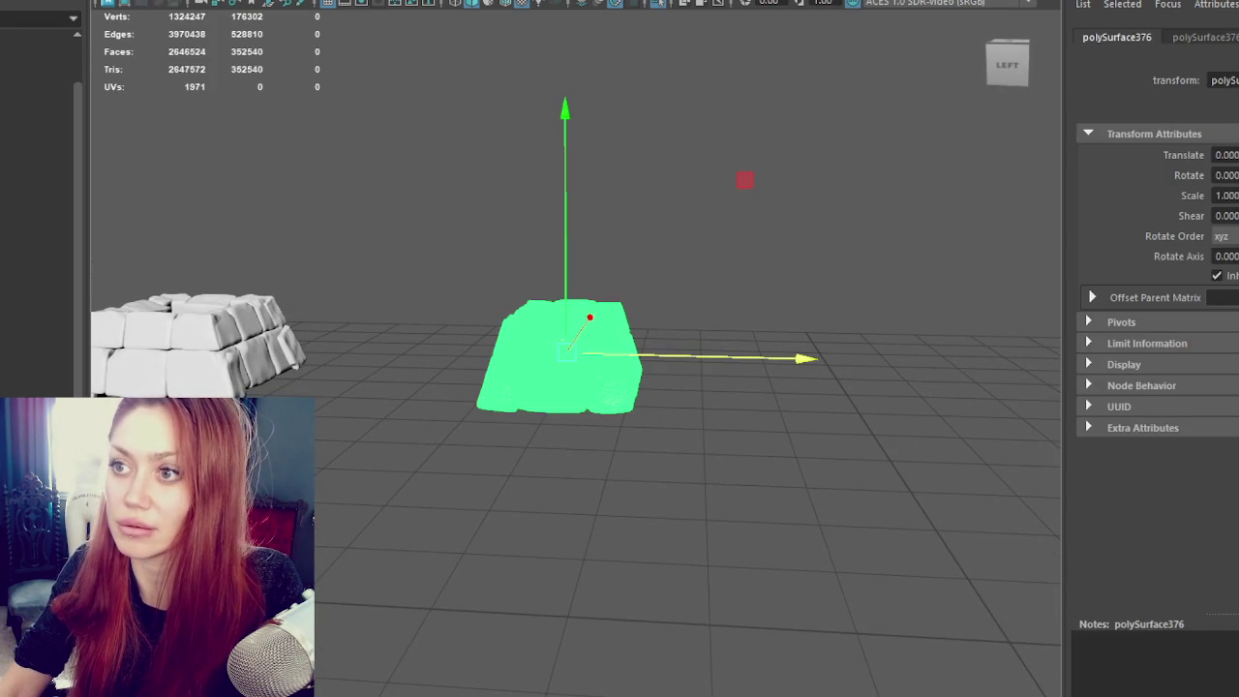
scroll(562, 230, "down", 3)
left_click(562, 230)
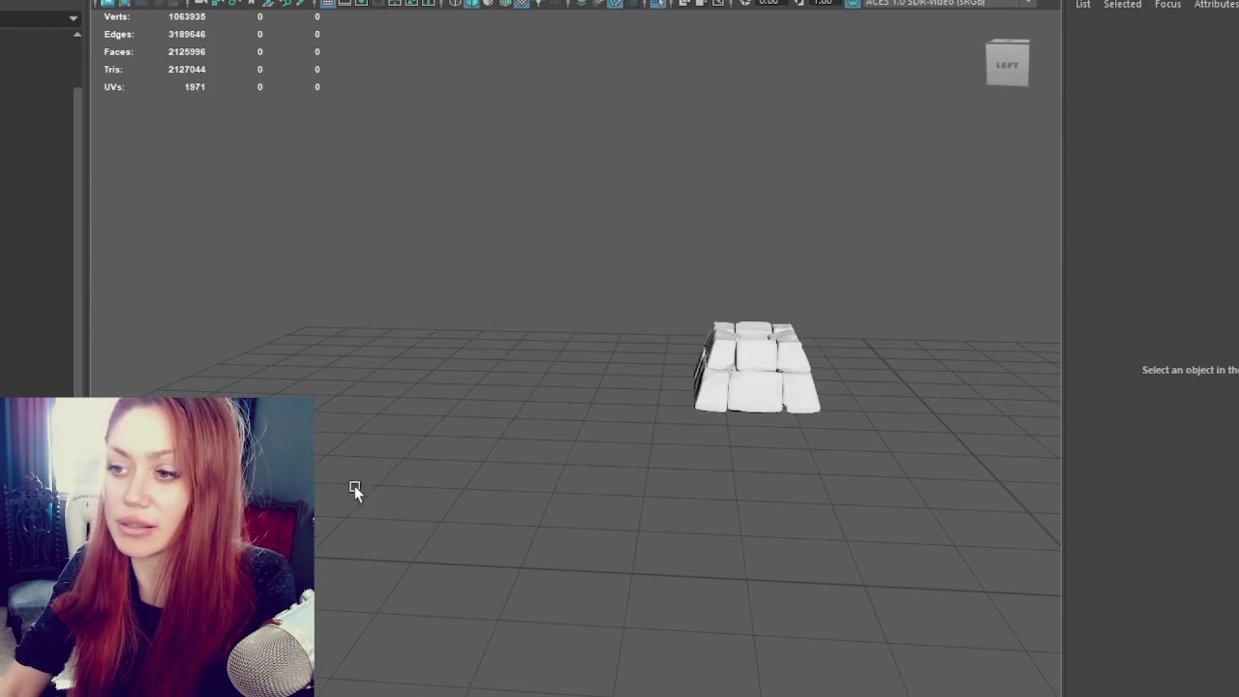
right_click_drag(359, 287, 633, 337, "alt")
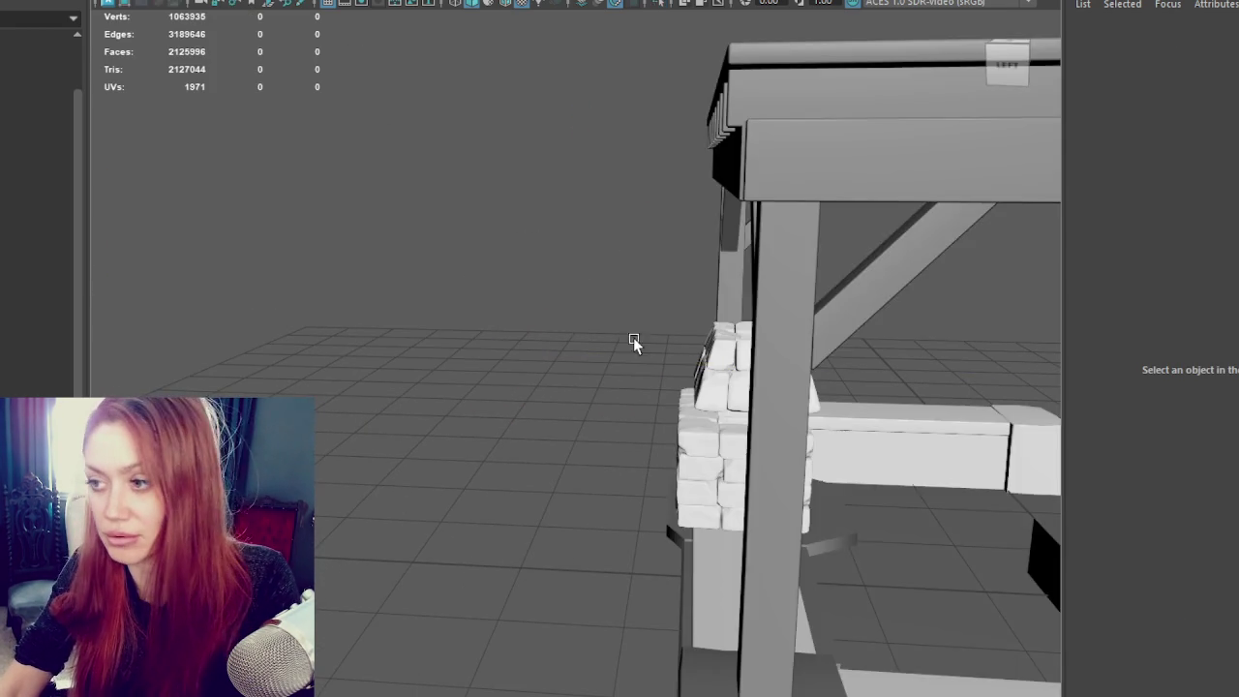
left_click_drag(633, 337, 466, 315, "alt")
left_click(703, 340)
left_click_drag(703, 340, 654, 349, "alt")
left_click_drag(736, 391, 669, 396)
mouse_move(551, 342)
left_mouse_down()
mouse_move(798, 327)
mouse_move(772, 381)
mouse_move(610, 513)
mouse_move(623, 370)
left_mouse_up()
Step: Duplicate the fireplace base slab and scale the copy down as a mantel ledge
left_click(560, 332)
left_click(772, 381)
left_click(597, 605)
key("ctrl+d")
mouse_move(602, 440)
left_mouse_down()
mouse_move(595, 450)
mouse_move(828, 416)
left_mouse_up()
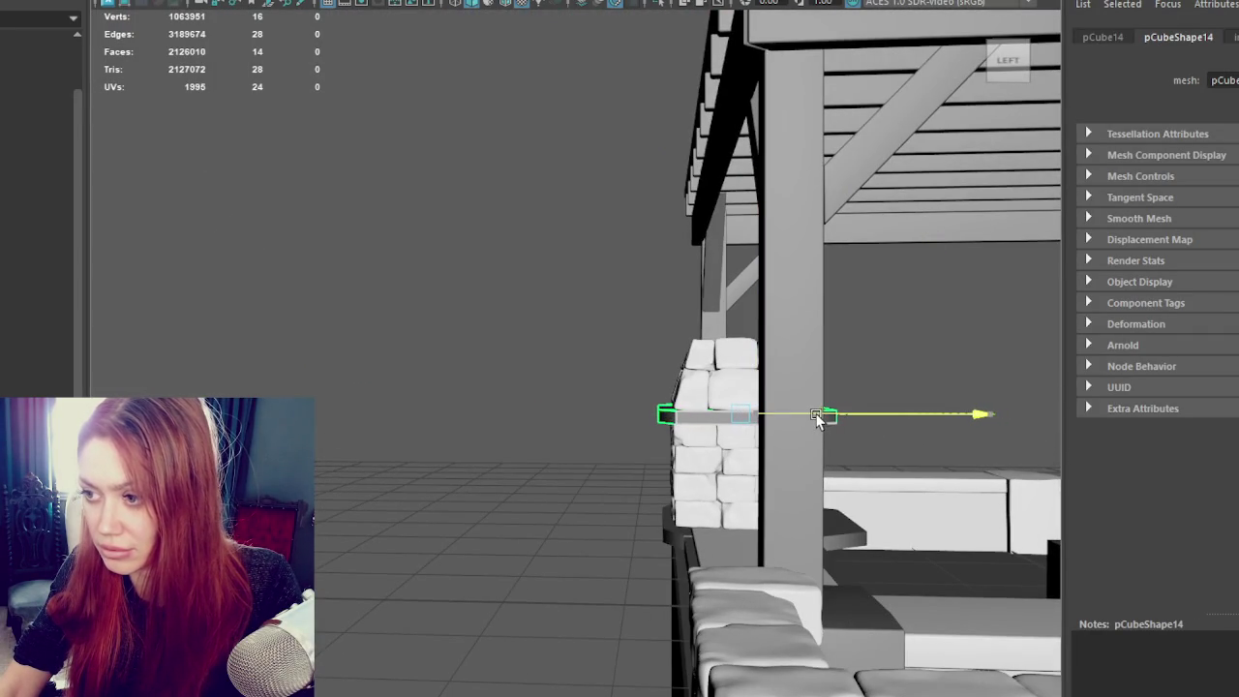
Step: Select the mantel slab's end vertices in wireframe to fit it to the fireplace width
left_click_drag(823, 415, 812, 418, "alt")
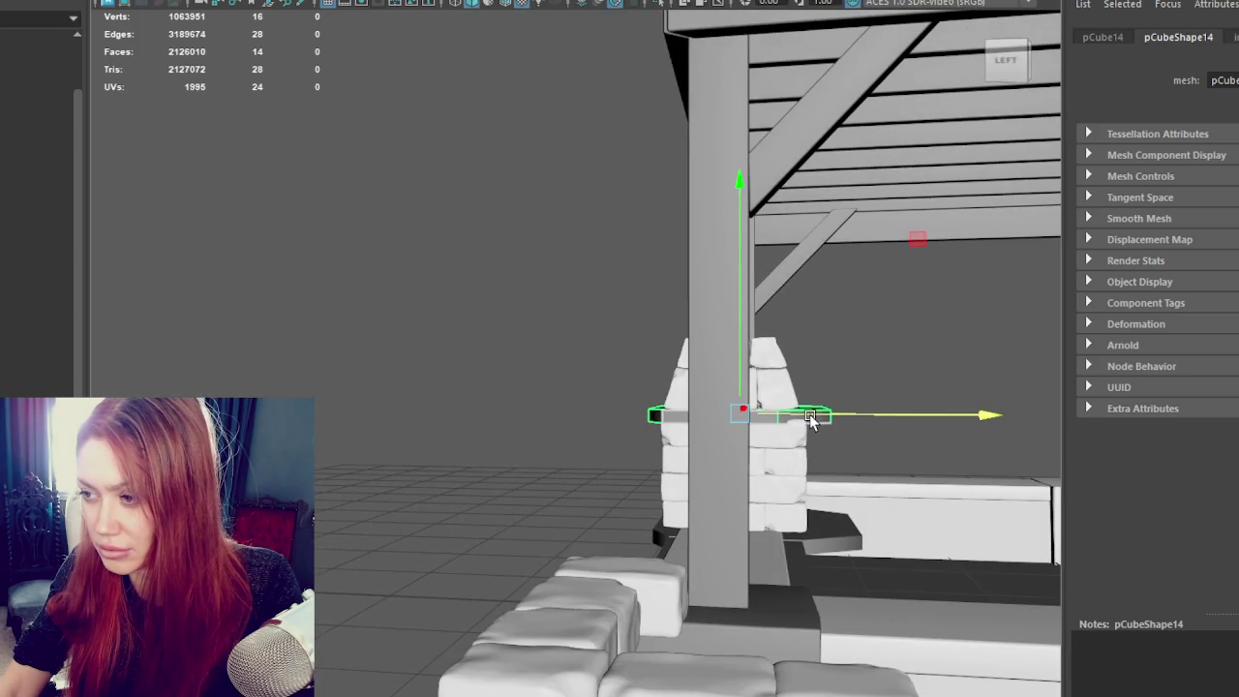
right_click(471, 250)
key("4")
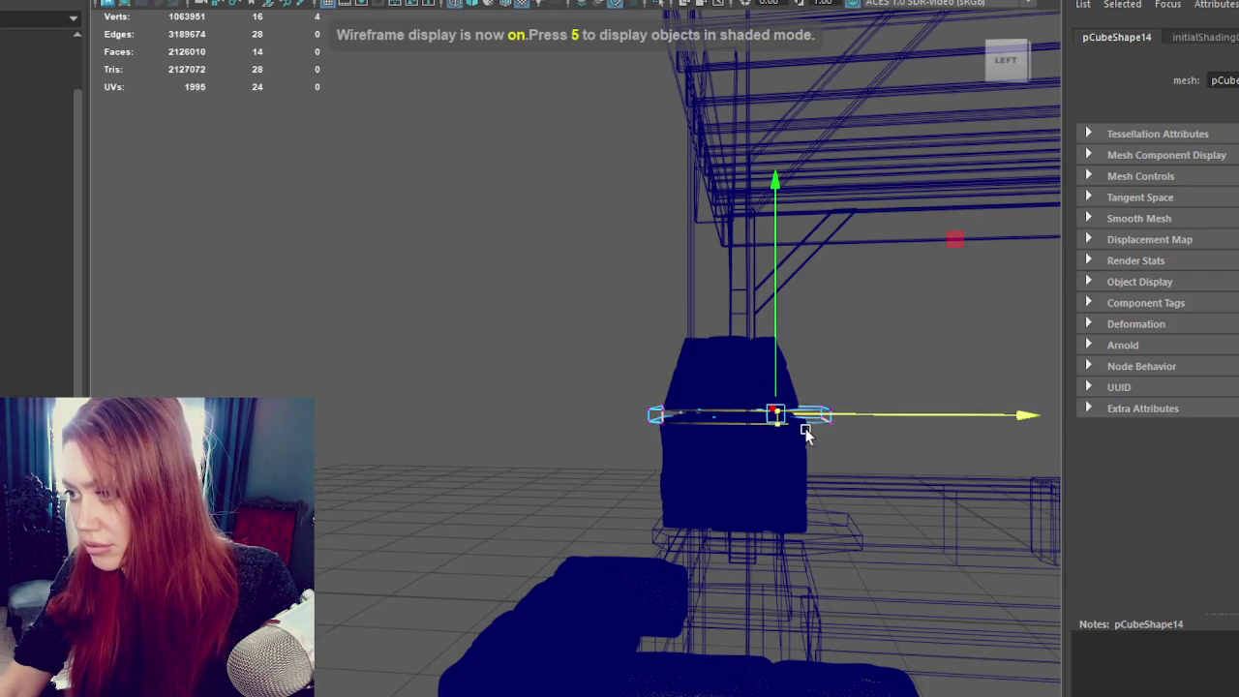
right_click_drag(883, 328, 803, 249)
left_click_drag(789, 436, 906, 408)
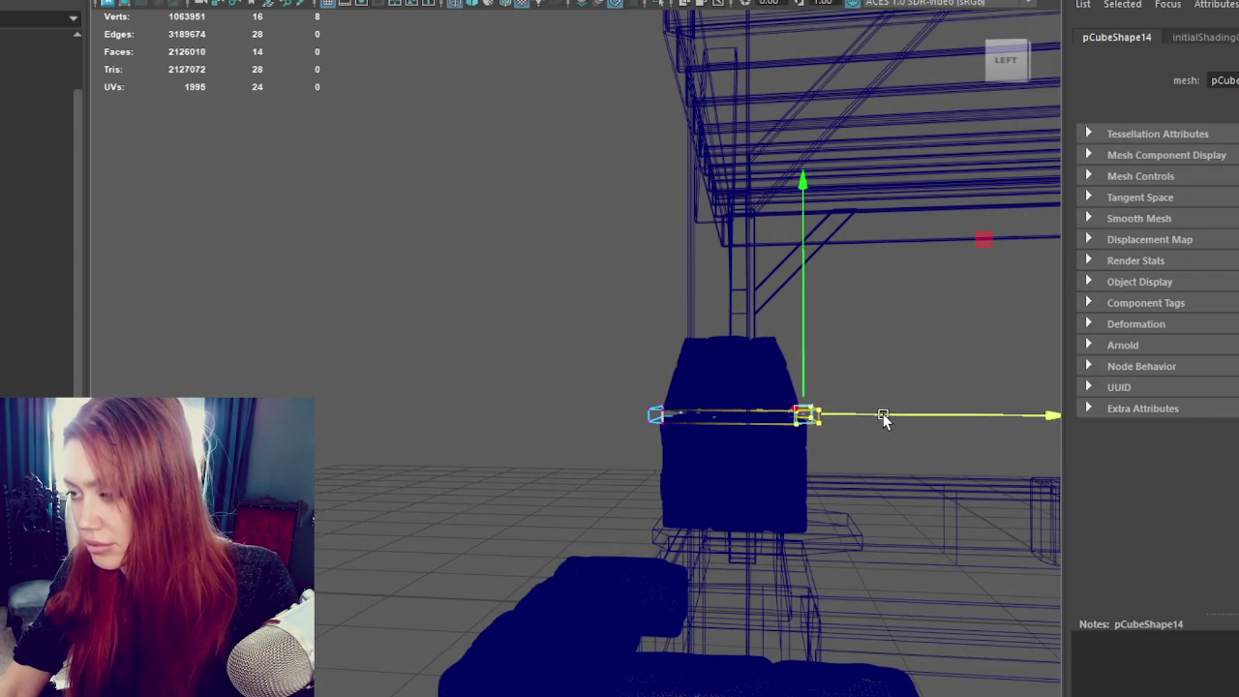
key("6")
Step: Select the mantel slab's end faces in shaded view to adjust the overhang, then clear the selection
mouse_move(456, 243)
left_mouse_down("alt")
mouse_move(559, 194)
mouse_move(407, 210)
mouse_move(384, 371)
left_mouse_up("alt")
right_click_drag(384, 371, 482, 492, "alt")
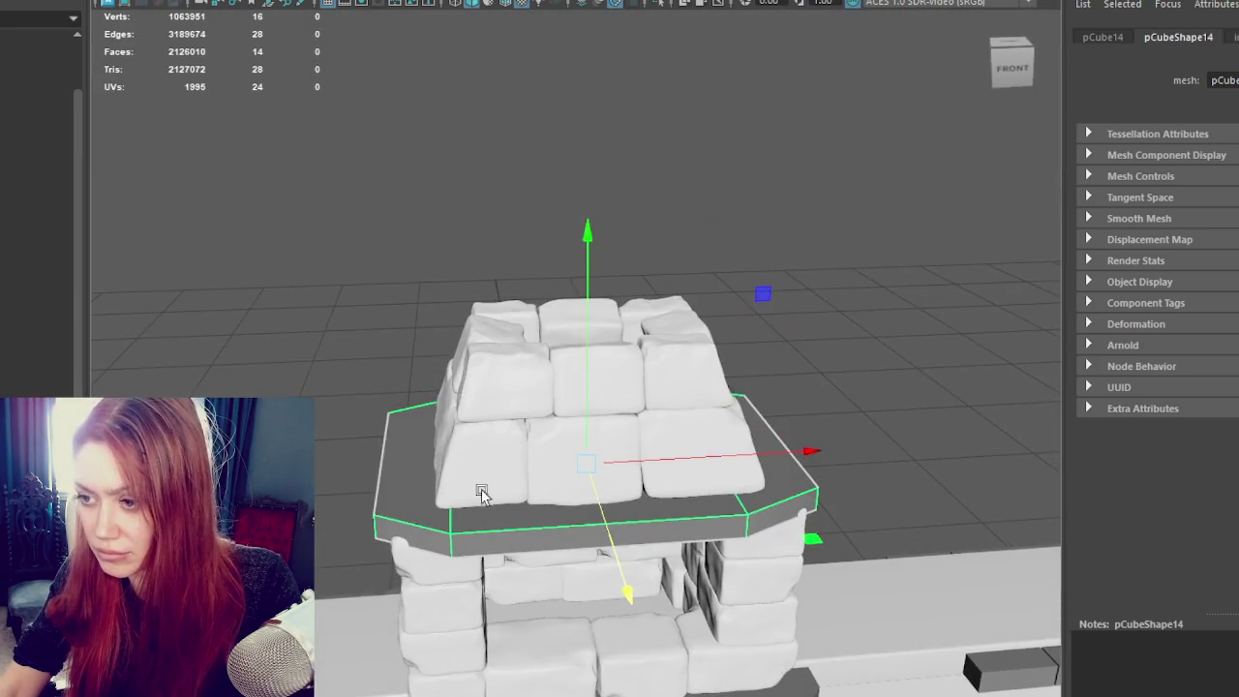
left_click_drag(482, 492, 736, 523, "alt")
mouse_move(354, 346)
right_mouse_down()
mouse_move(281, 253)
mouse_move(358, 290)
right_mouse_up()
left_click(619, 501)
key("ctrl+z")
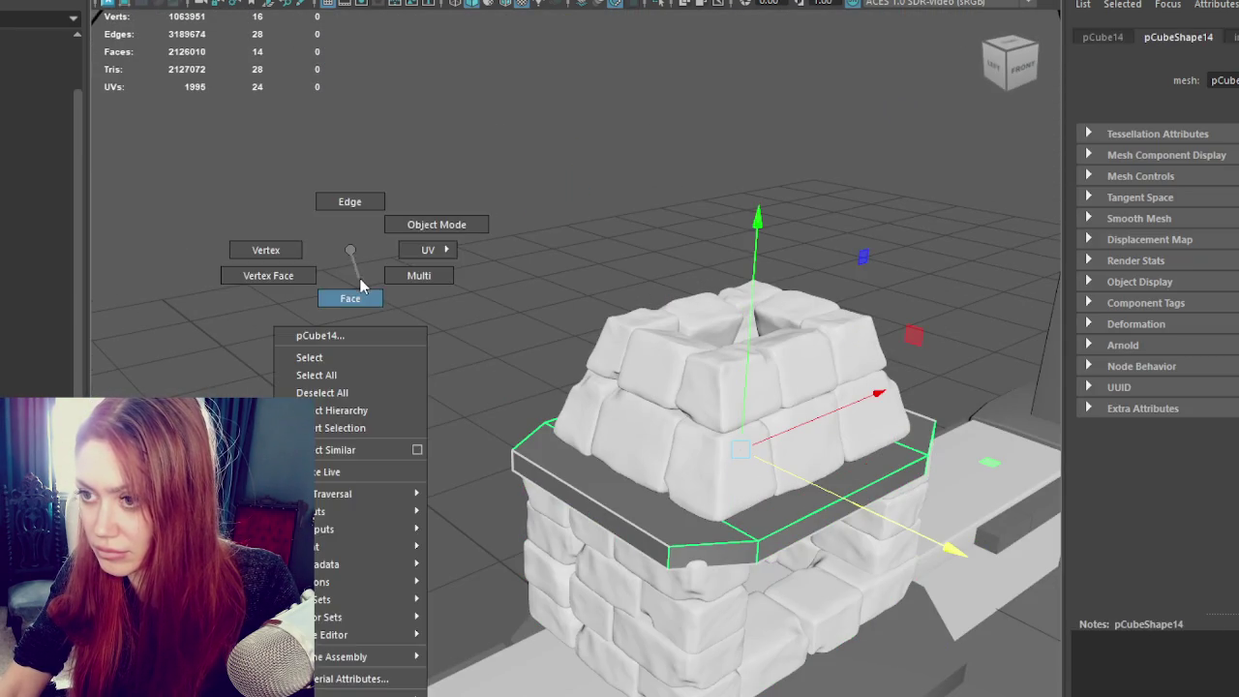
left_click(623, 515)
left_click_drag(623, 515, 593, 458, "alt")
left_click(593, 458, "shift")
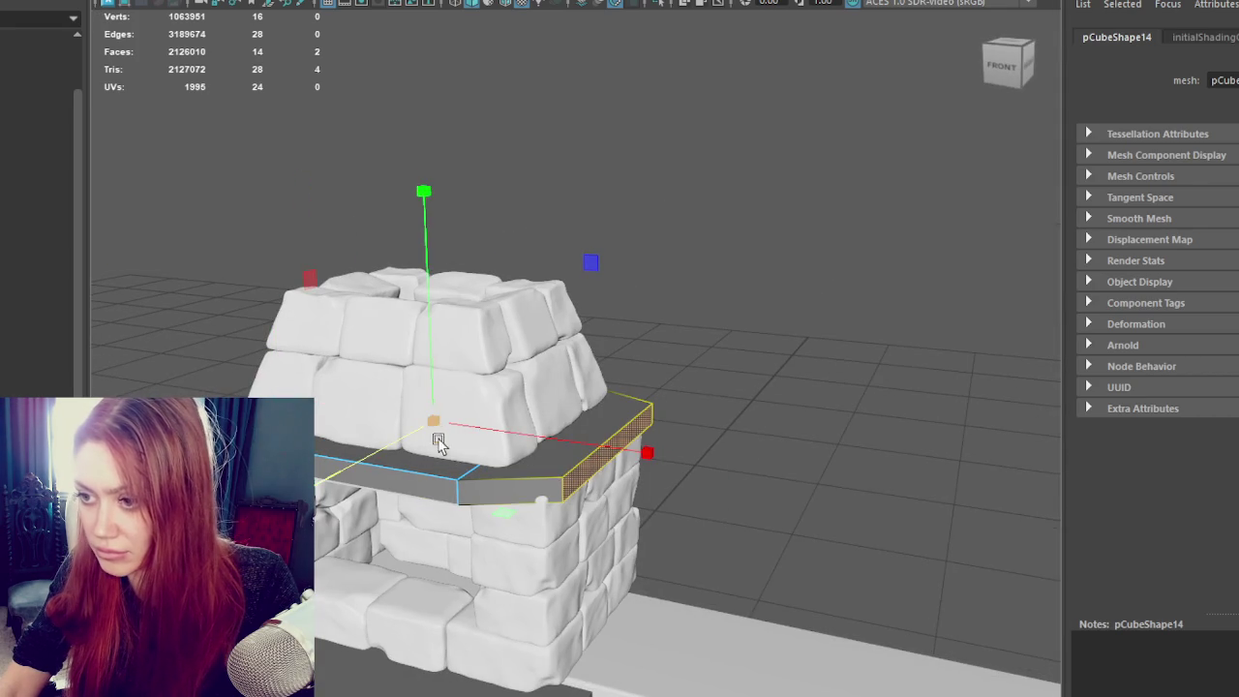
key("ctrl+z")
key("ctrl+z")
key("ctrl+z")
key("ctrl+z")
key("ctrl+z")
key("ctrl+z")
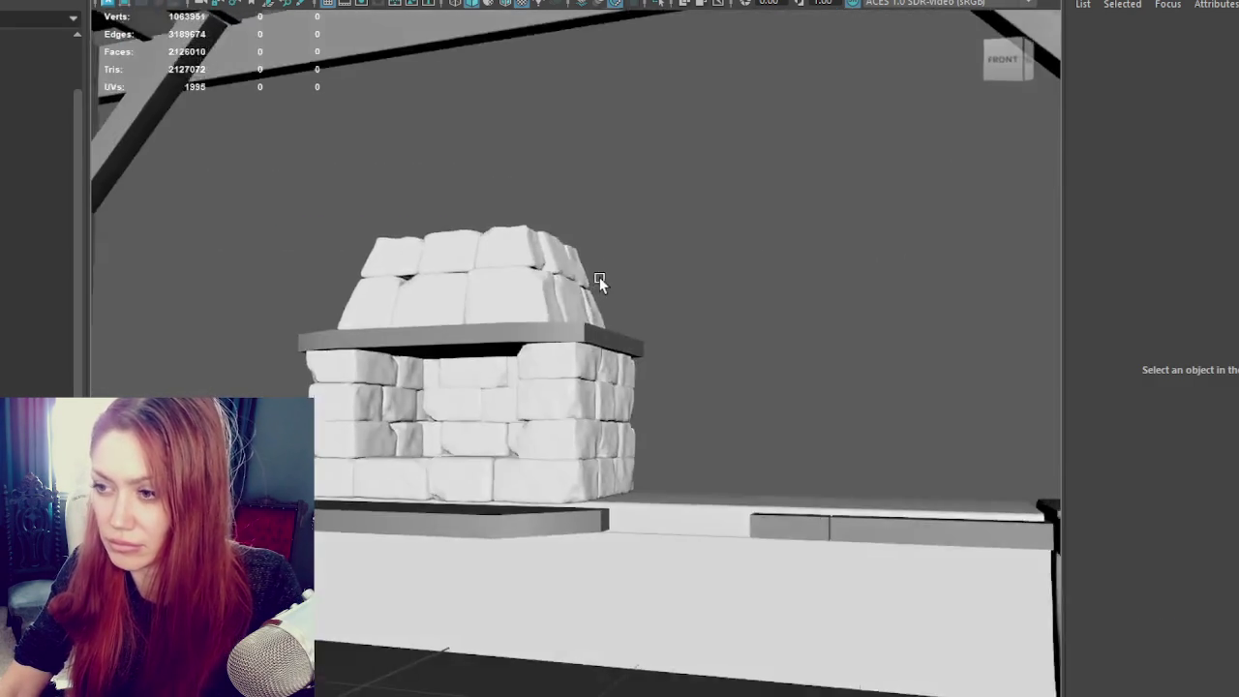
key("ctrl+z")
key("ctrl+z")
left_click(601, 315)
scroll(702, 242, "up", 2)
right_click(713, 226)
left_click(510, 342)
left_click(492, 331)
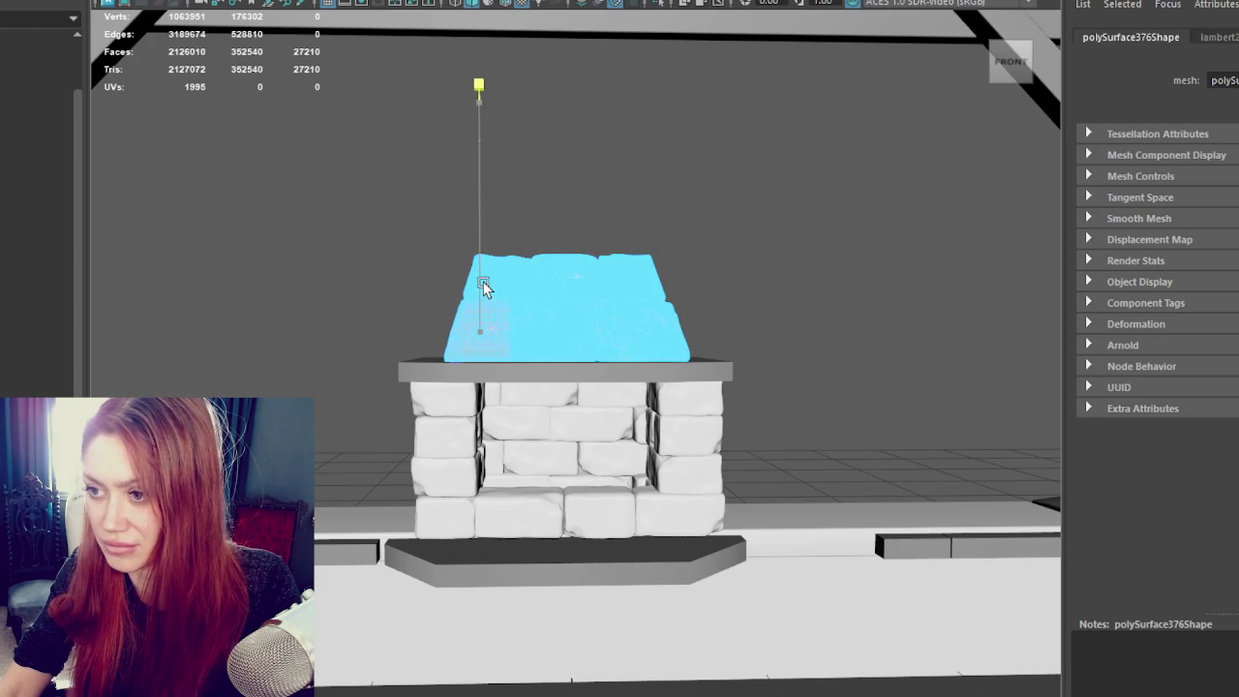
scroll(486, 308, "up", 5)
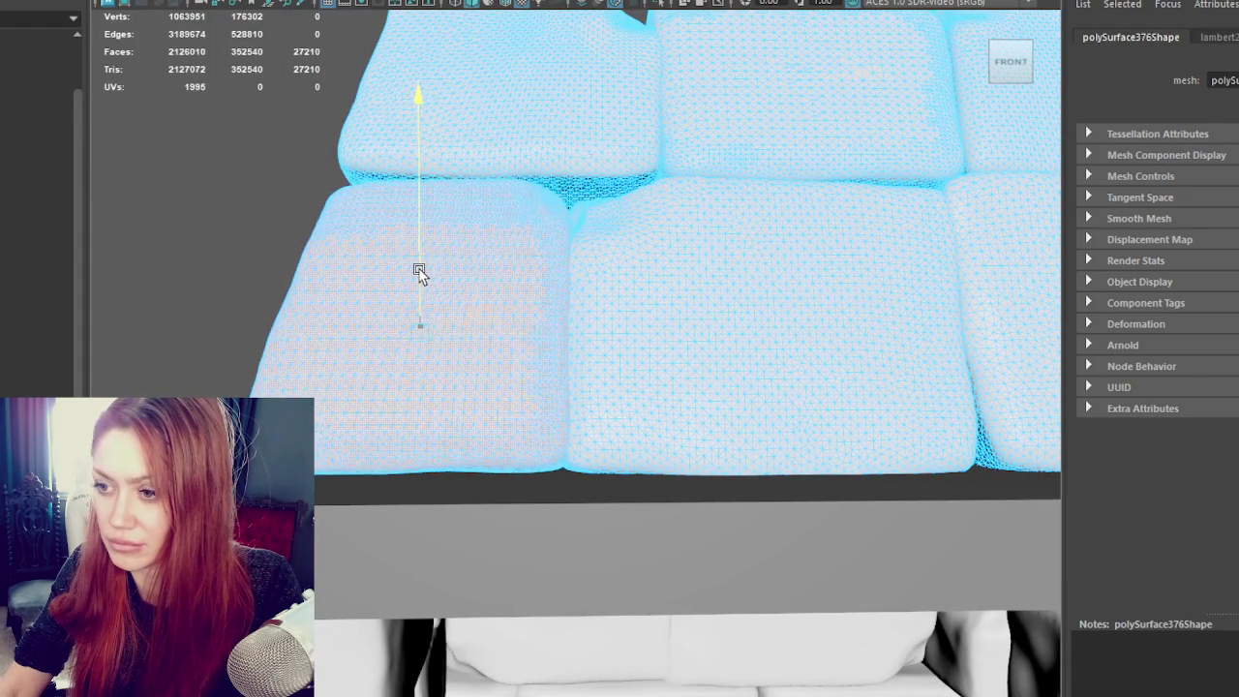
mouse_move(737, 284)
left_mouse_down("alt")
mouse_move(487, 323)
mouse_move(667, 346)
mouse_move(395, 342)
mouse_move(435, 423)
left_mouse_up("alt")
scroll(504, 290, "down", 5)
scroll(435, 426, "up", 3)
scroll(435, 426, "up", 2)
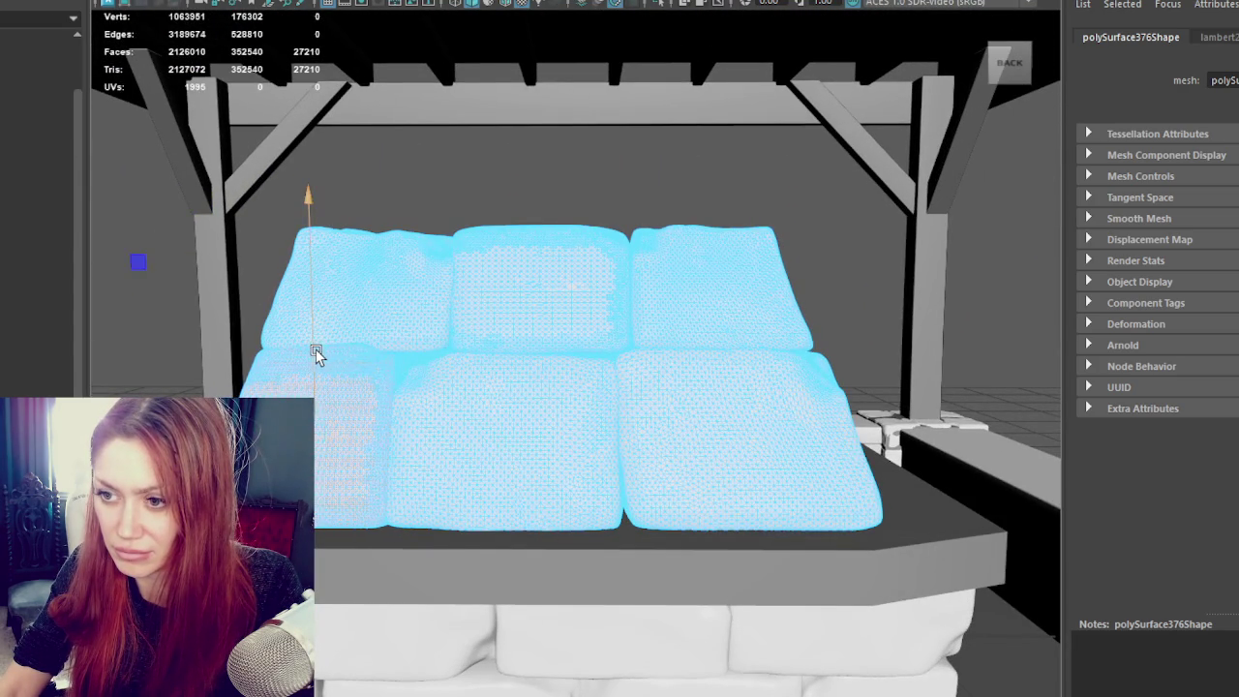
left_click(455, 443)
right_click_drag(535, 298, 635, 148)
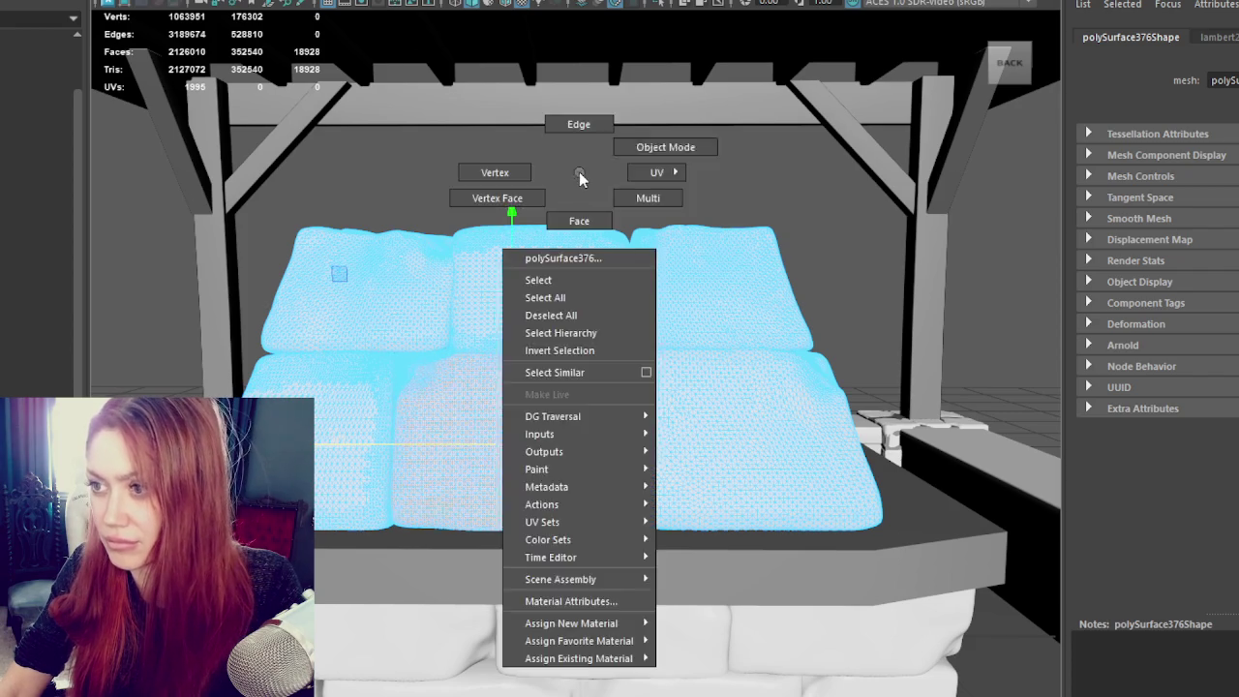
scroll(539, 323, "down", 3)
mouse_move(539, 324)
left_mouse_down("alt")
mouse_move(682, 303)
mouse_move(939, 306)
left_mouse_up("alt")
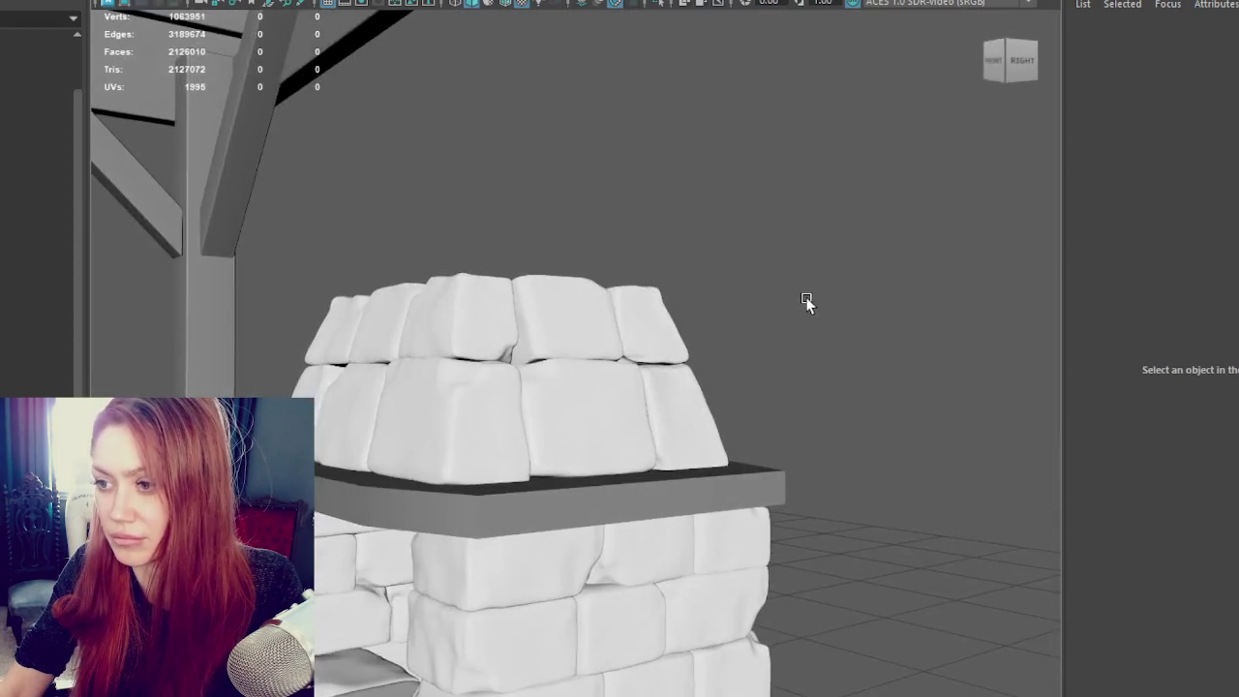
scroll(939, 306, "down", 2)
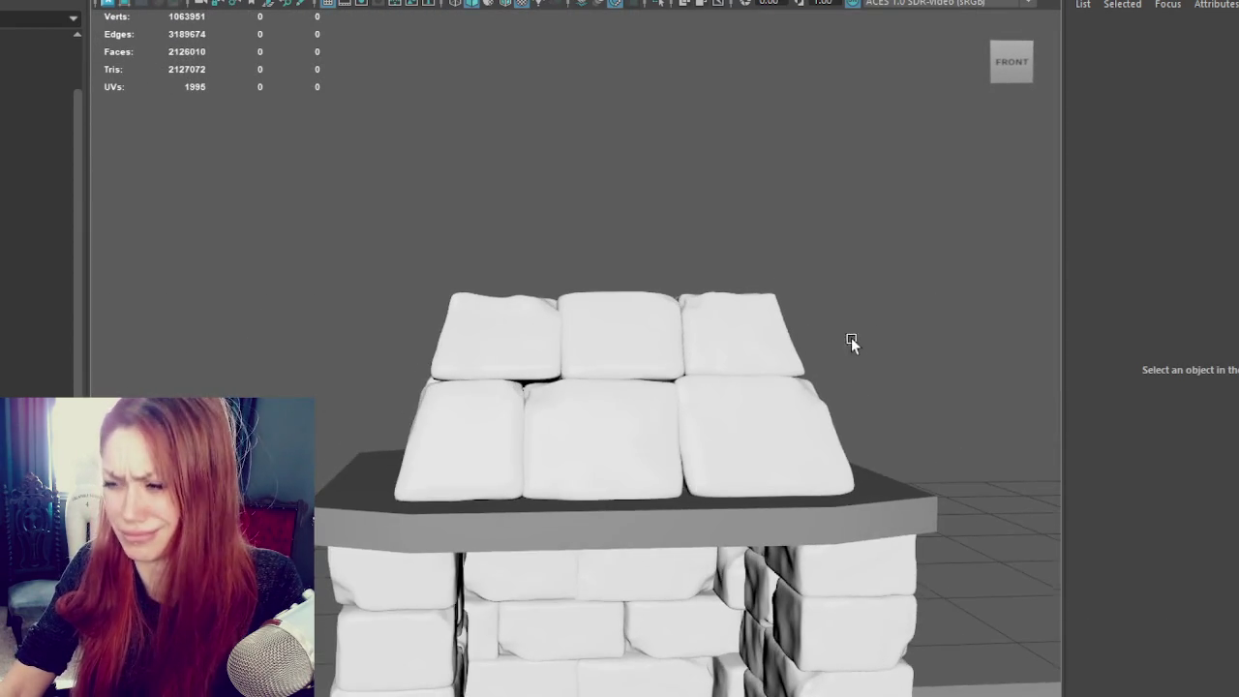
scroll(855, 349, "down", 2)
left_click(581, 385)
Step: Raise the top slab pCube14 along Y onto the upper stone tier
left_click(581, 267)
left_click(587, 387)
left_click_drag(572, 334, 565, 221)
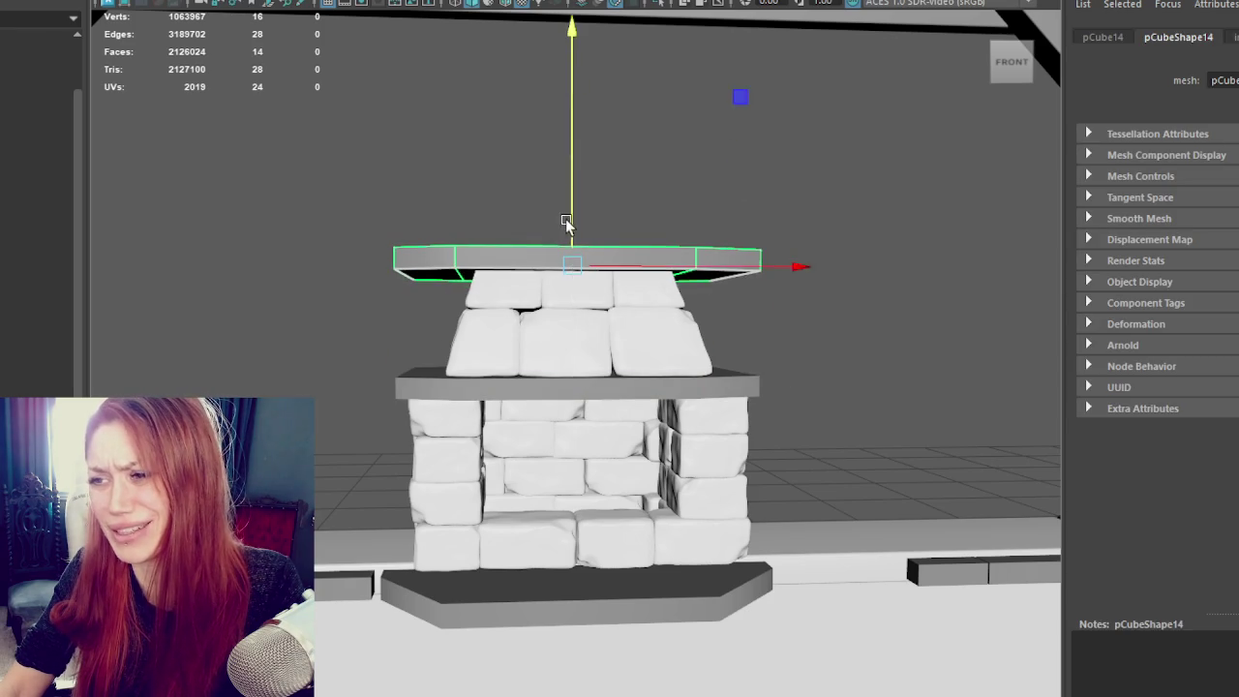
Step: Scale the slab down uniformly to a narrower cap and check it from the side and front
left_click_drag(569, 264, 481, 283)
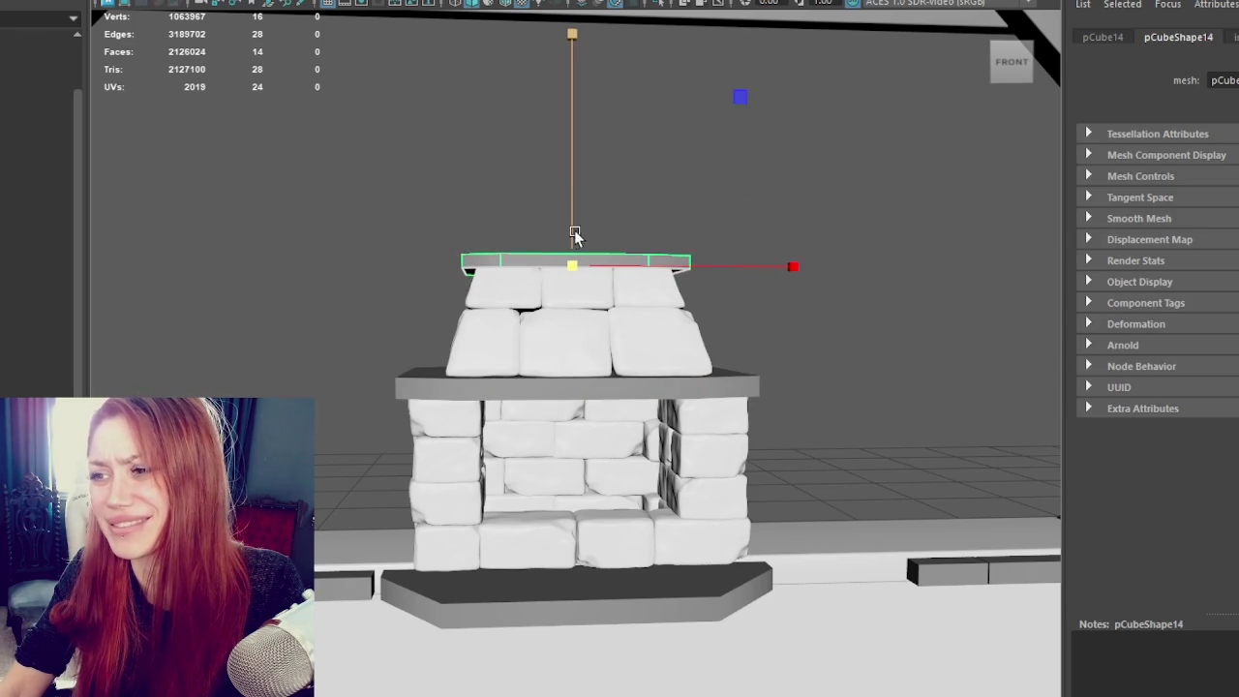
scroll(576, 194, "up", 5)
scroll(575, 281, "down", 3)
mouse_move(637, 228)
left_mouse_down("alt")
mouse_move(713, 332)
mouse_move(797, 367)
mouse_move(731, 381)
left_mouse_up("alt")
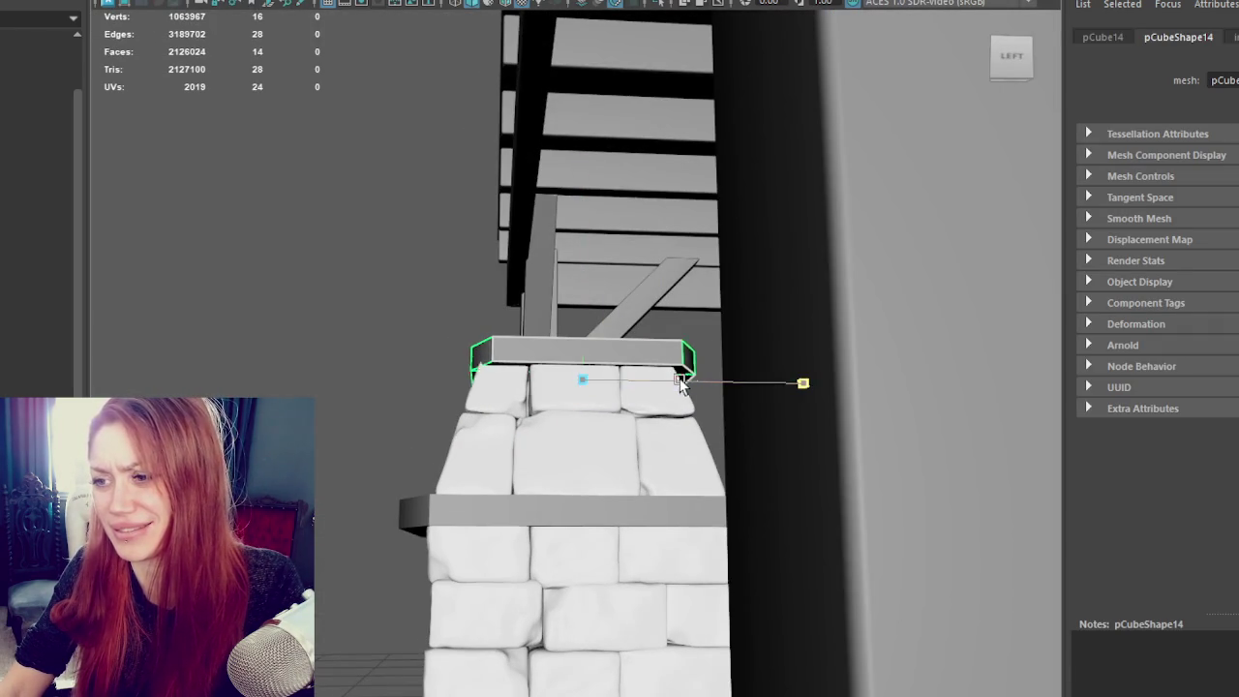
left_click(432, 418)
mouse_move(433, 418)
left_mouse_down("alt")
mouse_move(401, 442)
mouse_move(553, 442)
mouse_move(464, 436)
left_mouse_up("alt")
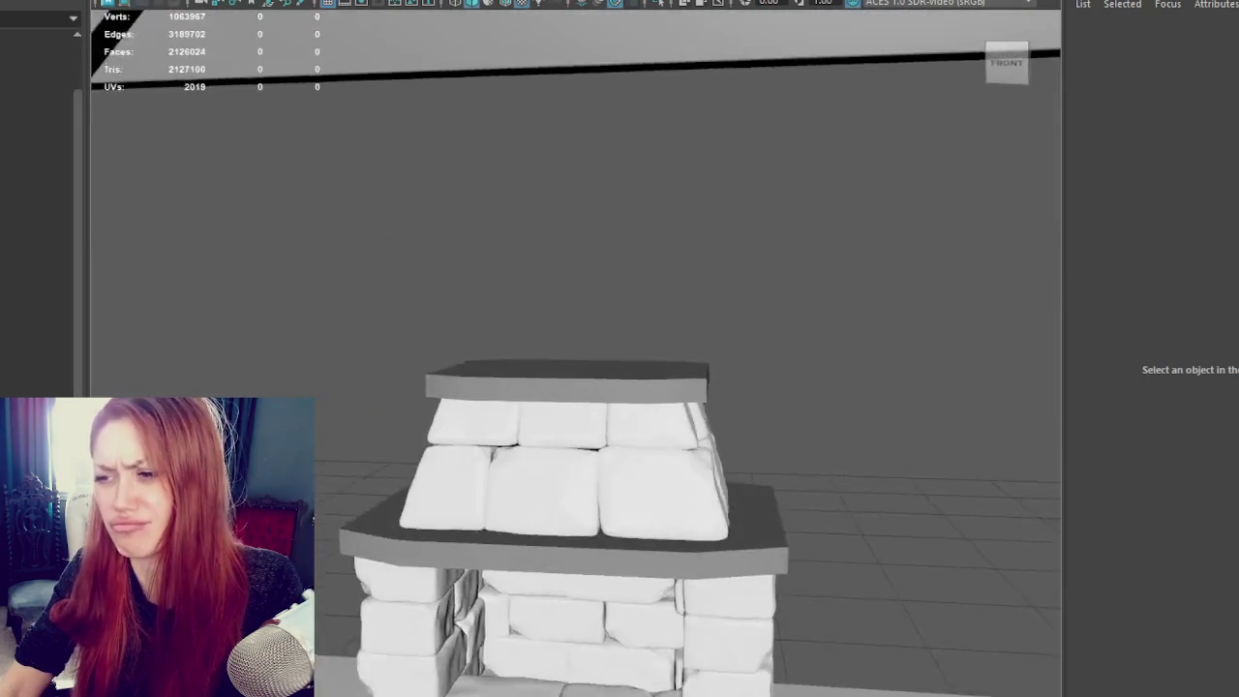
scroll(416, 420, "down", 3)
scroll(566, 399, "down", 5)
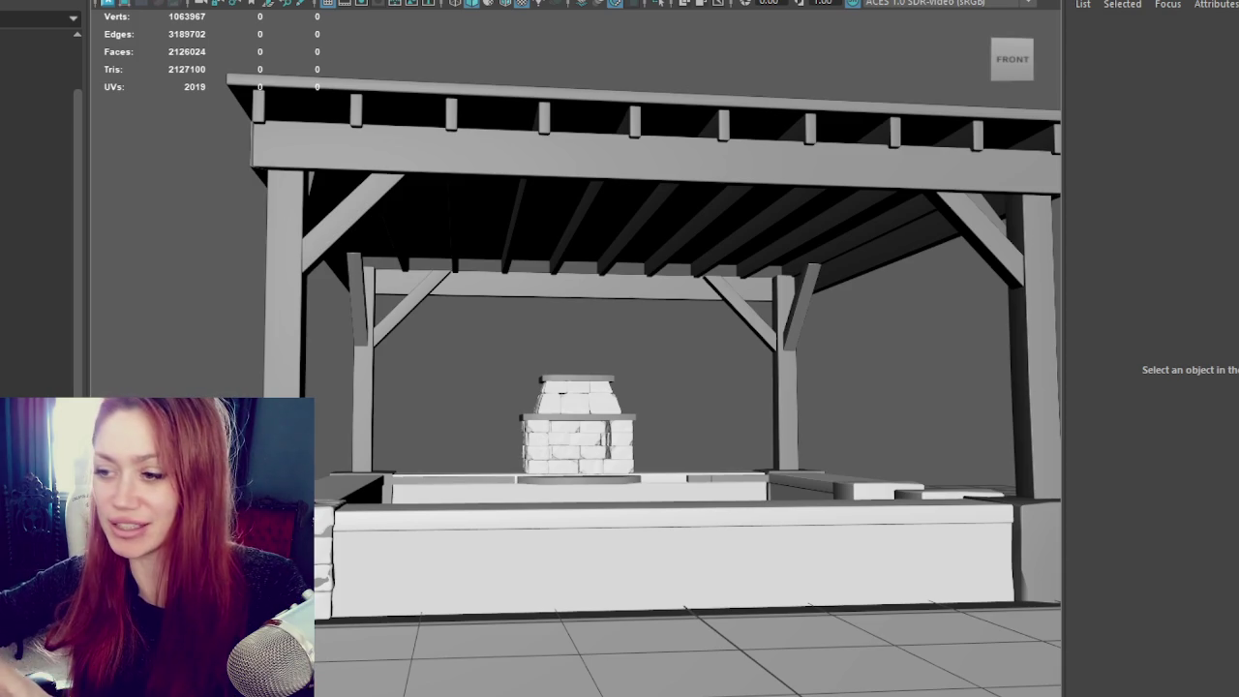
Step: Soft-select the wall mesh faces at the firebox's inner back corner
right_click_drag(232, 296, 653, 487, "alt")
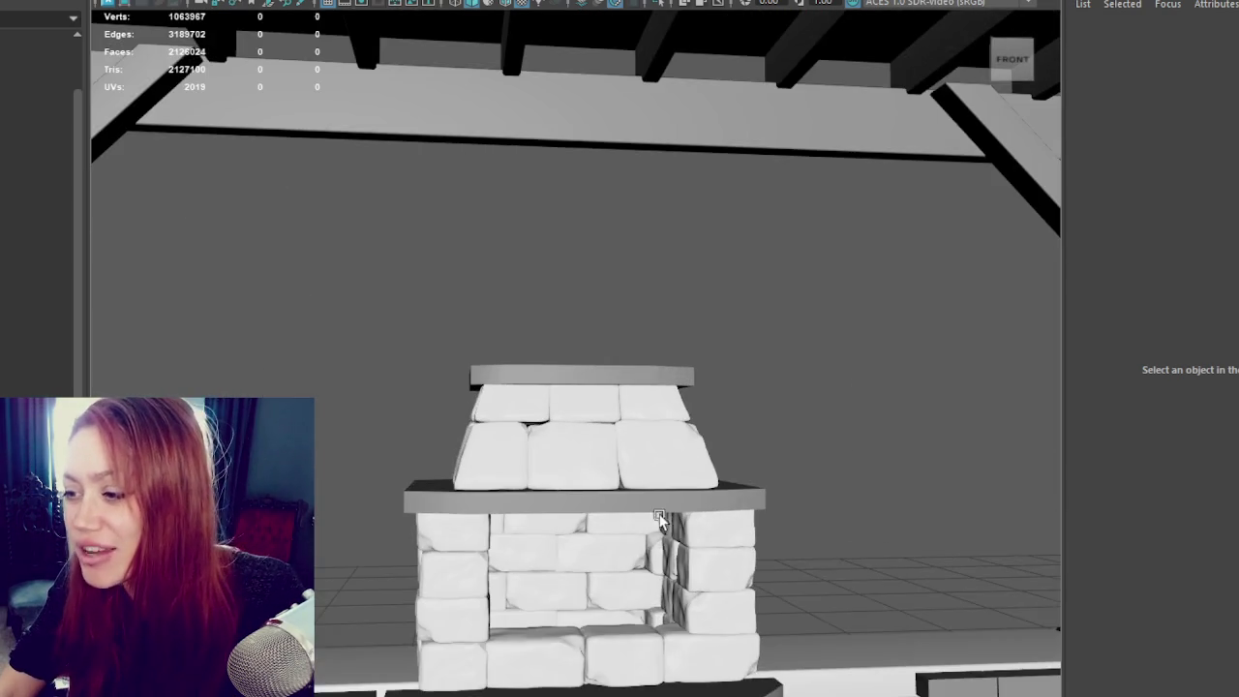
middle_click_drag(652, 487, 573, 254, "alt")
mouse_move(573, 253)
right_mouse_down("alt")
mouse_move(603, 351)
mouse_move(625, 299)
right_mouse_up("alt")
left_click(625, 300)
mouse_move(625, 299)
left_mouse_down("alt")
mouse_move(822, 277)
mouse_move(623, 300)
mouse_move(727, 313)
left_mouse_up("alt")
left_click(990, 346)
mouse_move(932, 359)
left_mouse_down("alt")
mouse_move(705, 364)
mouse_move(894, 355)
mouse_move(677, 334)
mouse_move(791, 271)
left_mouse_up("alt")
left_click(645, 313)
right_click_drag(931, 291, 934, 320)
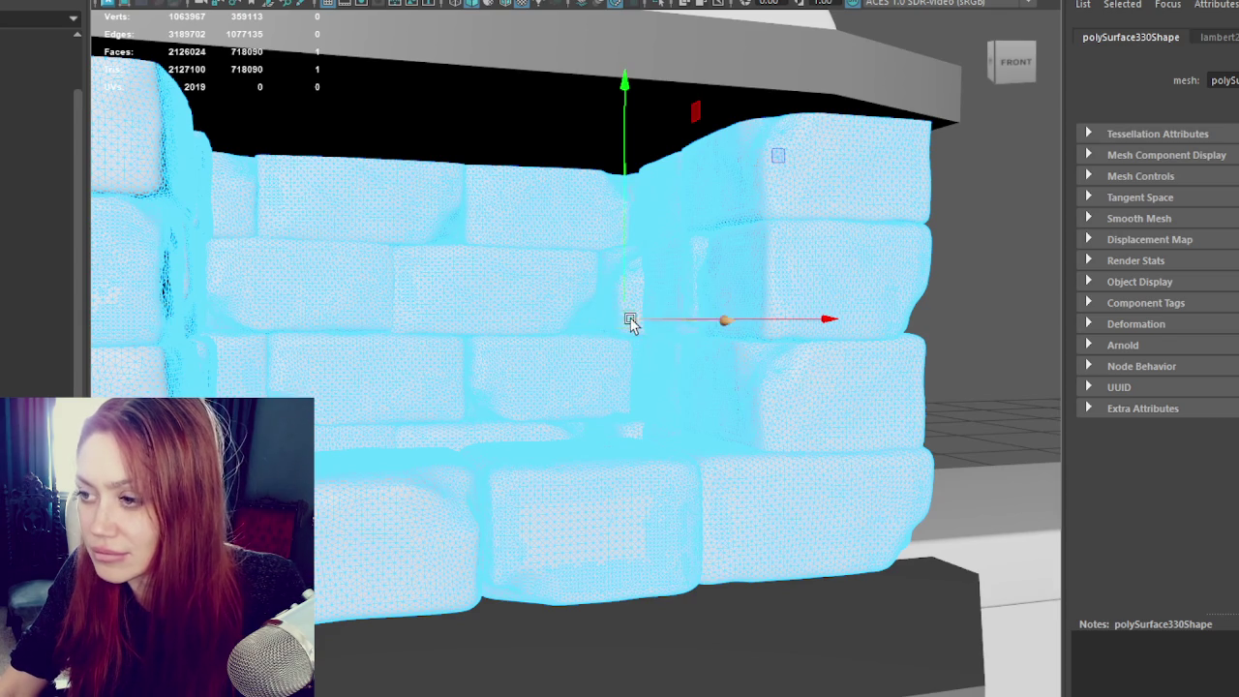
left_click(632, 322)
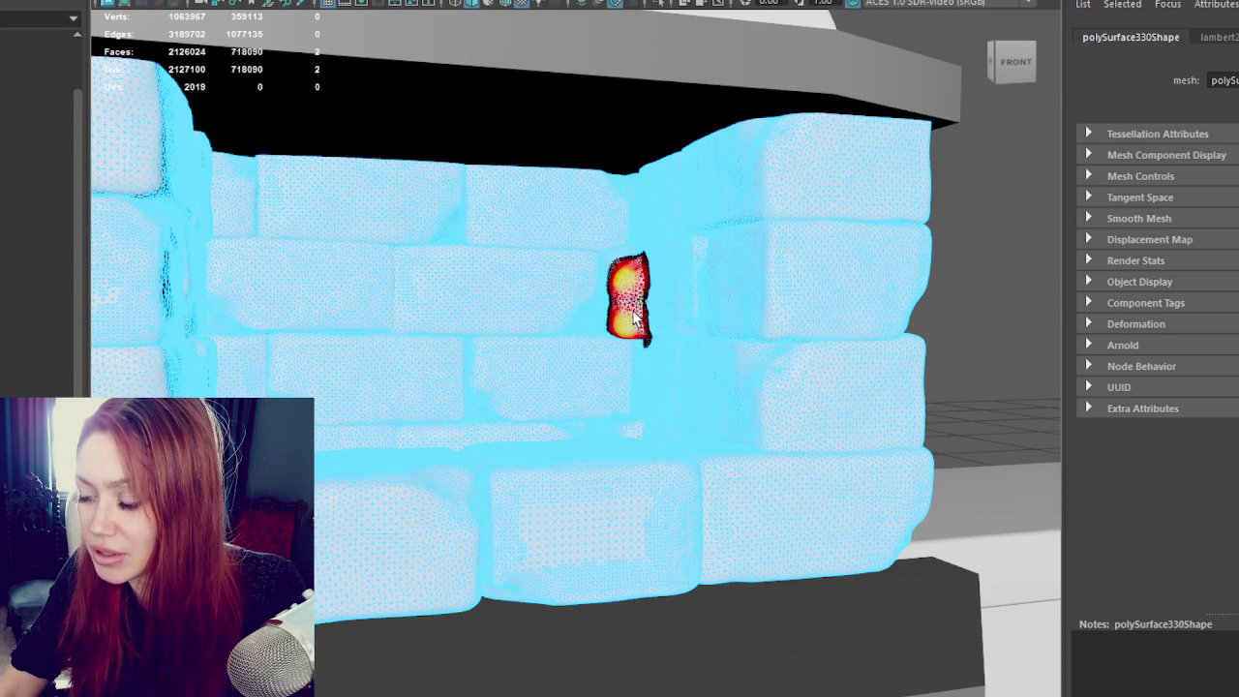
Step: Toggle shaded and textured display and reframe the view on the inner corner
key("w")
key("5")
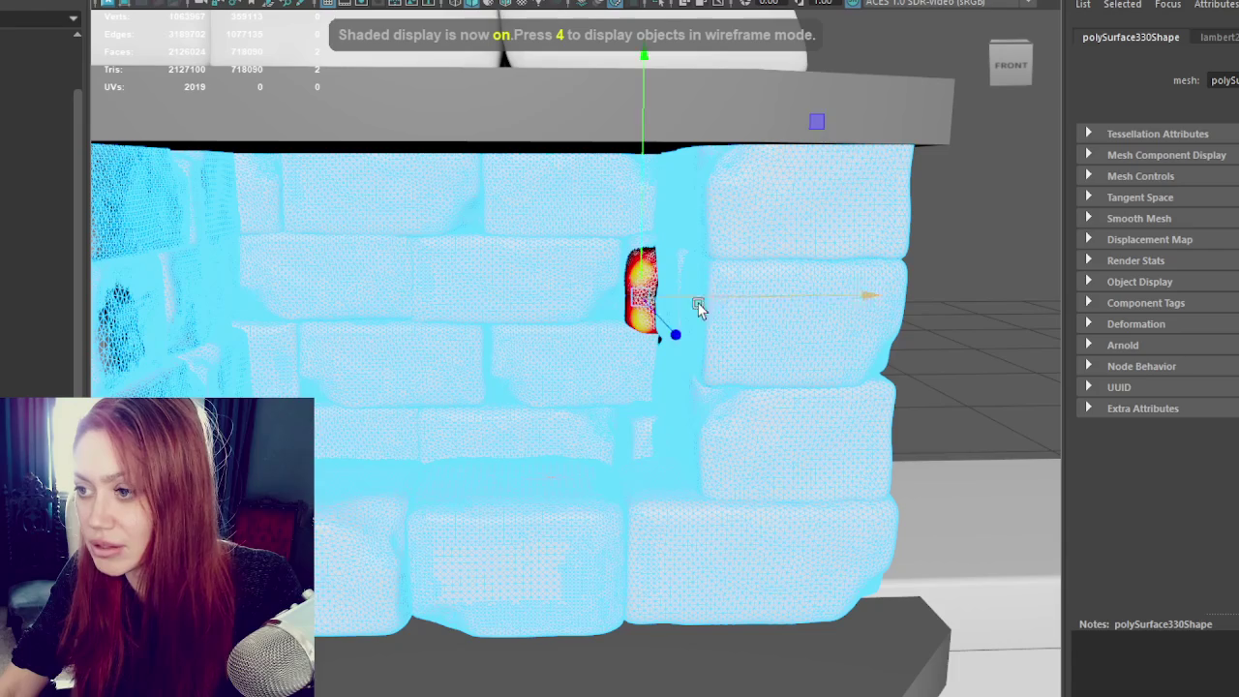
key("6")
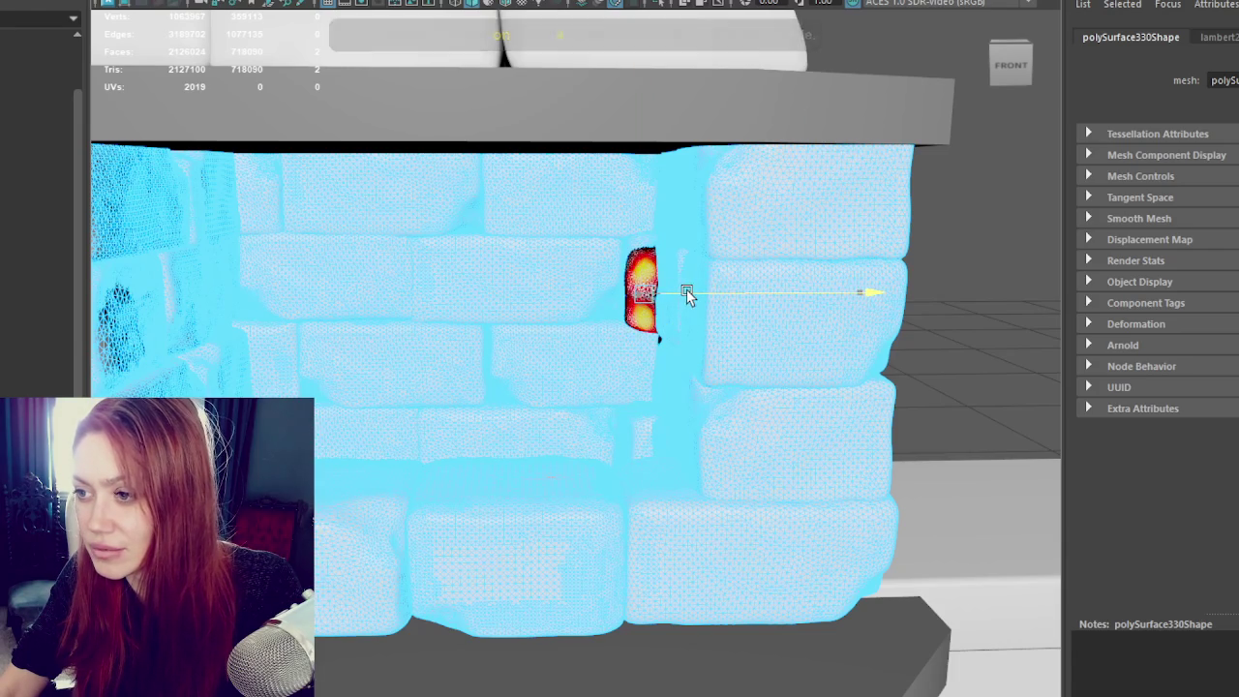
key("w")
right_click_drag(875, 212, 928, 181)
left_click(917, 265)
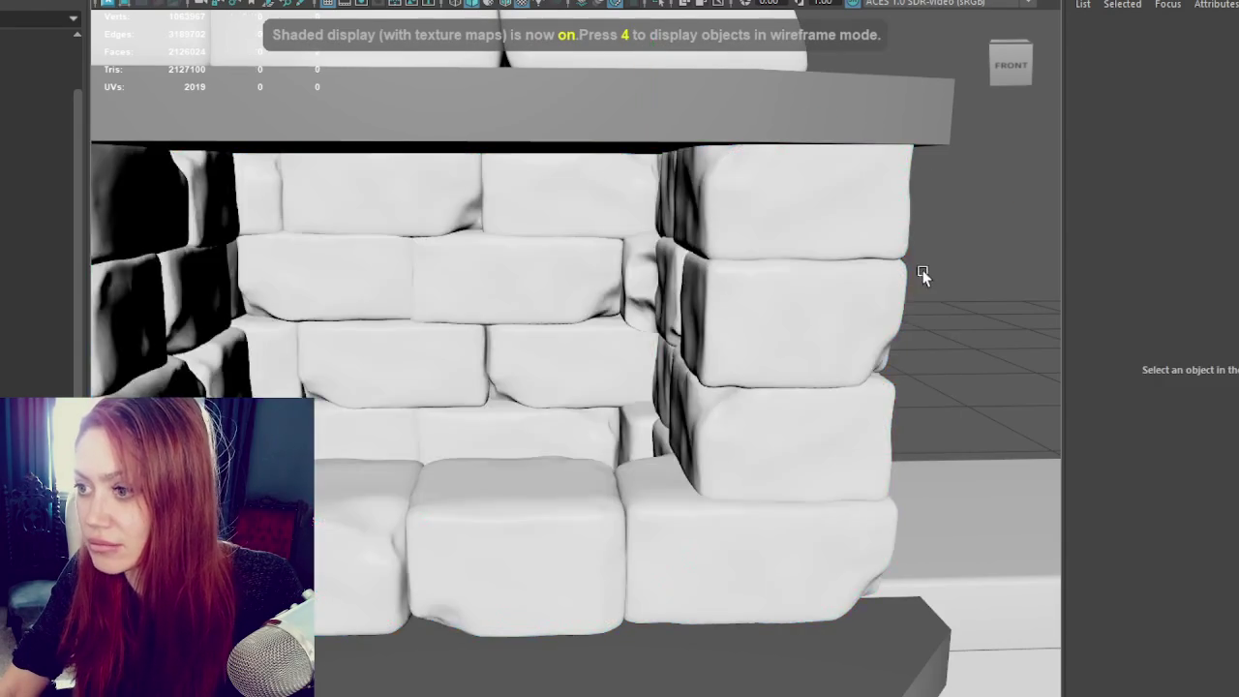
right_click_drag(917, 265, 892, 257, "alt")
left_click_drag(892, 256, 972, 254, "alt")
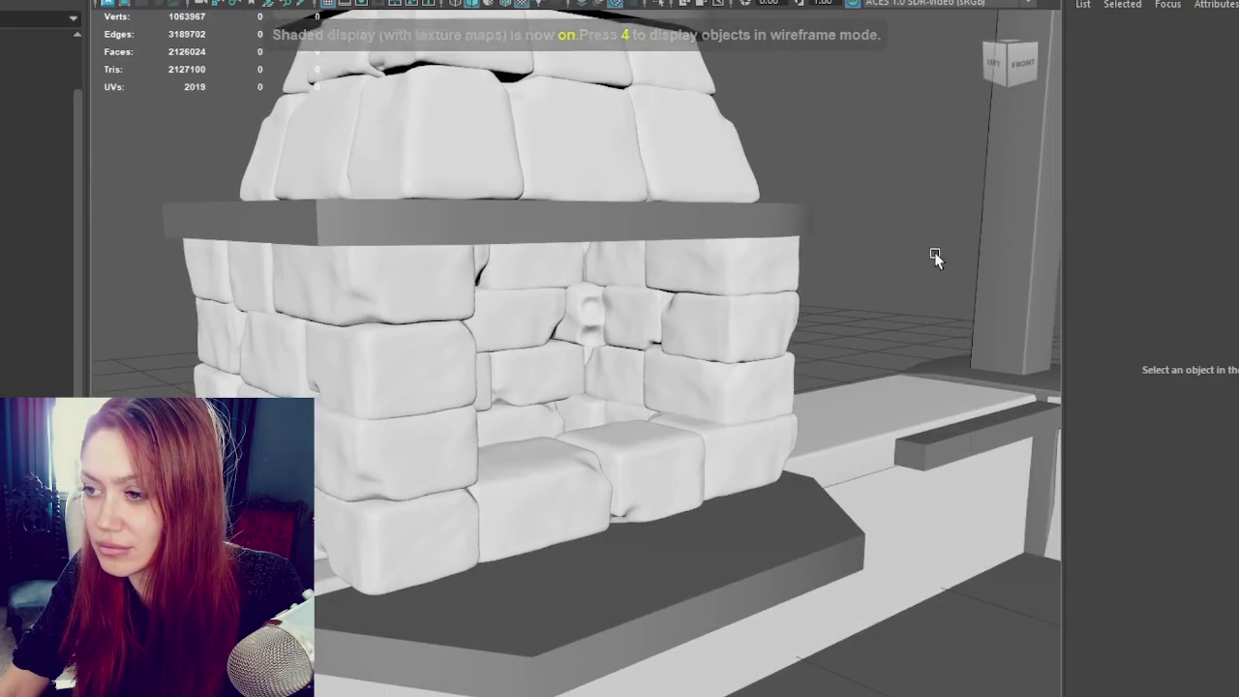
scroll(953, 253, "up", 5)
left_click(927, 255)
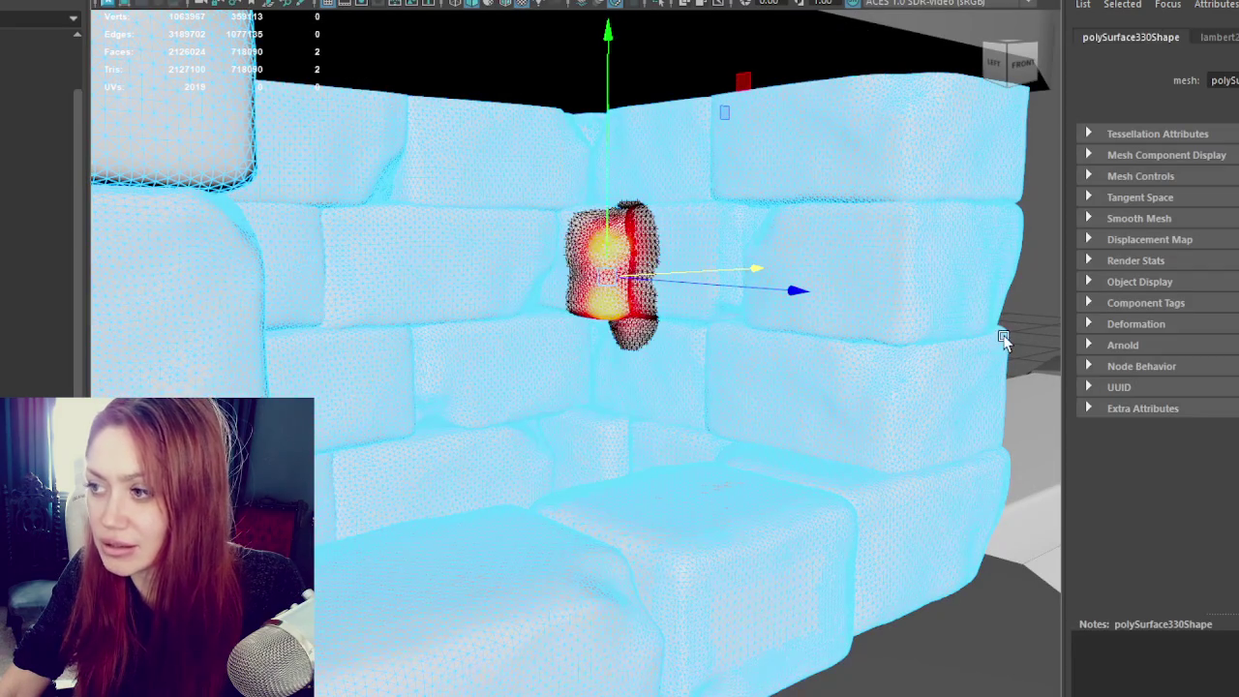
left_click(993, 317)
Step: Isolate the corner stone chunk and pull its soft-selected vertices to reshape it
right_click_drag(573, 233, 659, 200)
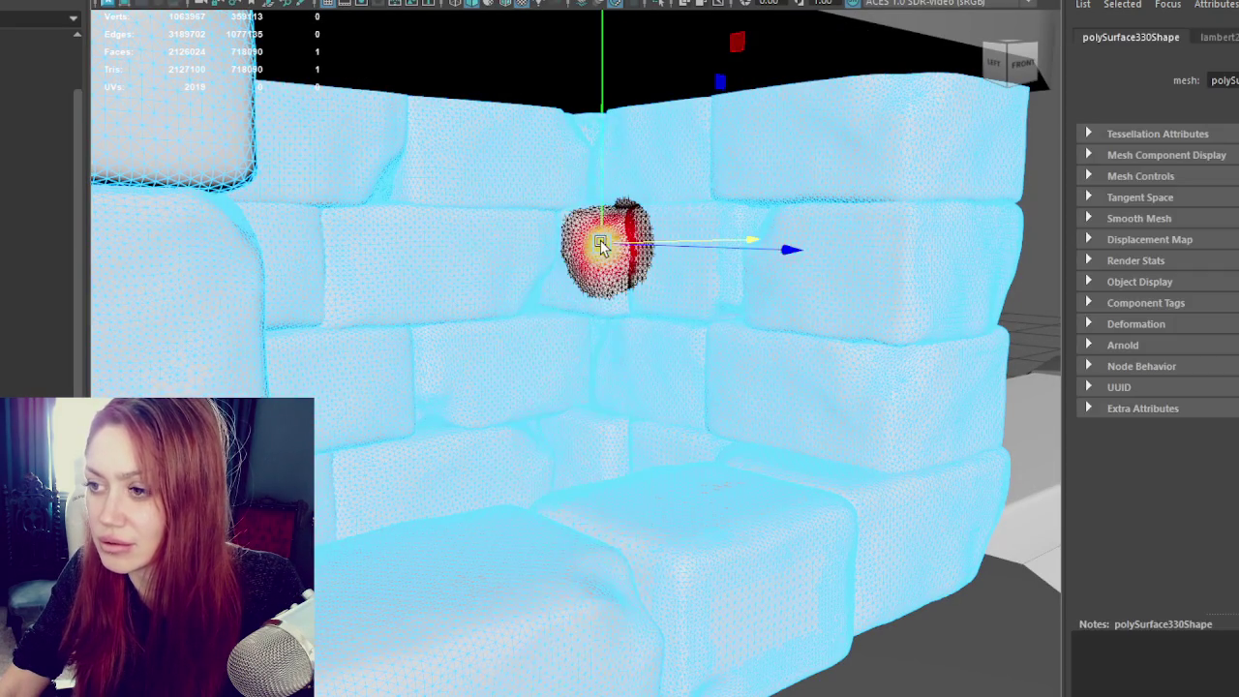
key("b")
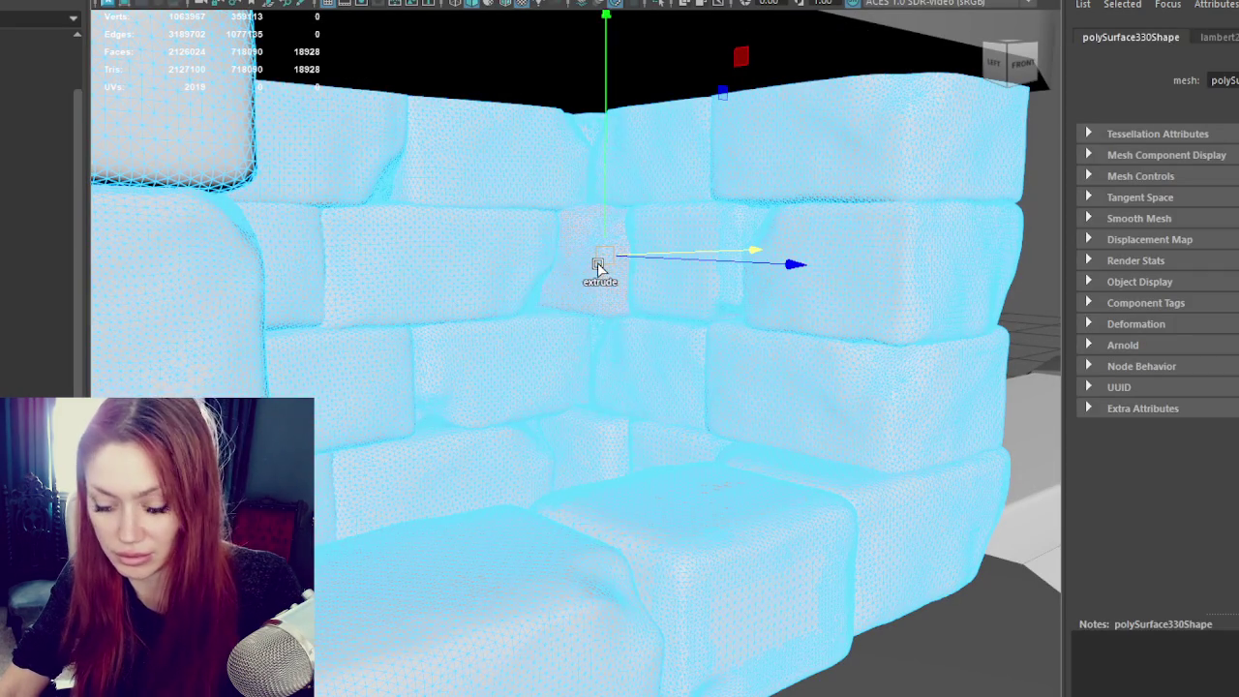
key("ctrl+1")
left_click_drag(597, 276, 758, 324, "alt")
right_click_drag(619, 249, 548, 217)
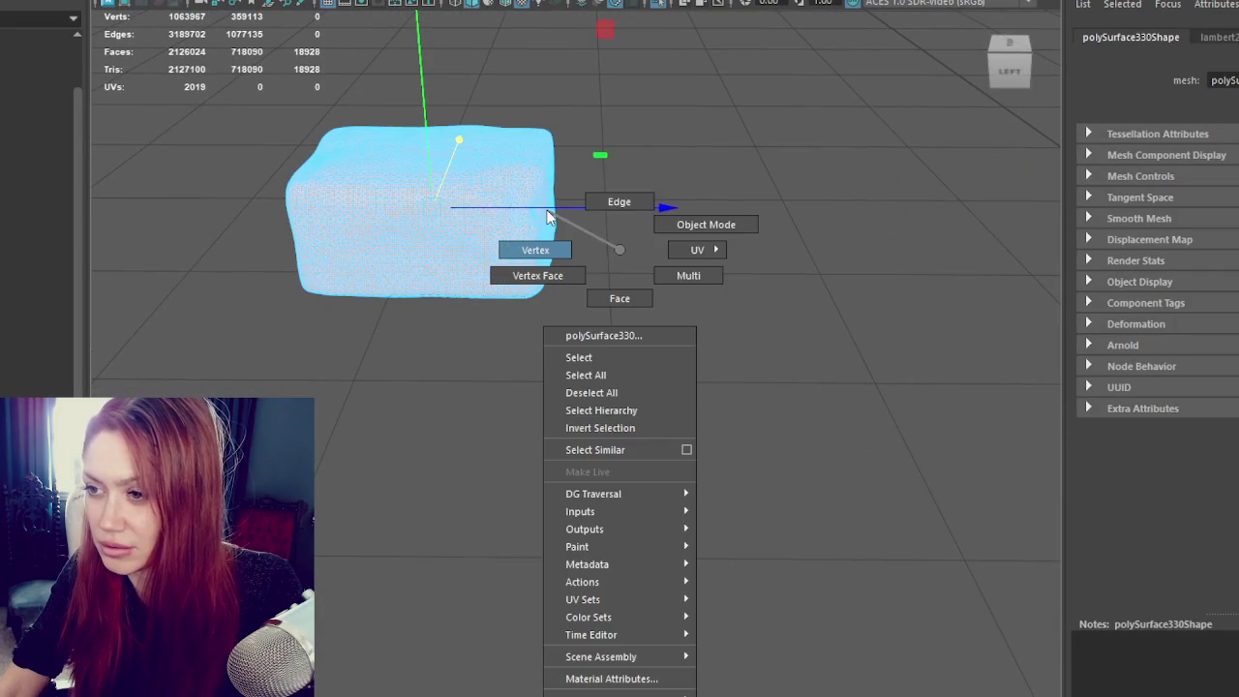
left_click_drag(580, 291, 619, 406, "alt")
left_click_drag(674, 272, 719, 279)
Step: Move the chunk's edge vertices to close the gap, then show the full fireplace again
left_click_drag(702, 384, 530, 279)
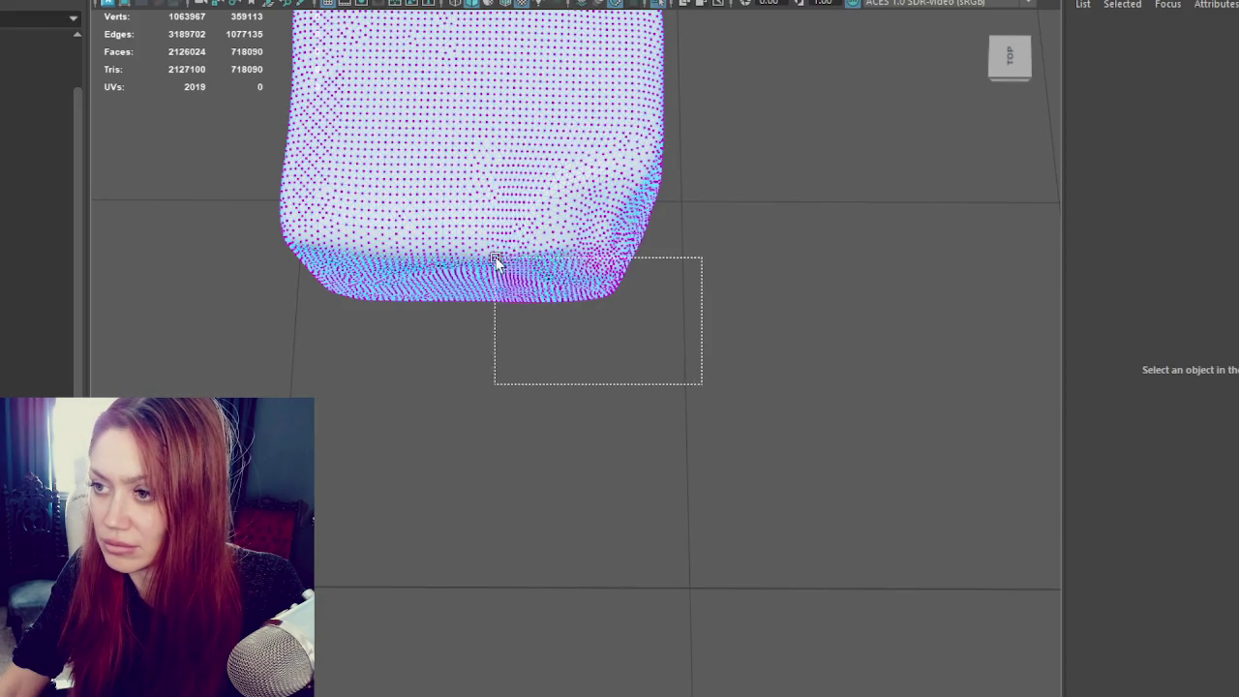
left_click(659, 261)
left_click_drag(684, 257, 670, 256)
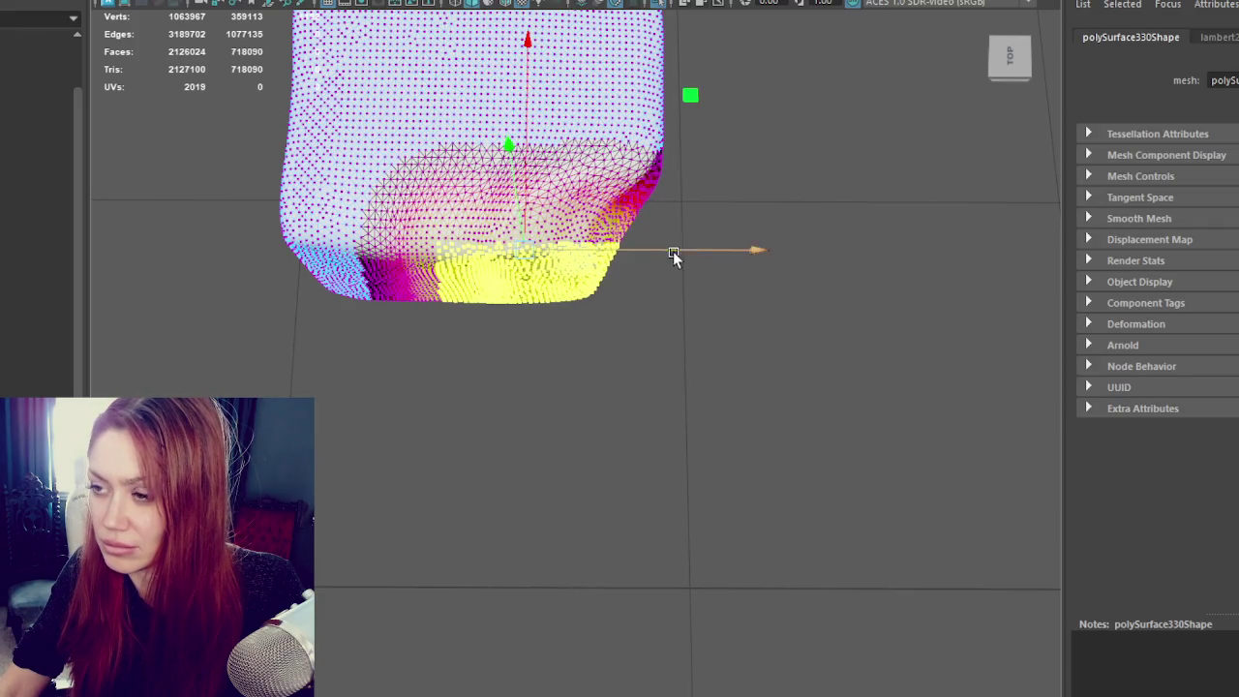
left_click(784, 198)
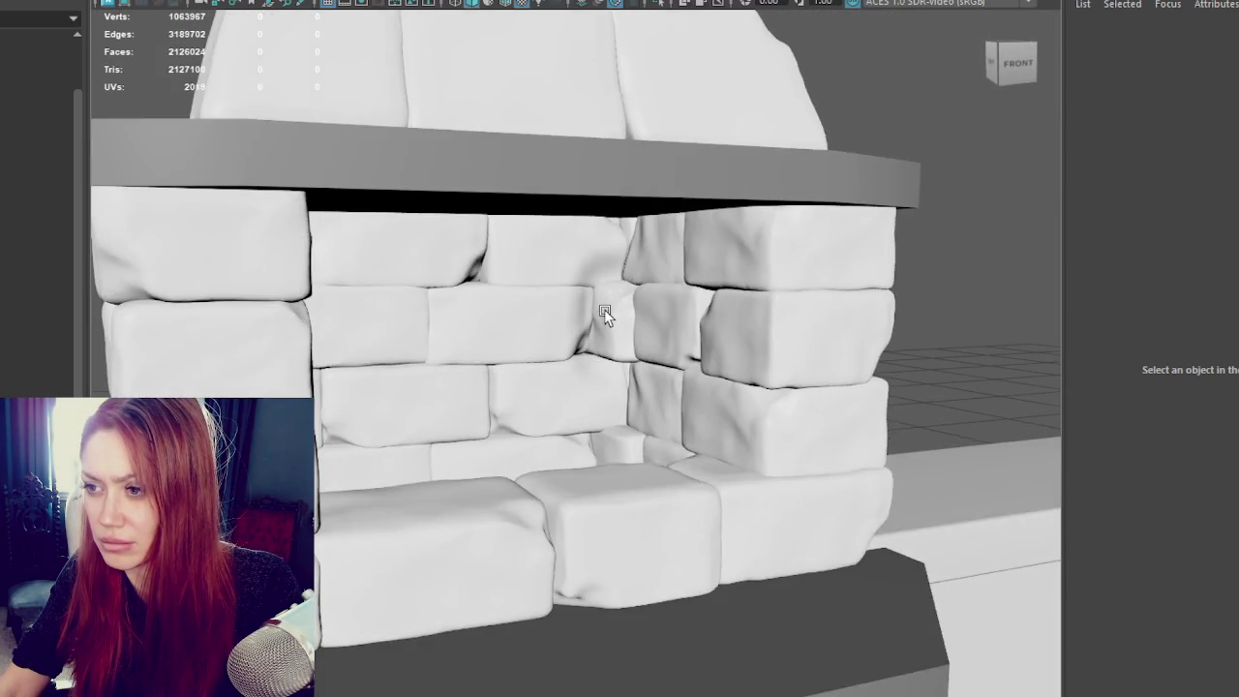
left_click(604, 310)
key("ctrl+1")
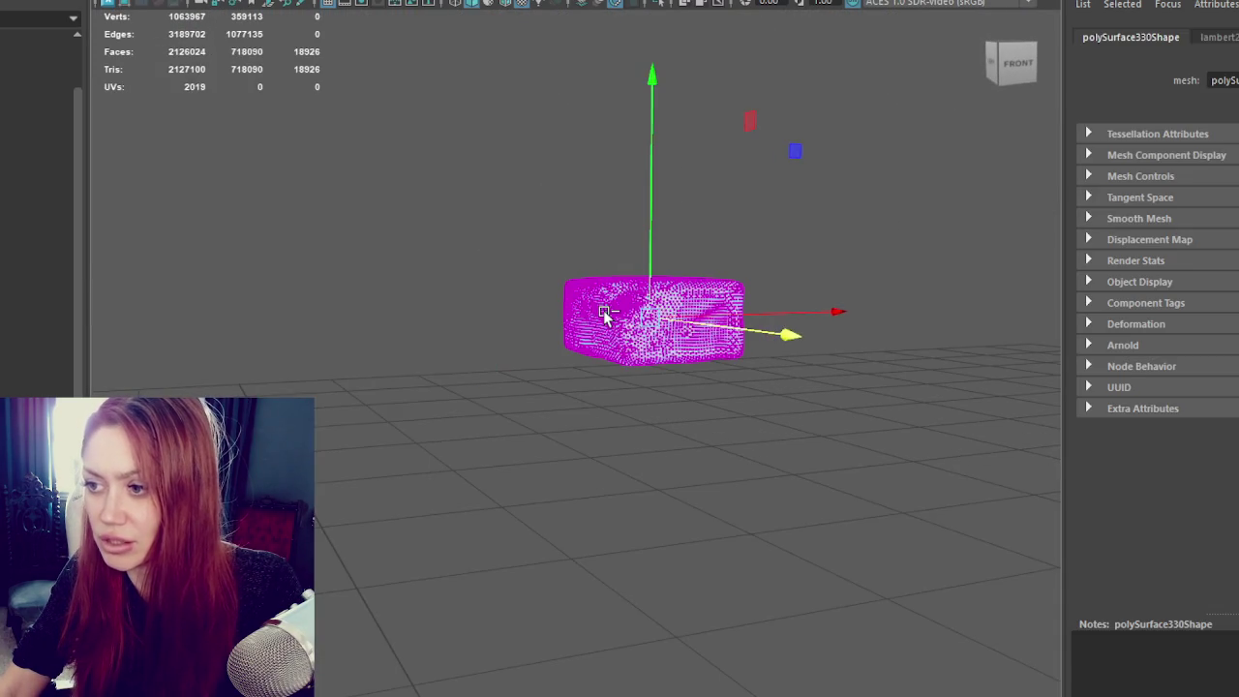
key("ctrl+1")
right_click_drag(832, 223, 789, 298)
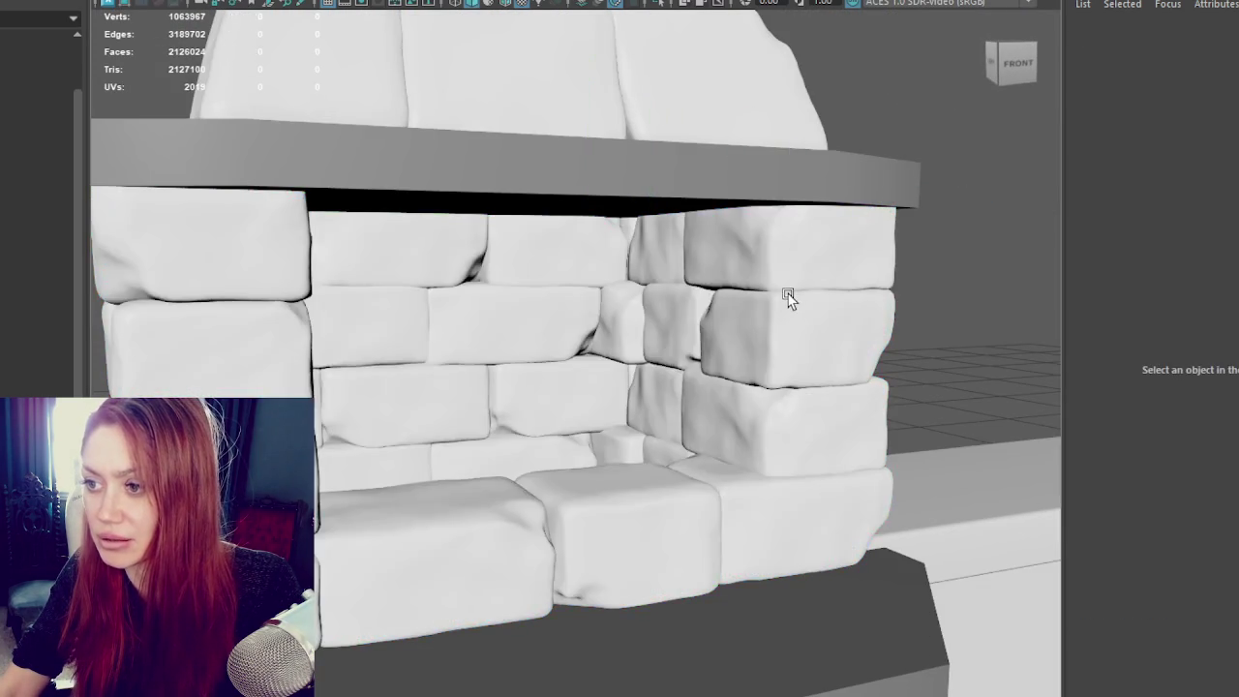
left_click(625, 329)
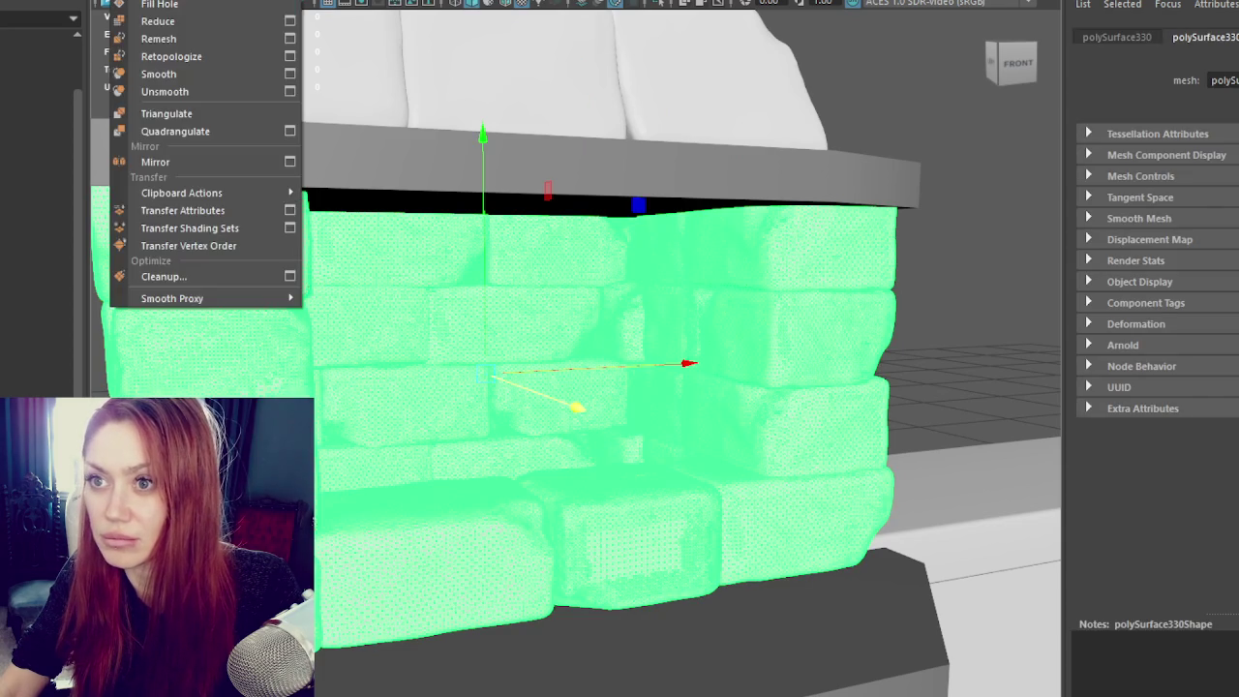
Step: Select the corner filler stone and switch it to vertex editing
left_click(608, 443)
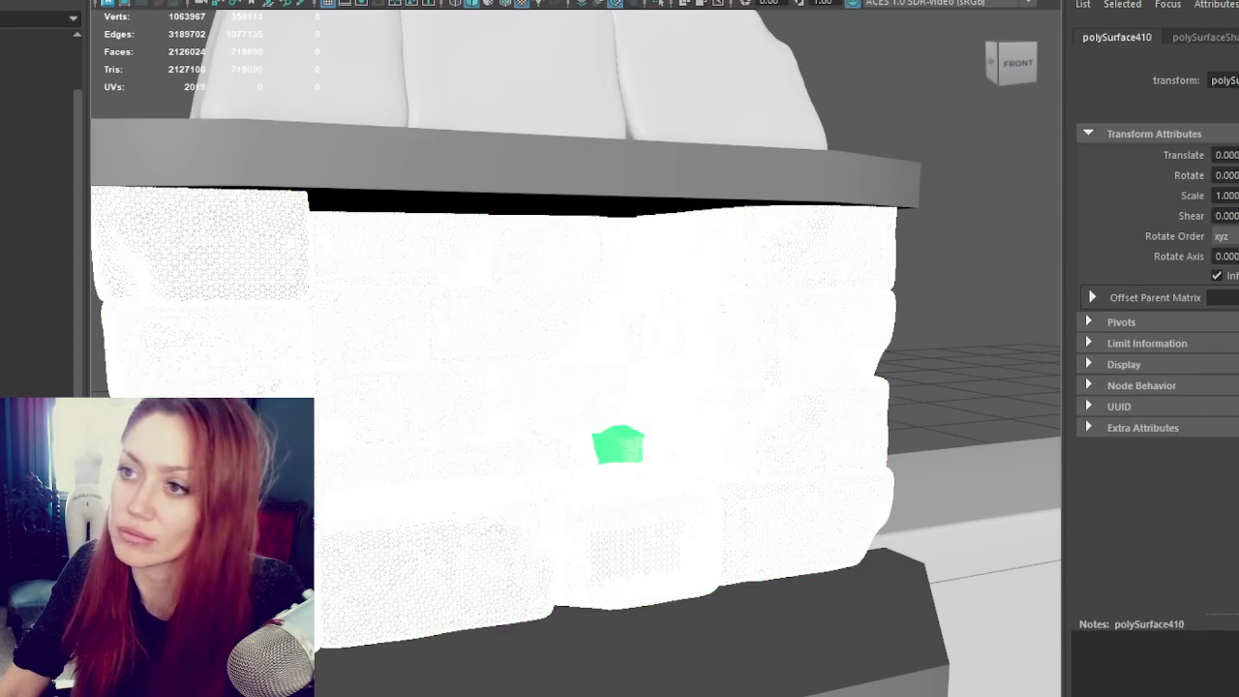
left_click(956, 271)
left_click(640, 341)
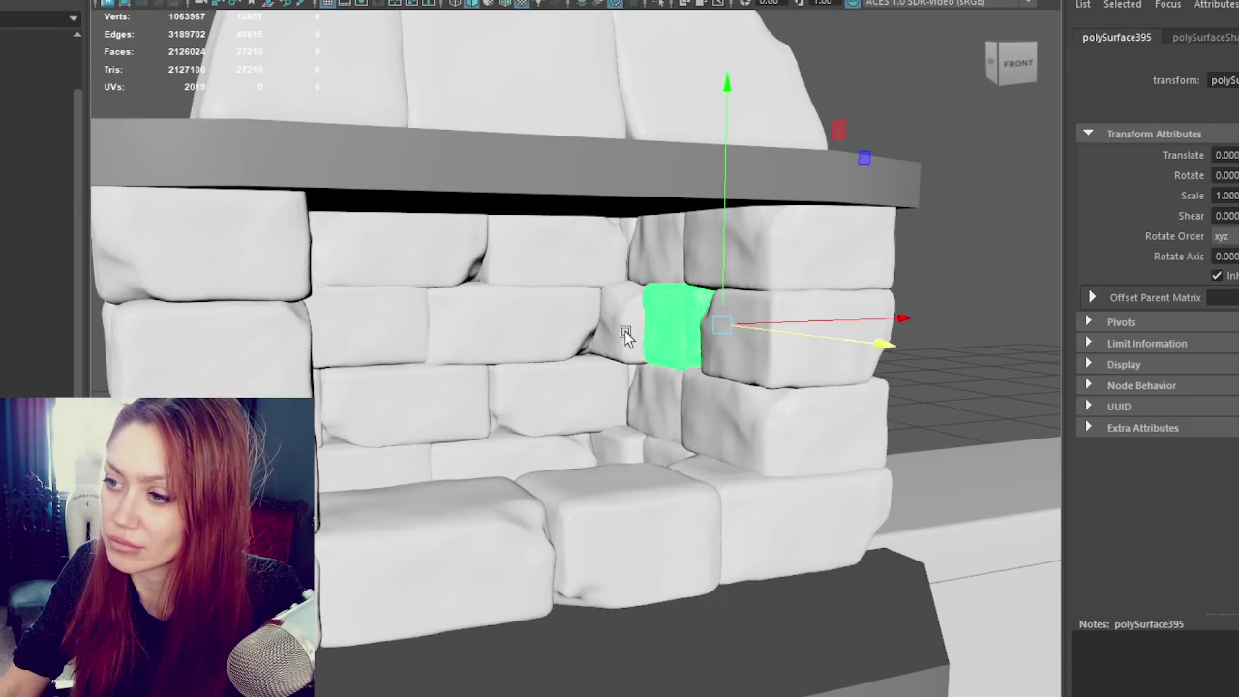
left_click(625, 330)
right_click_drag(938, 241, 871, 200)
mouse_move(871, 203)
left_mouse_down("alt")
mouse_move(741, 234)
mouse_move(733, 384)
mouse_move(617, 401)
left_mouse_up("alt")
Step: Slide the corner stone along one axis, undoing a stray face split and beam selection
key("4")
left_click(594, 399)
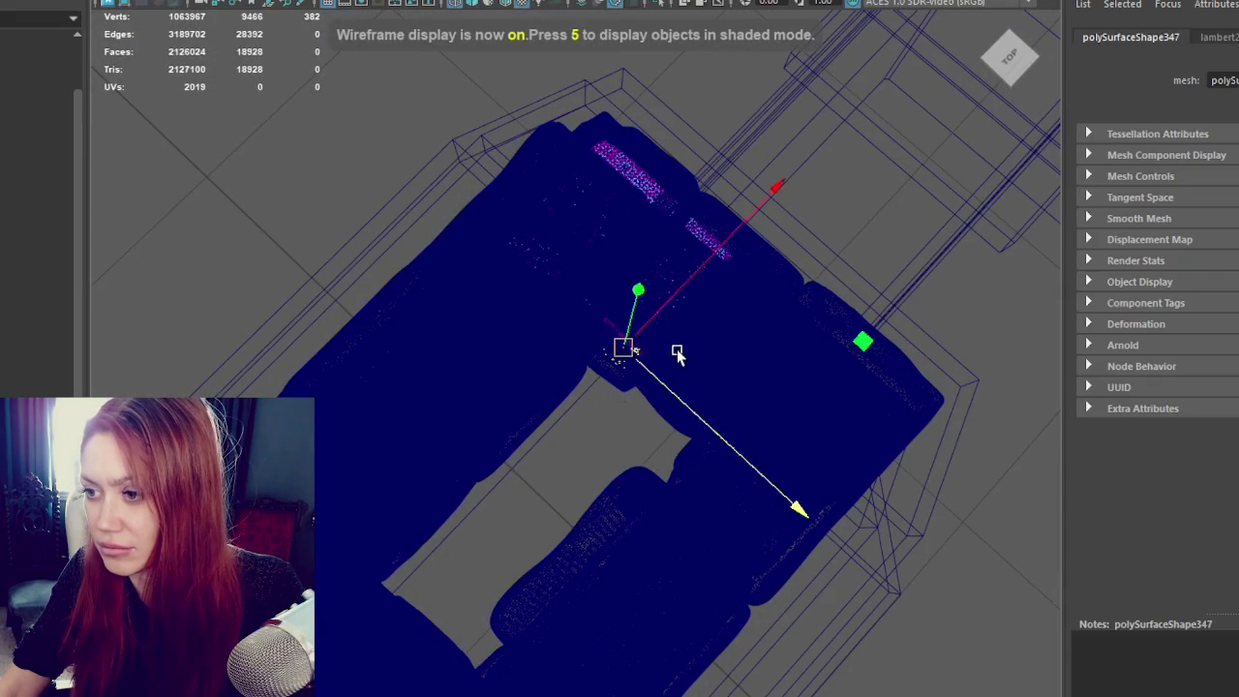
left_click_drag(655, 354, 626, 252, "alt")
key("6")
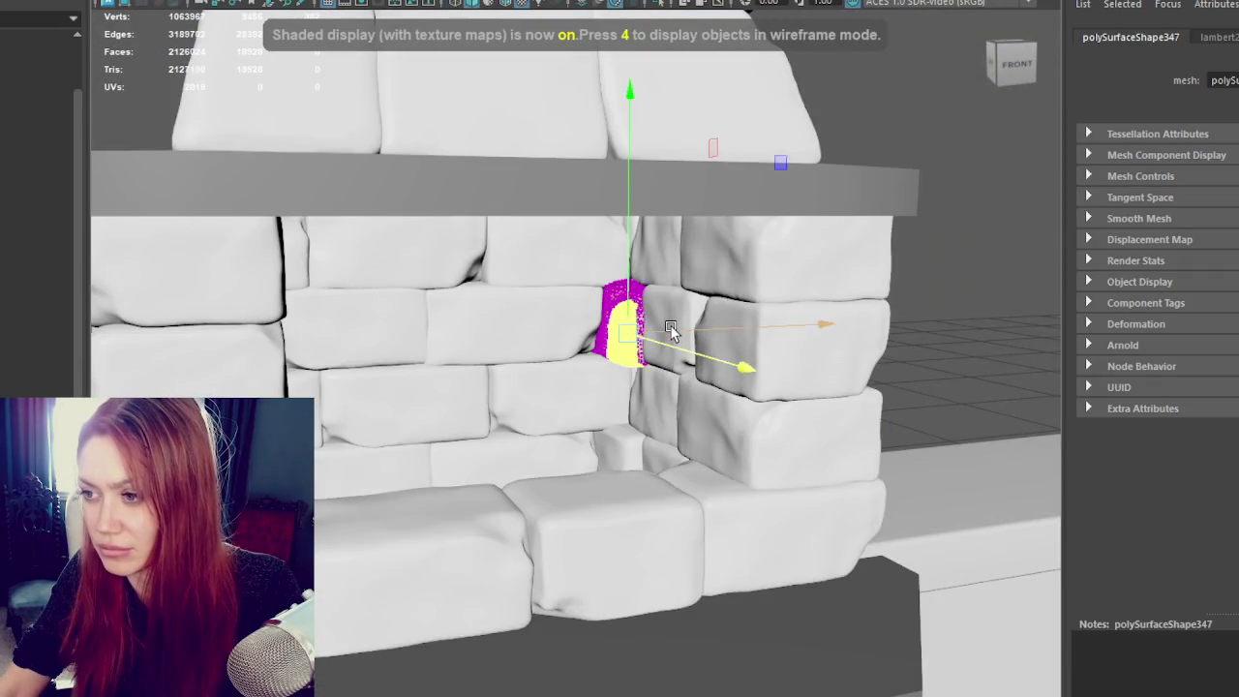
middle_click_drag(671, 330, 671, 349)
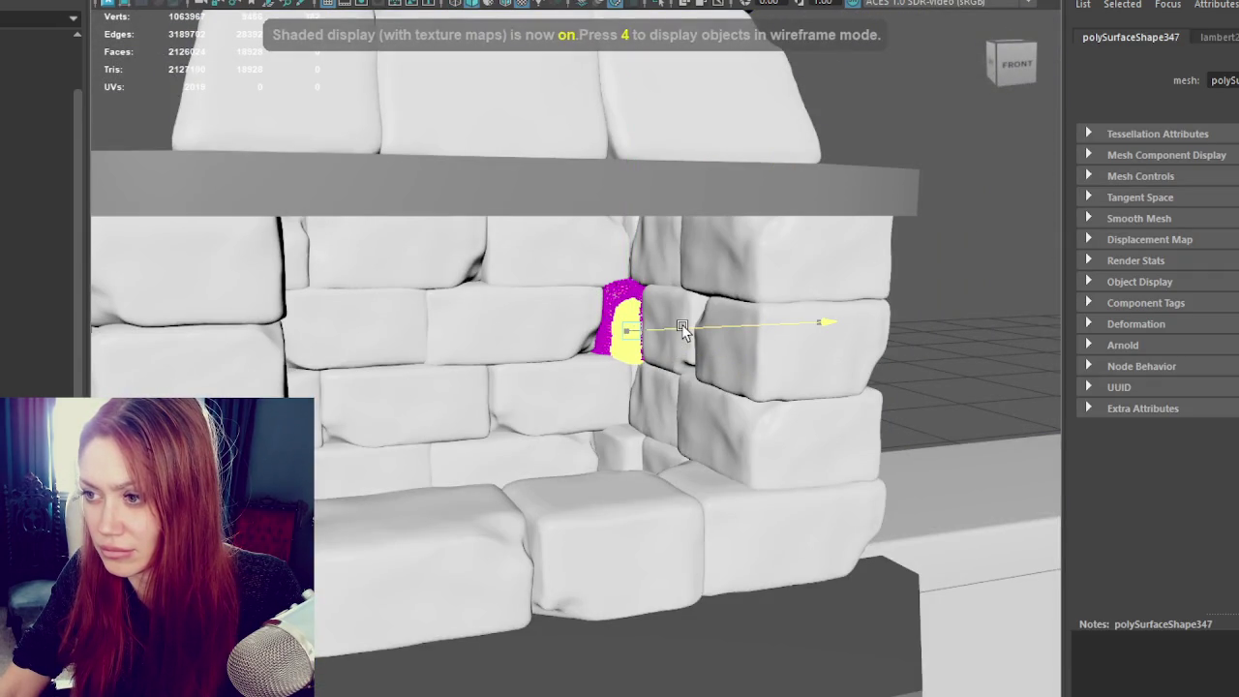
right_click_drag(867, 193, 821, 176)
left_click(820, 177)
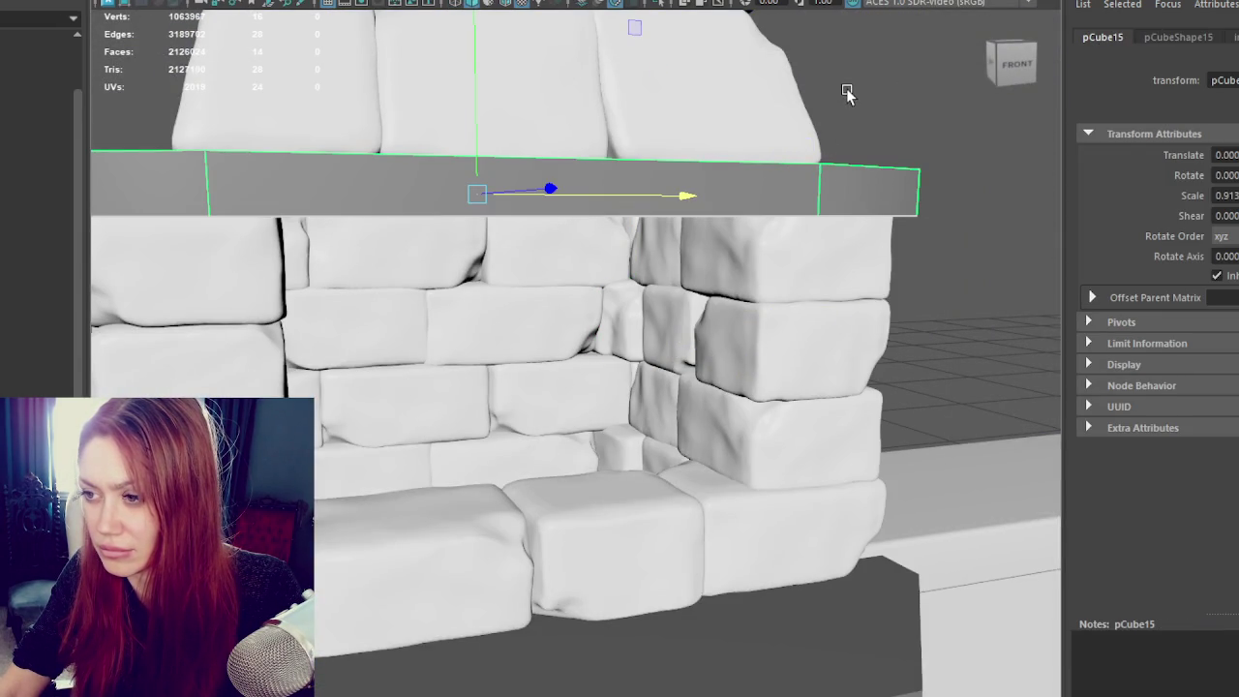
key("ctrl+z")
key("ctrl+z")
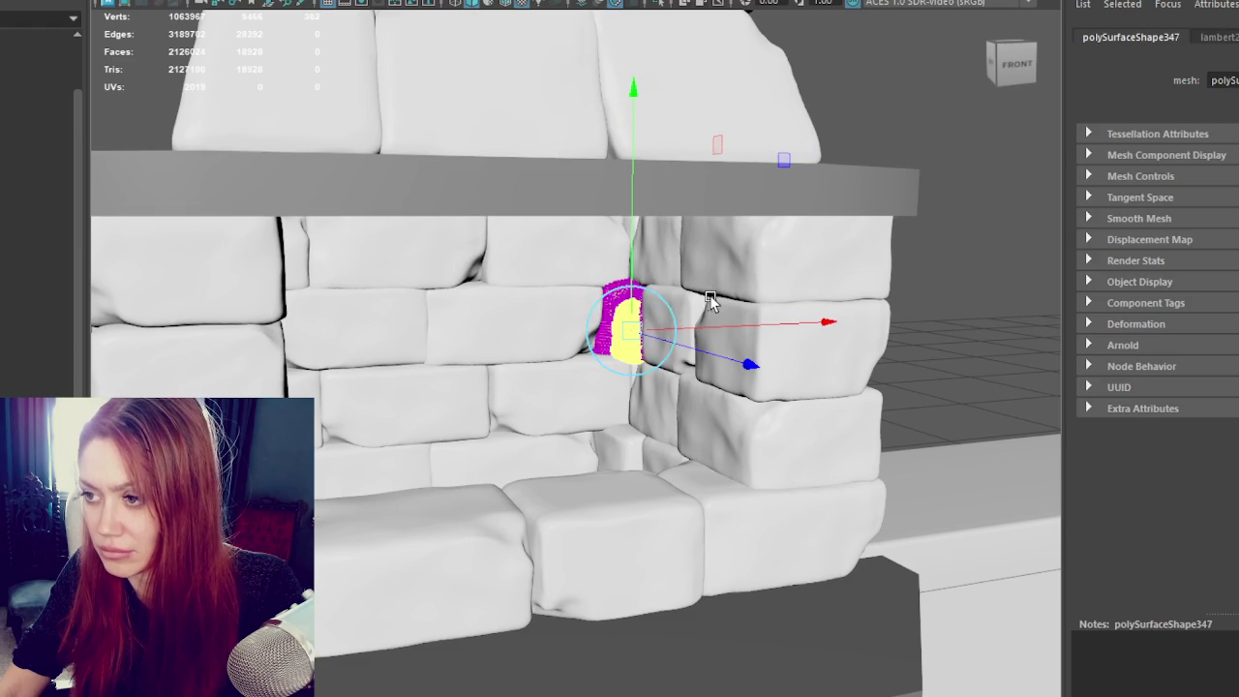
Step: Reselect the stone piece and toggle between face and object editing
left_click(913, 49)
mouse_move(913, 49)
left_mouse_down("alt")
mouse_move(823, 138)
mouse_move(784, 138)
left_mouse_up("alt")
left_click(620, 314)
key("F11")
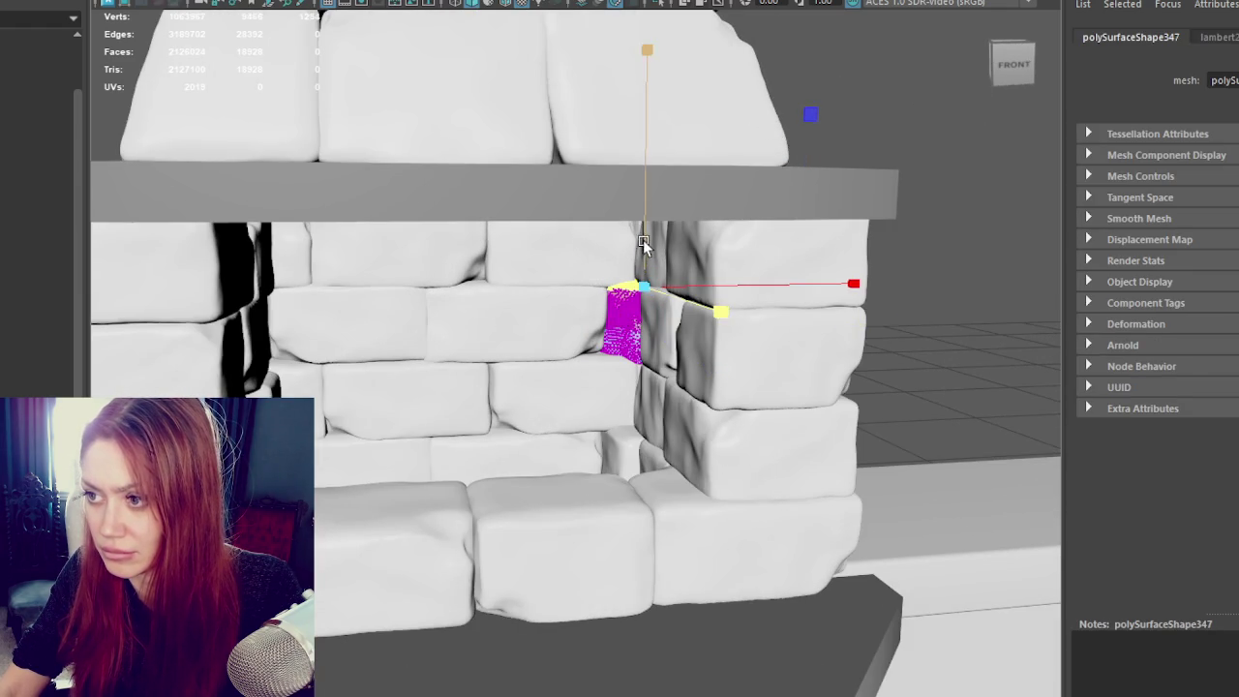
left_click_drag(753, 241, 681, 242, "alt")
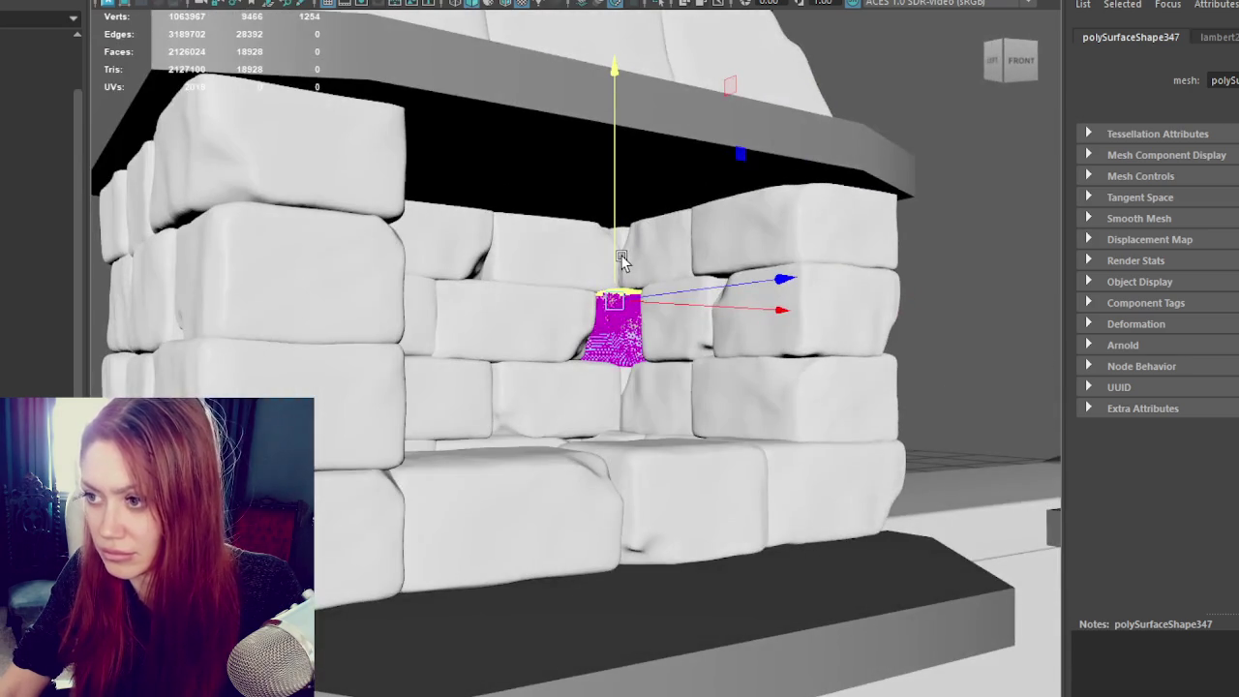
key("F8")
mouse_move(664, 285)
left_mouse_down("alt")
mouse_move(666, 334)
mouse_move(750, 293)
mouse_move(667, 304)
mouse_move(864, 314)
mouse_move(907, 152)
left_mouse_up("alt")
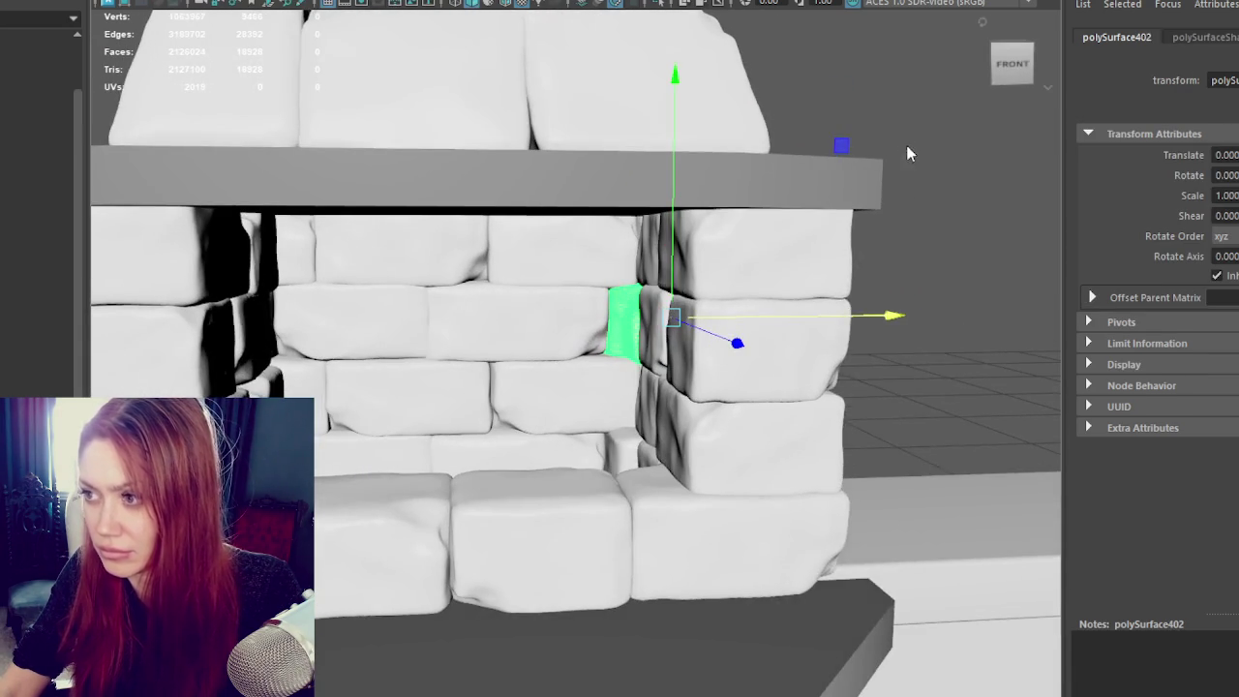
key("F8")
key("4")
Step: Select a single stone piece and inspect it from above in wireframe
left_click_drag(805, 185, 652, 420, "alt")
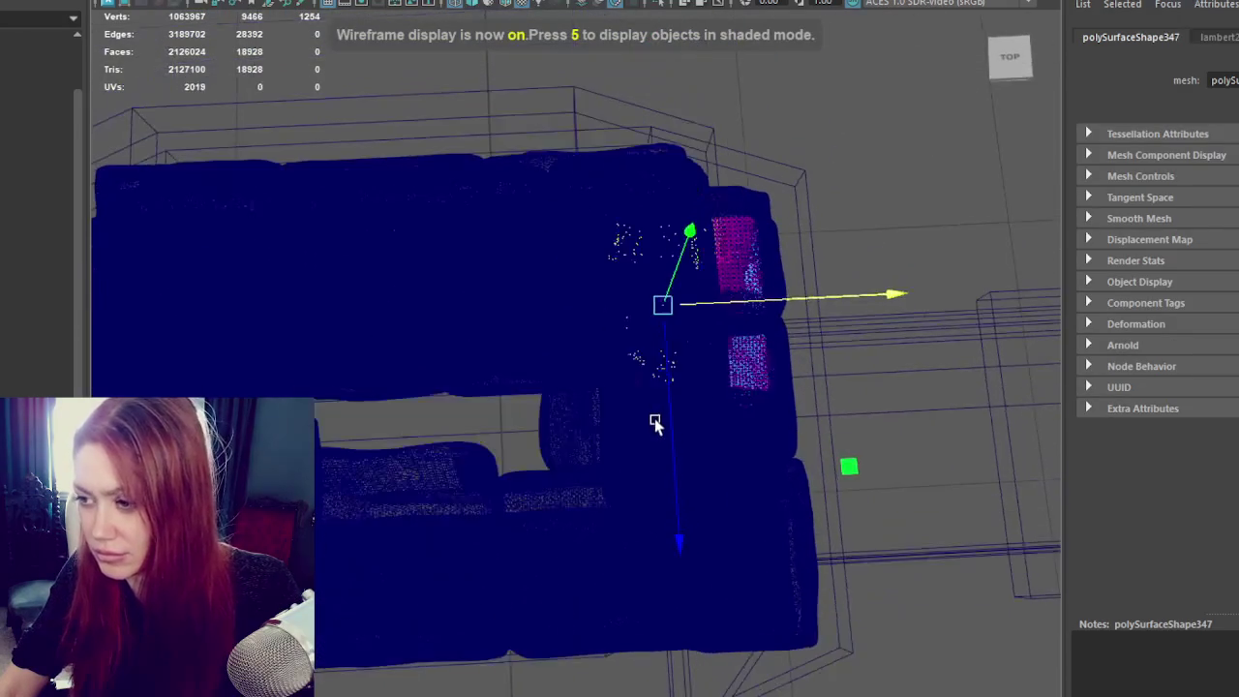
right_click_drag(800, 111, 876, 86)
left_click_drag(646, 320, 597, 281, "alt")
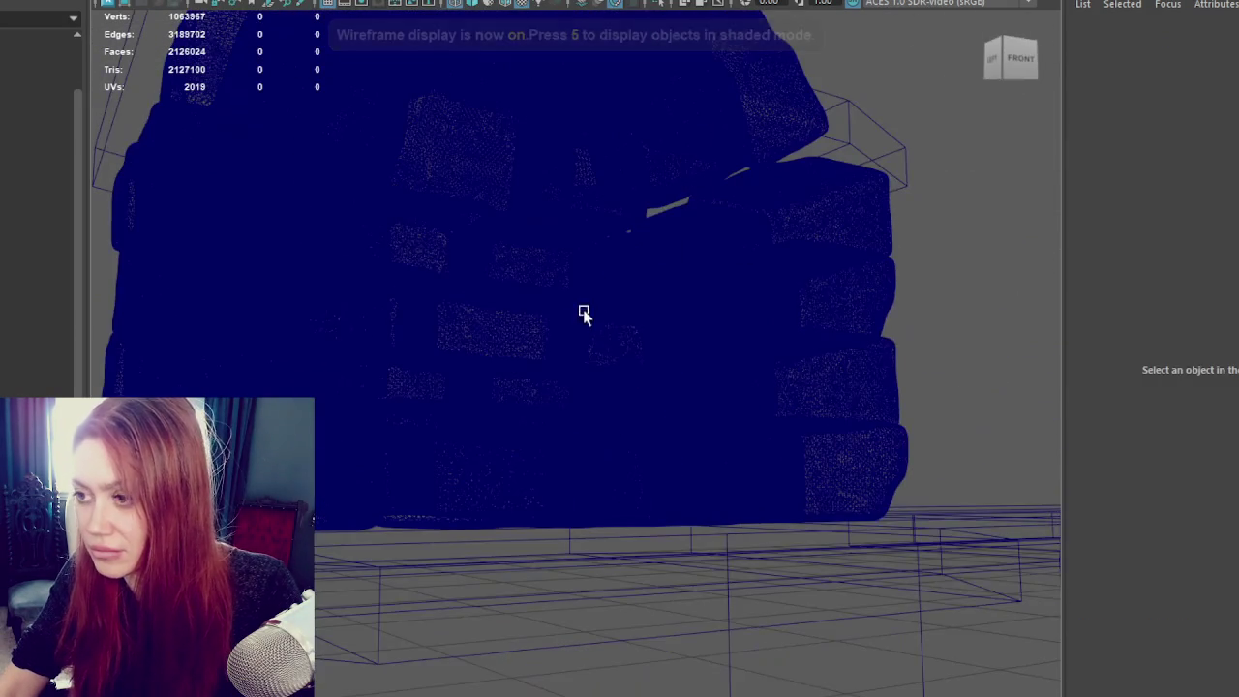
left_click(620, 346)
key("5")
scroll(605, 455, "up", 5)
key("4")
scroll(605, 455, "down", 5)
mouse_move(884, 129)
left_mouse_down("alt")
mouse_move(788, 166)
mouse_move(691, 338)
left_mouse_up("alt")
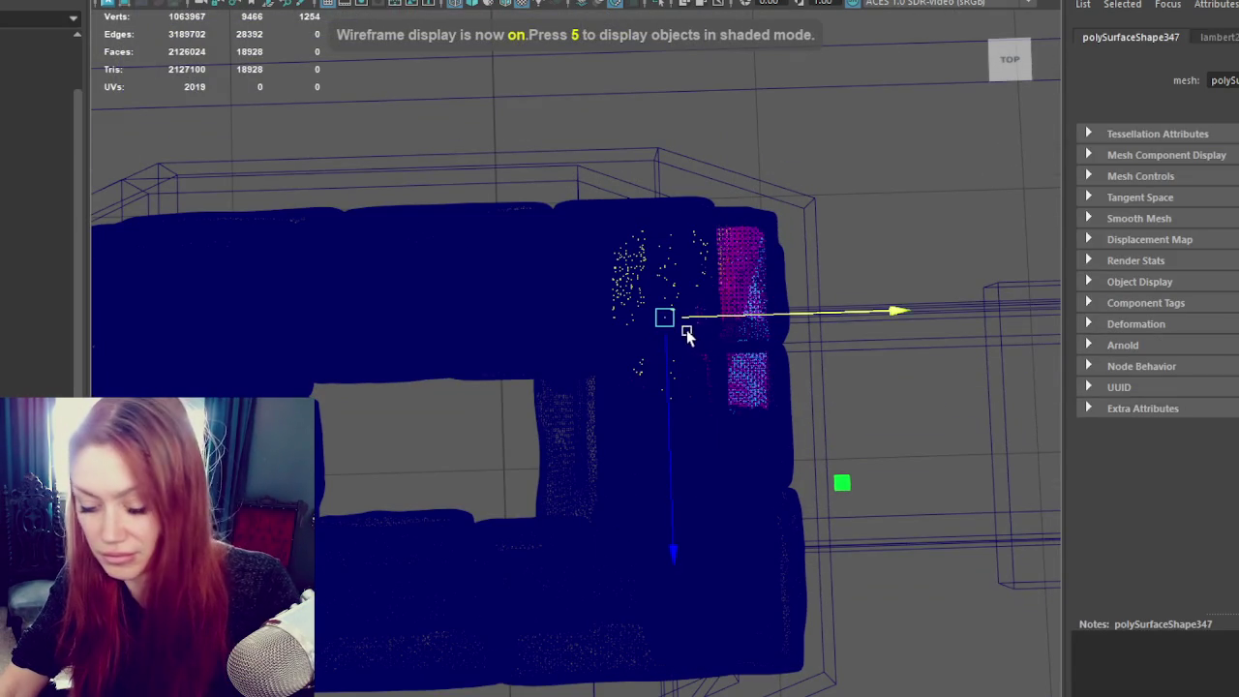
mouse_move(630, 370)
left_mouse_down("alt")
mouse_move(659, 351)
mouse_move(658, 232)
mouse_move(652, 276)
mouse_move(501, 90)
left_mouse_up("alt")
mouse_move(625, 435)
left_mouse_down("alt")
mouse_move(652, 303)
mouse_move(785, 304)
mouse_move(914, 388)
mouse_move(1051, 396)
mouse_move(1020, 423)
left_mouse_up("alt")
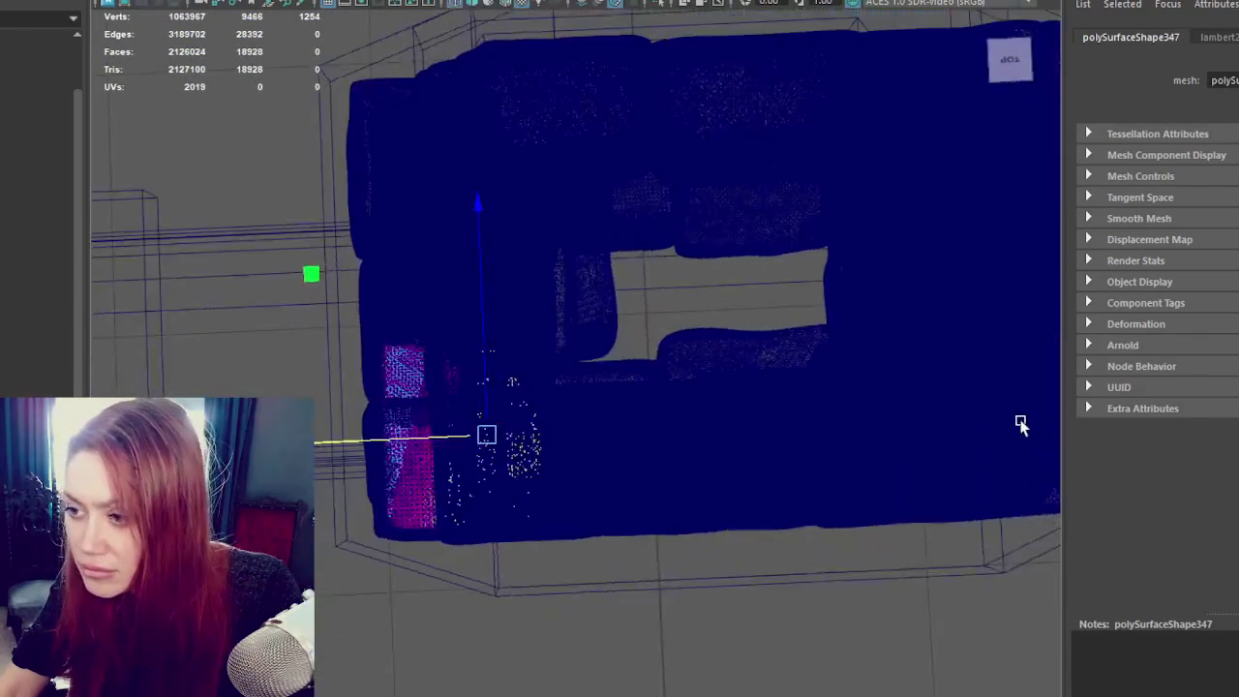
Step: Box-select part of the filler piece's vertices, then clear the selection
mouse_move(492, 388)
left_mouse_down()
mouse_move(429, 235)
mouse_move(378, 191)
mouse_move(601, 239)
left_mouse_up()
key("6")
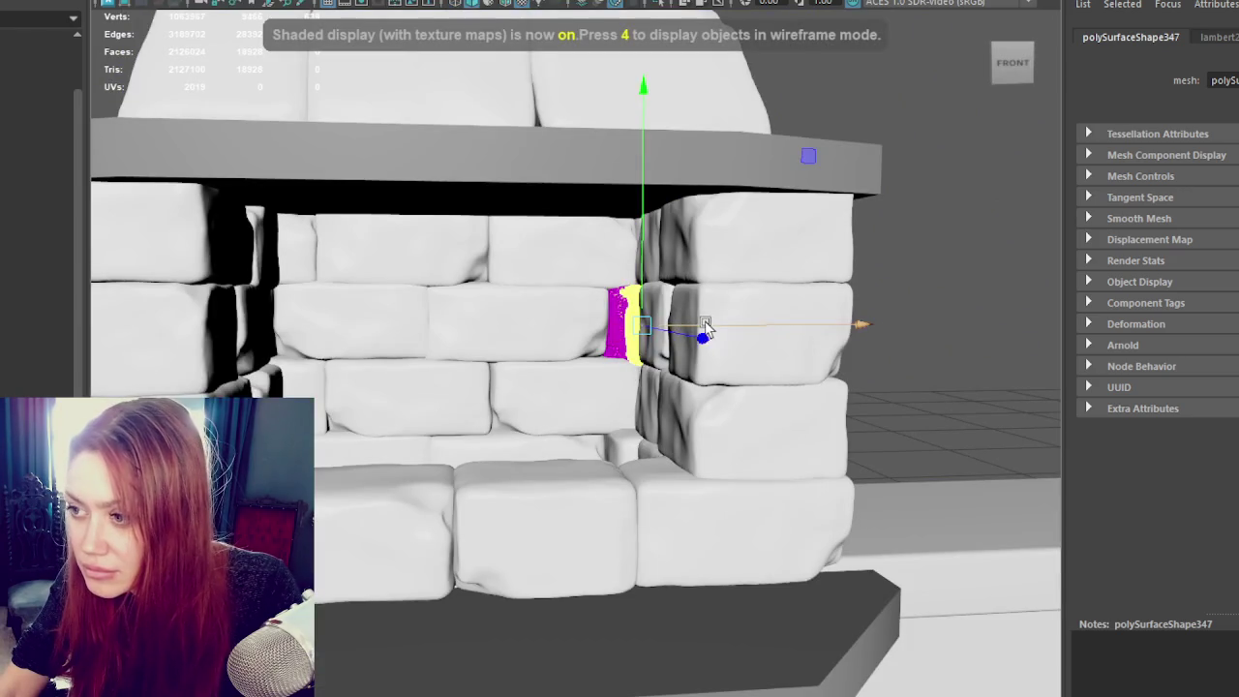
left_click(840, 94)
mouse_move(885, 77)
left_mouse_down("alt")
mouse_move(738, 254)
mouse_move(722, 249)
mouse_move(784, 261)
mouse_move(747, 257)
mouse_move(745, 244)
left_mouse_up("alt")
scroll(730, 243, "down", 3)
scroll(742, 243, "up", 1)
Step: Select vertices on the small corner filler stone to nudge them into the gap
left_click(605, 416)
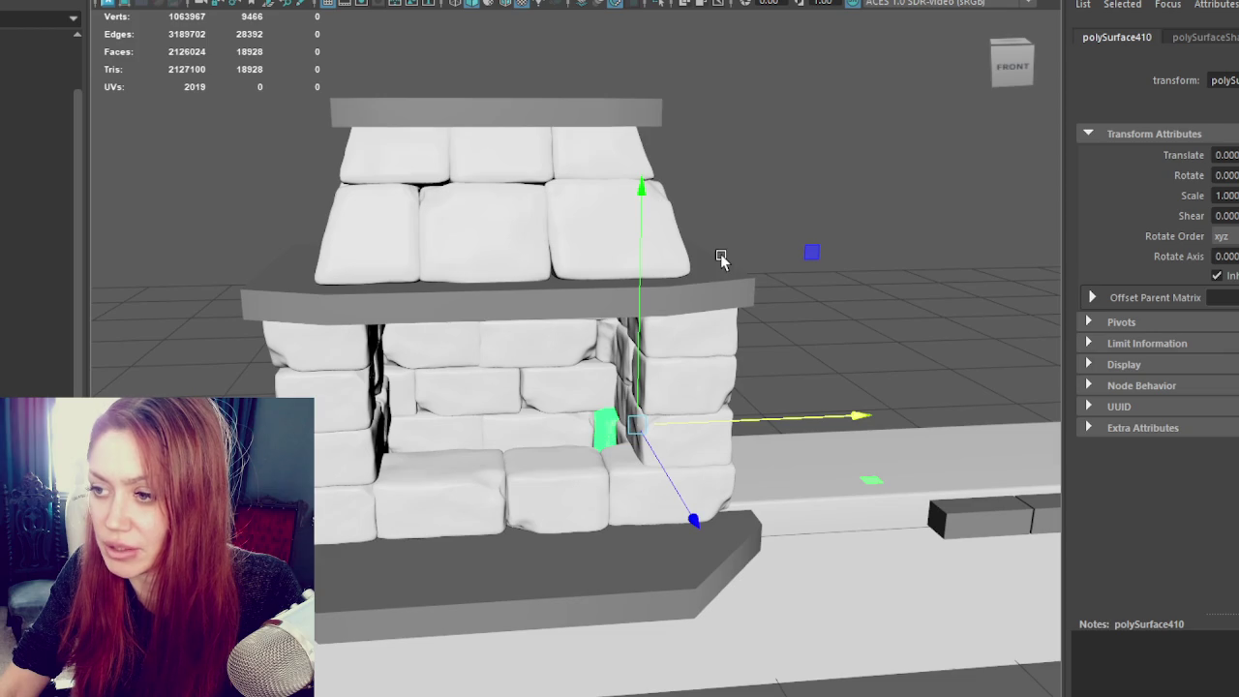
left_click_drag(787, 207, 788, 235, "alt")
right_click_drag(788, 236, 713, 226)
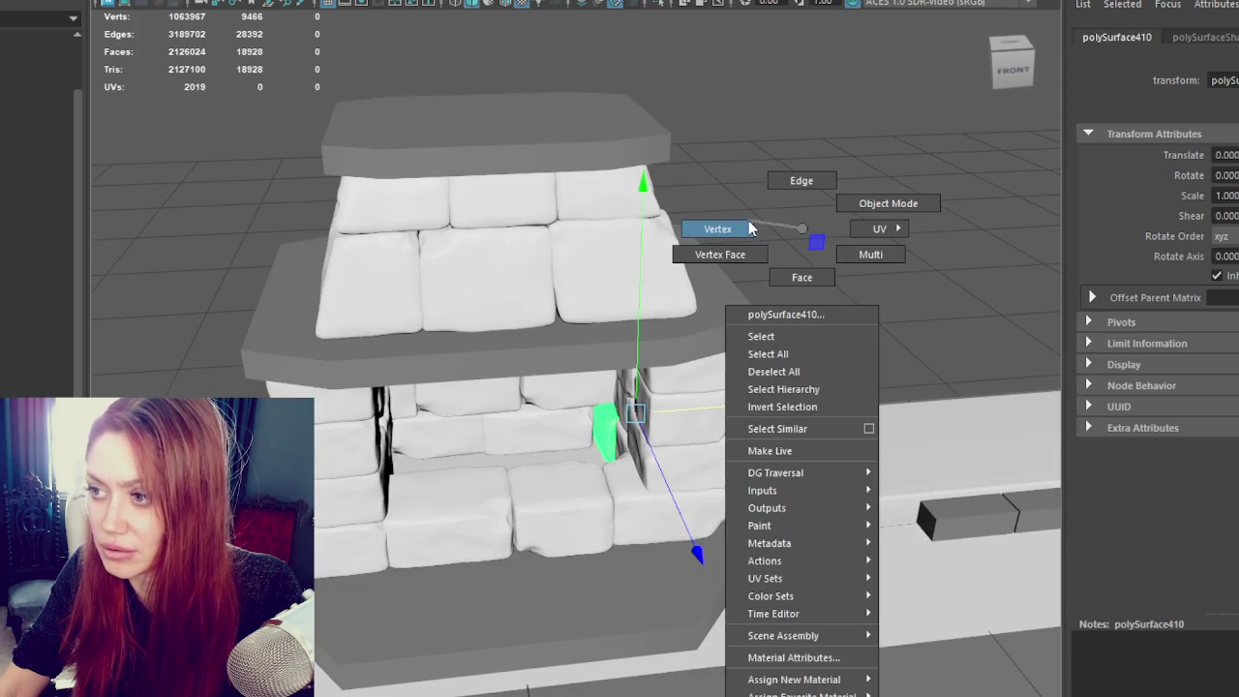
scroll(620, 446, "up", 2)
left_click_drag(620, 444, 616, 471, "alt")
left_click(616, 443)
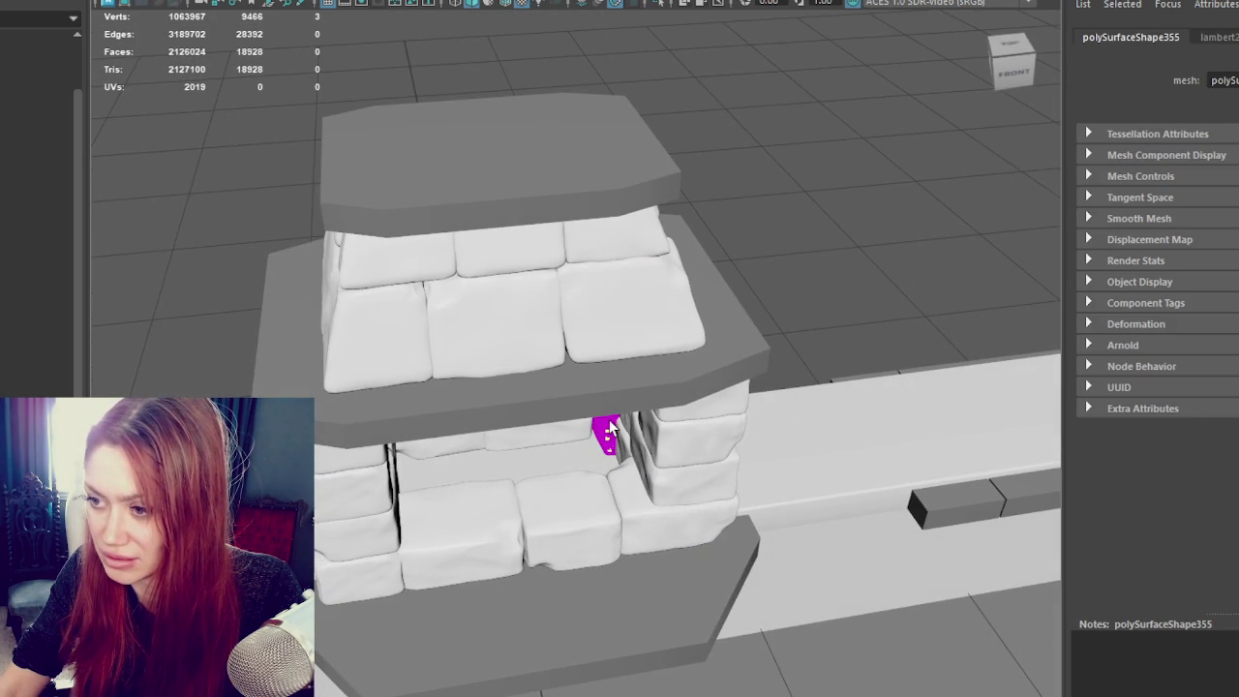
left_click_drag(610, 428, 614, 430, "alt")
left_click(615, 428, "shift")
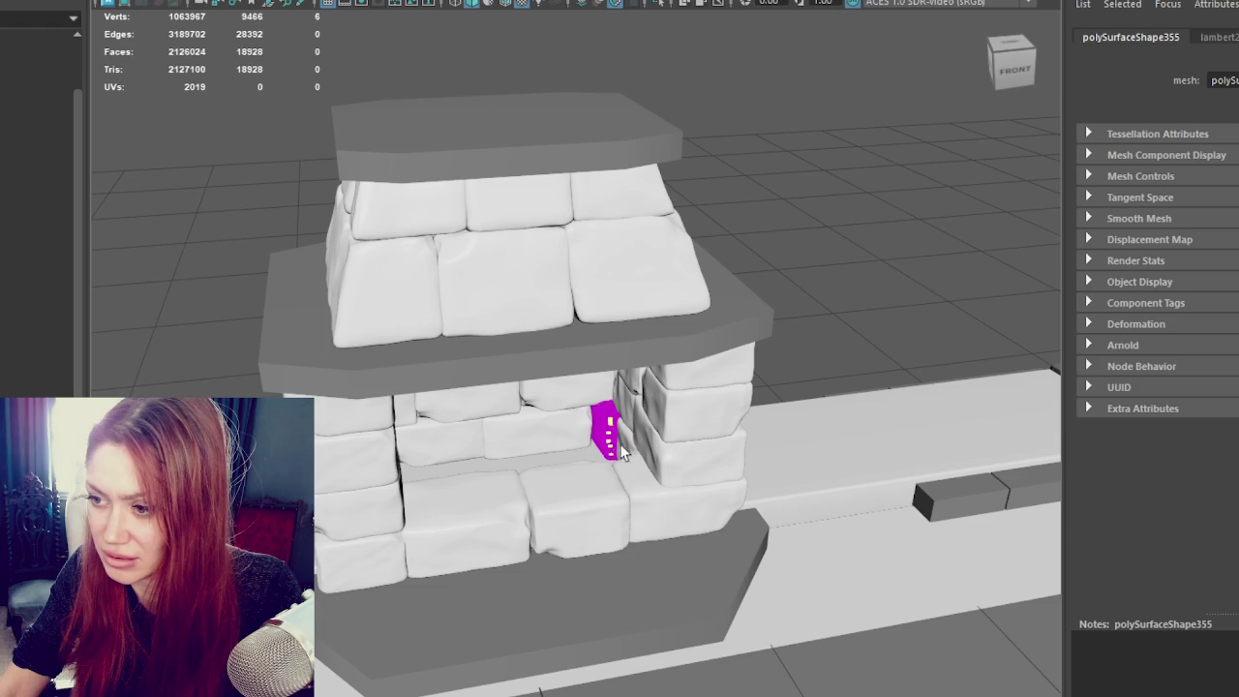
left_click(604, 443)
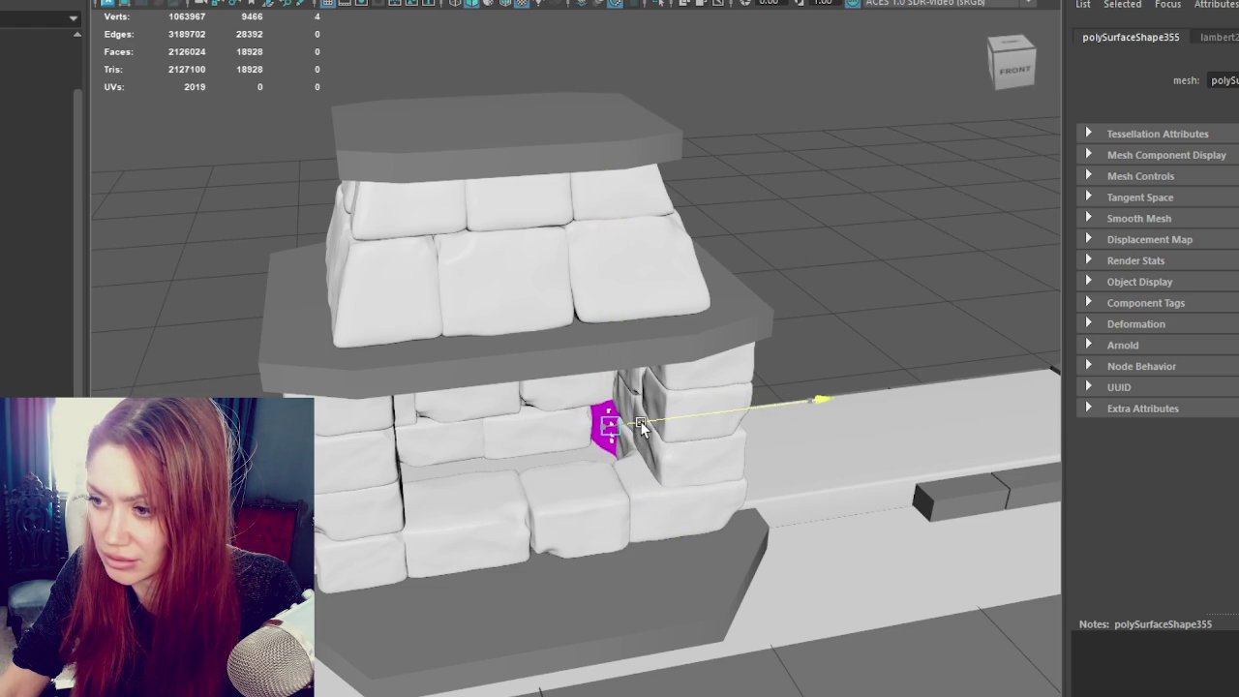
Step: Clear the vertex selection and select the top chimney stone block
left_click(814, 144)
mouse_move(814, 144)
left_mouse_down("alt")
mouse_move(861, 141)
mouse_move(327, 132)
mouse_move(423, 110)
mouse_move(857, 138)
mouse_move(478, 255)
left_mouse_up("alt")
scroll(798, 141, "down", 3)
left_click(479, 255)
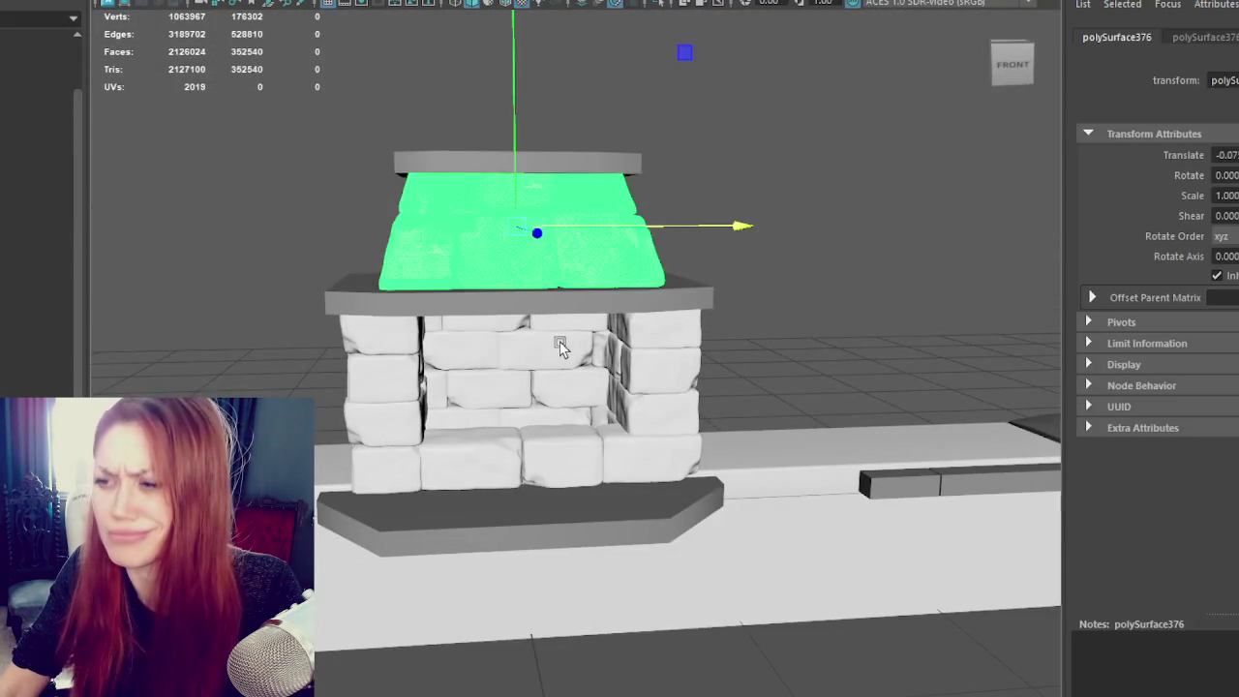
Step: Select the chimney stones and check them in wireframe before returning to textured shading
left_click(561, 347)
scroll(728, 215, "down", 3)
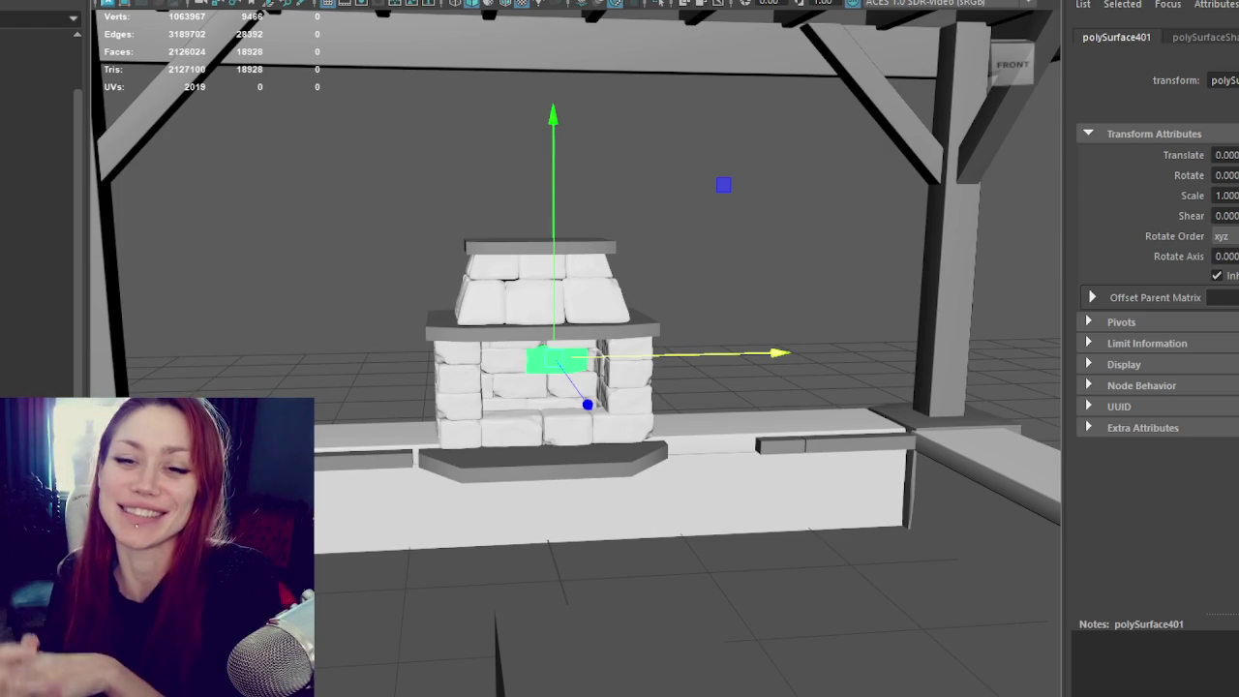
left_click(523, 244)
scroll(497, 44, "up", 3)
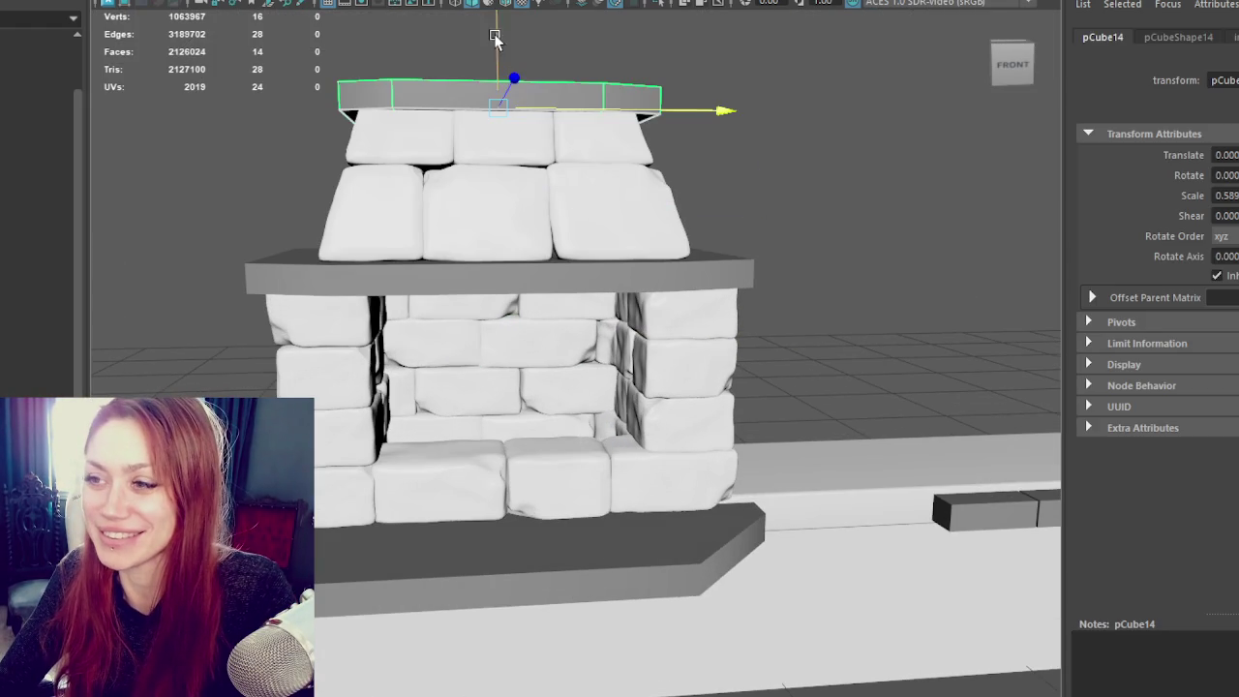
scroll(571, 63, "down", 5)
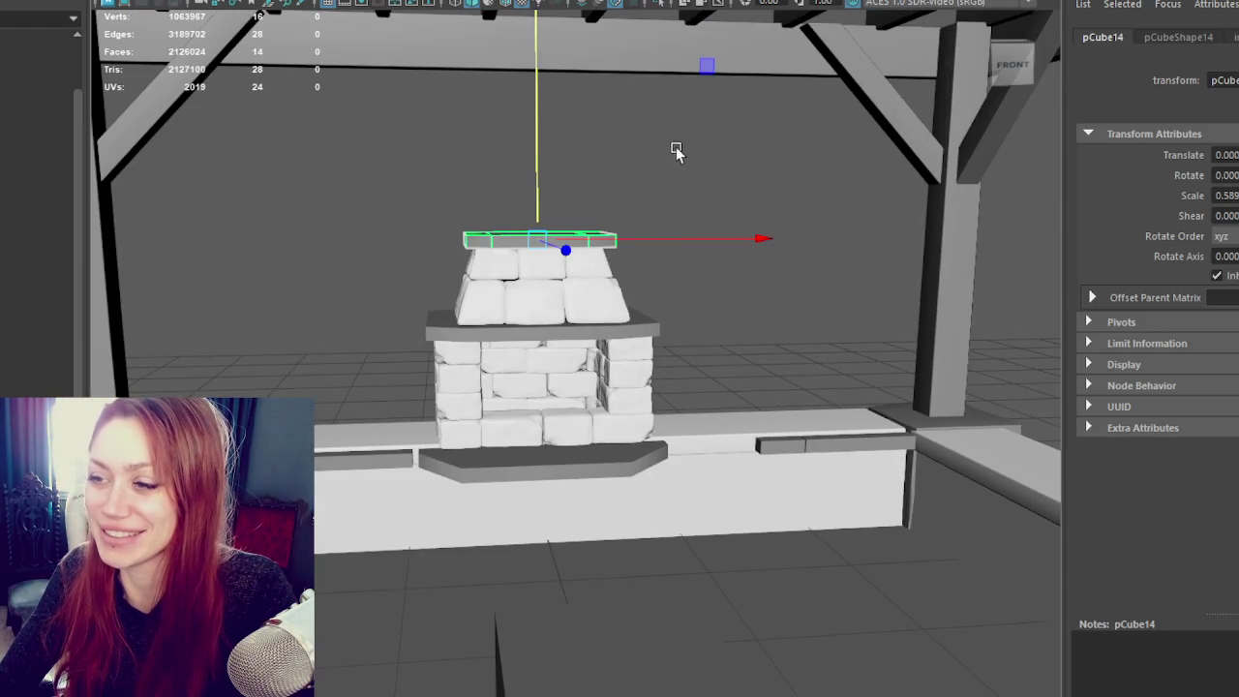
left_click(650, 162)
scroll(650, 163, "up", 4)
left_click(580, 202)
left_click_drag(580, 203, 784, 199, "alt")
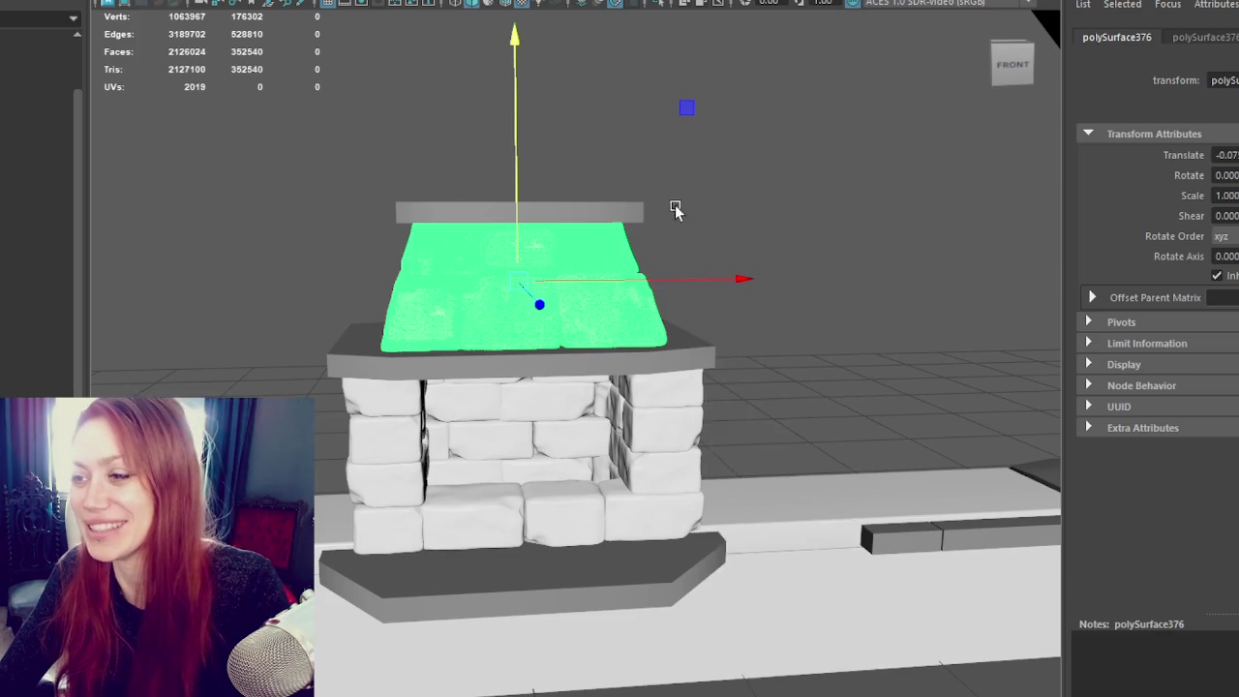
key("4")
key("6")
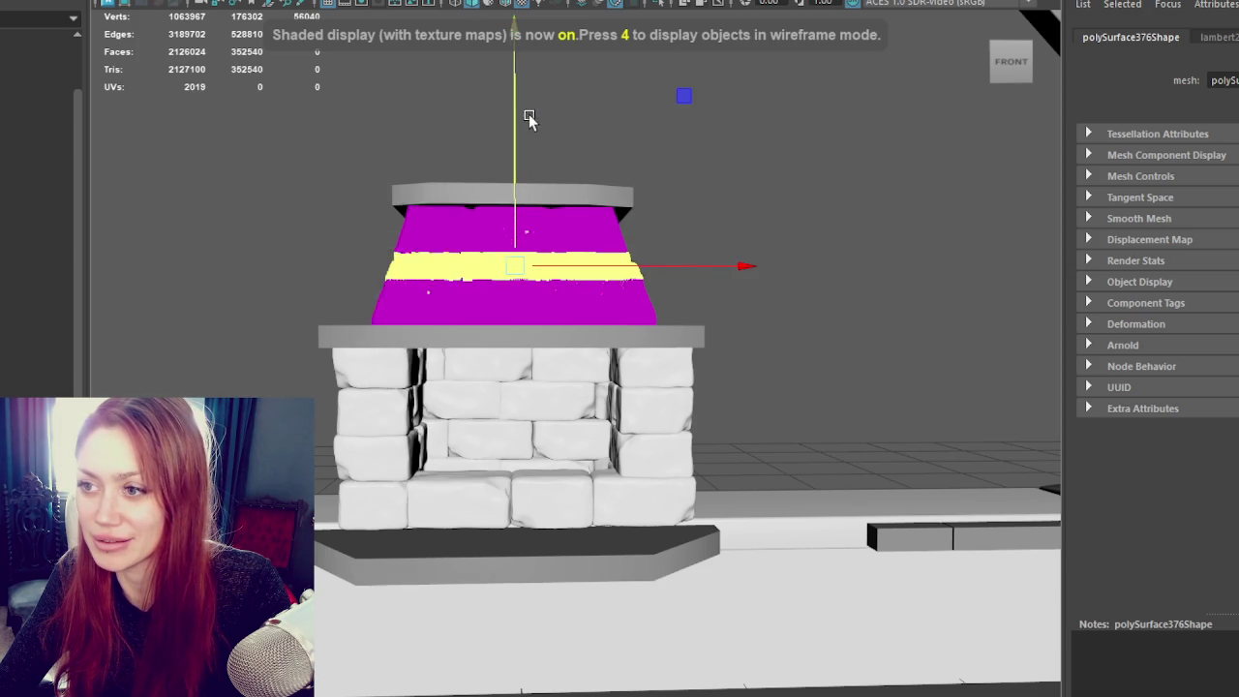
Step: Frame the whole pavilion and orbit around the chimney to a near-front view
left_click(608, 155)
key("a")
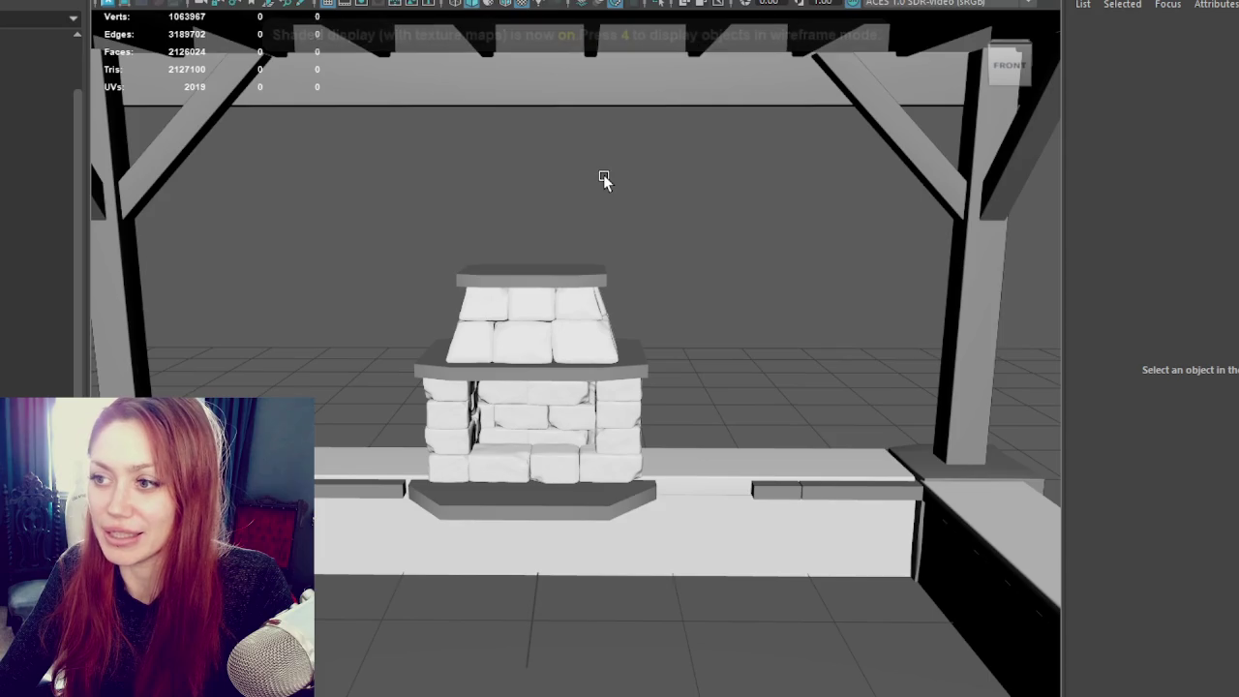
scroll(600, 222, "up", 5)
left_click(596, 260)
left_click_drag(761, 304, 653, 299, "alt")
left_click(788, 282)
mouse_move(788, 282)
left_mouse_down("alt")
mouse_move(874, 272)
mouse_move(606, 304)
left_mouse_up("alt")
scroll(849, 262, "up", 3)
scroll(849, 262, "up", 3)
Step: Try soft selection on the chimney faces, then separate the chimney mesh into individual stones
left_click(606, 304)
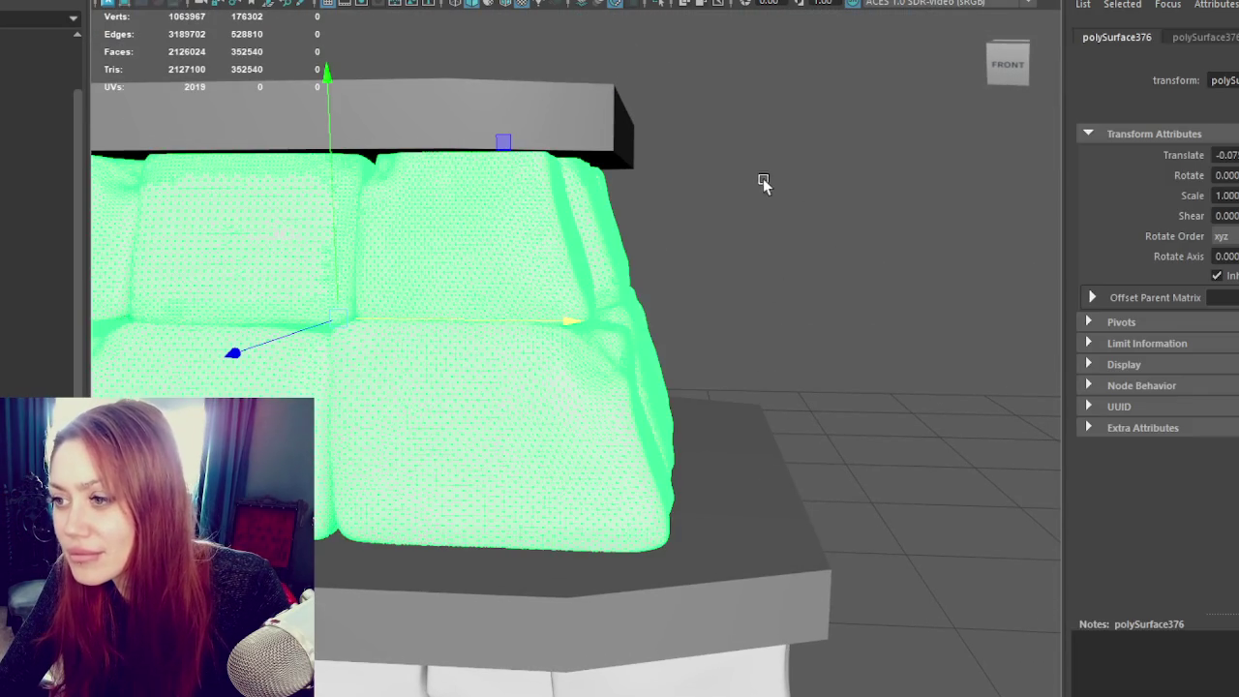
key("F11")
left_click(540, 243)
left_click_drag(539, 243, 714, 276)
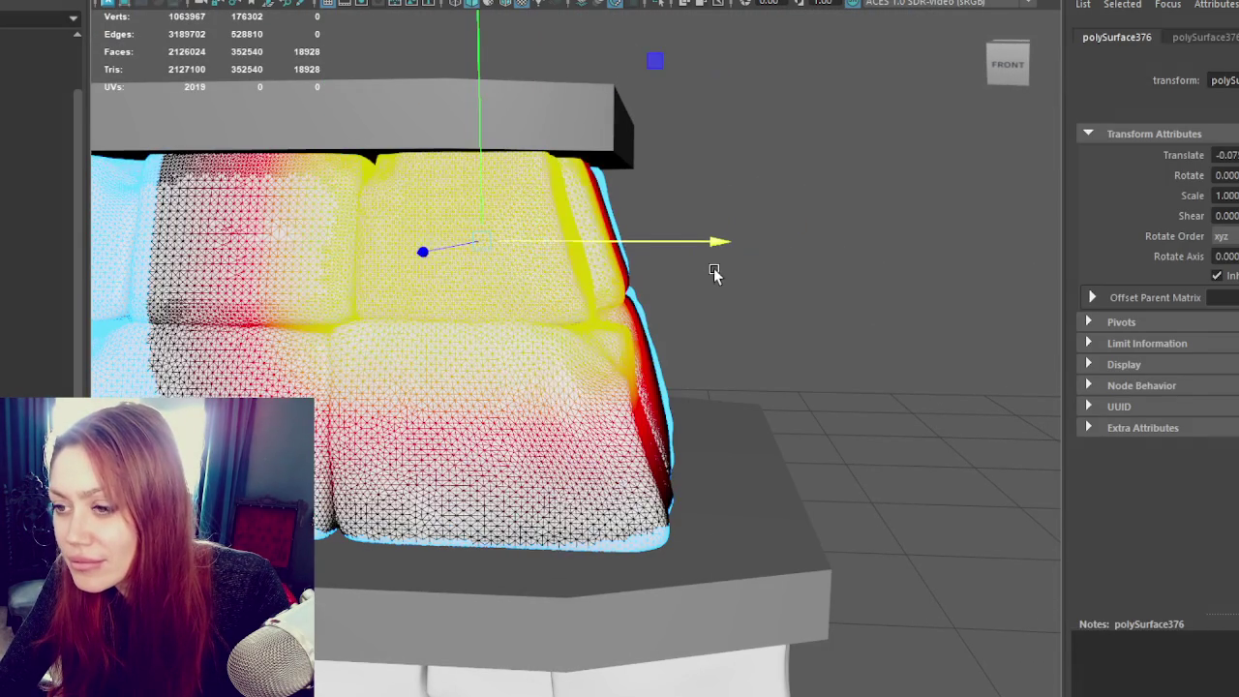
left_click(713, 277)
key("F8")
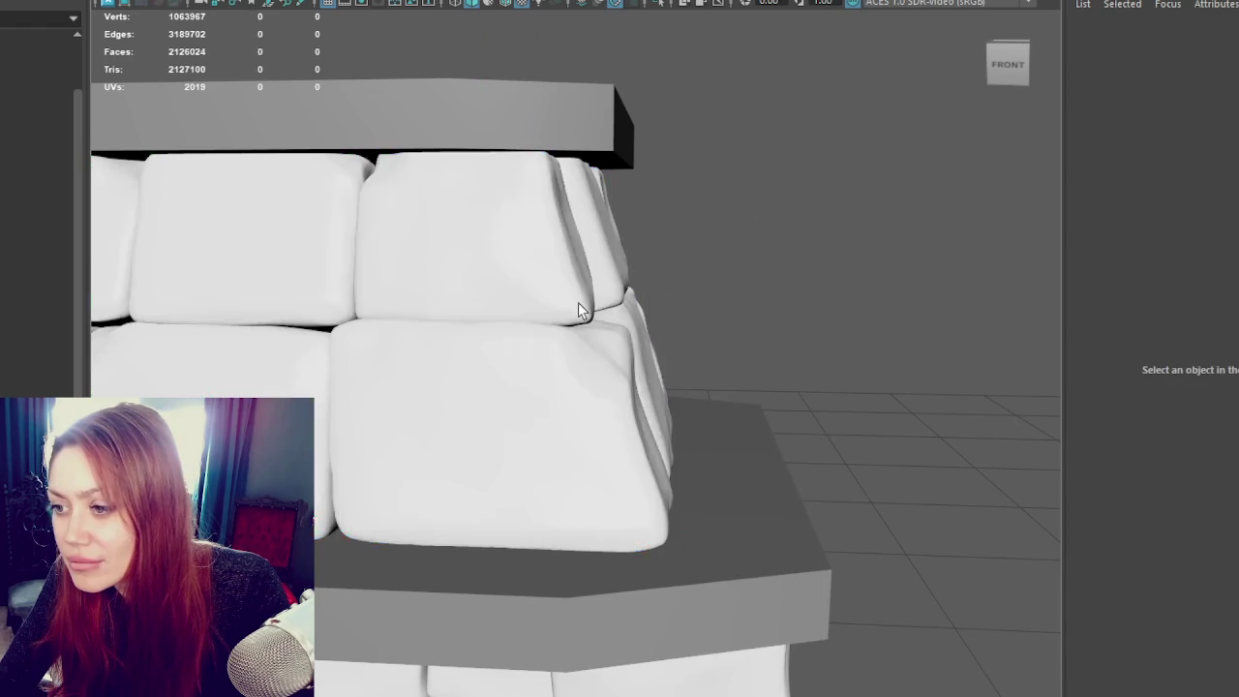
left_click(557, 240)
left_click(719, 197)
Step: Push one upper stone's right-edge vertices outward toward its neighbour
left_click(504, 257)
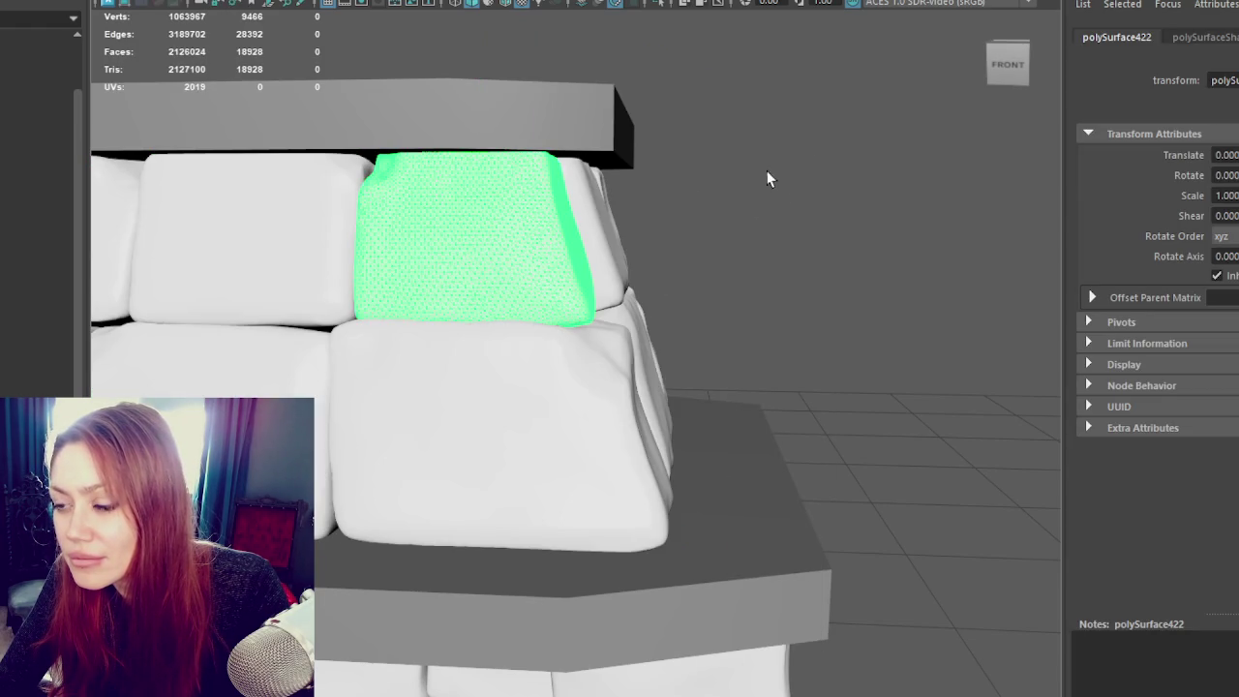
scroll(773, 183, "down", 3)
key("F9")
left_click_drag(750, 135, 667, 307)
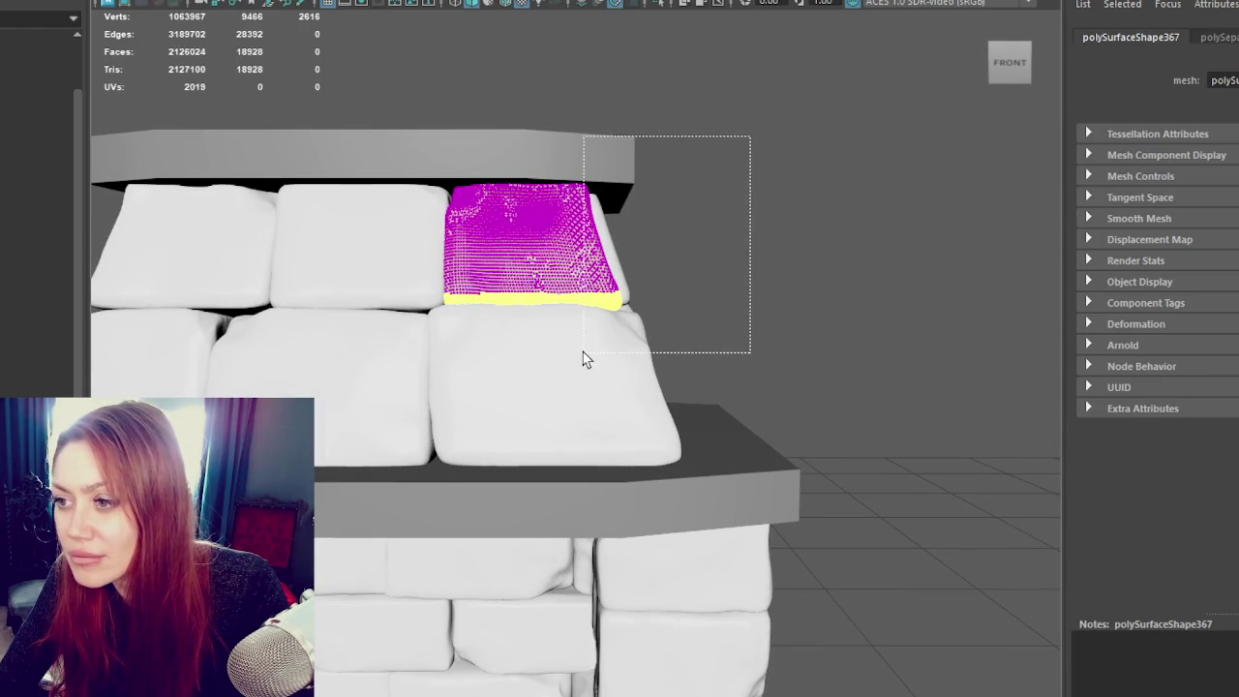
left_click_drag(584, 358, 590, 351)
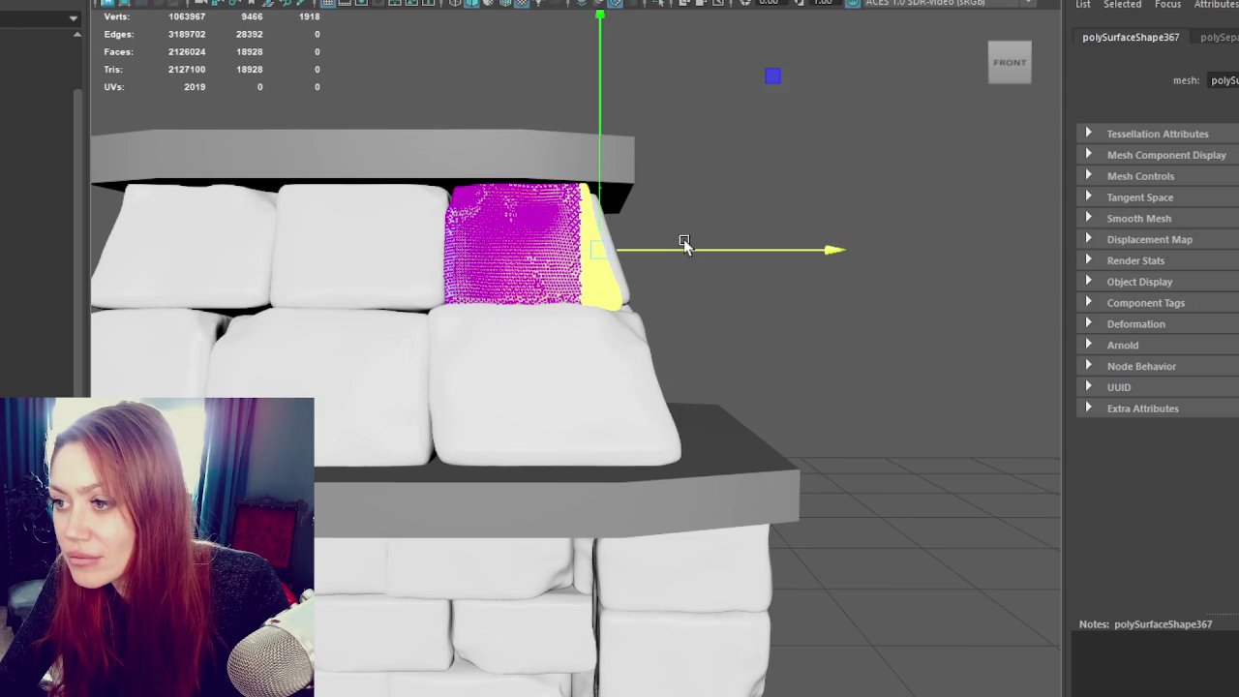
left_click_drag(680, 251, 688, 256)
key("F8")
left_click(734, 148)
mouse_move(734, 148)
left_mouse_down("alt")
mouse_move(691, 161)
mouse_move(96, 150)
left_mouse_up("alt")
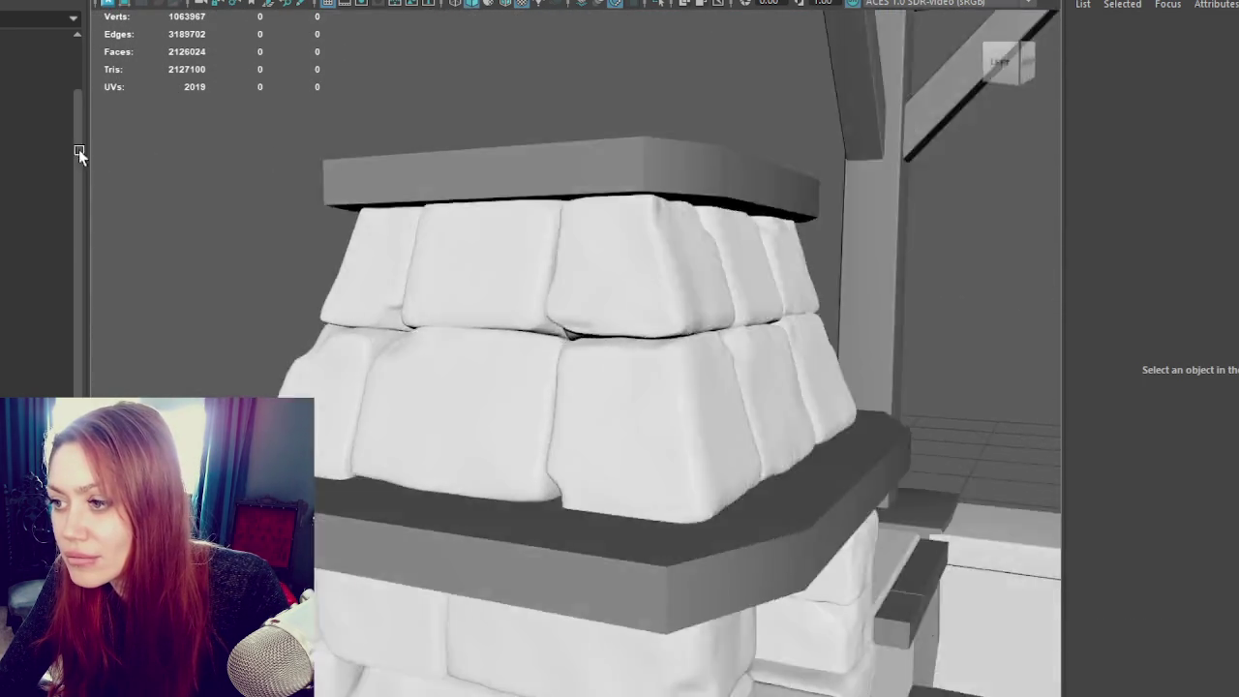
scroll(680, 241, "down", 5)
scroll(742, 253, "up", 3)
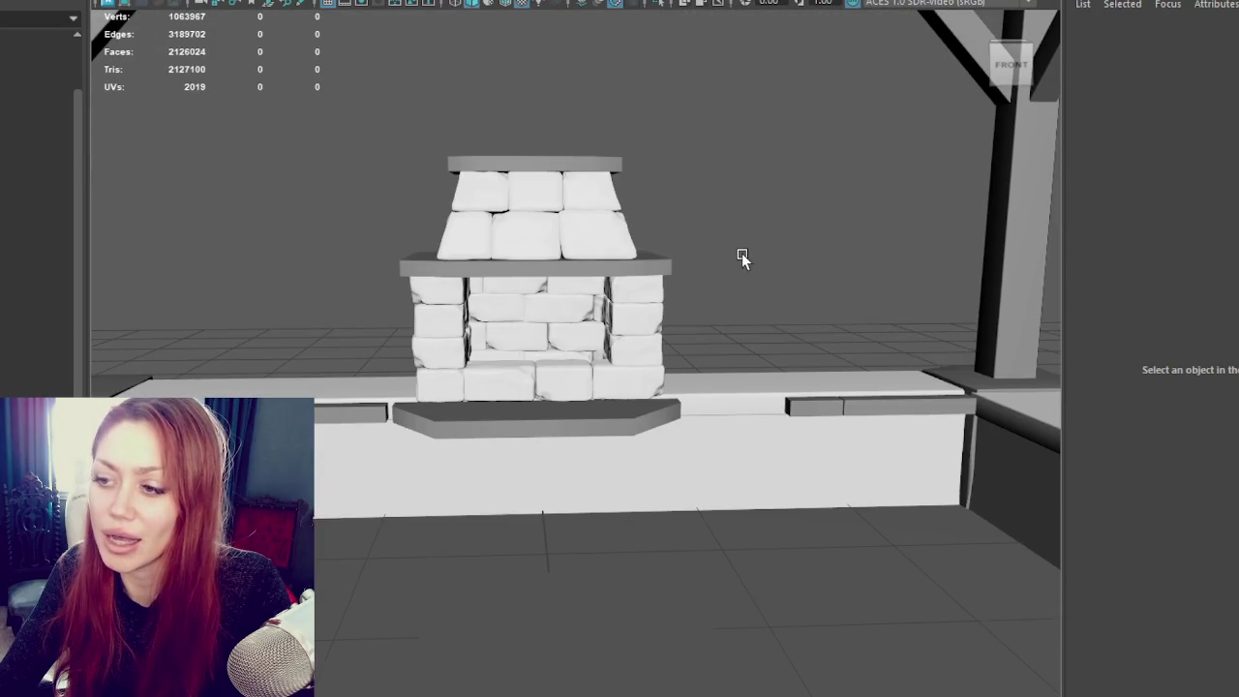
scroll(706, 363, "down", 5)
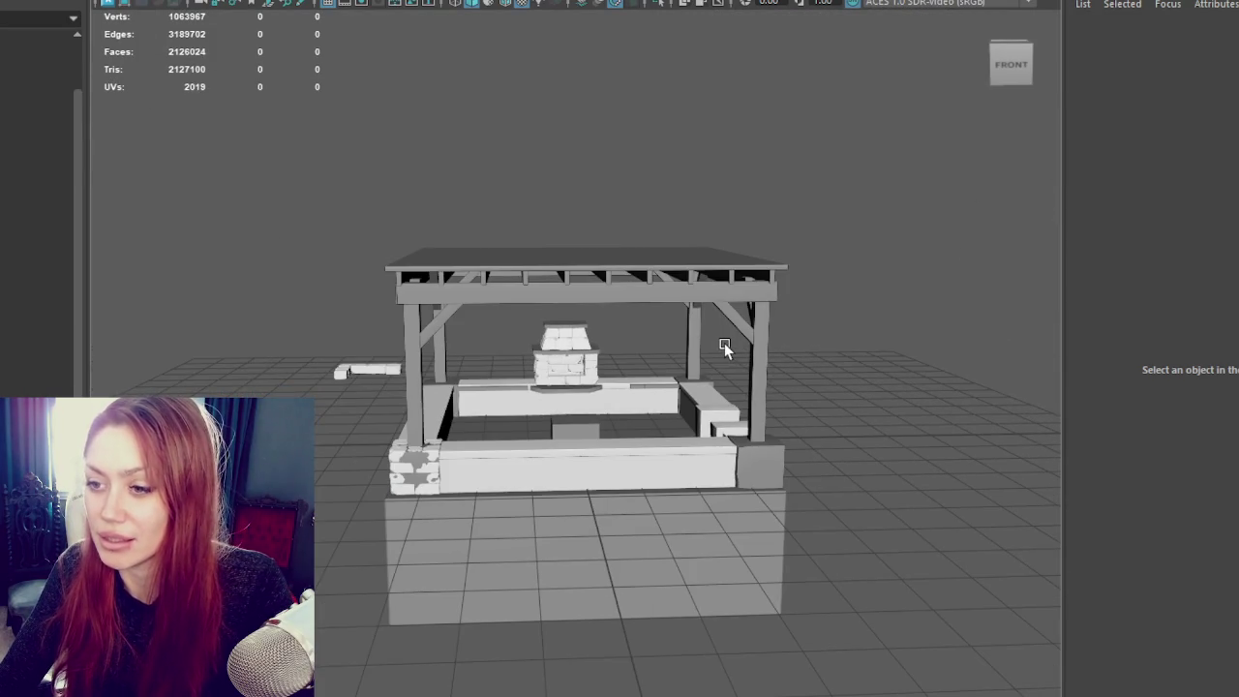
scroll(724, 343, "up", 5)
left_click(646, 317)
left_click(701, 269)
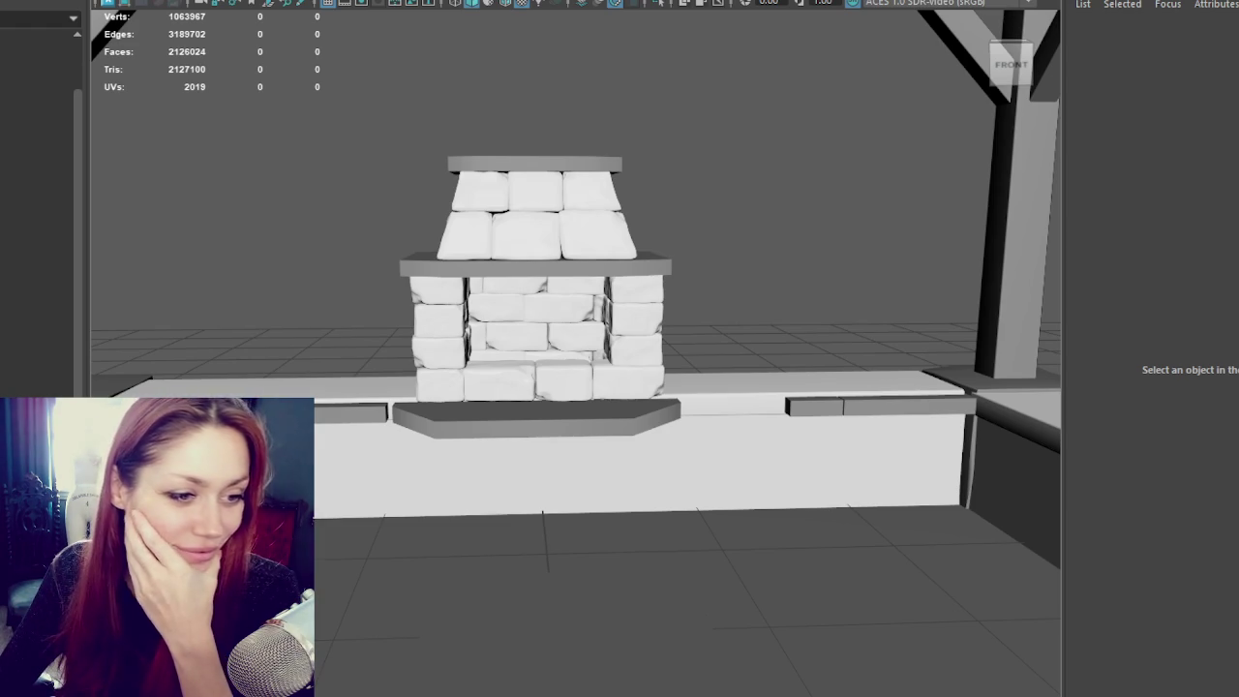
Step: Raise one fireplace stone up above the fireplace
left_click(484, 241)
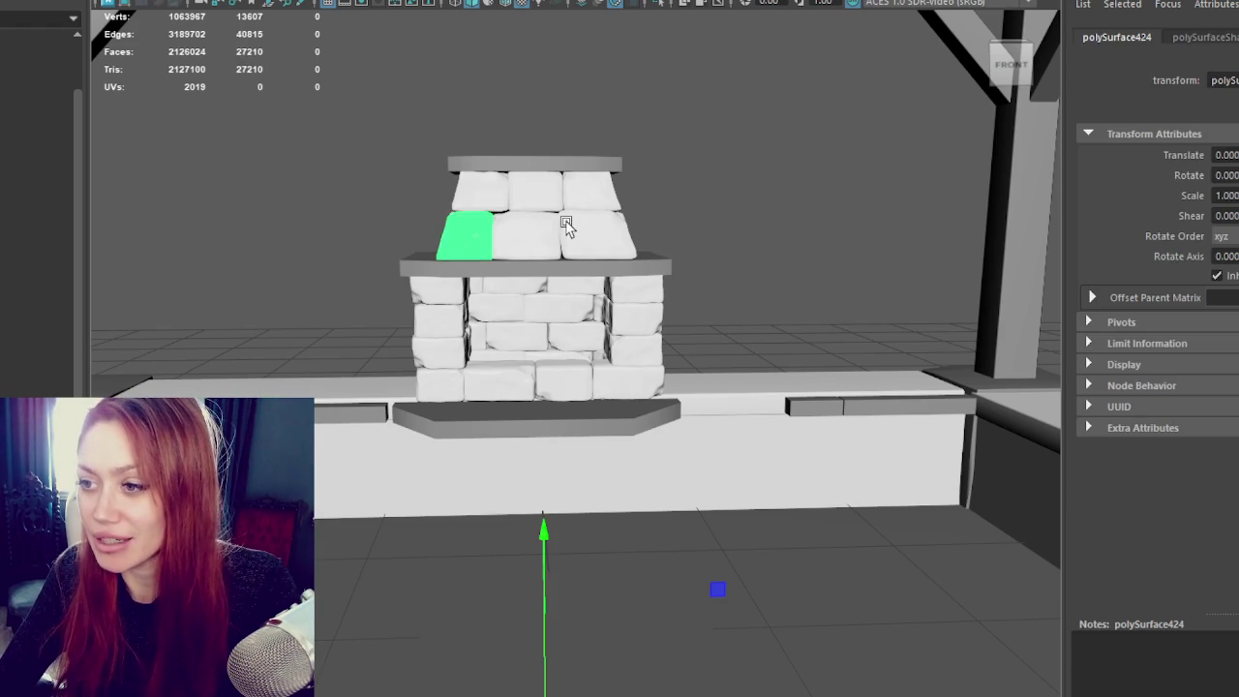
left_click(525, 234)
left_click(532, 347)
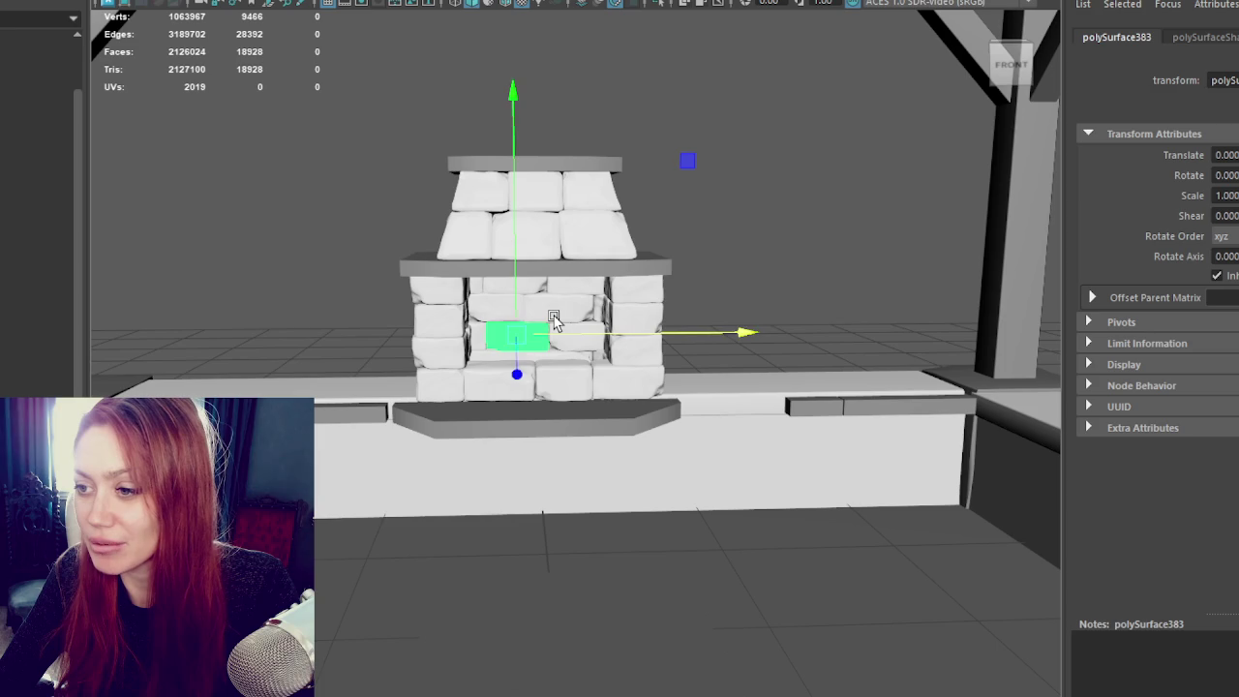
left_click(549, 320)
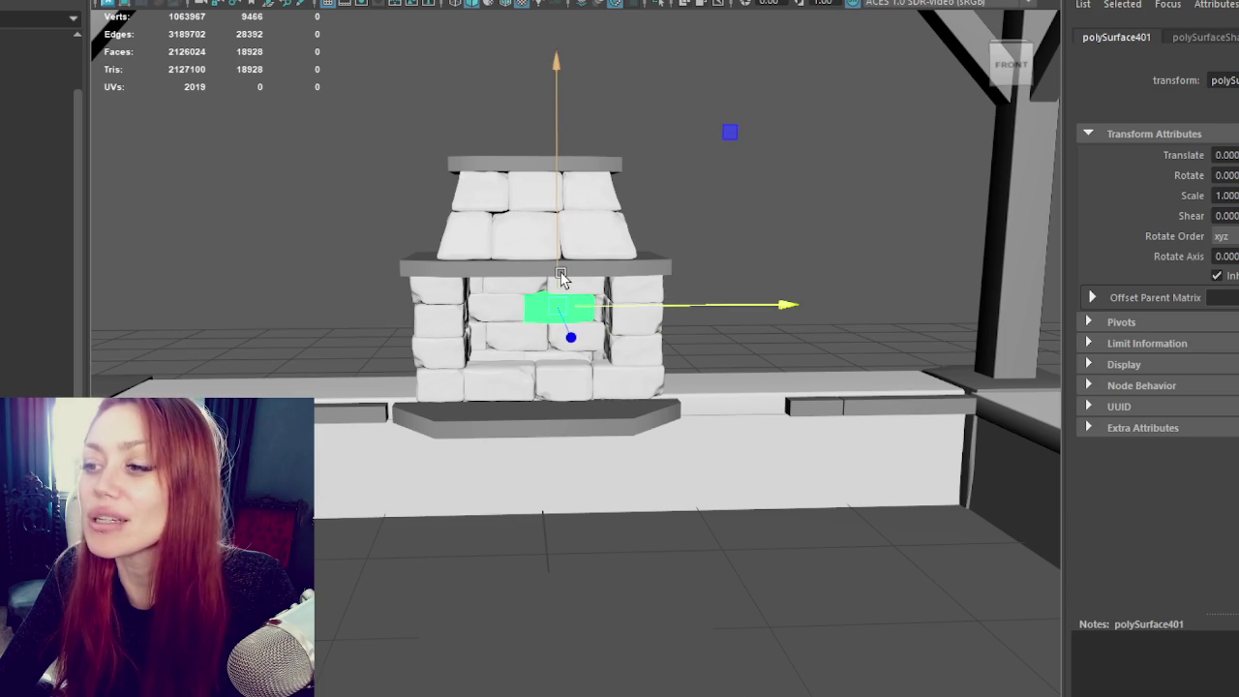
left_click_drag(553, 278, 586, 90)
left_click(582, 121)
scroll(613, 143, "down", 5)
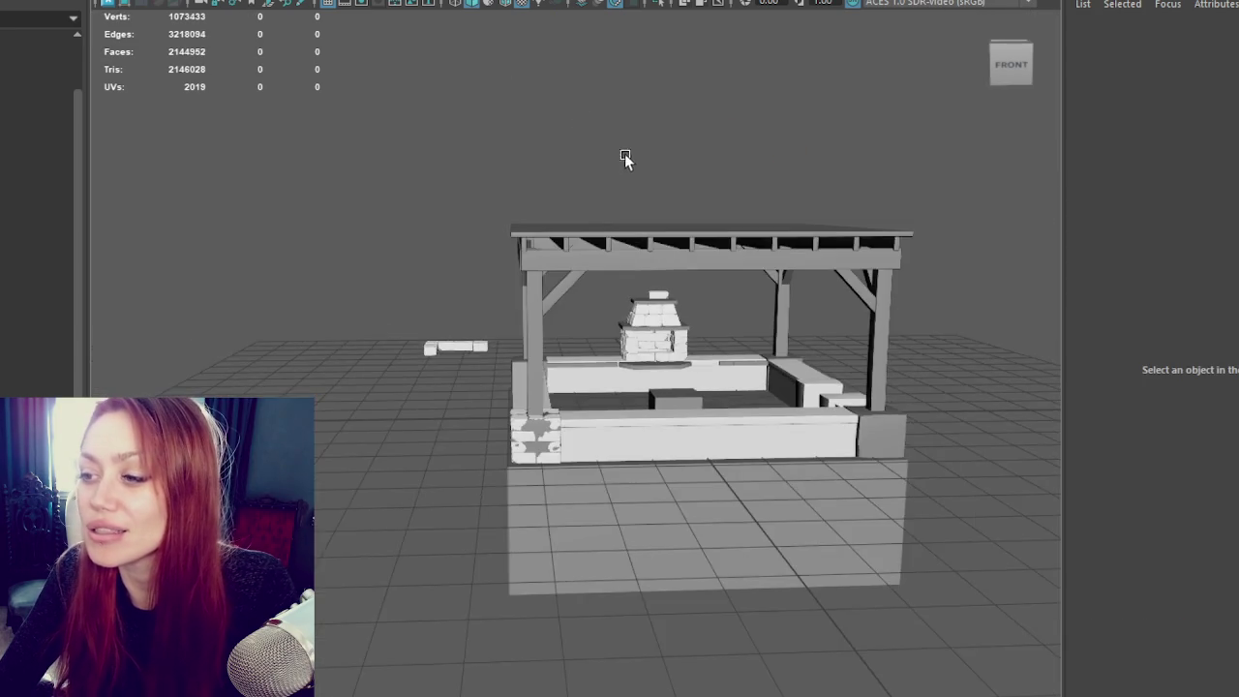
scroll(636, 157, "up", 2)
scroll(784, 184, "up", 2)
Step: Slide the top-slab block left, scale it down to 0.928, and nudge it into position
left_click_drag(639, 213, 604, 287, "alt")
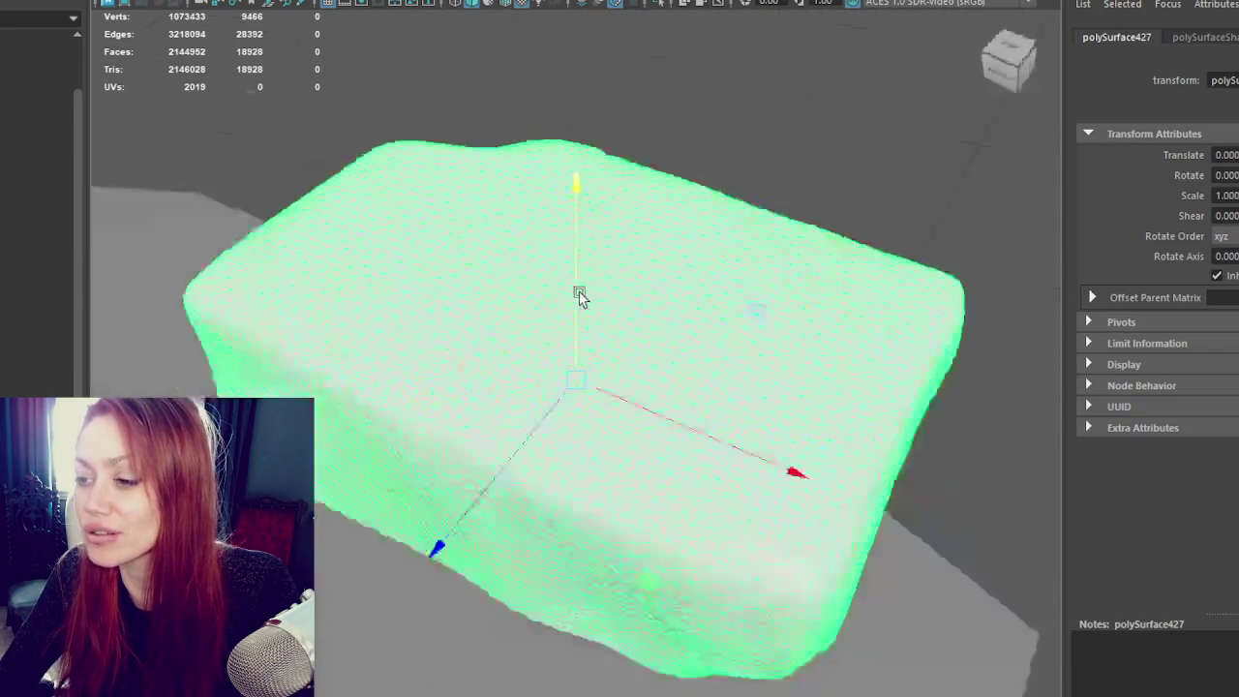
scroll(526, 268, "down", 5)
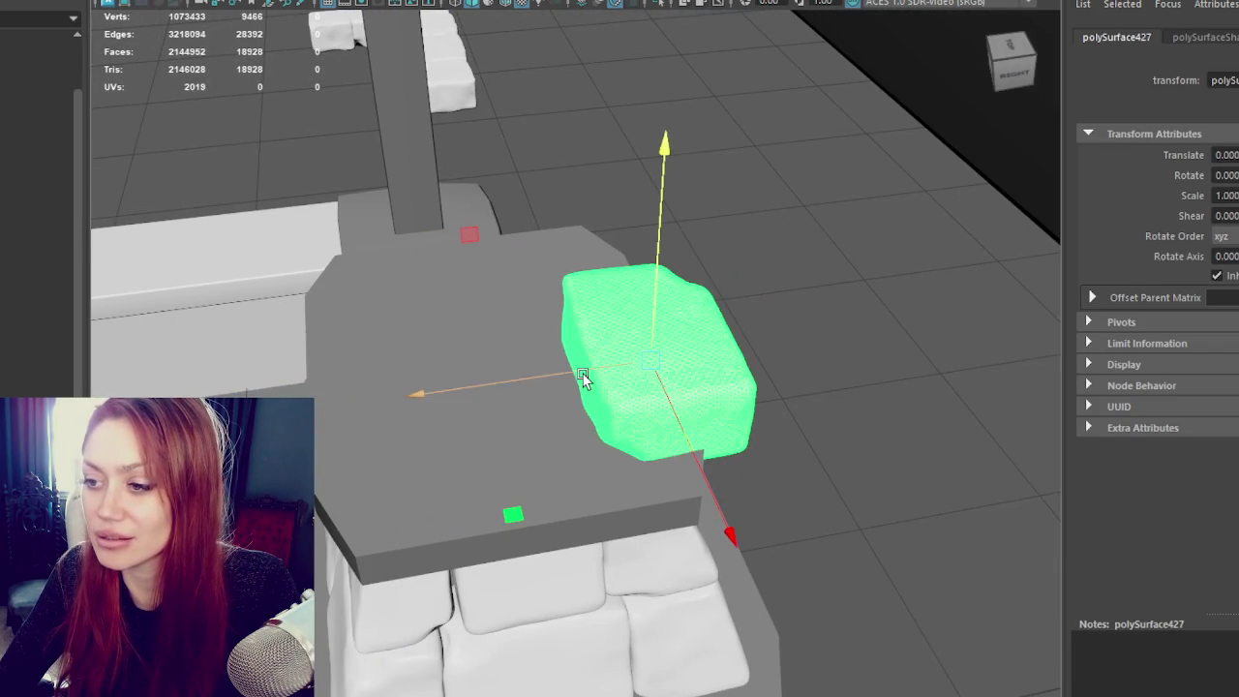
left_click_drag(582, 377, 450, 375)
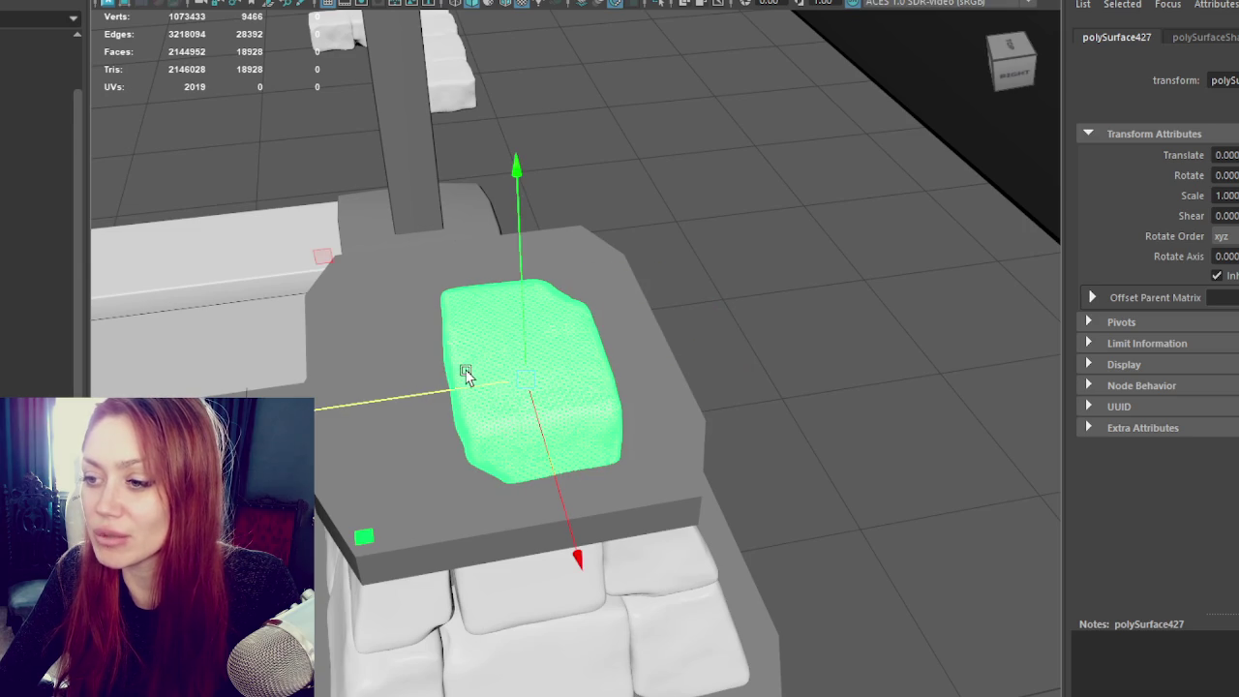
key("r")
left_click_drag(525, 384, 518, 383)
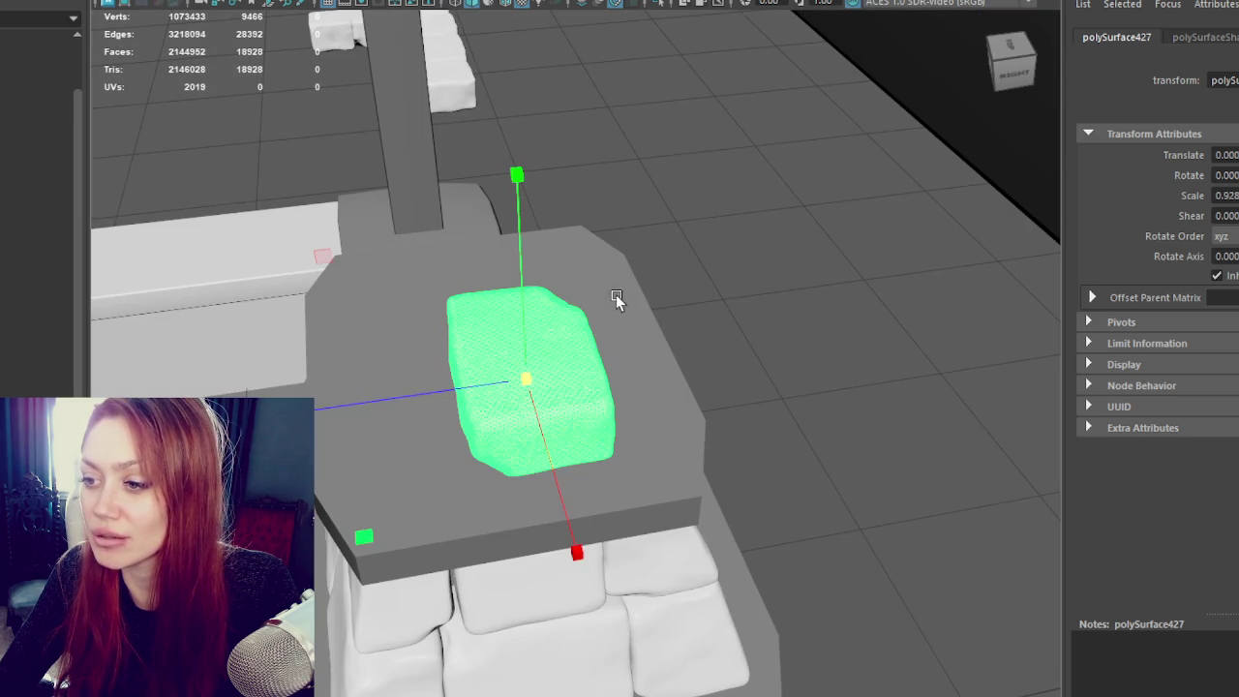
left_click_drag(544, 431, 545, 359)
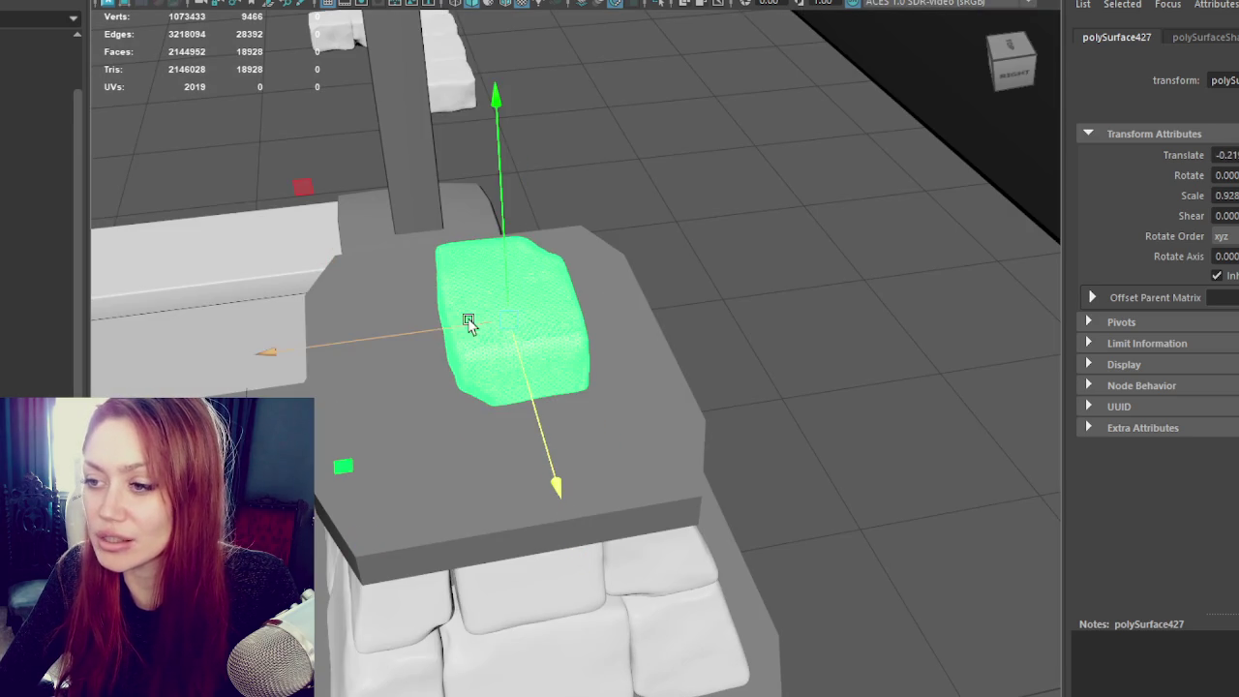
left_click_drag(475, 319, 497, 332)
Step: Rotate the neighbouring block, set it beside the first, then isolate the first block
left_click(587, 409)
key("e")
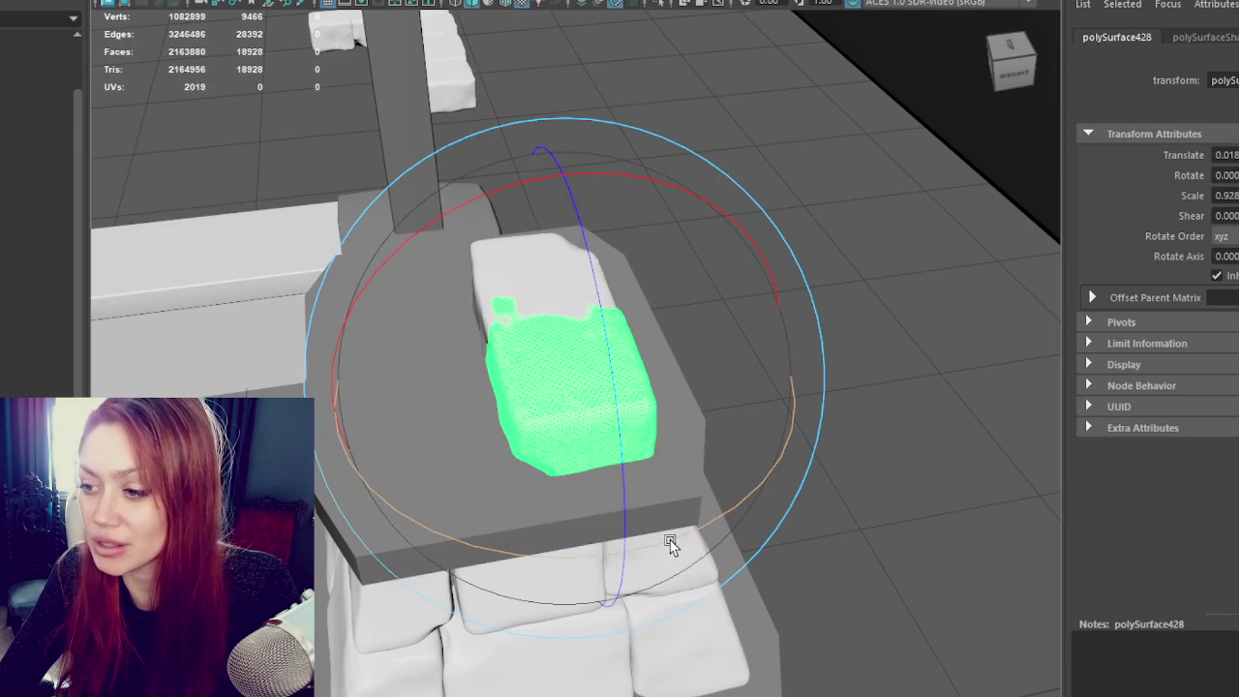
mouse_move(671, 545)
left_mouse_down()
mouse_move(535, 533)
mouse_move(561, 532)
left_mouse_up()
key("w")
mouse_move(553, 387)
left_mouse_down()
mouse_move(478, 404)
mouse_move(503, 404)
mouse_move(319, 363)
left_mouse_up()
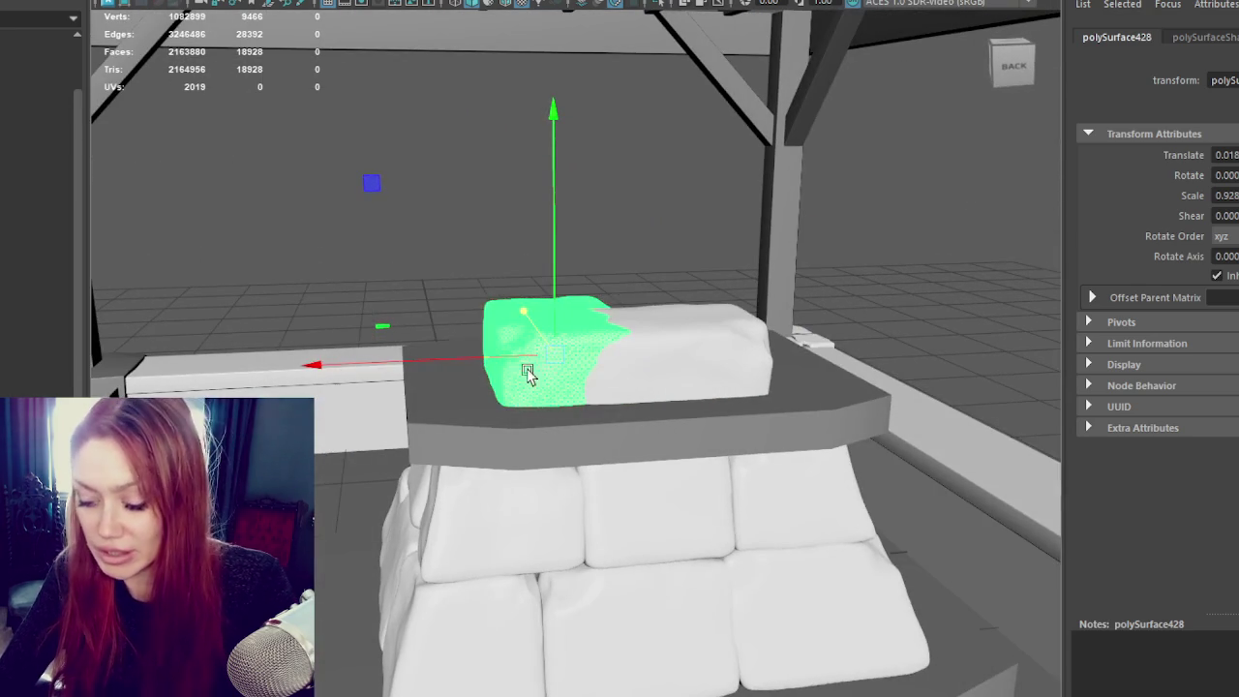
left_click(581, 378)
mouse_move(581, 378)
left_mouse_down("alt")
mouse_move(824, 354)
mouse_move(780, 352)
left_mouse_up("alt")
key("ctrl+1")
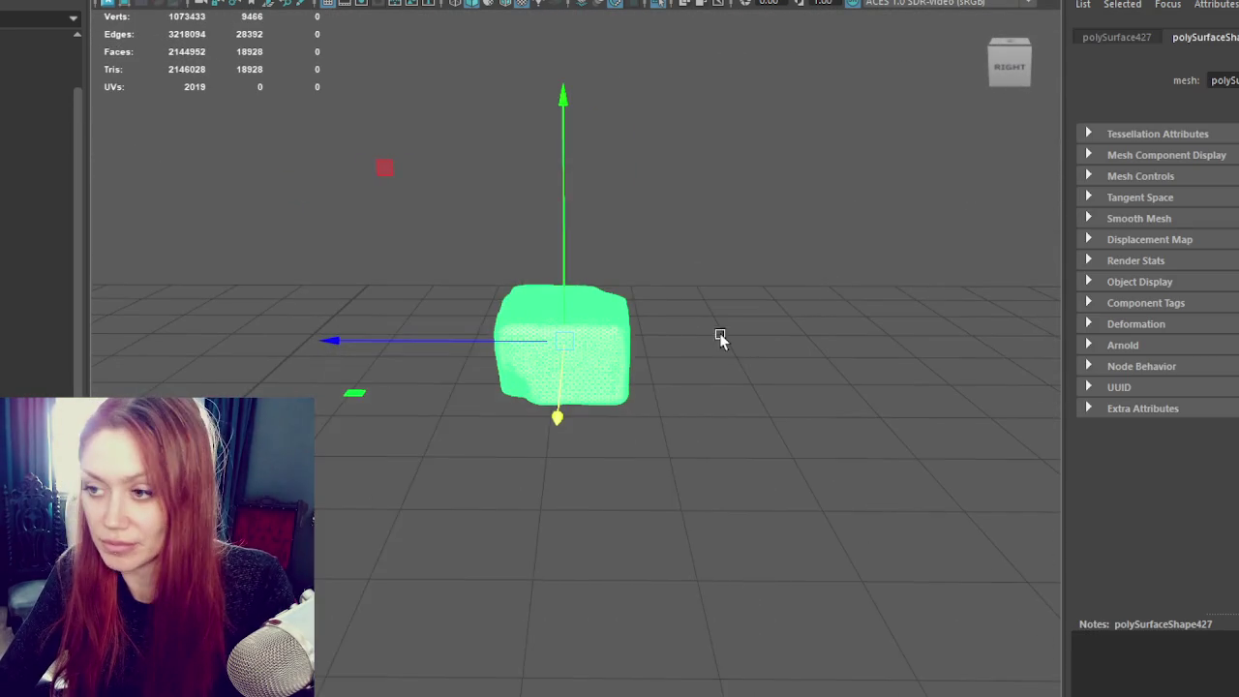
Step: Adjust the vertices on the block's left and right sides
right_click_drag(738, 177, 711, 170)
left_click_drag(444, 221, 496, 371)
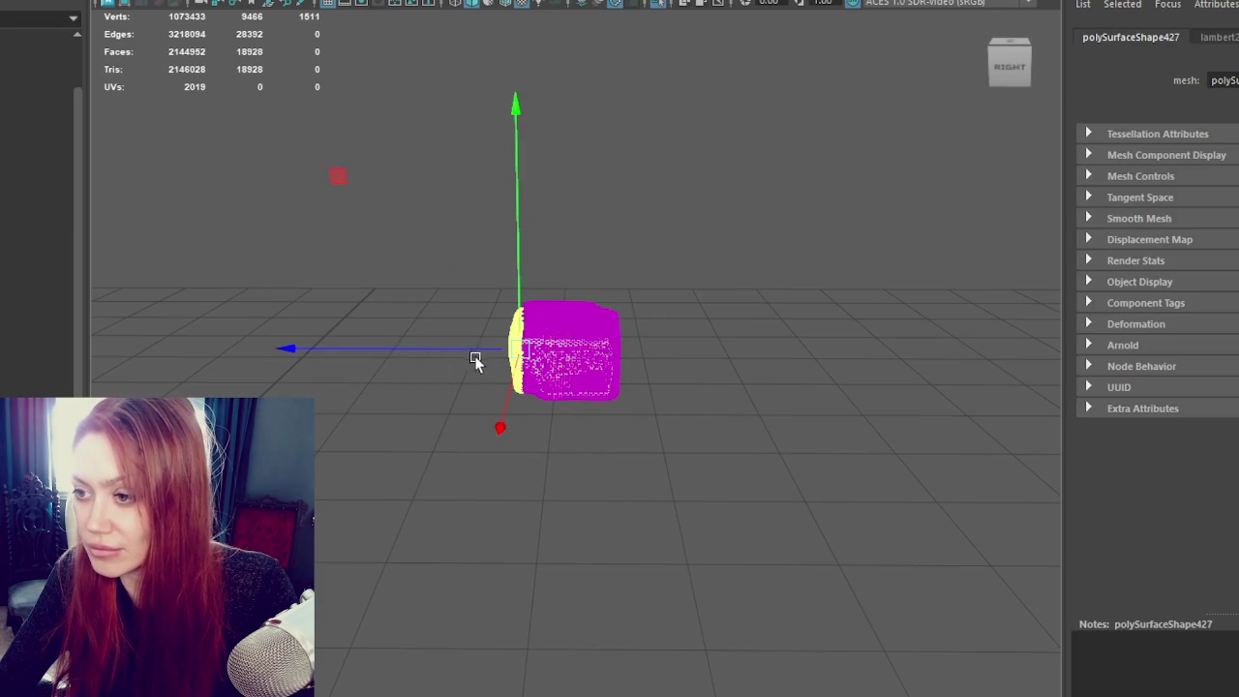
left_click(716, 203)
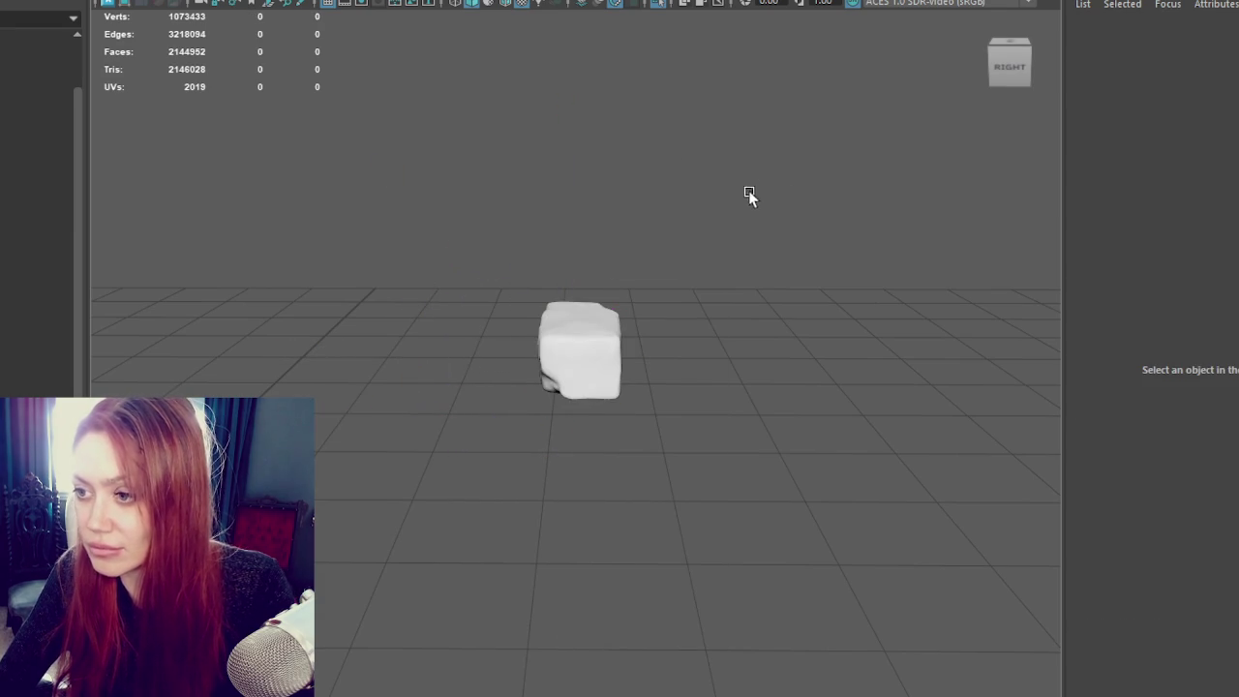
key("6")
mouse_move(661, 335)
left_mouse_down("alt")
mouse_move(840, 351)
mouse_move(734, 390)
left_mouse_up("alt")
left_click(595, 320)
mouse_move(639, 335)
left_mouse_down("alt")
mouse_move(656, 368)
mouse_move(699, 215)
left_mouse_up("alt")
key("F9")
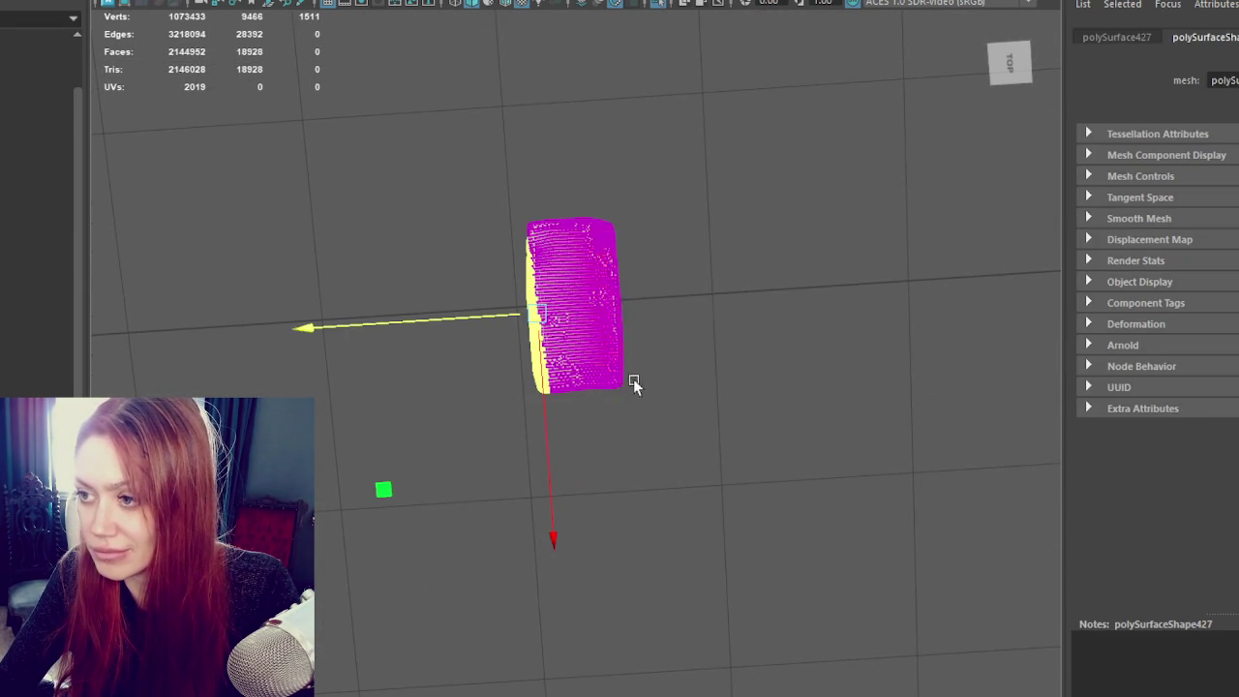
left_click_drag(614, 409, 586, 313)
left_click(772, 152)
mouse_move(772, 152)
left_mouse_down("alt")
mouse_move(874, 50)
mouse_move(968, 55)
mouse_move(787, 90)
mouse_move(686, 268)
mouse_move(595, 249)
mouse_move(592, 353)
left_mouse_up("alt")
left_click(592, 353)
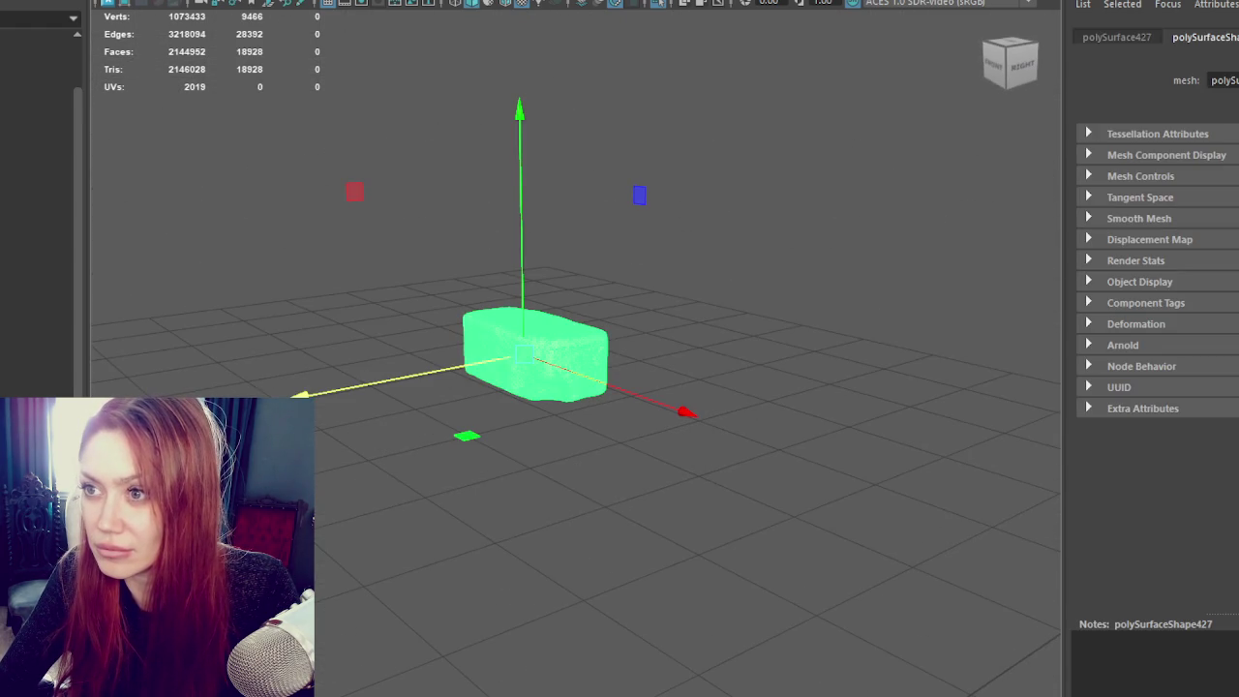
Step: Duplicate the block, turn the copy sideways and place it beside the original
key("ctrl+d")
mouse_move(511, 362)
left_mouse_down()
mouse_move(457, 376)
mouse_move(439, 356)
left_mouse_up()
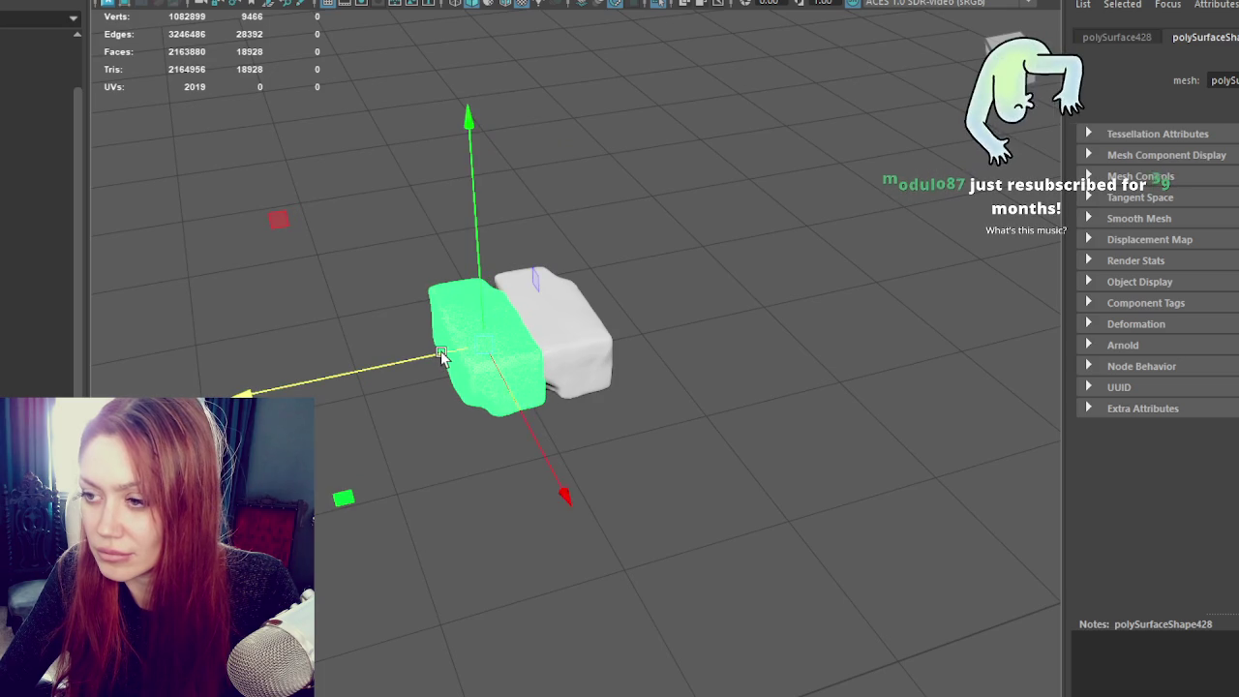
key("e")
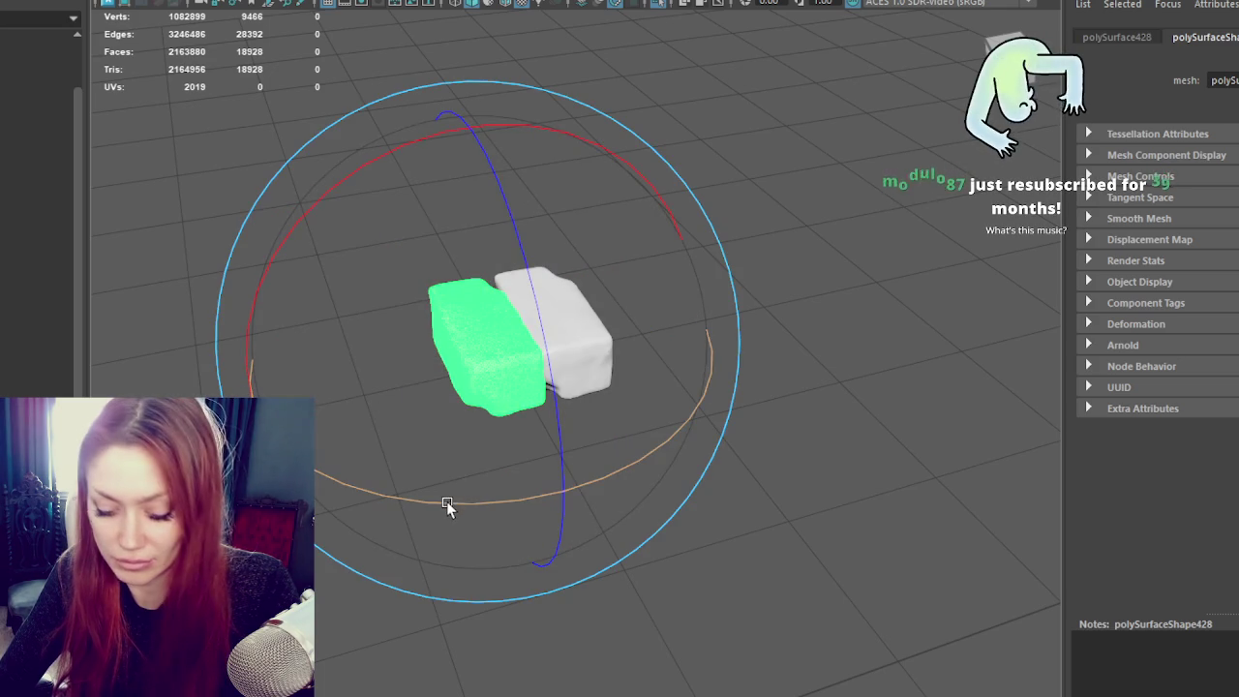
left_click_drag(447, 507, 563, 492)
key("w")
mouse_move(496, 366)
left_mouse_down()
mouse_move(503, 400)
mouse_move(407, 393)
left_mouse_up()
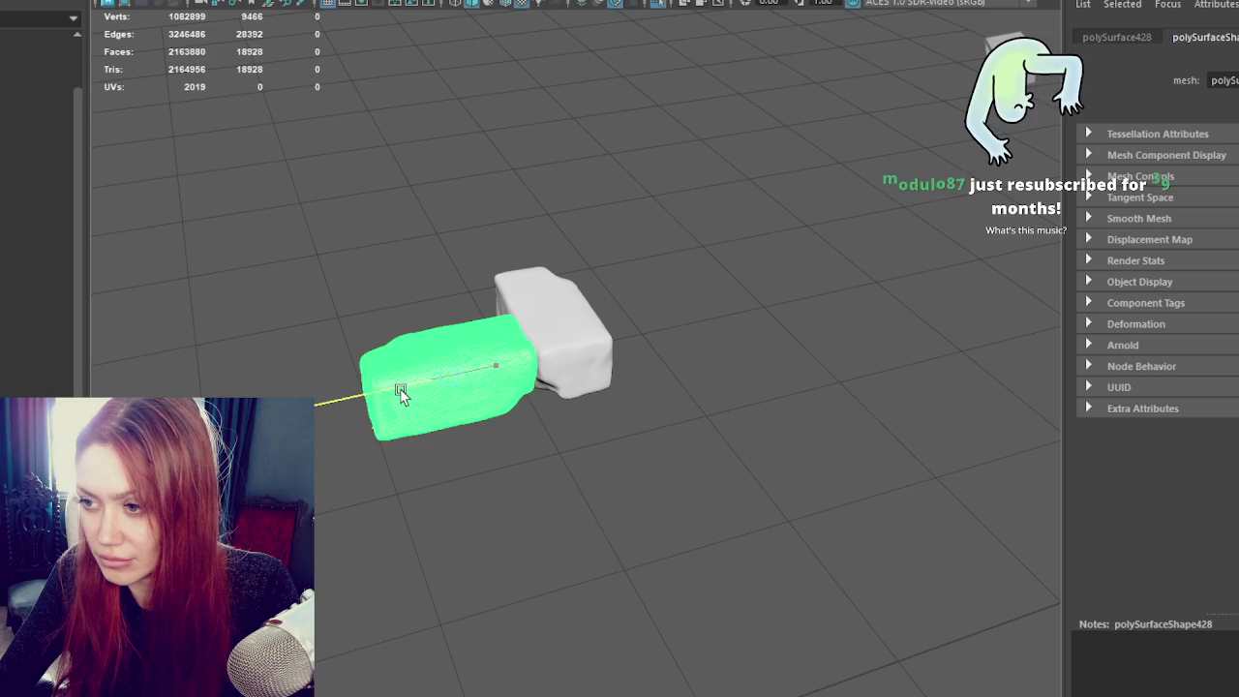
Step: Make a second rotated copy and slide it into place beside the others
key("e")
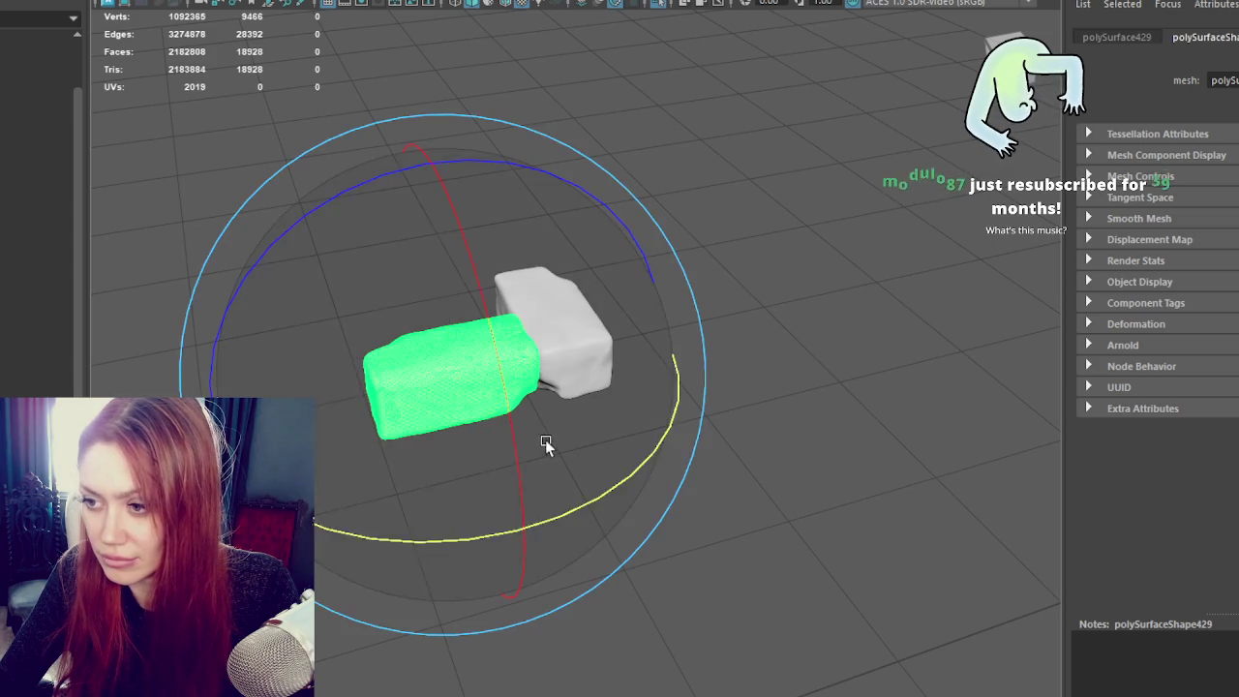
key("ctrl+d")
mouse_move(578, 508)
left_mouse_down()
mouse_move(458, 542)
mouse_move(469, 536)
left_mouse_up()
key("w")
mouse_move(498, 462)
left_mouse_down()
mouse_move(480, 380)
mouse_move(487, 539)
left_mouse_up()
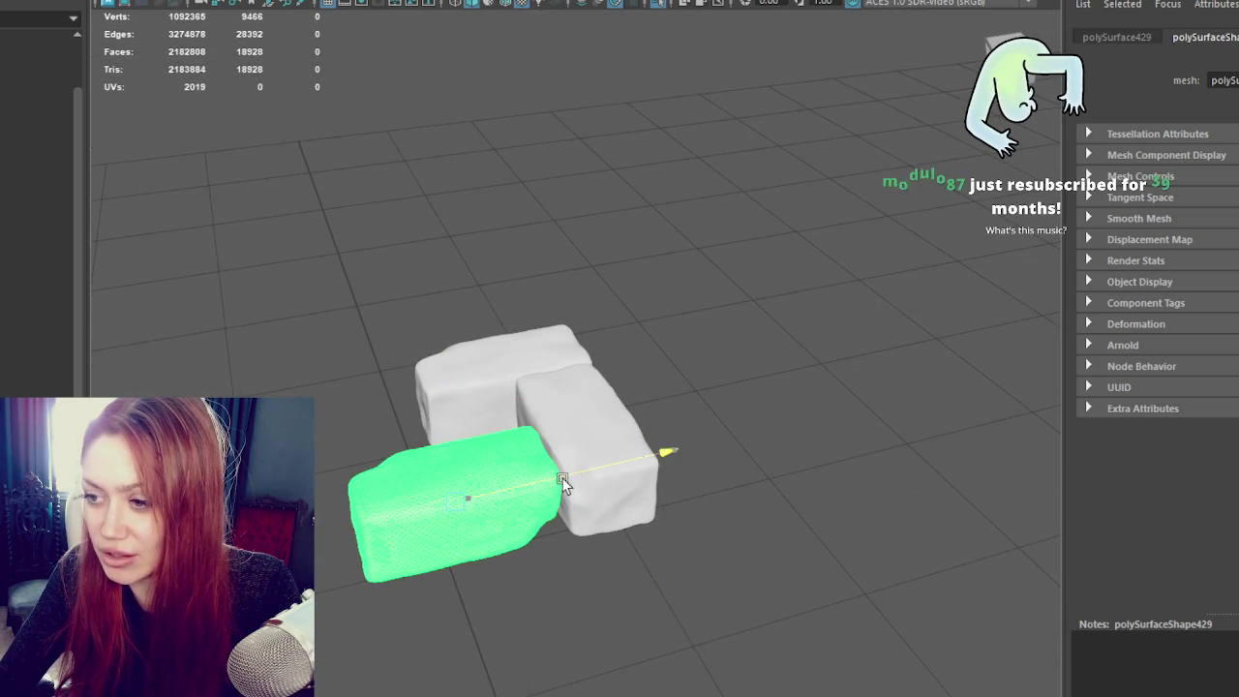
key("e")
key("q")
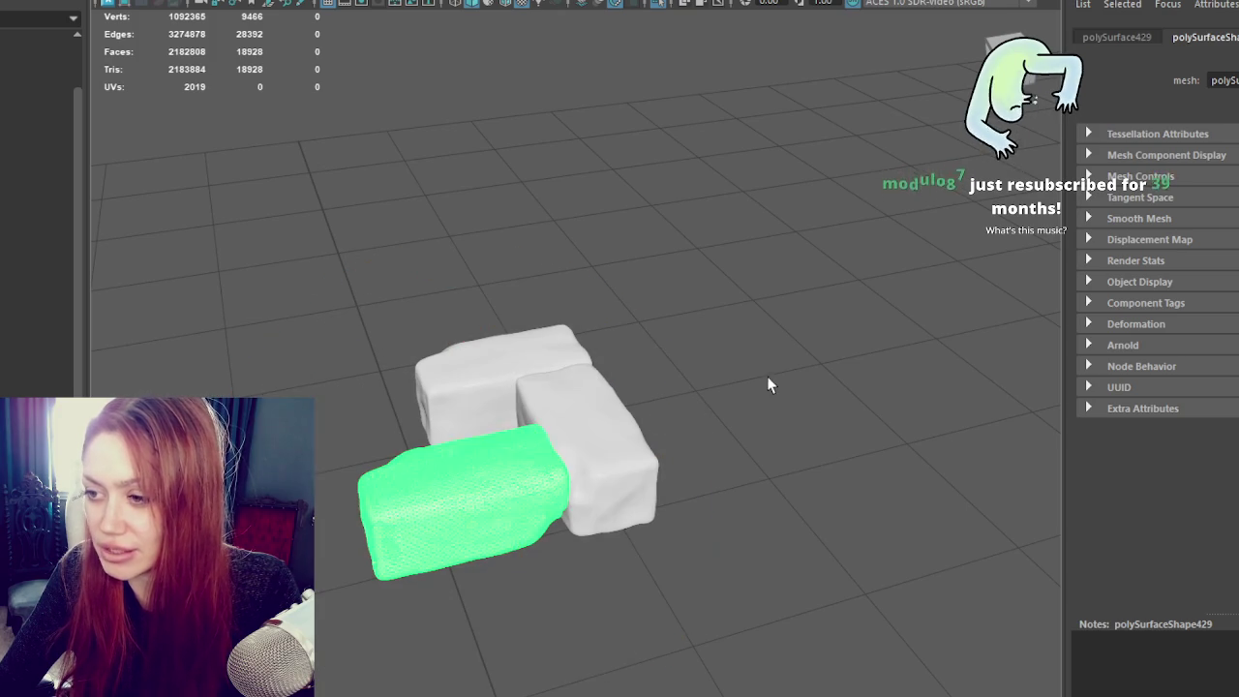
Step: Duplicate the right-hand block and move it across the front to close the four-block square
left_click(622, 435)
key("ctrl+d")
key("w")
left_click_drag(677, 430, 514, 456)
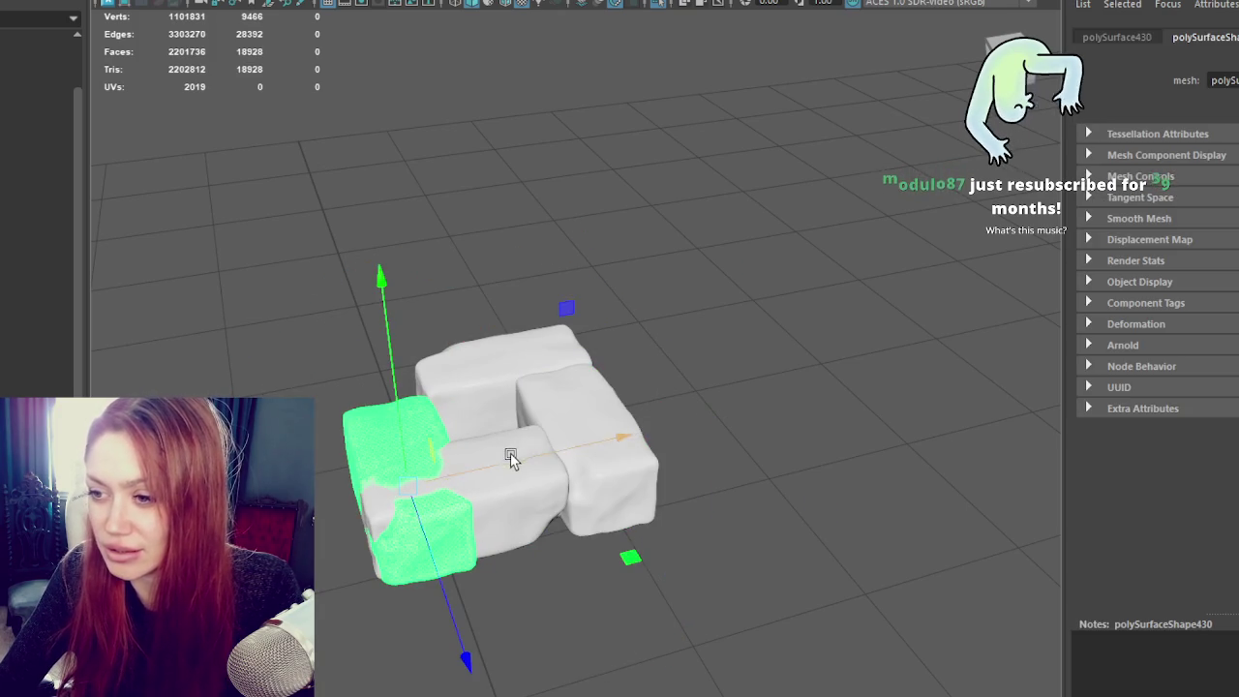
mouse_move(453, 593)
left_mouse_down()
mouse_move(427, 532)
mouse_move(588, 525)
left_mouse_up()
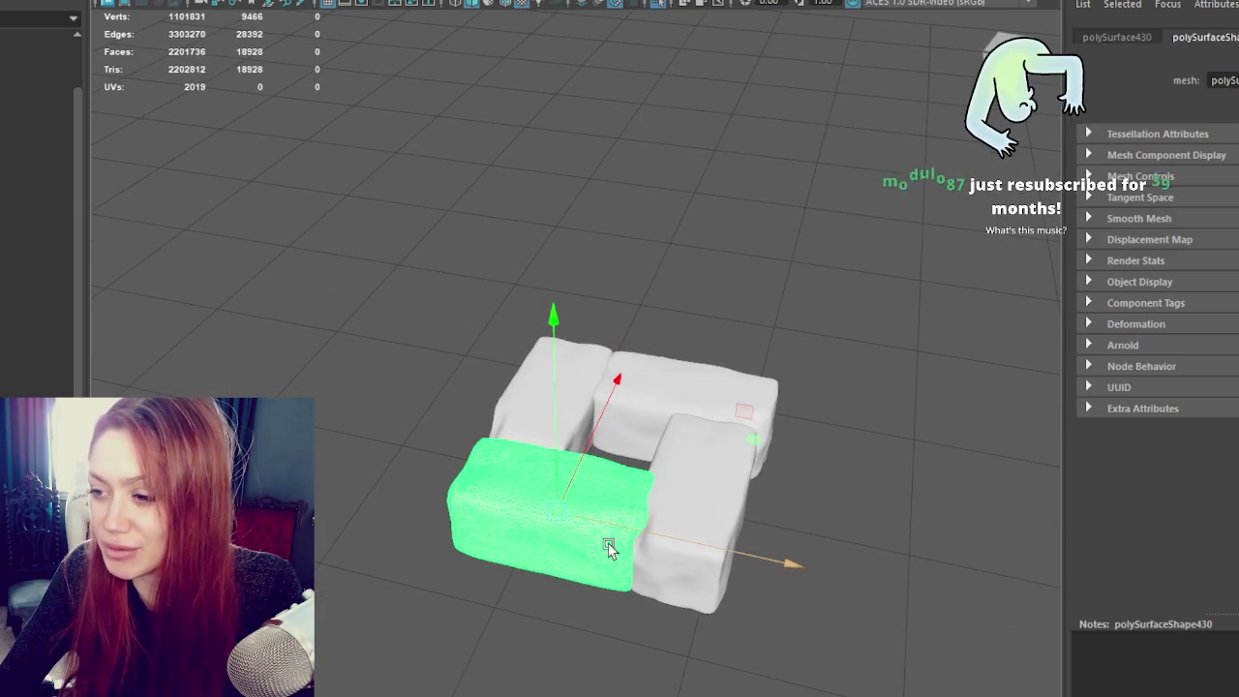
left_click_drag(671, 540, 669, 539)
mouse_move(587, 509)
left_mouse_down("alt")
mouse_move(411, 436)
mouse_move(625, 356)
mouse_move(849, 362)
mouse_move(1093, 307)
left_mouse_up("alt")
left_click(614, 368)
left_click(849, 362)
mouse_move(661, 319)
left_mouse_down("alt")
mouse_move(610, 324)
mouse_move(642, 301)
mouse_move(630, 268)
mouse_move(418, 259)
mouse_move(573, 280)
mouse_move(606, 362)
mouse_move(544, 259)
left_mouse_up("alt")
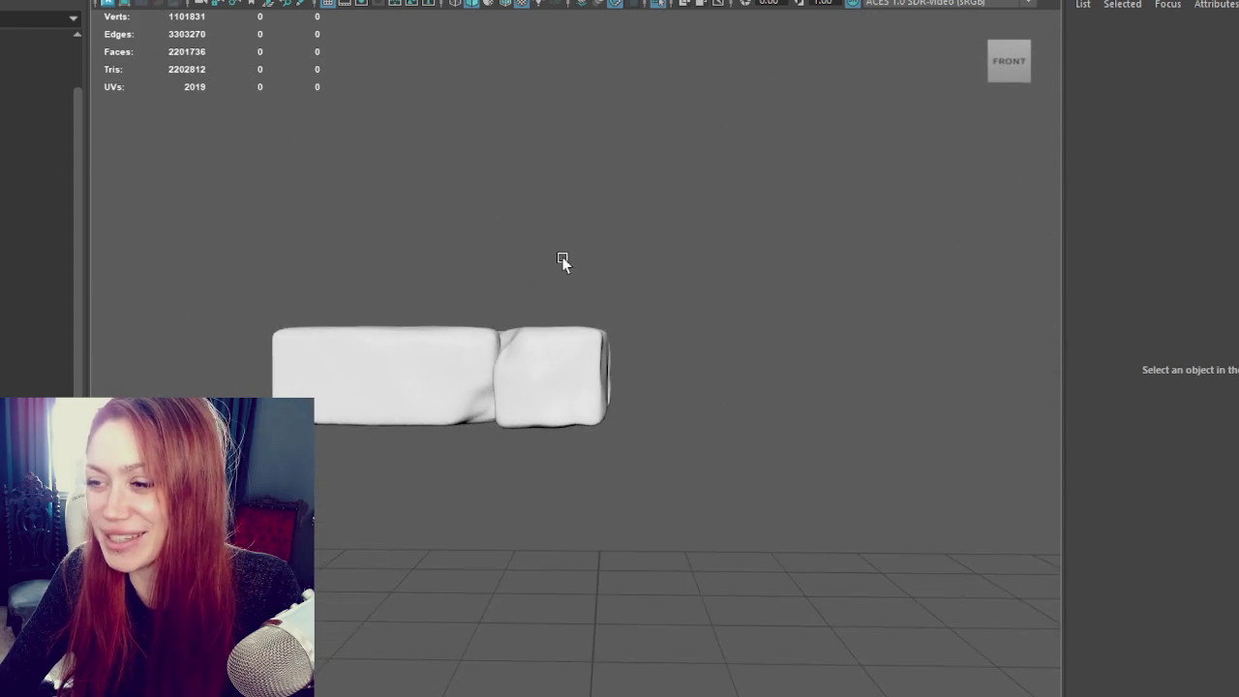
Step: Rotate the right stone block 90 degrees
left_click(513, 368)
key("e")
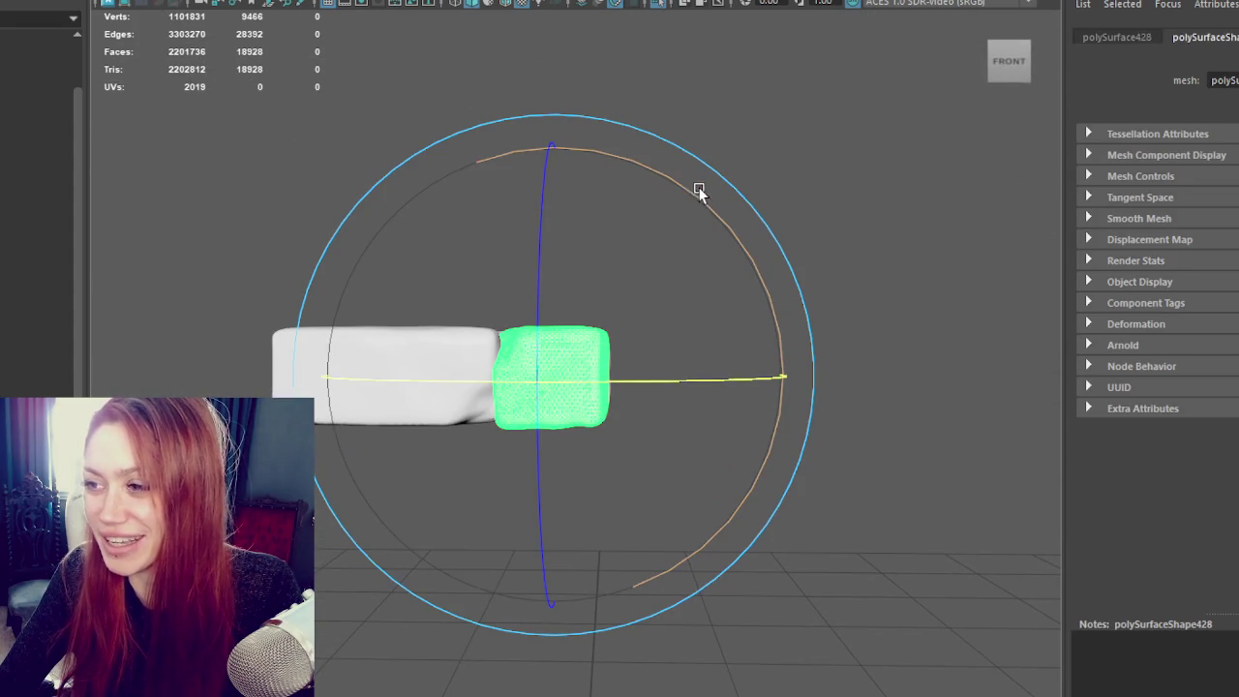
mouse_move(692, 193)
left_mouse_down()
mouse_move(804, 290)
mouse_move(831, 368)
mouse_move(664, 373)
left_mouse_up()
left_click(874, 363)
key("ctrl+z")
mouse_move(729, 230)
left_mouse_down()
mouse_move(816, 342)
mouse_move(791, 285)
mouse_move(797, 326)
mouse_move(792, 317)
mouse_move(813, 310)
left_mouse_up()
Step: In face mode, lower the block's top faces slightly and select its bottom faces
right_click_drag(830, 169, 824, 214)
left_click_drag(325, 166, 593, 273)
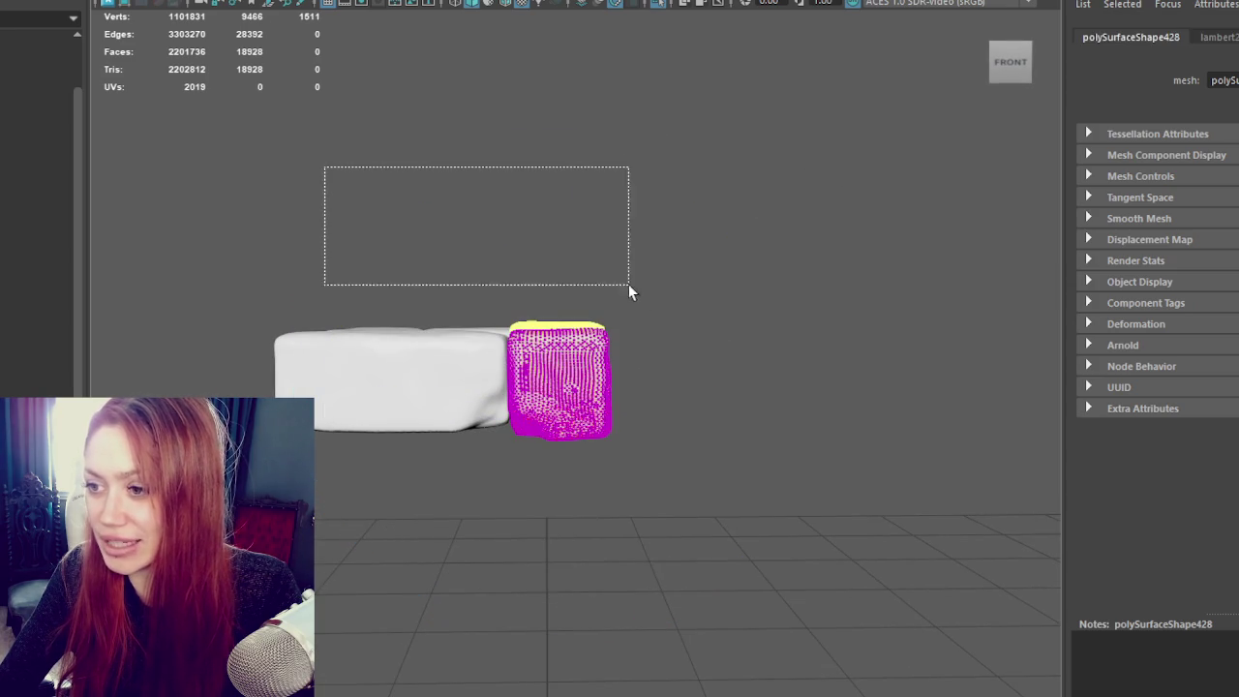
mouse_move(690, 348)
left_mouse_down()
mouse_move(694, 329)
mouse_move(658, 332)
left_mouse_up()
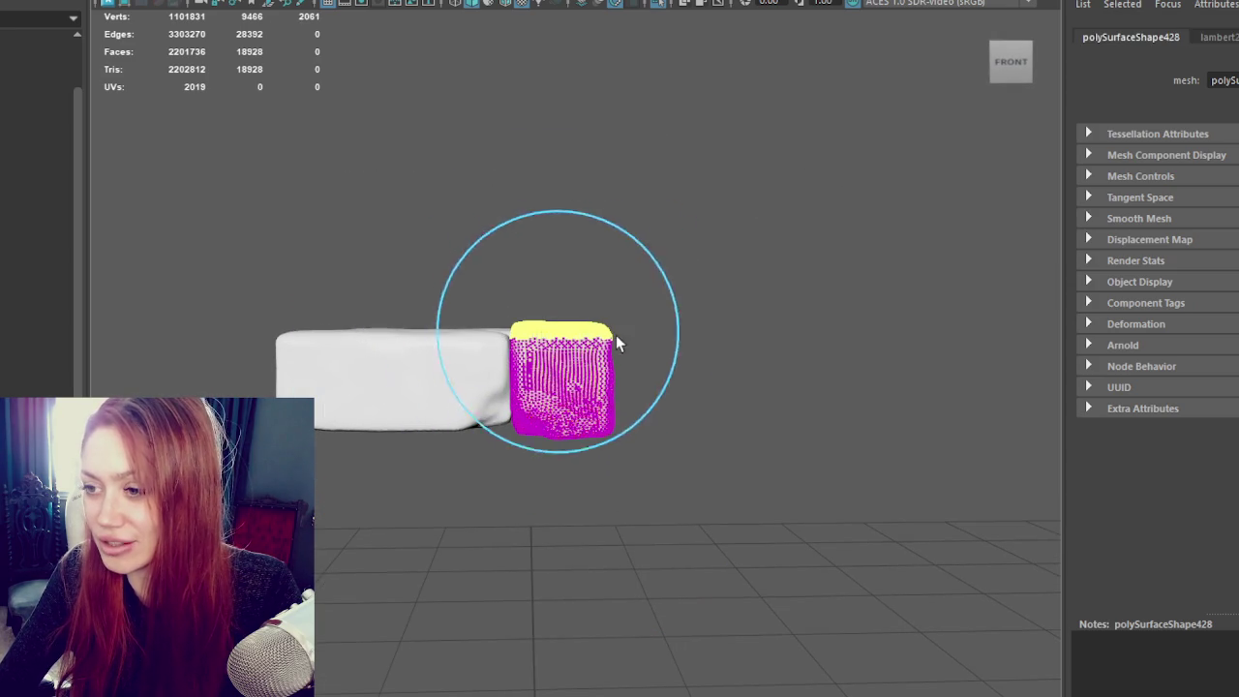
left_click_drag(557, 271, 552, 278)
left_click_drag(709, 474, 665, 490, "alt")
left_click_drag(461, 422, 463, 423)
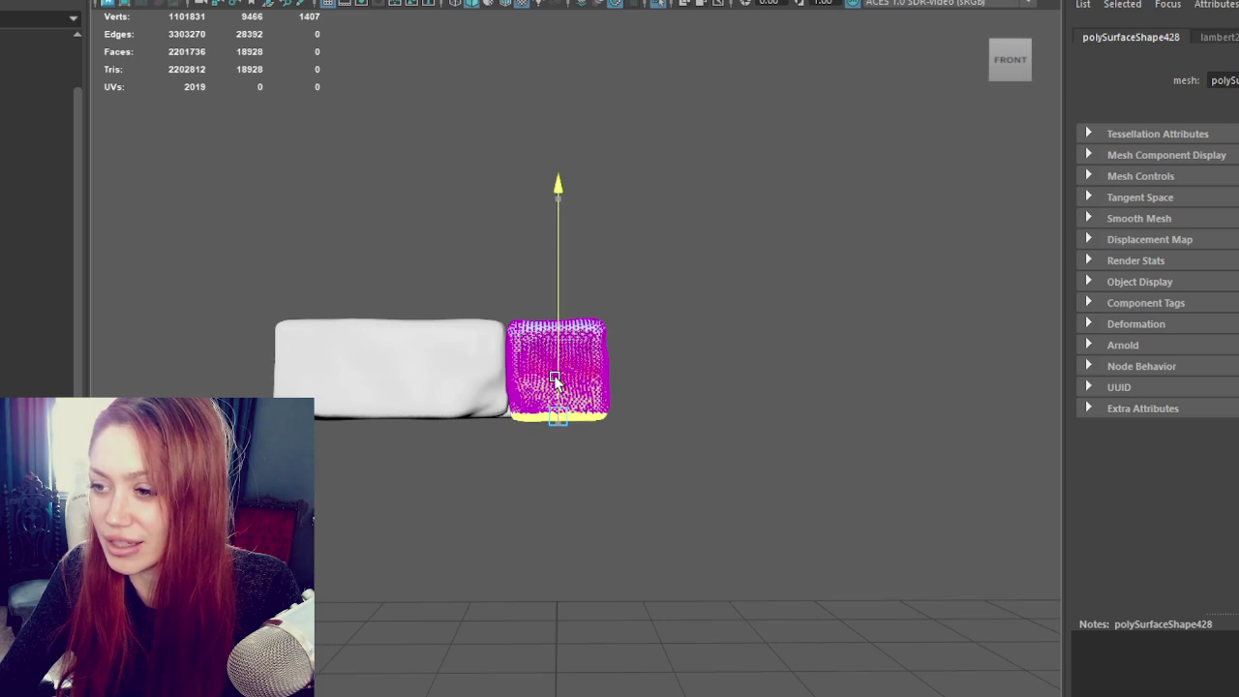
Step: Select faces along the block's left edge and adjust them from the back view
left_click_drag(565, 379, 197, 387, "alt")
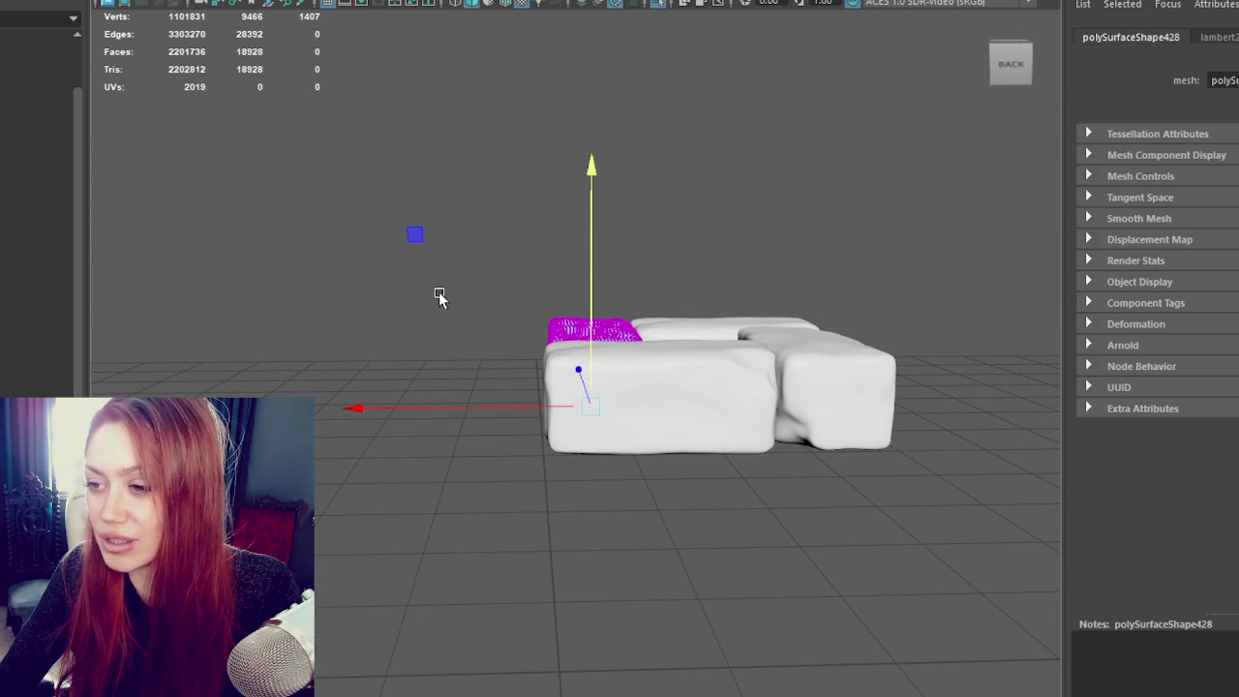
left_click_drag(439, 296, 559, 460, "shift")
key("e")
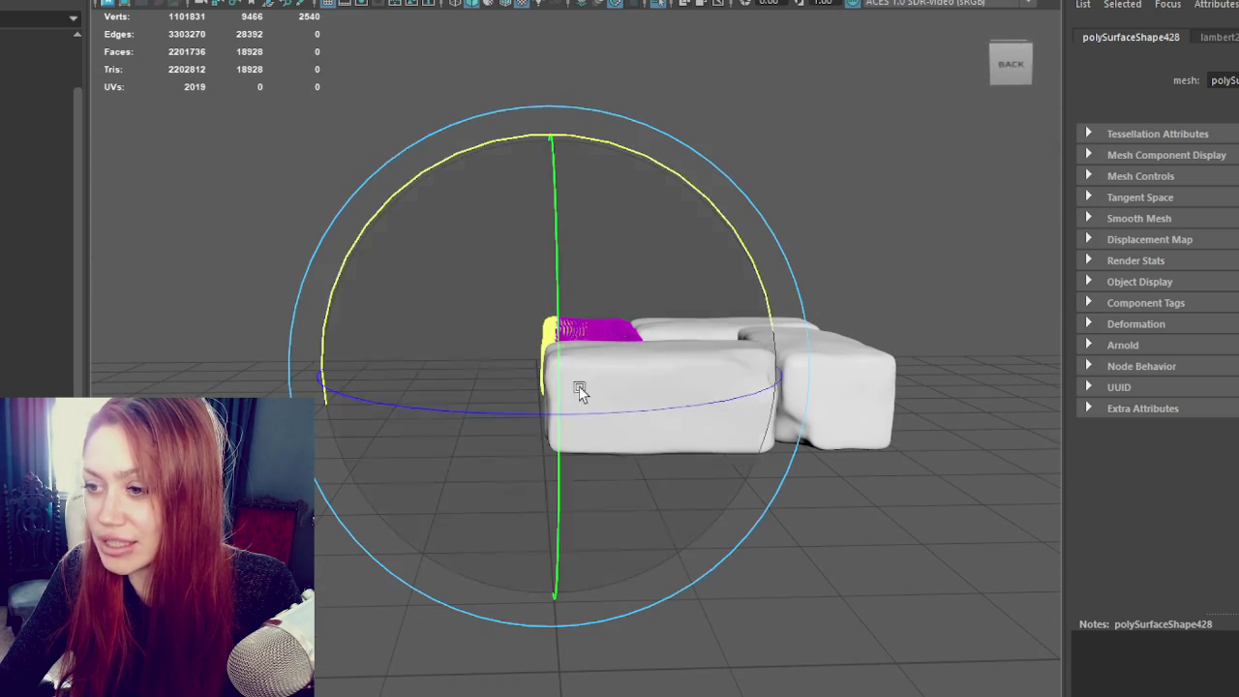
mouse_move(600, 414)
left_mouse_down("alt")
mouse_move(952, 410)
mouse_move(1002, 549)
left_mouse_up("alt")
key("w")
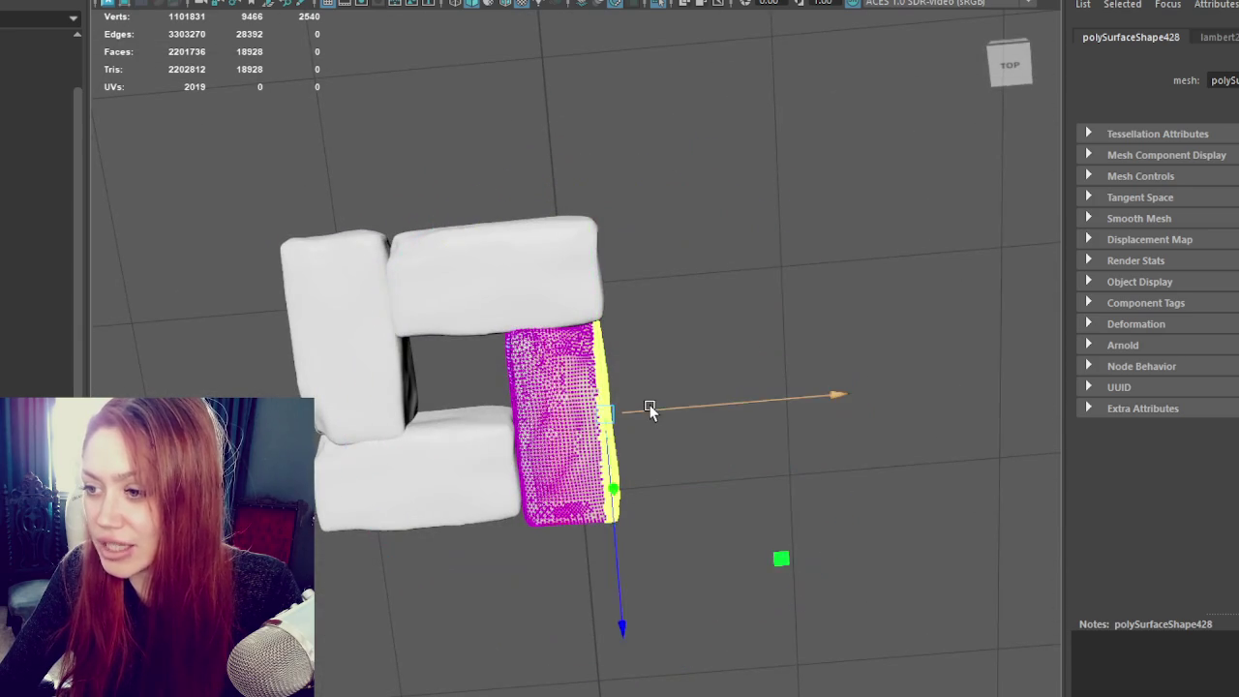
left_click_drag(649, 411, 664, 337, "alt")
left_click(794, 351)
mouse_move(794, 351)
left_mouse_down("alt")
mouse_move(745, 357)
mouse_move(761, 343)
left_mouse_up("alt")
Step: Return to object mode and delete the left stone block
key("F8")
left_click(591, 304)
mouse_move(796, 216)
left_mouse_down("alt")
mouse_move(592, 304)
mouse_move(639, 283)
left_mouse_up("alt")
left_click(318, 401)
key("Delete")
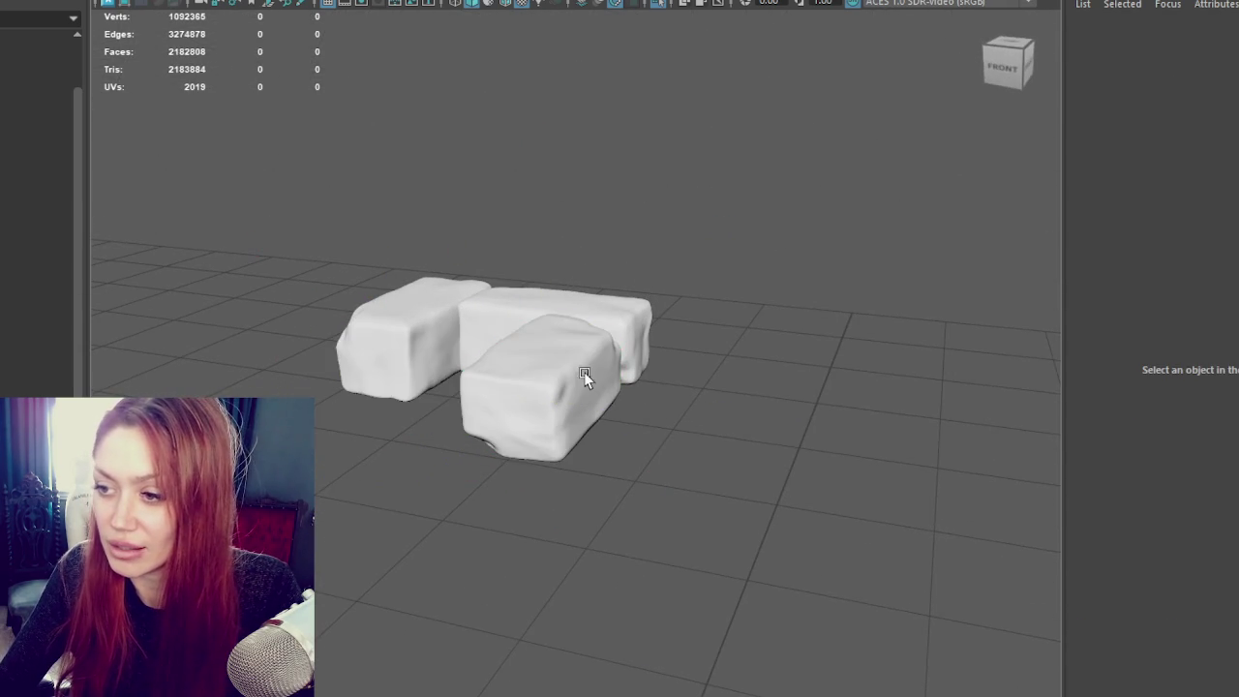
Step: Turn the front block about 90° around vertical, then delete it
left_click(584, 372)
key("e")
mouse_move(622, 498)
left_mouse_down()
mouse_move(510, 498)
mouse_move(445, 401)
mouse_move(494, 422)
mouse_move(481, 396)
mouse_move(497, 390)
mouse_move(533, 410)
mouse_move(498, 414)
mouse_move(476, 506)
mouse_move(601, 470)
mouse_move(716, 479)
left_mouse_up()
key("w")
key("Delete")
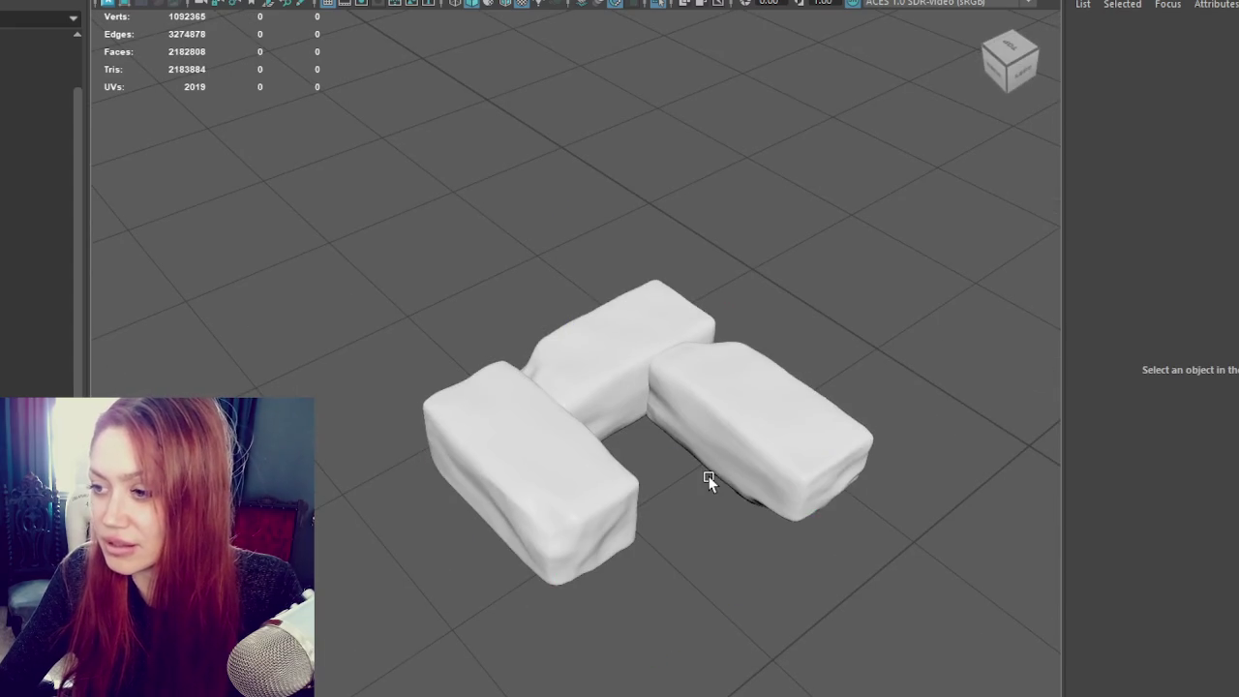
Step: Duplicate another block, turn the copy 90° and slide it in to close the square
left_click(756, 432)
key("ctrl+d")
key("e")
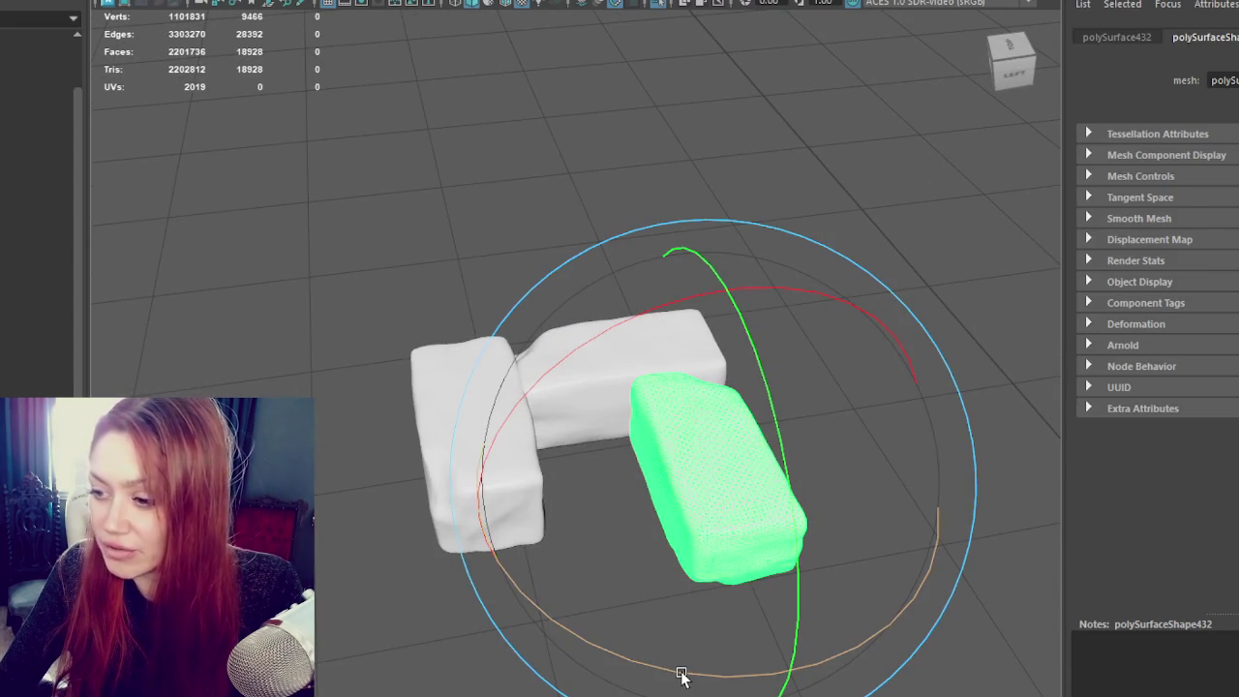
mouse_move(681, 676)
left_mouse_down()
mouse_move(810, 664)
mouse_move(797, 664)
left_mouse_up()
key("w")
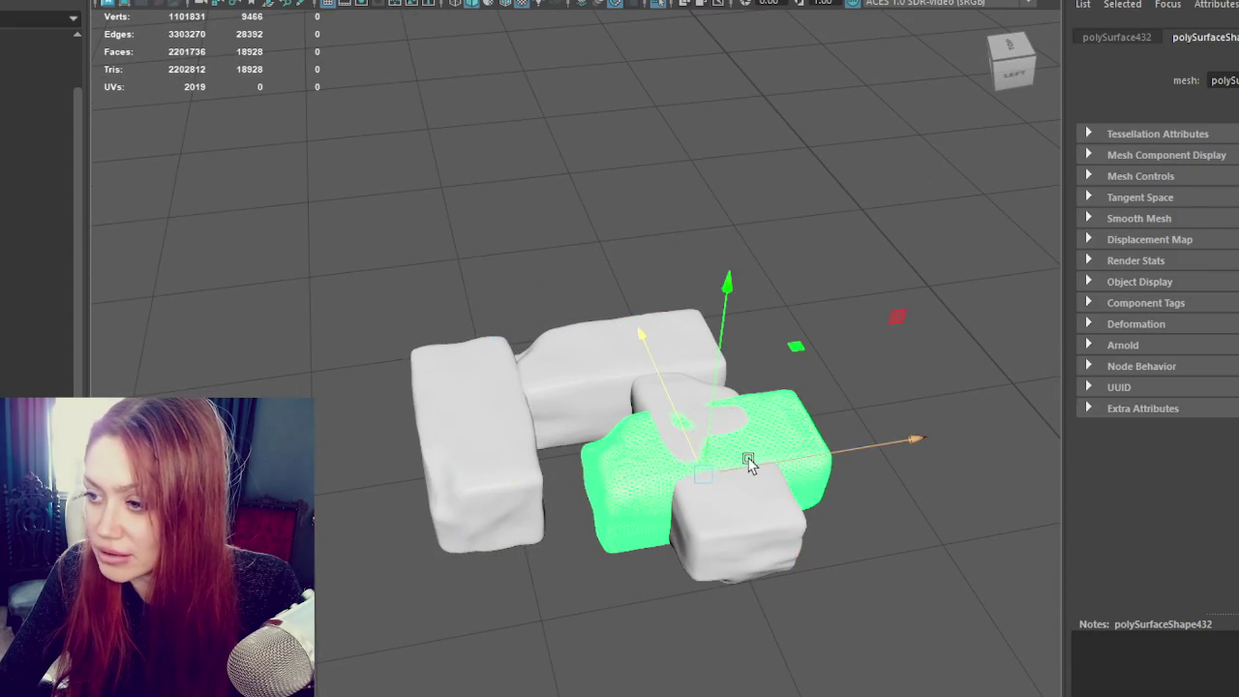
left_click_drag(789, 458, 667, 492)
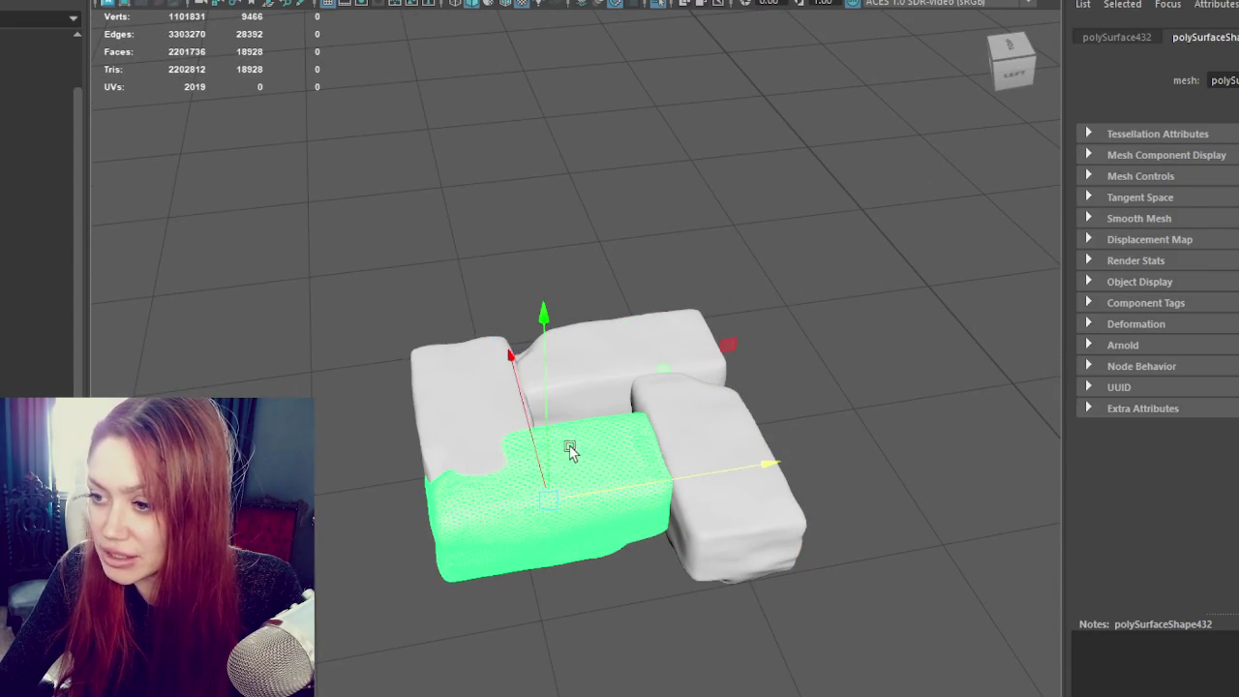
left_click_drag(528, 426, 533, 497)
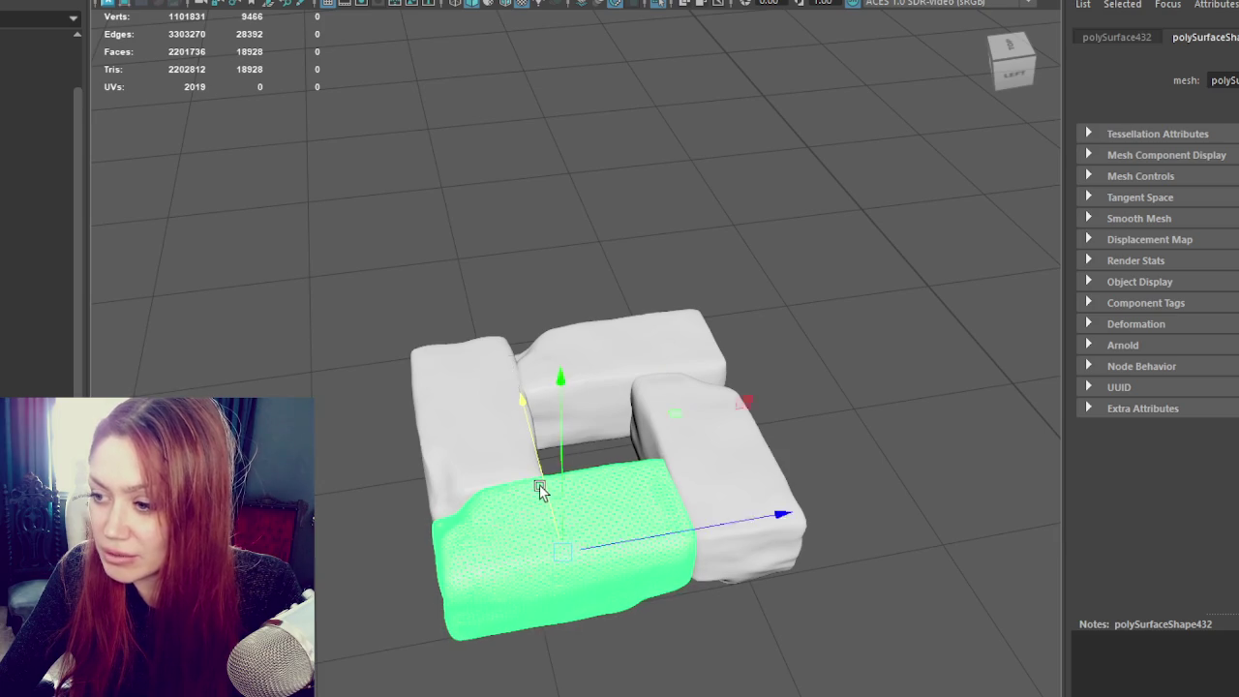
Step: Tilt the green block slightly and inspect the ring from the back
key("e")
left_click_drag(611, 184, 784, 346)
left_click(810, 426)
left_click_drag(810, 426, 1004, 412, "alt")
left_click(650, 348)
key("r")
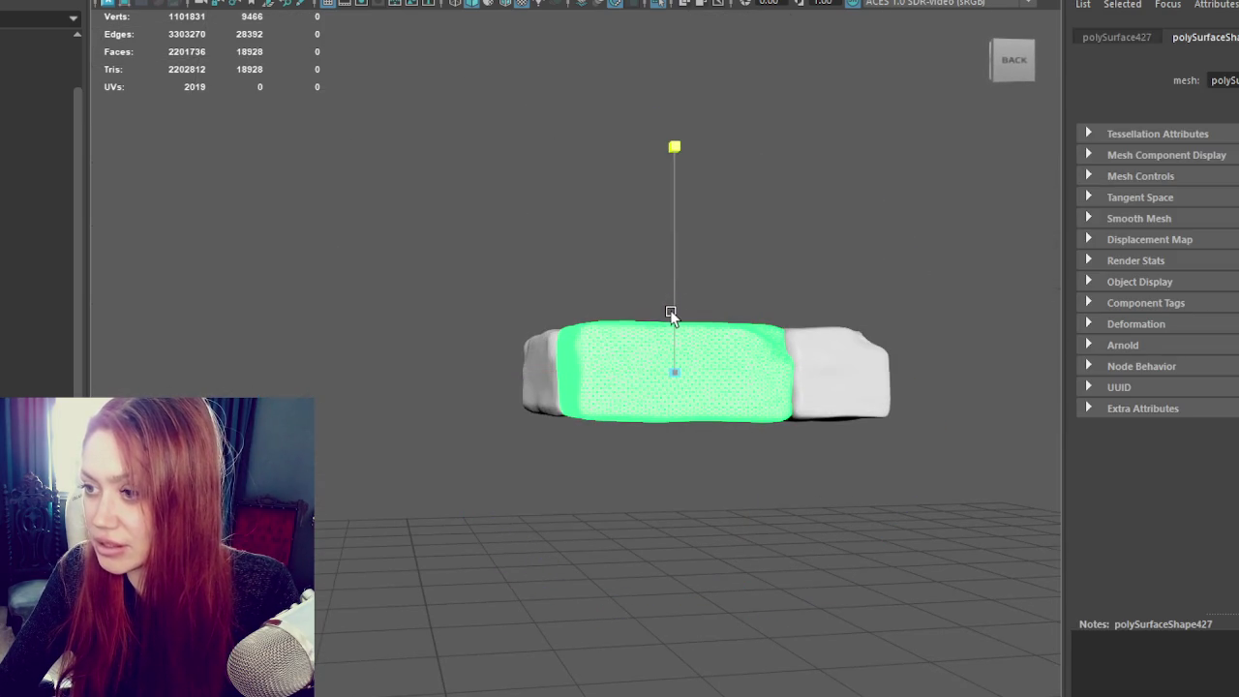
mouse_move(932, 288)
left_mouse_down("alt")
mouse_move(595, 332)
mouse_move(498, 320)
mouse_move(482, 256)
mouse_move(274, 271)
mouse_move(710, 259)
mouse_move(697, 484)
mouse_move(858, 429)
mouse_move(519, 447)
left_mouse_up("alt")
left_click(482, 257)
Step: Turn the right block around vertical and tilt it slightly
left_click(519, 447)
key("e")
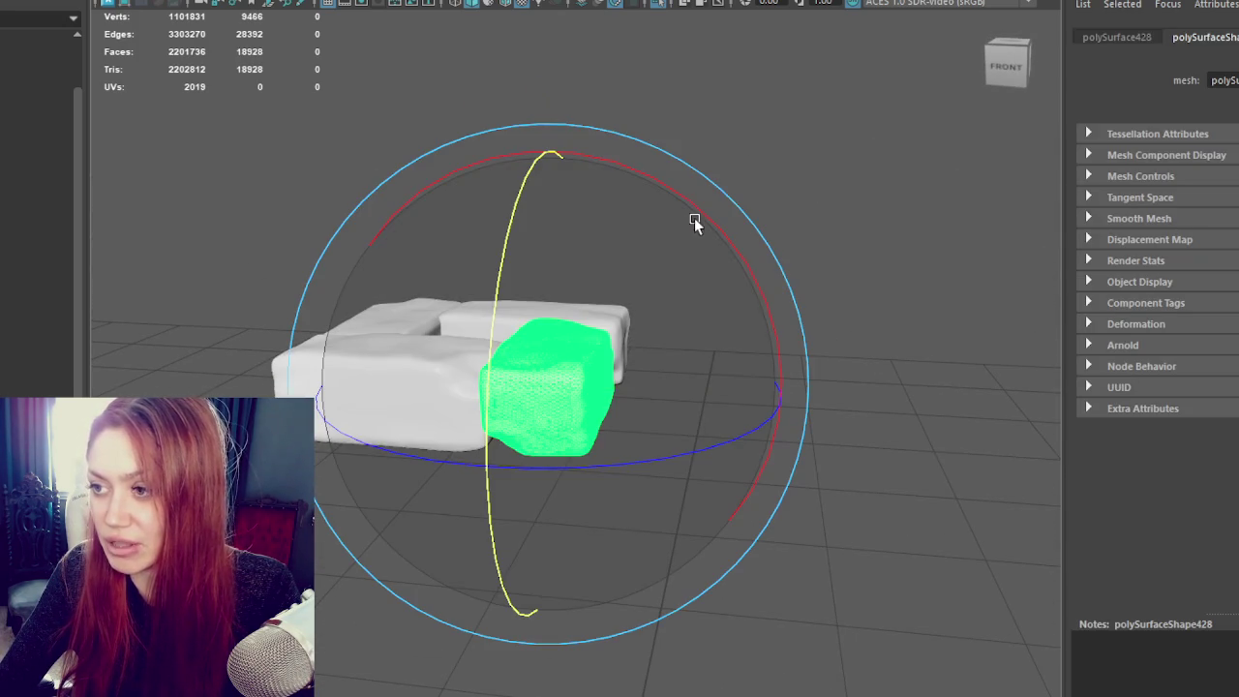
mouse_move(706, 454)
left_mouse_down()
mouse_move(484, 484)
mouse_move(498, 490)
mouse_move(498, 479)
left_mouse_up()
mouse_move(675, 193)
left_mouse_down()
mouse_move(841, 407)
mouse_move(819, 351)
left_mouse_up()
left_click(838, 303)
mouse_move(838, 302)
left_mouse_down("alt")
mouse_move(603, 274)
mouse_move(805, 281)
left_mouse_up("alt")
Step: Switch the block to vertex editing and pick a single vertex
key("ctrl+z")
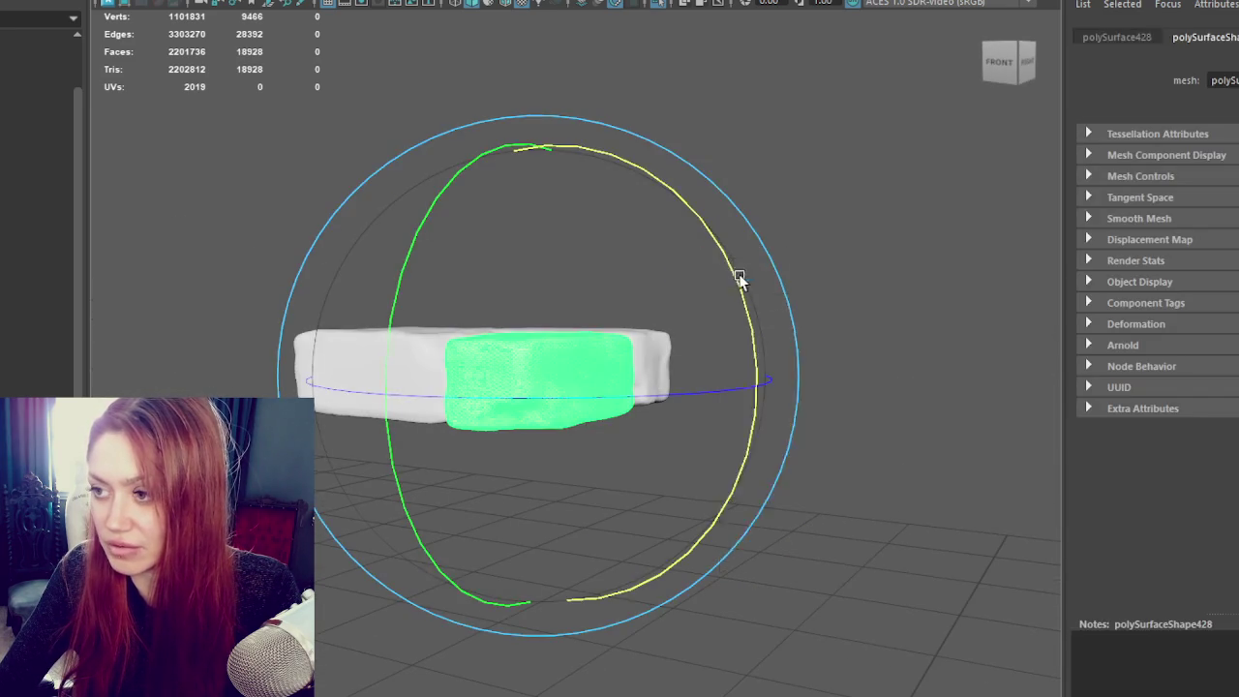
right_click_drag(921, 280, 835, 254)
left_click(538, 403)
mouse_move(620, 423)
left_mouse_down("alt")
mouse_move(697, 423)
mouse_move(642, 420)
mouse_move(634, 368)
left_mouse_up("alt")
Step: Pull the vertices along the block's end outward in the right-side view
key("w")
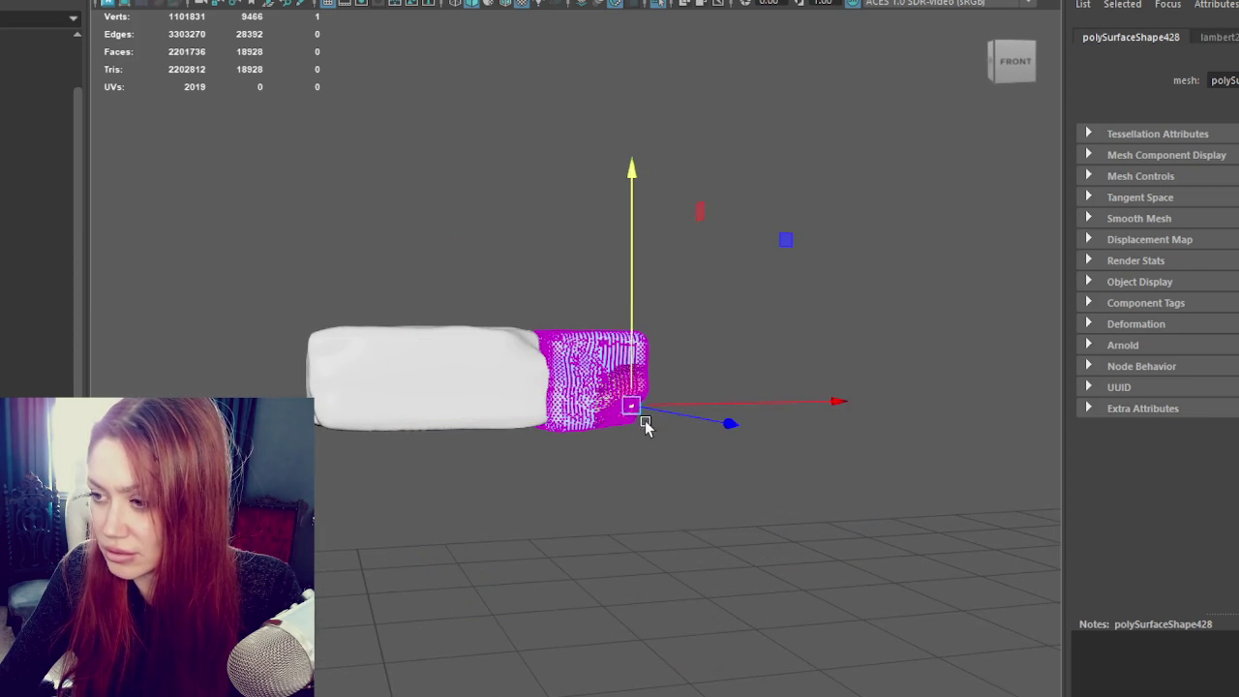
scroll(644, 423, "up", 3)
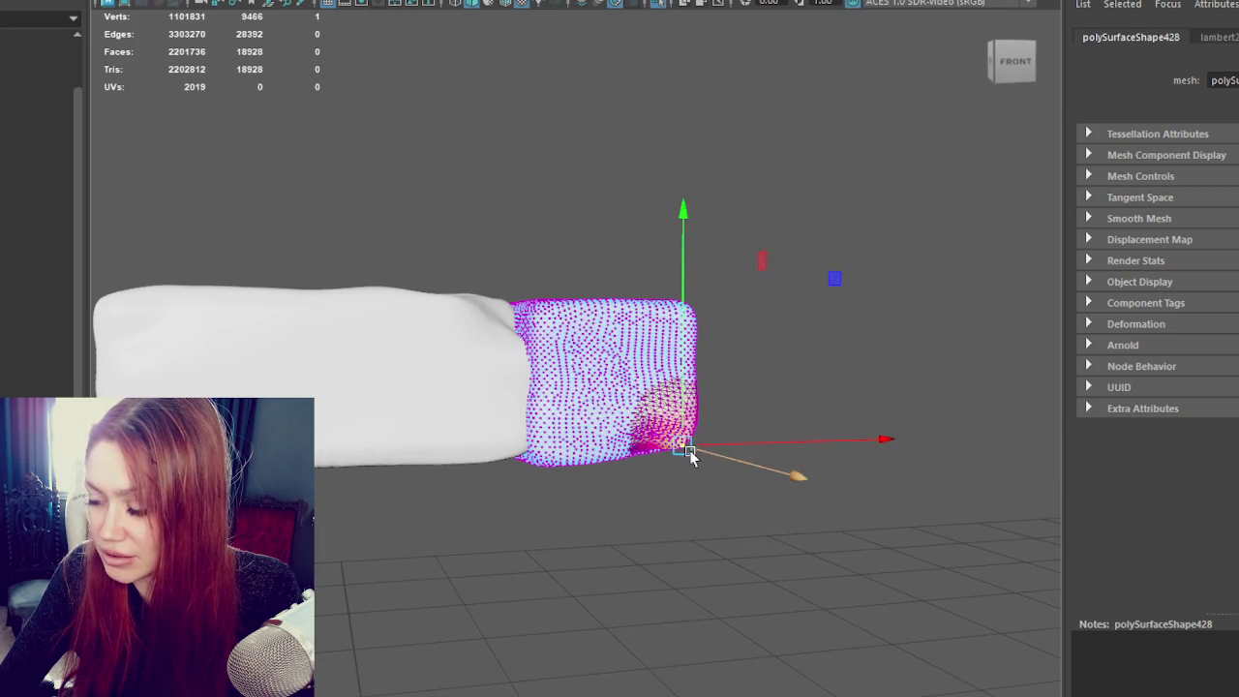
mouse_move(755, 435)
left_mouse_down("alt")
mouse_move(686, 420)
mouse_move(407, 421)
left_mouse_up("alt")
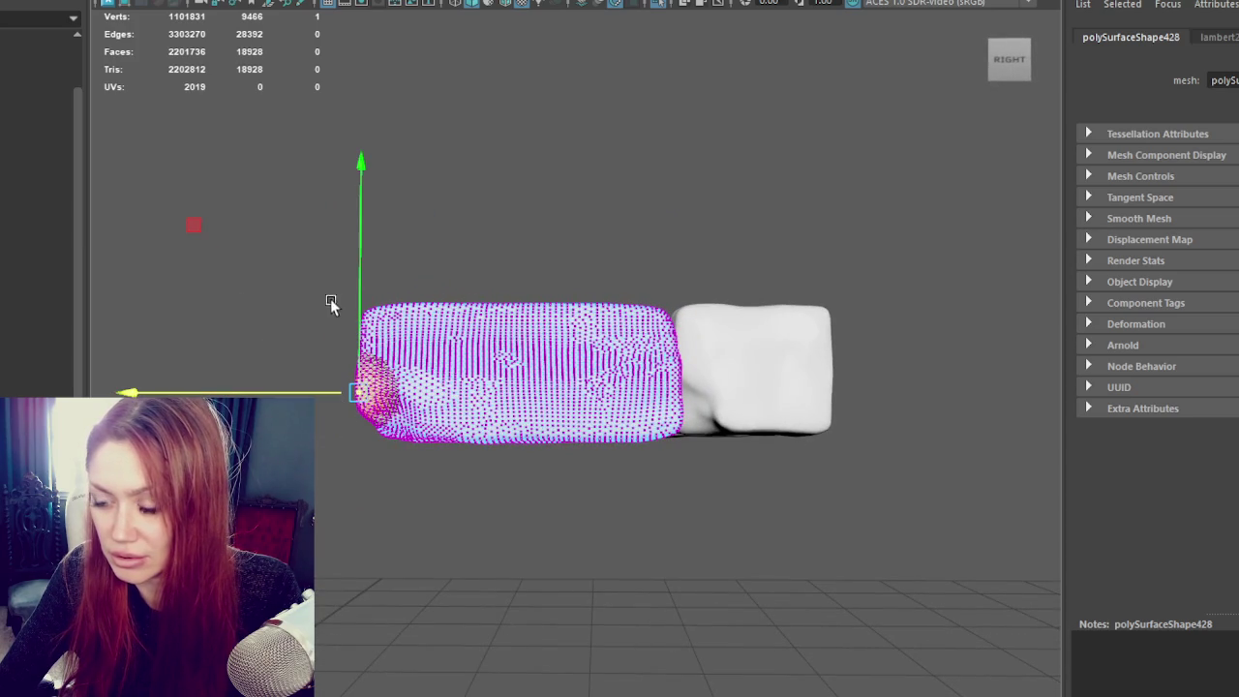
left_click_drag(346, 436, 370, 443)
left_click_drag(339, 368, 317, 373)
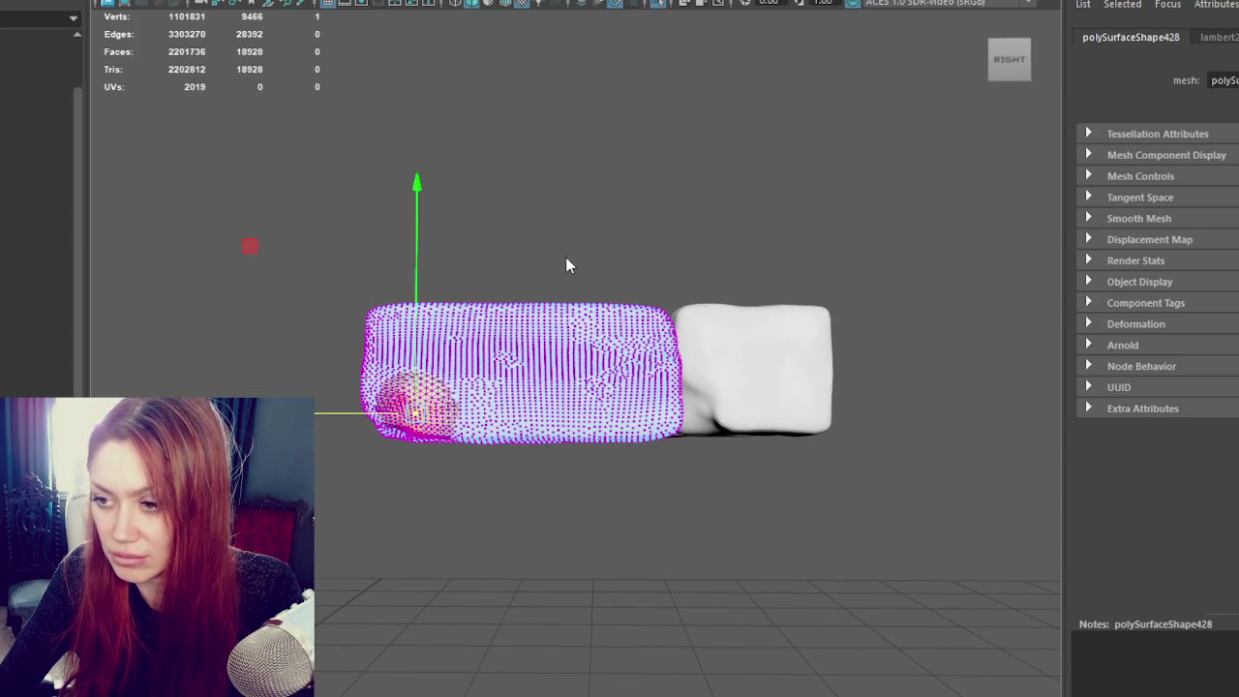
left_click(567, 262)
Step: Select the right block in vertex mode and pick a vertex near its lower corner
key("6")
left_click_drag(567, 378, 600, 379, "alt")
left_click(600, 378)
mouse_move(823, 250)
right_mouse_down()
mouse_move(780, 258)
mouse_move(589, 351)
right_mouse_up()
key("4")
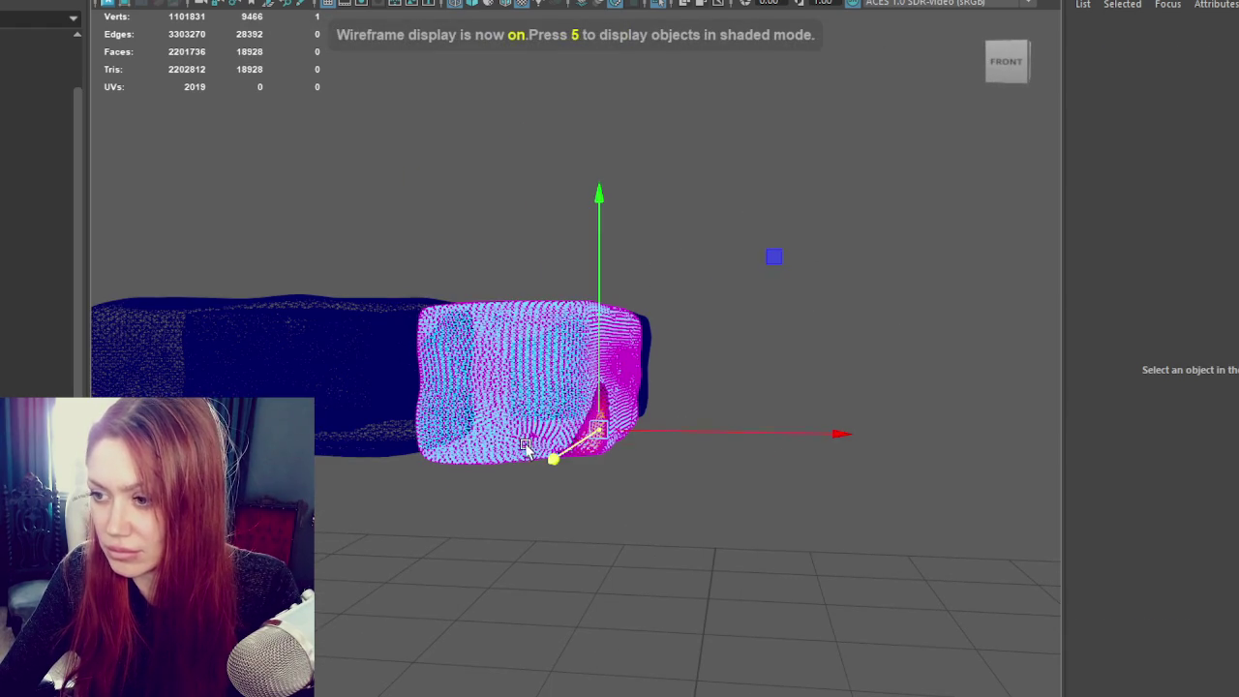
left_click(531, 418)
key("6")
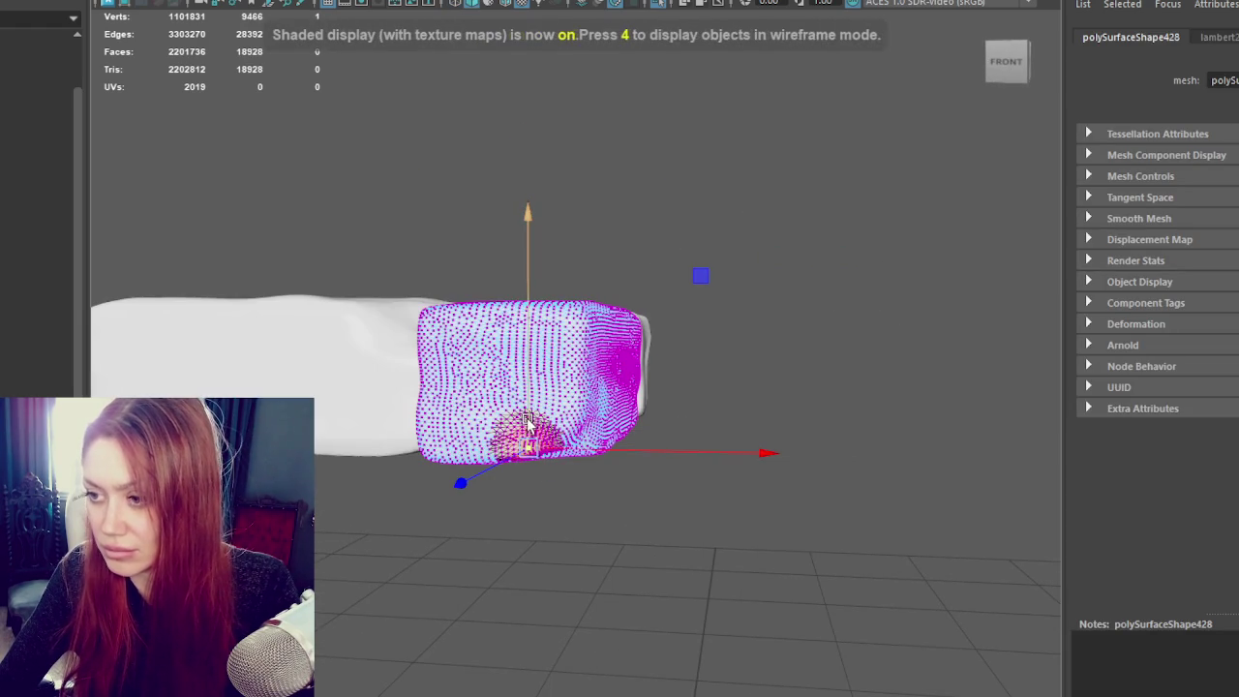
Step: Pick nearby corner vertices, then clear the selection in a shaded perspective view
left_click(591, 428)
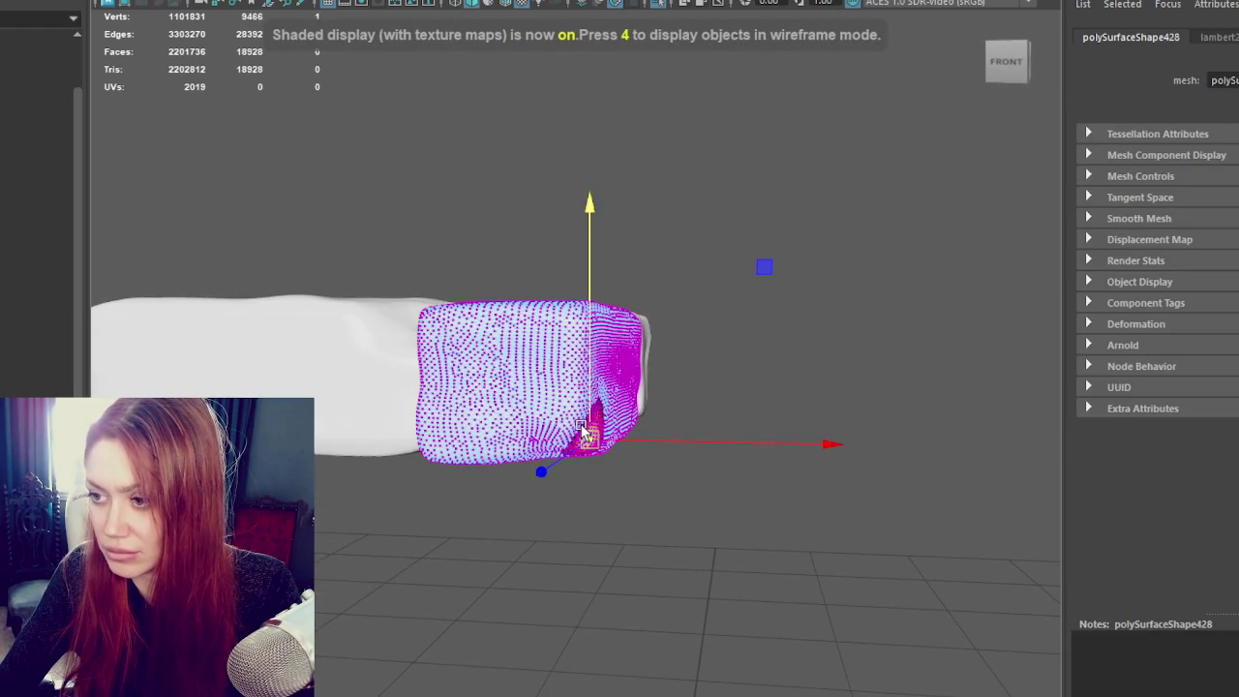
left_click(584, 423)
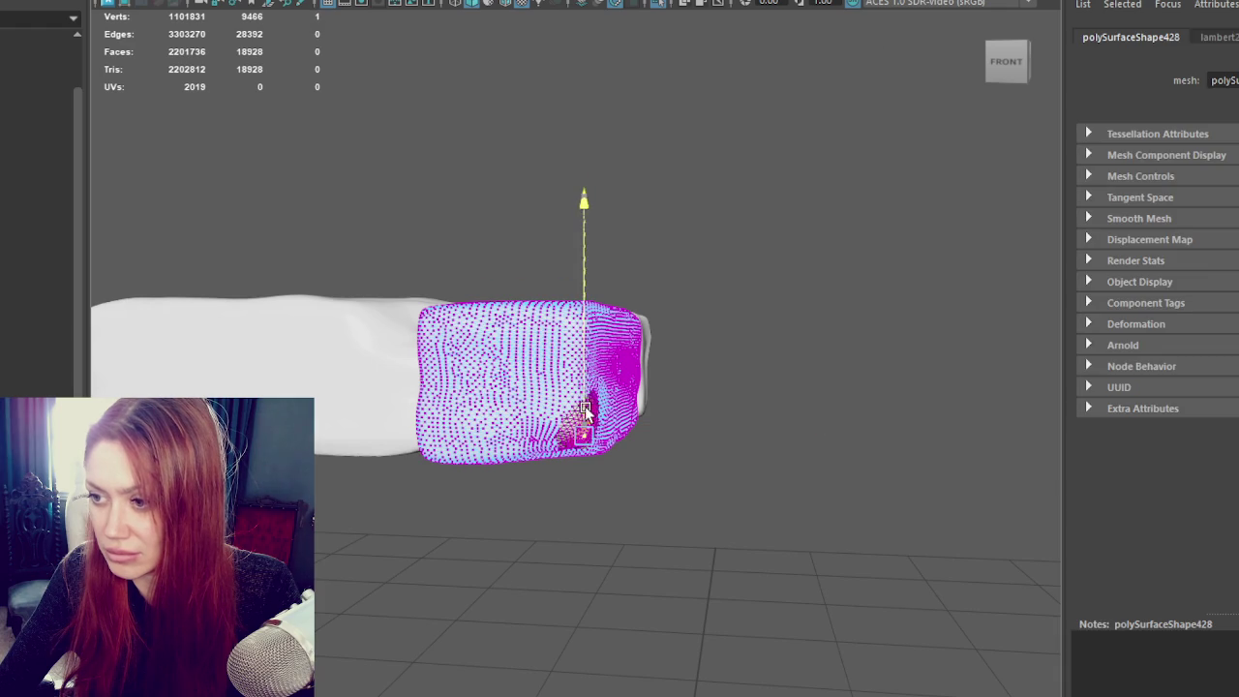
left_click(761, 243)
key("4")
key("5")
left_click(602, 312)
mouse_move(603, 307)
left_mouse_down("alt")
mouse_move(639, 222)
mouse_move(585, 241)
mouse_move(448, 232)
mouse_move(630, 233)
mouse_move(345, 448)
left_mouse_up("alt")
left_click(639, 222)
Step: Combine the four stone blocks into one mesh with Mesh > Combine
key("f")
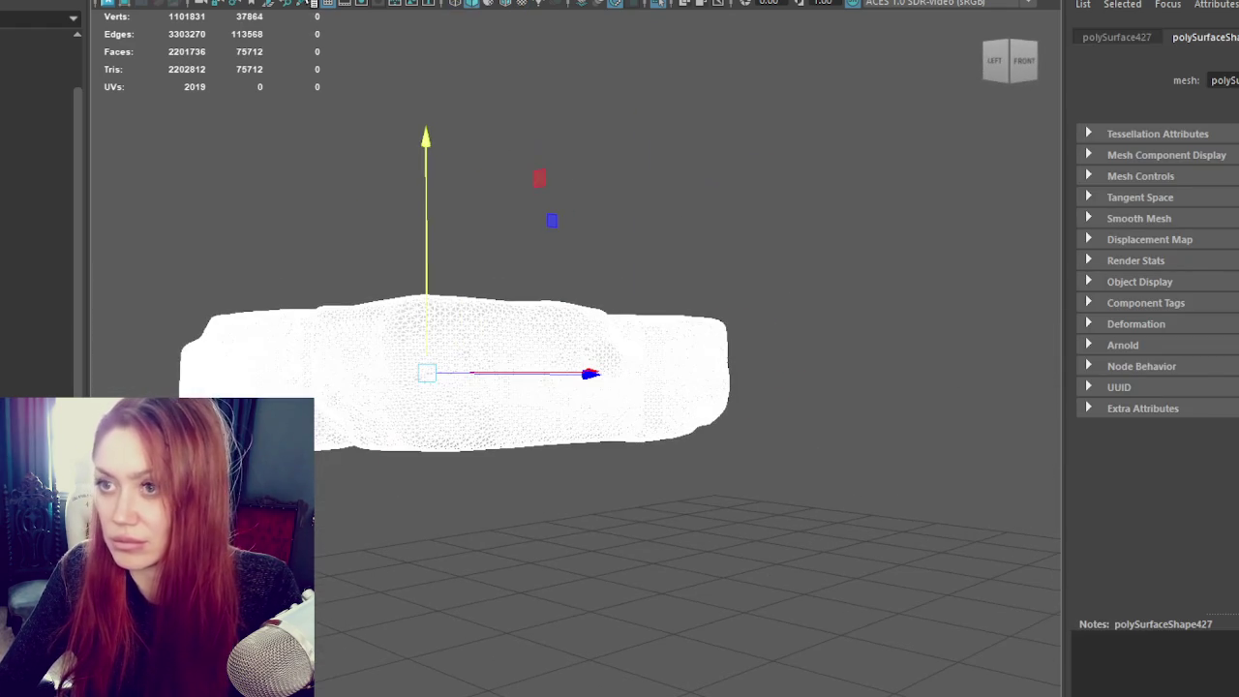
left_click(194, 0)
left_click(213, 0)
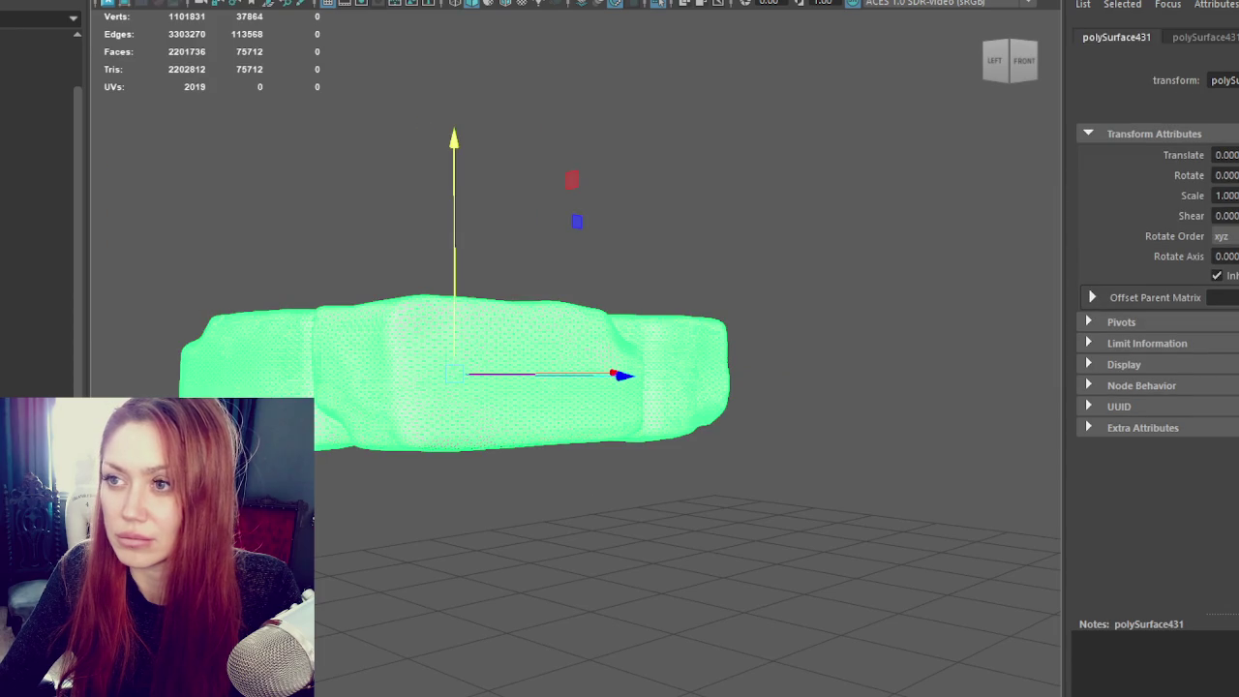
left_click(299, 216)
key("6")
scroll(437, 235, "down", 3)
left_click(566, 380)
mouse_move(436, 235)
left_mouse_down("alt")
mouse_move(566, 380)
mouse_move(538, 297)
left_mouse_up("alt")
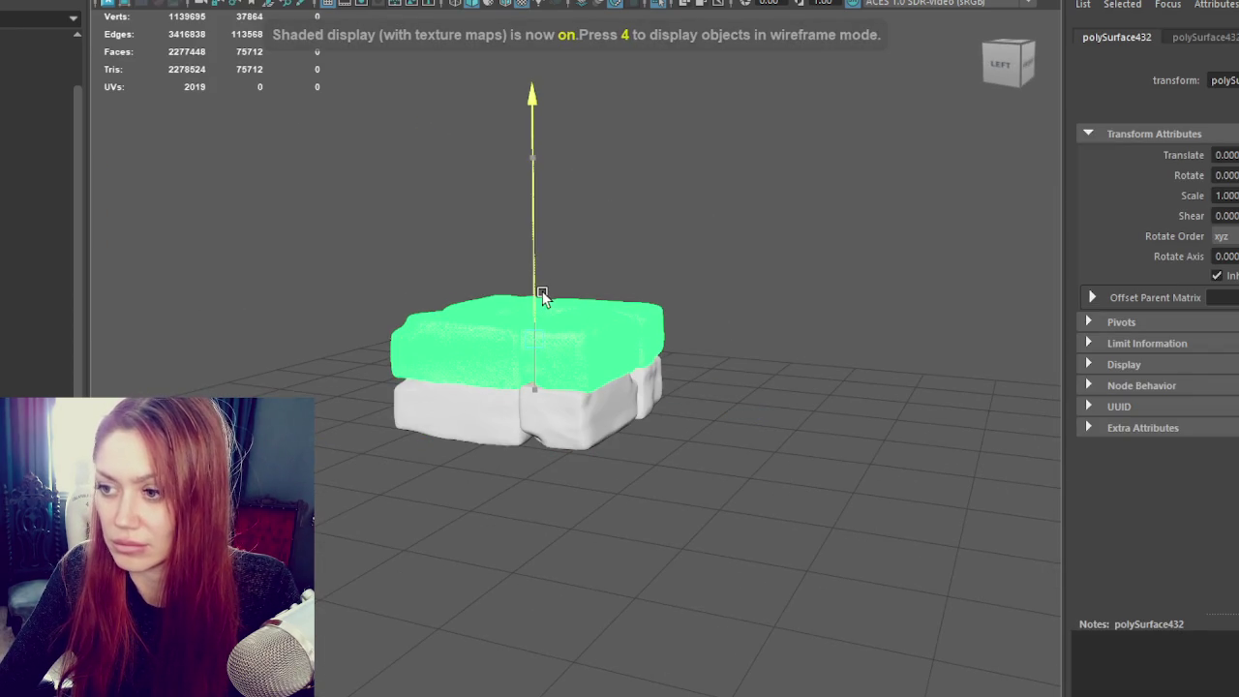
Step: Mirror the combined block layer with Mesh > Mirror
left_click(194, 0)
left_click(178, 164)
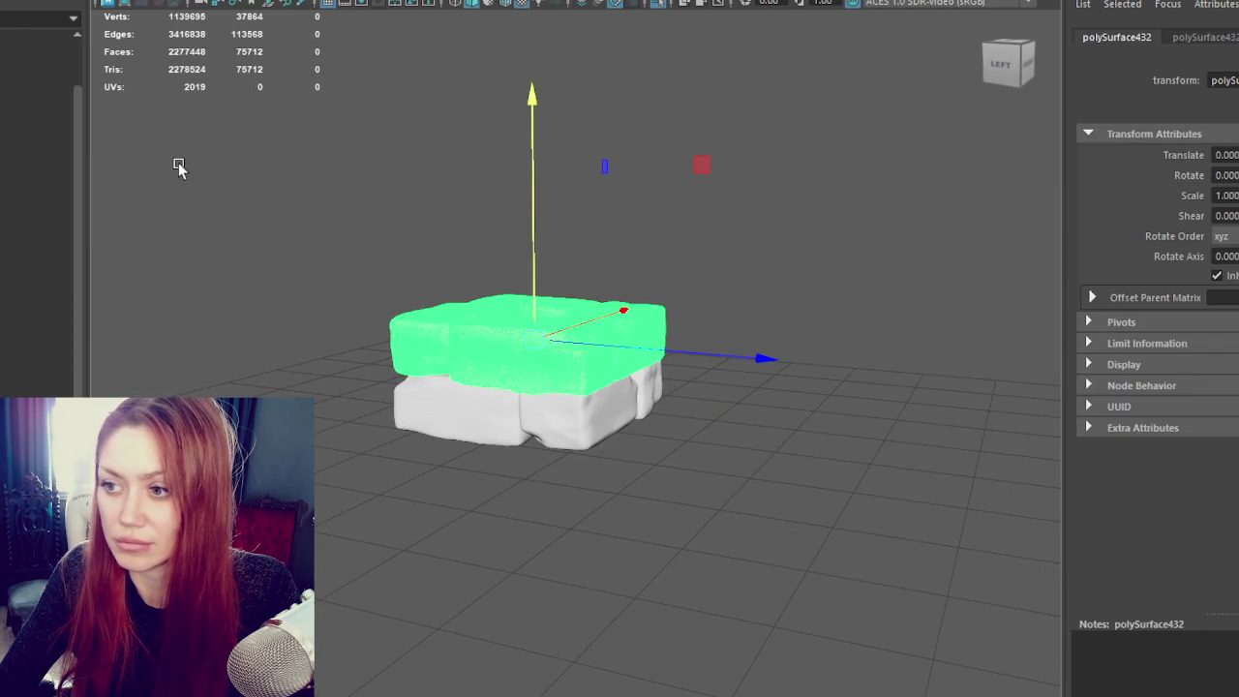
left_click(178, 167)
mouse_move(178, 166)
left_mouse_down("alt")
mouse_move(786, 178)
mouse_move(782, 243)
left_mouse_up("alt")
left_click_drag(783, 243, 465, 473)
Step: Duplicate the block layer and stack the copies upward along Y into a chimney column
key("ctrl+d")
middle_click_drag(603, 299, 639, 188)
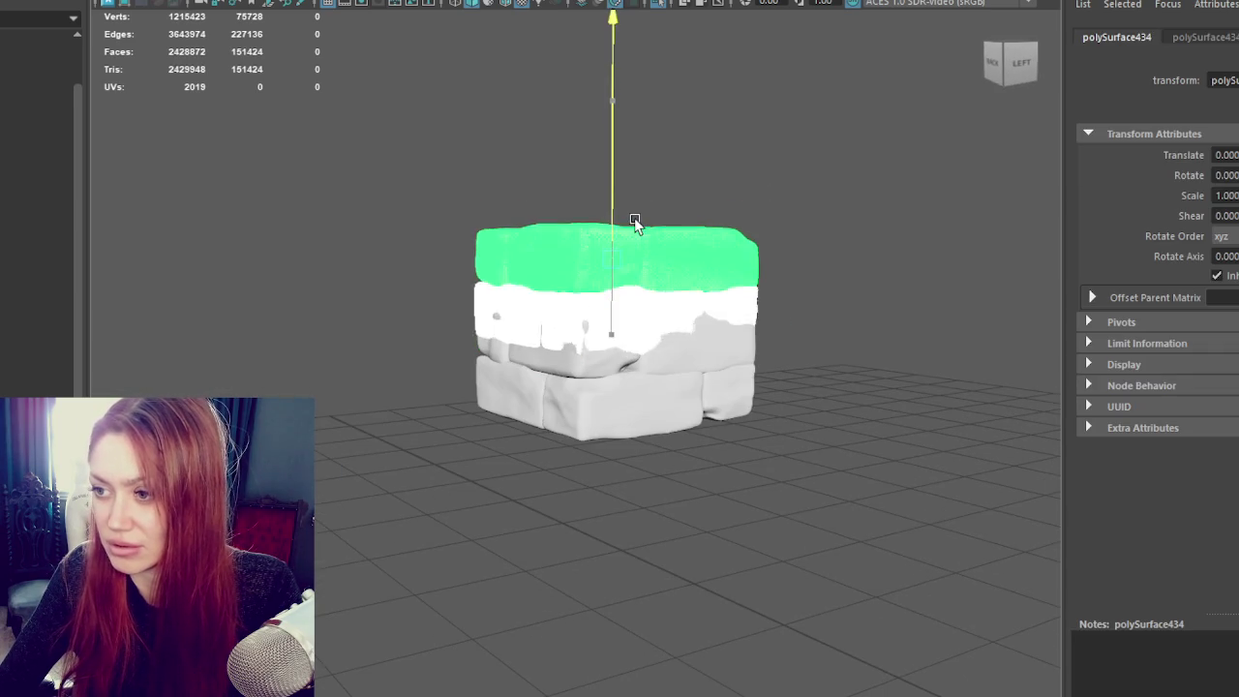
left_click(635, 170)
mouse_move(635, 170)
left_mouse_down("alt")
mouse_move(727, 180)
mouse_move(678, 199)
mouse_move(592, 271)
left_mouse_up("alt")
key("ctrl+d")
middle_click_drag(591, 271, 588, 135)
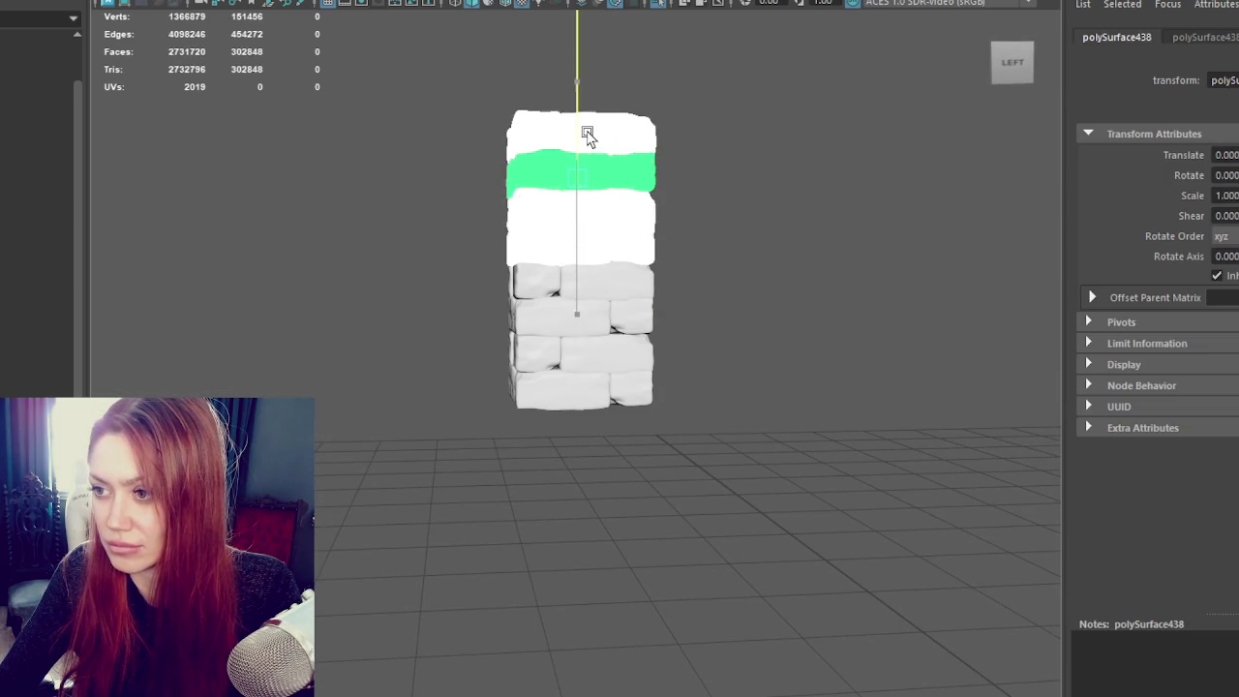
left_click(687, 267)
scroll(702, 278, "down", 3)
scroll(701, 278, "up", 5)
mouse_move(696, 299)
left_mouse_down("alt")
mouse_move(857, 300)
mouse_move(507, 296)
left_mouse_up("alt")
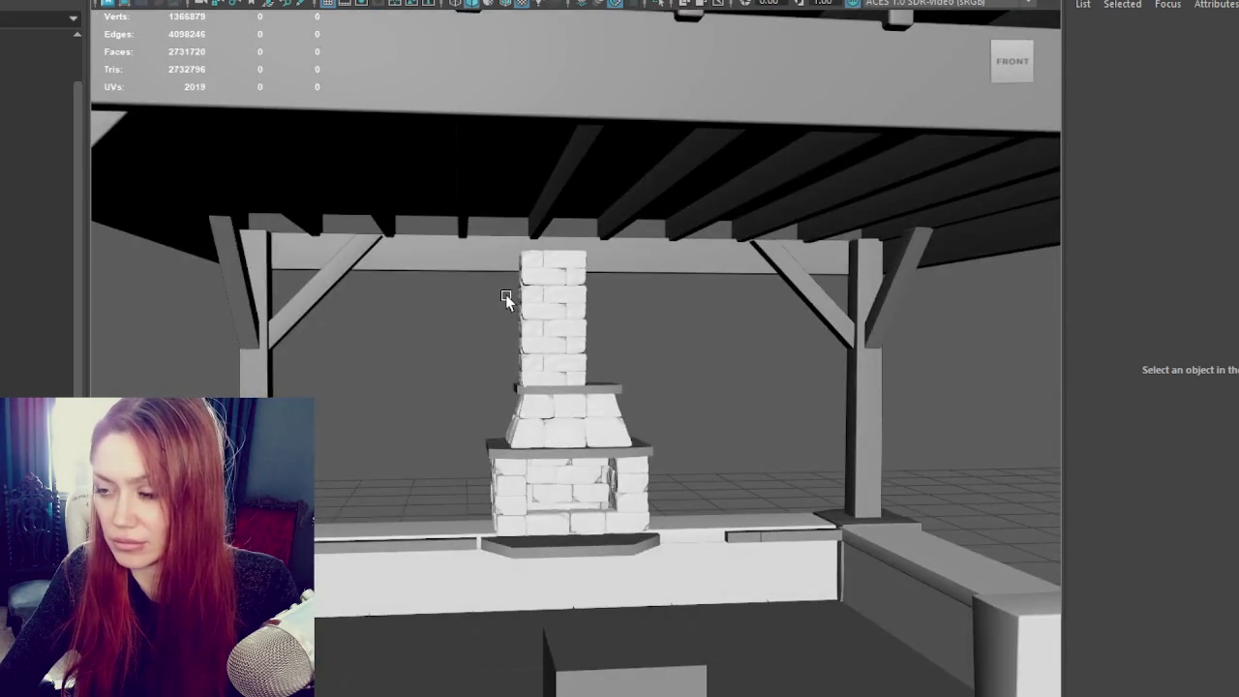
Step: Delete the surplus chimney brick rows
scroll(508, 281, "up", 3)
left_click(538, 219)
key("Delete")
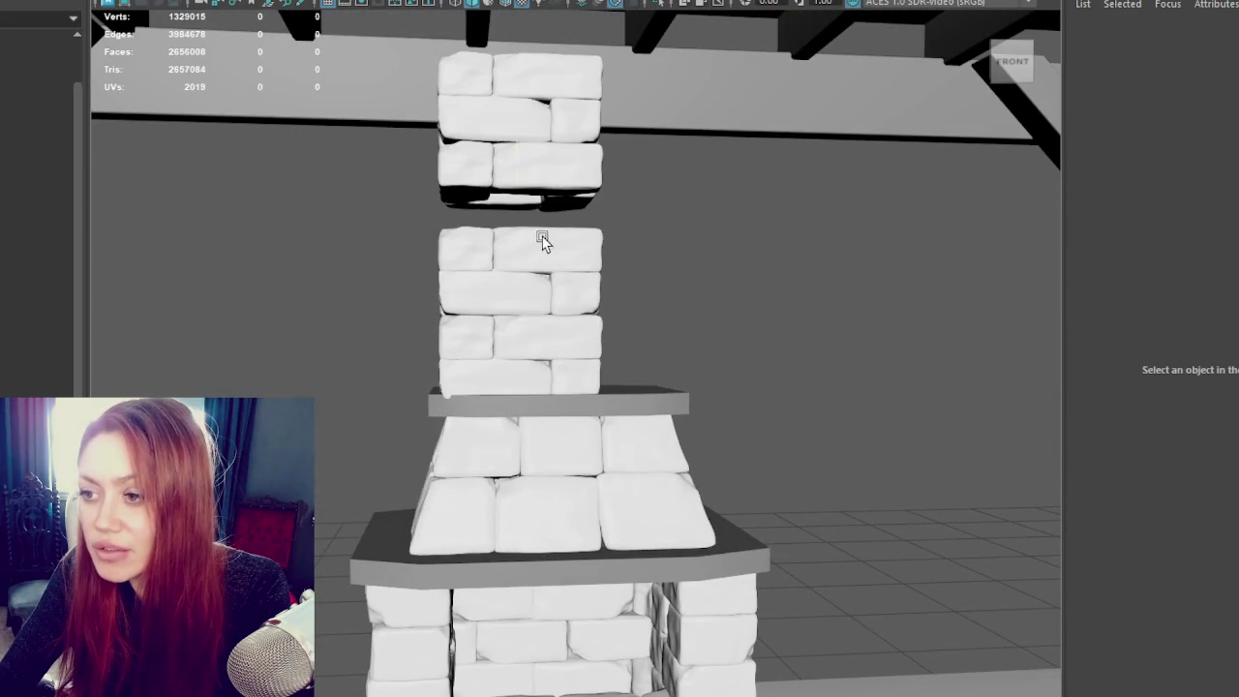
left_click(542, 242)
key("Delete")
left_click(547, 110)
Step: Isolate the stone-block stack with Ctrl+1 and frame it
left_click(590, 346)
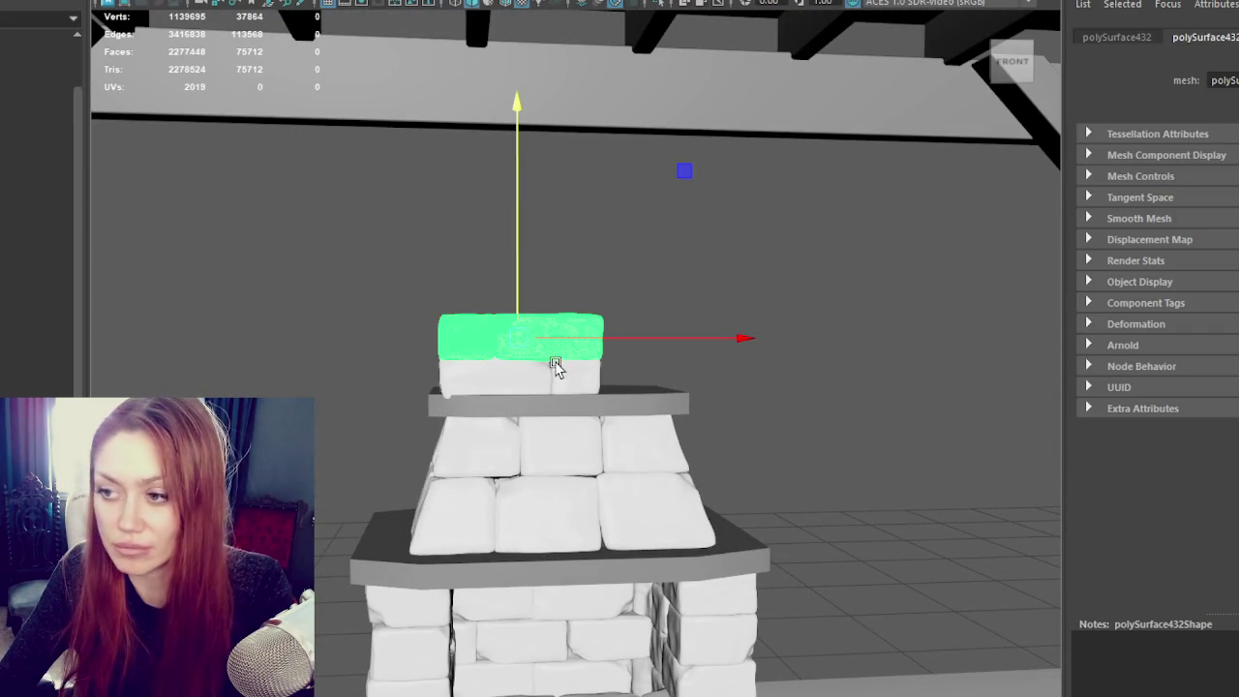
key("ctrl+1")
key("f")
left_click(453, 293)
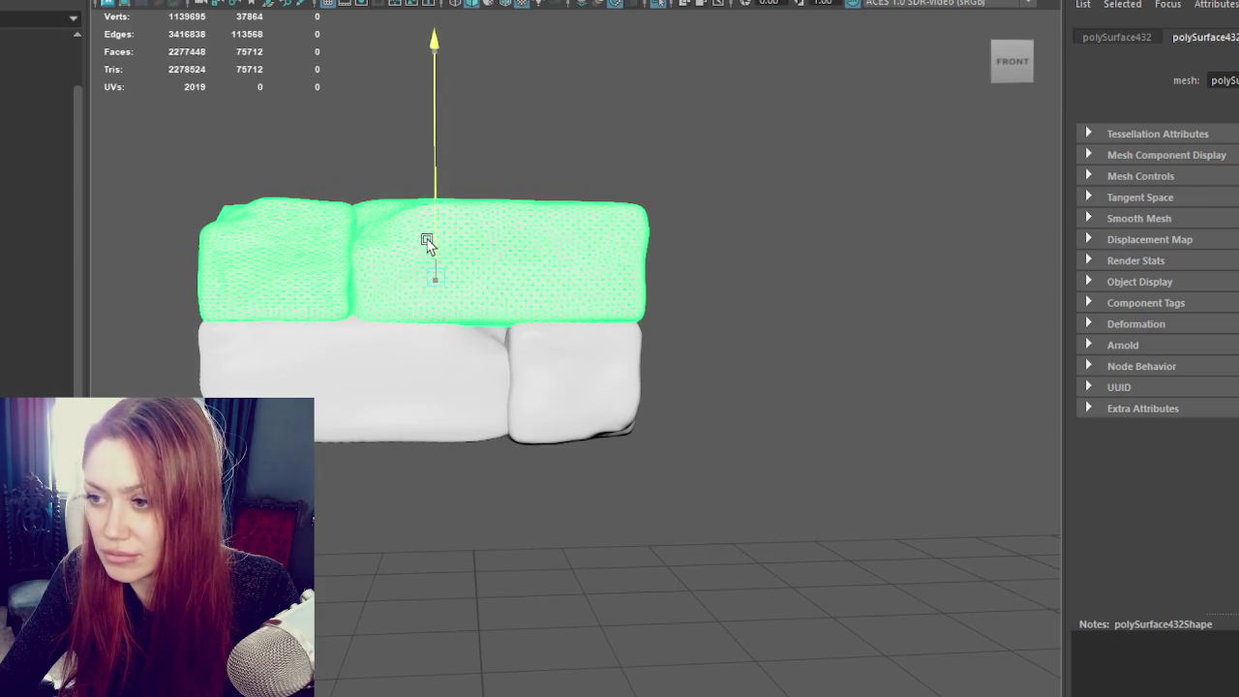
left_click(557, 177)
middle_click_drag(557, 178, 688, 348, "alt")
Step: Duplicate the bottom row of blocks and raise it onto the top of the stack
left_click(492, 548)
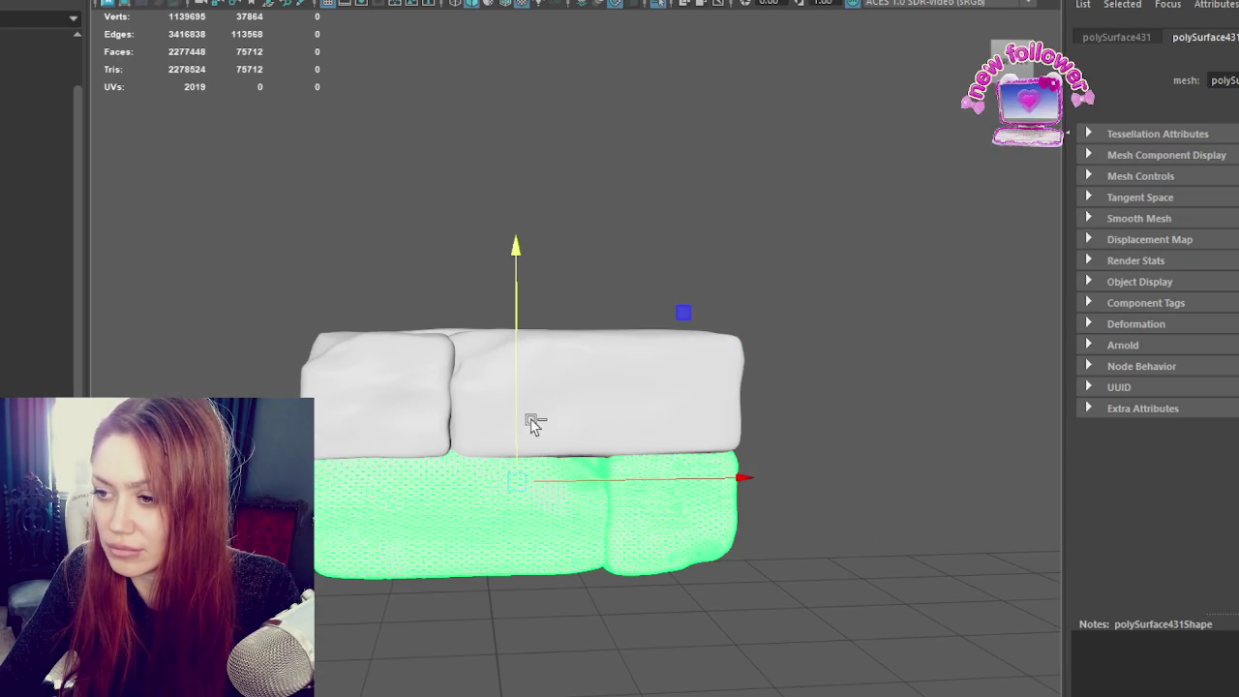
key("shift+d")
middle_click_drag(571, 233, 571, 221)
mouse_move(571, 221)
left_mouse_down("alt")
mouse_move(777, 196)
mouse_move(623, 193)
left_mouse_up("alt")
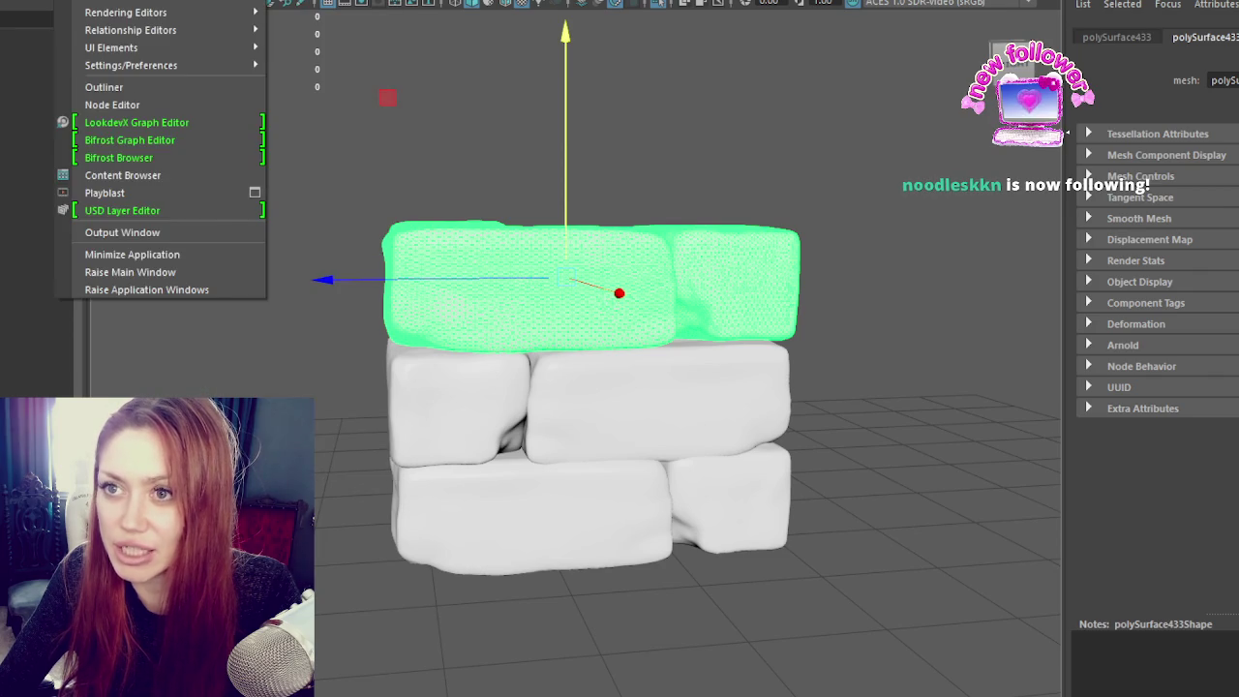
left_click(199, 188)
left_click(199, 188)
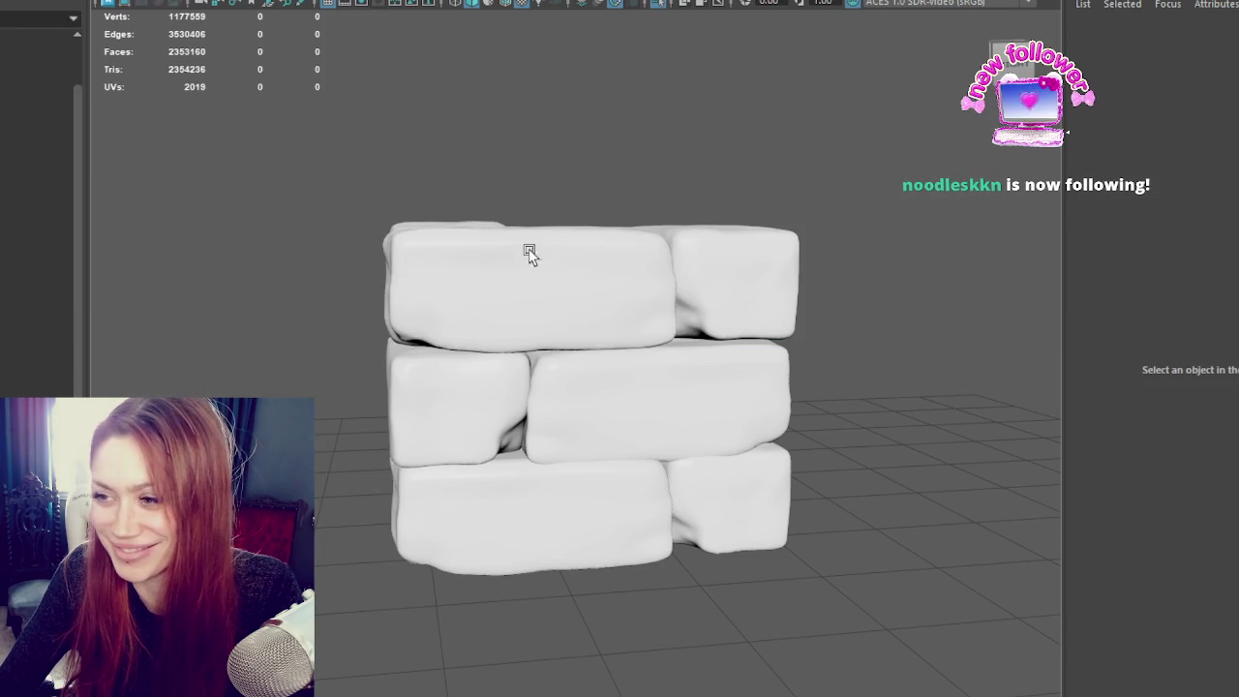
Step: Tilt the top-left stone block, rotating it to 75 degrees
left_click_drag(363, 258, 735, 291)
left_click(520, 271)
key("e")
mouse_move(560, 133)
left_mouse_down()
mouse_move(564, 352)
mouse_move(698, 332)
mouse_move(565, 284)
left_mouse_up()
left_click(542, 276)
mouse_move(622, 125)
left_mouse_down()
mouse_move(664, 346)
mouse_move(697, 340)
left_mouse_up()
Step: Tilt the other top block and rotate the upper-left block polySurface437 to -75
left_click(533, 295)
key("e")
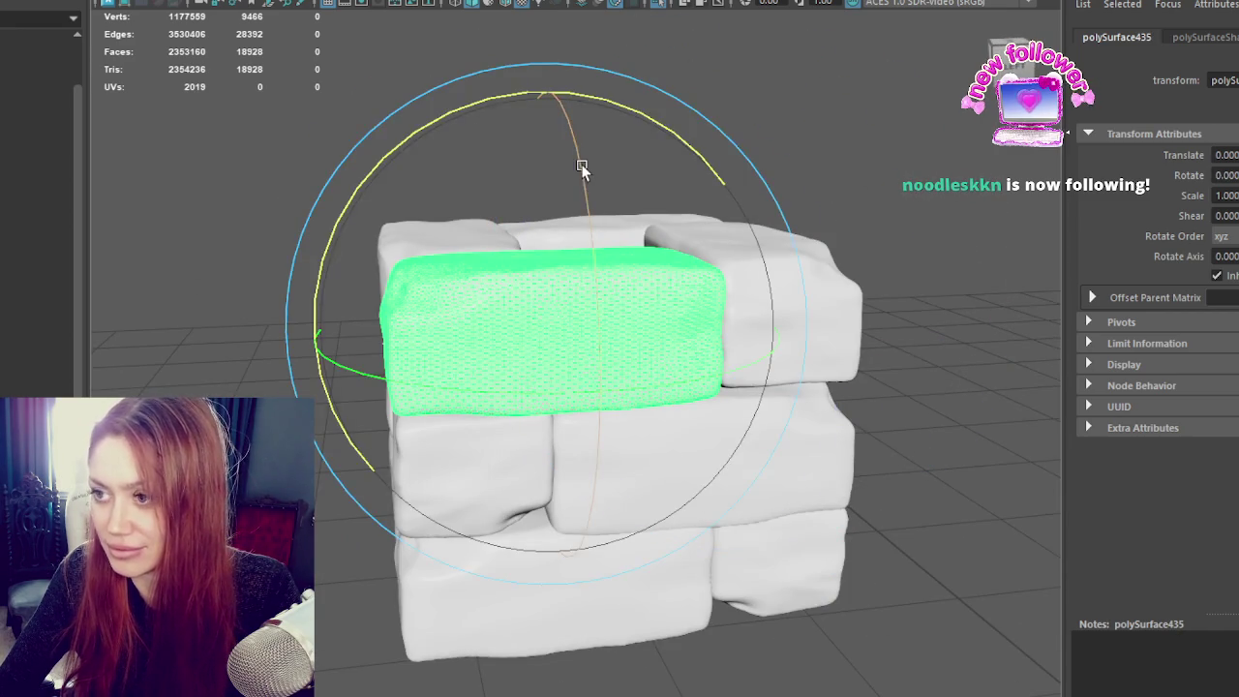
mouse_move(587, 171)
left_mouse_down()
mouse_move(594, 381)
mouse_move(641, 334)
left_mouse_up()
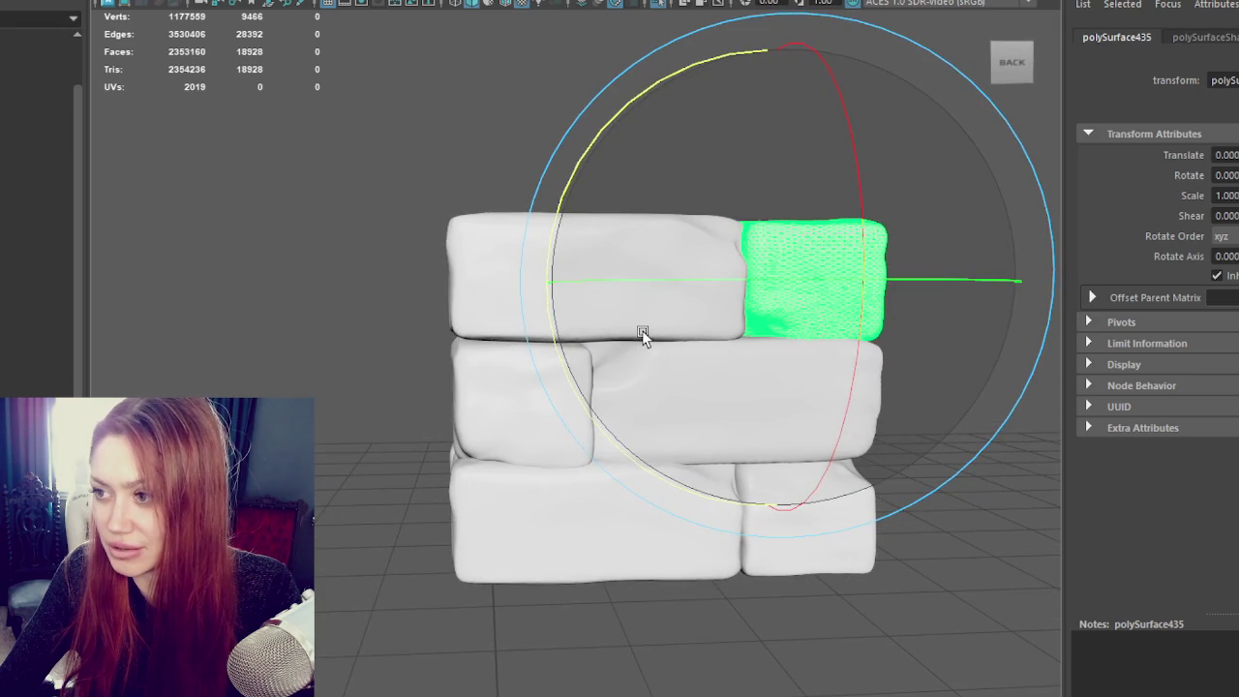
left_click(642, 334)
key("w")
key("e")
left_click_drag(625, 133, 634, 351)
Step: Lower the top-left block slightly onto the row beneath
left_click(255, 351)
left_click_drag(255, 352, 612, 354, "alt")
scroll(612, 354, "down", 3)
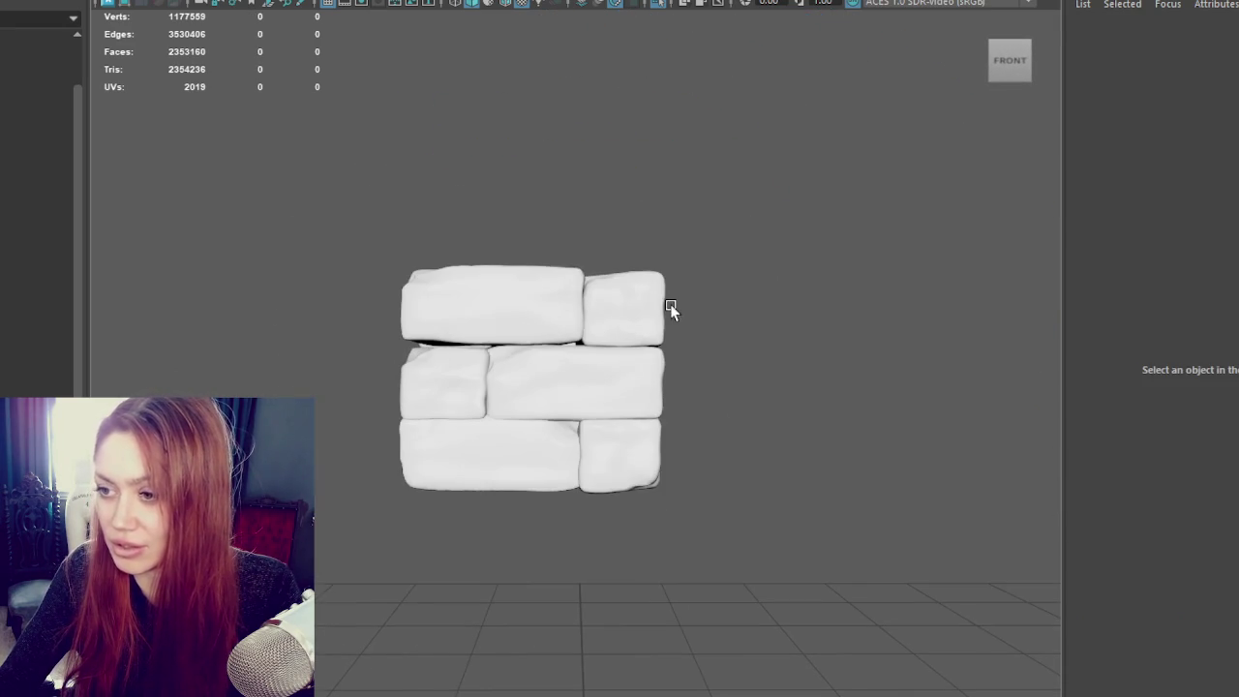
left_click(538, 298)
key("w")
mouse_move(498, 250)
left_mouse_down()
mouse_move(492, 263)
mouse_move(697, 300)
mouse_move(506, 307)
mouse_move(600, 341)
mouse_move(645, 296)
mouse_move(639, 285)
left_mouse_up()
Step: Check blocks polySurface435, 437 and 436 from a flat side view of the wall
left_click(520, 326)
left_click(592, 299)
key("e")
mouse_move(531, 273)
left_mouse_down("alt")
mouse_move(559, 296)
mouse_move(532, 275)
mouse_move(700, 251)
mouse_move(932, 251)
mouse_move(721, 241)
left_mouse_up("alt")
left_click(552, 313)
key("w")
Step: Stack a duplicated copy of the middle block row on top of the wall
left_click(472, 123)
left_click_drag(473, 123, 678, 143, "alt")
mouse_move(736, 374)
left_mouse_down("alt")
mouse_move(799, 379)
mouse_move(401, 426)
left_mouse_up("alt")
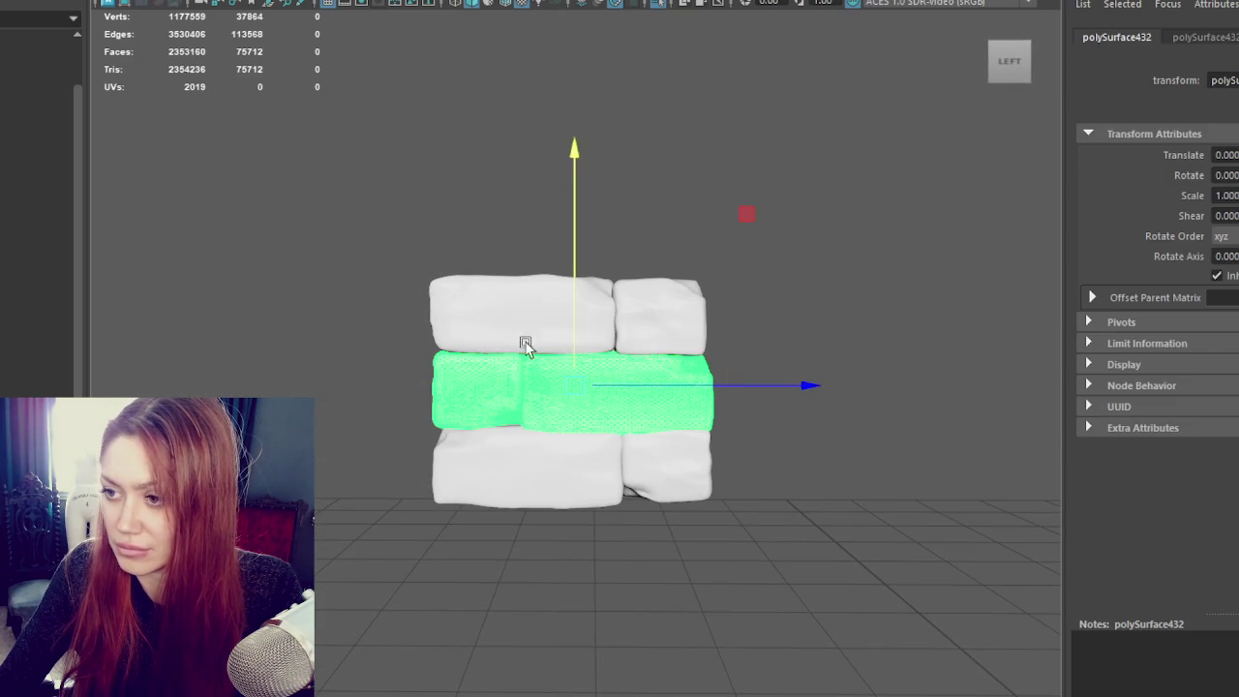
left_click_drag(566, 332, 589, 196)
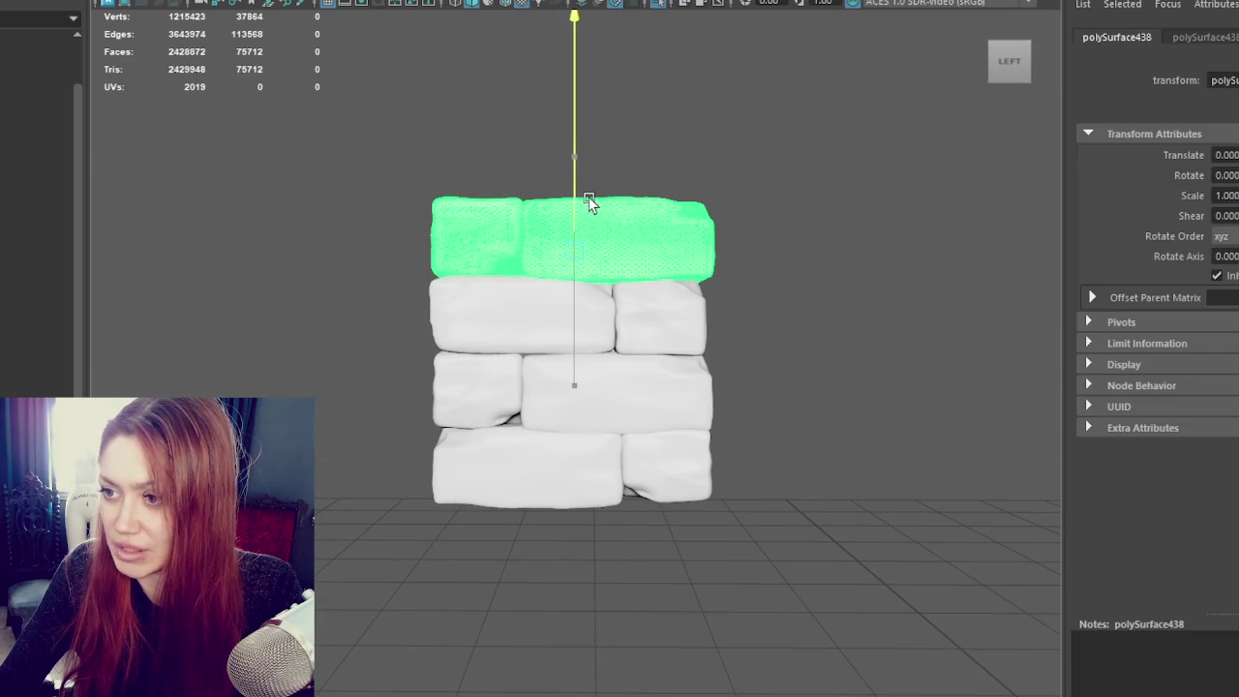
left_click(589, 197)
key("e")
left_click(630, 230)
key("q")
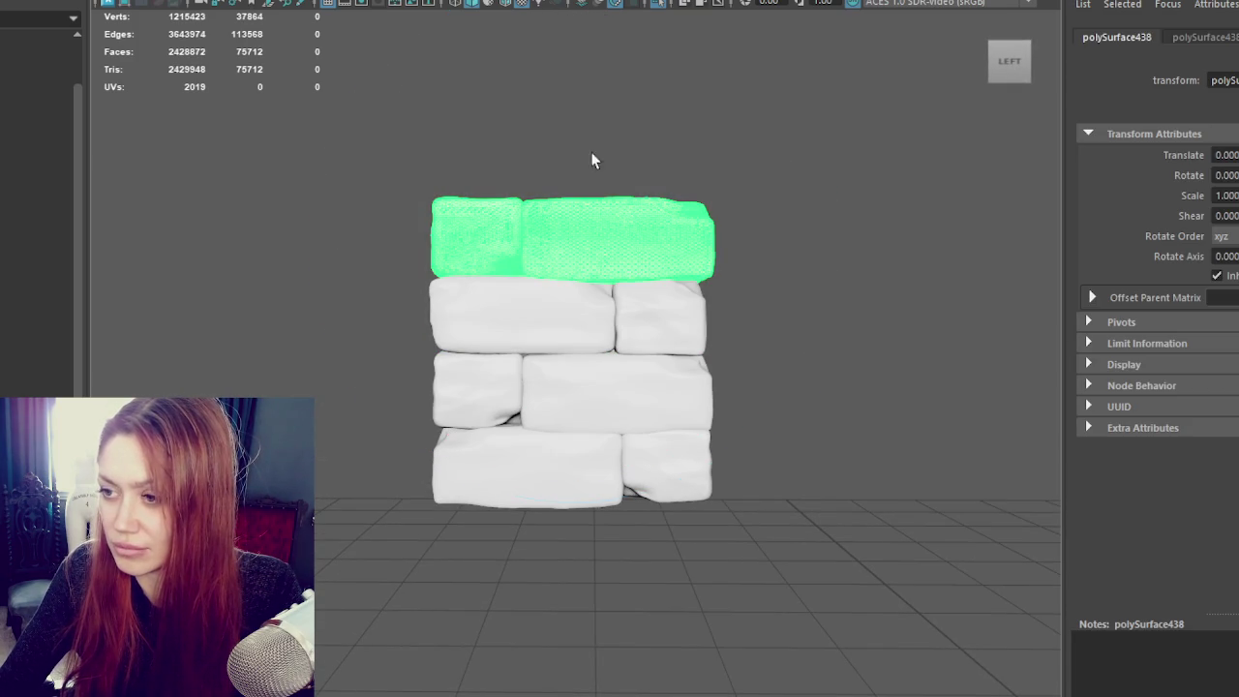
left_click_drag(424, 238, 749, 241)
key("Delete")
left_click(562, 268)
key("ctrl+d")
key("w")
left_click_drag(495, 260, 502, 184)
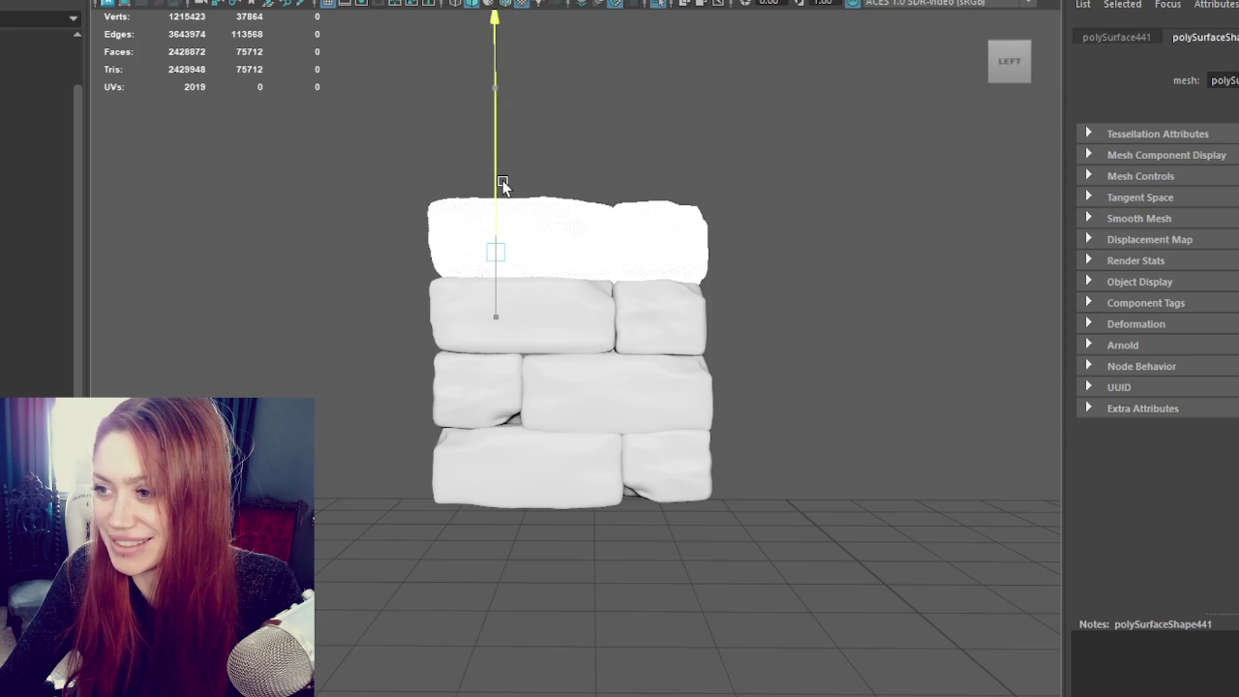
key("e")
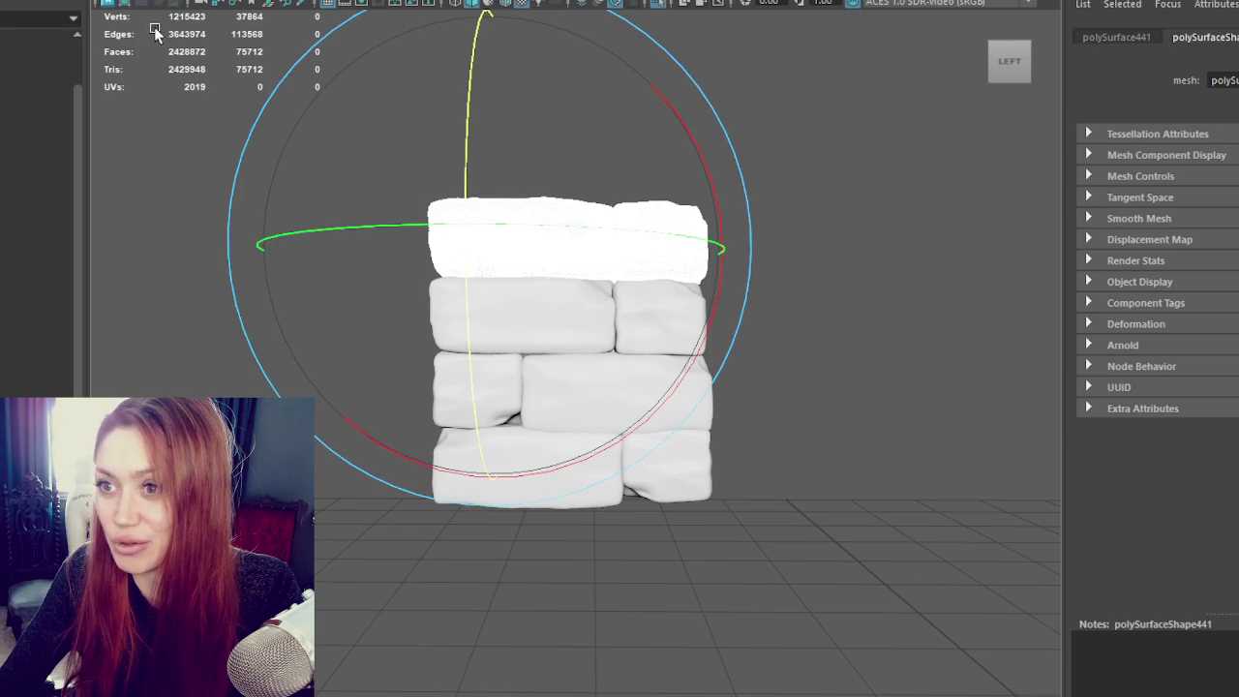
Step: Mirror the new top row left to right with Mesh > Mirror
left_click(135, 2)
left_click(160, 1)
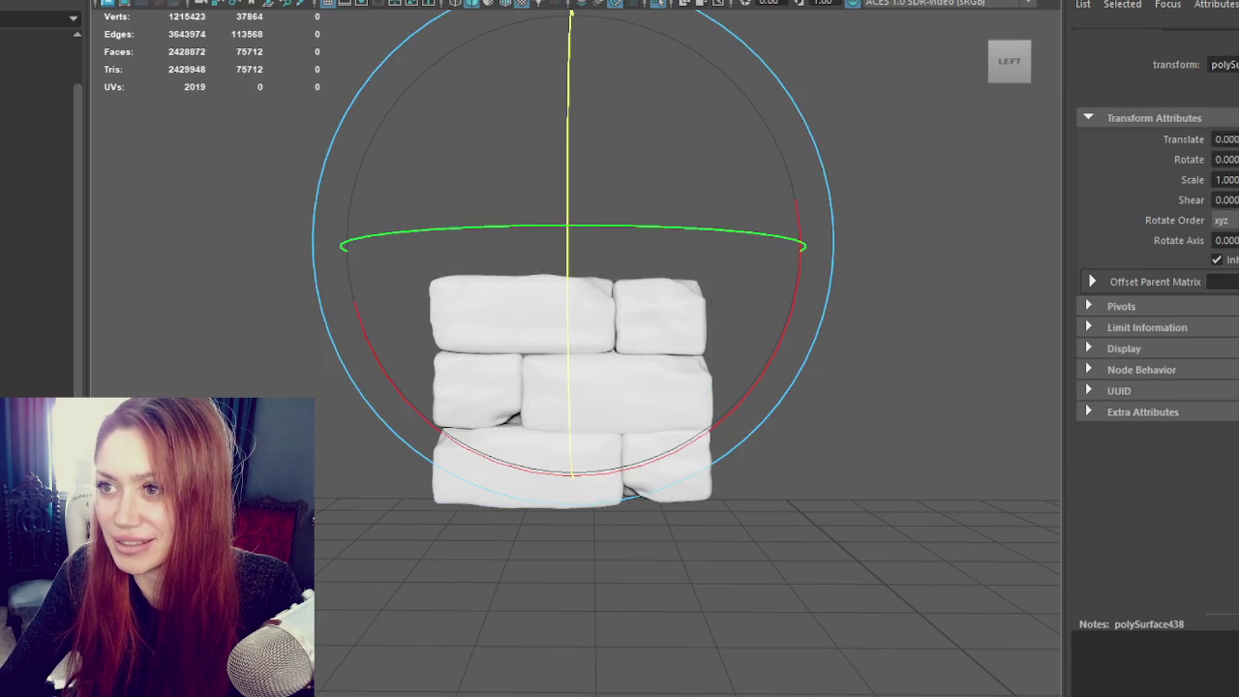
left_click(136, 2)
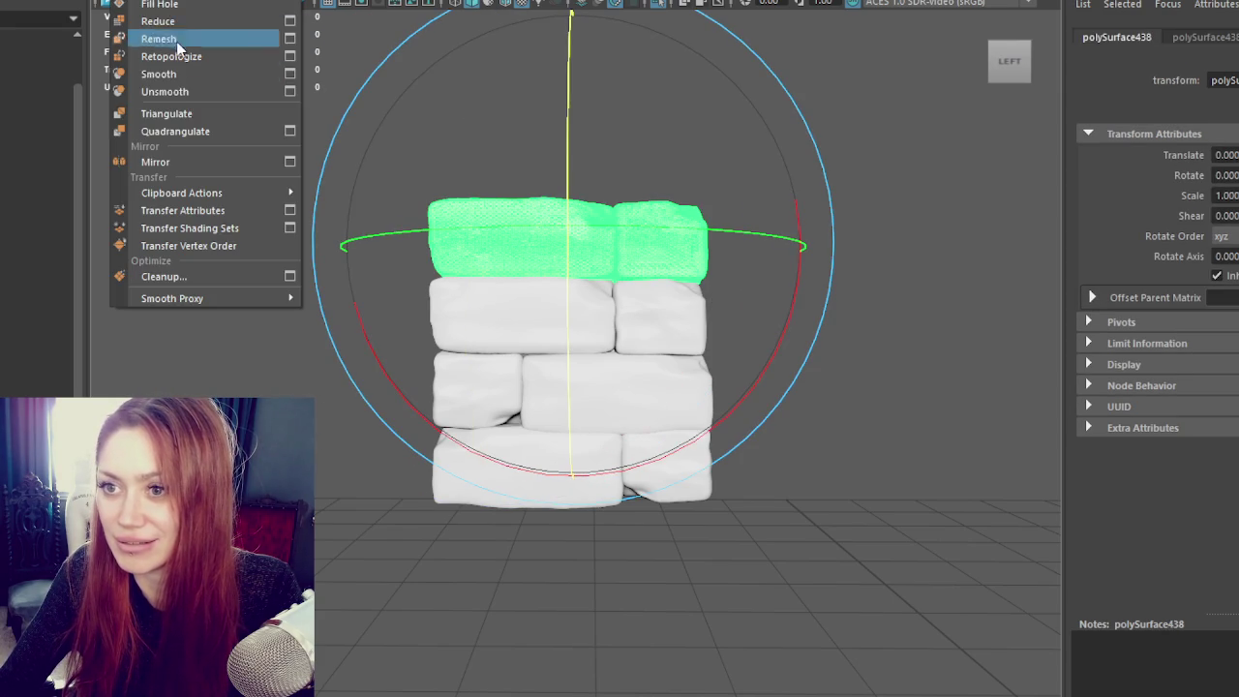
left_click(181, 162)
left_click(222, 192)
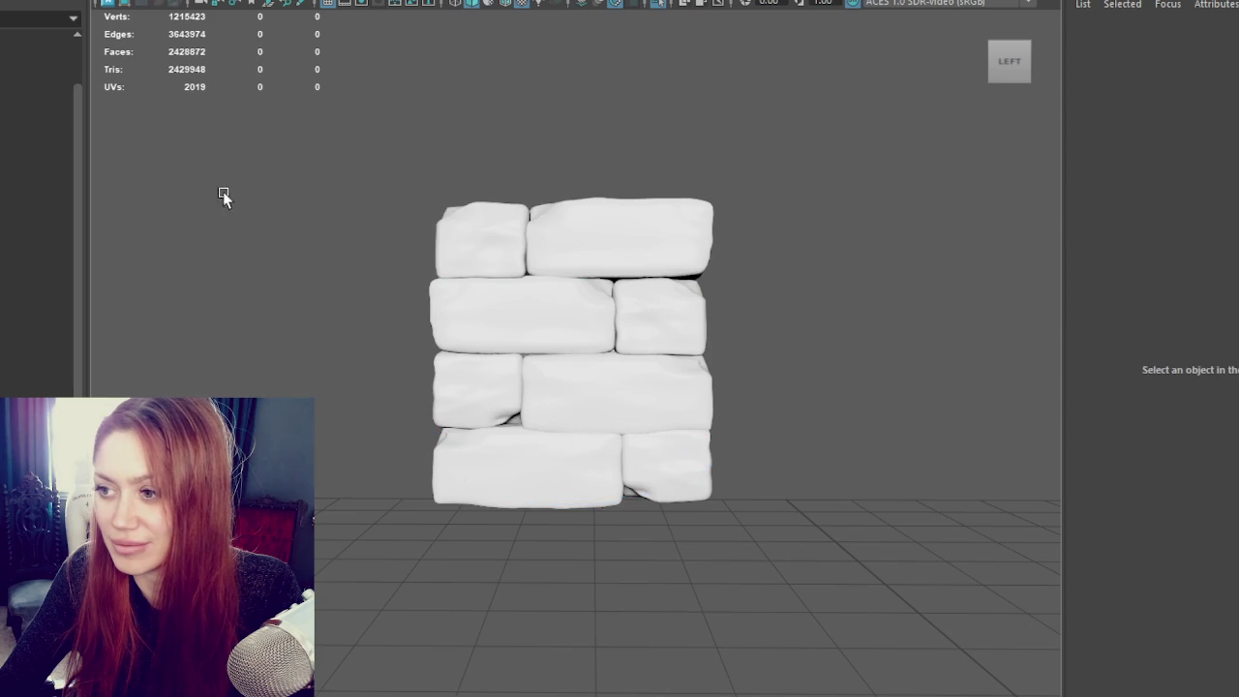
left_click(534, 232)
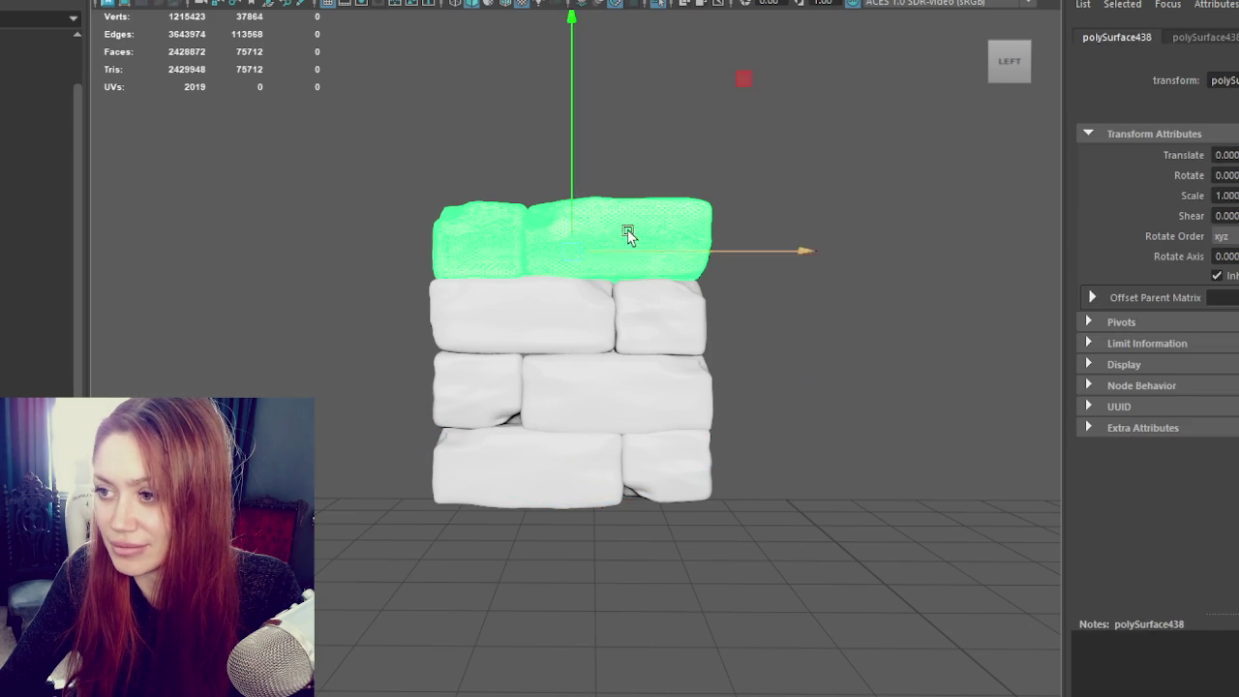
Step: Inspect the mirrored top row's right block faces and vertices from a front view
left_click(633, 229)
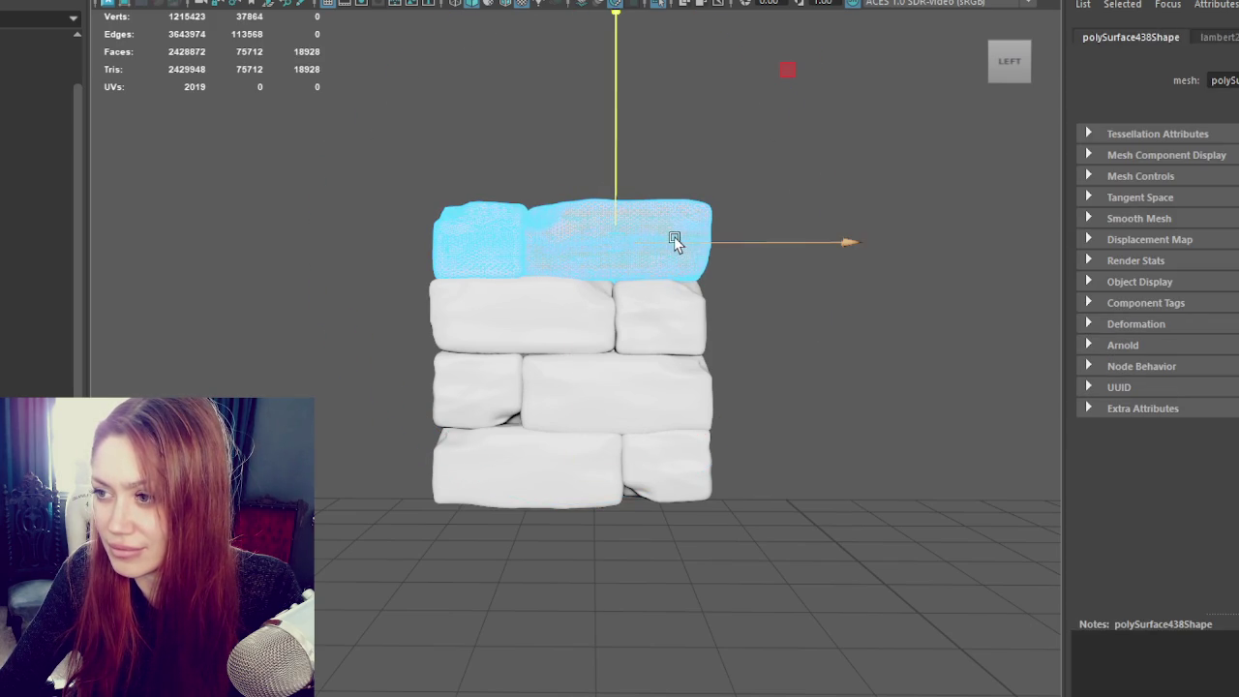
key("F9")
left_click(703, 211)
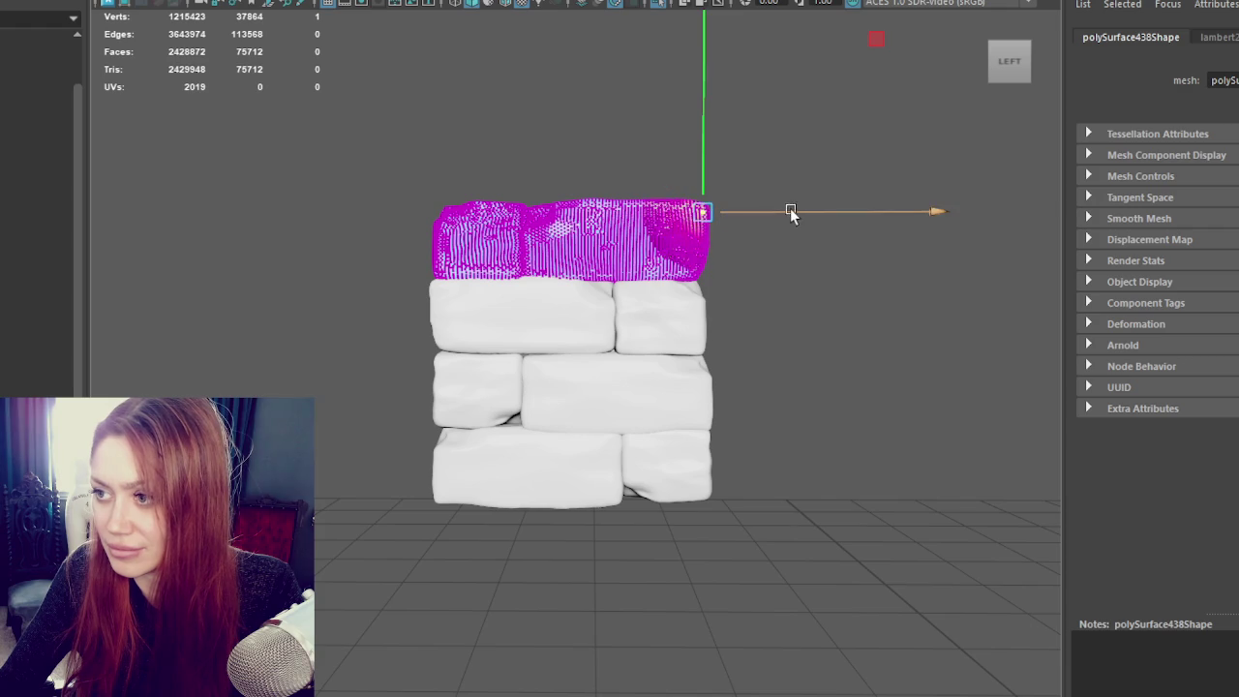
left_click(581, 89)
mouse_move(693, 253)
left_mouse_down("alt")
mouse_move(619, 304)
mouse_move(630, 313)
left_mouse_up("alt")
left_click(615, 240)
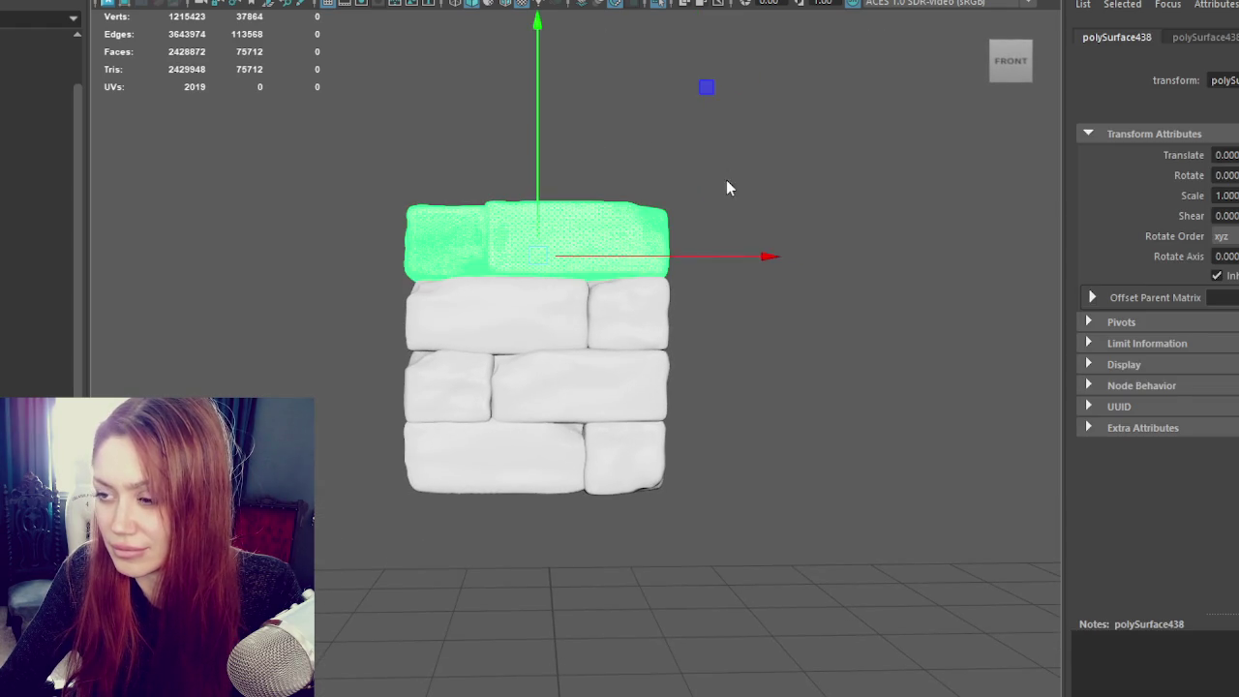
key("F9")
left_click(581, 271)
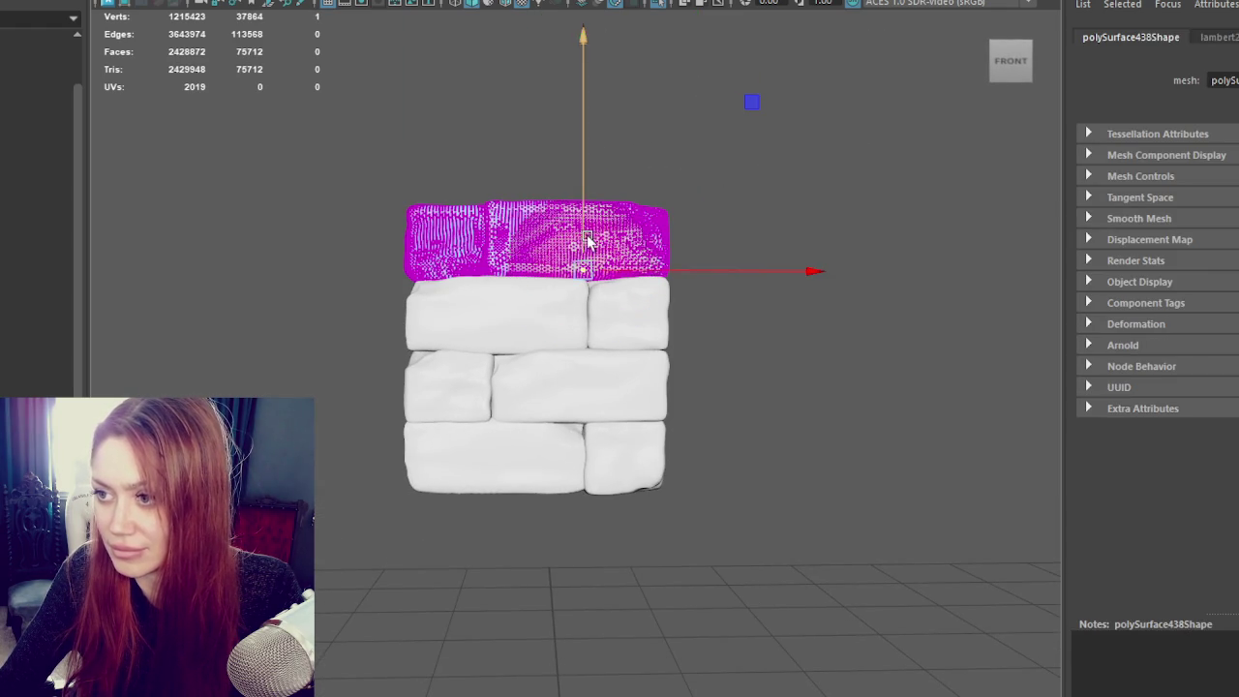
double_click(612, 223)
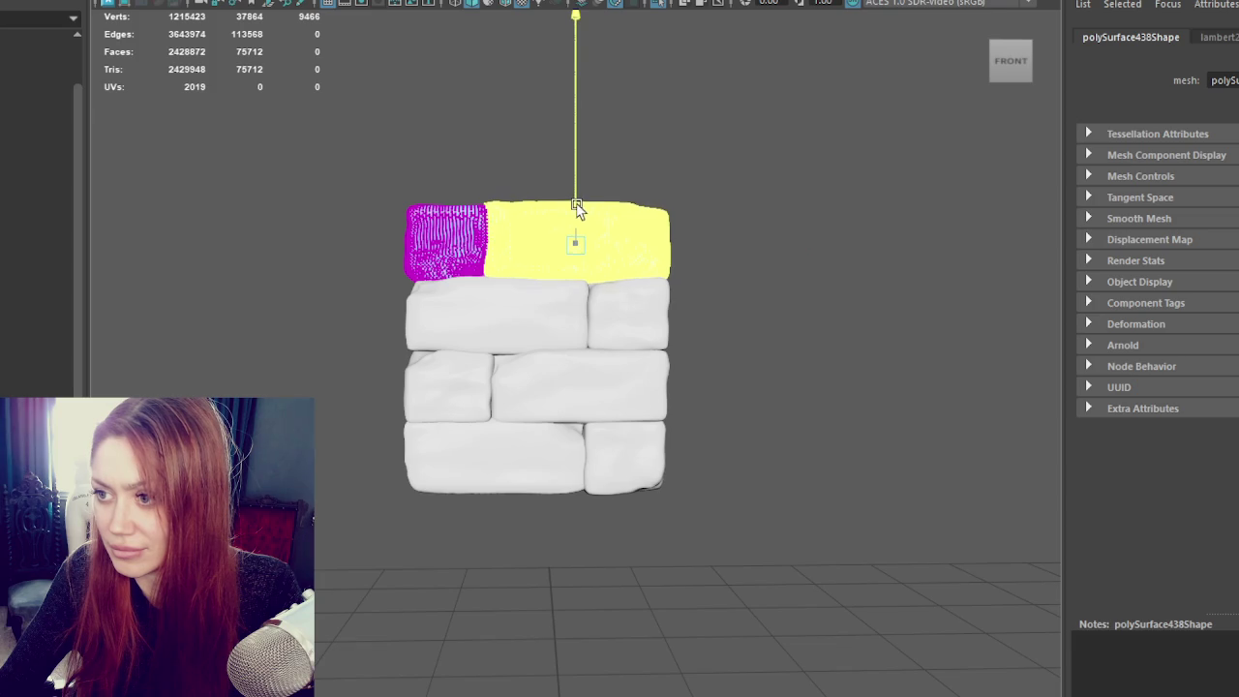
left_click(484, 114)
mouse_move(484, 113)
left_mouse_down("alt")
mouse_move(471, 176)
mouse_move(956, 194)
mouse_move(785, 229)
mouse_move(401, 448)
left_mouse_up("alt")
Step: Combine the wall blocks into one object and raise a duplicate above the original
left_click(136, 0)
left_click(160, 0)
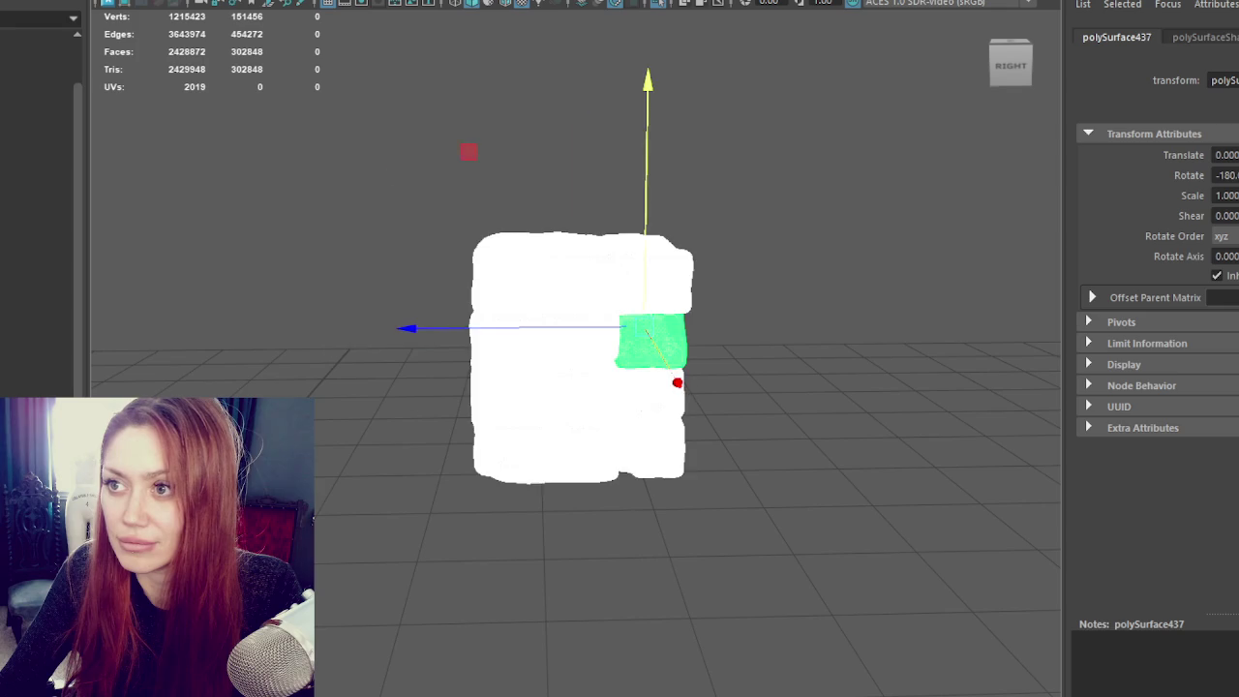
key("ctrl+d")
left_click_drag(578, 244, 586, 17)
middle_click_drag(586, 14, 588, 175, "alt")
Step: Flip the copied wall 180 degrees and tilt it slightly into place
key("e")
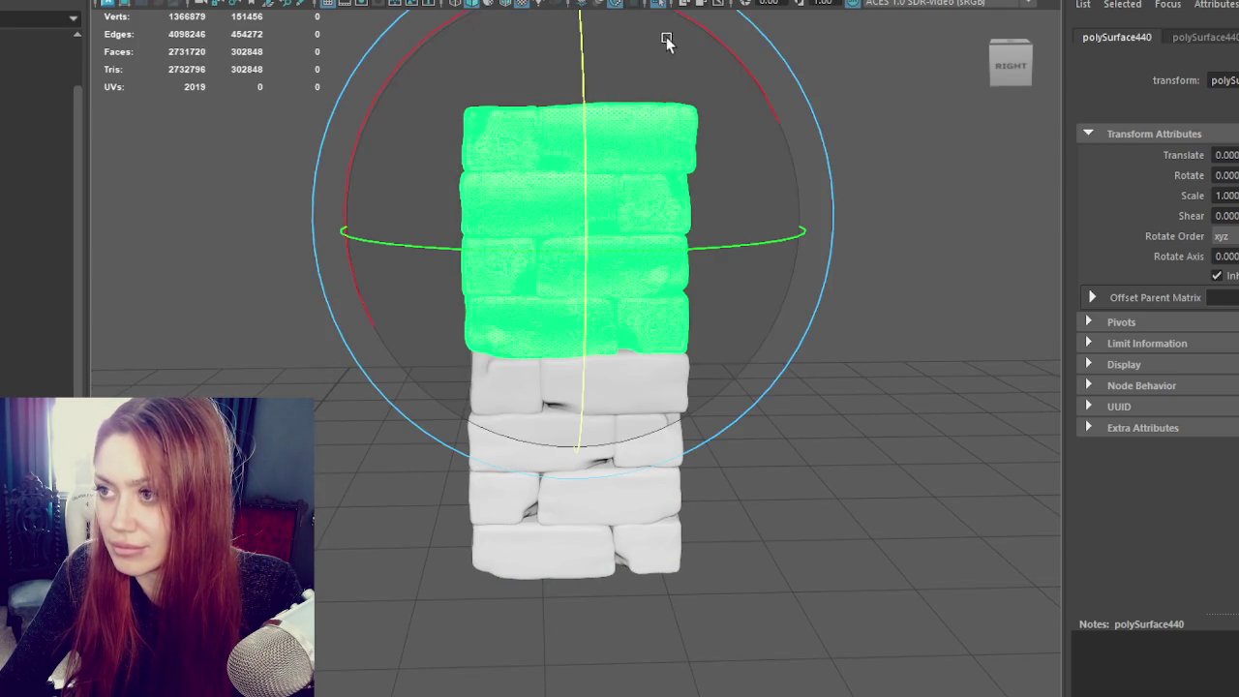
left_click_drag(693, 31, 872, 249)
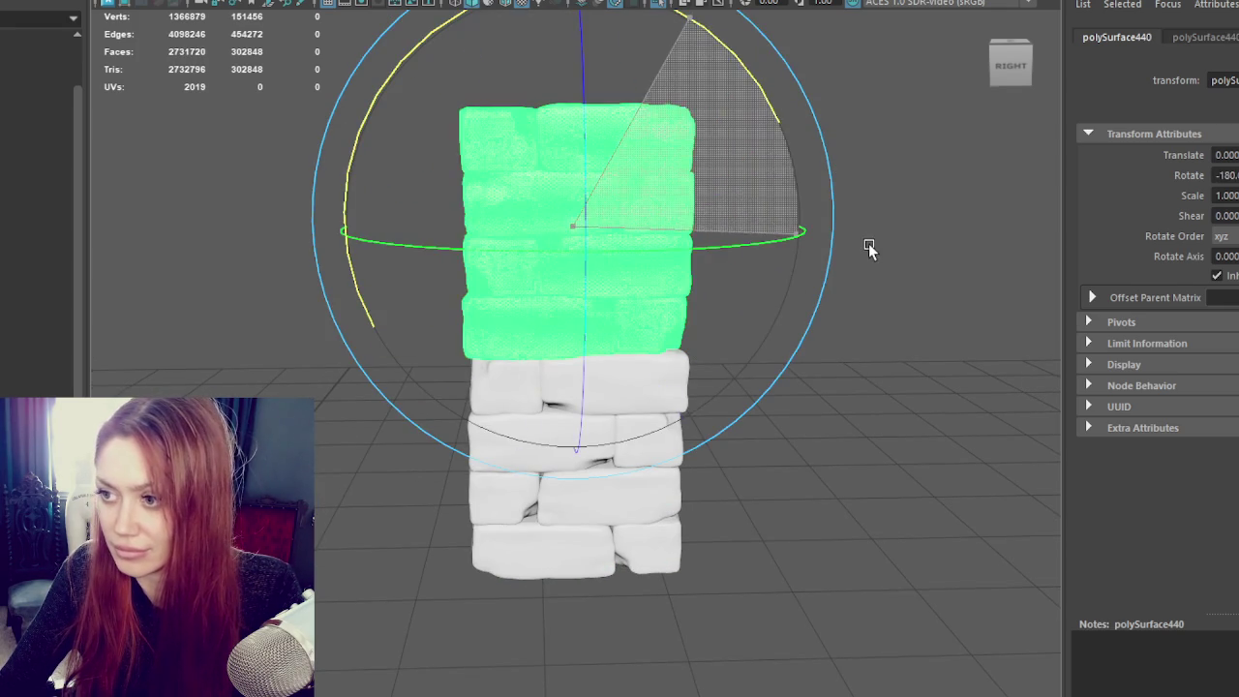
key("w")
key("e")
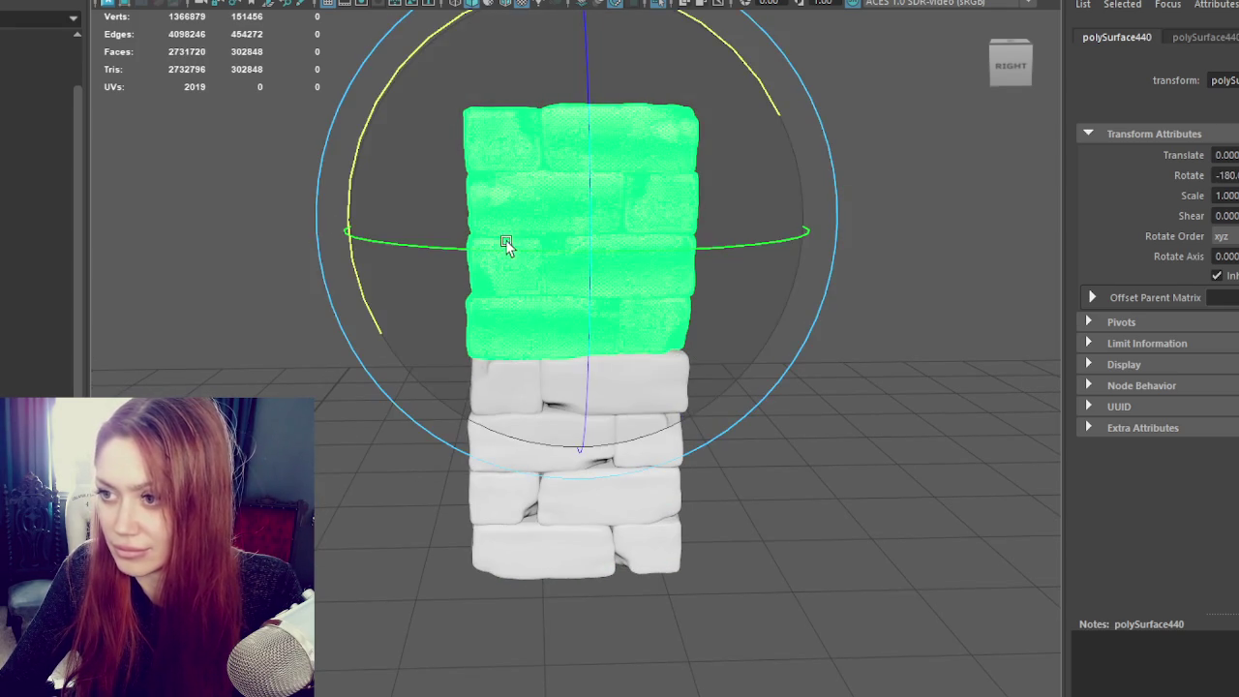
mouse_move(501, 249)
left_mouse_down()
mouse_move(604, 249)
mouse_move(525, 225)
left_mouse_up()
key("w")
left_click(789, 252)
scroll(765, 227, "down", 3)
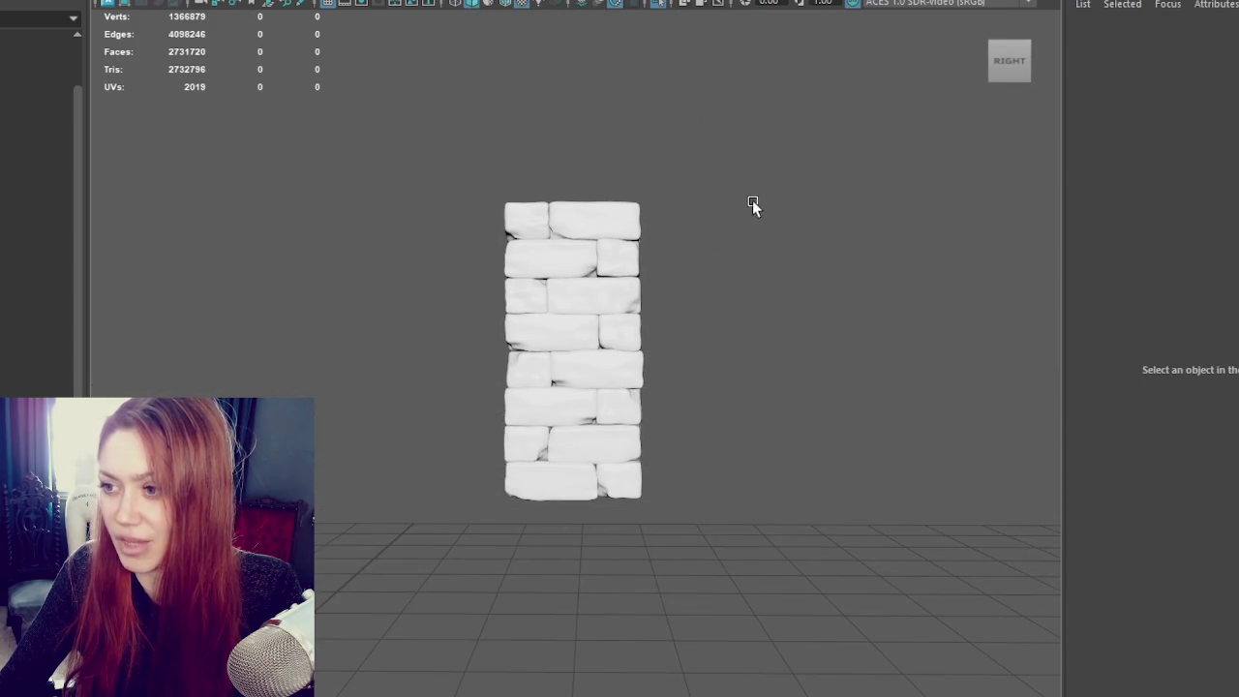
Step: Select side faces on the column's upper section in face mode
scroll(731, 223, "down", 3)
mouse_move(720, 232)
left_mouse_down("alt")
mouse_move(525, 338)
mouse_move(455, 324)
mouse_move(589, 299)
mouse_move(579, 318)
left_mouse_up("alt")
left_click(590, 299)
key("r")
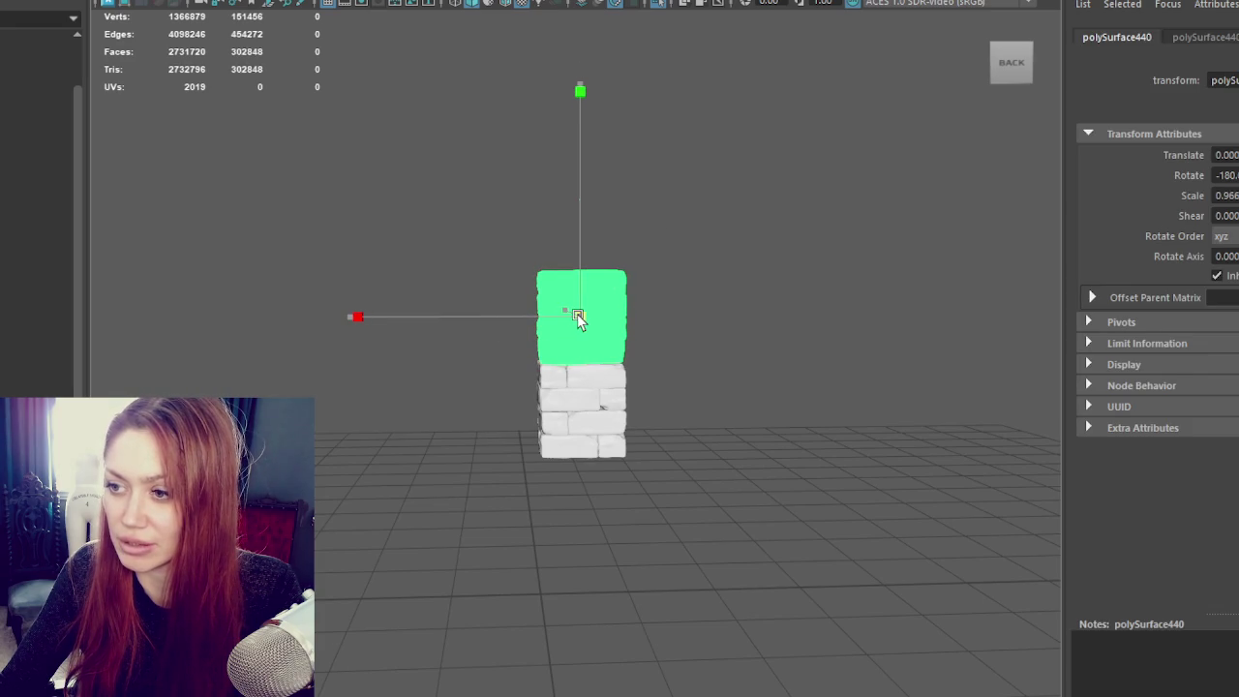
key("w")
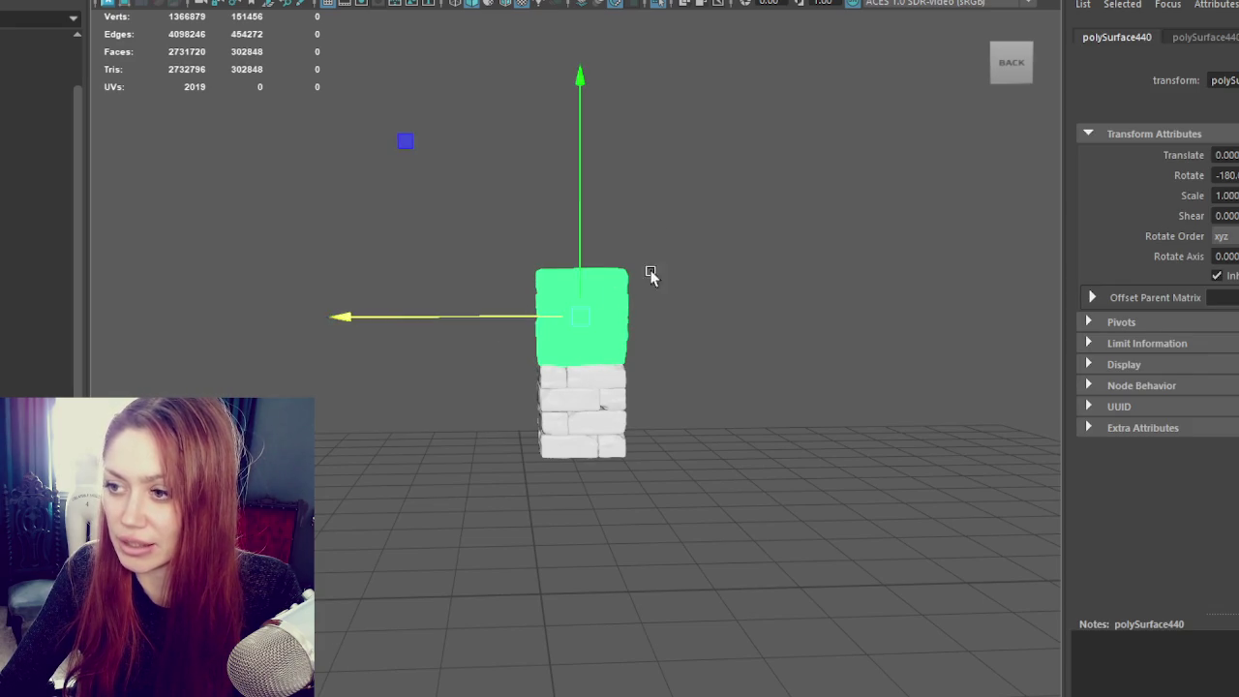
left_click(808, 286)
left_click(626, 272)
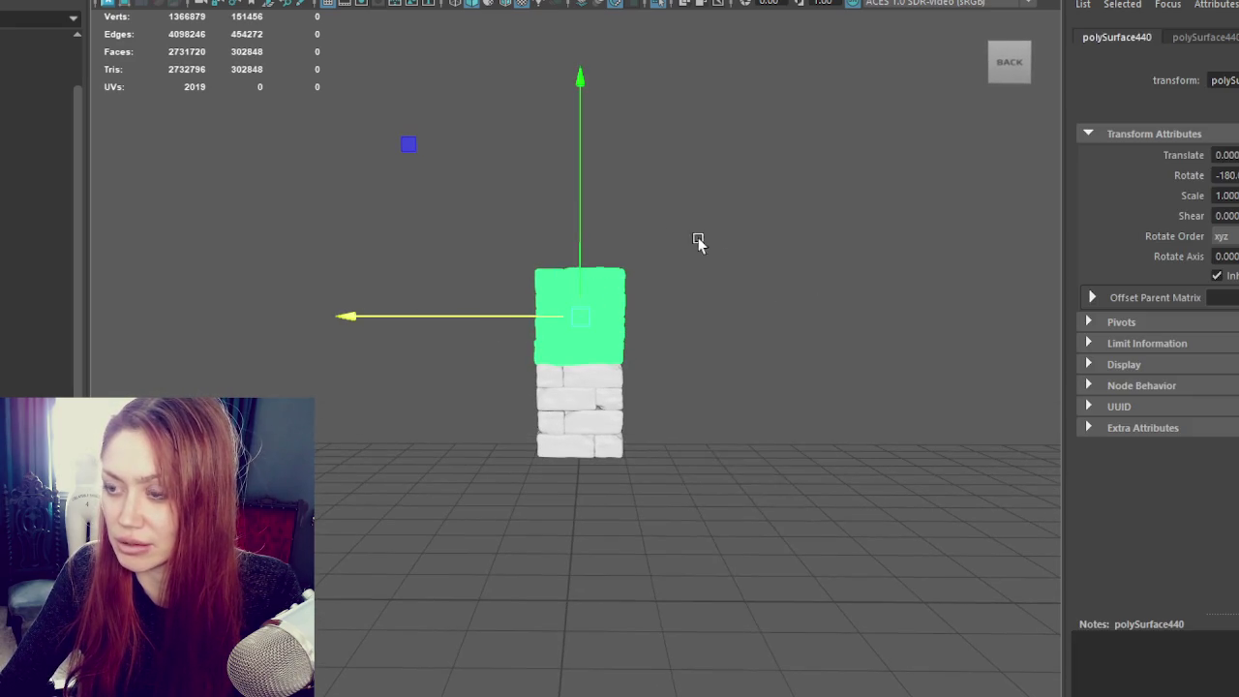
key("F9")
left_click_drag(736, 203, 625, 408)
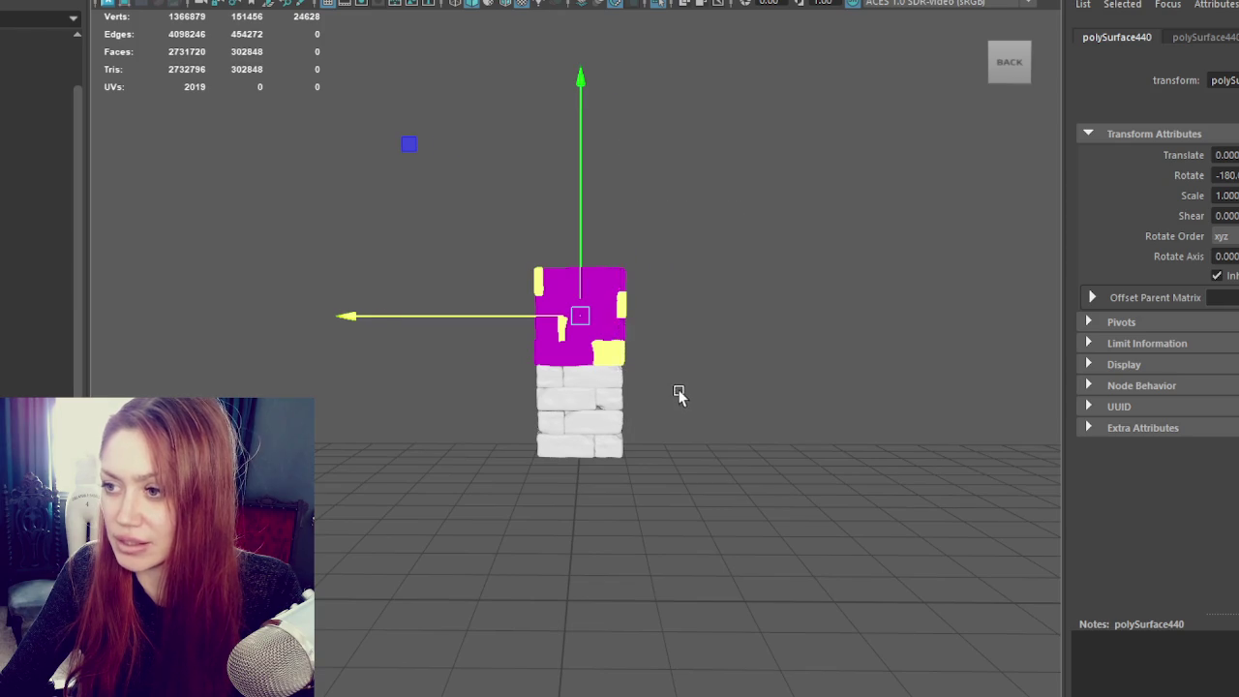
left_click_drag(755, 268, 713, 313, "alt")
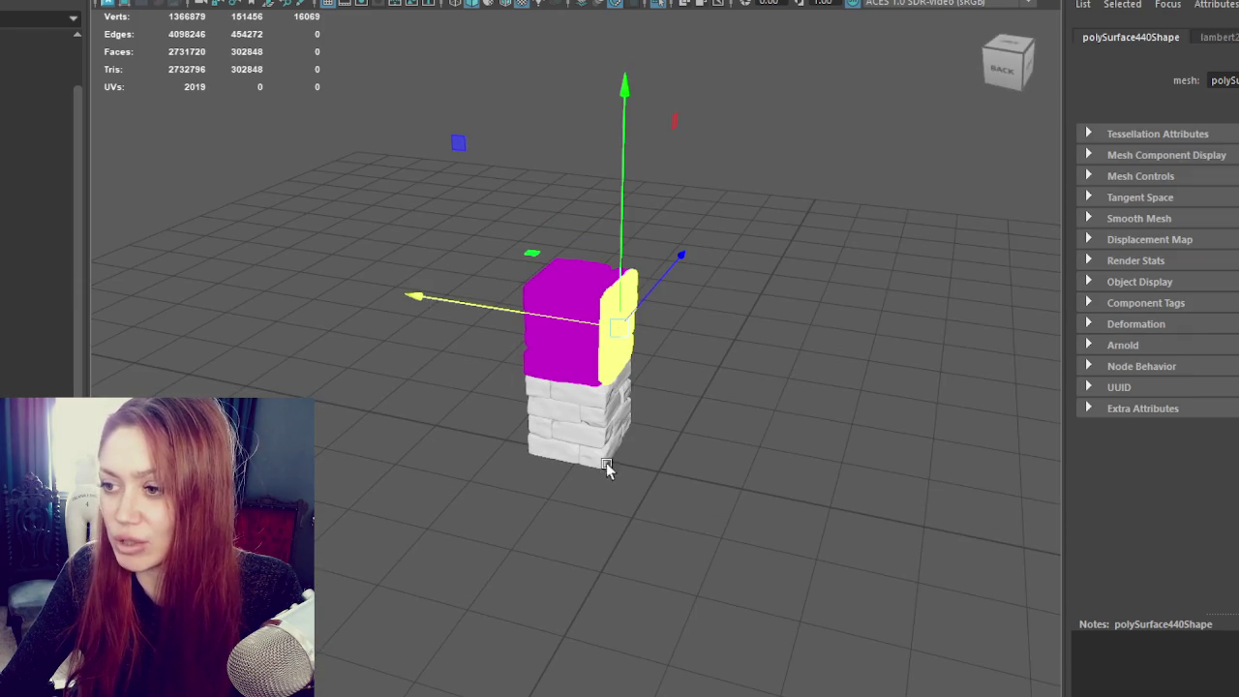
left_click_drag(594, 477, 670, 342, "alt")
Step: Rotate the selected side faces slightly and shift them a little to the left
key("e")
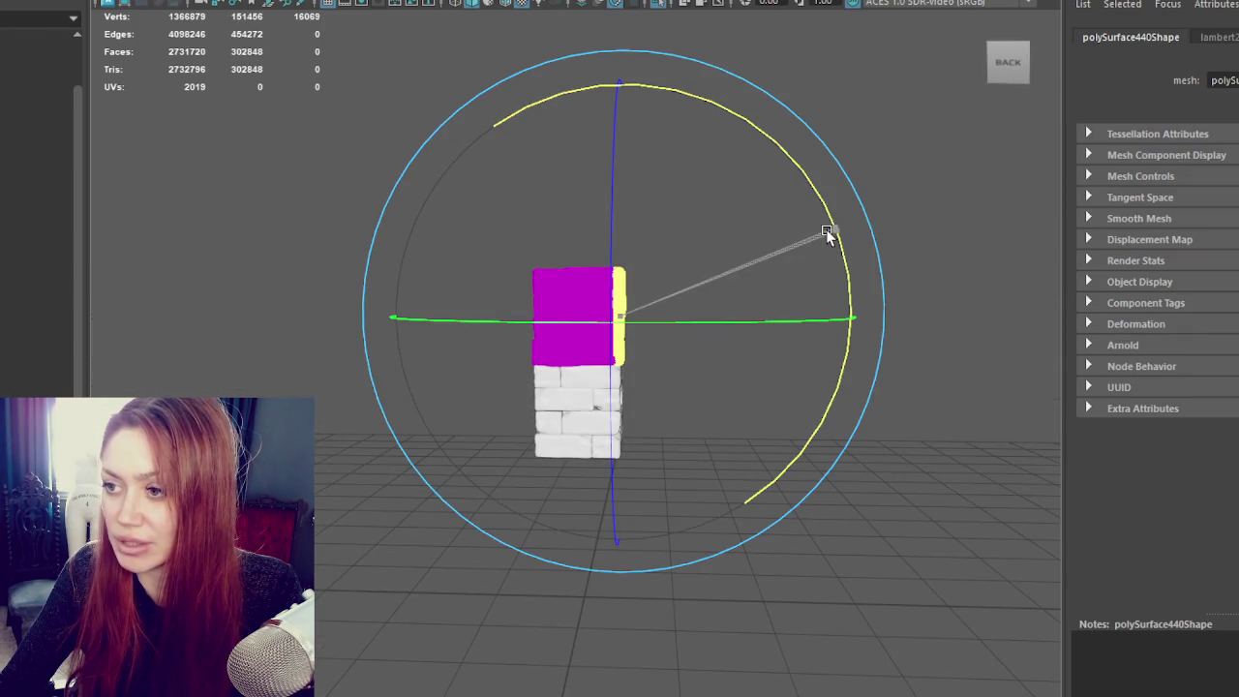
key("w")
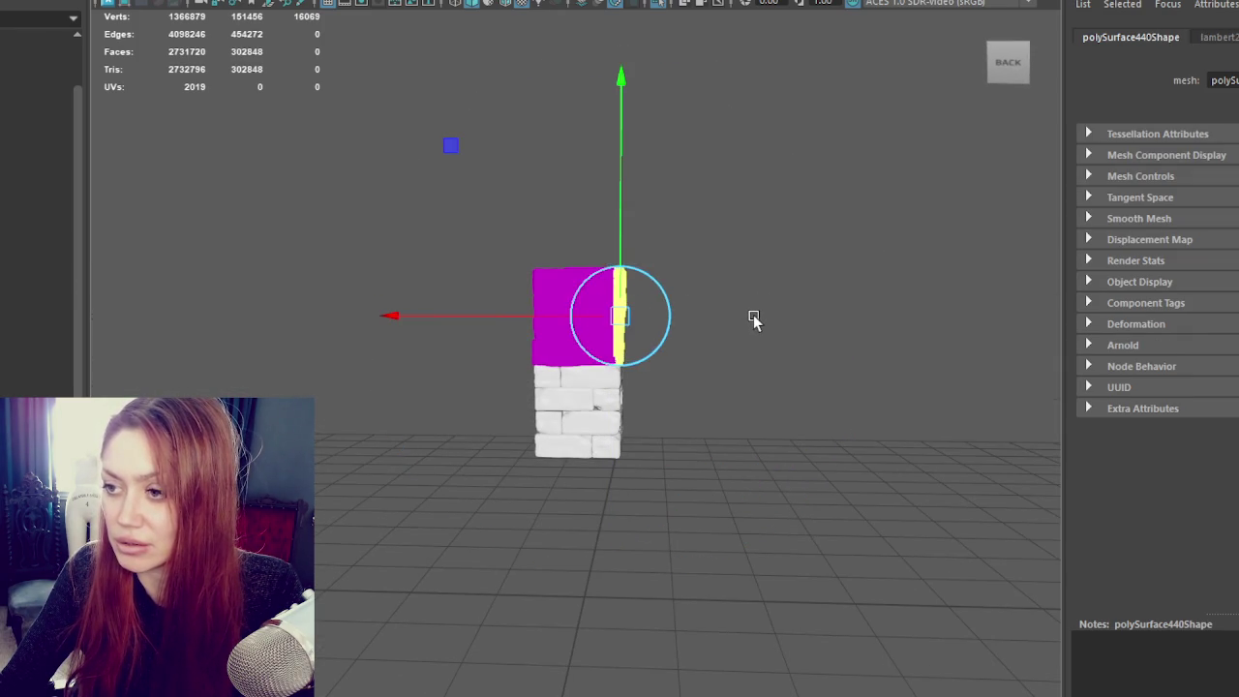
key("e")
scroll(723, 271, "up", 1)
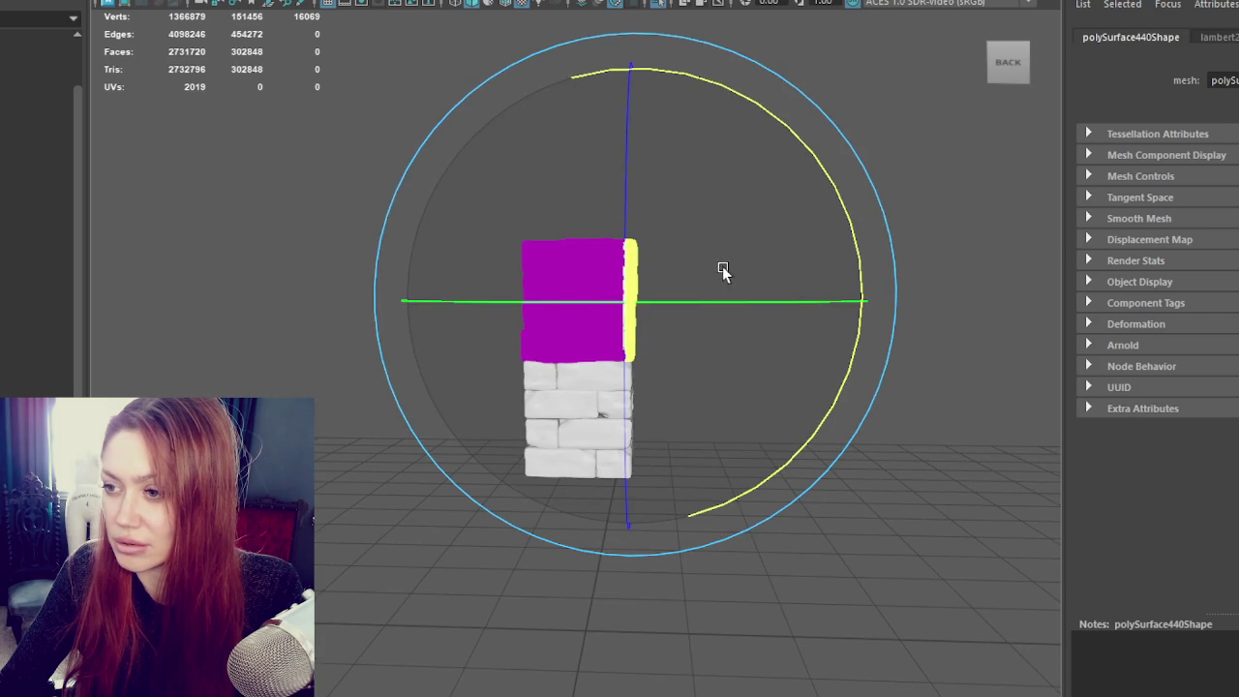
left_click_drag(838, 203, 811, 222)
key("w")
left_click_drag(620, 303, 587, 305)
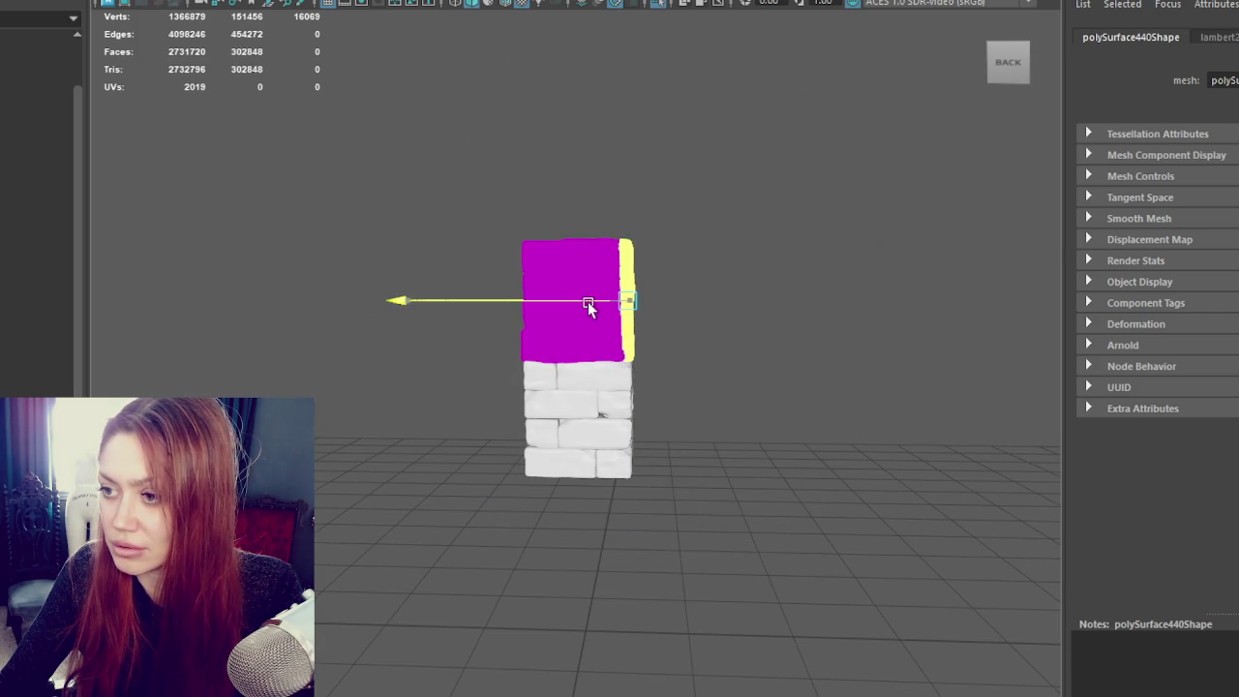
Step: Slide the left-edge faces along X and rotate them slightly
left_click_drag(494, 208, 524, 373)
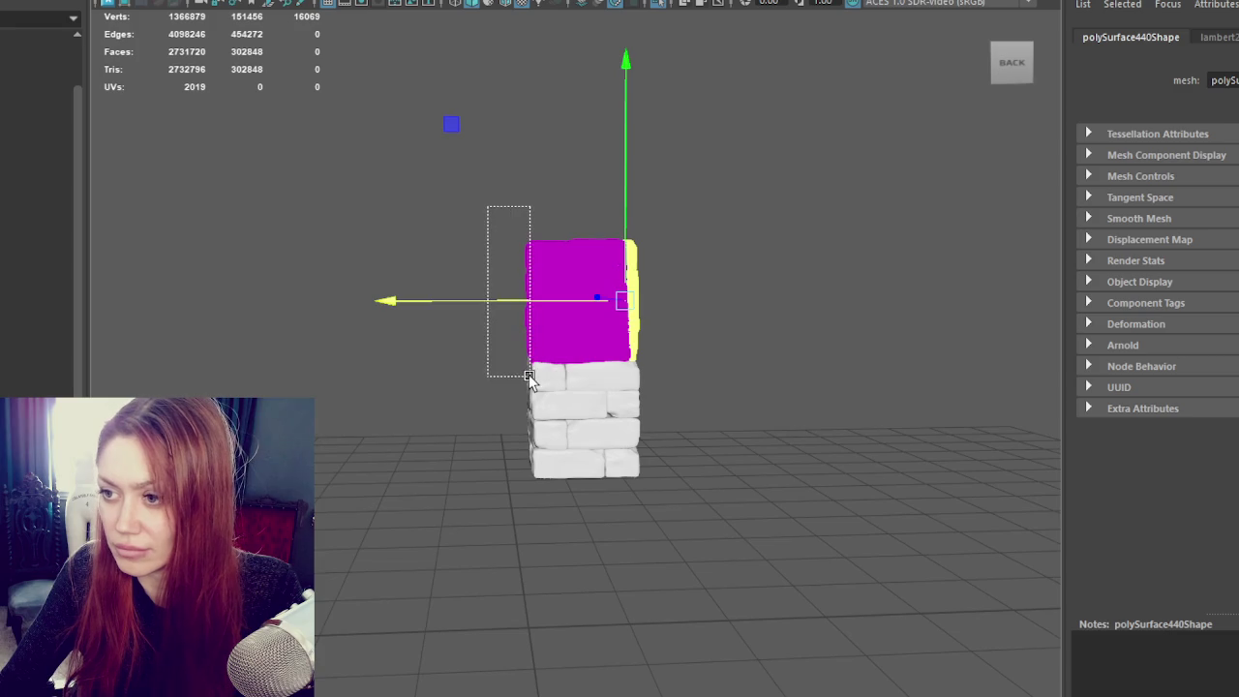
left_click_drag(475, 202, 526, 382)
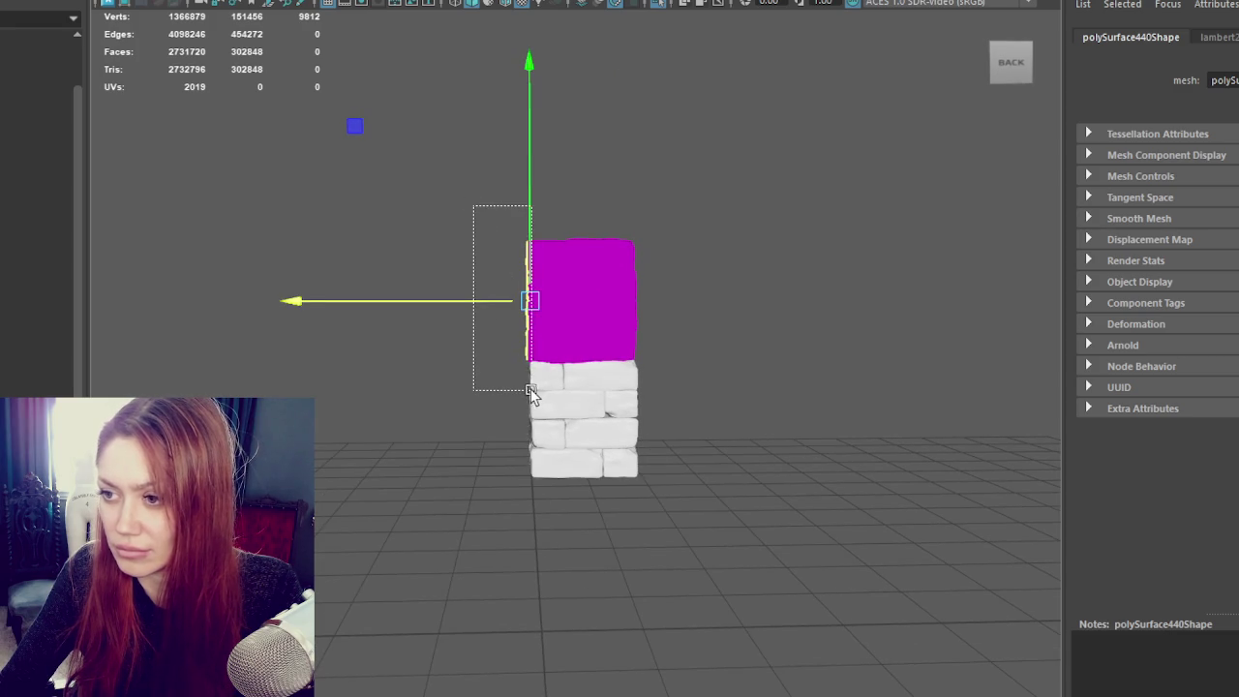
left_click_drag(510, 297, 489, 306)
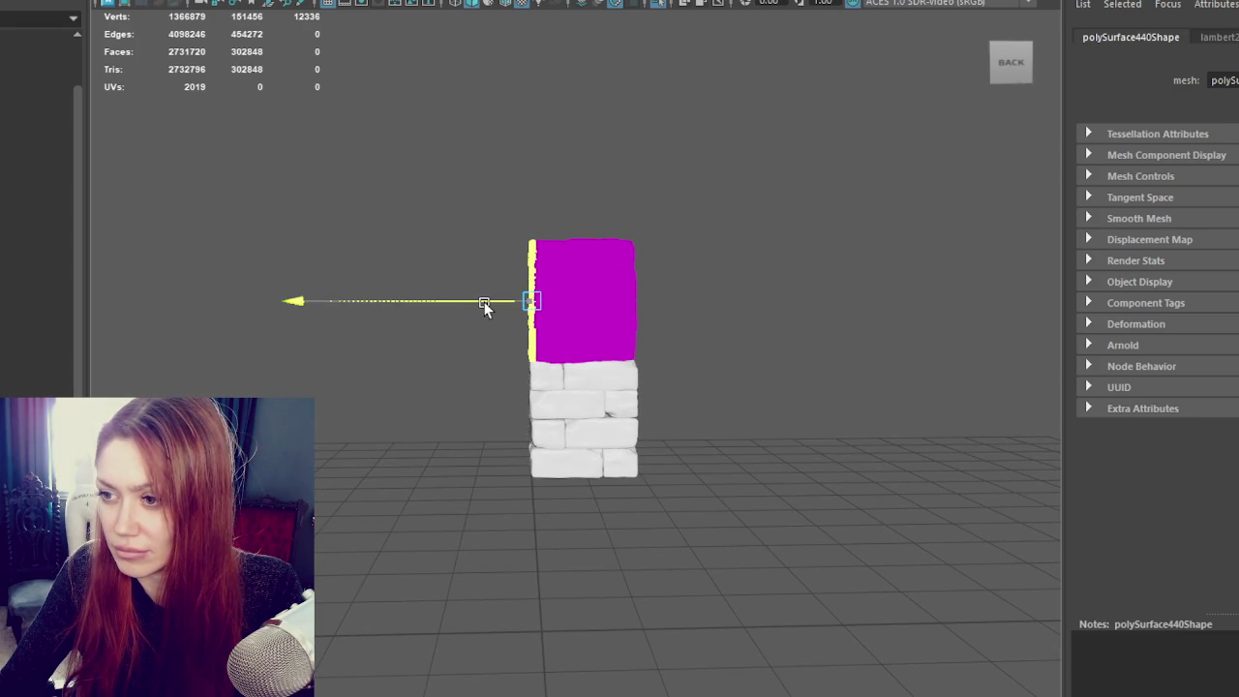
left_click_drag(485, 306, 487, 306)
left_click_drag(542, 290, 681, 431, "alt")
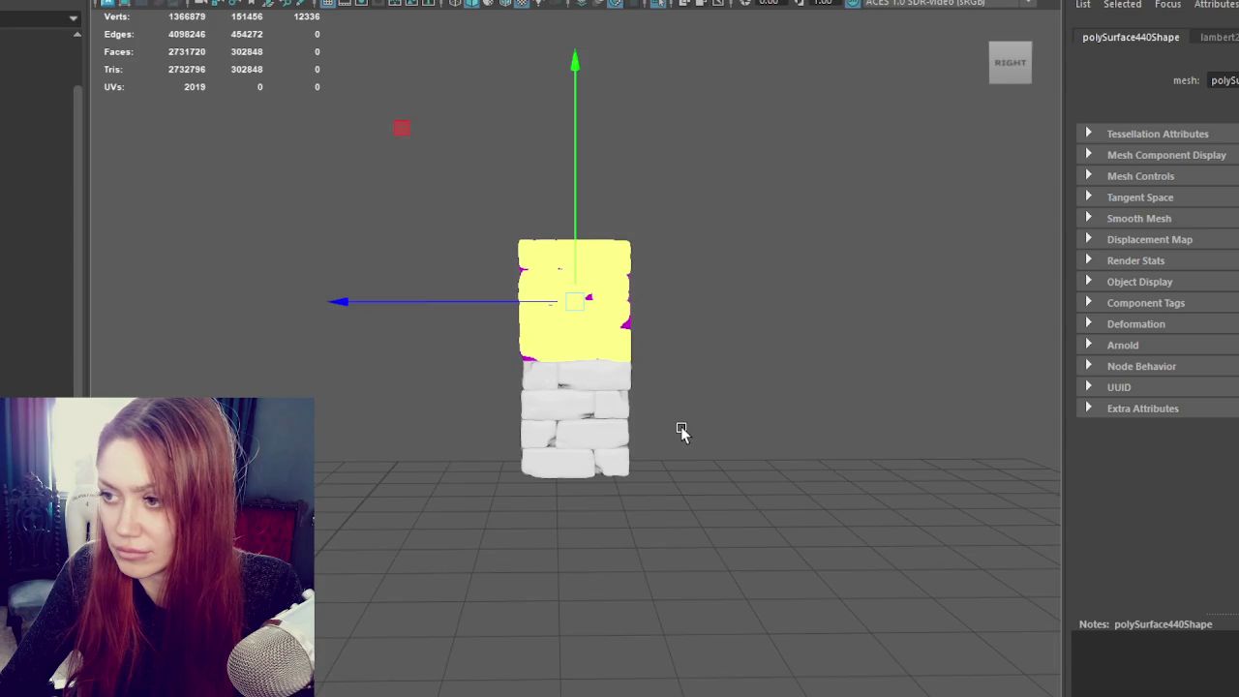
left_click_drag(637, 377, 642, 378, "alt")
key("e")
key("w")
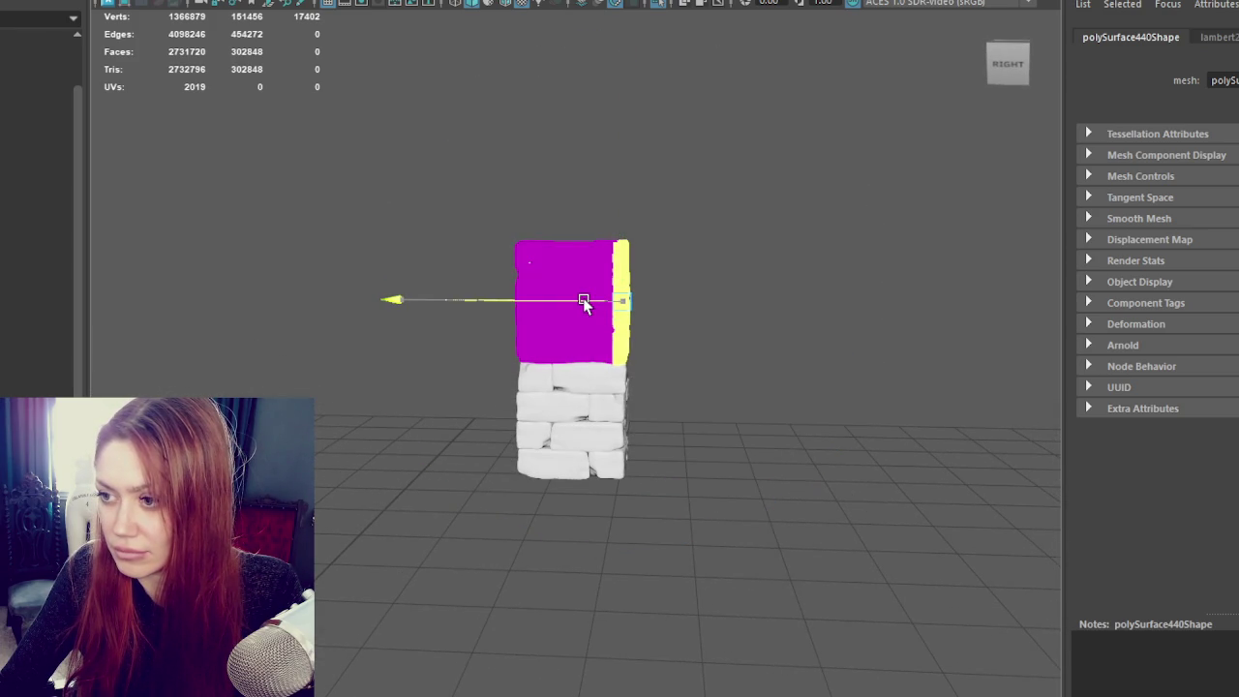
key("e")
left_click_drag(810, 165, 785, 177)
Step: Nudge the upper block's left edge along X, then select the lower wall piece
left_click(414, 241)
left_click_drag(463, 215, 528, 405)
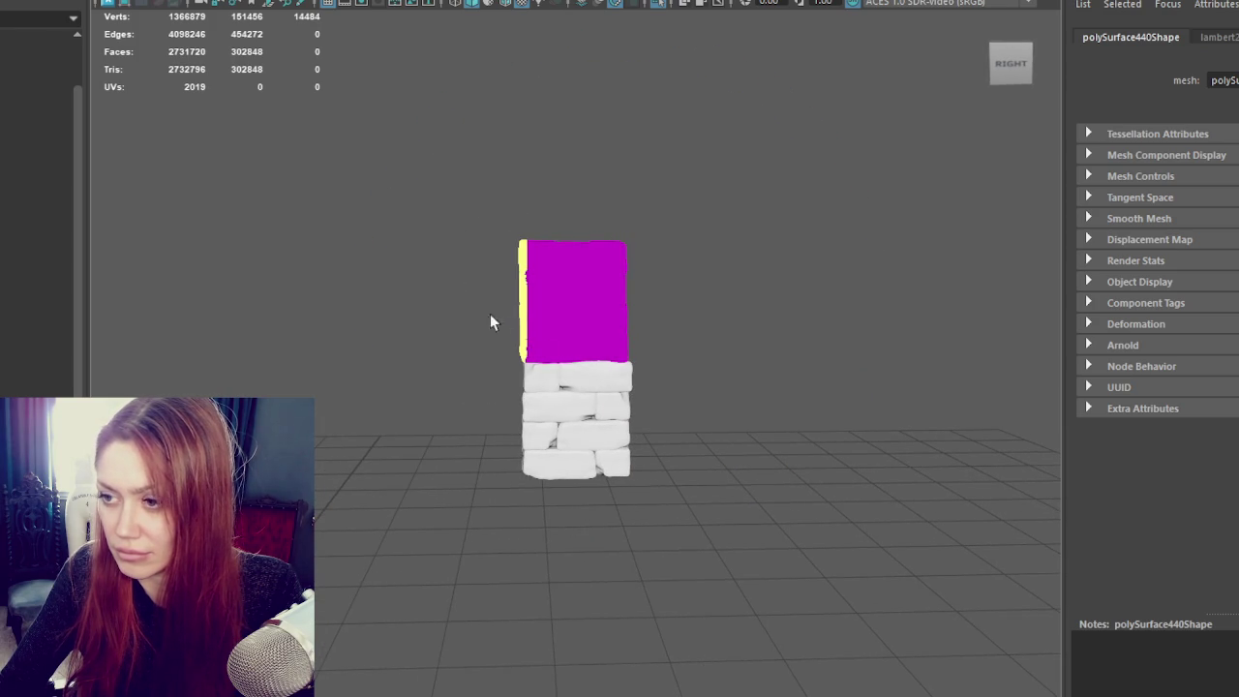
left_click_drag(478, 303, 479, 303)
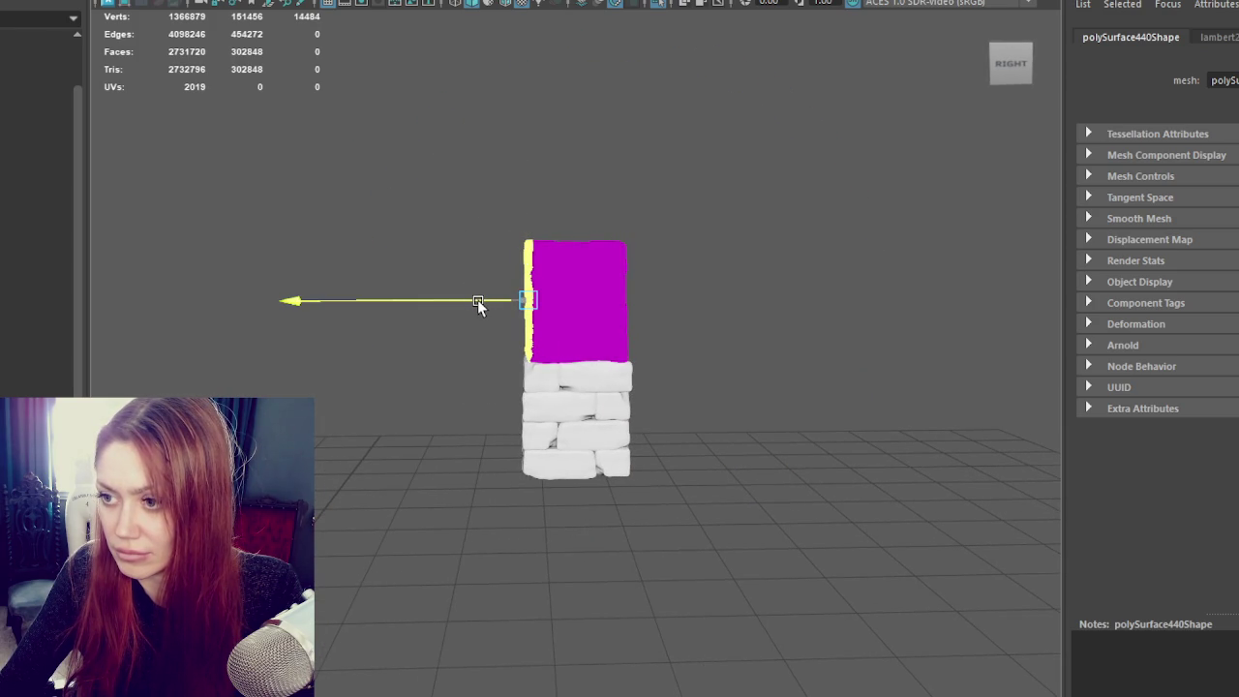
key("e")
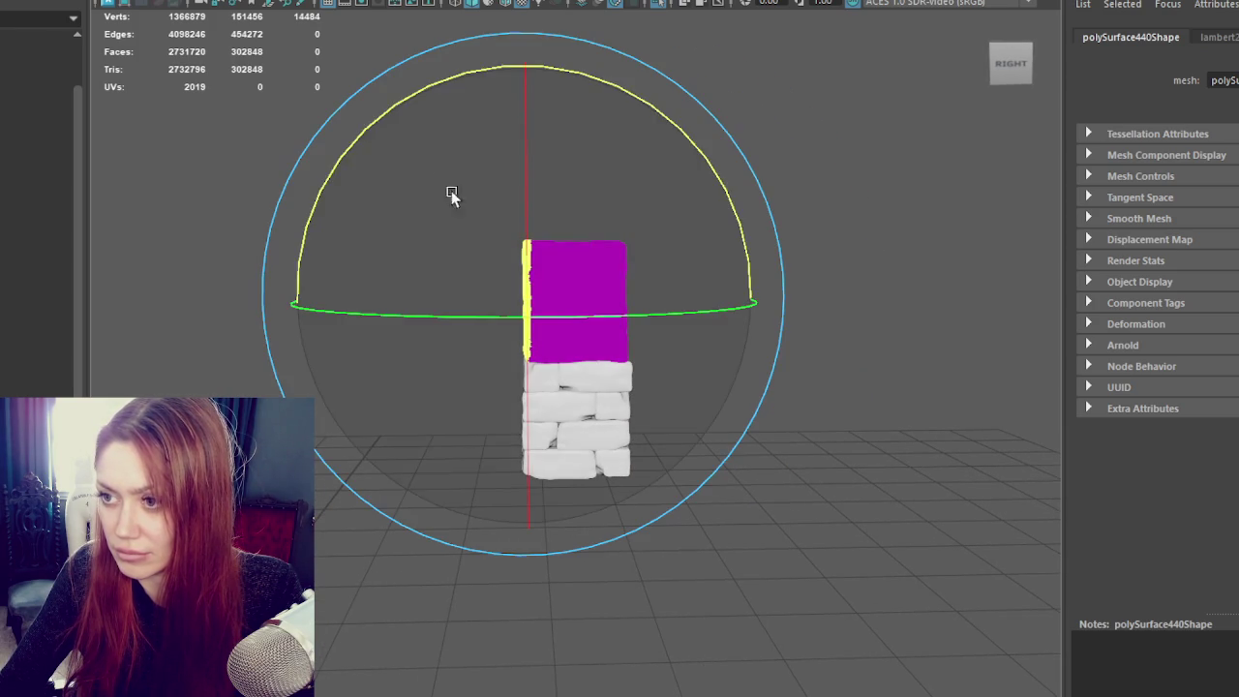
key("w")
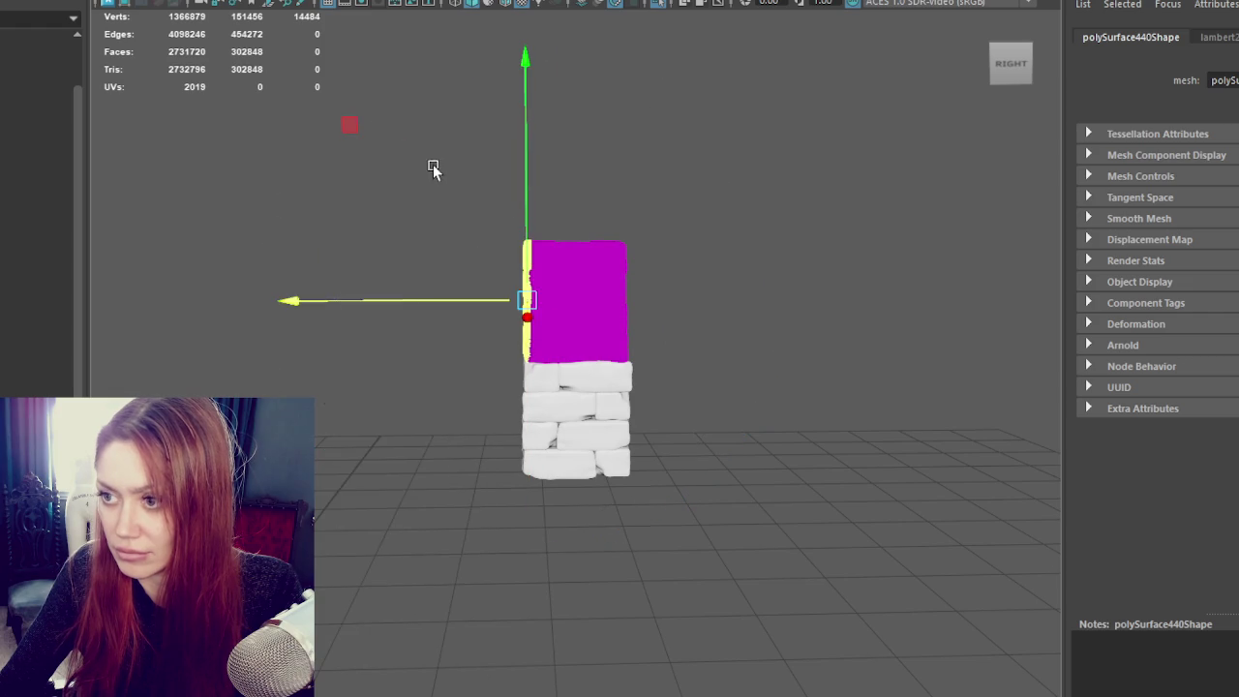
left_click(688, 304)
left_click(592, 351)
scroll(713, 348, "up", 3)
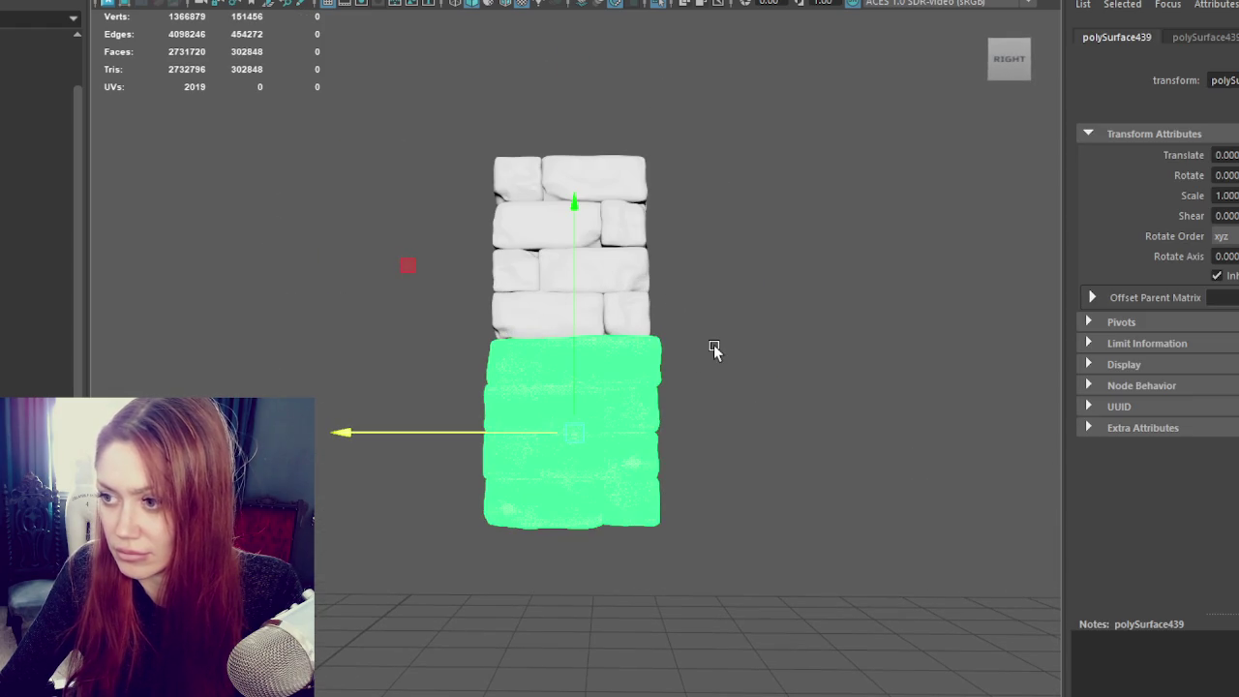
Step: Slide the lower stone section along Z with textured shading shown
key("b")
key("F11")
key("b")
key("r")
key("6")
key("w")
left_click_drag(600, 369, 564, 376)
right_click_drag(692, 241, 783, 210)
mouse_move(614, 263)
left_mouse_down("alt")
mouse_move(479, 274)
mouse_move(414, 269)
mouse_move(423, 262)
mouse_move(224, 267)
left_mouse_up("alt")
Step: Select the upper tower section and activate its X-axis move handle
left_click(547, 295)
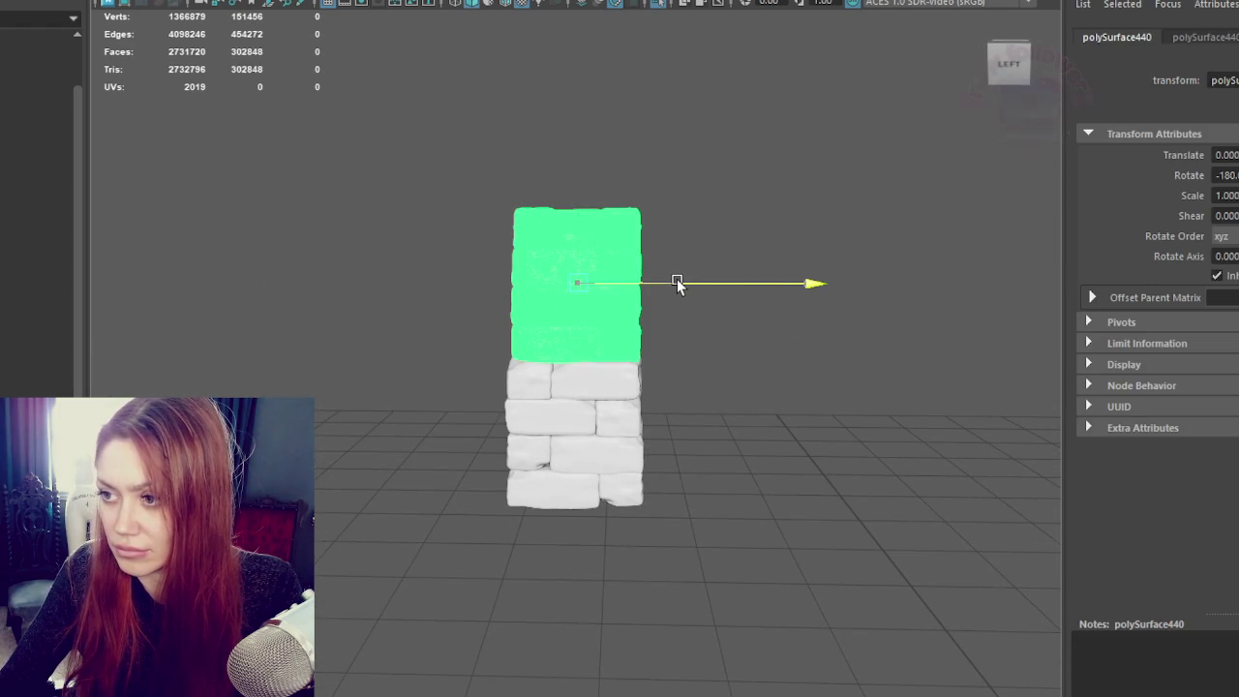
left_click(677, 280)
left_click(761, 347)
mouse_move(761, 347)
left_mouse_down("alt")
mouse_move(539, 352)
mouse_move(553, 351)
left_mouse_up("alt")
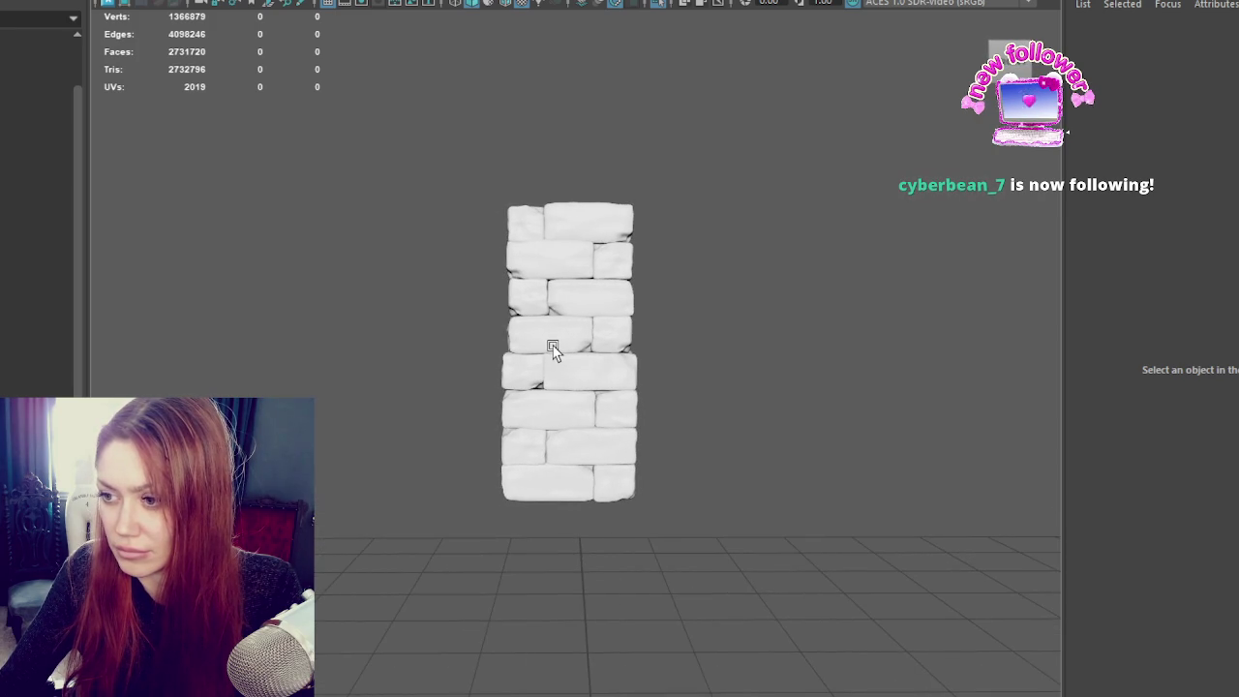
left_click_drag(346, 345, 648, 313)
left_click(519, 288)
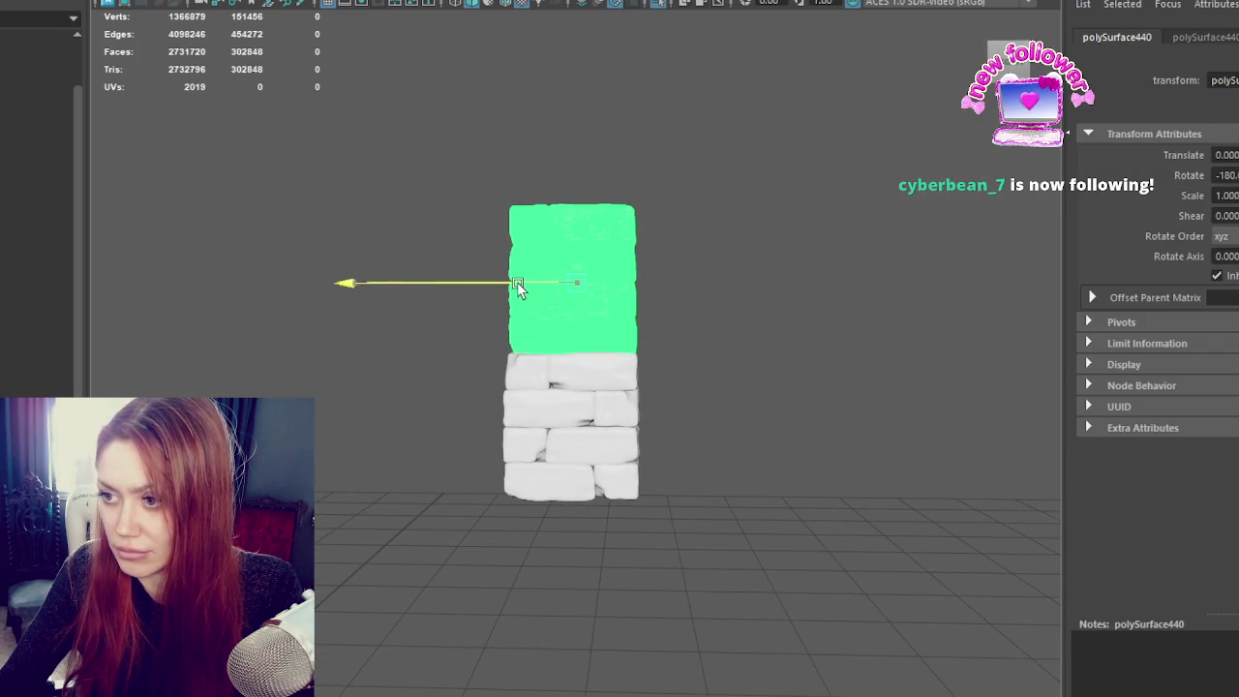
left_click(781, 333)
mouse_move(781, 333)
left_mouse_down("alt")
mouse_move(593, 339)
mouse_move(991, 342)
mouse_move(625, 300)
left_mouse_up("alt")
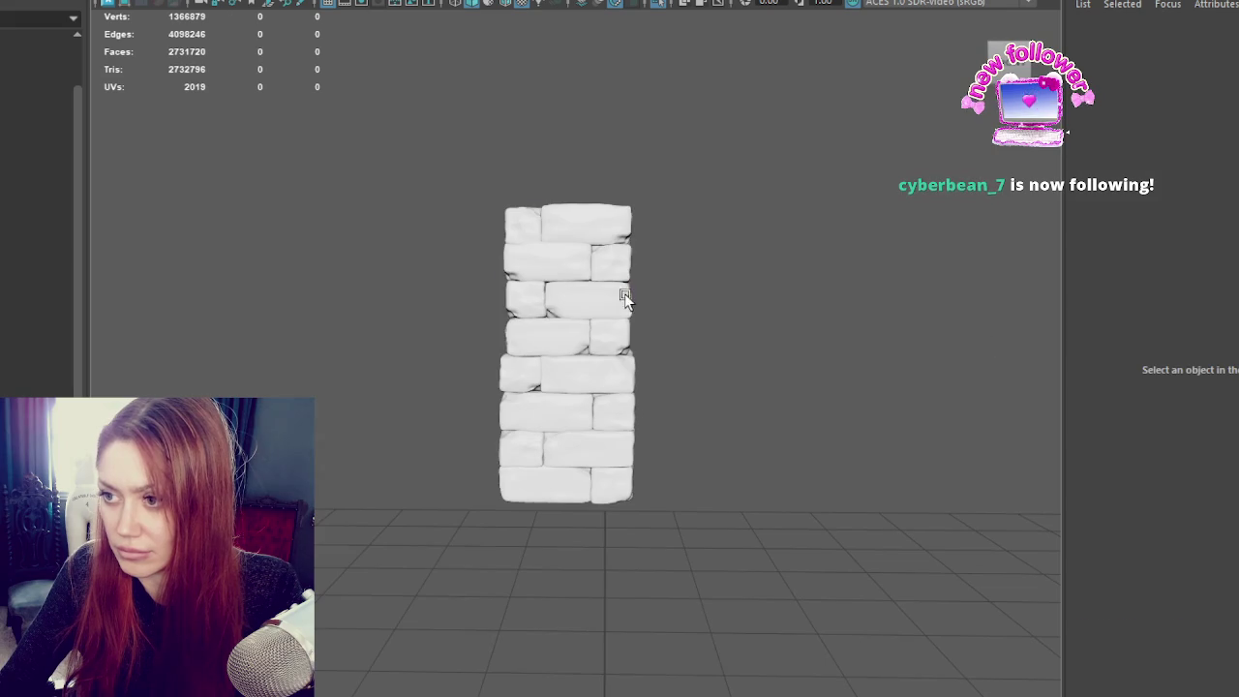
left_click(557, 291)
Step: Nudge the upper section's right-edge vertices along X to line up with below
right_click_drag(731, 220, 634, 221)
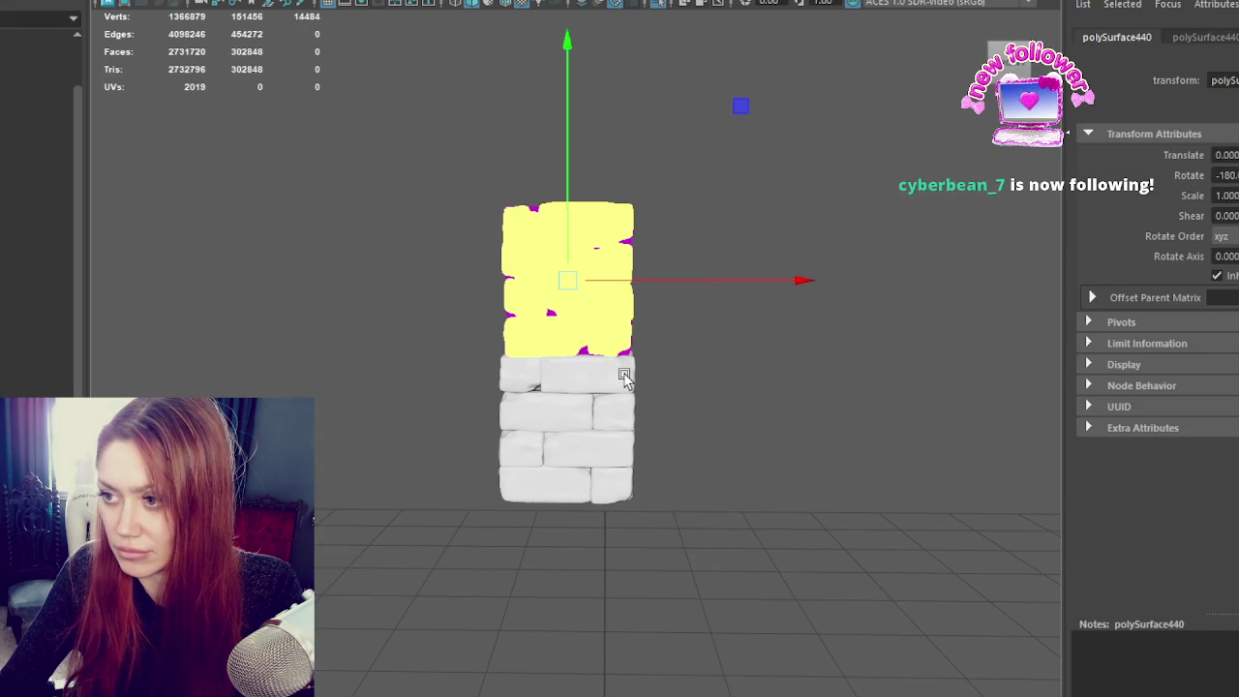
left_click_drag(624, 376, 719, 298)
key("e")
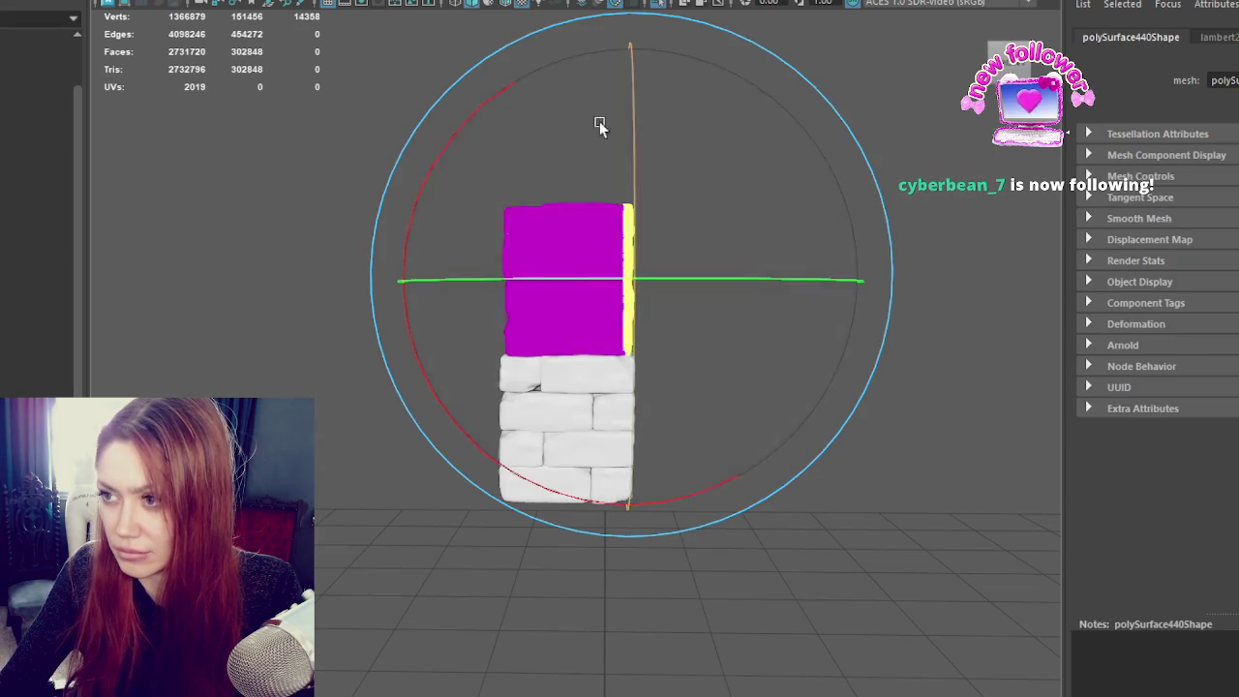
key("w")
left_click_drag(641, 282, 660, 291)
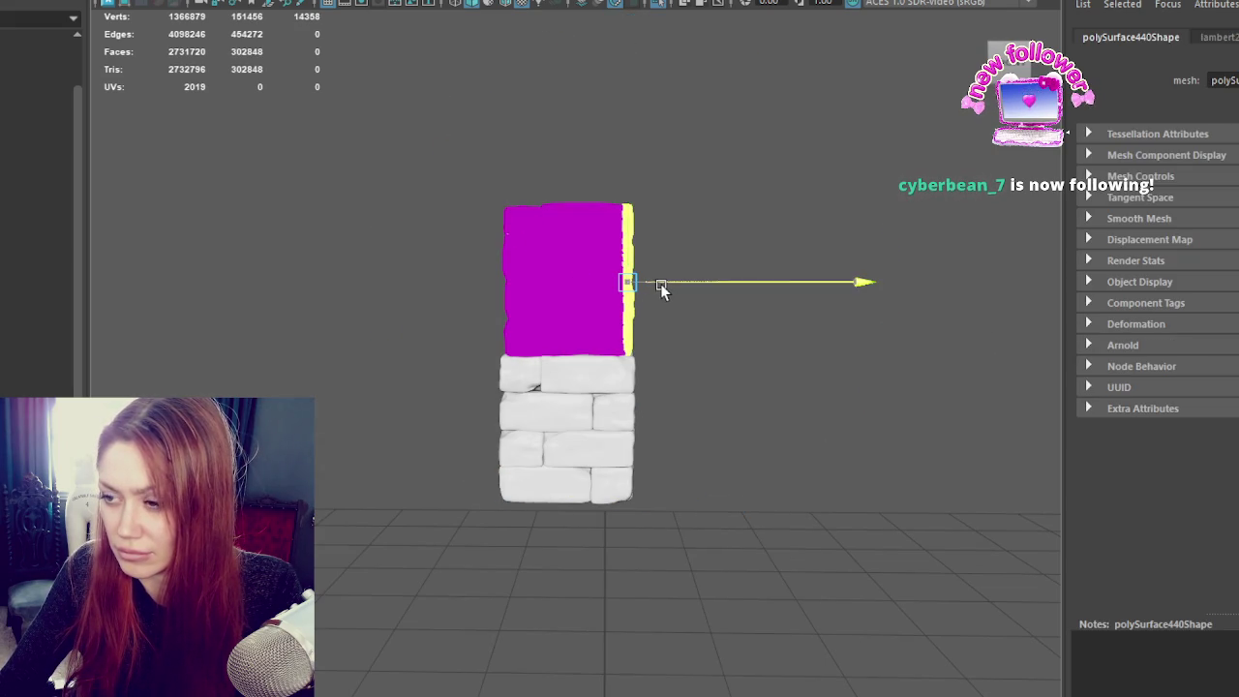
Step: Deselect everything and view the whole pavilion with the chimney in place
right_click_drag(251, 151, 333, 124)
left_click(416, 91)
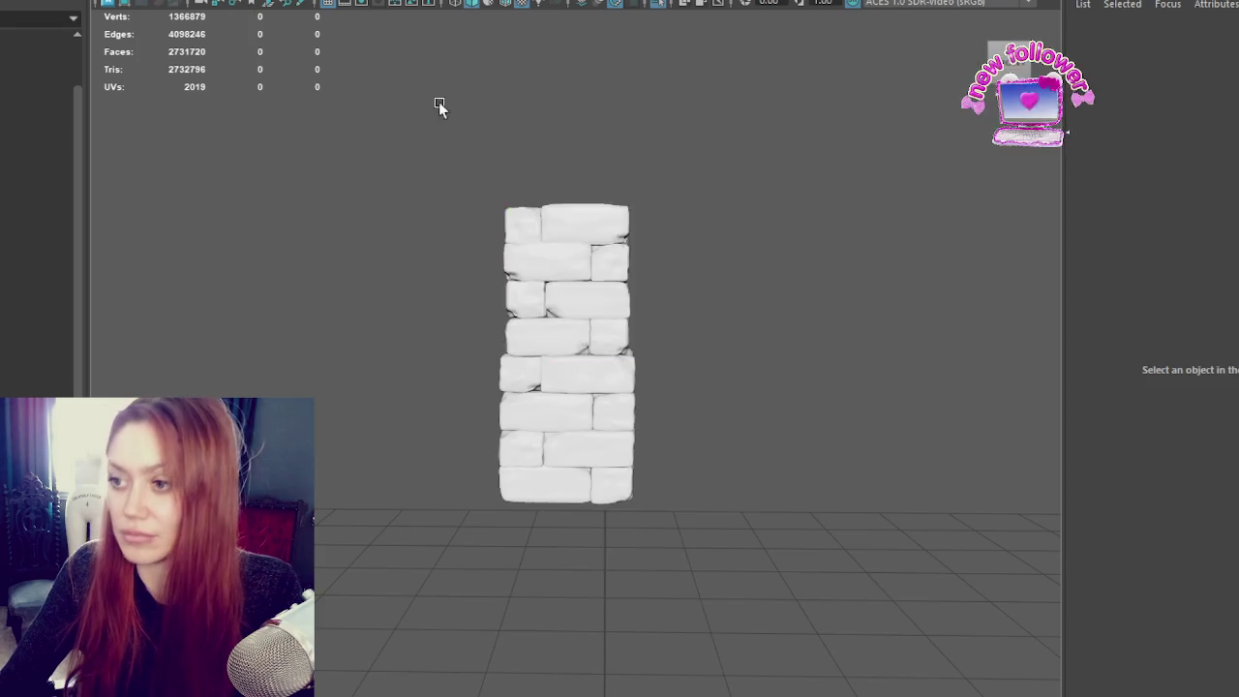
scroll(496, 324, "down", 5)
key("ctrl+1")
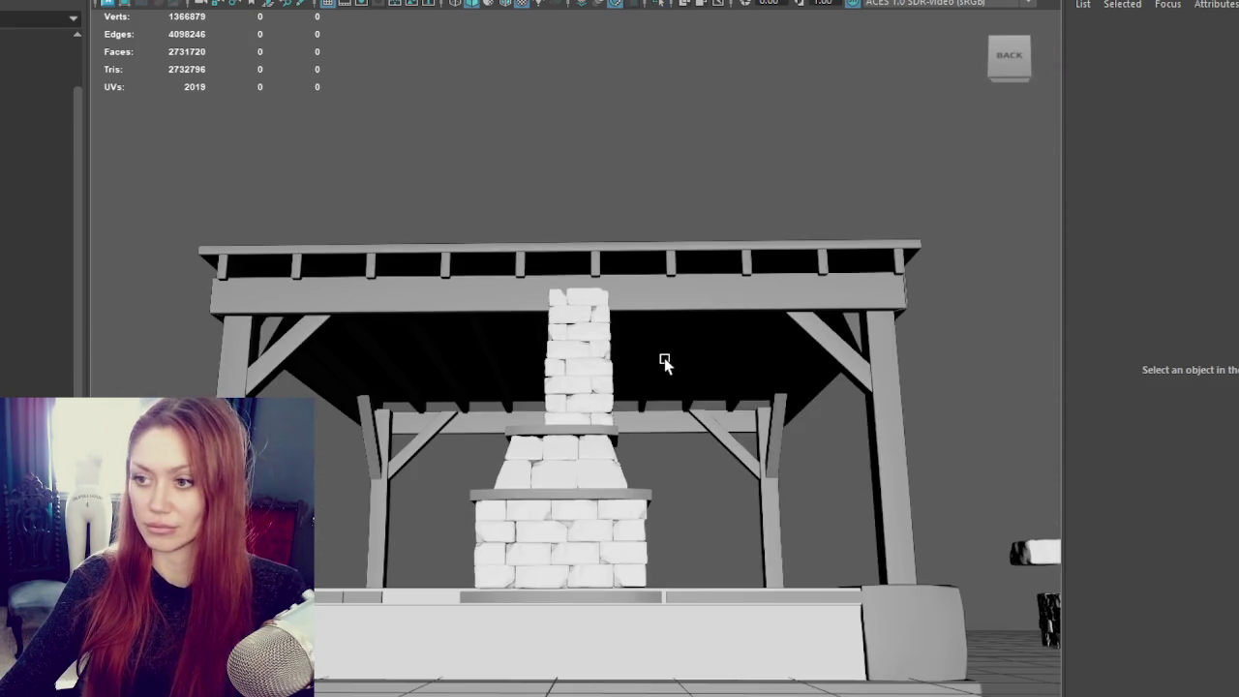
Step: Slide the lower chimney block along X so the column centres on the fireplace
scroll(665, 359, "down", 2)
left_click(581, 396)
left_click(594, 347)
scroll(591, 335, "up", 2)
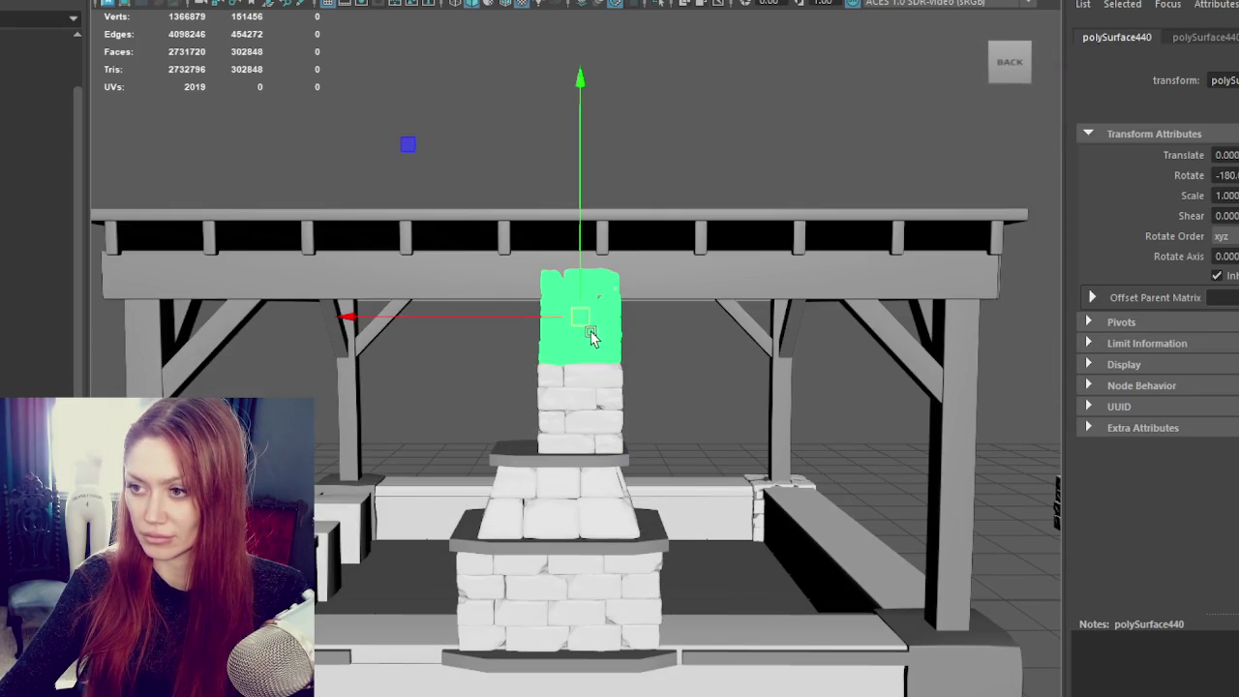
left_click(547, 380)
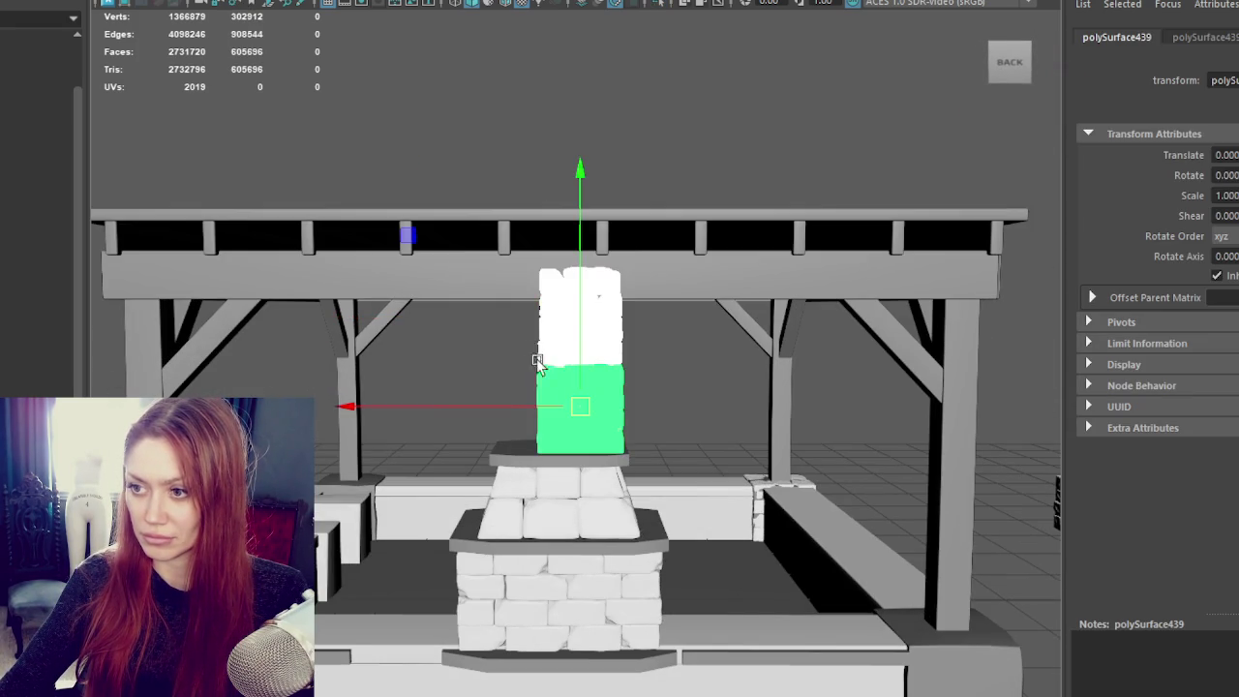
left_click_drag(529, 402, 503, 412)
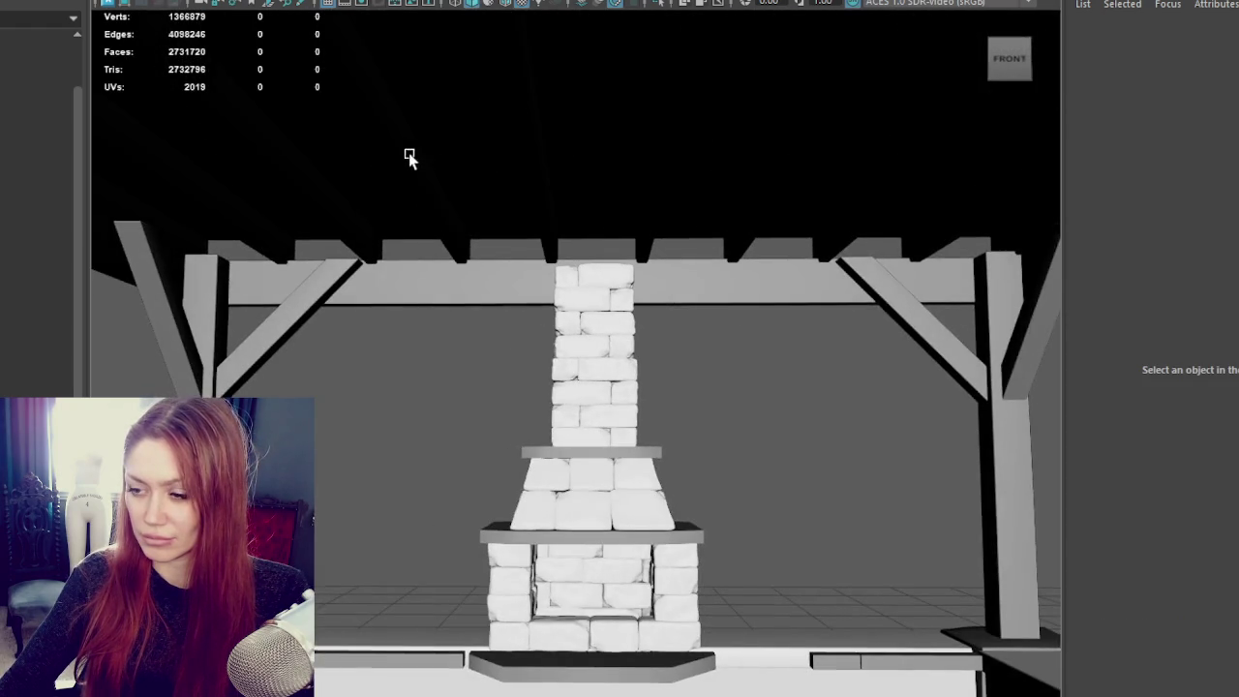
scroll(741, 420, "down", 5)
scroll(706, 389, "up", 8)
mouse_move(706, 389)
left_mouse_down("alt")
mouse_move(649, 295)
mouse_move(905, 324)
mouse_move(645, 249)
left_mouse_up("alt")
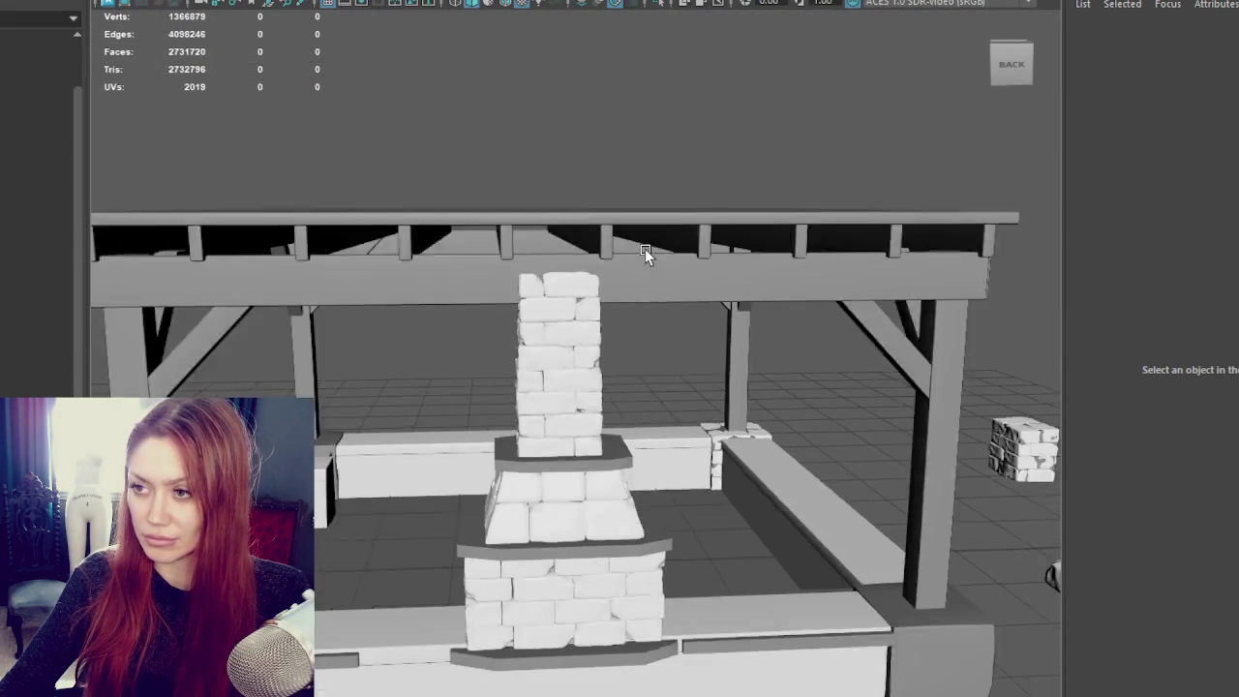
scroll(645, 250, "down", 3)
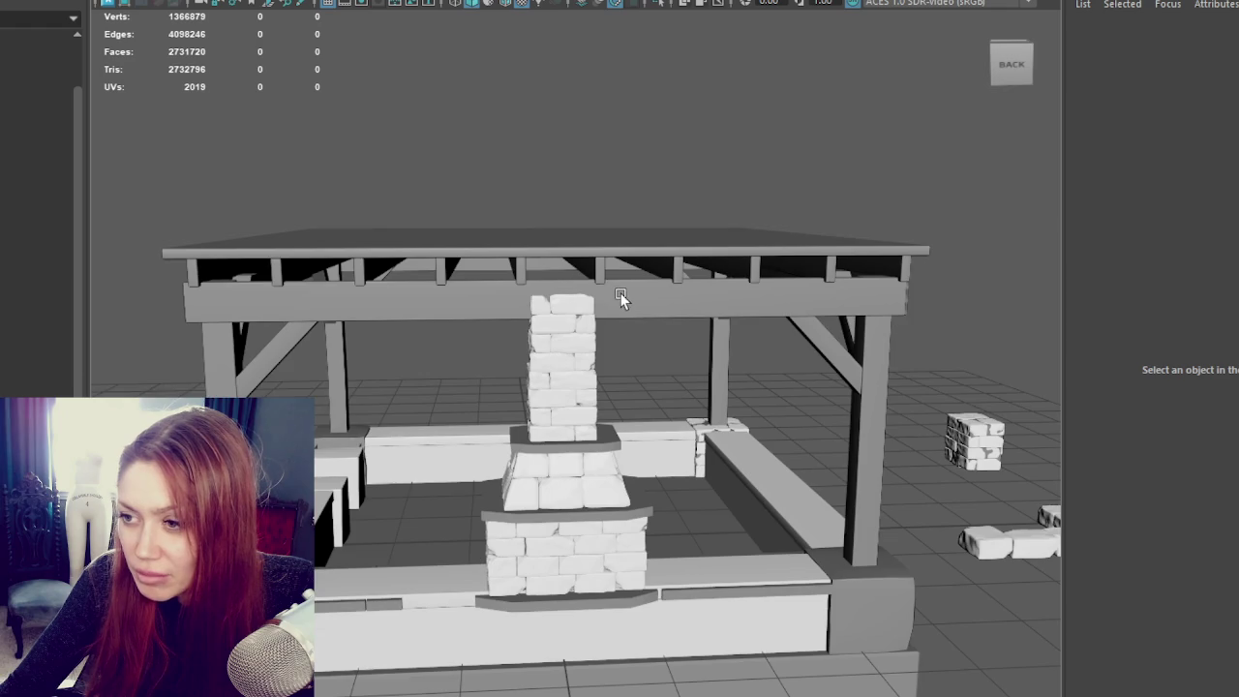
scroll(620, 293, "up", 3)
Step: Frame the wooden roof beams and inspect the chimney top meeting the beam from below
left_click(474, 262)
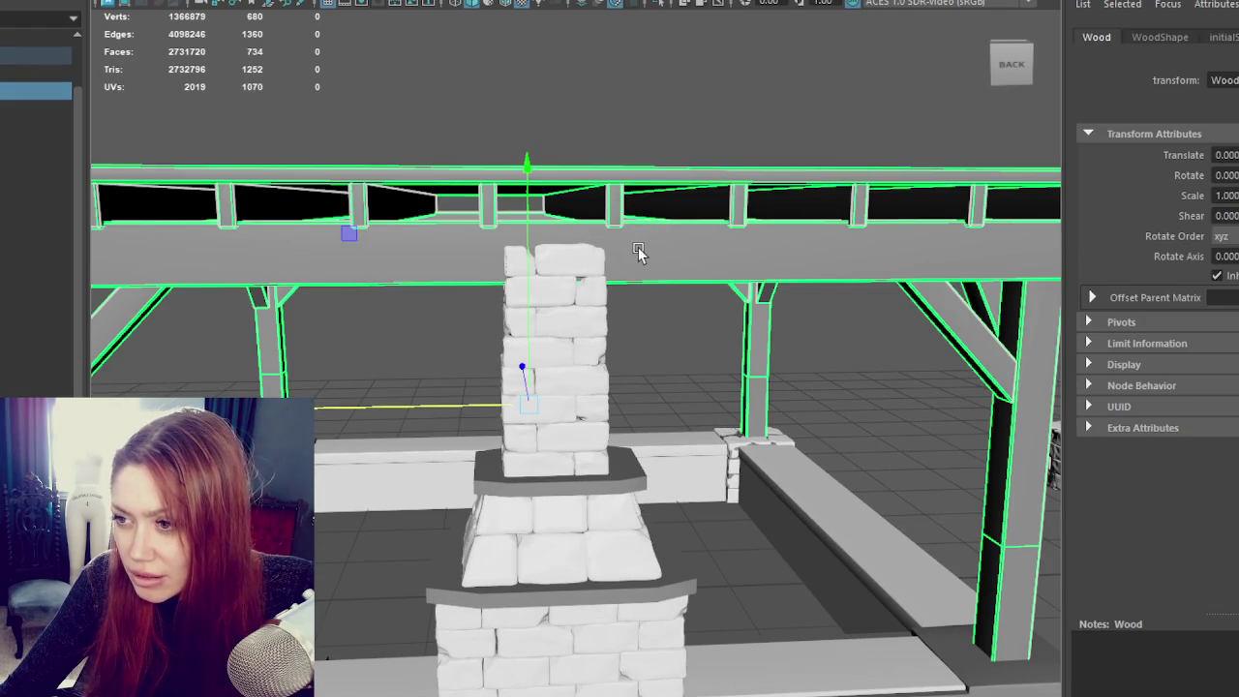
key("f")
left_click_drag(639, 251, 395, 244, "alt")
scroll(430, 234, "up", 5)
left_click_drag(523, 298, 561, 314, "alt")
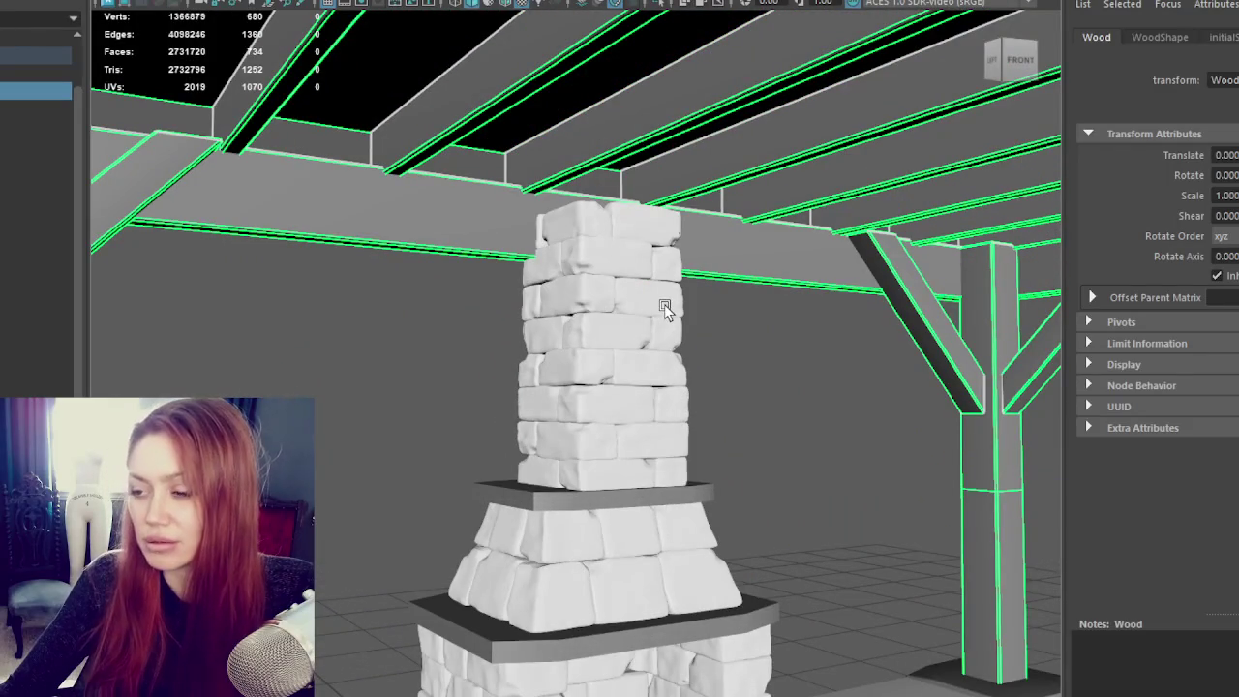
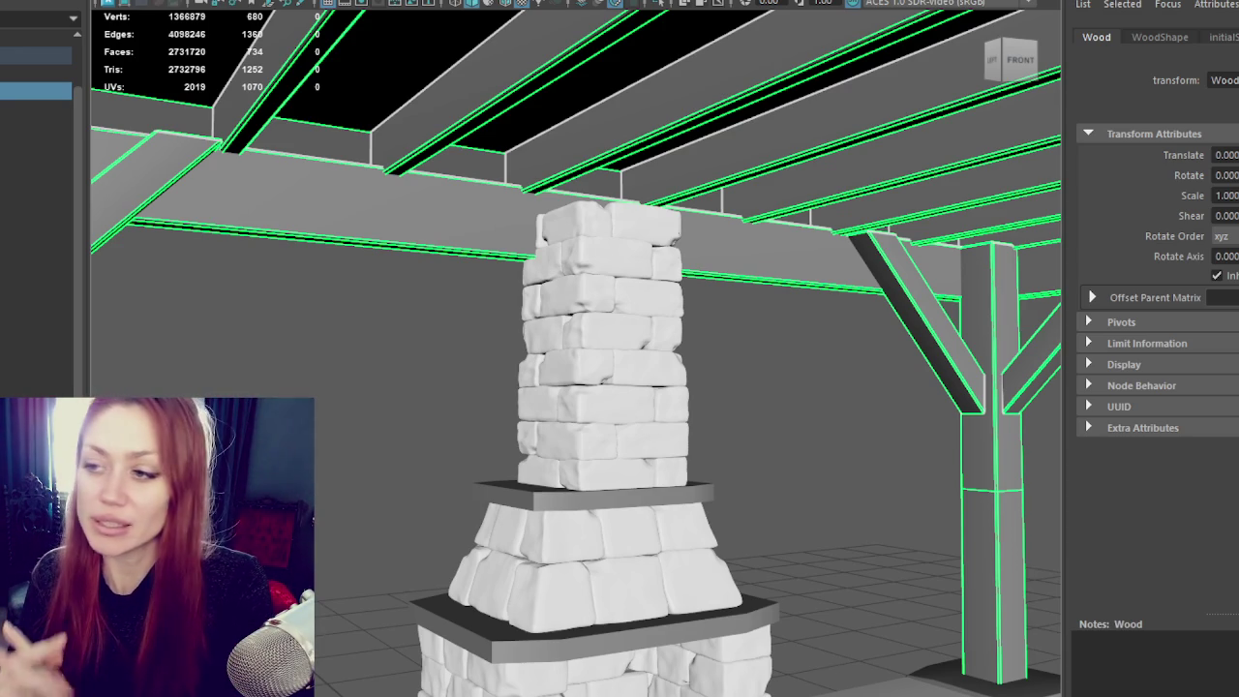
Step: Raise the top chimney block straight up along Y so it pokes above the roof
mouse_move(682, 160)
left_mouse_down("alt")
mouse_move(626, 260)
mouse_move(564, 277)
mouse_move(530, 350)
left_mouse_up("alt")
left_click(531, 350)
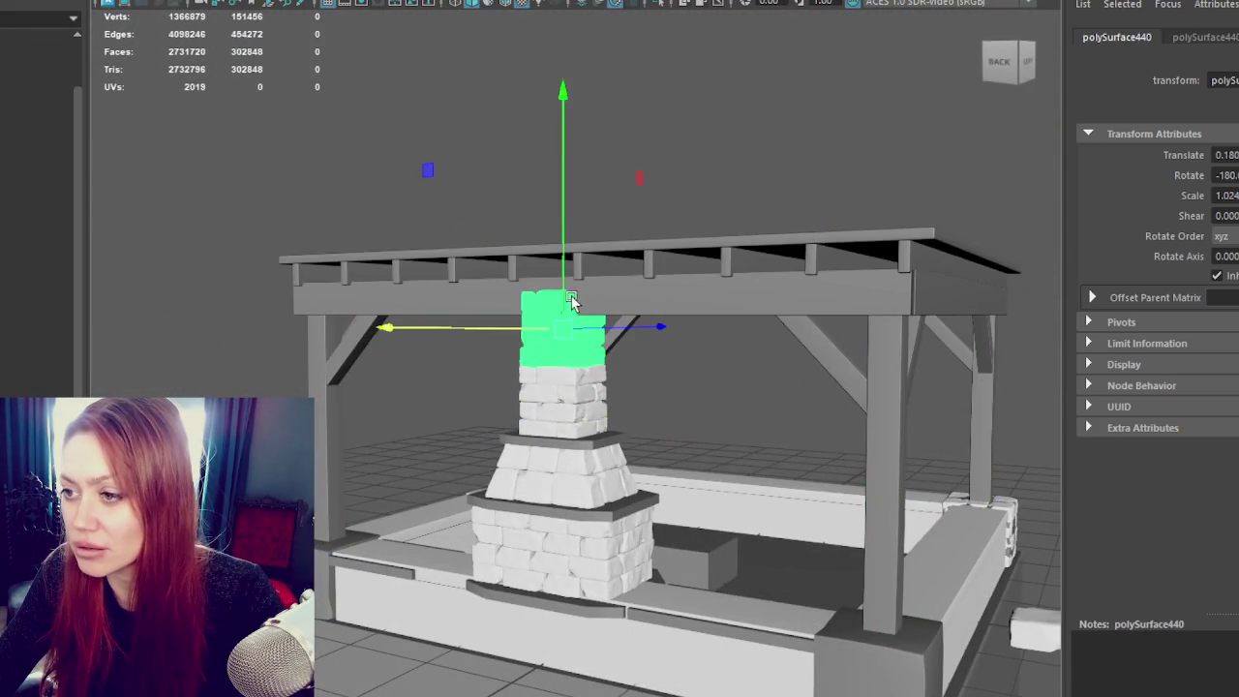
left_click_drag(579, 288, 584, 213)
left_click(666, 203)
Step: Orbit around the roof top to inspect the raised chimney from the back and above
mouse_move(666, 202)
left_mouse_down("alt")
mouse_move(872, 241)
mouse_move(439, 252)
mouse_move(678, 267)
mouse_move(740, 293)
mouse_move(623, 182)
mouse_move(357, 205)
mouse_move(639, 285)
left_mouse_up("alt")
scroll(639, 285, "up", 3)
scroll(700, 394, "down", 10)
mouse_move(700, 393)
left_mouse_down("alt")
mouse_move(858, 431)
mouse_move(1071, 331)
mouse_move(1063, 354)
mouse_move(1091, 388)
left_mouse_up("alt")
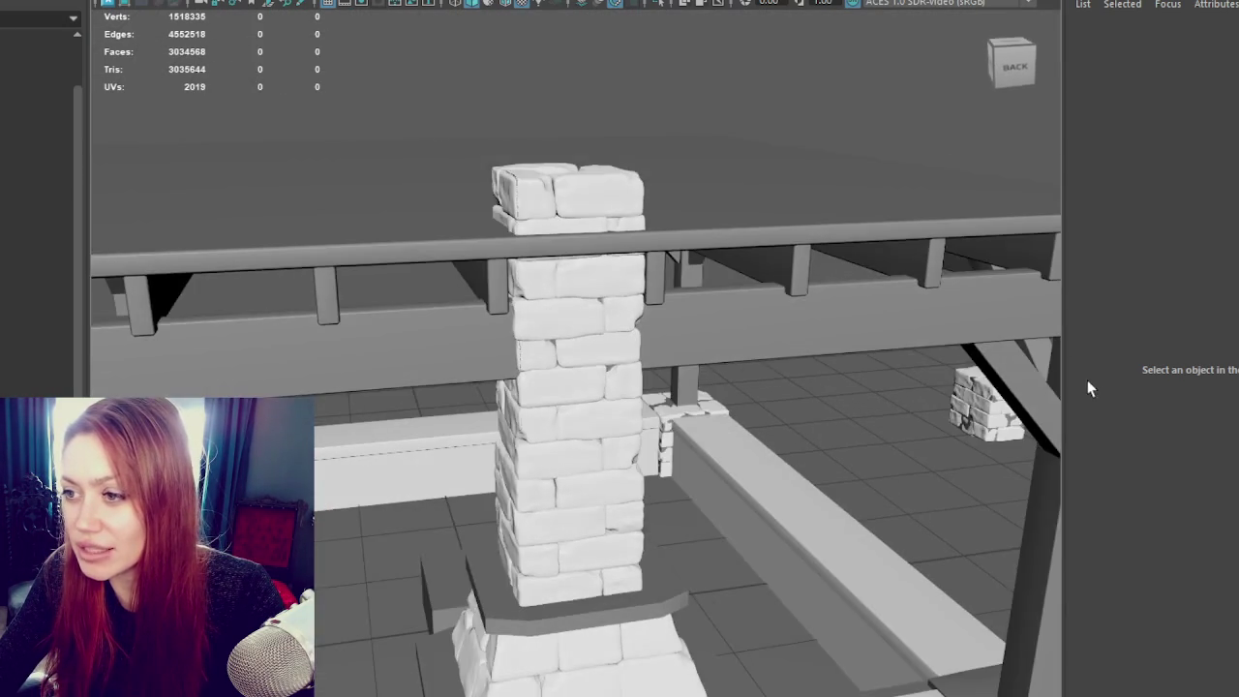
scroll(523, 387, "down", 3)
mouse_move(523, 387)
left_mouse_down("alt")
mouse_move(713, 260)
mouse_move(649, 240)
left_mouse_up("alt")
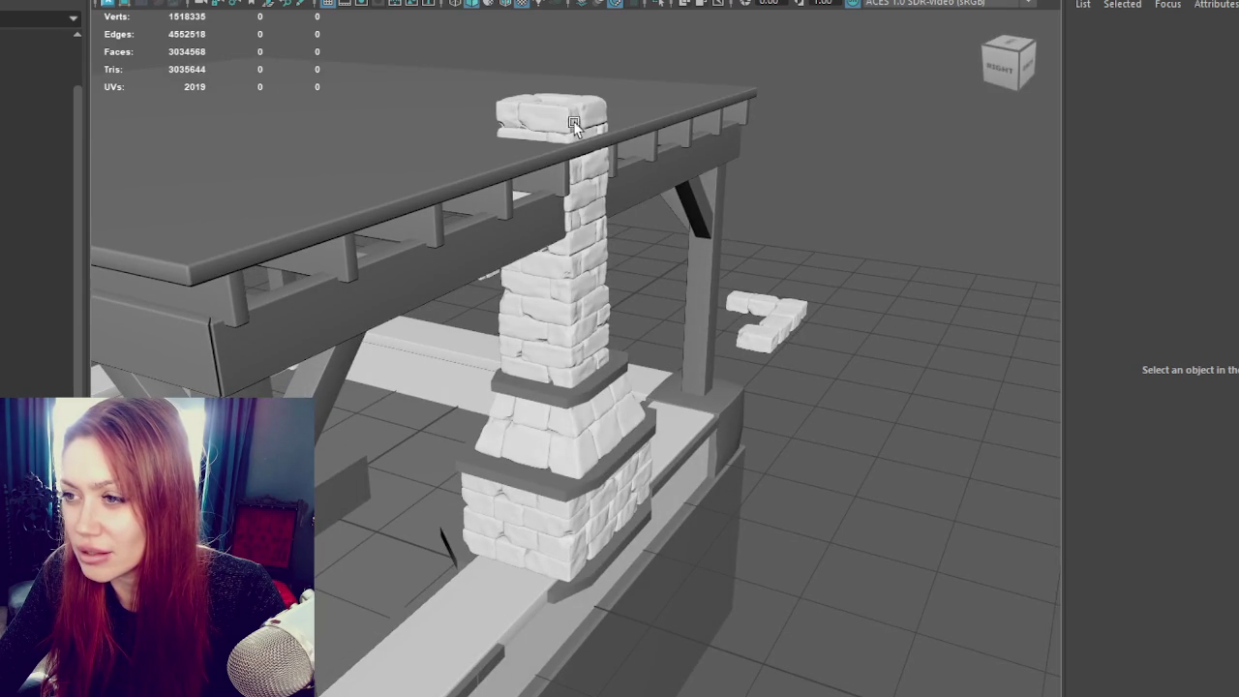
Step: Combine the fireplace hood pieces into one mesh with Mesh > Combine
left_click(578, 220)
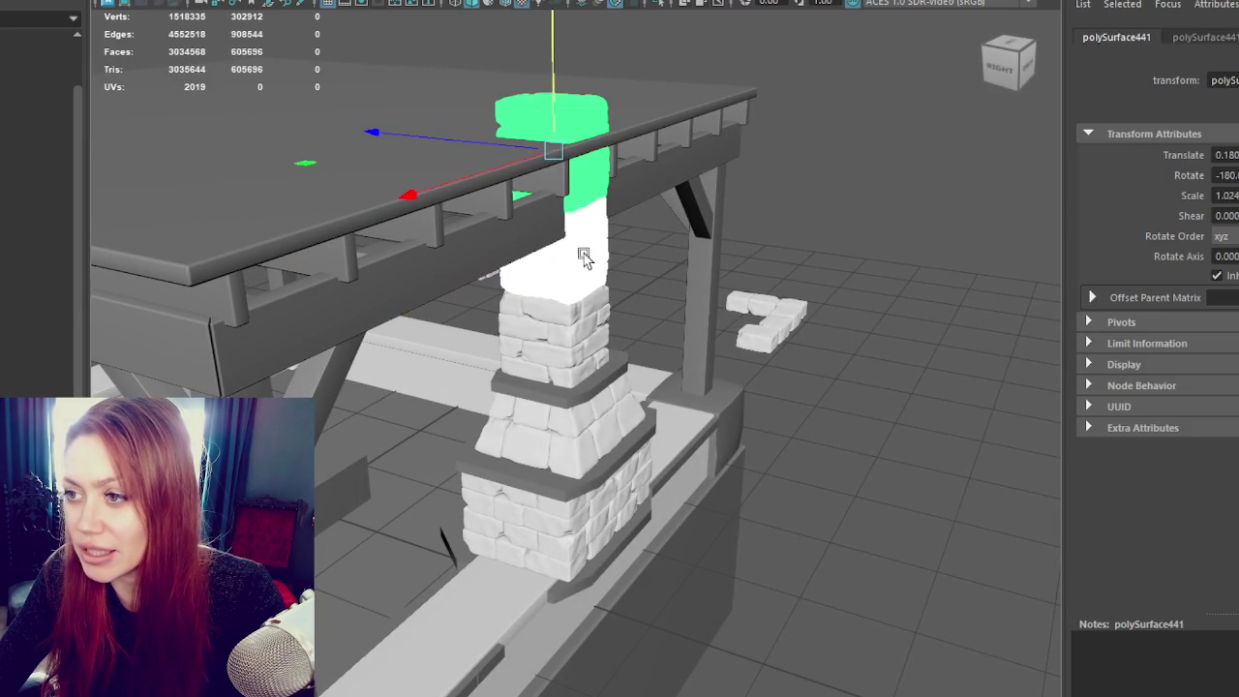
left_click(571, 360)
left_click(573, 453)
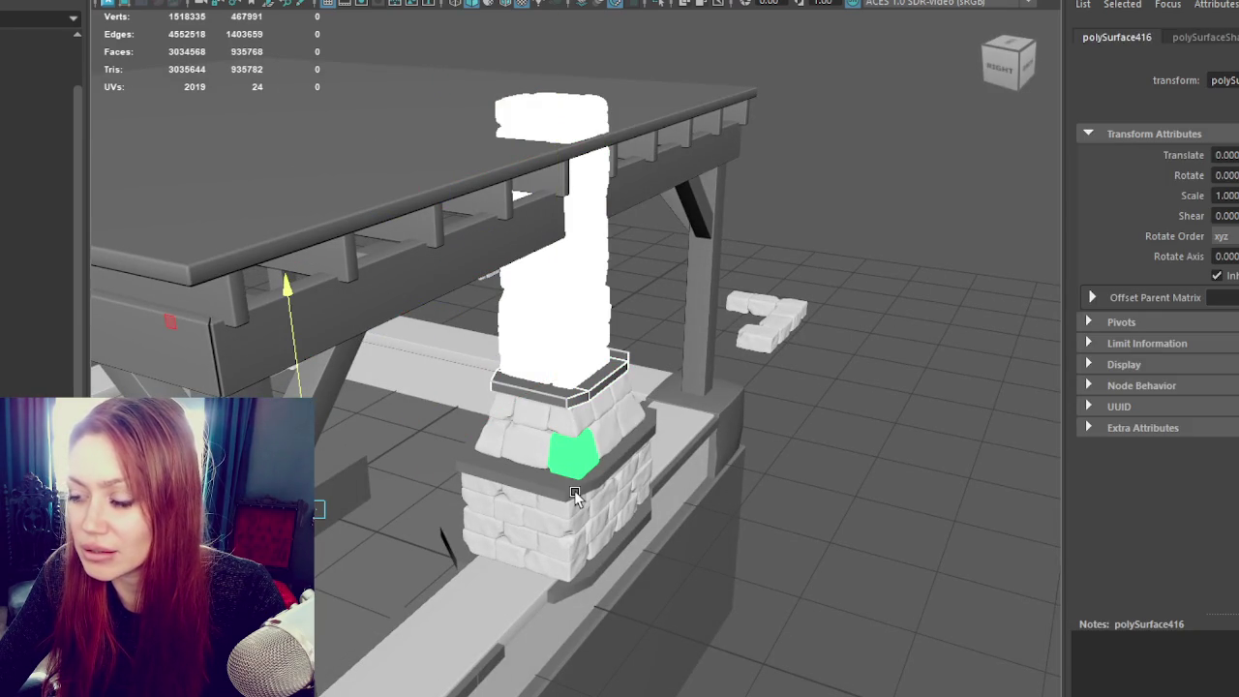
left_click_drag(575, 496, 139, 377, "alt")
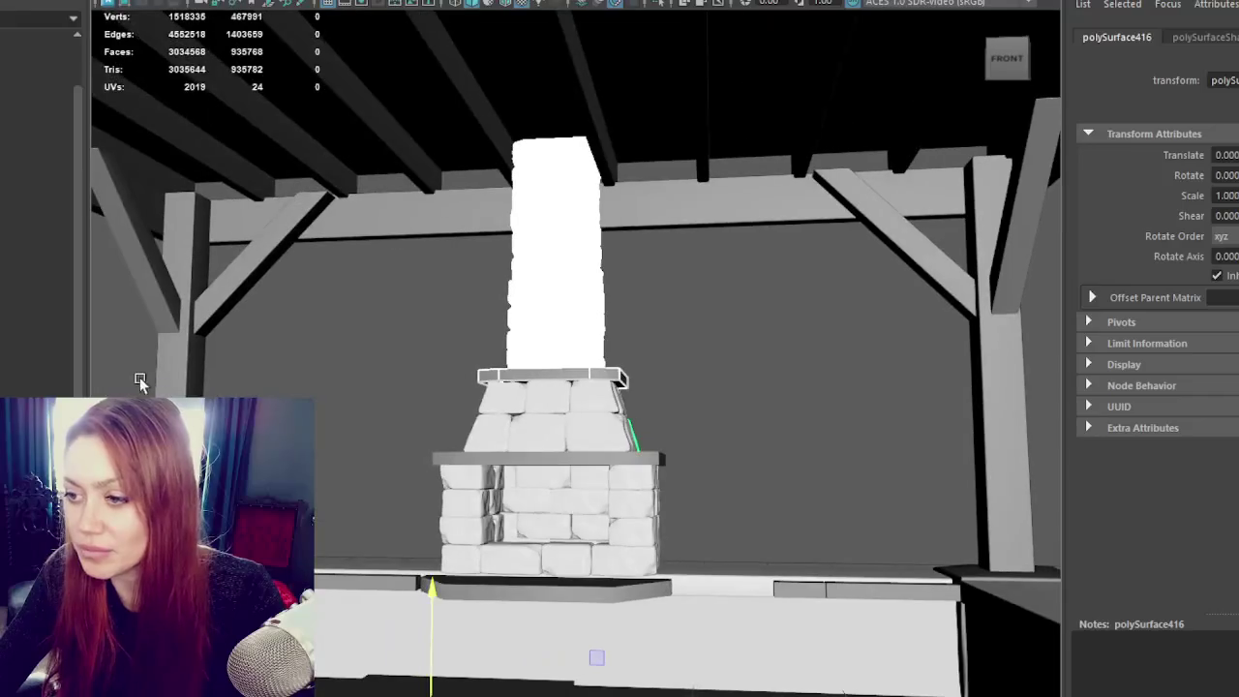
left_click(627, 431)
left_click(131, 1)
left_click(160, 3)
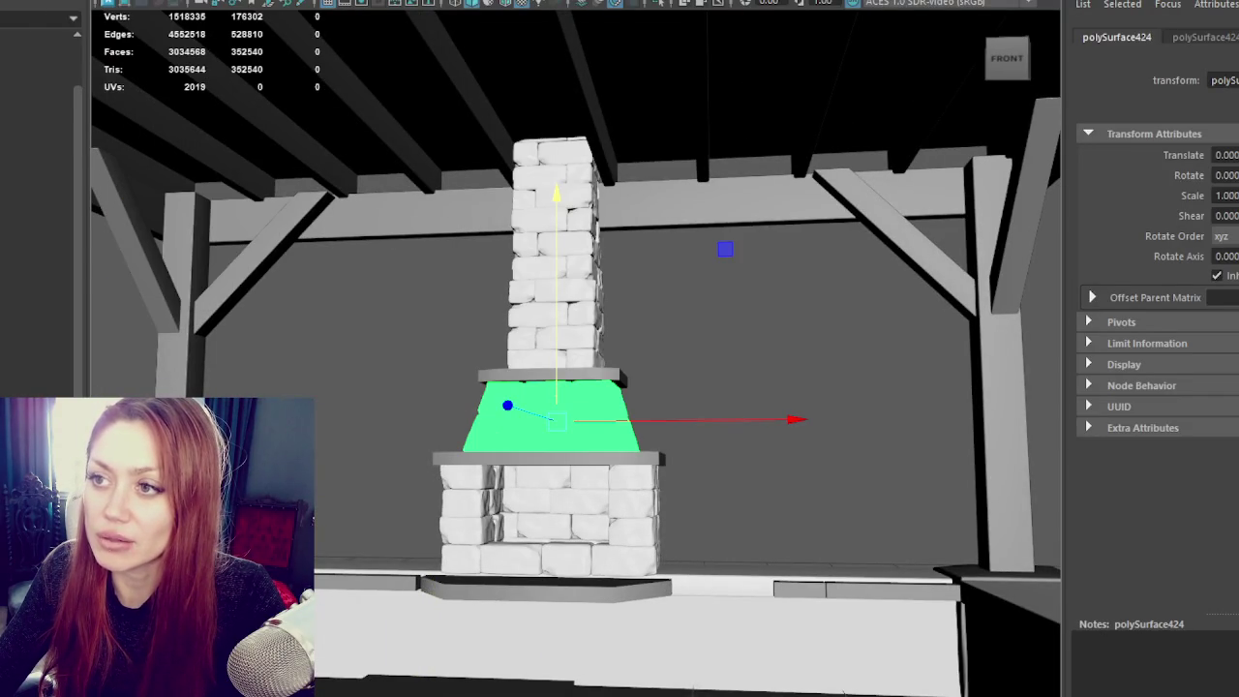
Step: Combine the fireplace base pieces into a single mesh
mouse_move(512, 476)
left_mouse_down("alt")
mouse_move(417, 472)
mouse_move(651, 559)
mouse_move(687, 539)
mouse_move(535, 379)
left_mouse_up("alt")
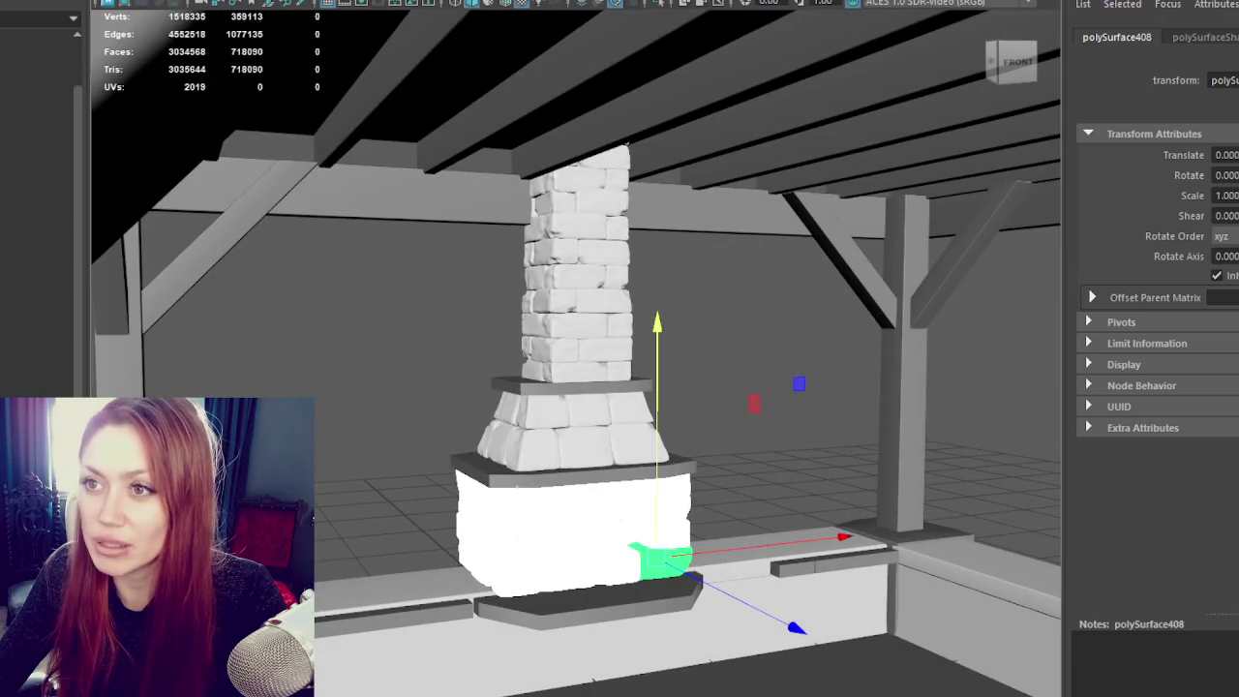
left_click(159, 4)
left_click(159, 4)
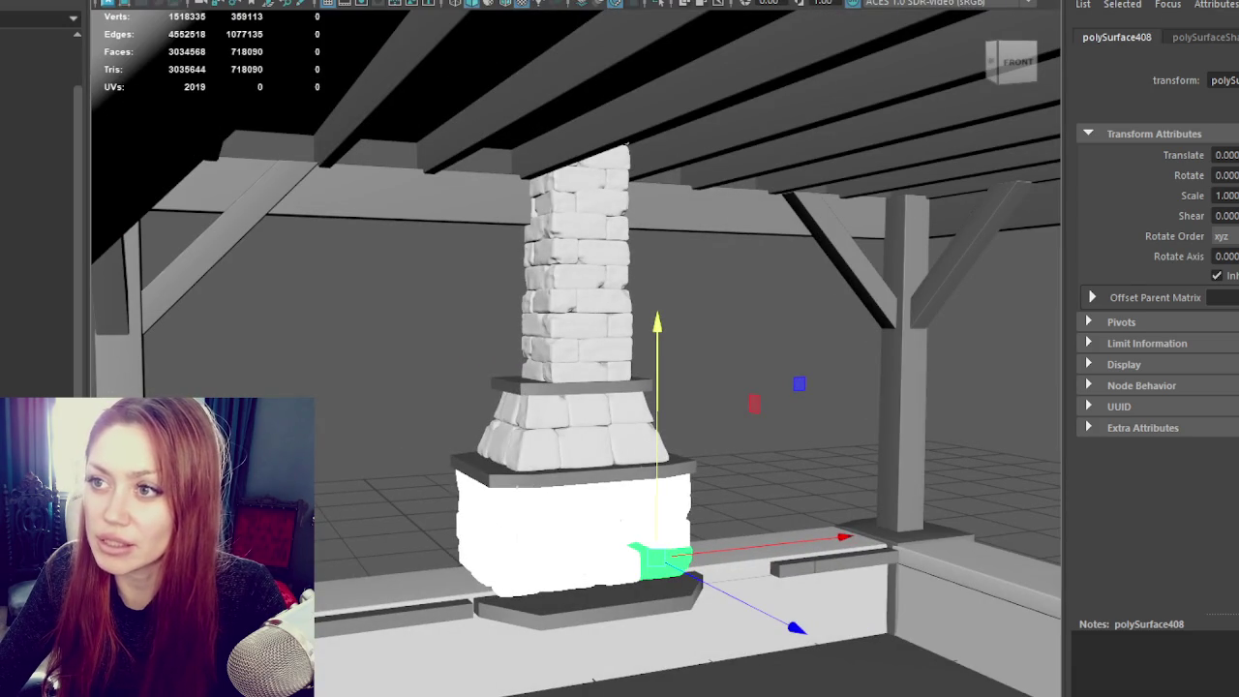
Step: Select all fireplace parts, chimney blocks and the hearth slab, and slide them along Z
mouse_move(658, 242)
left_mouse_down("alt")
mouse_move(699, 235)
mouse_move(564, 122)
left_mouse_up("alt")
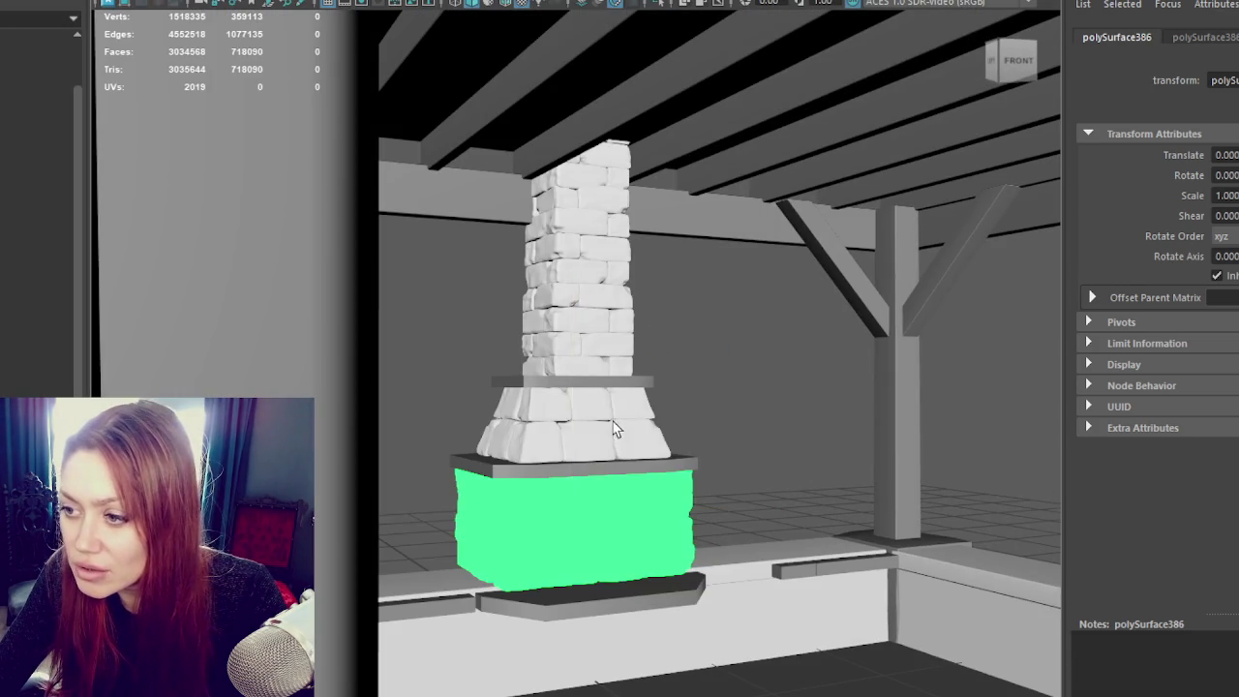
left_click(614, 430, "shift")
left_click(603, 379, "shift")
left_click(603, 338, "shift")
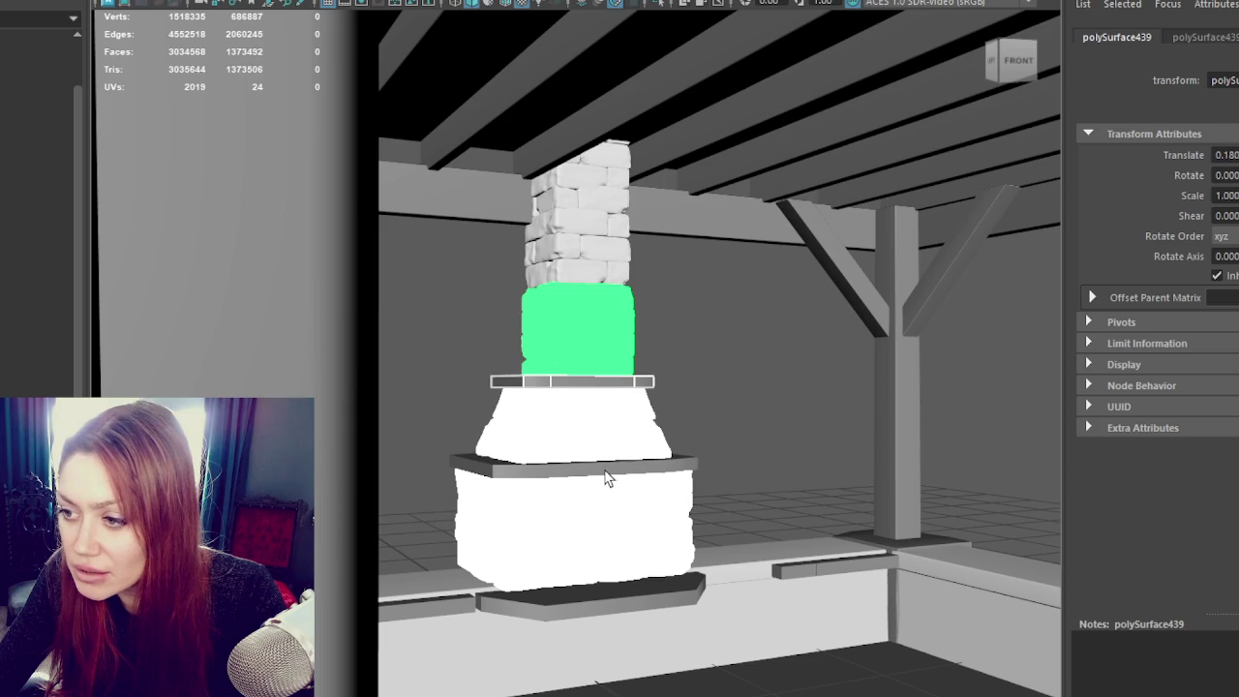
left_click(609, 469, "shift")
left_click(614, 263, "shift")
left_click(603, 184, "shift")
left_click(627, 591, "shift")
left_click_drag(630, 533, 772, 492, "alt")
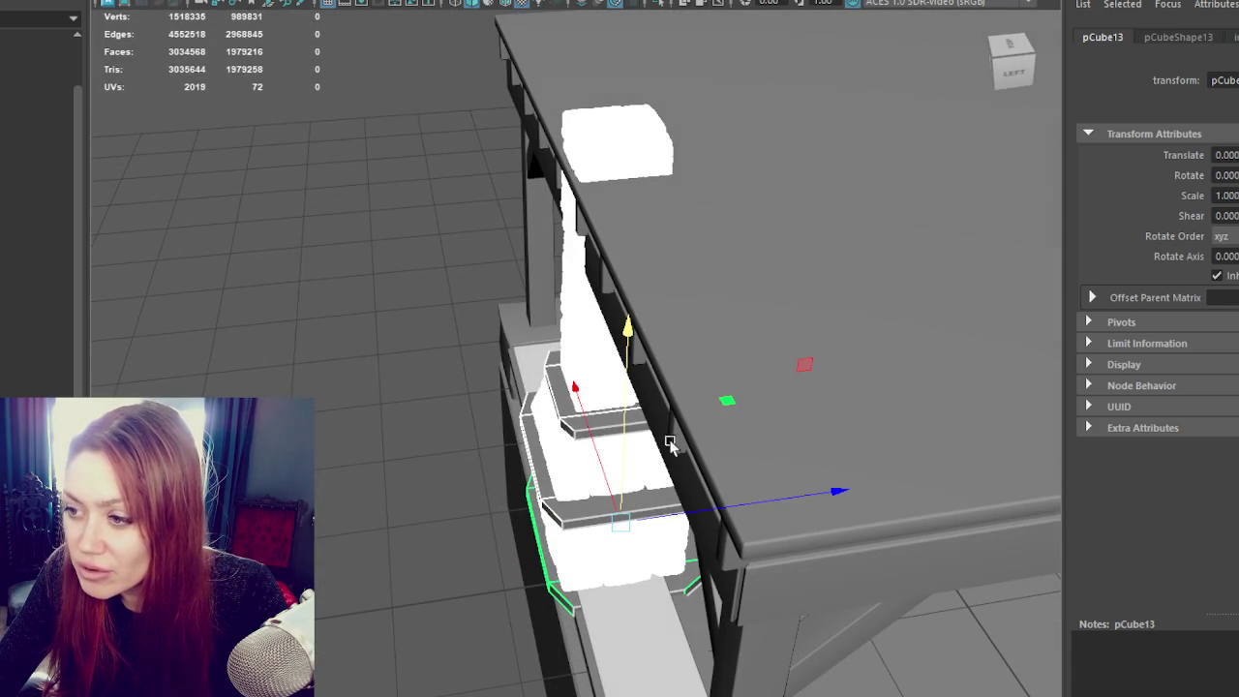
mouse_move(710, 522)
left_mouse_down()
mouse_move(698, 513)
mouse_move(750, 319)
left_mouse_up()
Step: Turn on textured shaded display with 6 and clear the selection
key("6")
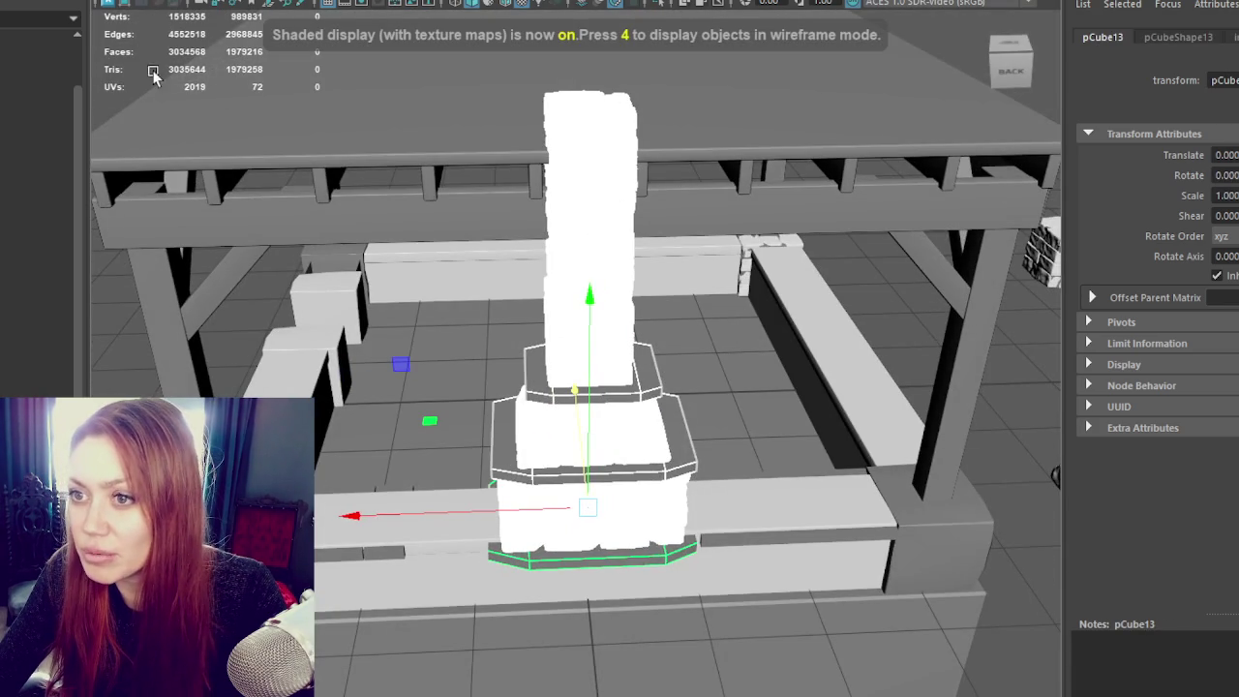
left_click(510, 106)
mouse_move(510, 106)
left_mouse_down("alt")
mouse_move(703, 137)
mouse_move(672, 148)
left_mouse_up("alt")
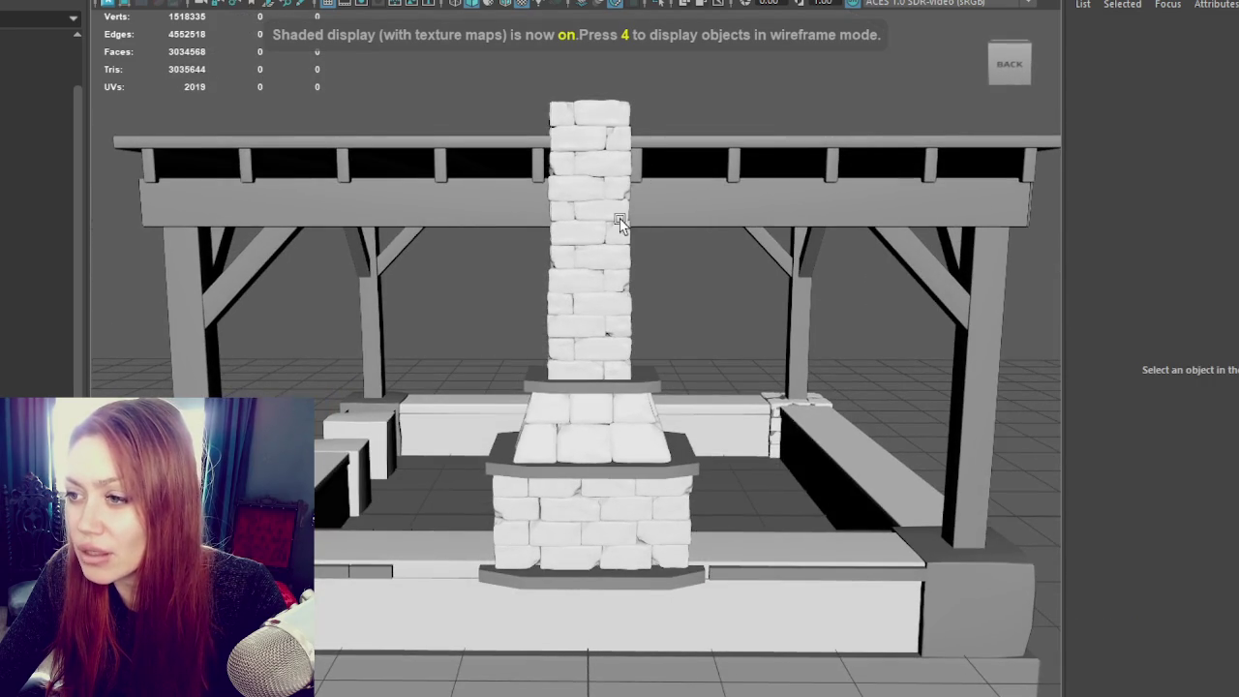
Step: Click through the chimney blocks from the top down to inspect them, then deselect
left_click(613, 184)
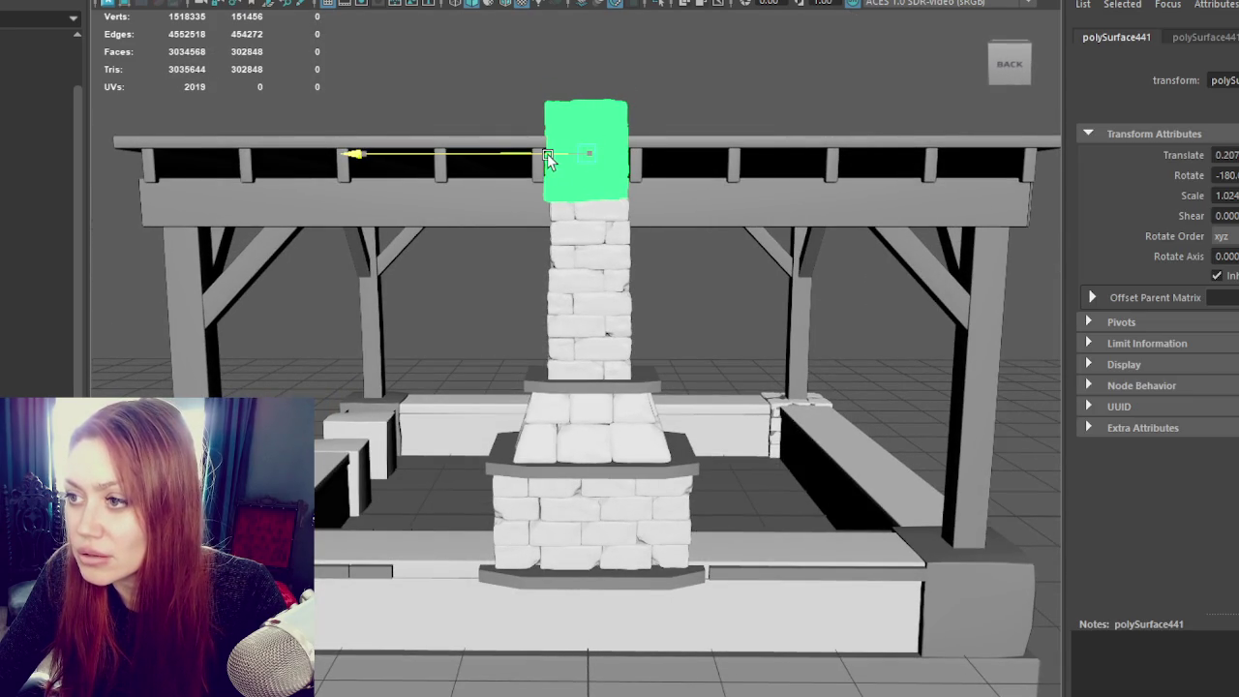
left_click(542, 242)
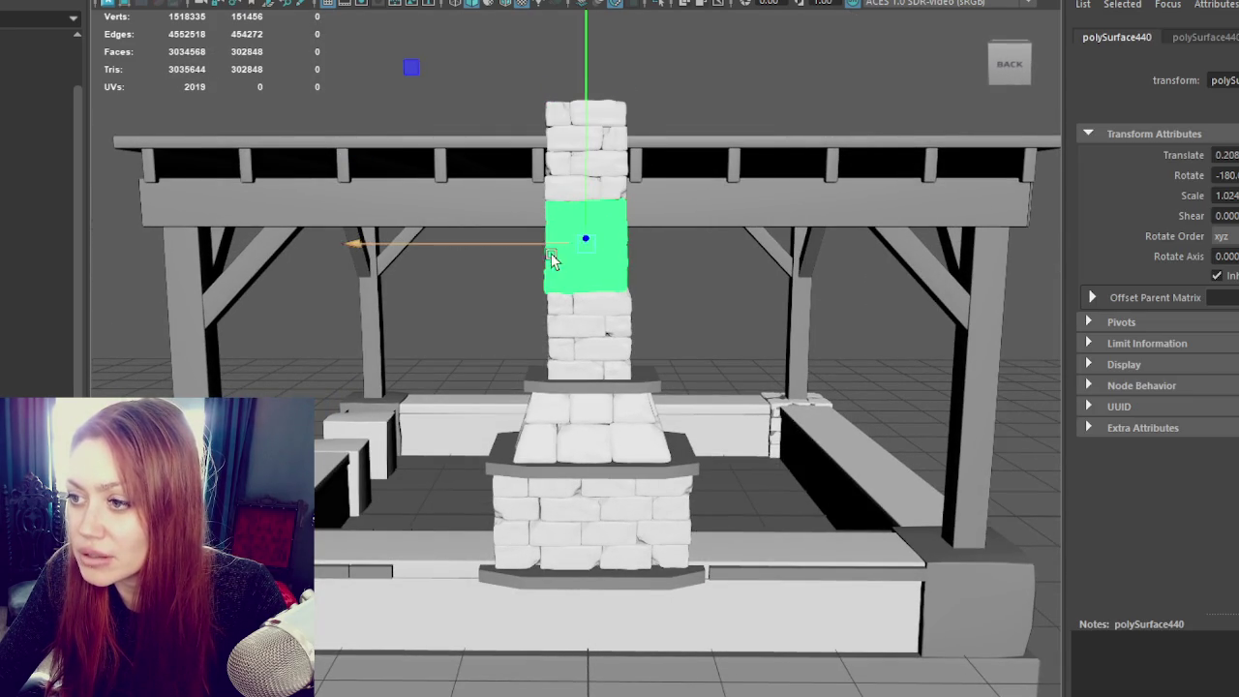
left_click(587, 349)
left_click(590, 271)
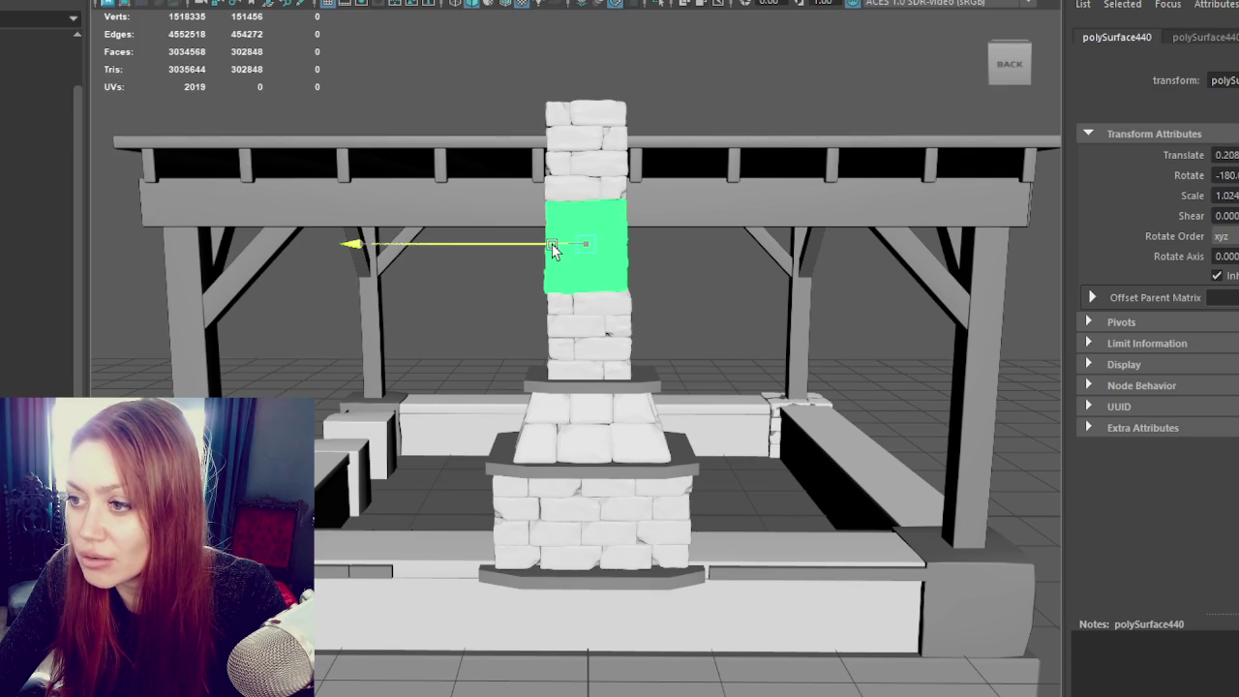
left_click(552, 124)
mouse_move(553, 124)
left_mouse_down("alt")
mouse_move(733, 273)
mouse_move(824, 269)
left_mouse_up("alt")
Step: Frame the fireplace and select the wooden roof beam in a straight front view
key("f")
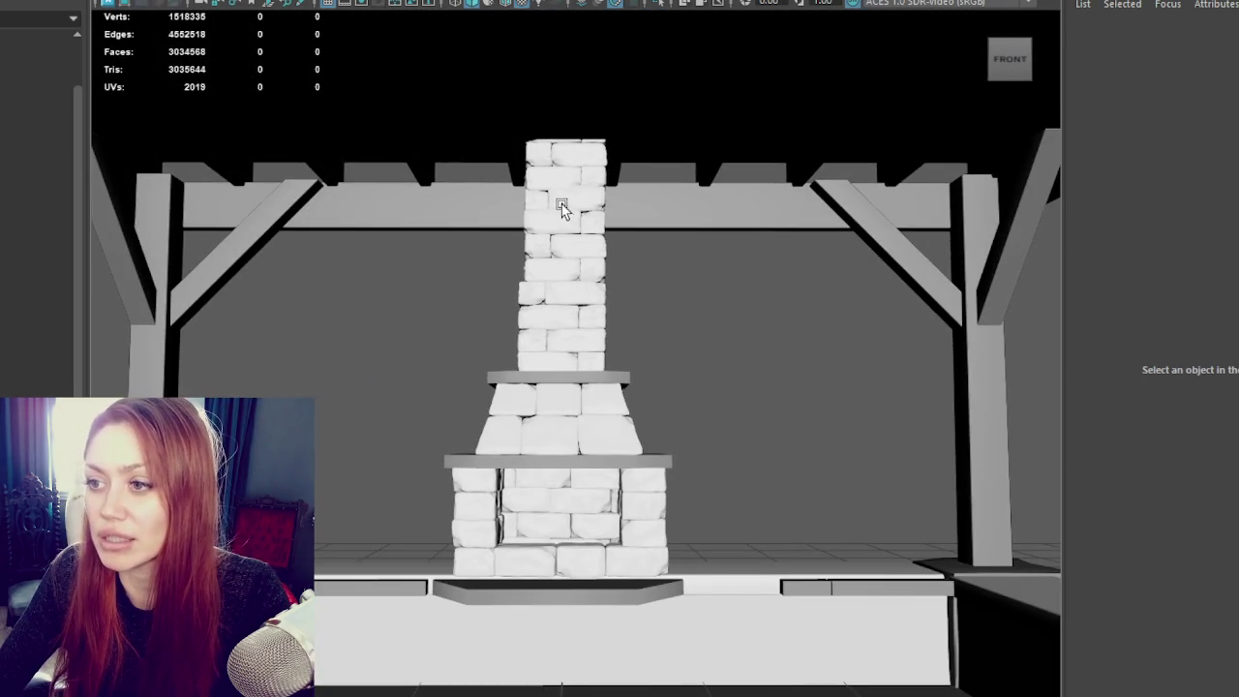
left_click(630, 232)
scroll(636, 221, "up", 3)
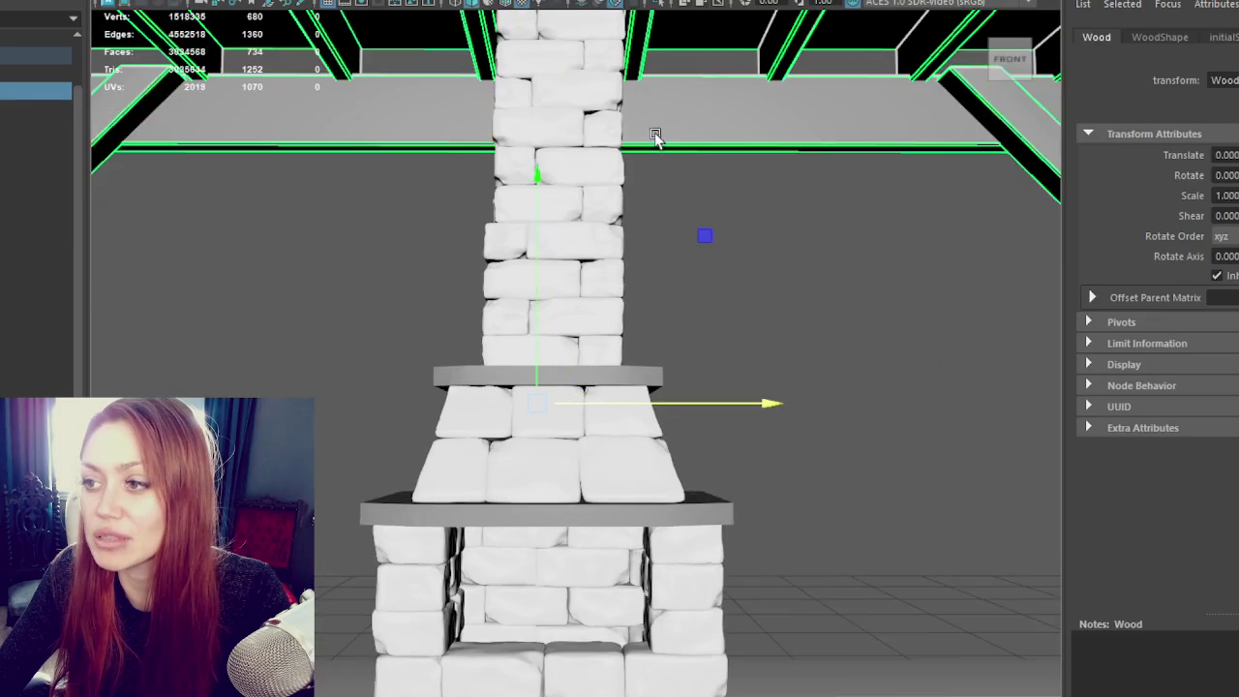
scroll(650, 126, "up", 2)
mouse_move(658, 199)
left_mouse_down("alt")
mouse_move(774, 208)
mouse_move(513, 242)
mouse_move(515, 176)
left_mouse_up("alt")
mouse_move(485, 65)
left_mouse_down("alt")
mouse_move(712, 123)
mouse_move(893, 110)
left_mouse_up("alt")
Step: Insert edge loops into the beam on both sides of the chimney
left_click(1008, 59)
right_click_drag(742, 241, 686, 242, "shift")
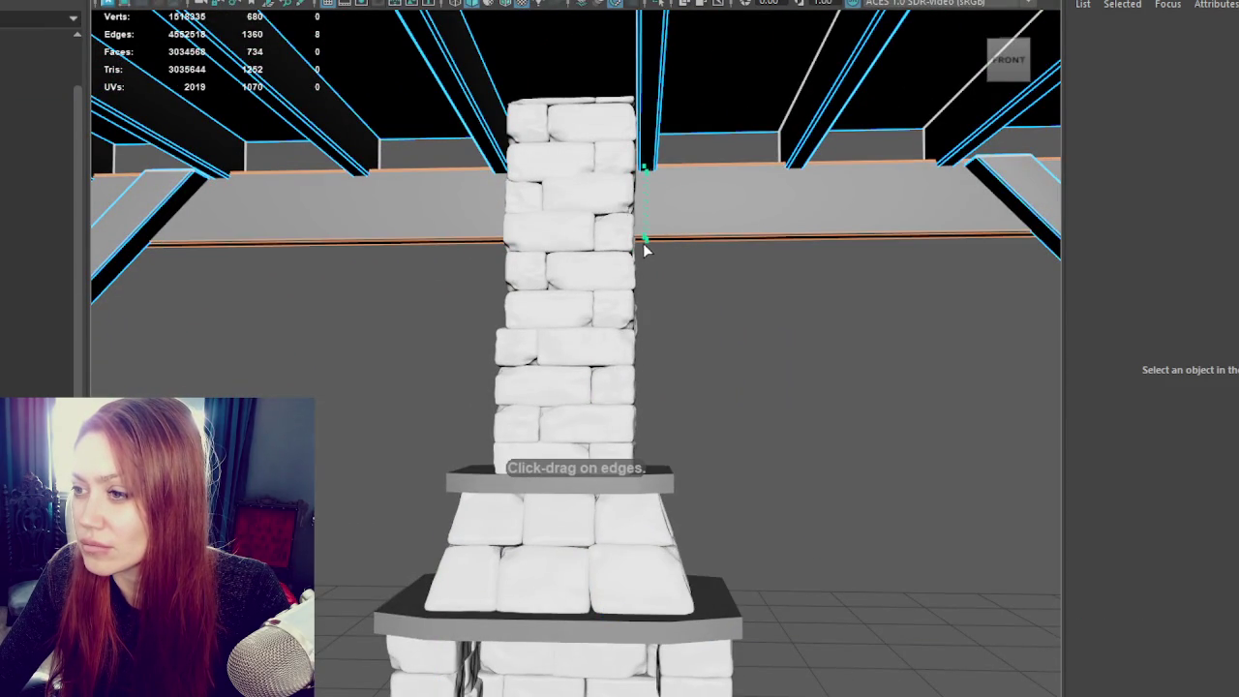
left_click(644, 245)
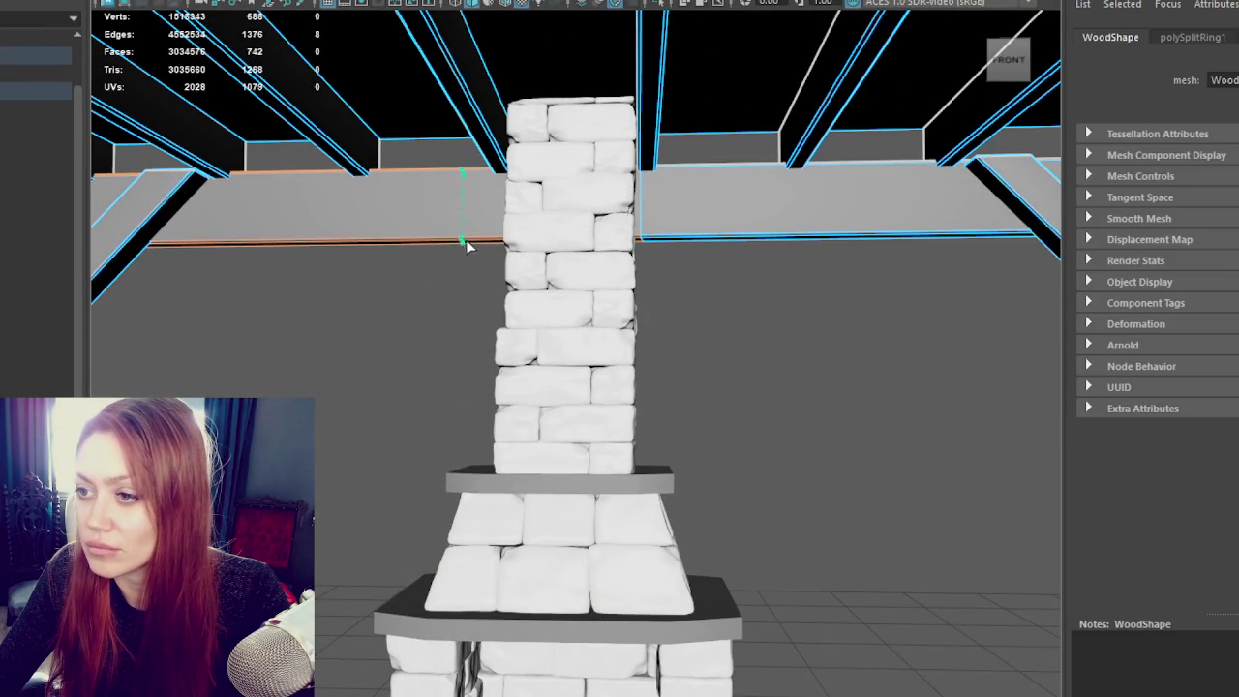
left_click(503, 248)
left_click_drag(503, 248, 528, 245, "alt")
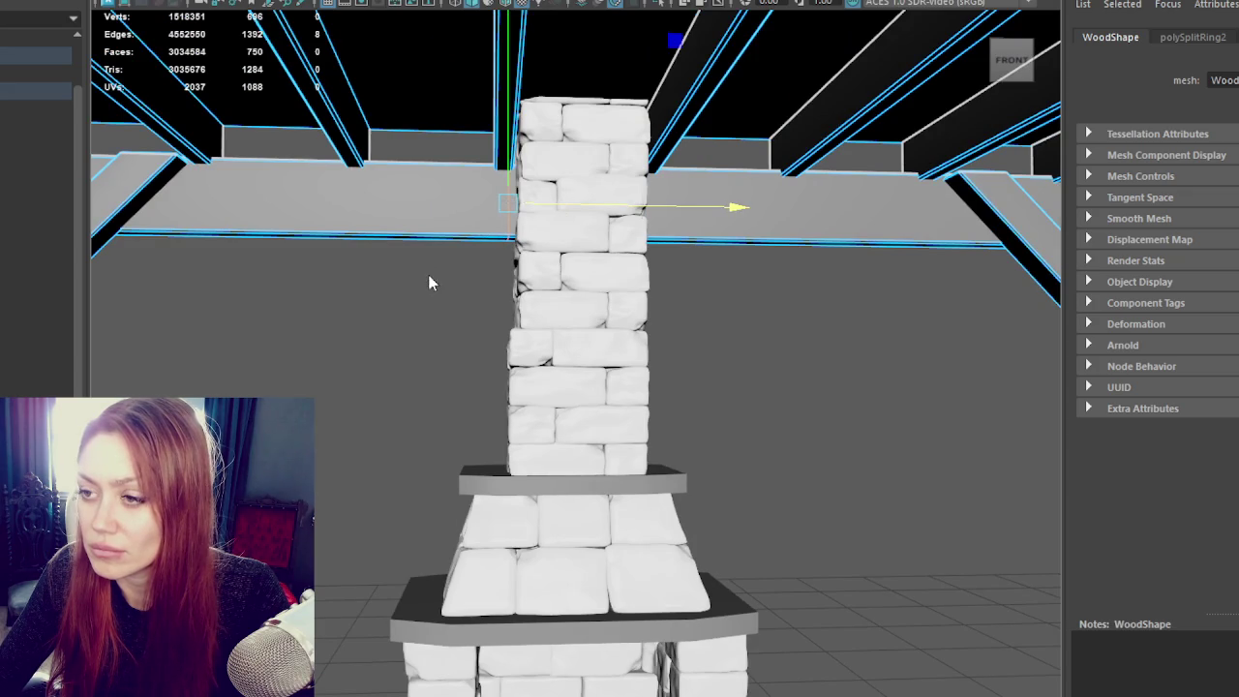
Step: Delete the beam faces inside the chimney in wireframe, then return to textured object mode
key("4")
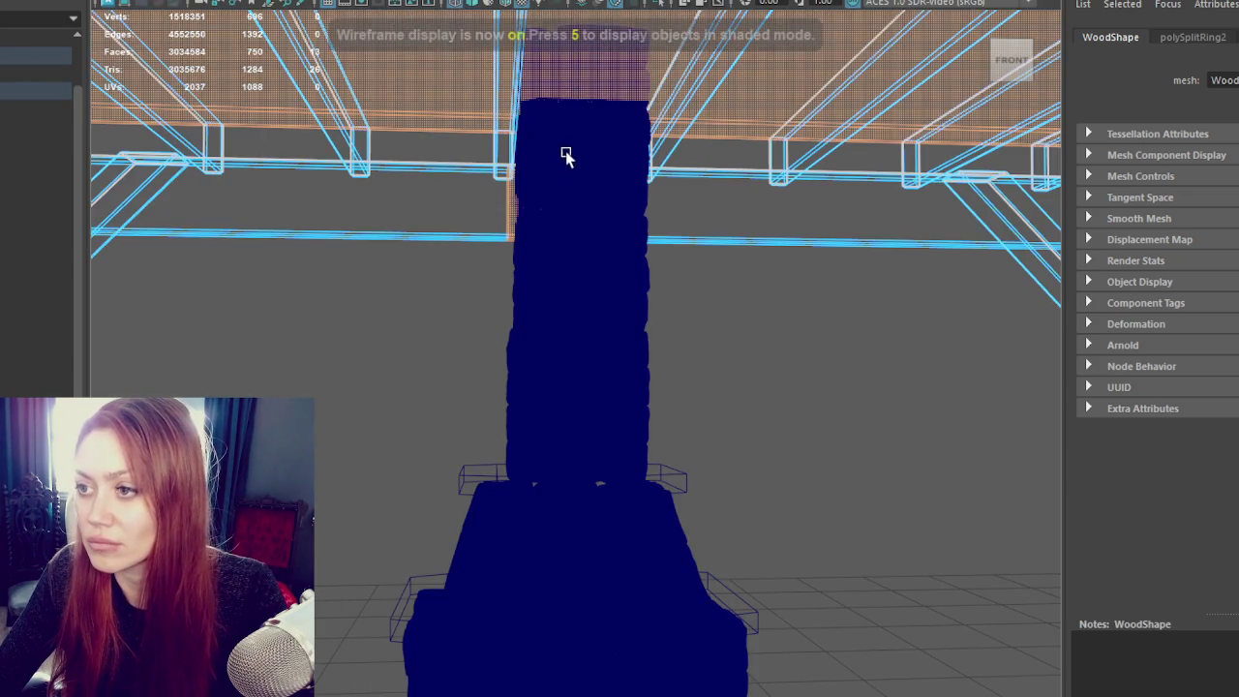
key("Delete")
key("6")
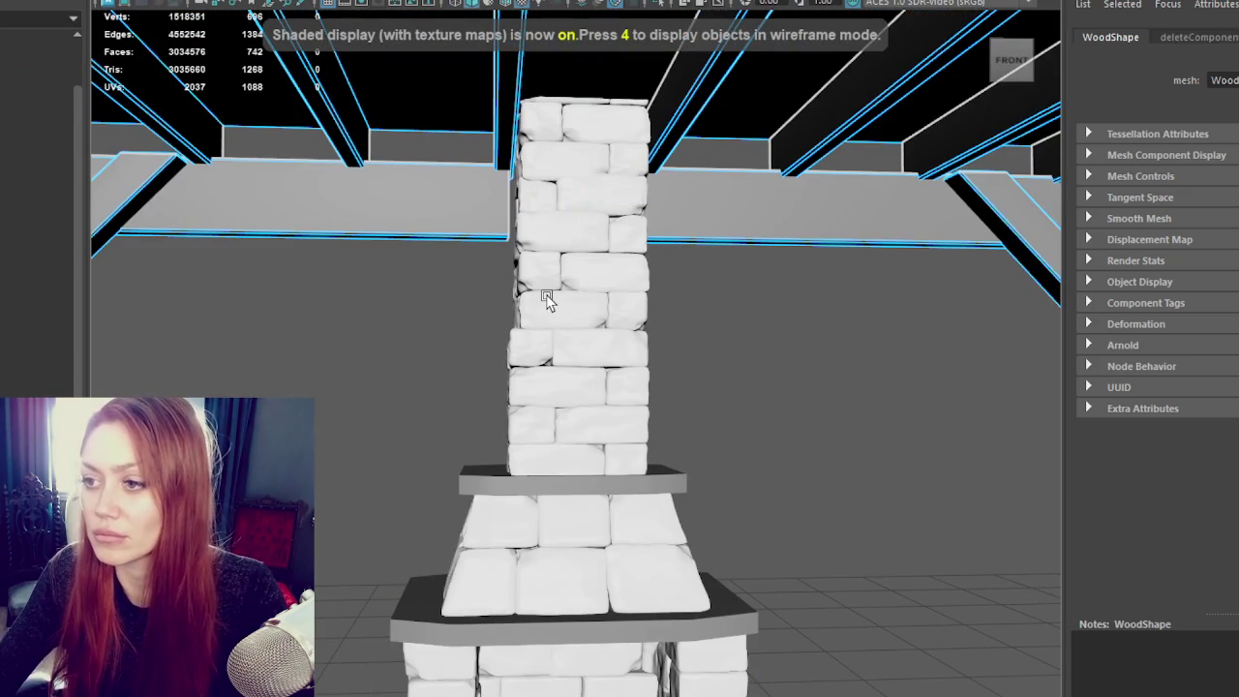
left_click_drag(422, 160, 423, 335, "alt")
right_click_drag(336, 249, 402, 271)
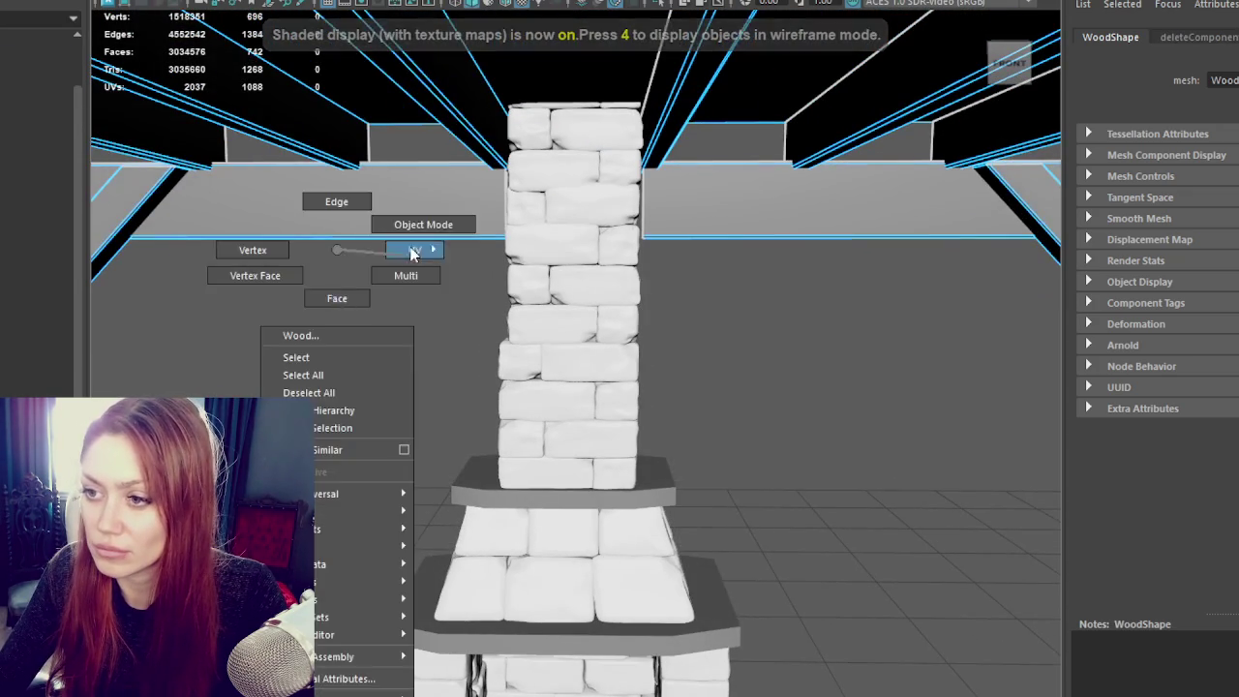
left_click(345, 319)
mouse_move(345, 318)
left_mouse_down("alt")
mouse_move(540, 351)
mouse_move(787, 357)
left_mouse_up("alt")
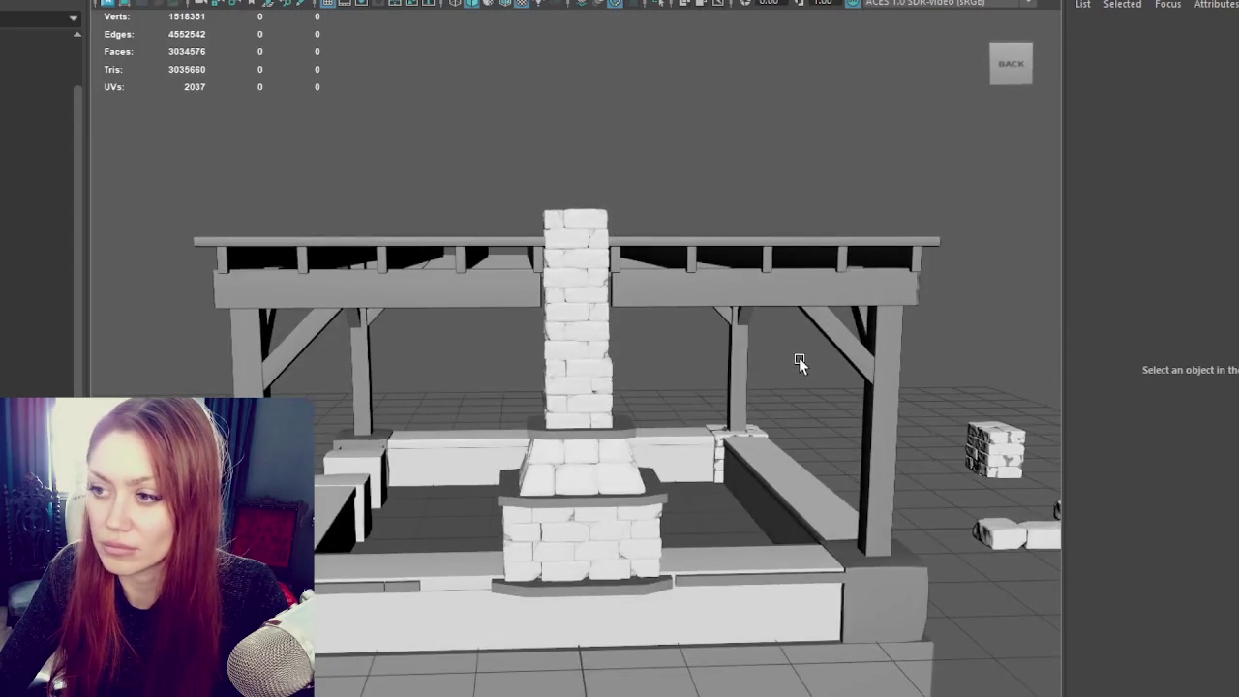
Step: Inspect the wooden beam, then the hood, hearth block, mantel shelf, hearth slab and chimney ledge
scroll(799, 357, "up", 5)
left_click(688, 263)
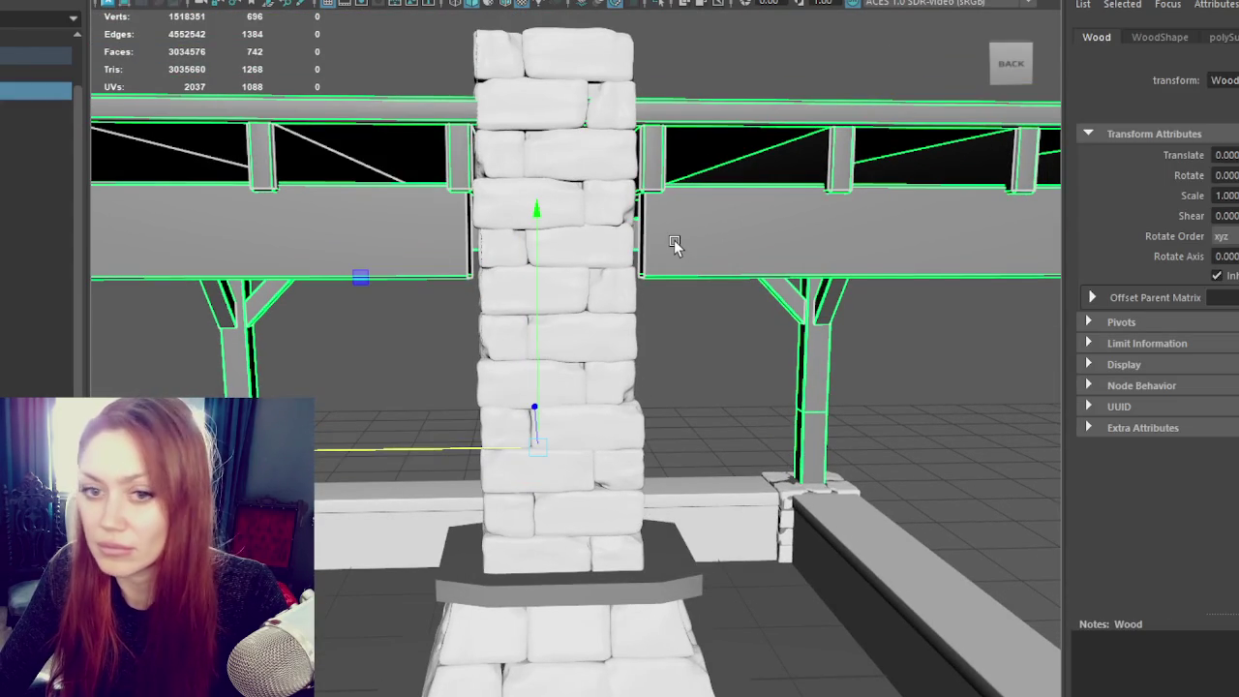
scroll(672, 242, "down", 5)
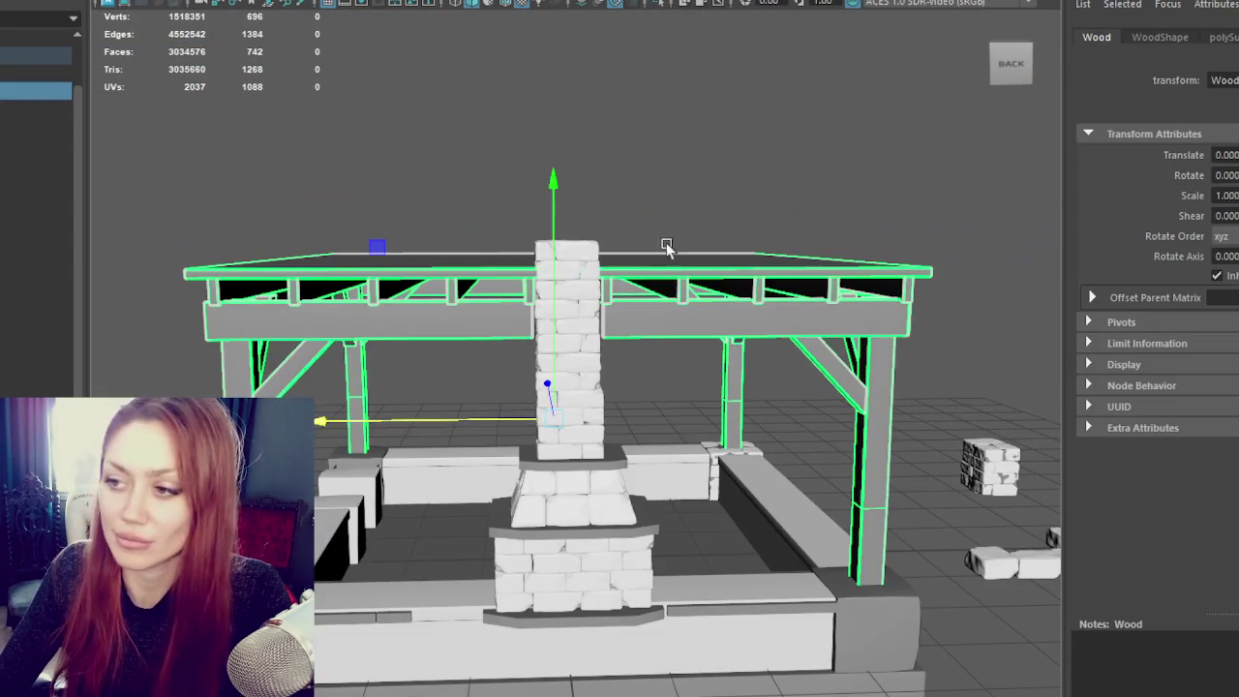
left_click(735, 159)
mouse_move(736, 159)
left_mouse_down("alt")
mouse_move(595, 166)
mouse_move(606, 338)
mouse_move(664, 258)
mouse_move(581, 265)
left_mouse_up("alt")
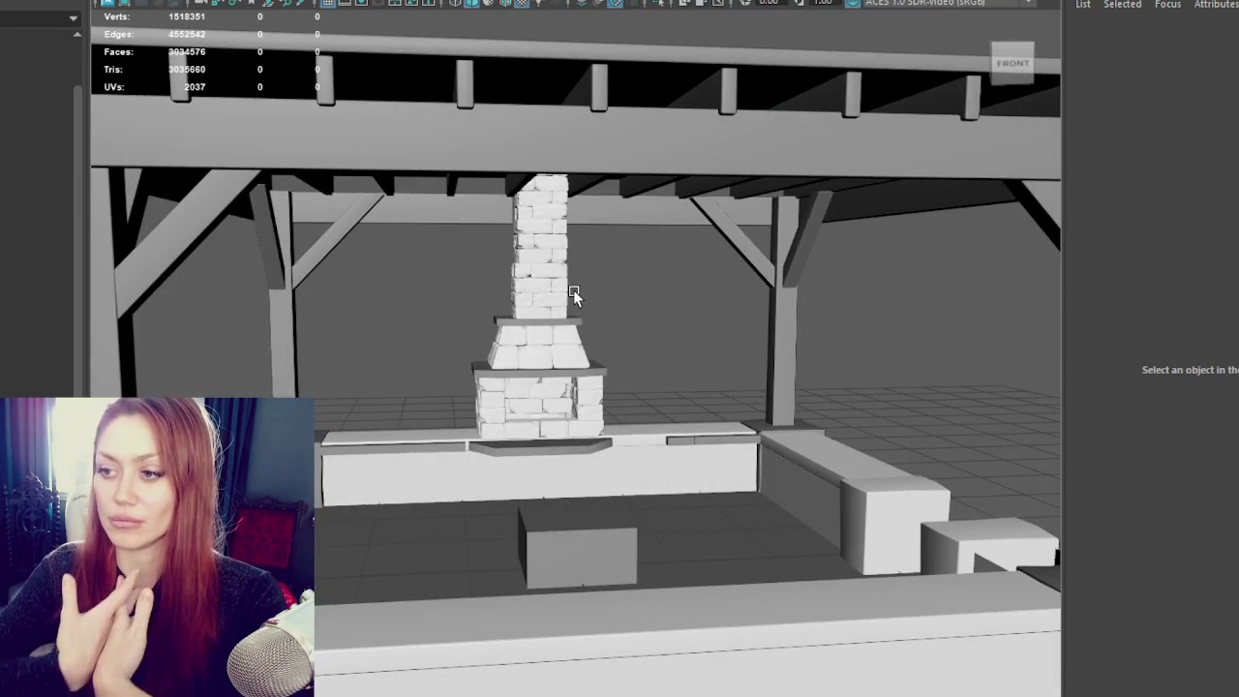
scroll(571, 296, "up", 3)
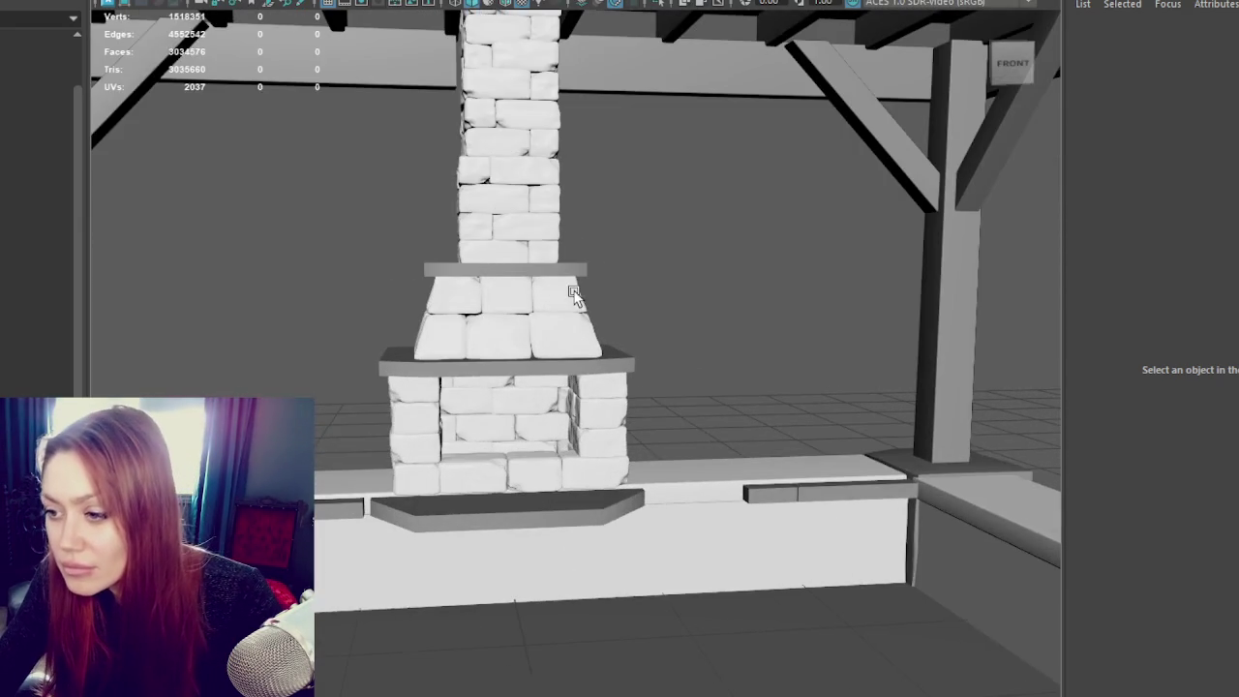
left_click(558, 296)
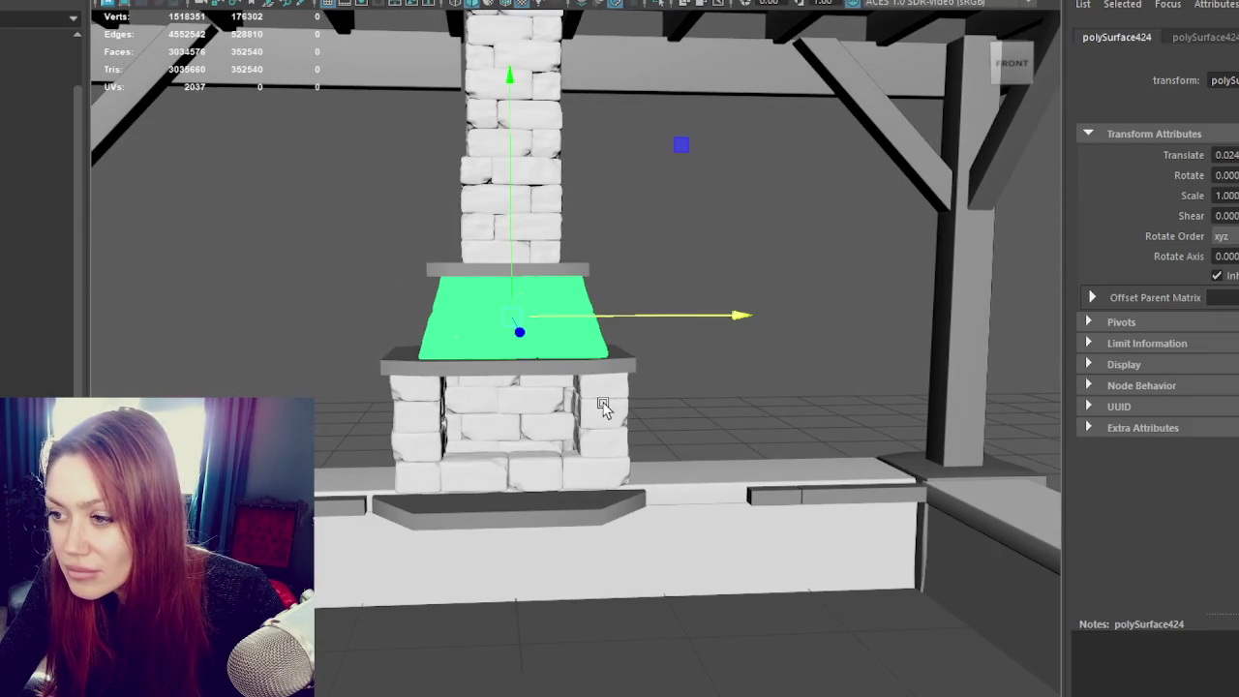
left_click(607, 411)
left_click(607, 368)
left_click(608, 508, "shift")
left_click(565, 271)
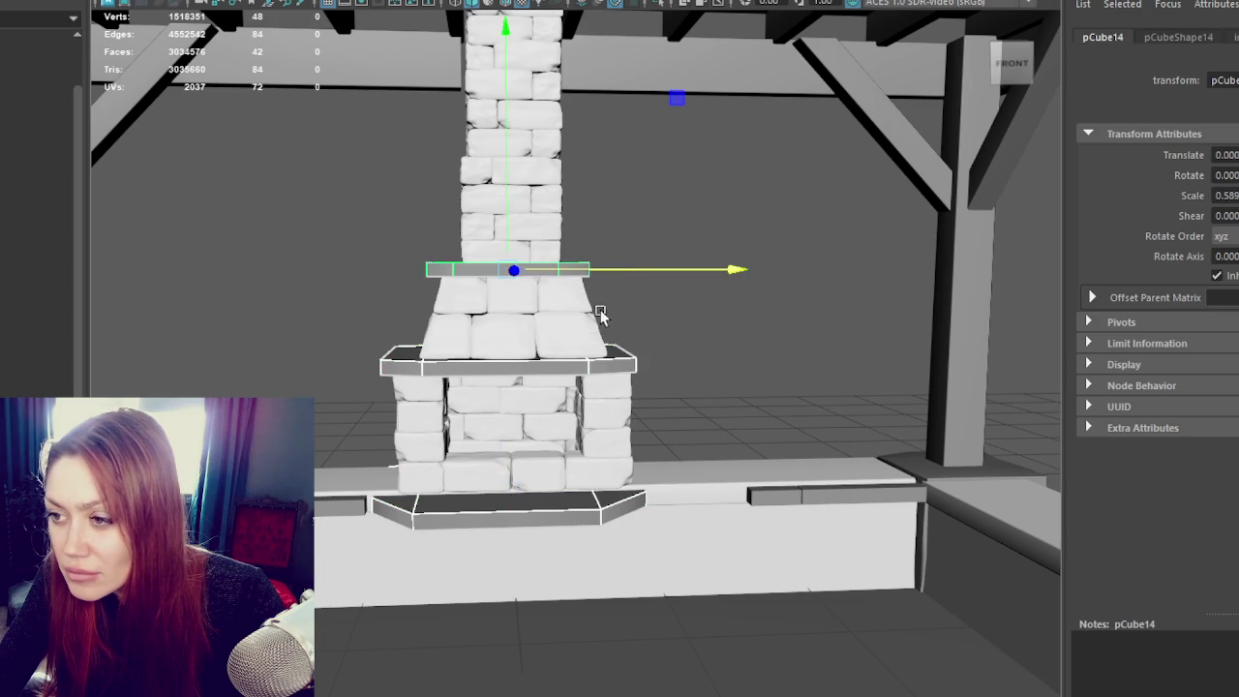
left_click(633, 271)
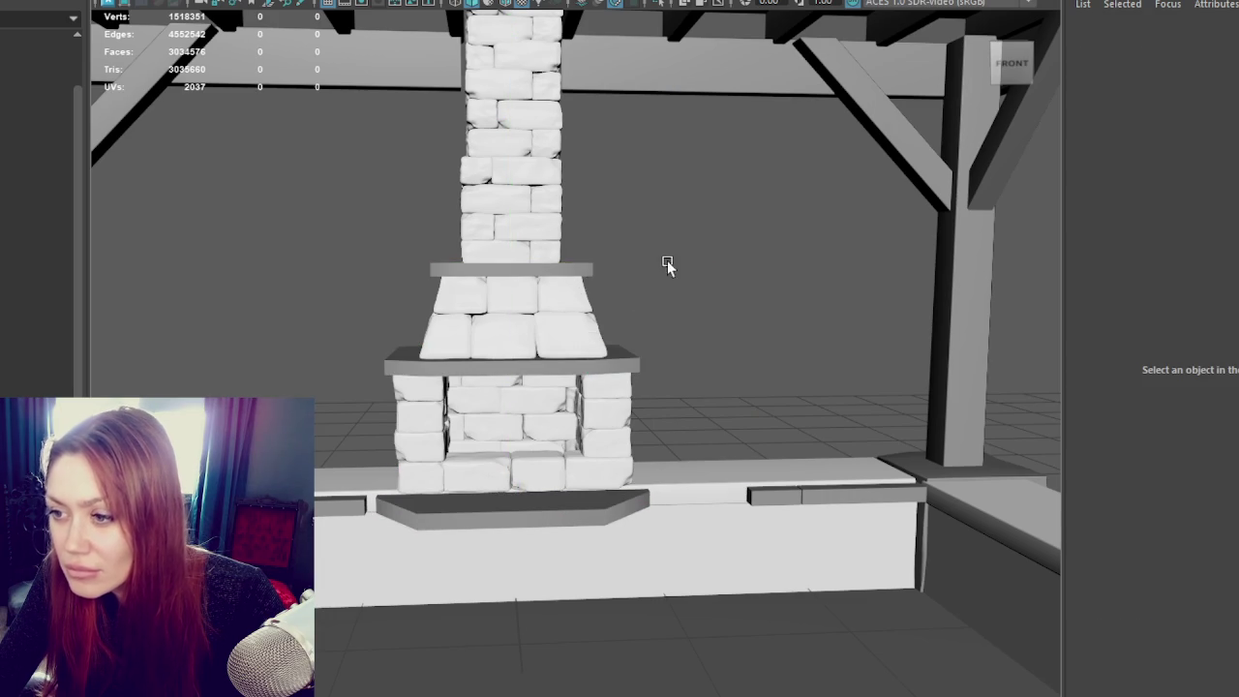
Step: Check the upper and lower chimney sections, trying the Scale tool on the upper one
scroll(664, 275, "down", 3)
scroll(666, 280, "down", 2)
scroll(666, 281, "up", 1)
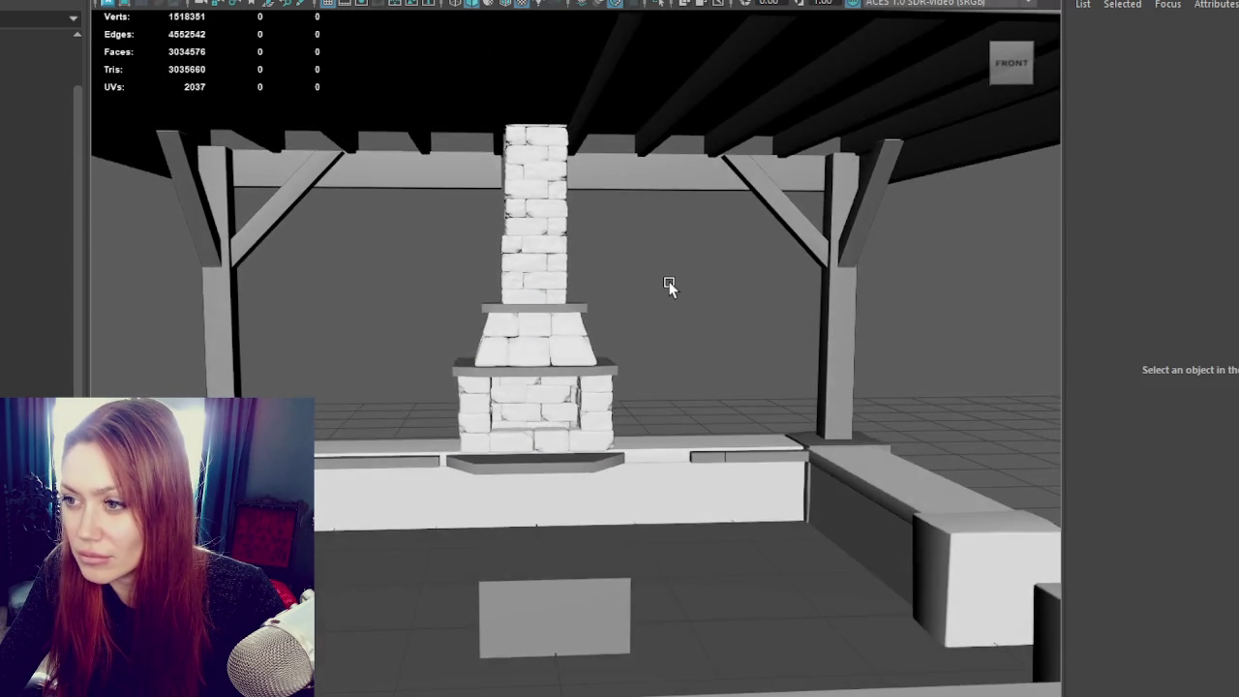
scroll(668, 283, "up", 2)
scroll(526, 216, "up", 2)
left_click(507, 155)
key("r")
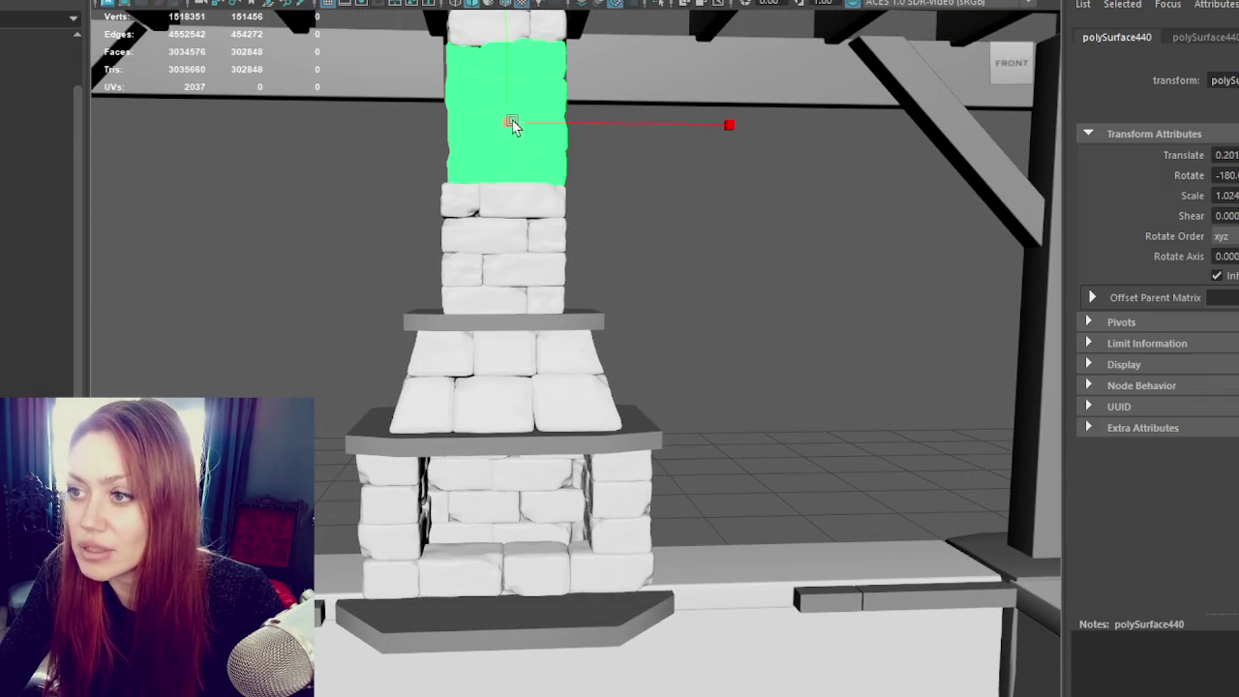
left_click(649, 210)
scroll(662, 210, "down", 2)
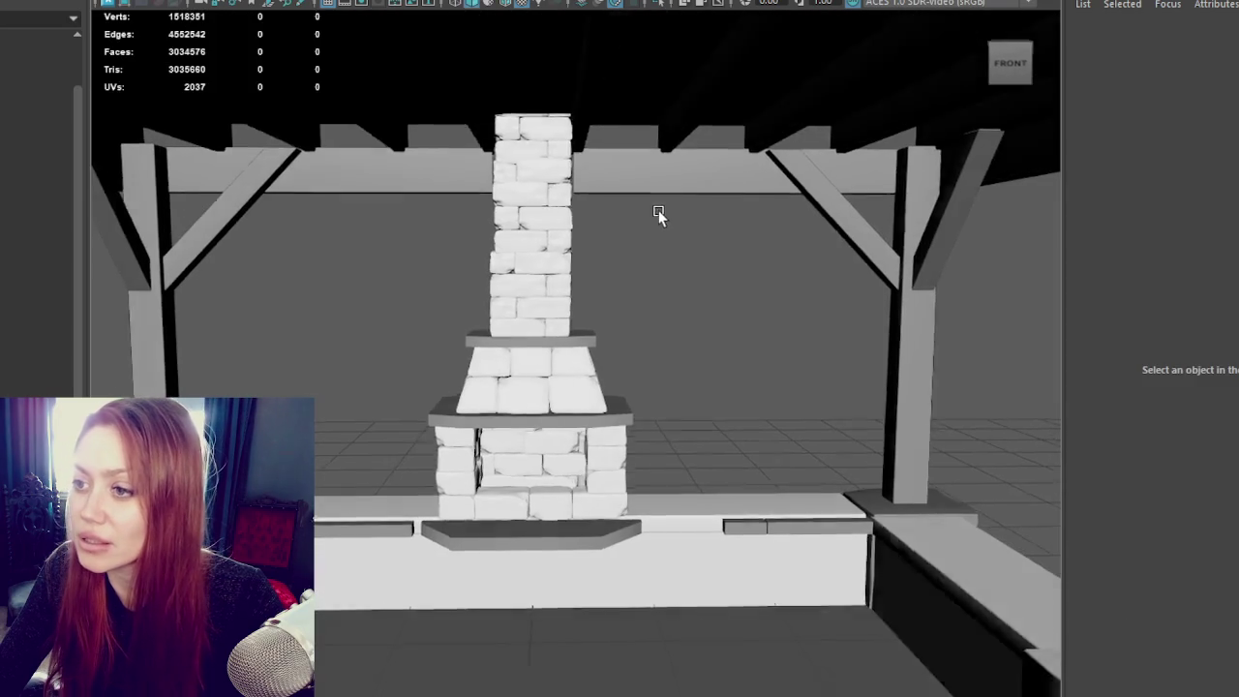
left_click(573, 298)
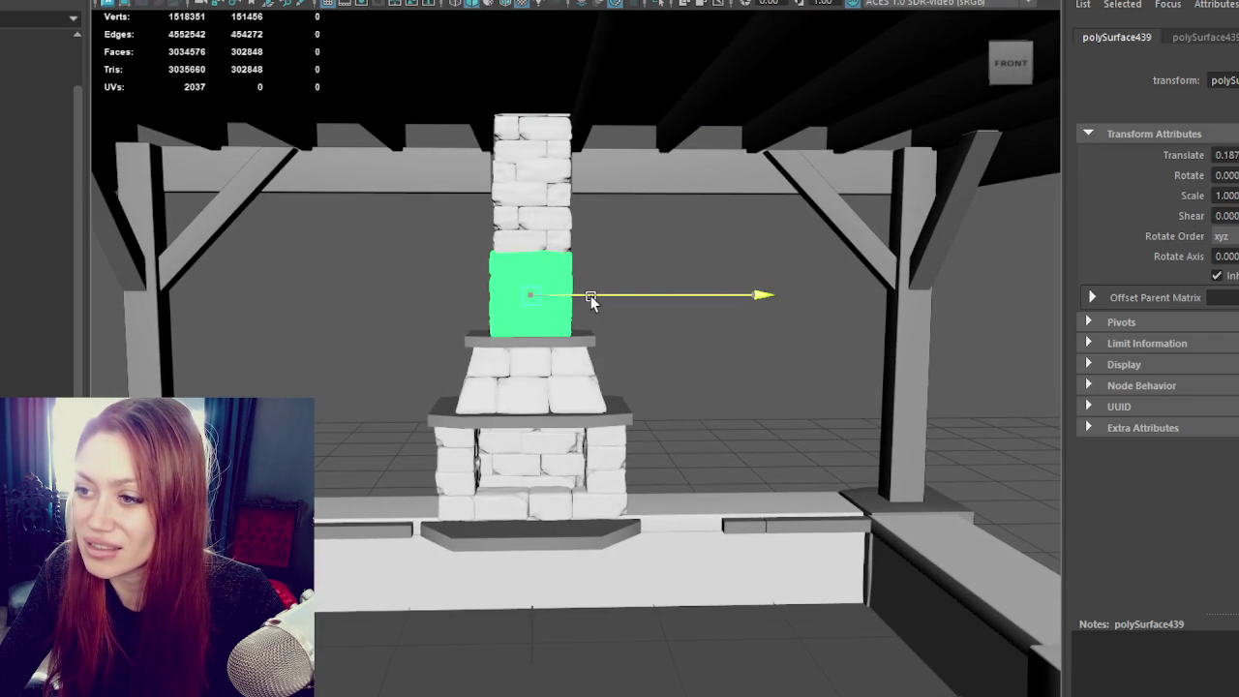
left_click(622, 336)
Step: Select the wooden pergola beams
scroll(621, 336, "down", 2)
scroll(619, 339, "down", 1)
scroll(619, 339, "up", 2)
left_click(608, 215)
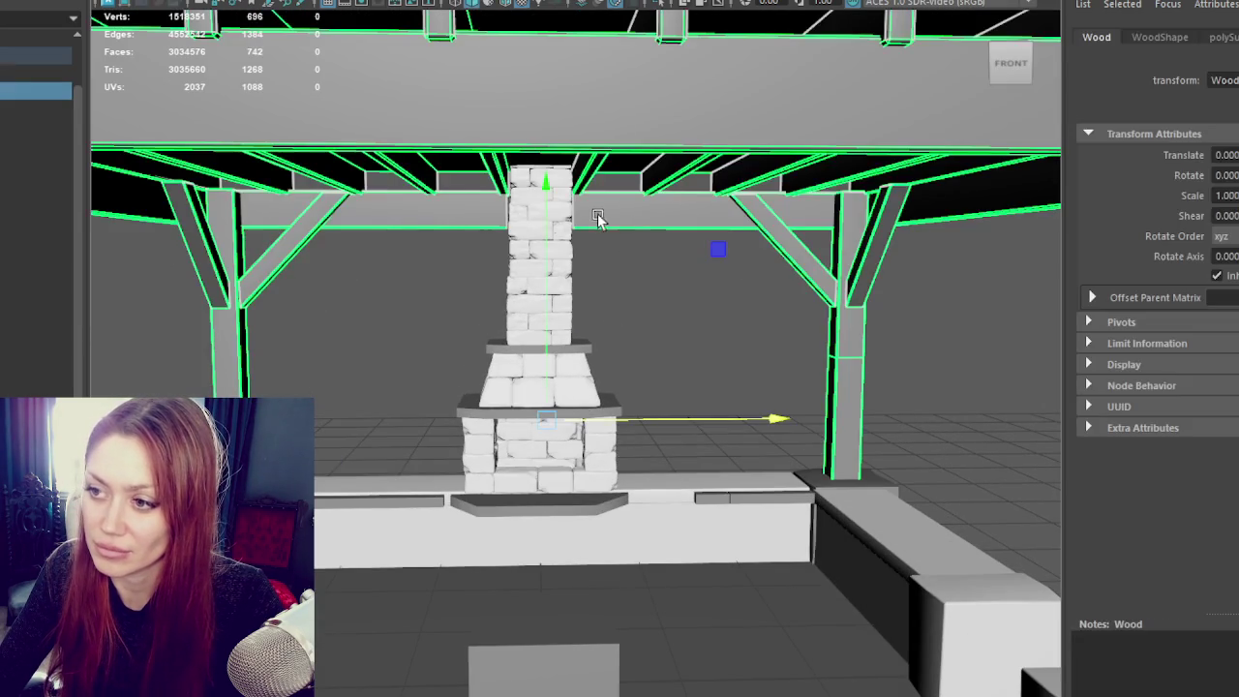
Step: Isolate the pergola wood and split it into separate beam pieces with Mesh > Separate
key("ctrl+1")
left_click(135, 1)
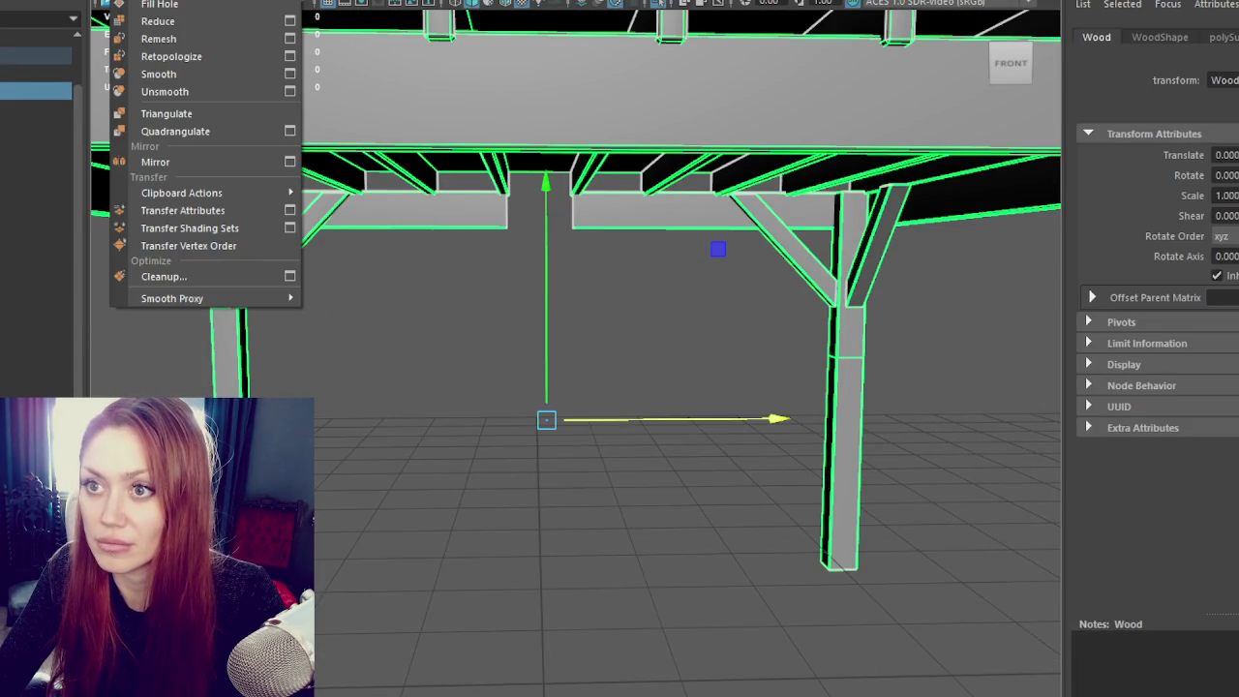
left_click(160, 0)
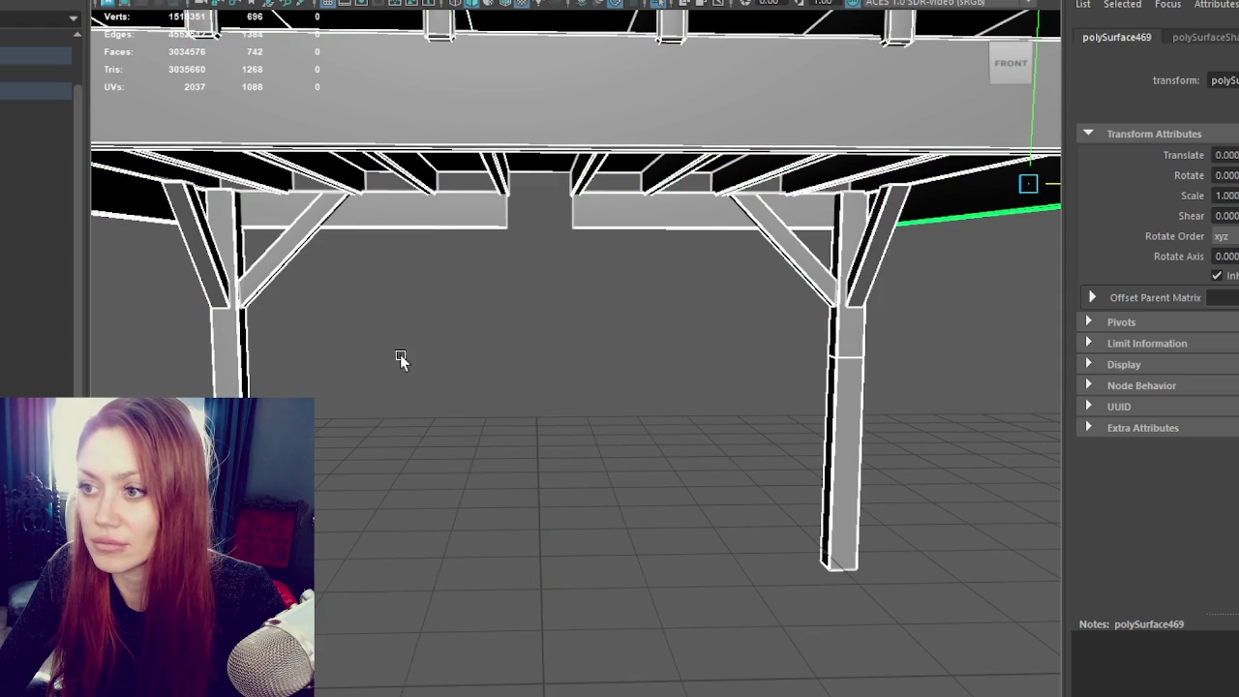
left_click(399, 352)
left_click(617, 226)
Step: Frame the beams and select the inner-end vertices of both beam halves
key("f")
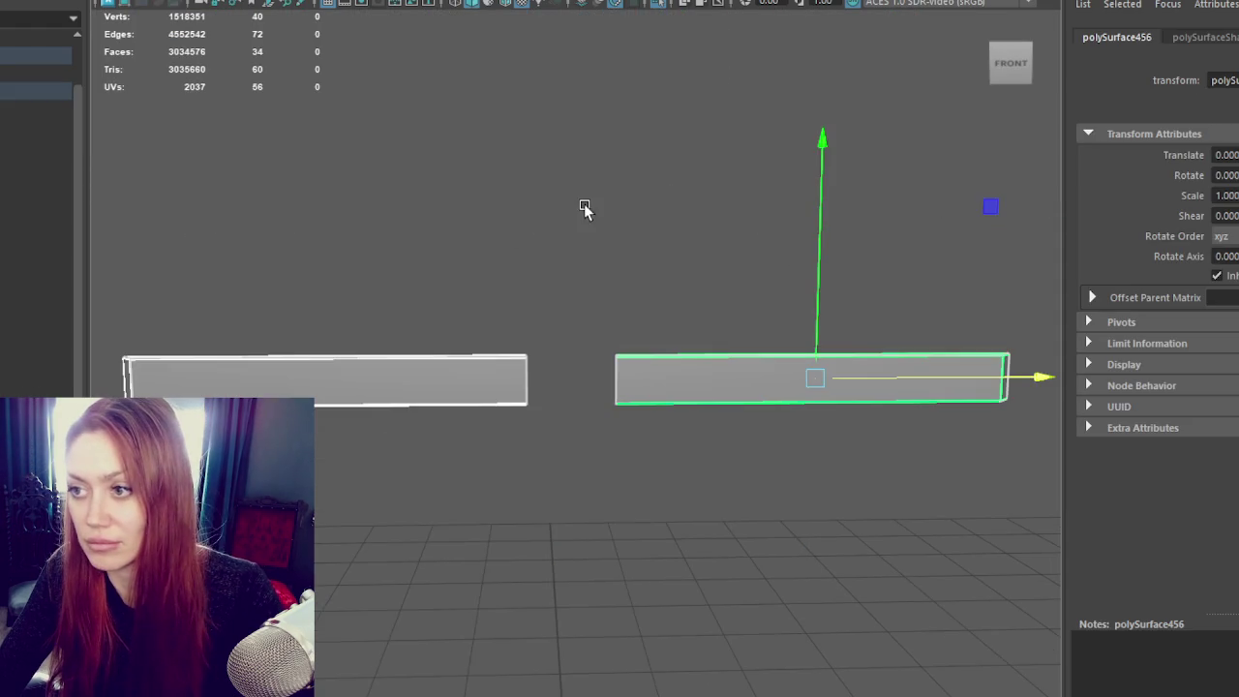
left_click_drag(548, 223, 553, 313, "alt")
right_click_drag(545, 241, 565, 283)
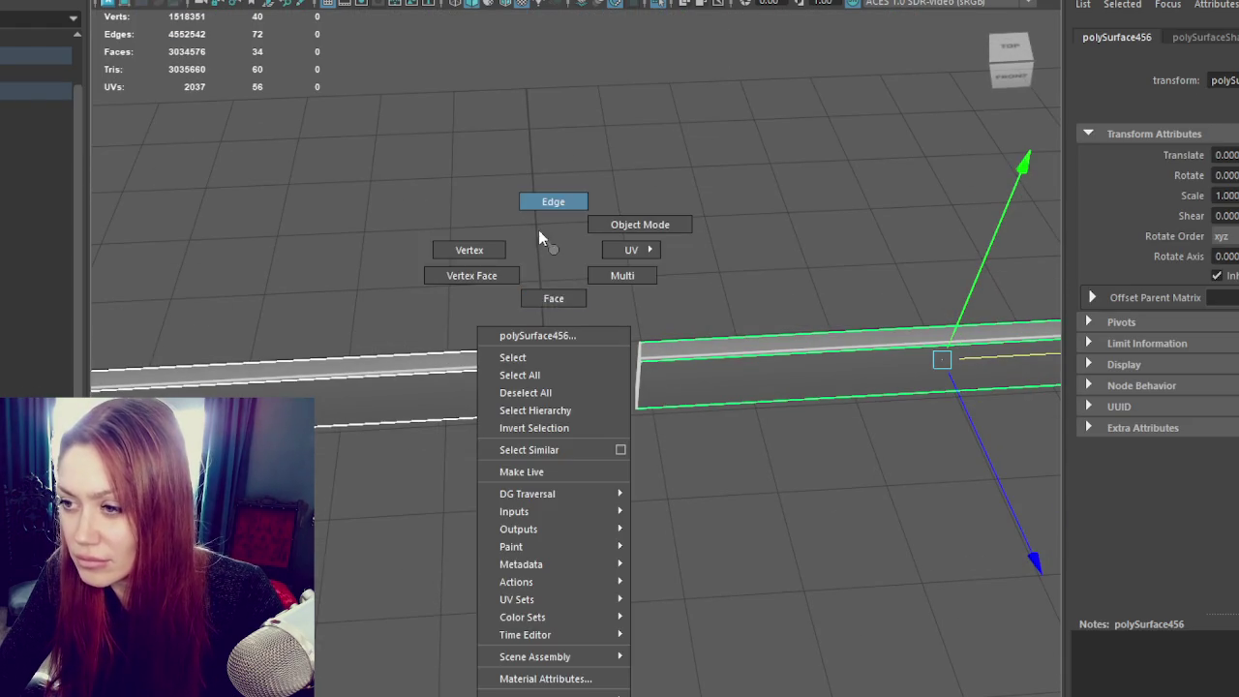
left_click_drag(465, 213, 553, 387)
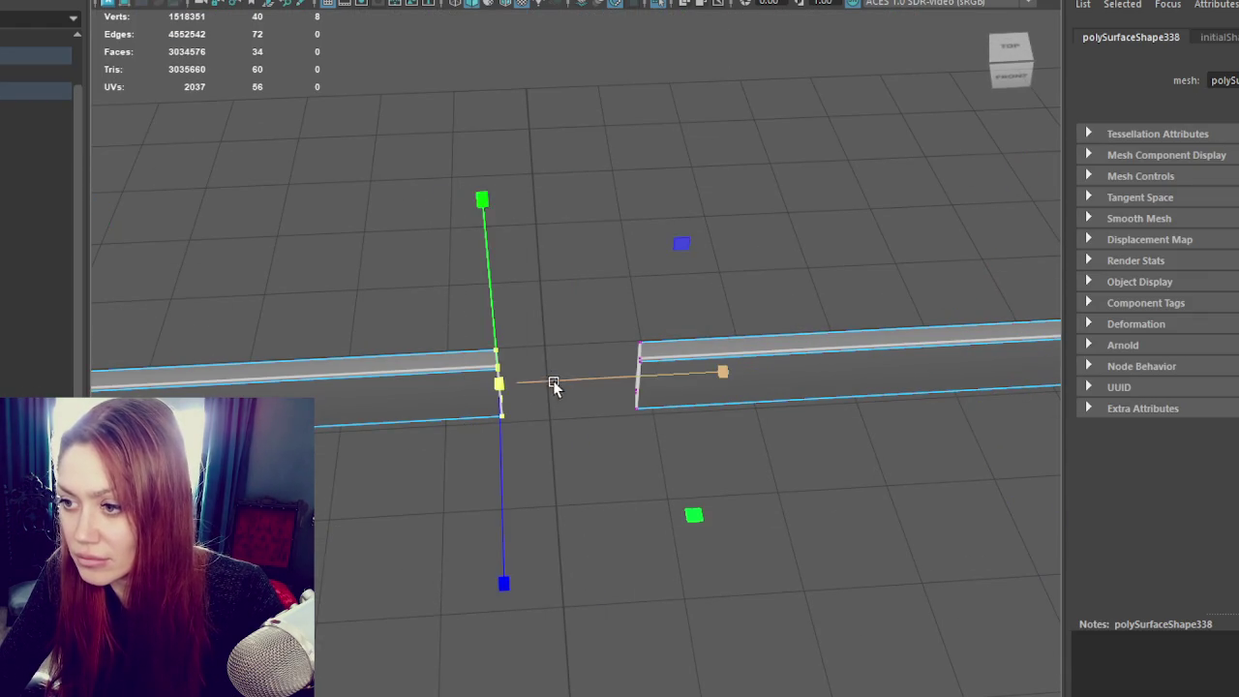
left_click_drag(607, 319, 691, 437)
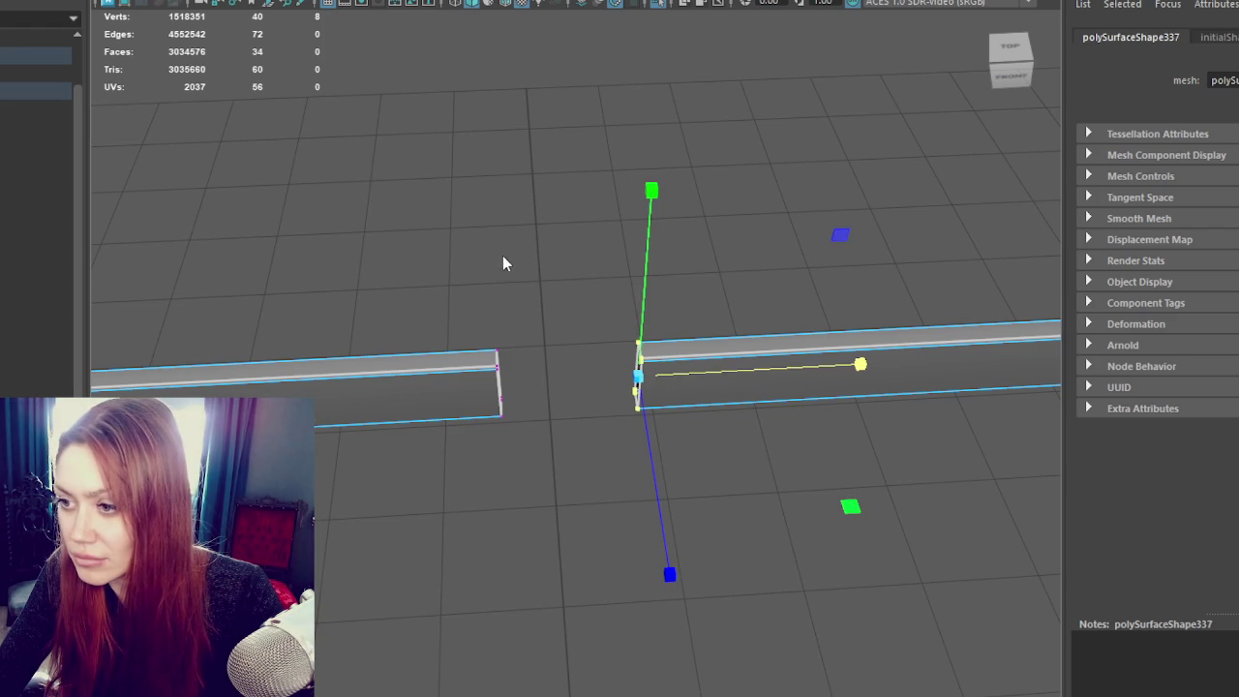
left_click_drag(713, 380, 758, 241, "alt")
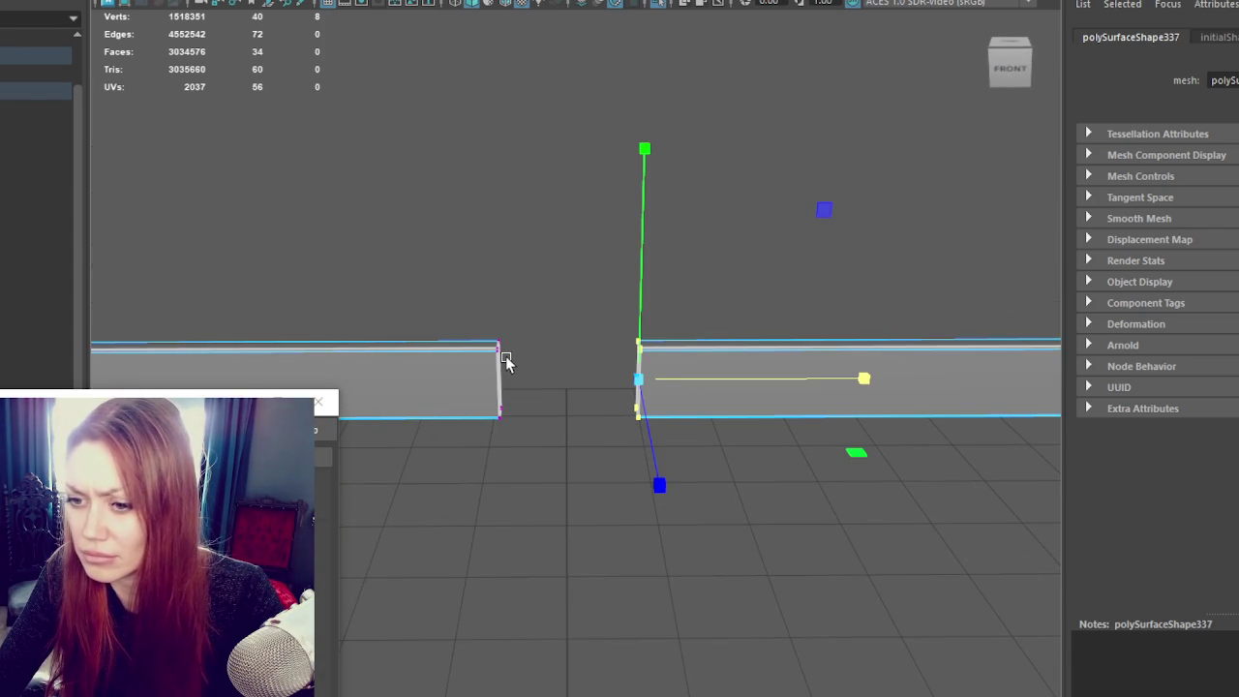
left_click(533, 387)
left_click_drag(620, 260, 433, 374, "alt")
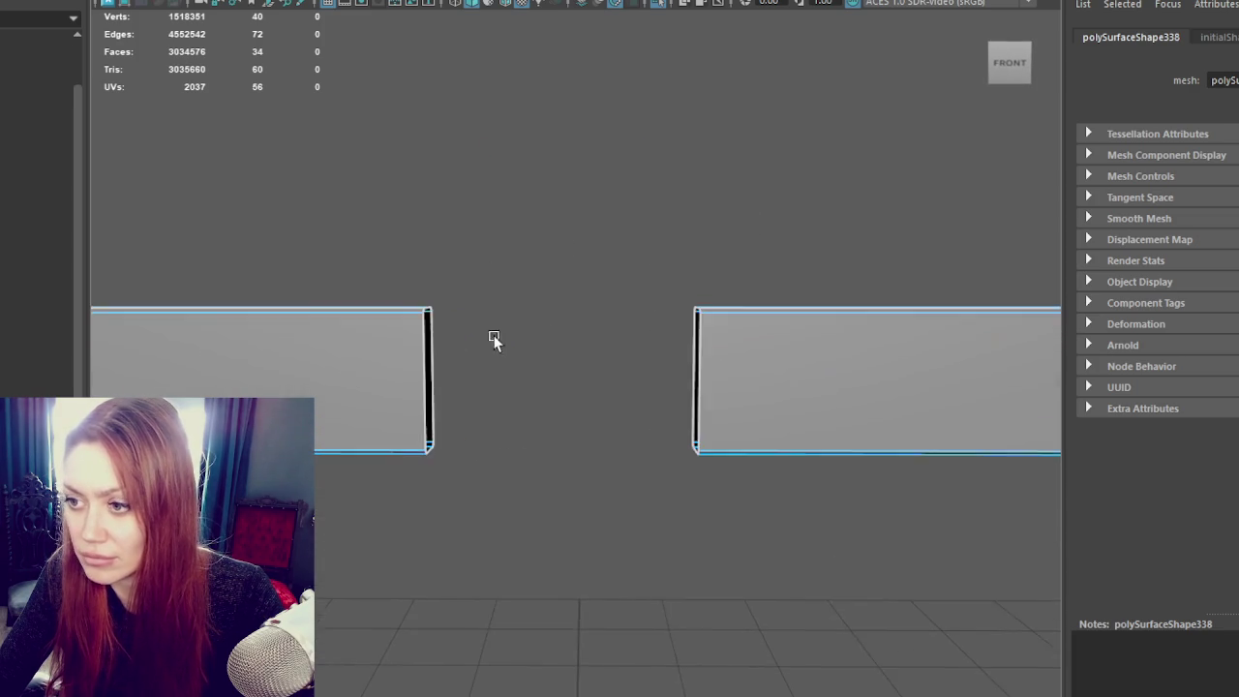
Step: Select the left beam's open end edges and bridge them to cap the end
left_click(422, 366)
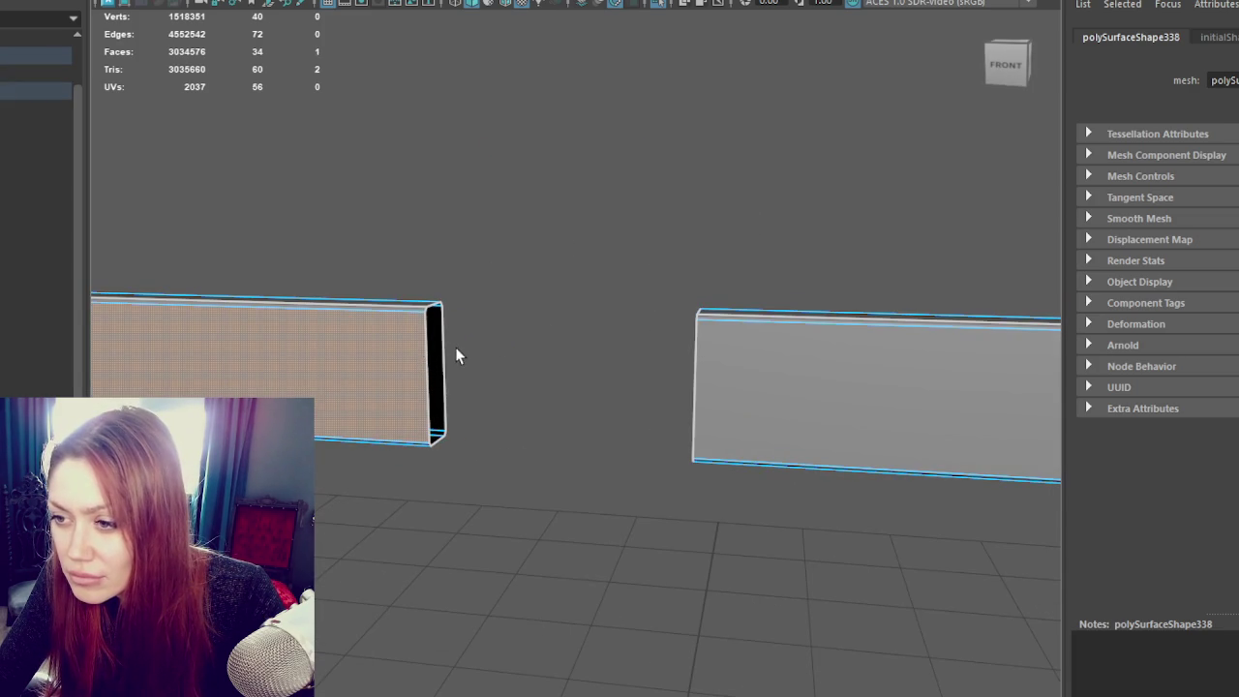
right_click_drag(459, 357, 465, 201)
left_click(425, 380)
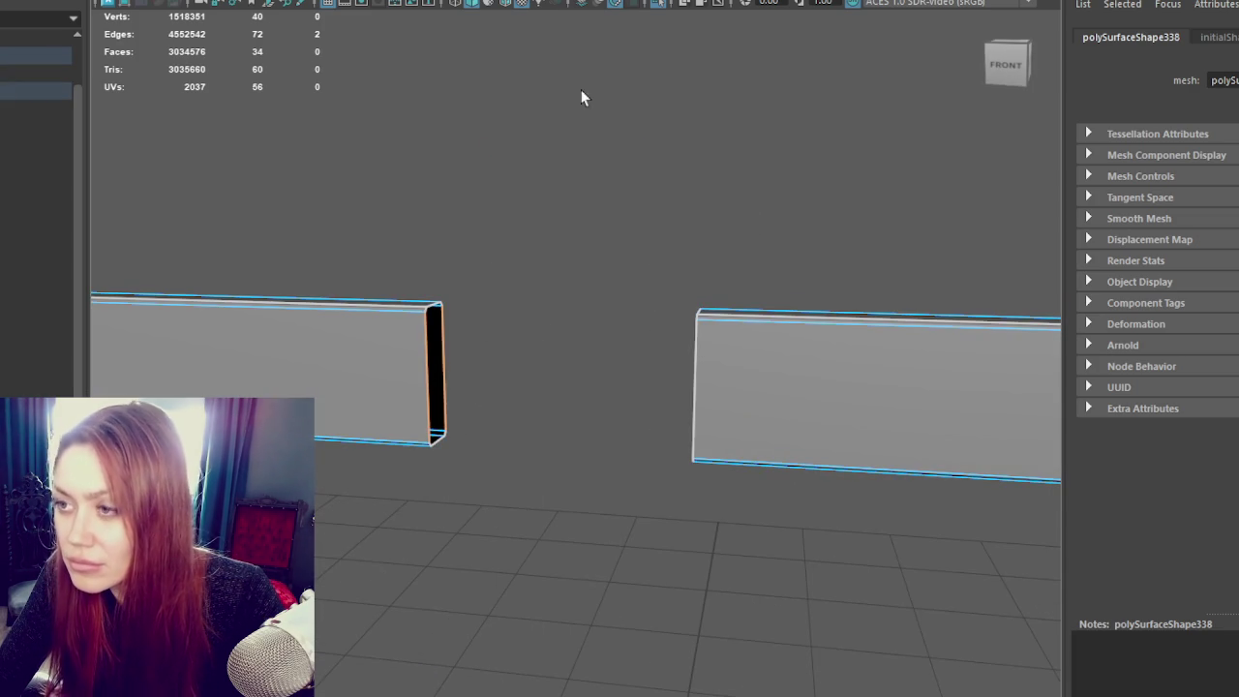
right_click_drag(488, 276, 449, 306, "shift")
left_click(434, 306)
left_click(440, 436)
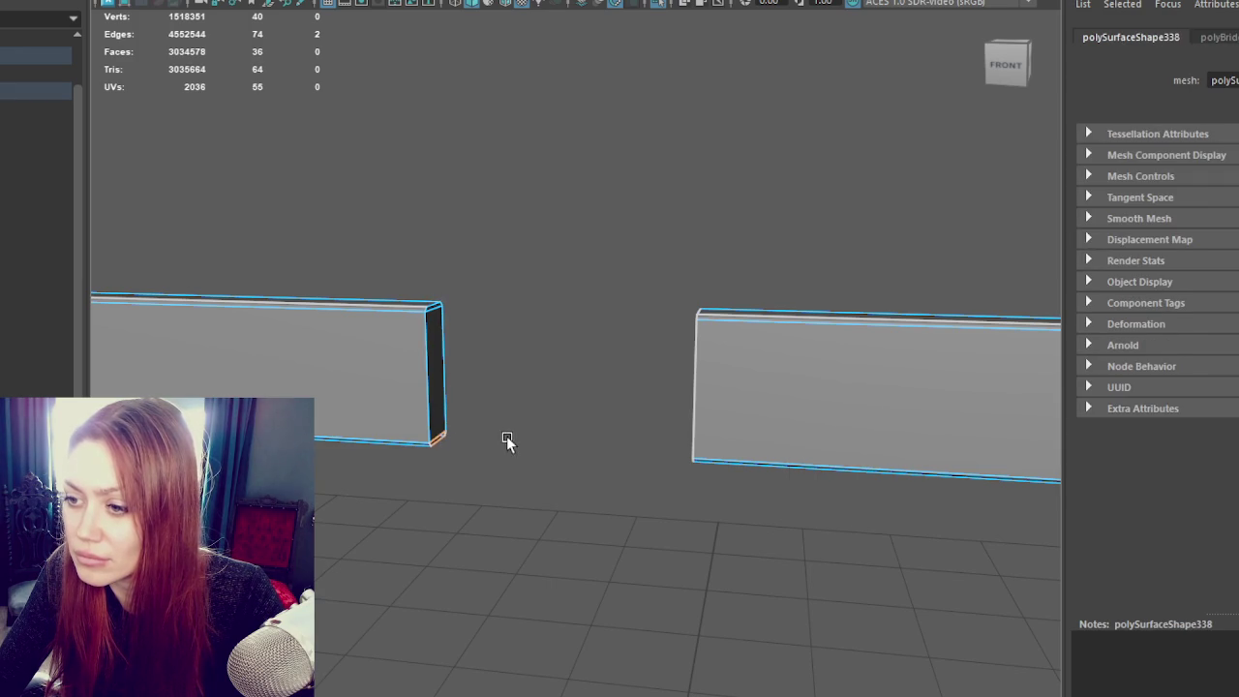
key("g")
Step: Bridge the right beam's open end edges to cap it, then clear the selection
left_click(611, 506)
mouse_move(842, 496)
left_mouse_down("alt")
mouse_move(739, 403)
mouse_move(686, 310)
left_mouse_up("alt")
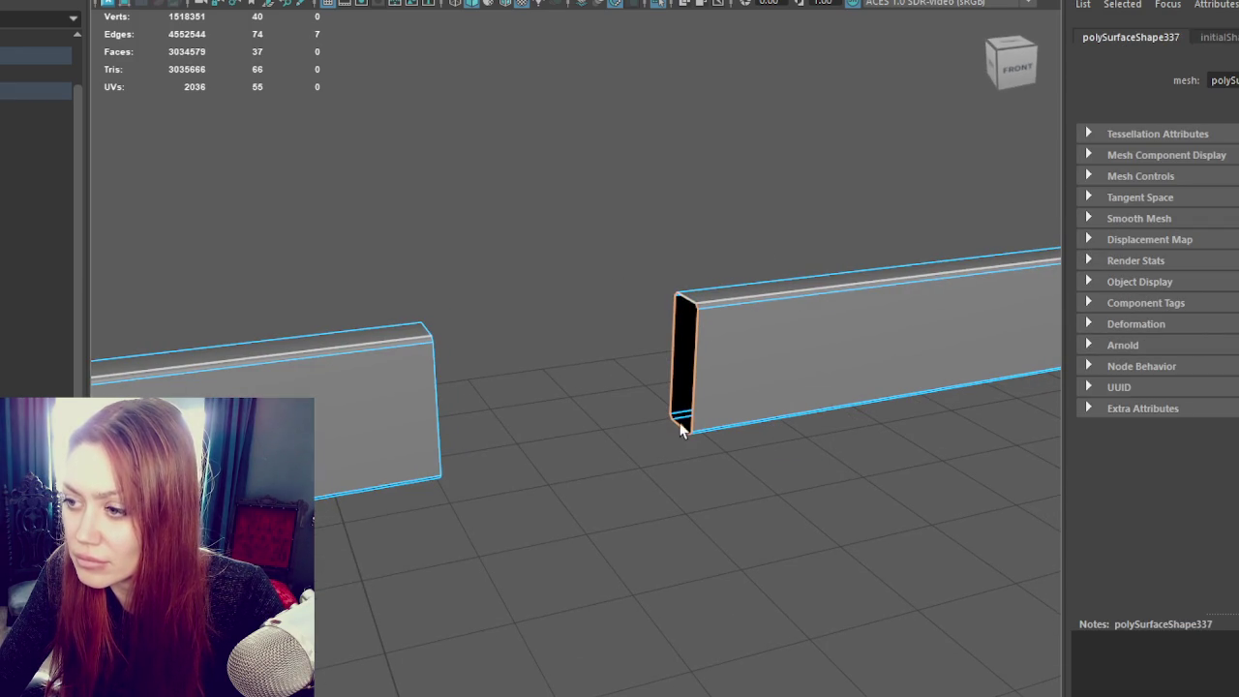
key("g")
left_click_drag(664, 378, 628, 258, "alt")
left_click_drag(574, 226, 699, 387)
left_click(589, 248)
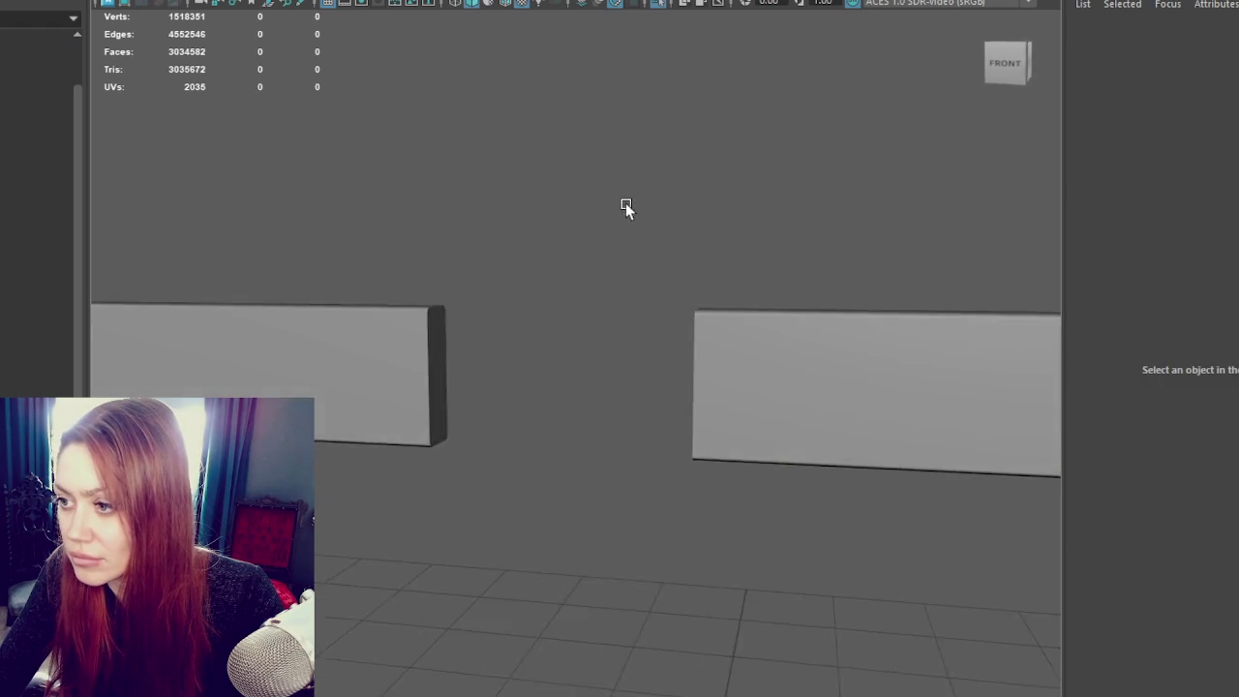
Step: Insert an edge loop near the cut end of each beam half
left_click(332, 365)
left_click_drag(332, 365, 291, 416, "alt")
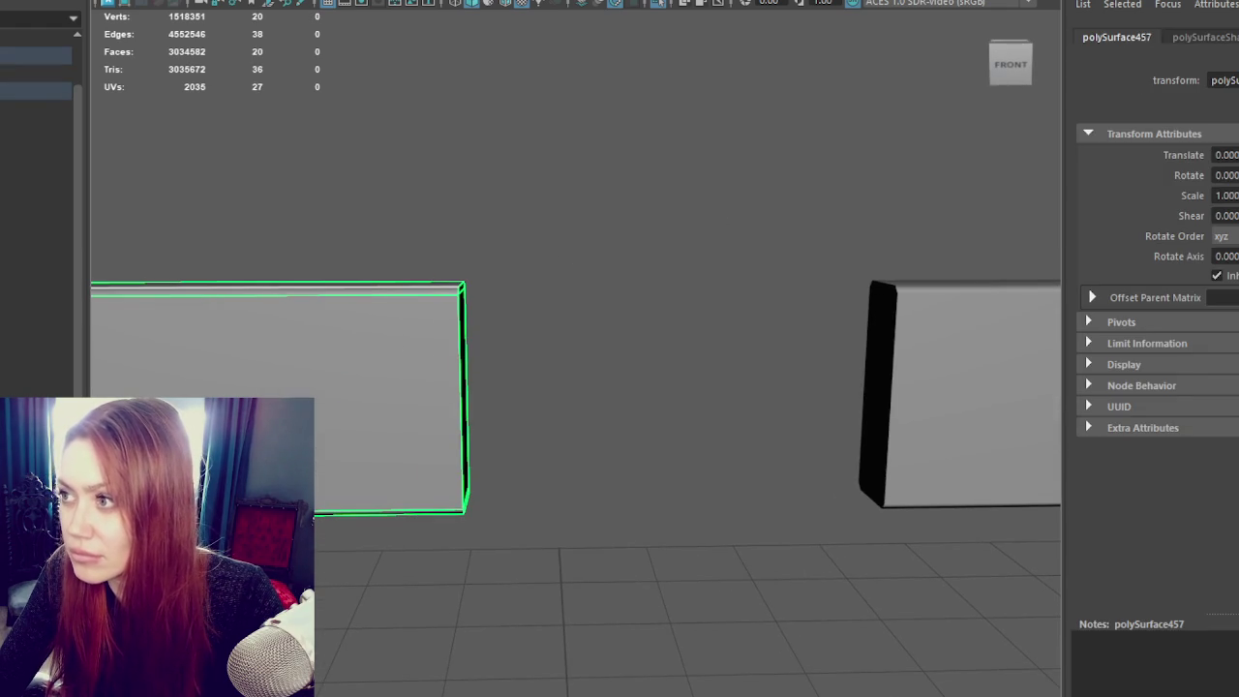
key("ctrl+e")
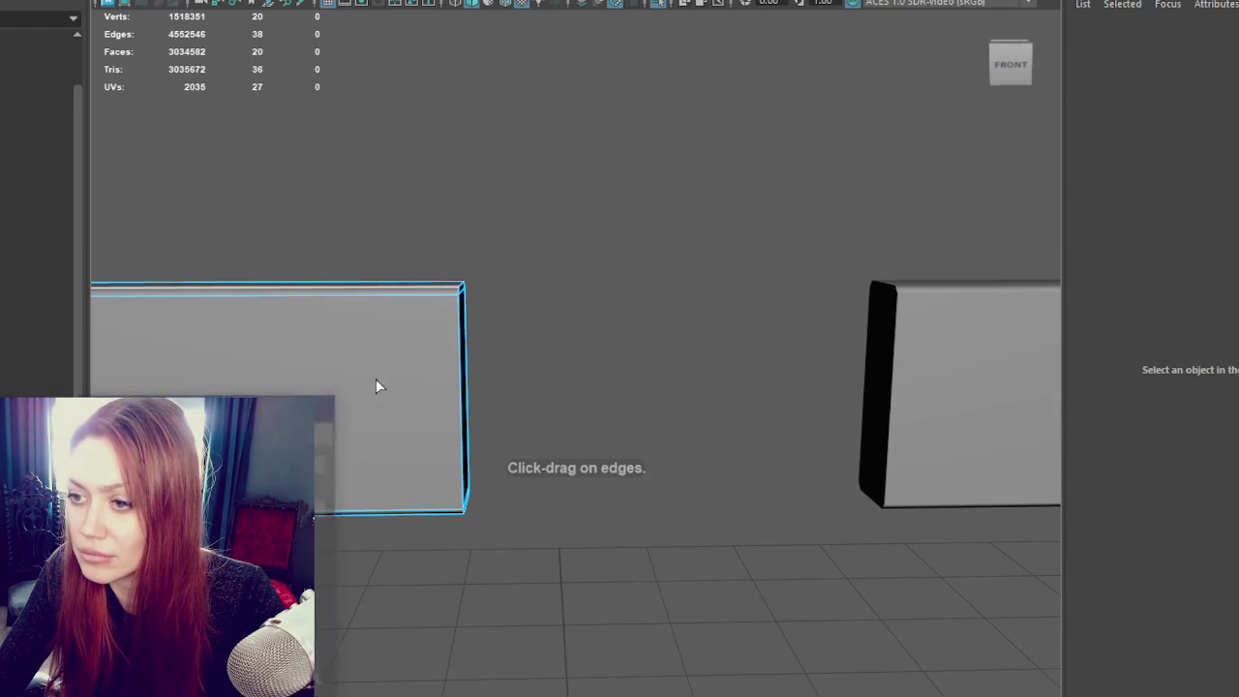
left_click(448, 300)
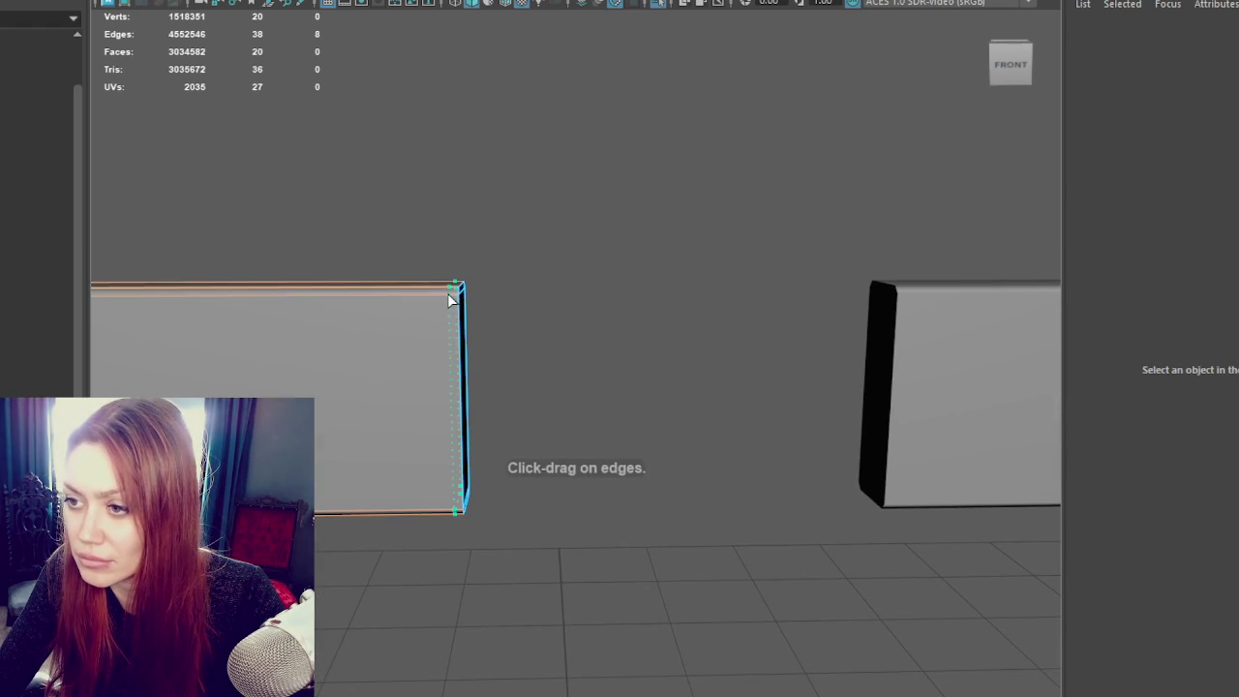
left_click(907, 297)
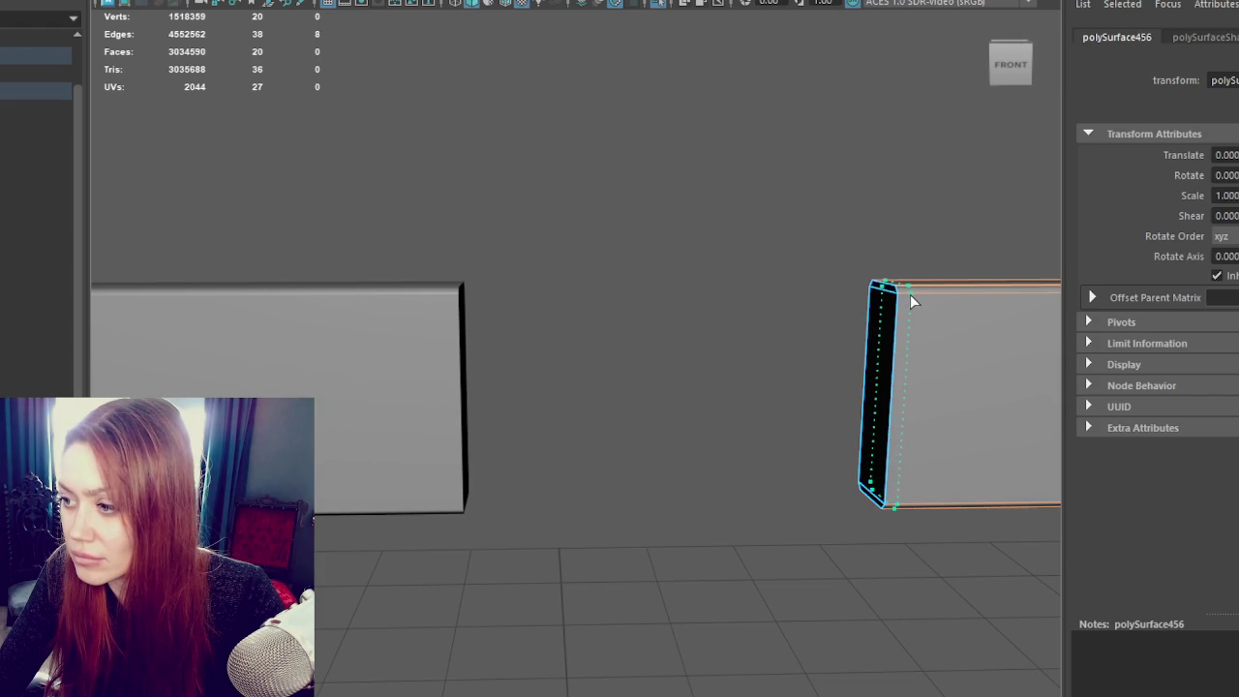
left_click(910, 294)
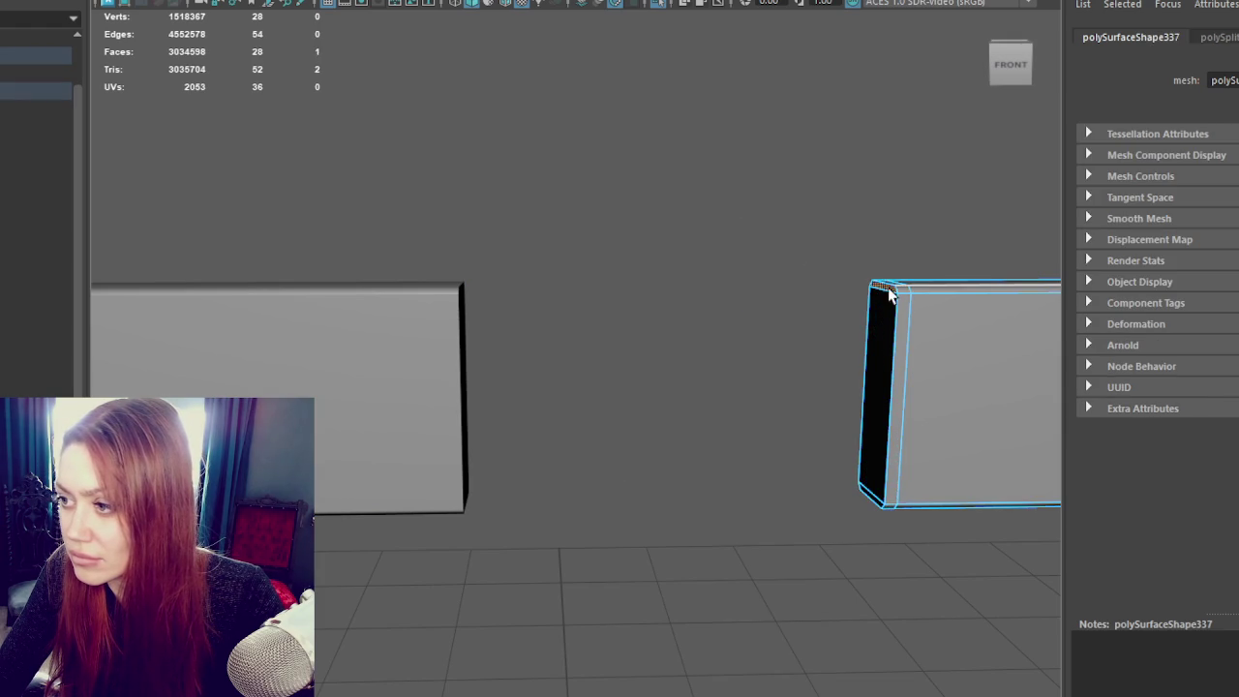
Step: Select the right beam's end vertices and adjust them with the move and rotate handles
left_click(868, 481)
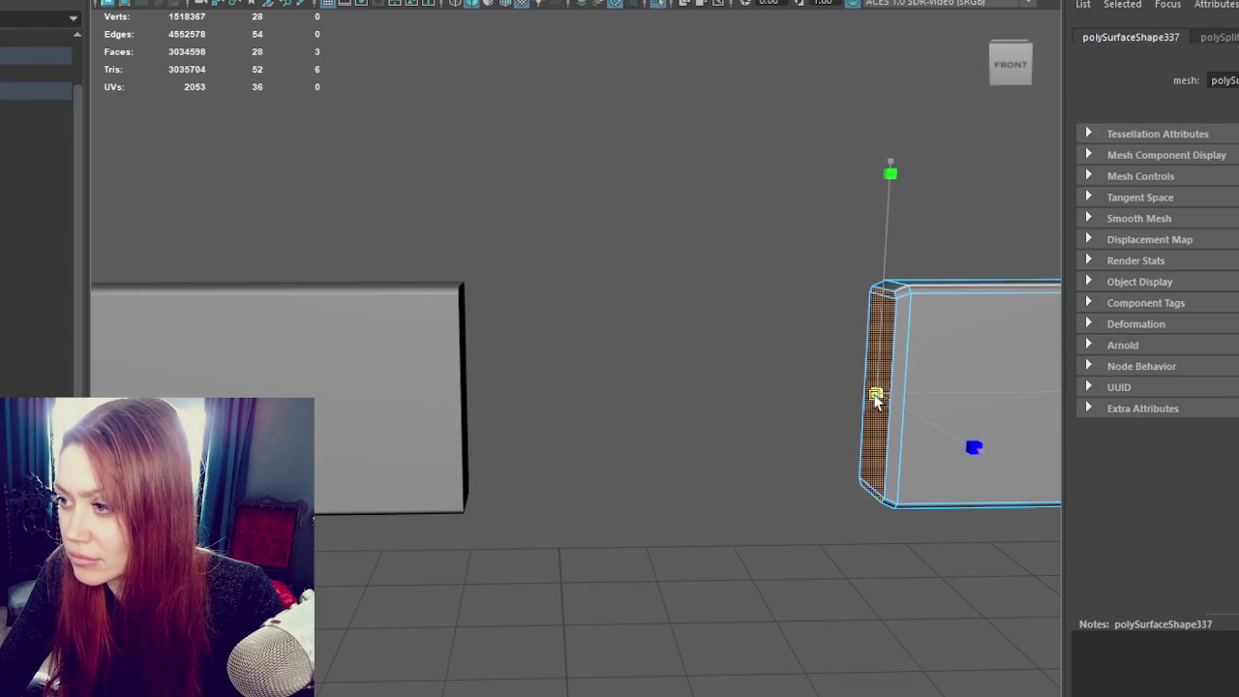
mouse_move(883, 391)
left_mouse_down("alt")
mouse_move(806, 322)
mouse_move(706, 265)
mouse_move(718, 293)
left_mouse_up("alt")
key("w")
middle_click_drag(920, 382, 653, 339, "alt")
right_click_drag(545, 222, 459, 221)
left_click_drag(473, 202, 737, 519)
key("e")
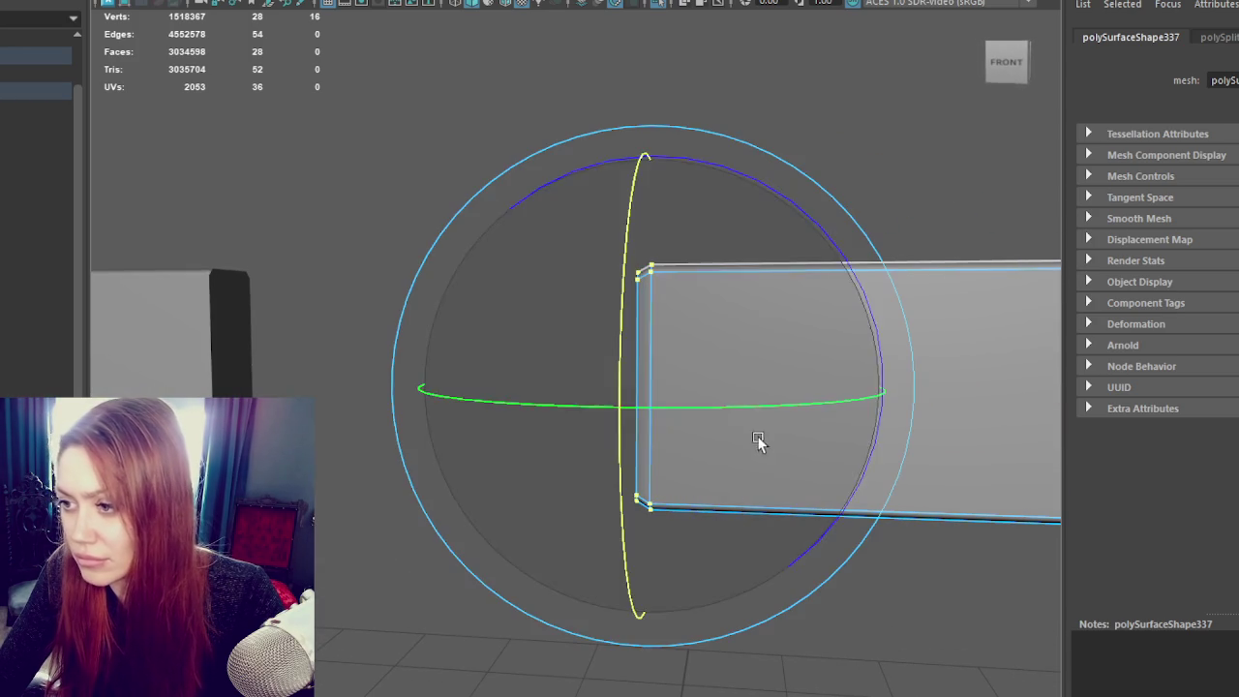
Step: Select the other beam's end face and adjust it with the Move tool
left_click_drag(879, 350, 444, 366, "alt")
mouse_move(444, 366)
middle_mouse_down("alt")
mouse_move(194, 332)
mouse_move(382, 290)
middle_mouse_up("alt")
right_click_drag(576, 208, 567, 162)
mouse_move(569, 250)
left_mouse_down("alt")
mouse_move(581, 296)
mouse_move(387, 304)
mouse_move(397, 523)
left_mouse_up("alt")
key("w")
mouse_move(454, 434)
left_mouse_down("alt")
mouse_move(346, 394)
mouse_move(664, 349)
mouse_move(886, 351)
mouse_move(495, 293)
left_mouse_up("alt")
Step: Try reversing the left beam's normals, then undo it
left_click(376, 352)
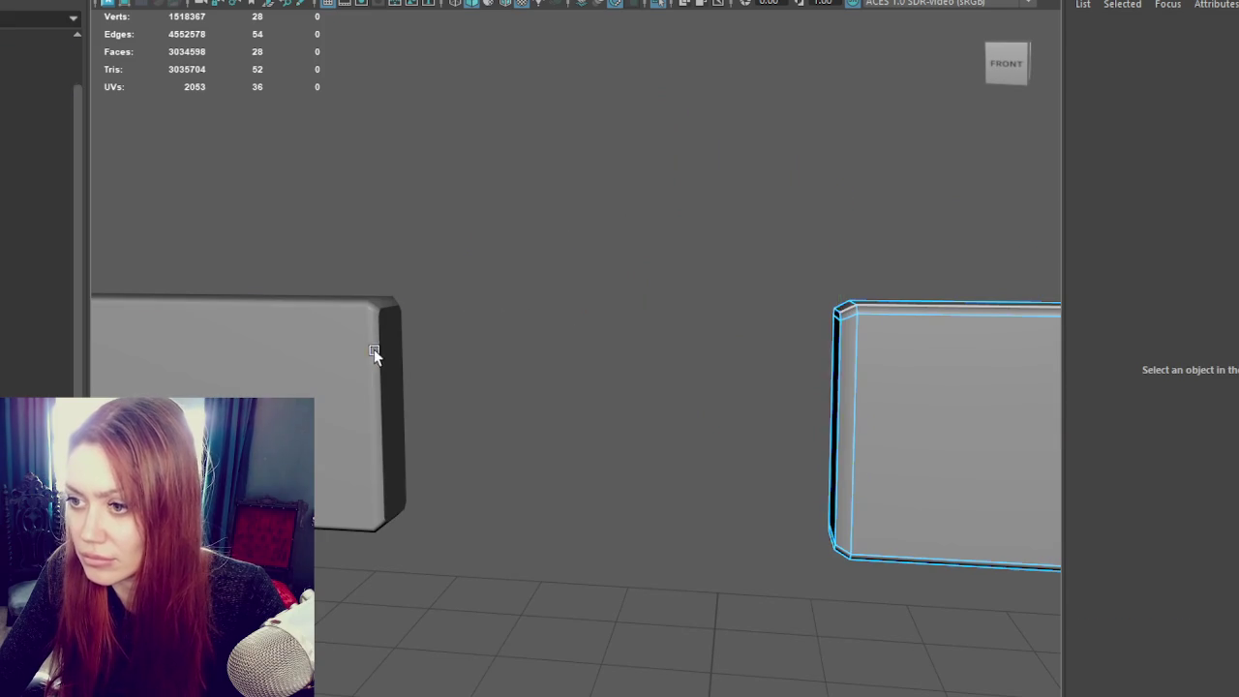
left_click(375, 351, "shift")
right_click_drag(552, 167, 710, 213, "shift")
left_click_drag(708, 184, 490, 331, "alt")
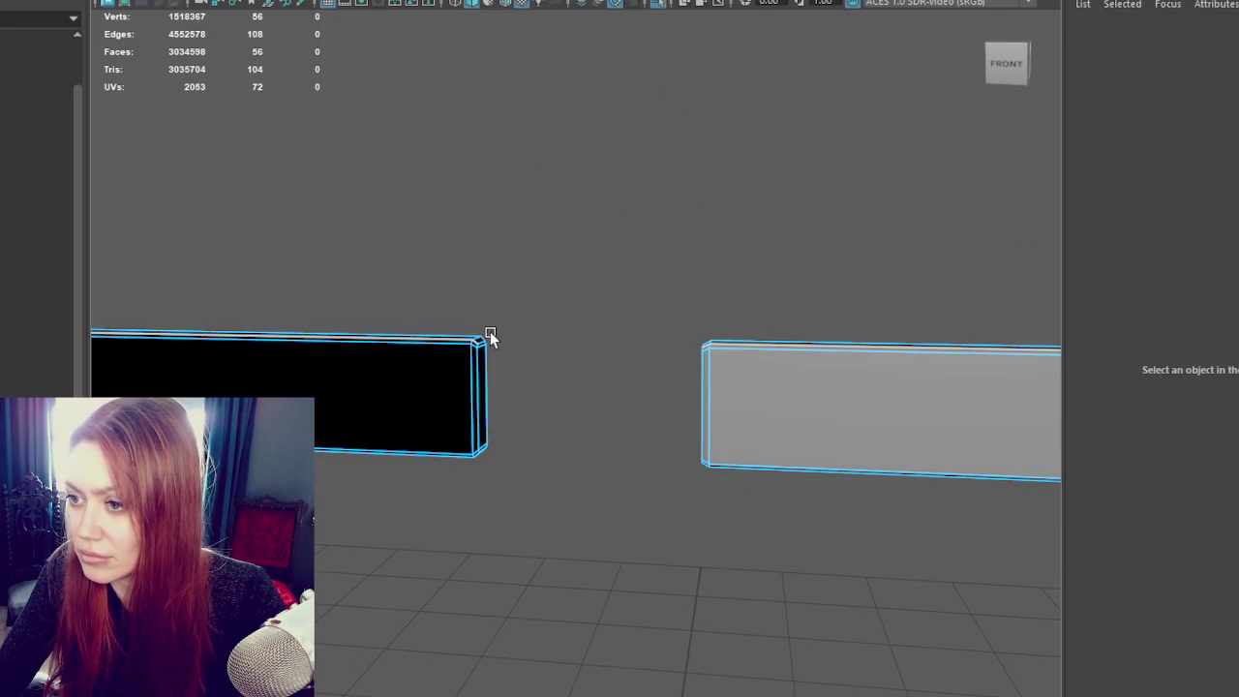
key("ctrl+z")
key("ctrl+z")
key("ctrl+z")
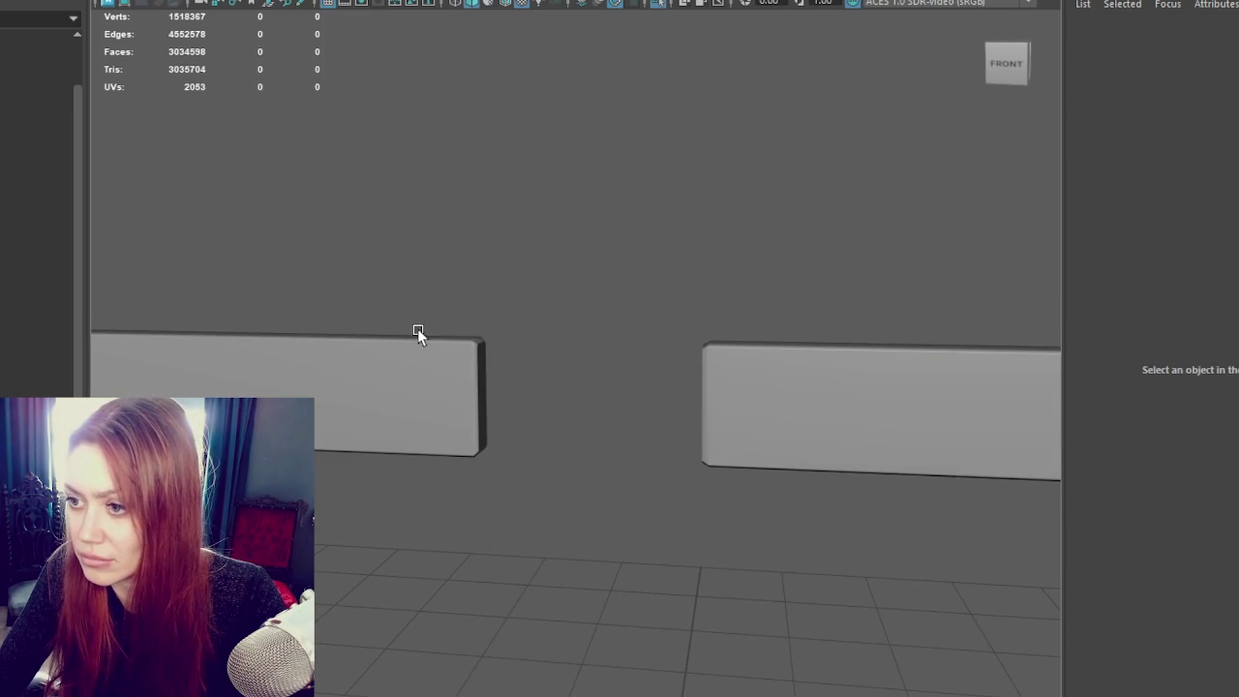
Step: Select both beam halves and apply Mesh Display > Soften Edge
left_click(748, 378)
left_click(406, 387, "shift")
right_click_drag(562, 193, 841, 213, "shift")
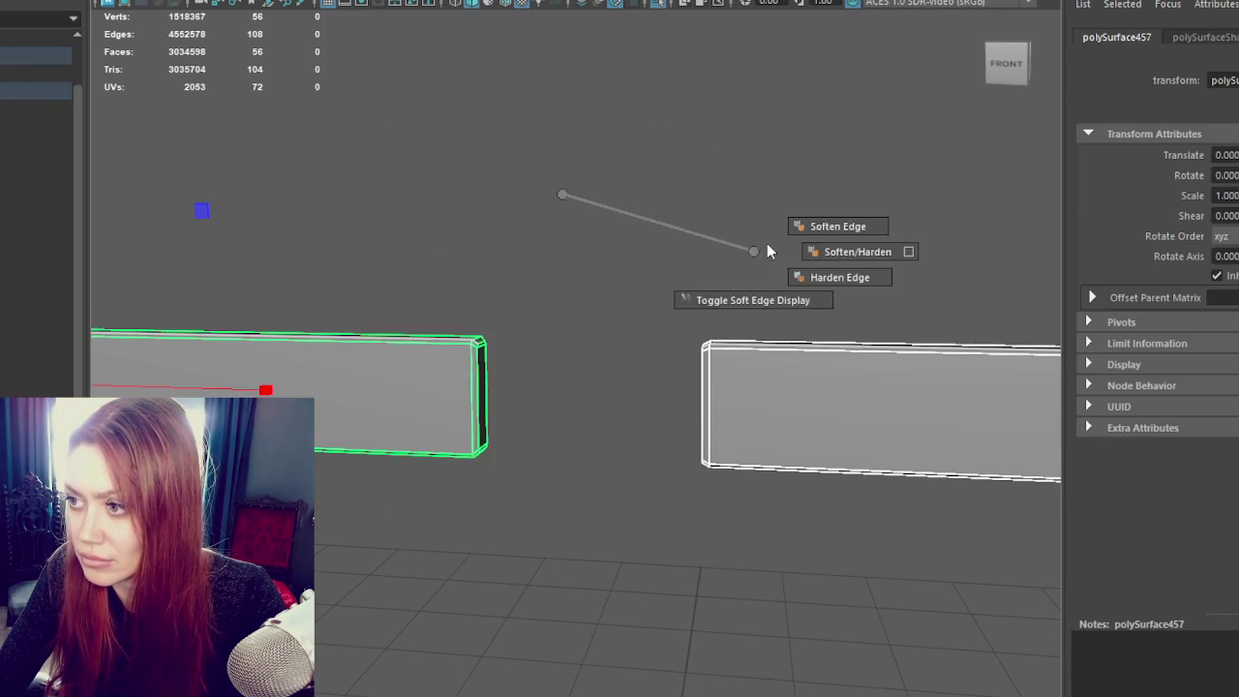
left_click(646, 343)
key("ctrl+z")
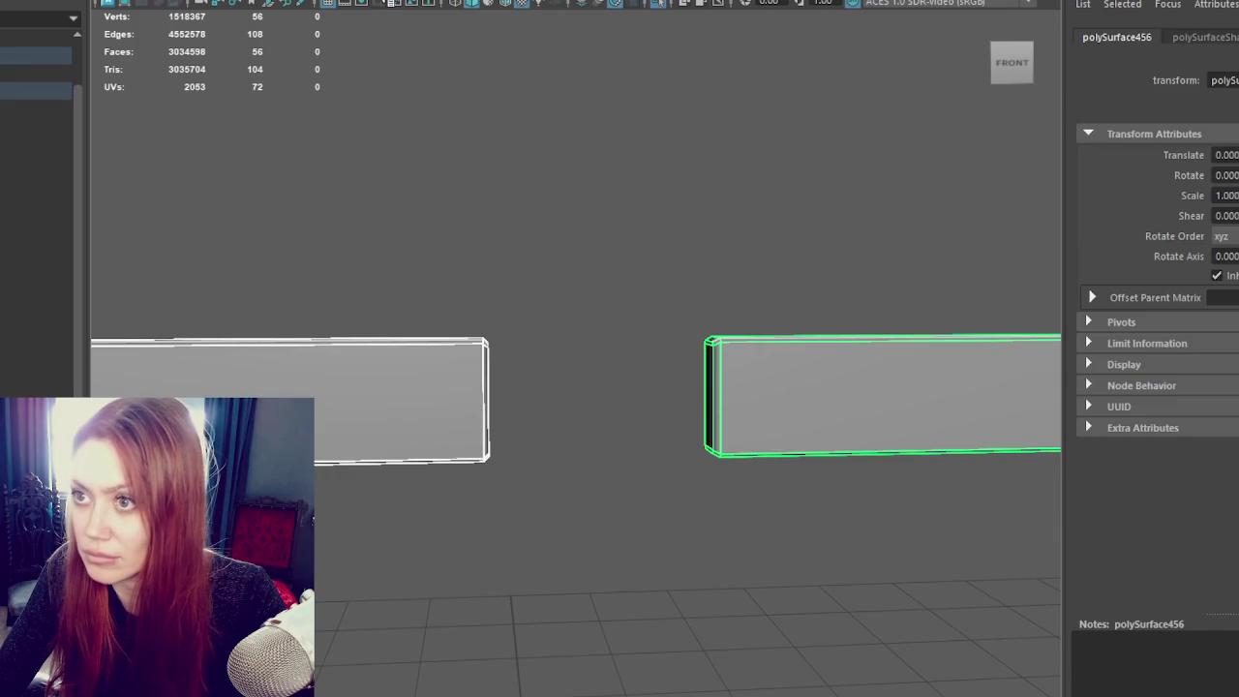